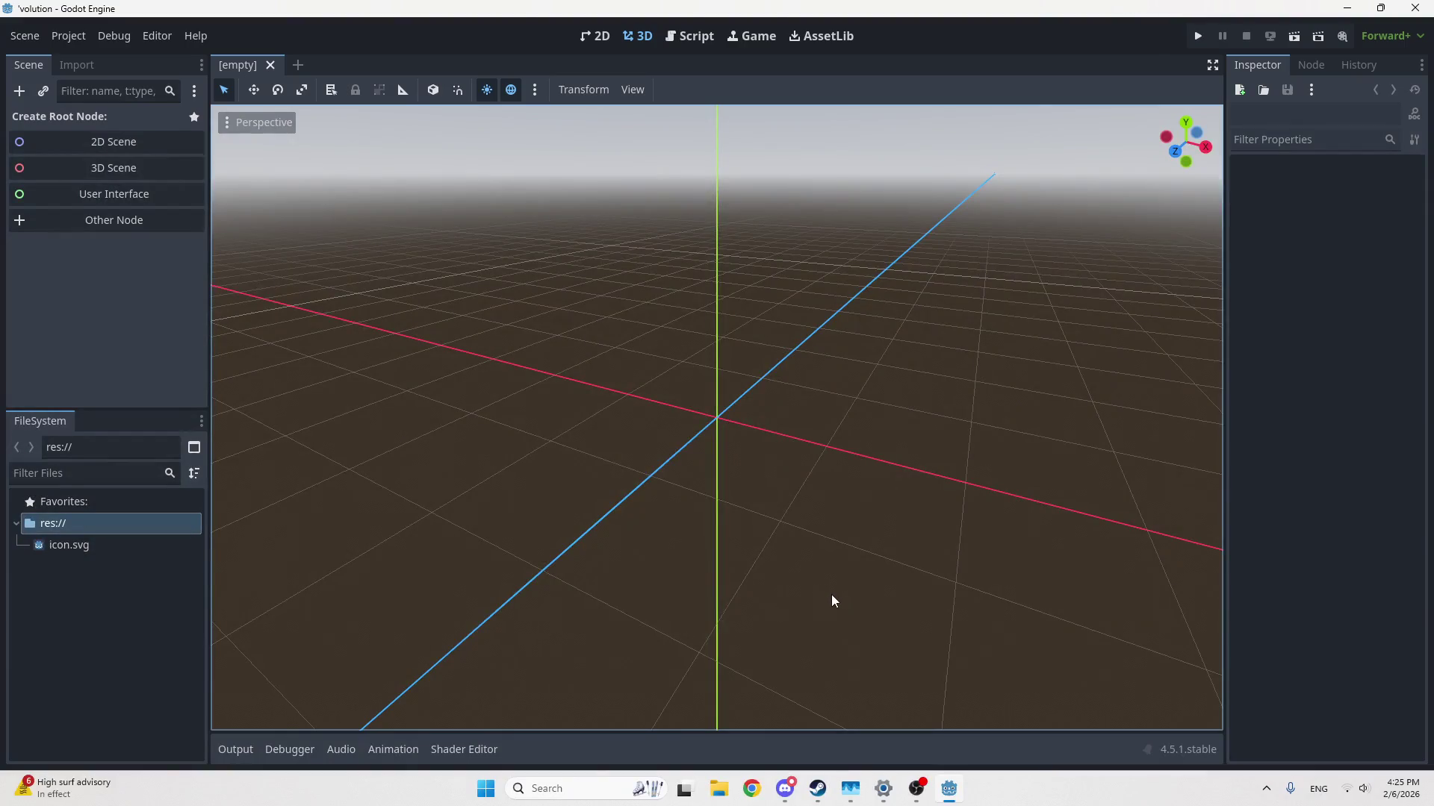
Create a 2D Scene root node and rename it to 'Main'
{"action": "mouse_move", "coordinate": [925, 792]}
{"action": "left_click", "coordinate": [109, 134]}
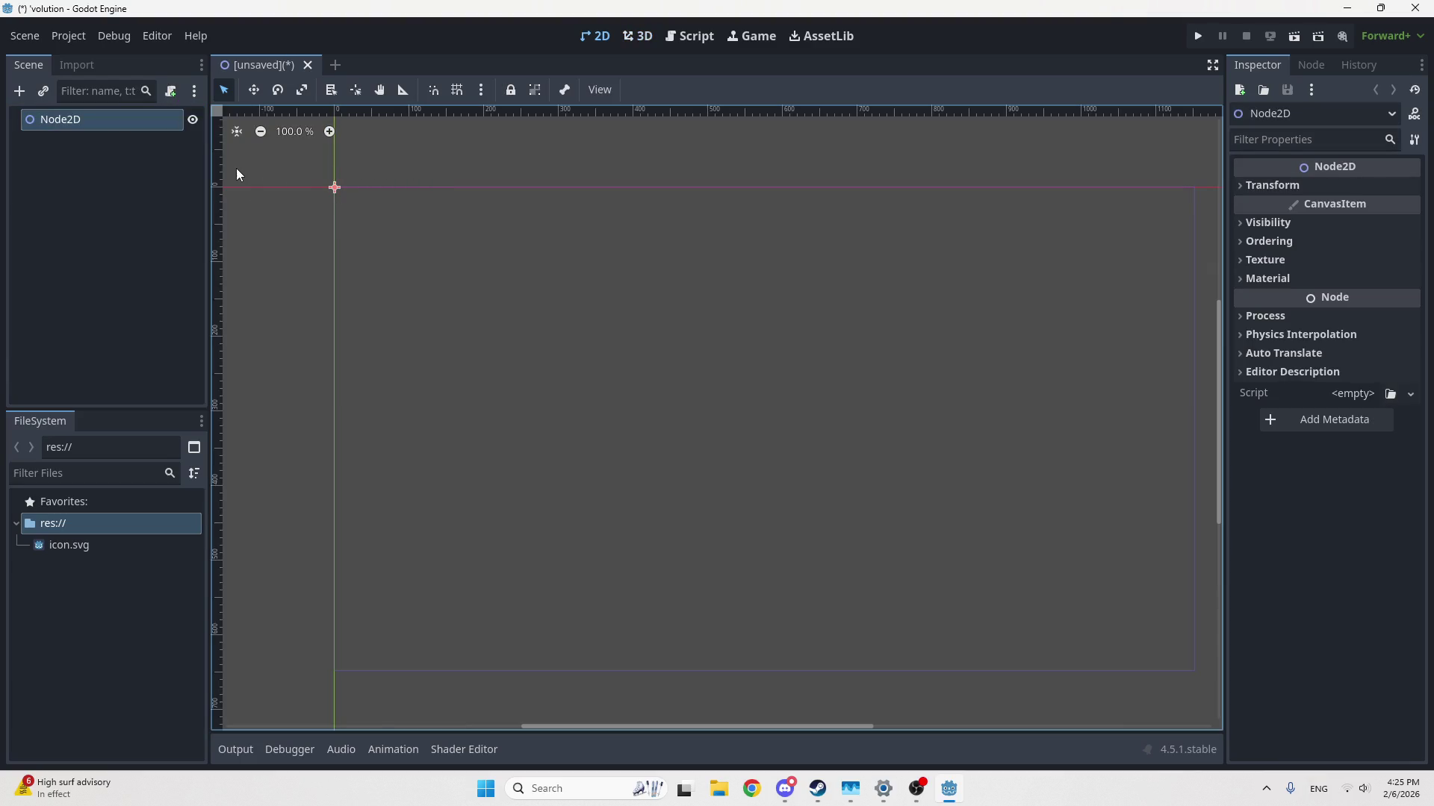
{"action": "left_click", "coordinate": [70, 116]}
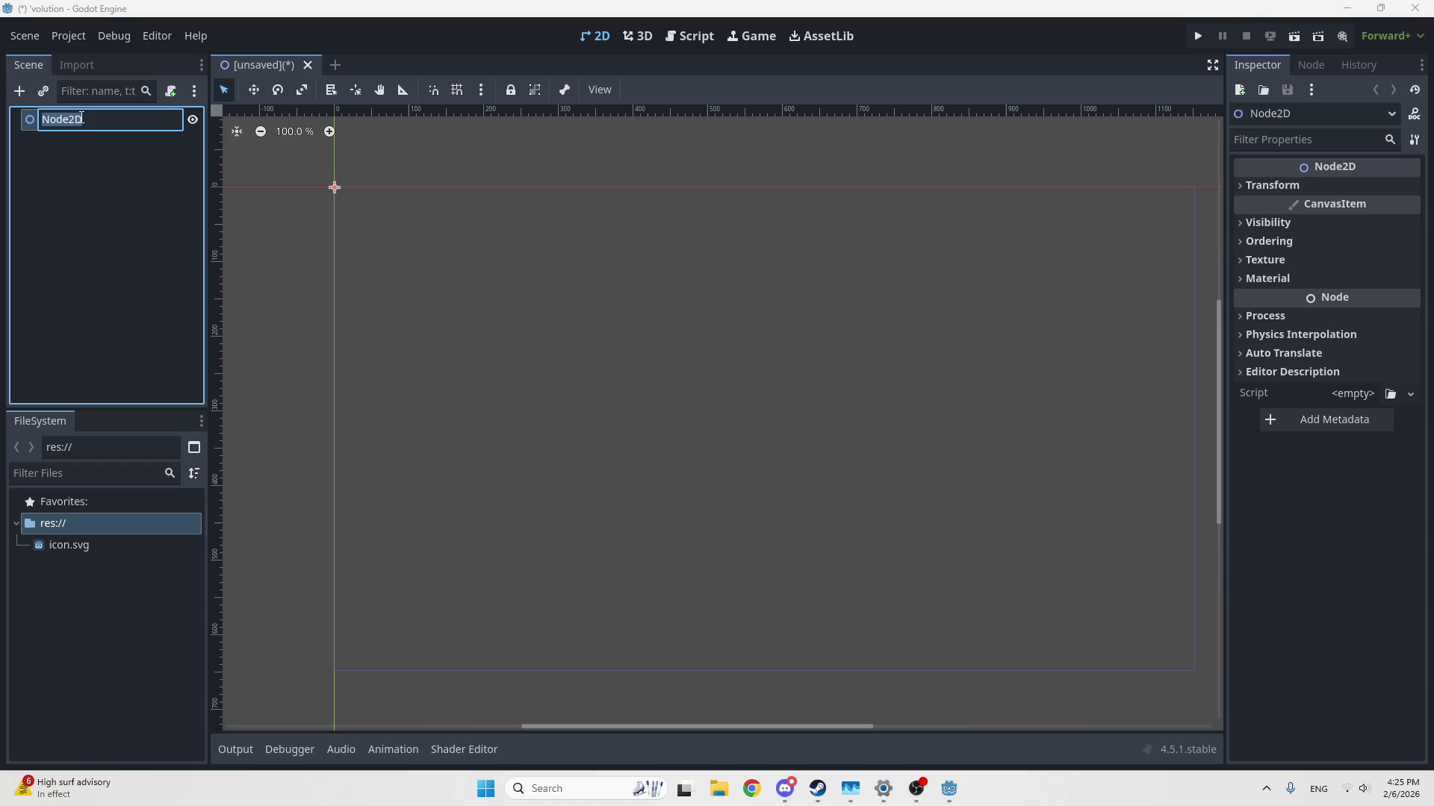
{"action": "type", "text": "Main"}
{"action": "key", "text": "Return"}
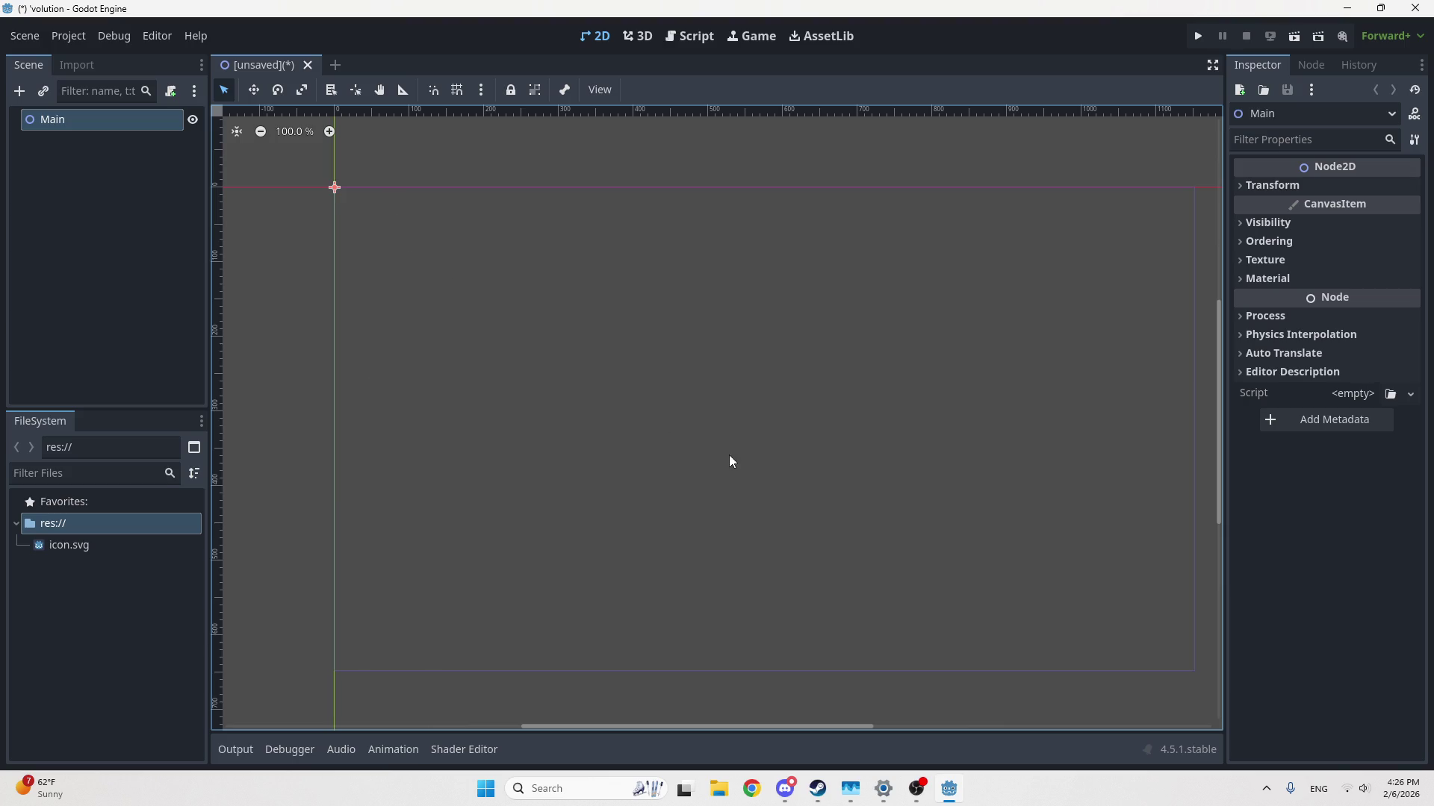
{"action": "mouse_move", "coordinate": [730, 456]}
{"action": "left_mouse_down"}
{"action": "mouse_move", "coordinate": [570, 464]}
{"action": "mouse_move", "coordinate": [723, 476]}
{"action": "mouse_move", "coordinate": [714, 349]}
{"action": "mouse_move", "coordinate": [688, 422]}
{"action": "mouse_move", "coordinate": [640, 390]}
{"action": "mouse_move", "coordinate": [697, 444]}
{"action": "left_mouse_up"}
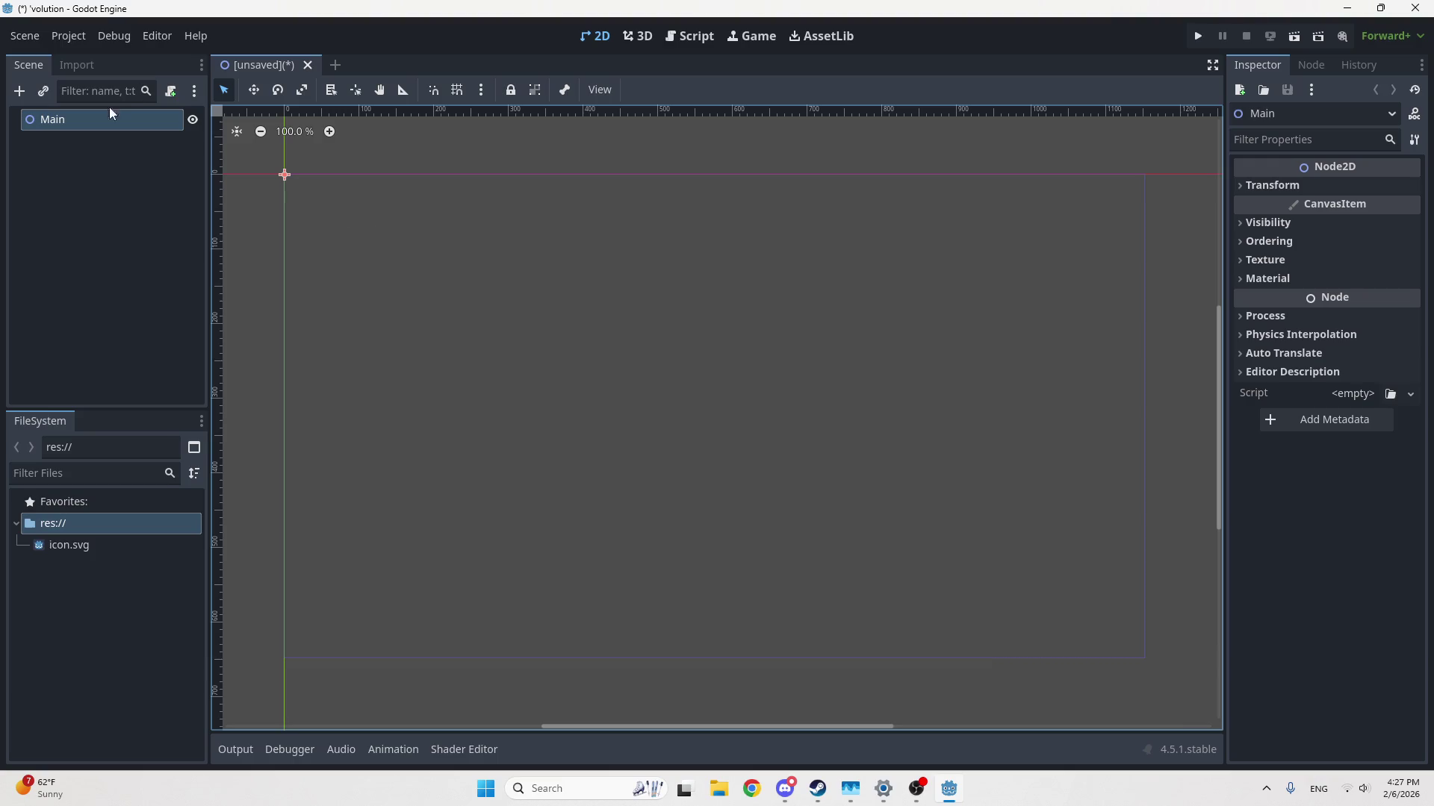
Attach a new default script res://main.gd to Main, then go back to the 2D view
{"action": "left_click", "coordinate": [171, 90]}
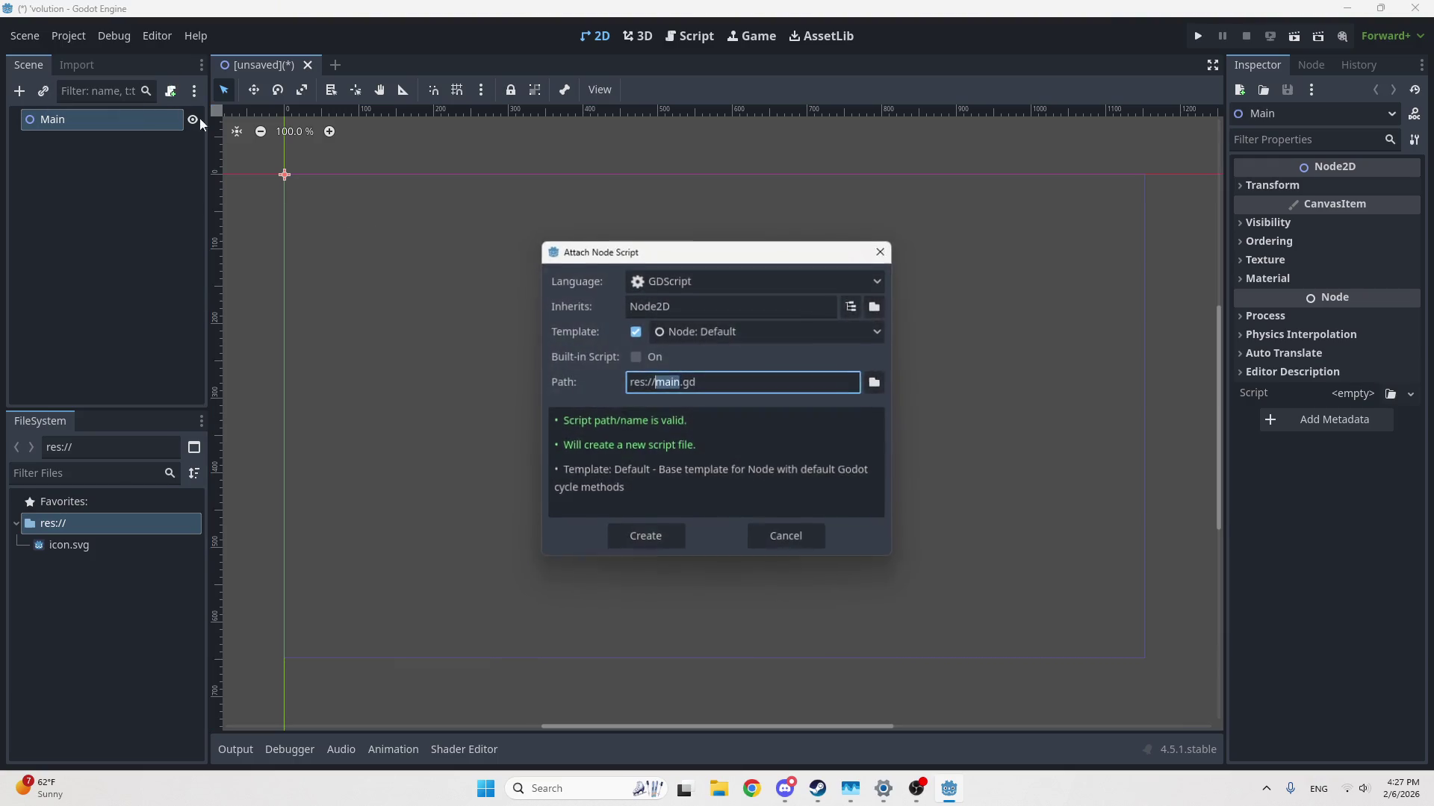
{"action": "left_click", "coordinate": [639, 535]}
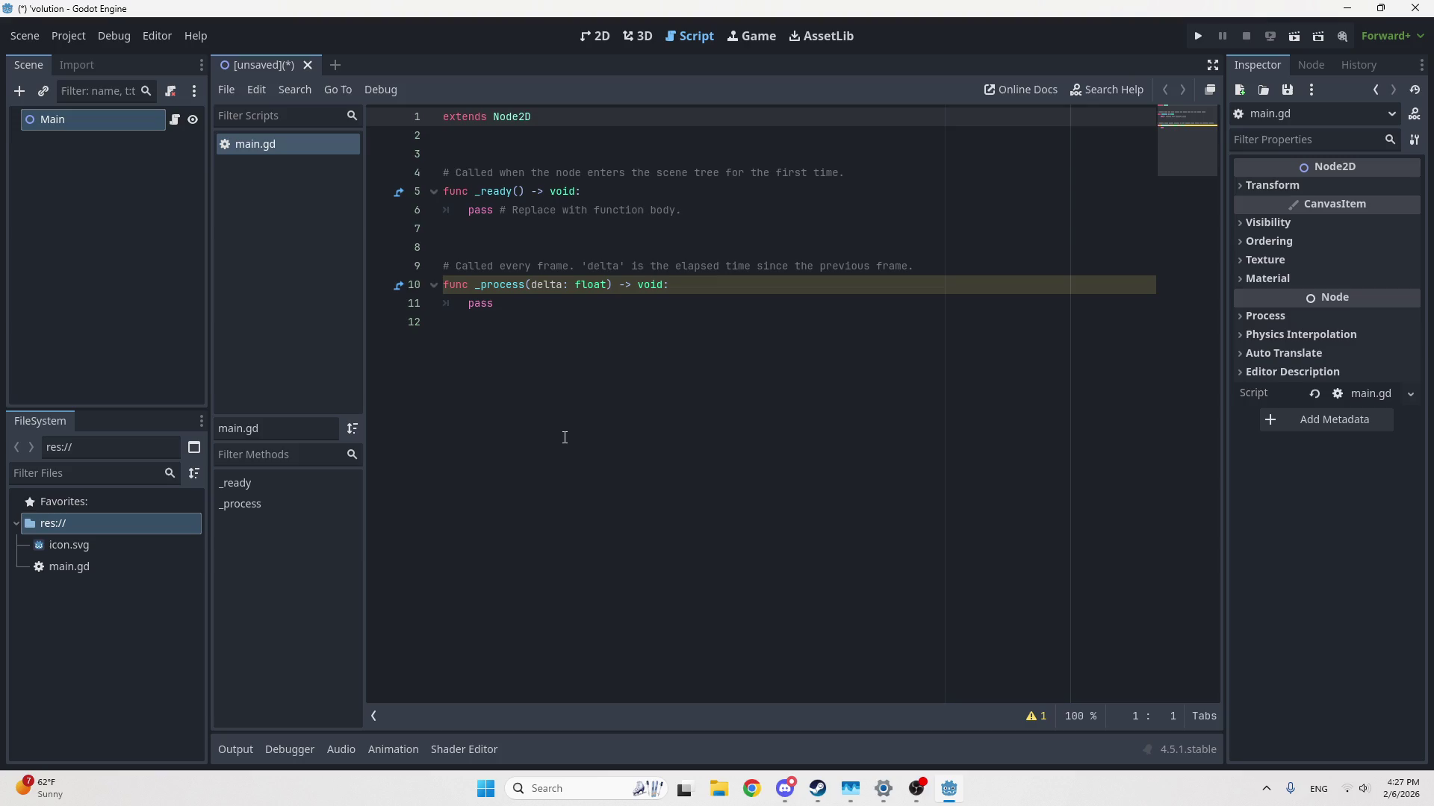
{"action": "left_click", "coordinate": [583, 42]}
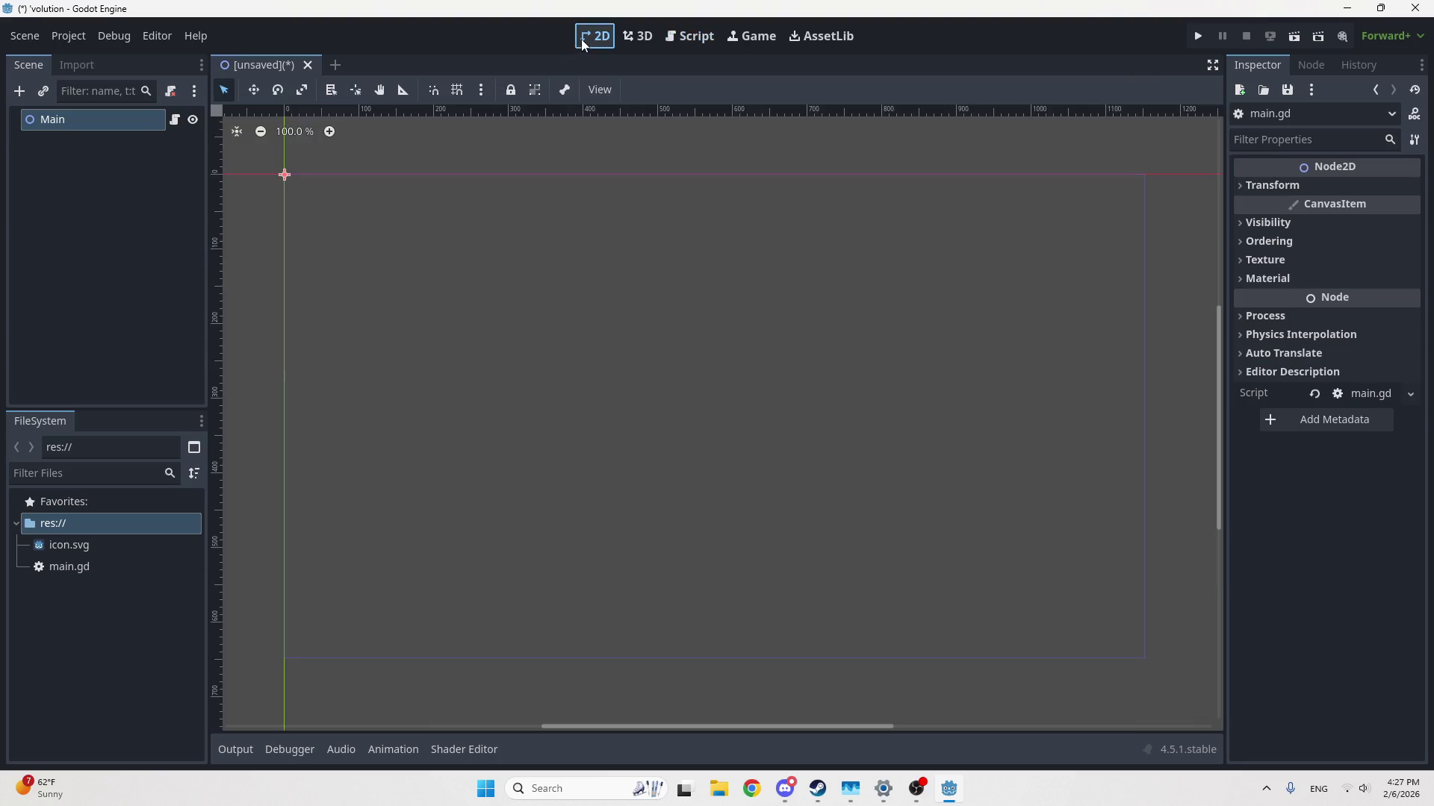
Open Project Settings and browse the General categories: input map, display, audio, locale, GUI
{"action": "left_click", "coordinate": [64, 37]}
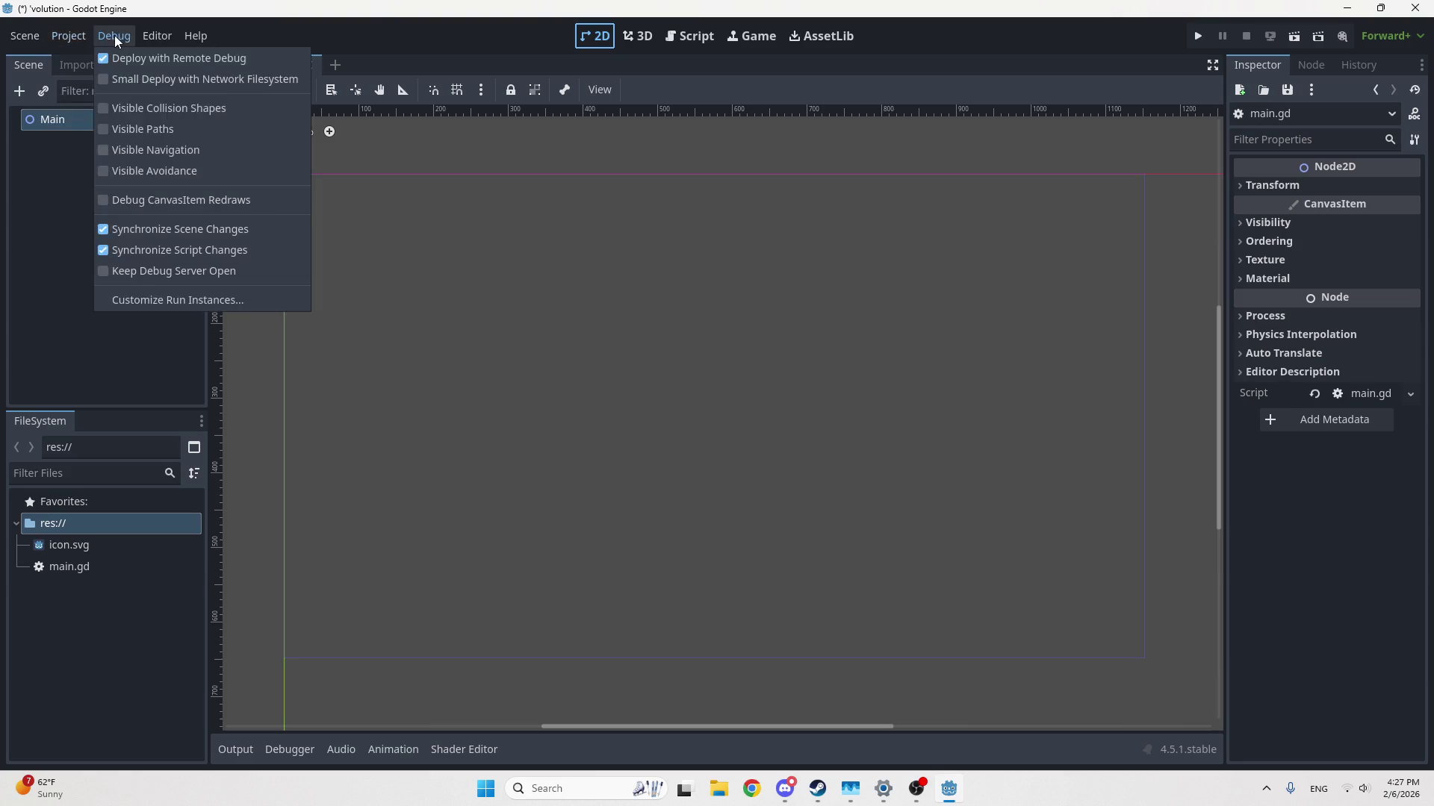
{"action": "left_click", "coordinate": [86, 51]}
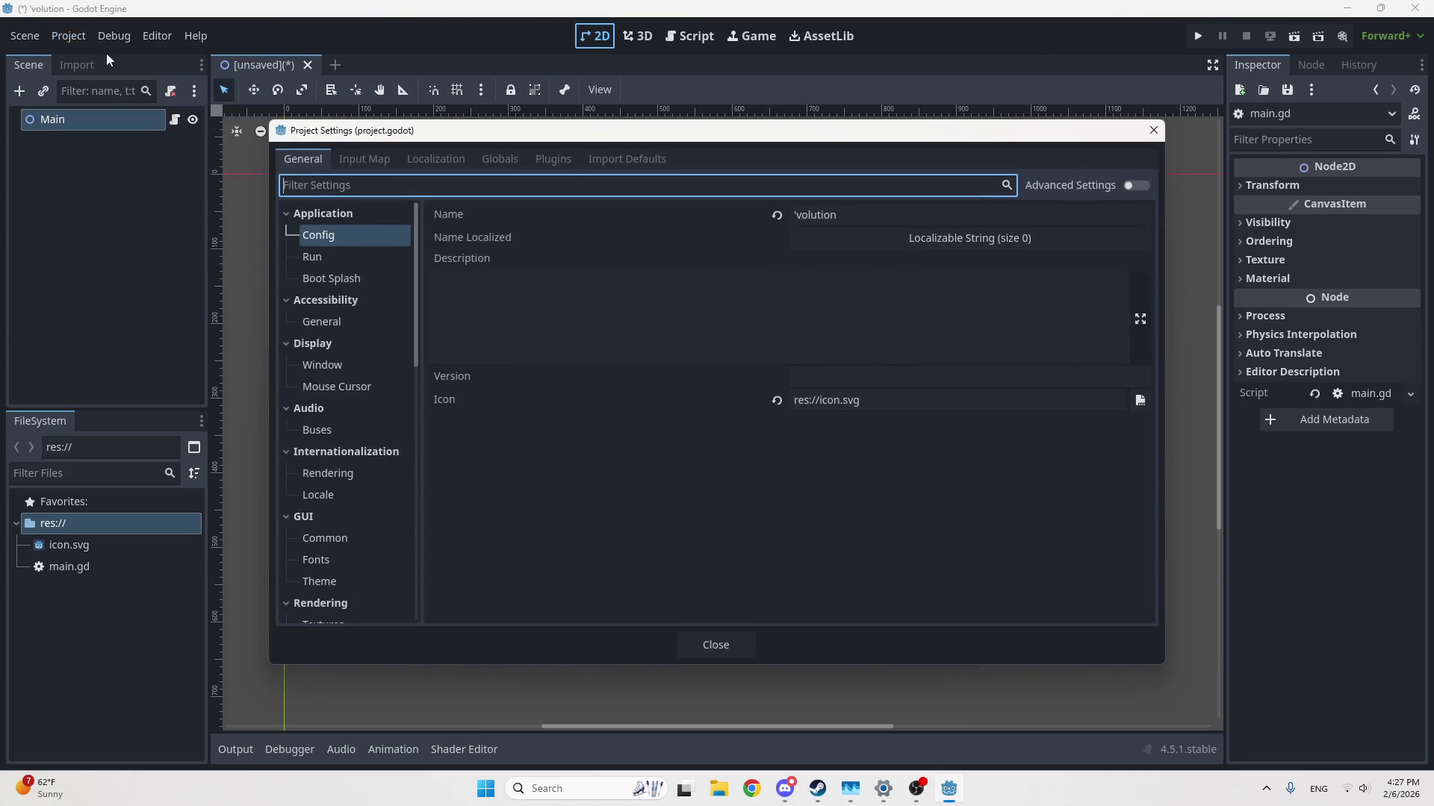
{"action": "left_click", "coordinate": [363, 159]}
{"action": "left_click", "coordinate": [441, 159]}
{"action": "left_click", "coordinate": [383, 155]}
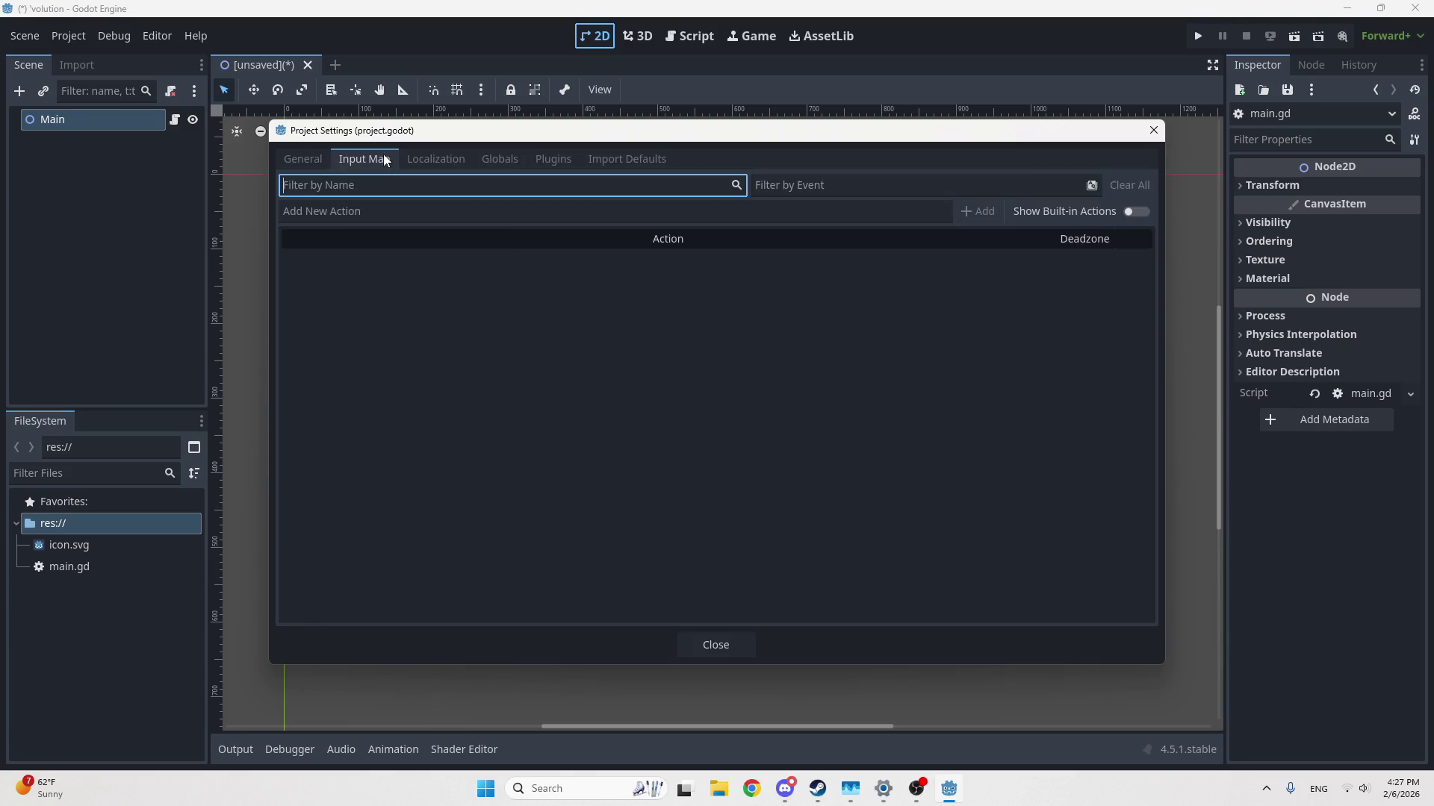
{"action": "left_click", "coordinate": [324, 161]}
{"action": "left_click", "coordinate": [336, 322]}
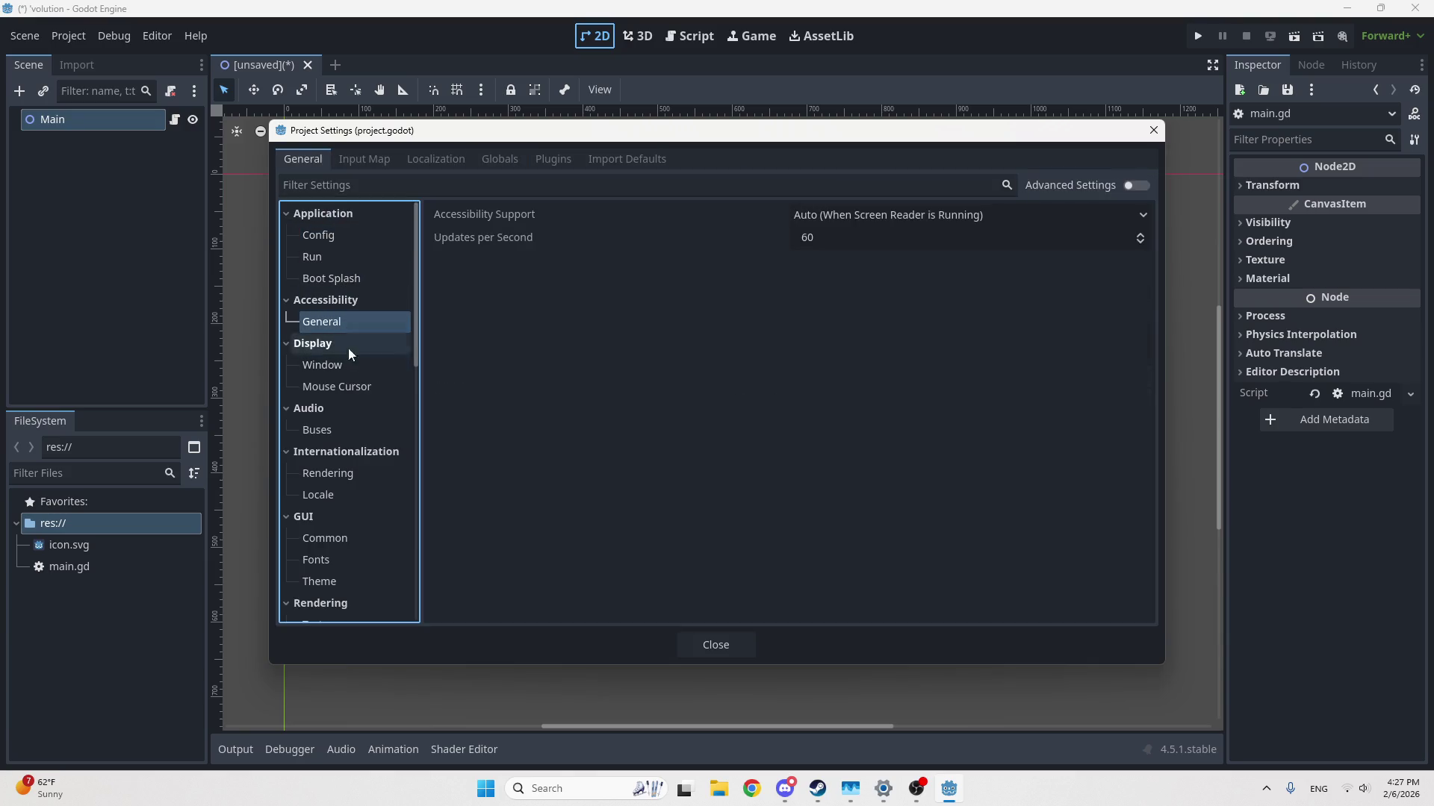
{"action": "left_click", "coordinate": [355, 368]}
{"action": "left_click", "coordinate": [376, 475]}
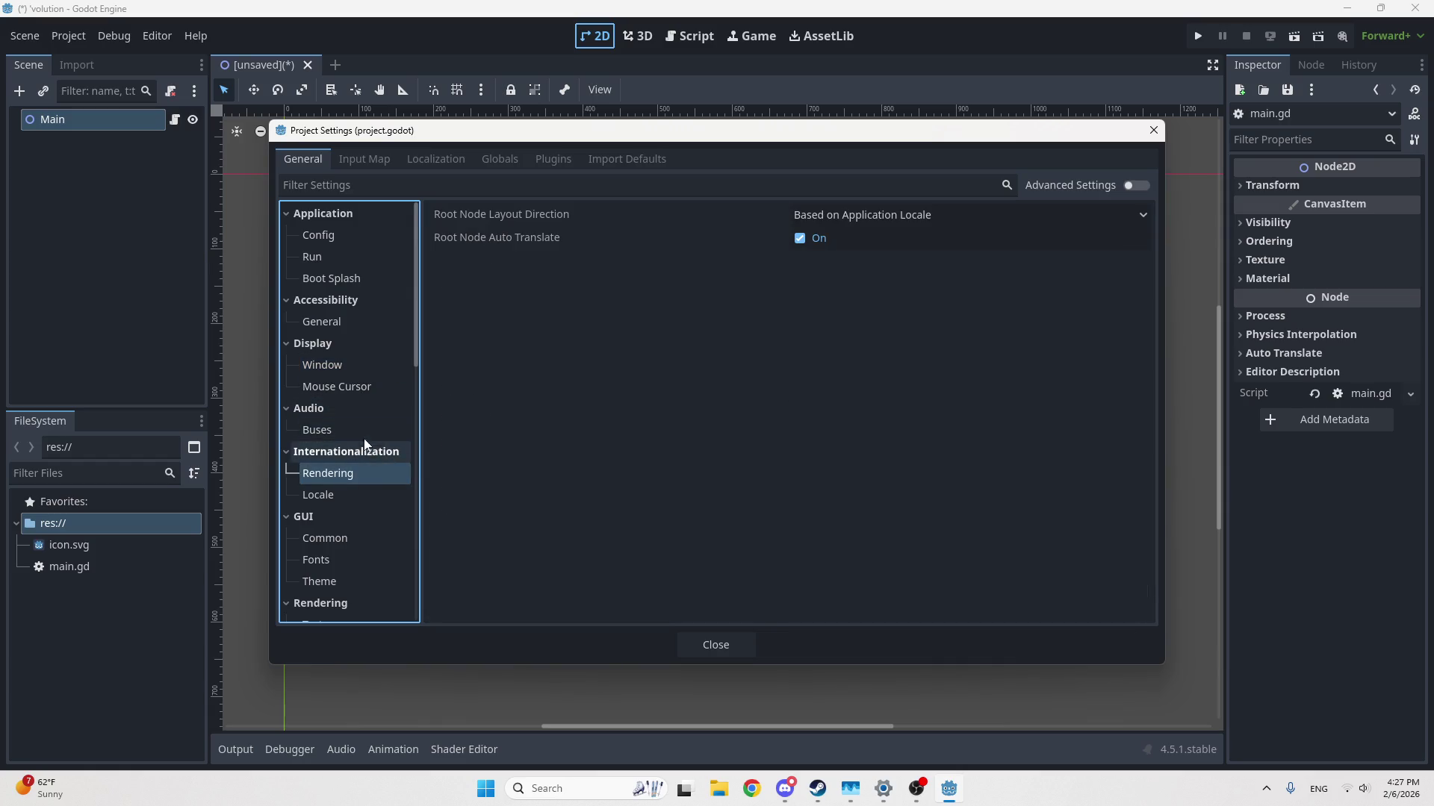
{"action": "left_click", "coordinate": [359, 431]}
{"action": "left_click", "coordinate": [377, 509]}
{"action": "left_click", "coordinate": [375, 543]}
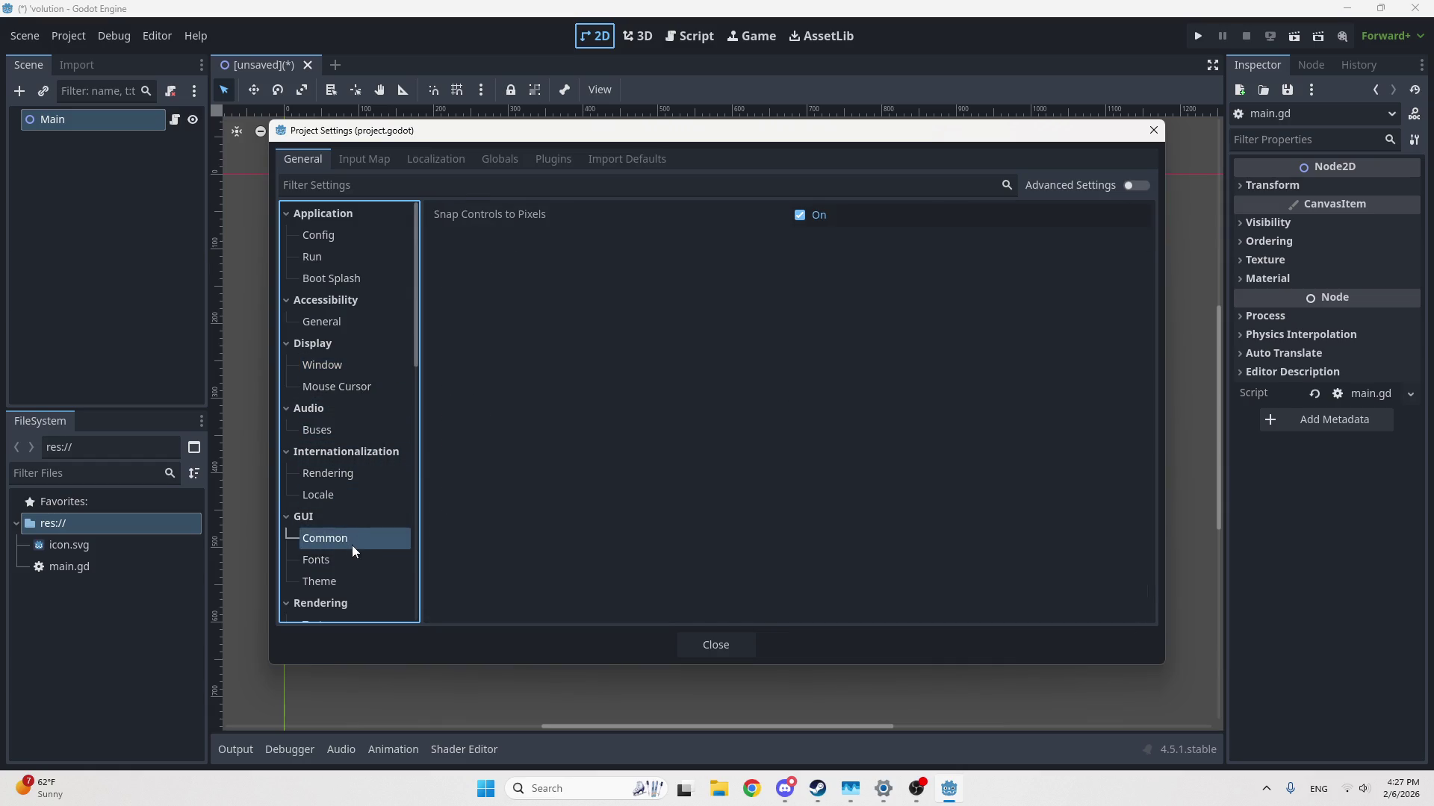
Scroll through the settings categories to reach Rendering > Environment
{"action": "scroll", "coordinate": [365, 535], "scroll_direction": "down", "scroll_amount": 1}
{"action": "scroll", "coordinate": [365, 535], "scroll_direction": "down", "scroll_amount": 2}
{"action": "left_click", "coordinate": [345, 468]}
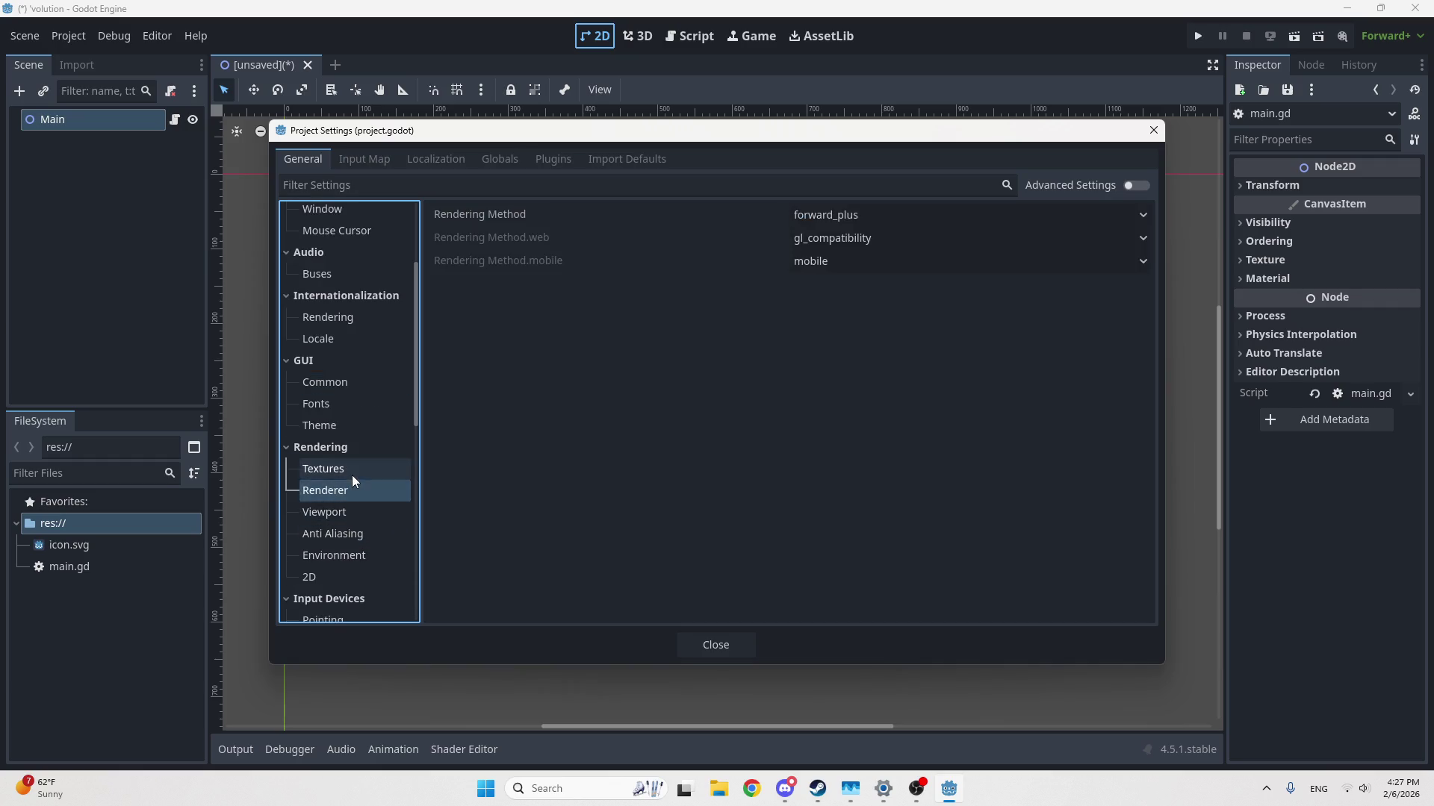
{"action": "scroll", "coordinate": [353, 493], "scroll_direction": "up", "scroll_amount": 3}
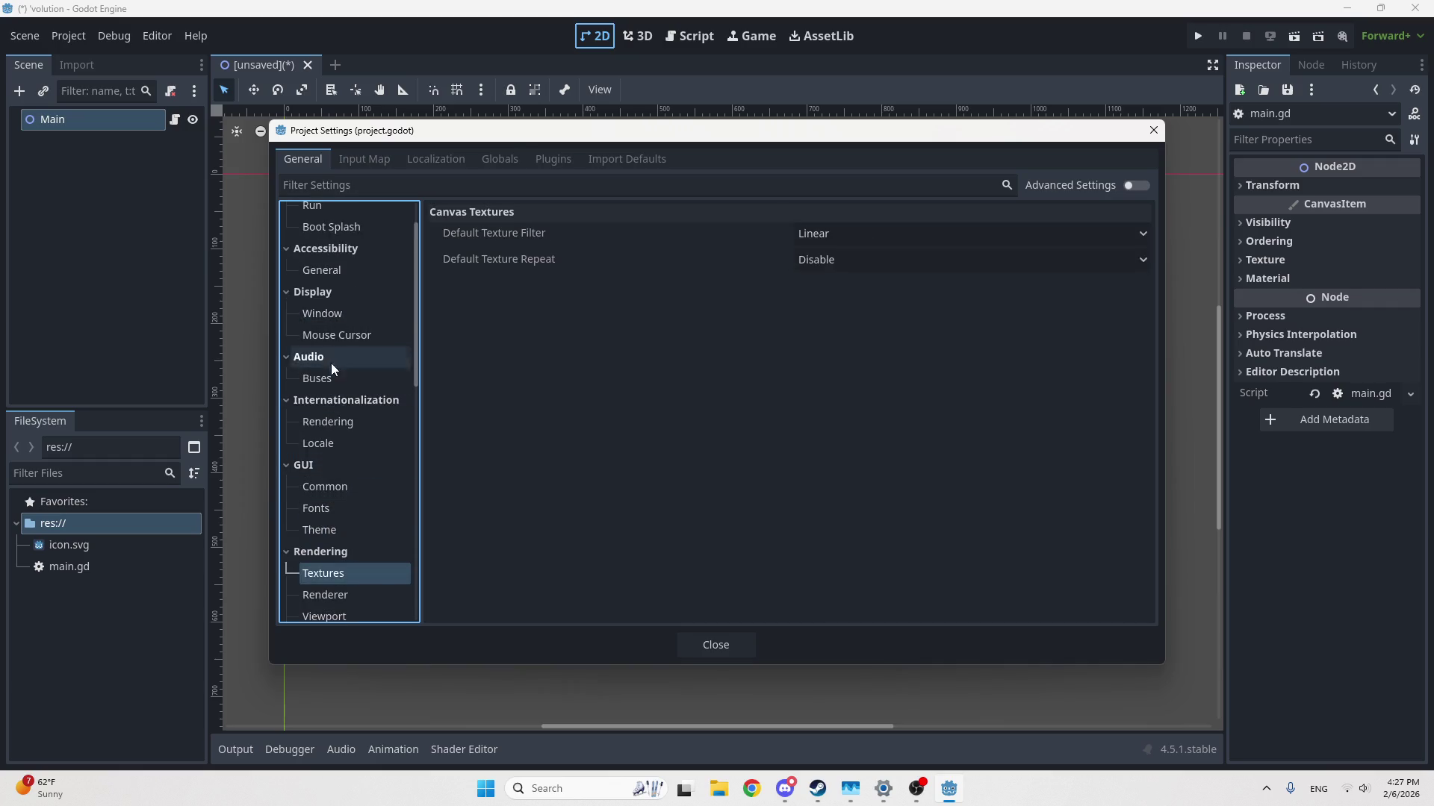
{"action": "scroll", "coordinate": [353, 395], "scroll_direction": "up", "scroll_amount": 2}
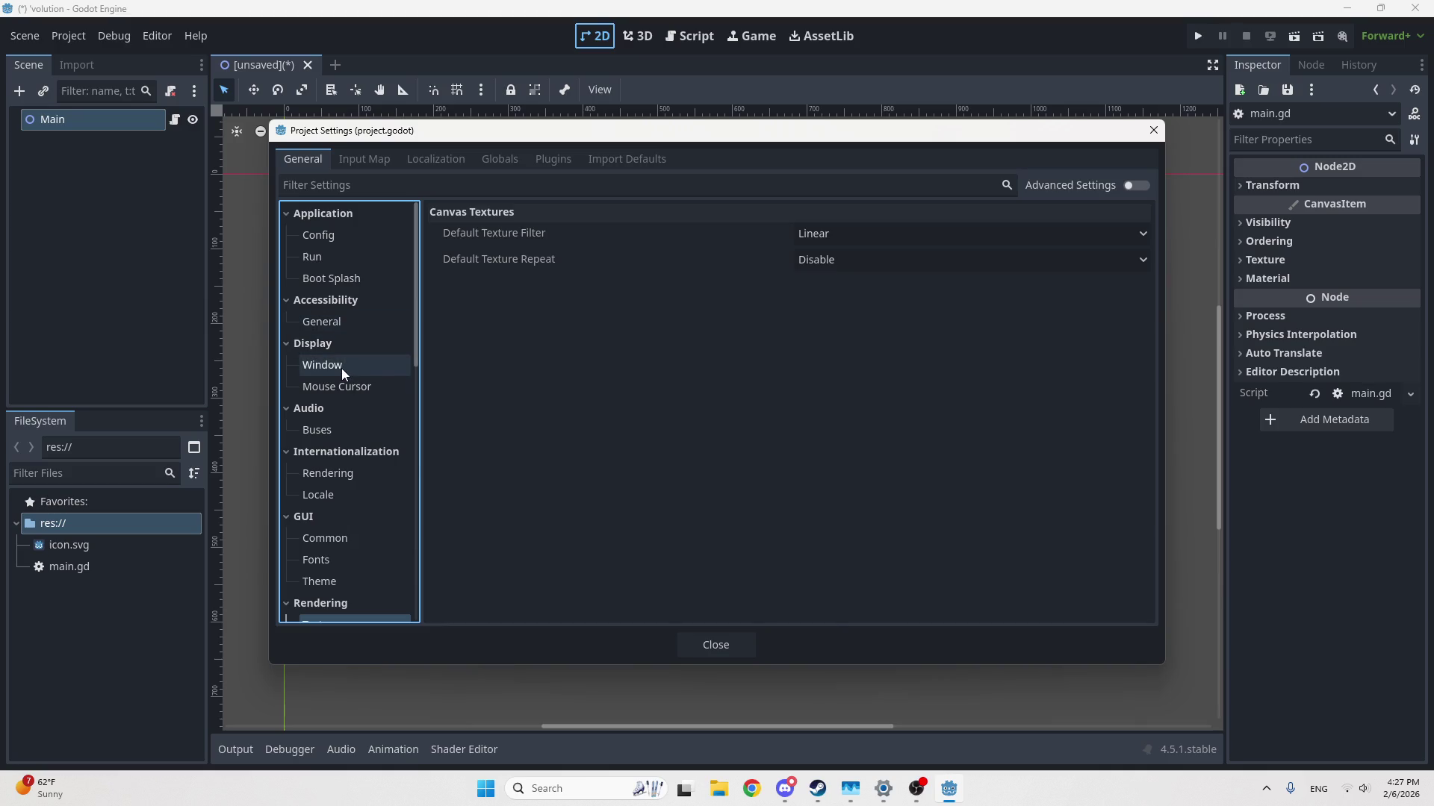
{"action": "left_click", "coordinate": [342, 366]}
{"action": "scroll", "coordinate": [803, 428], "scroll_direction": "down", "scroll_amount": 1}
{"action": "scroll", "coordinate": [383, 507], "scroll_direction": "down", "scroll_amount": 10}
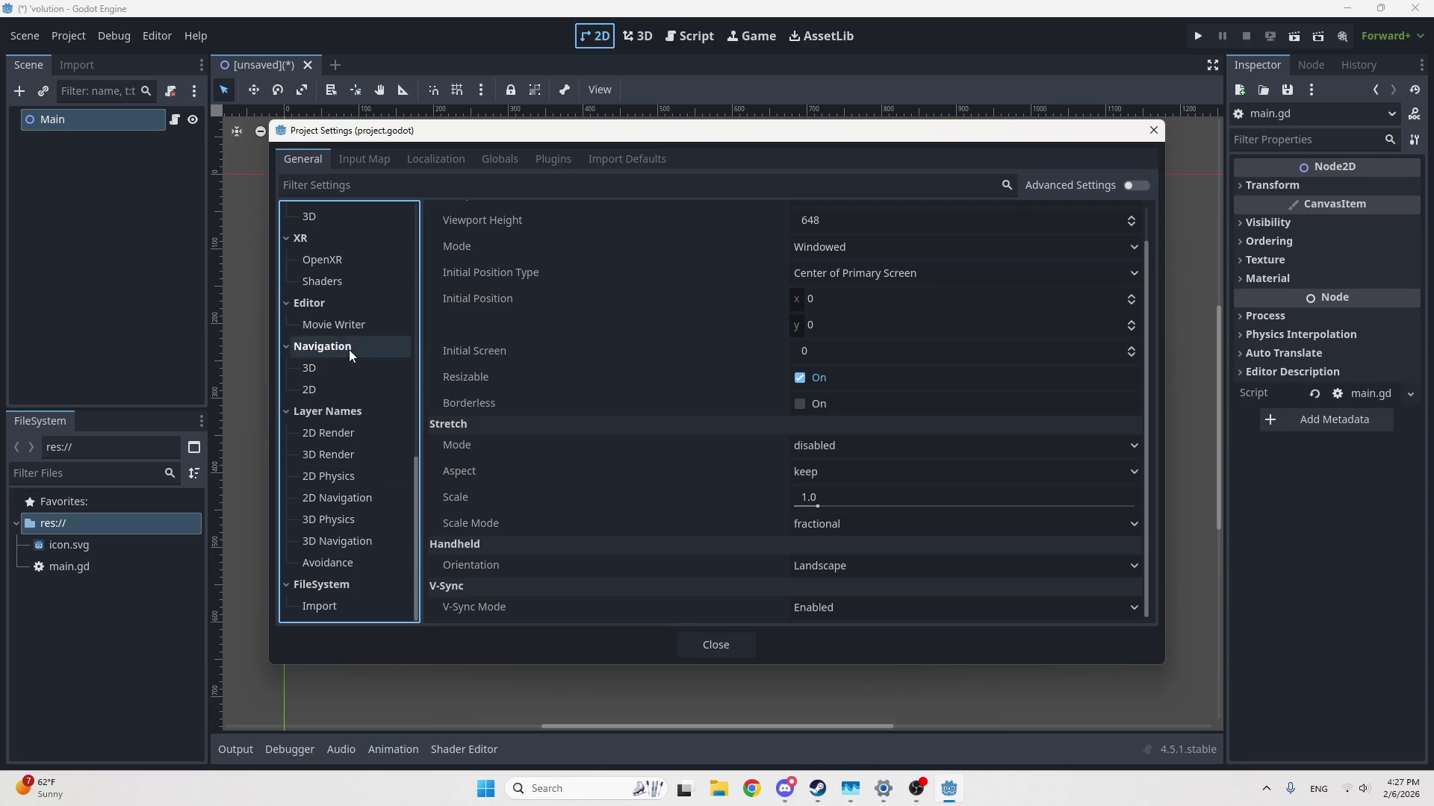
{"action": "scroll", "coordinate": [325, 340], "scroll_direction": "up", "scroll_amount": 5}
{"action": "scroll", "coordinate": [325, 347], "scroll_direction": "up", "scroll_amount": 1}
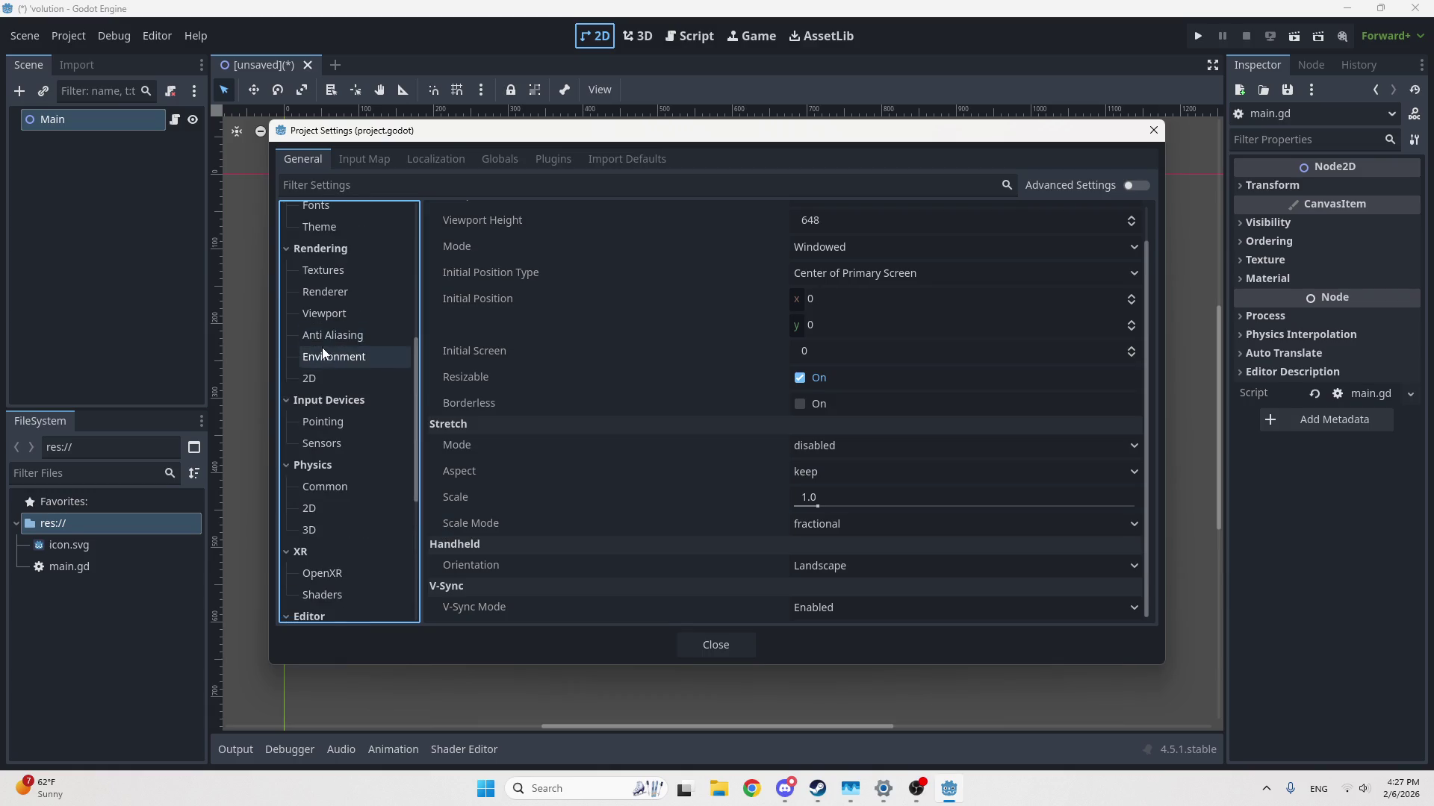
{"action": "left_click", "coordinate": [322, 292]}
{"action": "left_click", "coordinate": [316, 274]}
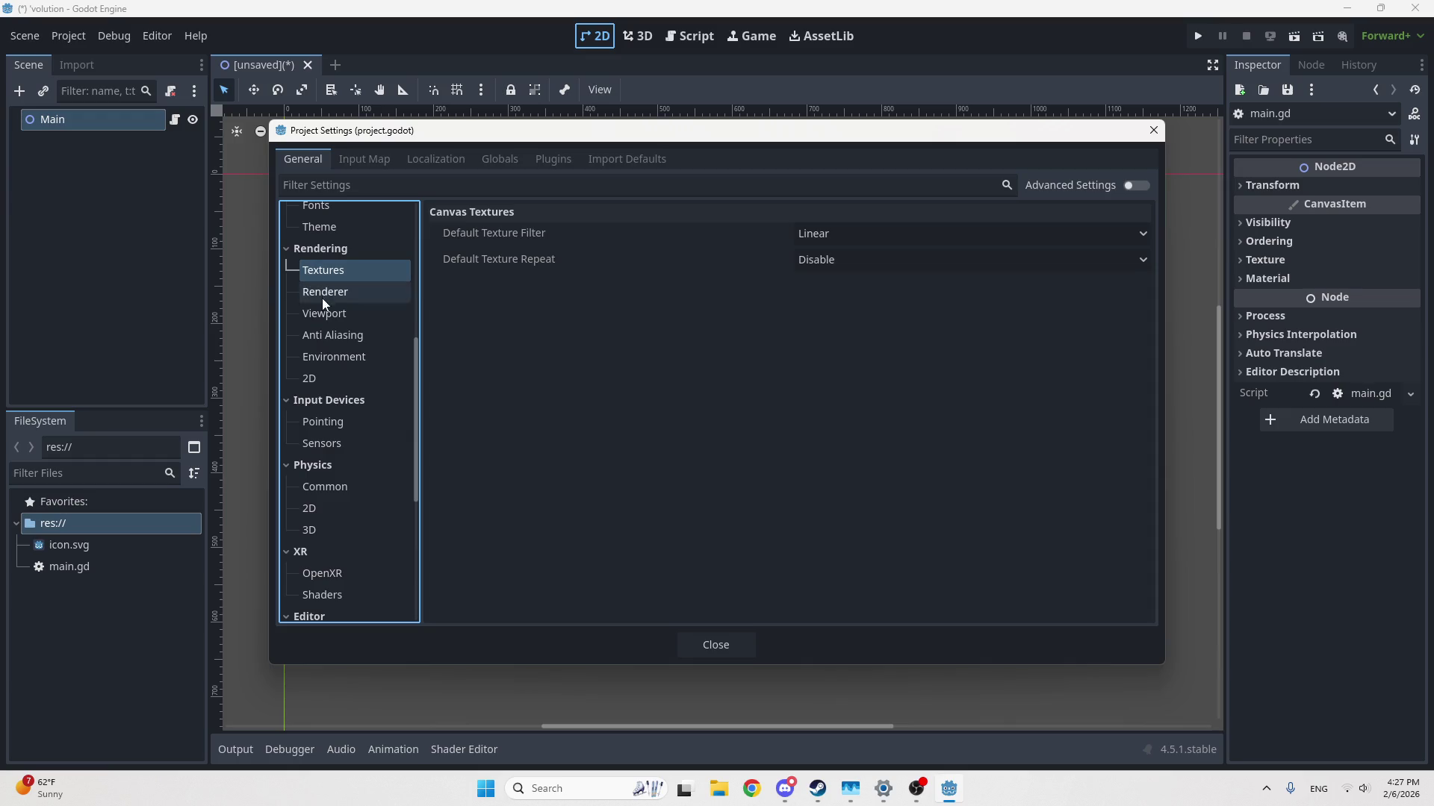
{"action": "left_click", "coordinate": [330, 373]}
{"action": "left_click", "coordinate": [327, 363]}
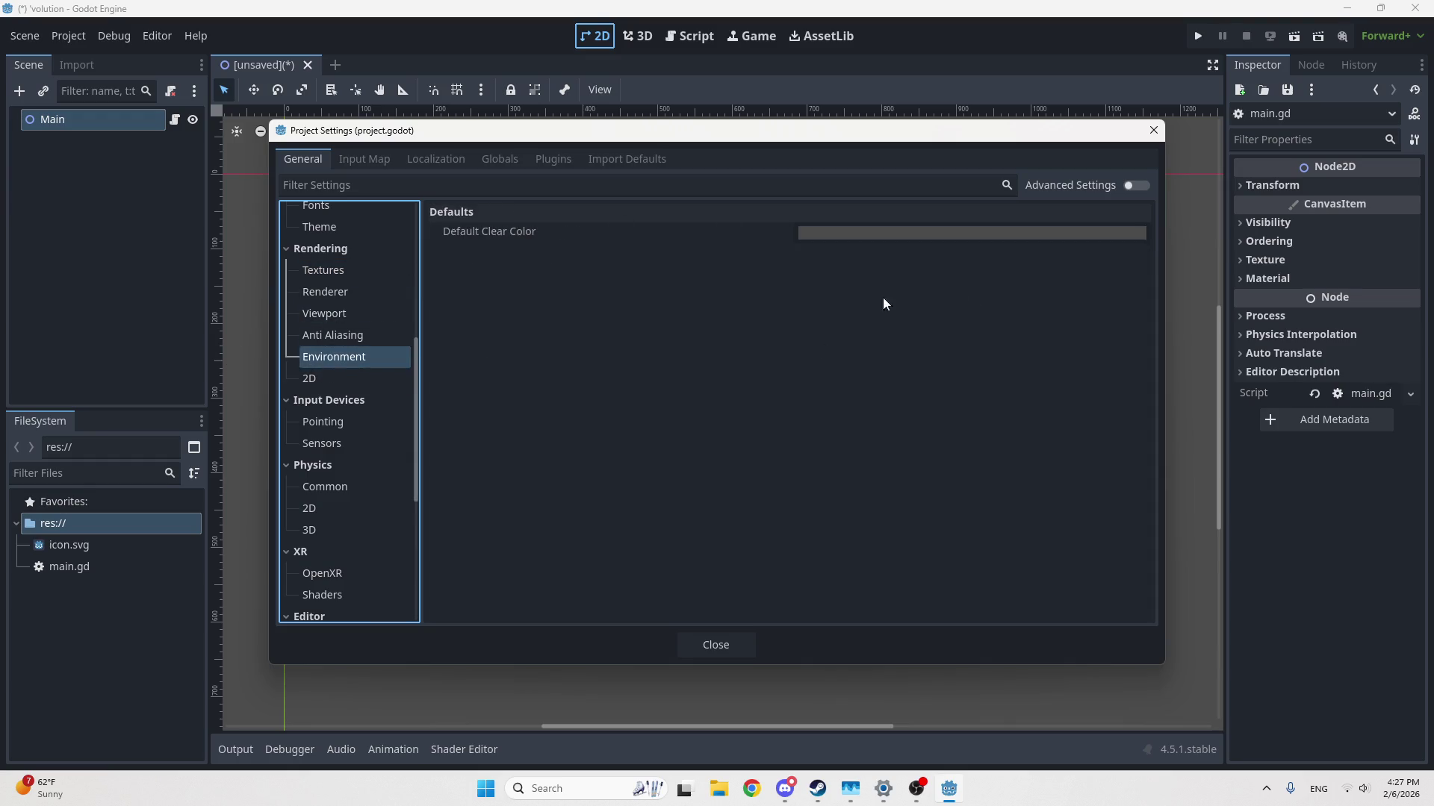
Set Default Clear Color to pink (e46eba) and close Project Settings
{"action": "left_click", "coordinate": [822, 235]}
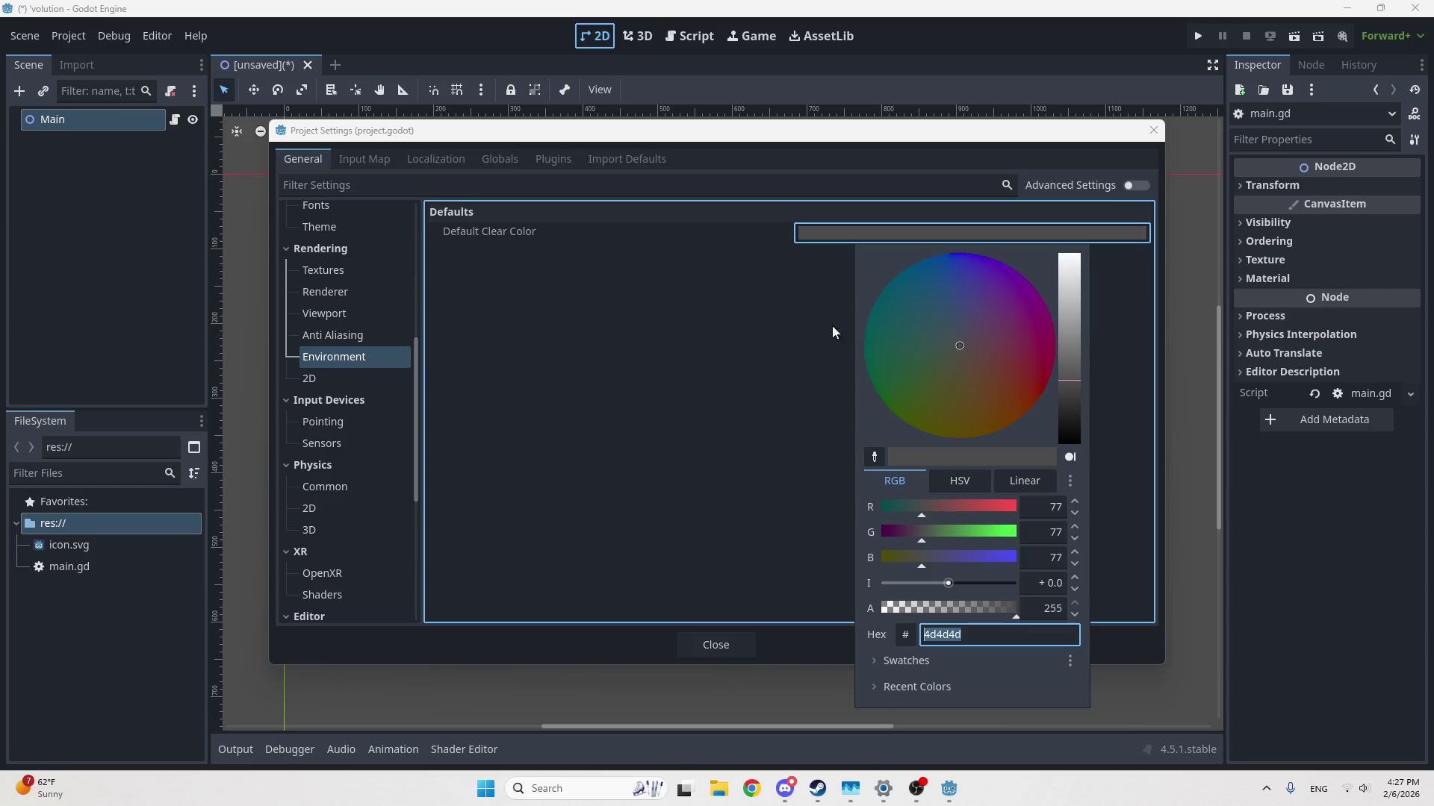
{"action": "left_click_drag", "start_coordinate": [1069, 352], "coordinate": [1067, 319]}
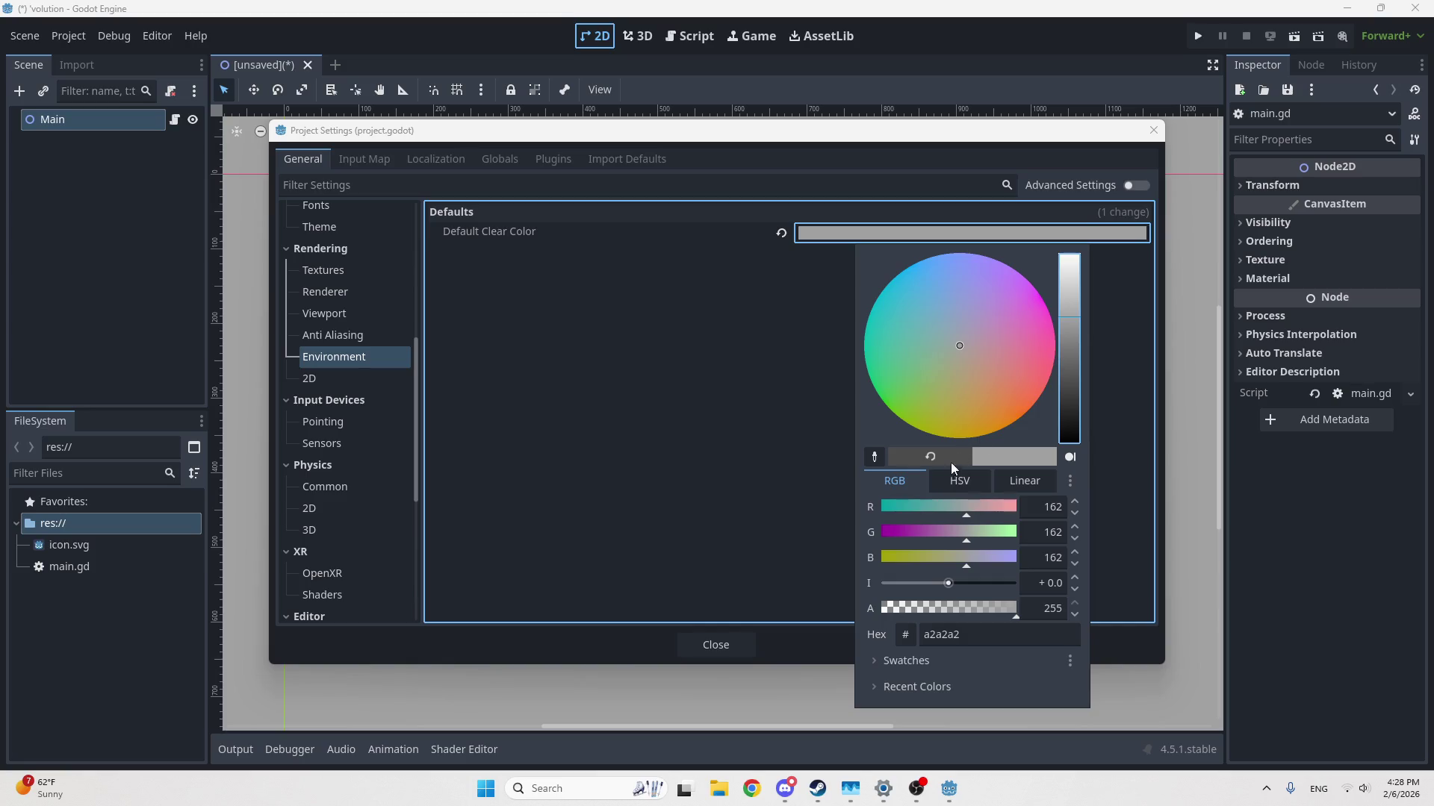
{"action": "mouse_move", "coordinate": [1008, 351]}
{"action": "left_mouse_down"}
{"action": "mouse_move", "coordinate": [1019, 340]}
{"action": "mouse_move", "coordinate": [1026, 356]}
{"action": "mouse_move", "coordinate": [1028, 325]}
{"action": "left_mouse_up"}
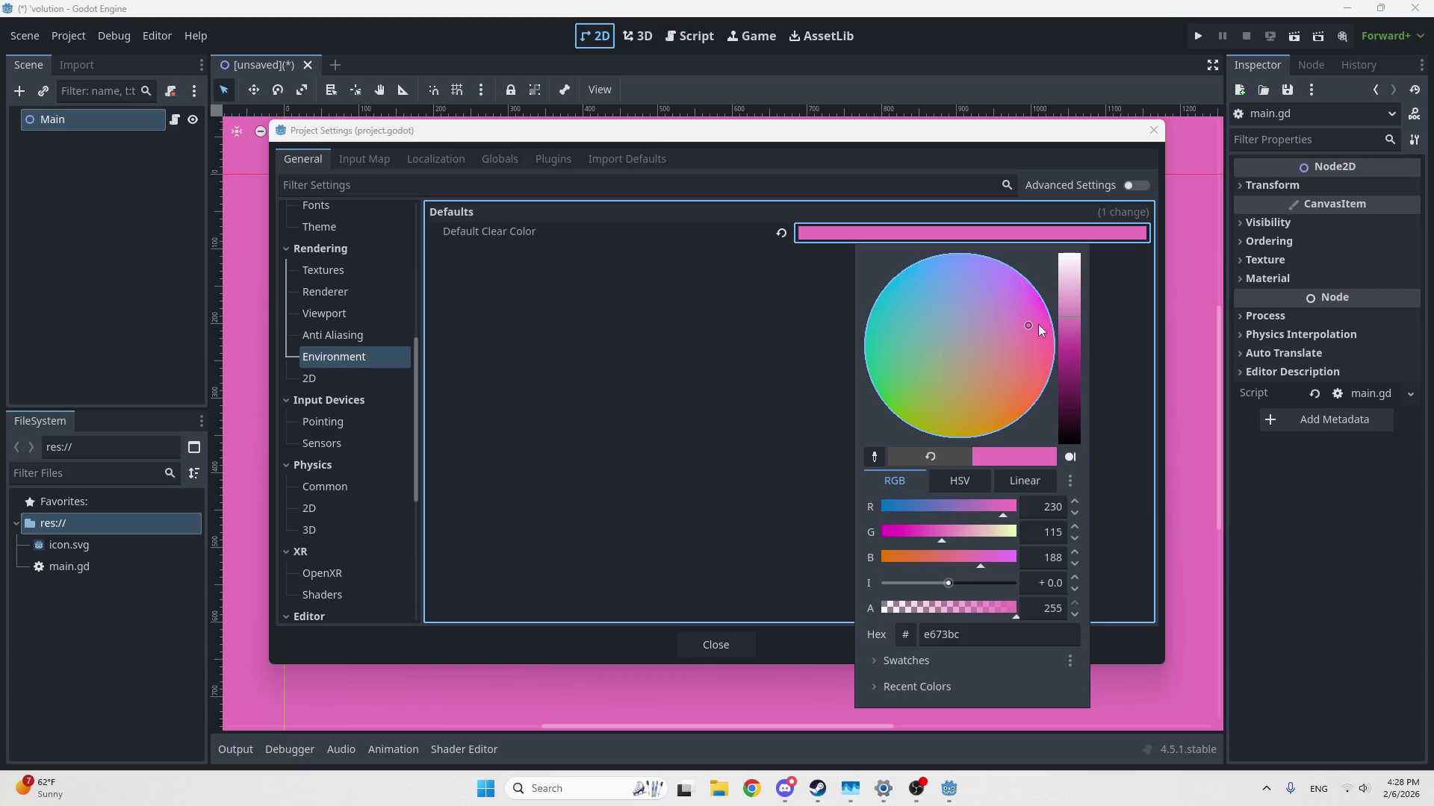
{"action": "left_click", "coordinate": [1062, 320]}
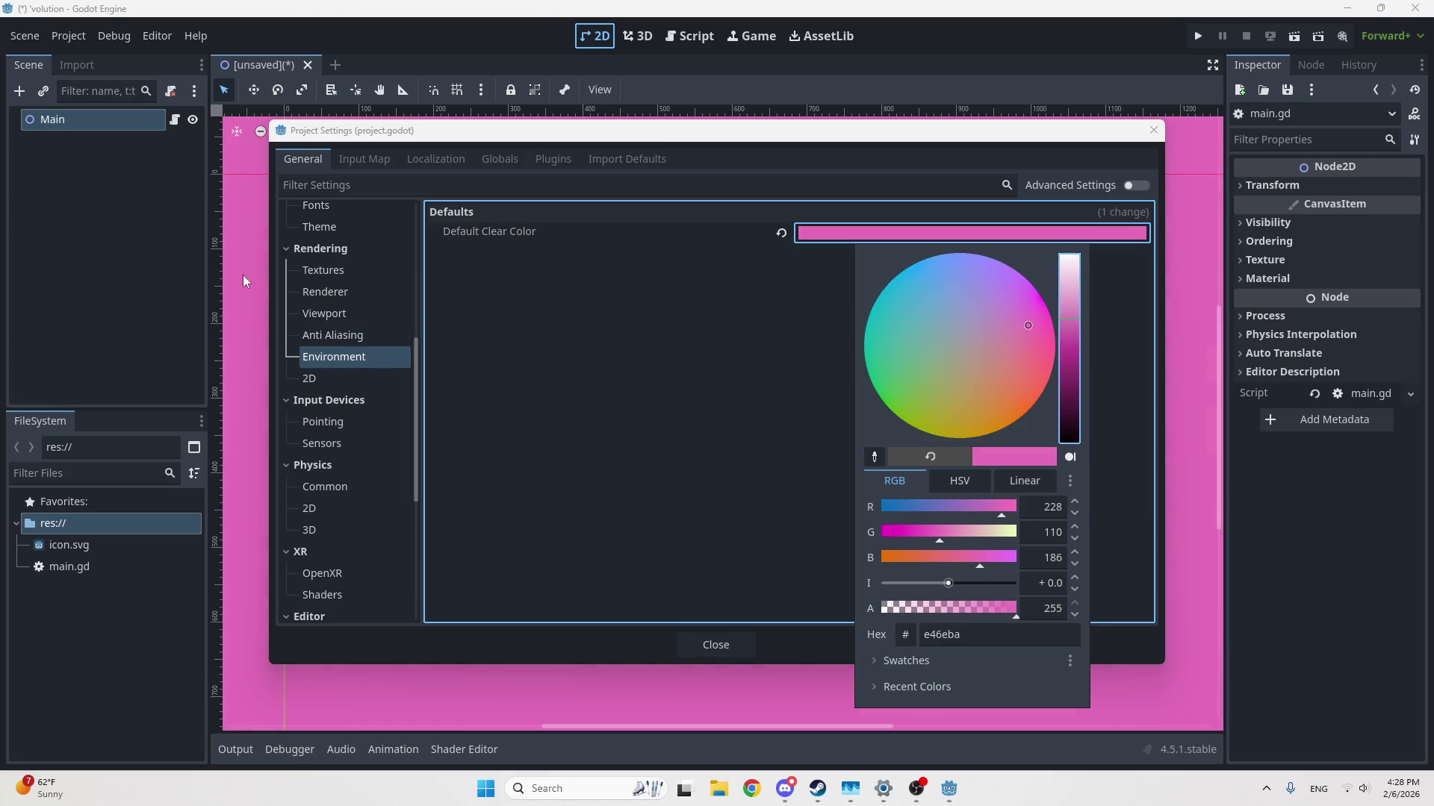
{"action": "left_click", "coordinate": [681, 653]}
{"action": "left_click", "coordinate": [736, 643]}
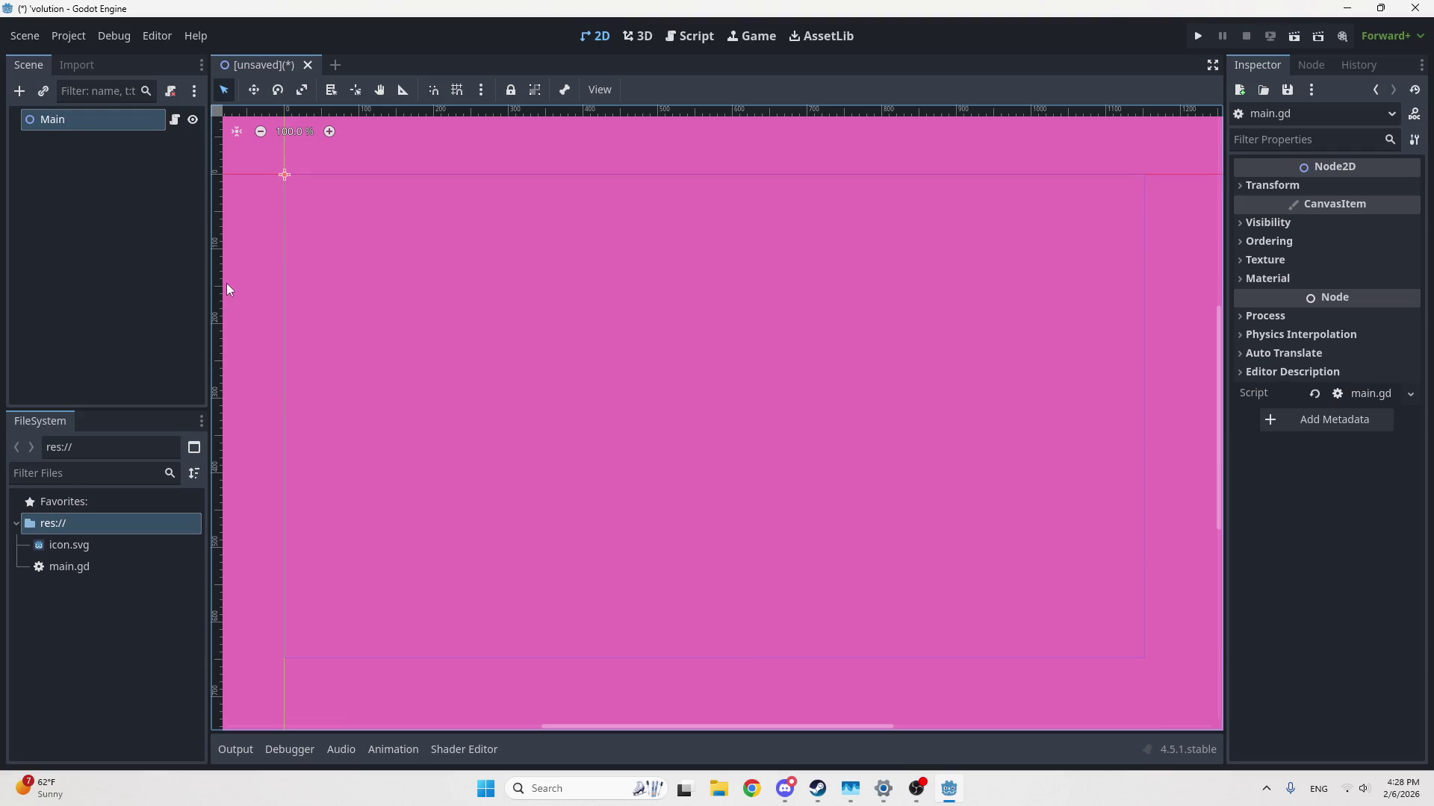
Save the scene as main.tscn and open a new empty scene tab
{"action": "key", "text": "ctrl+s"}
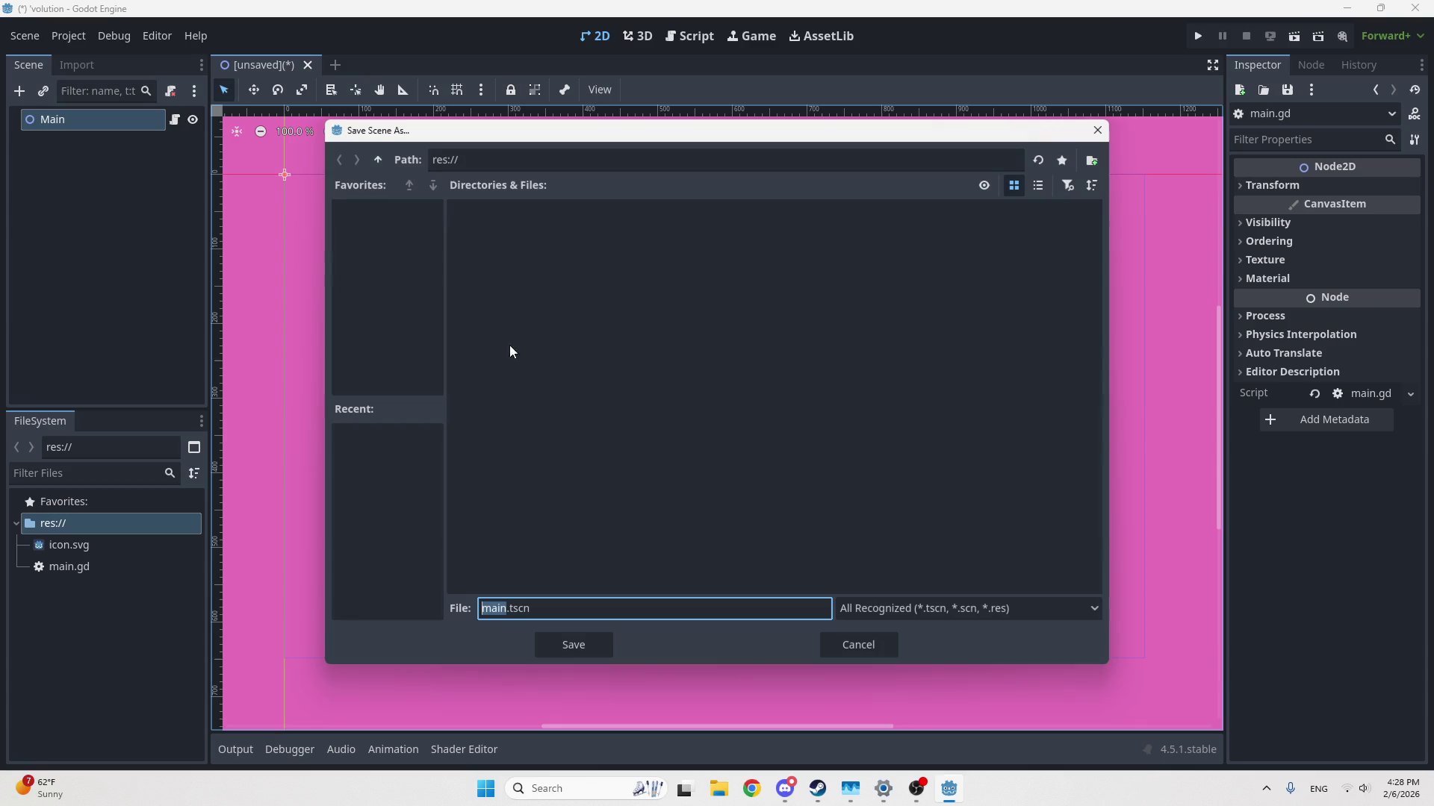
{"action": "left_click", "coordinate": [552, 638]}
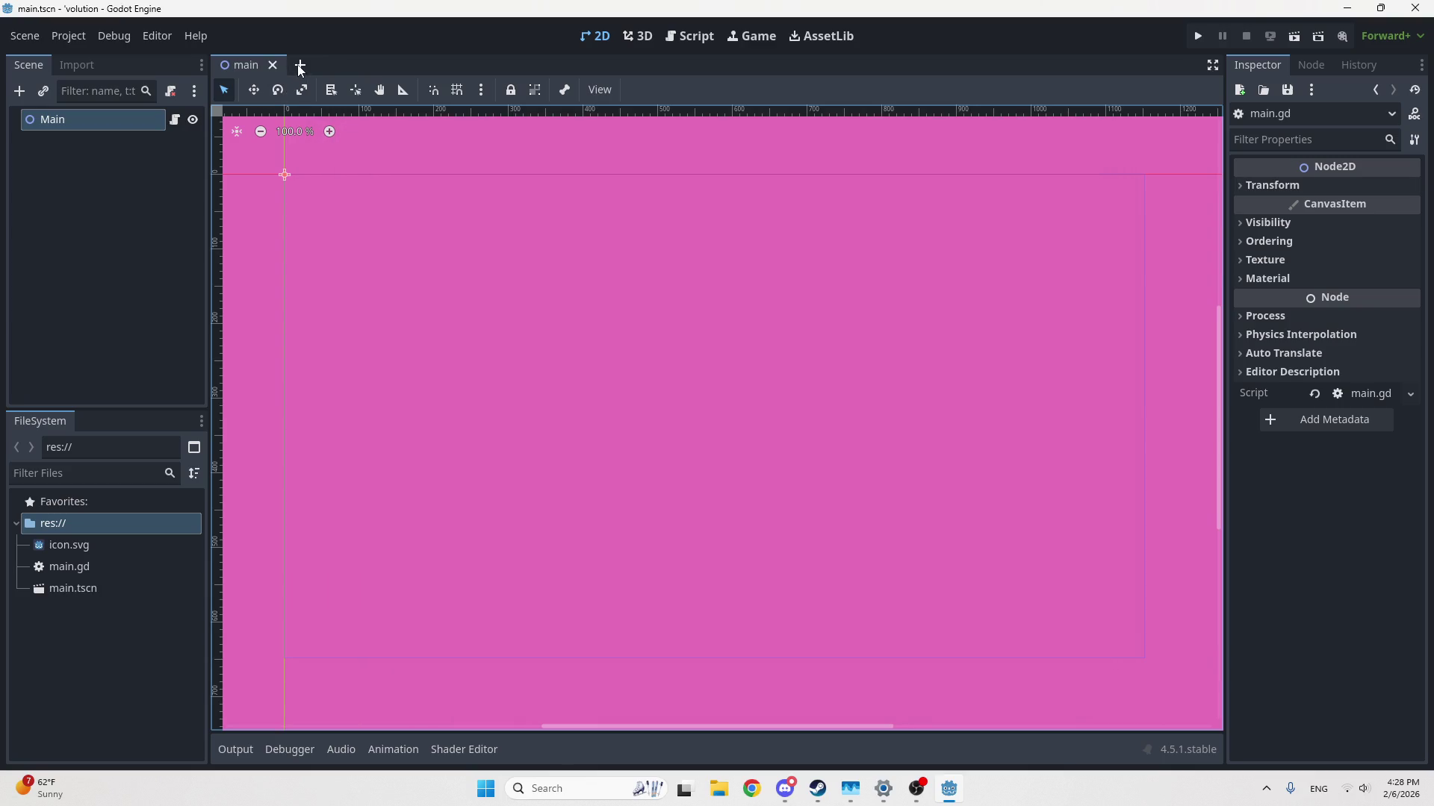
{"action": "left_click", "coordinate": [299, 67]}
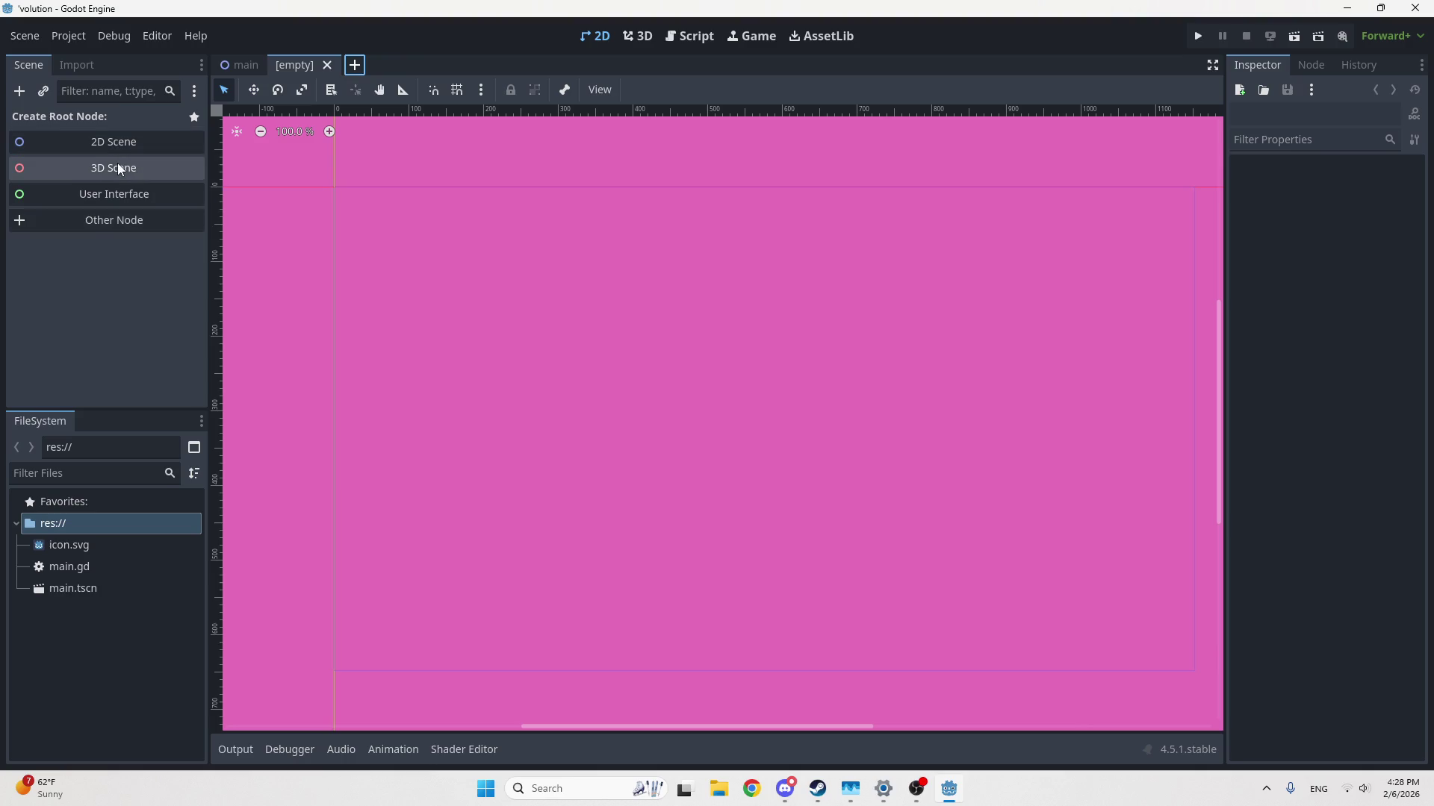
Create a 2D root node named 'Lil guy' and bring up the Add Child Node list
{"action": "left_click", "coordinate": [79, 149]}
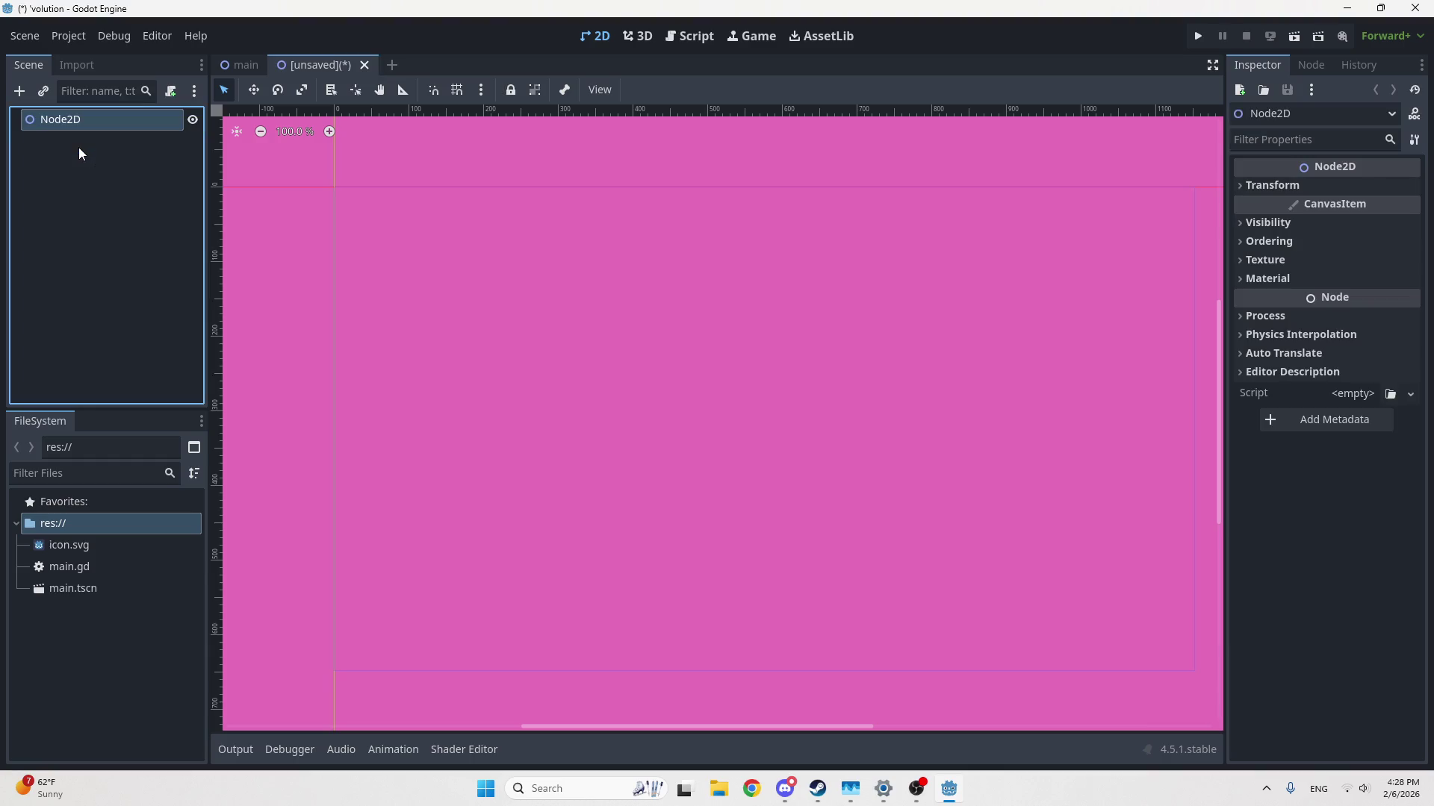
{"action": "double_click", "coordinate": [85, 117]}
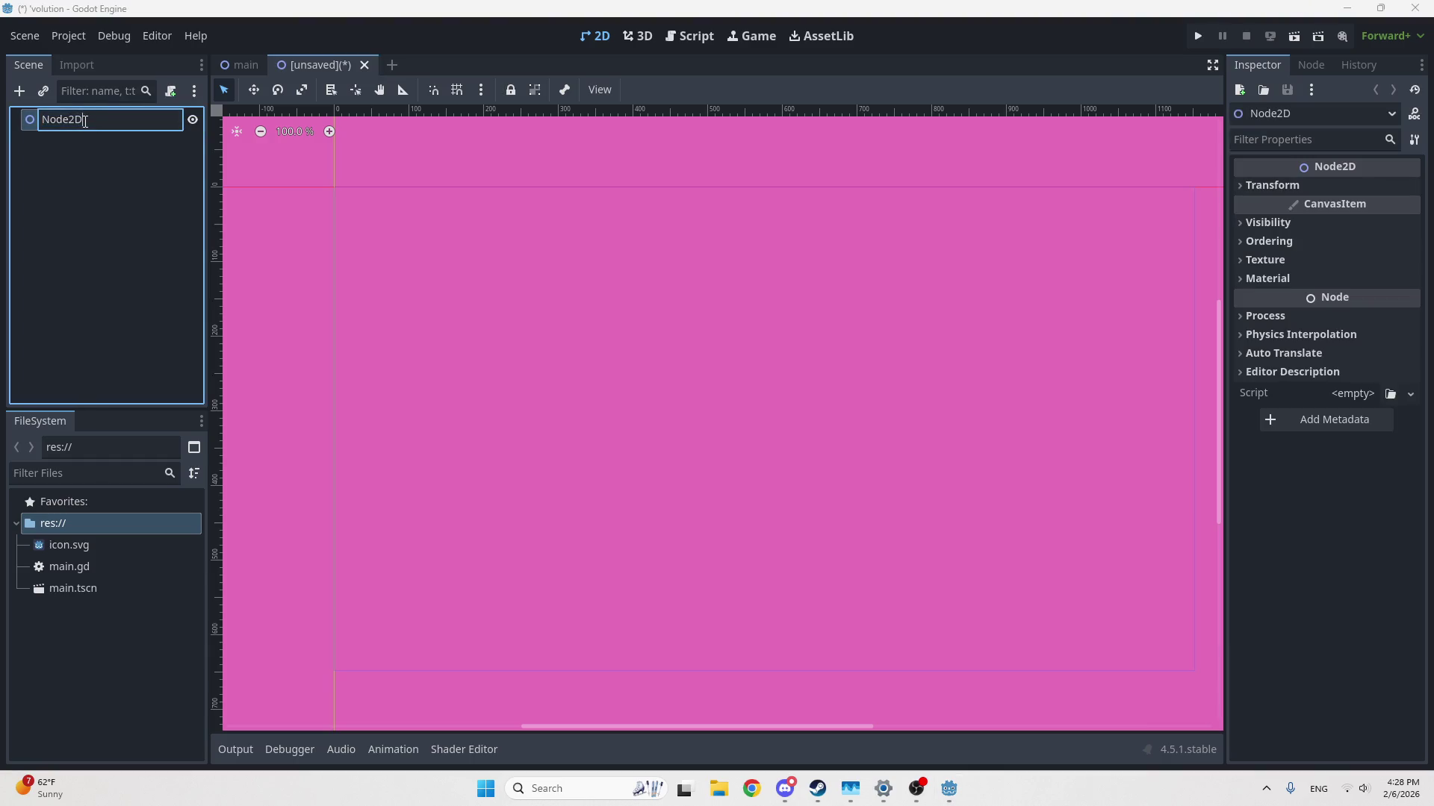
{"action": "key", "text": "Escape"}
{"action": "double_click", "coordinate": [90, 110]}
{"action": "type", "text": "Lil guy"}
{"action": "key", "text": "Return"}
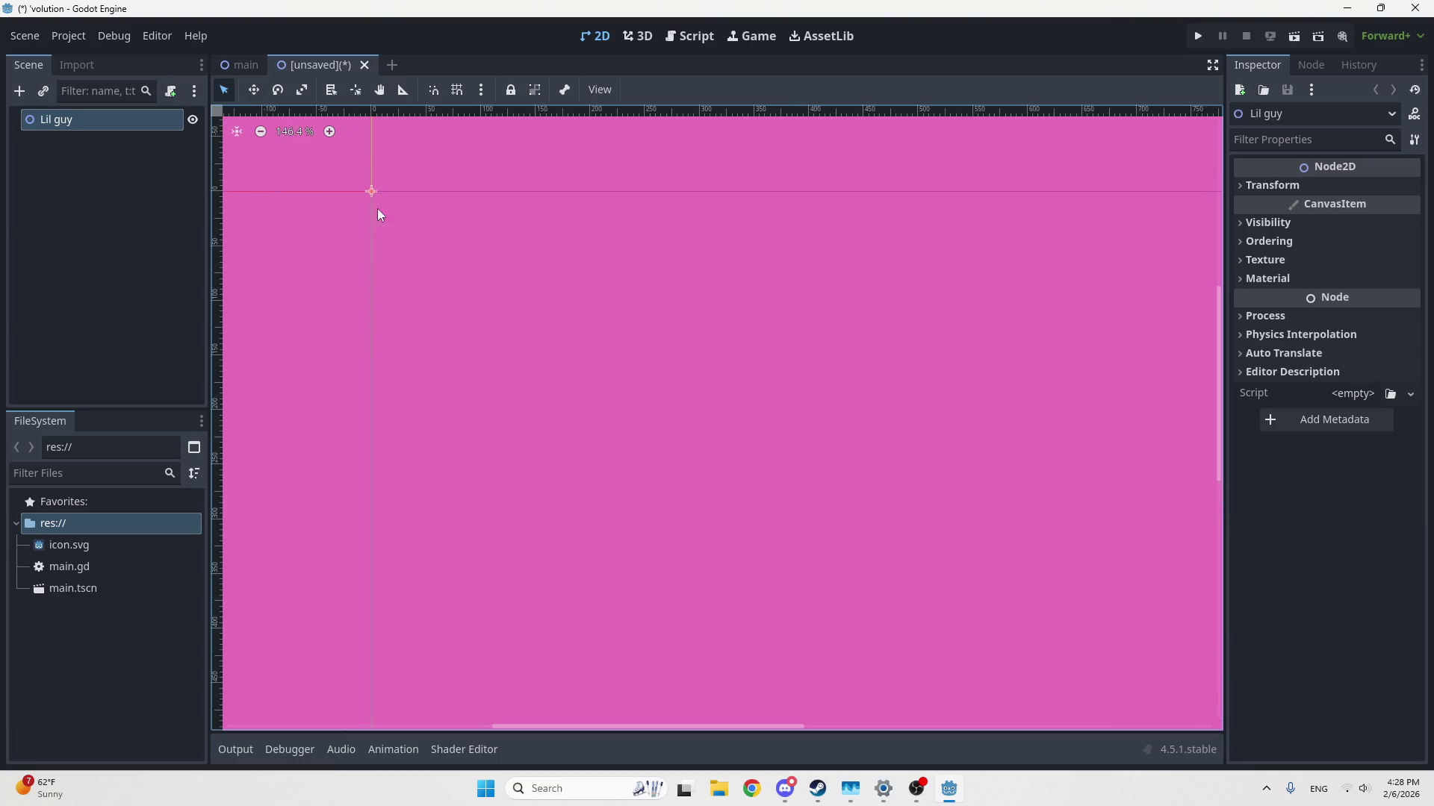
{"action": "scroll", "coordinate": [377, 212], "scroll_direction": "up", "scroll_amount": 5}
{"action": "left_click", "coordinate": [19, 92]}
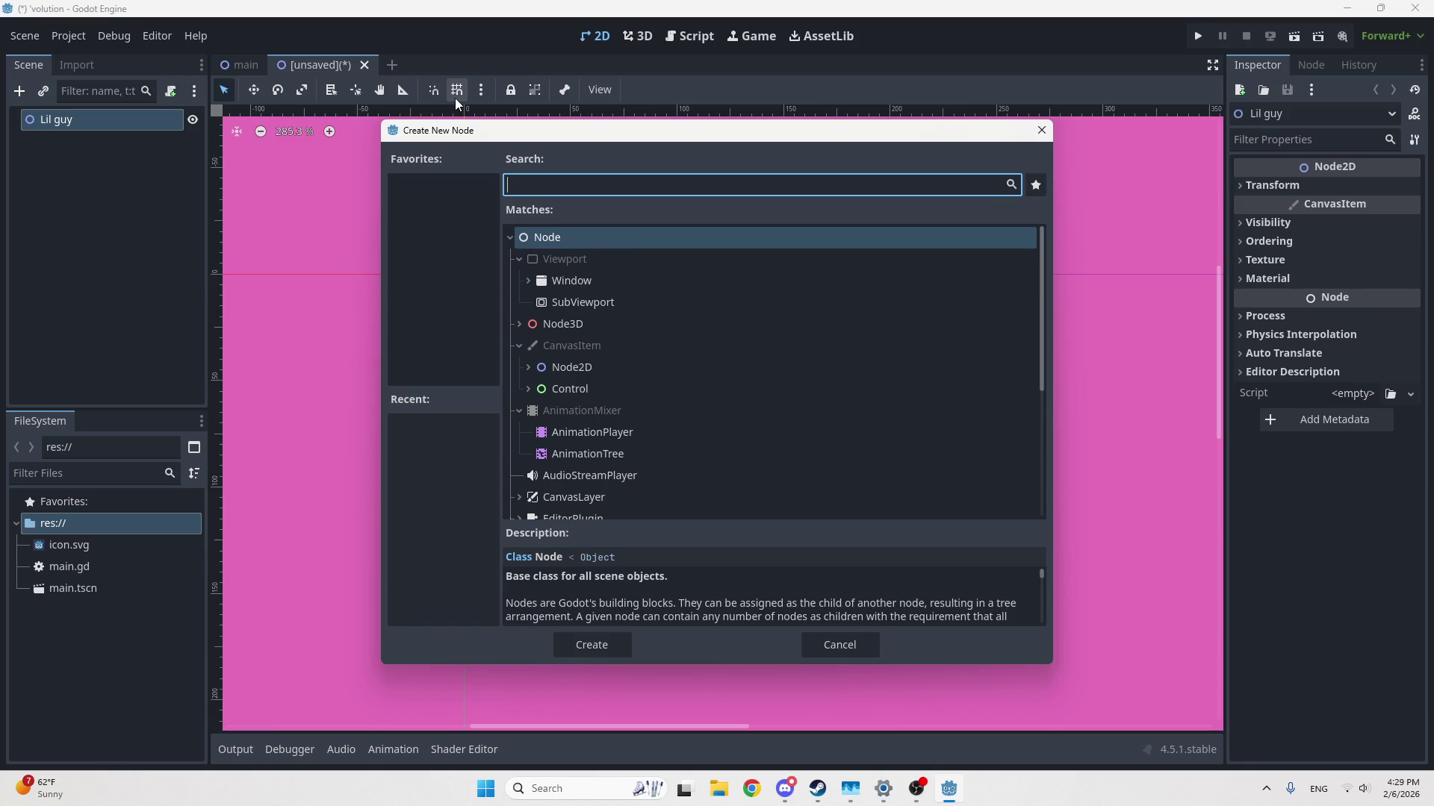
Filter the node list by 'color' and scroll through the ColorRect-type matches
{"action": "type", "text": "color"}
{"action": "scroll", "coordinate": [932, 475], "scroll_direction": "up", "scroll_amount": 5}
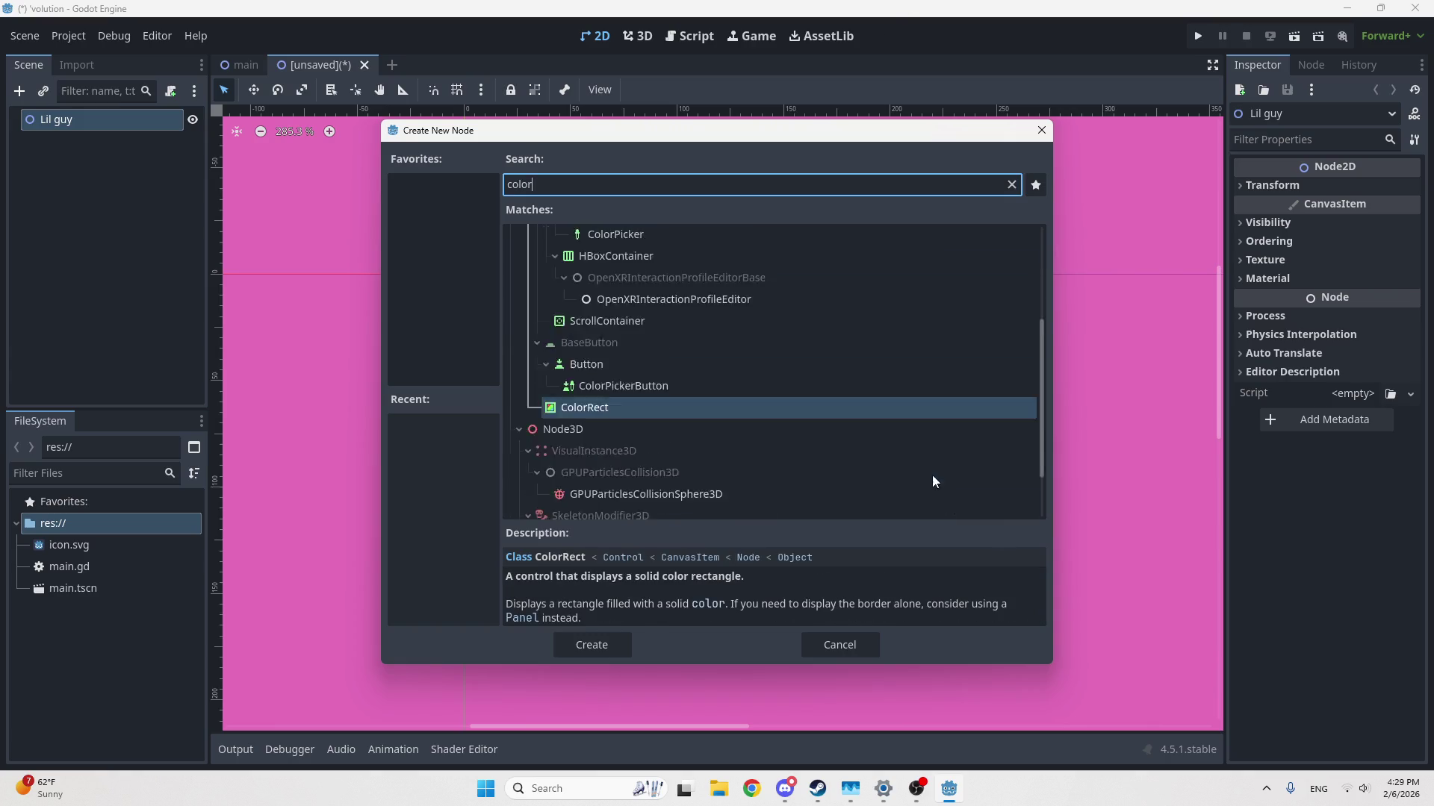
{"action": "scroll", "coordinate": [721, 337], "scroll_direction": "down", "scroll_amount": 5}
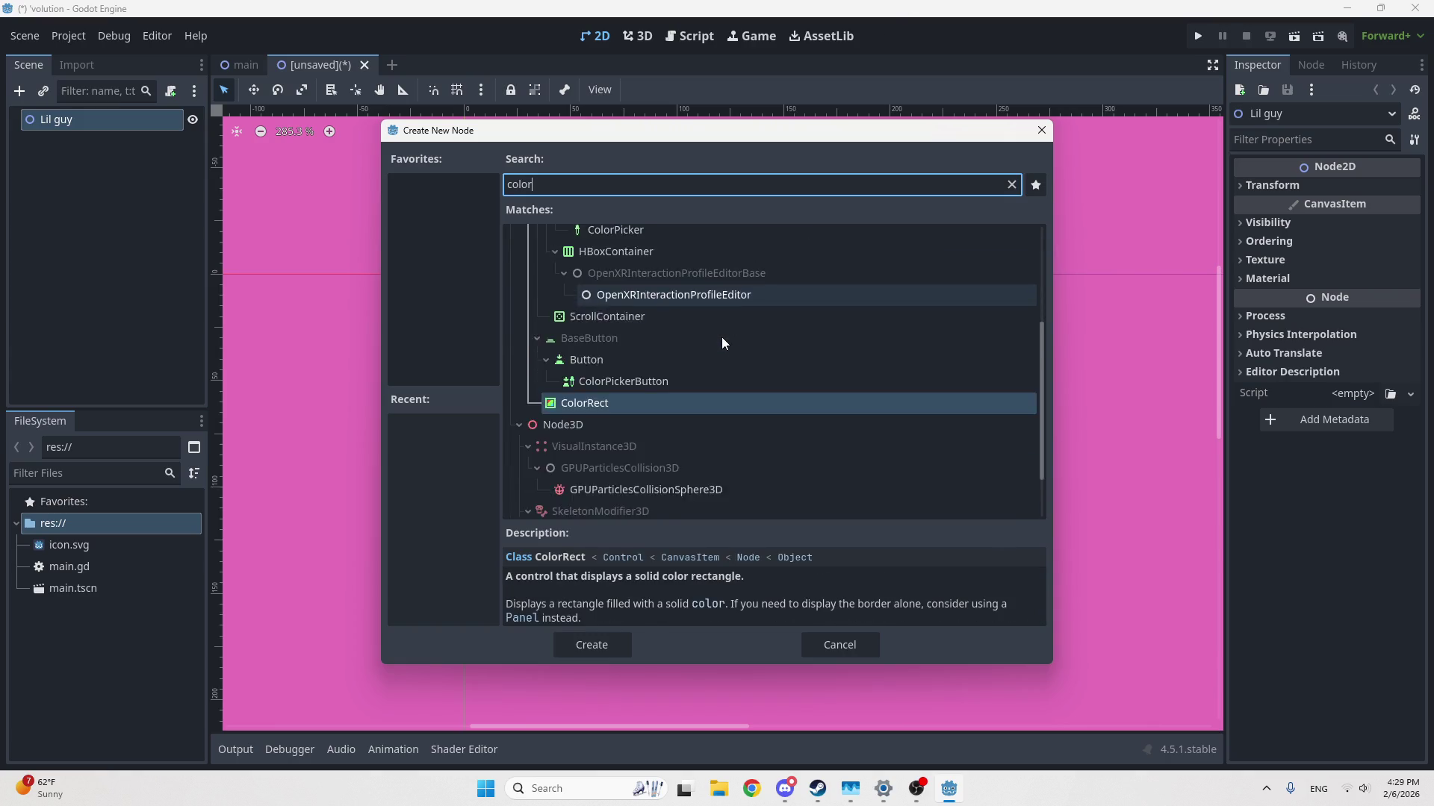
{"action": "scroll", "coordinate": [711, 342], "scroll_direction": "up", "scroll_amount": 5}
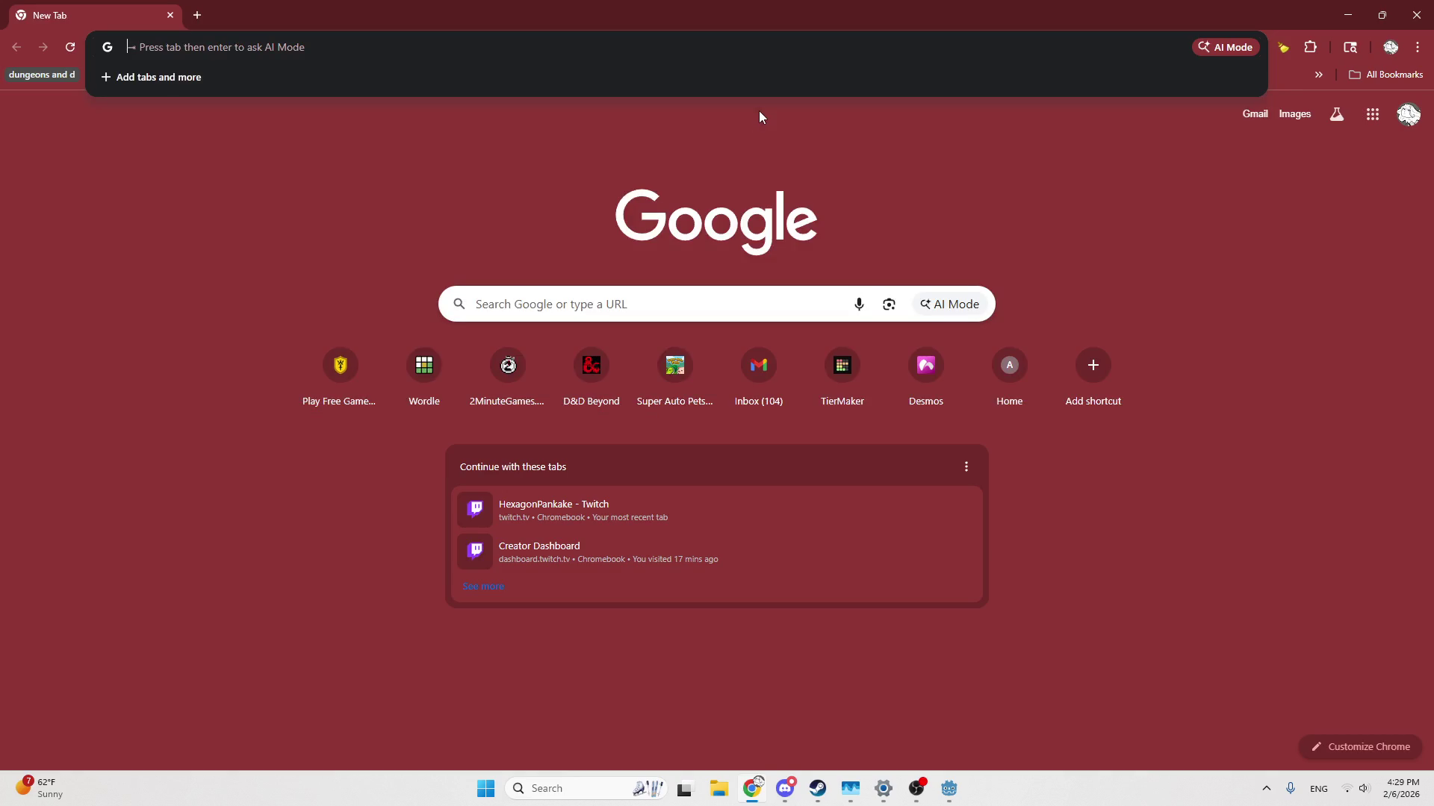
Search Google for 'godot make circle?' and read the r/godot filled-circle thread
{"action": "type", "text": "py"}
{"action": "key", "text": "BackSpace"}
{"action": "key", "text": "BackSpace"}
{"action": "type", "text": "godot"}
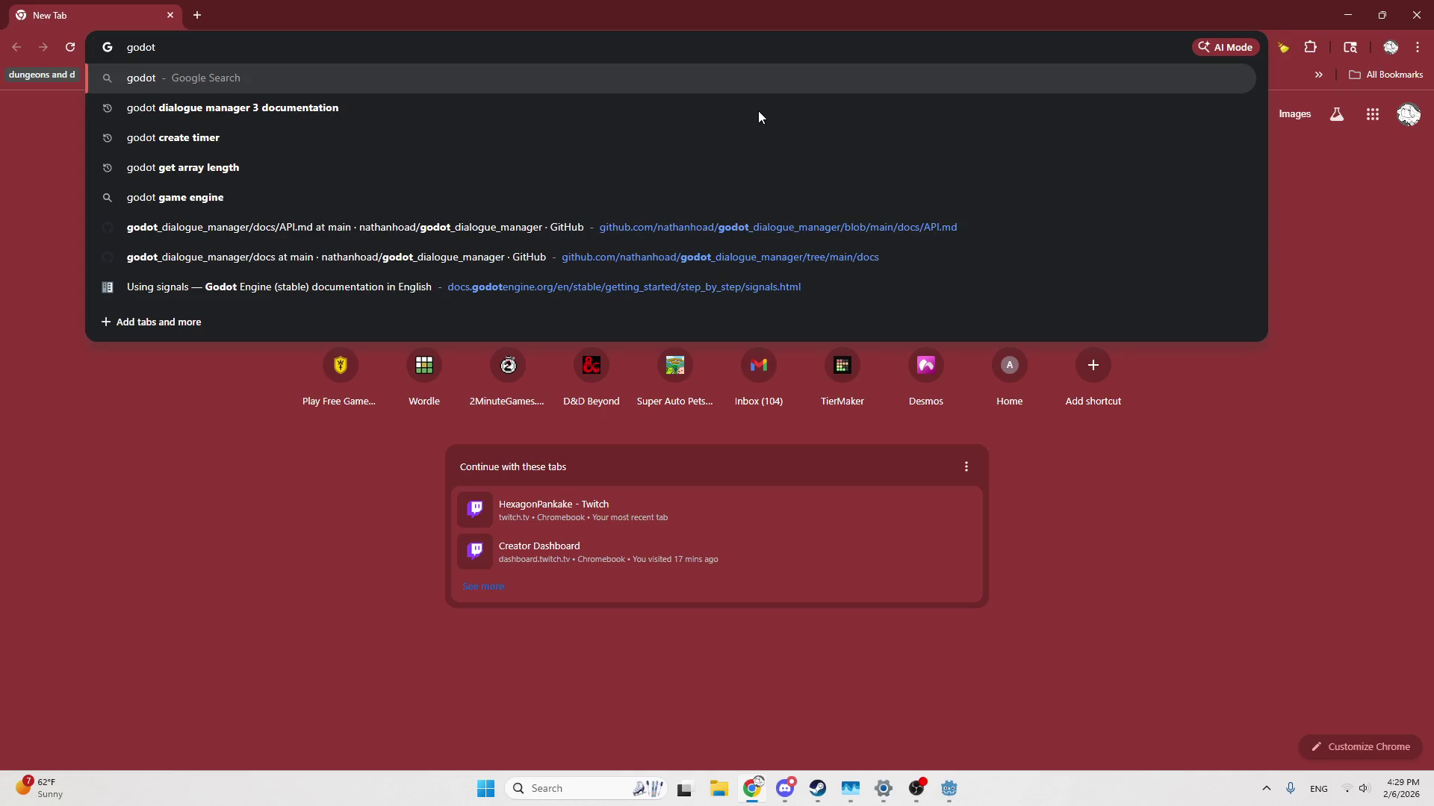
{"action": "type", "text": " make"}
{"action": "type", "text": " circle?"}
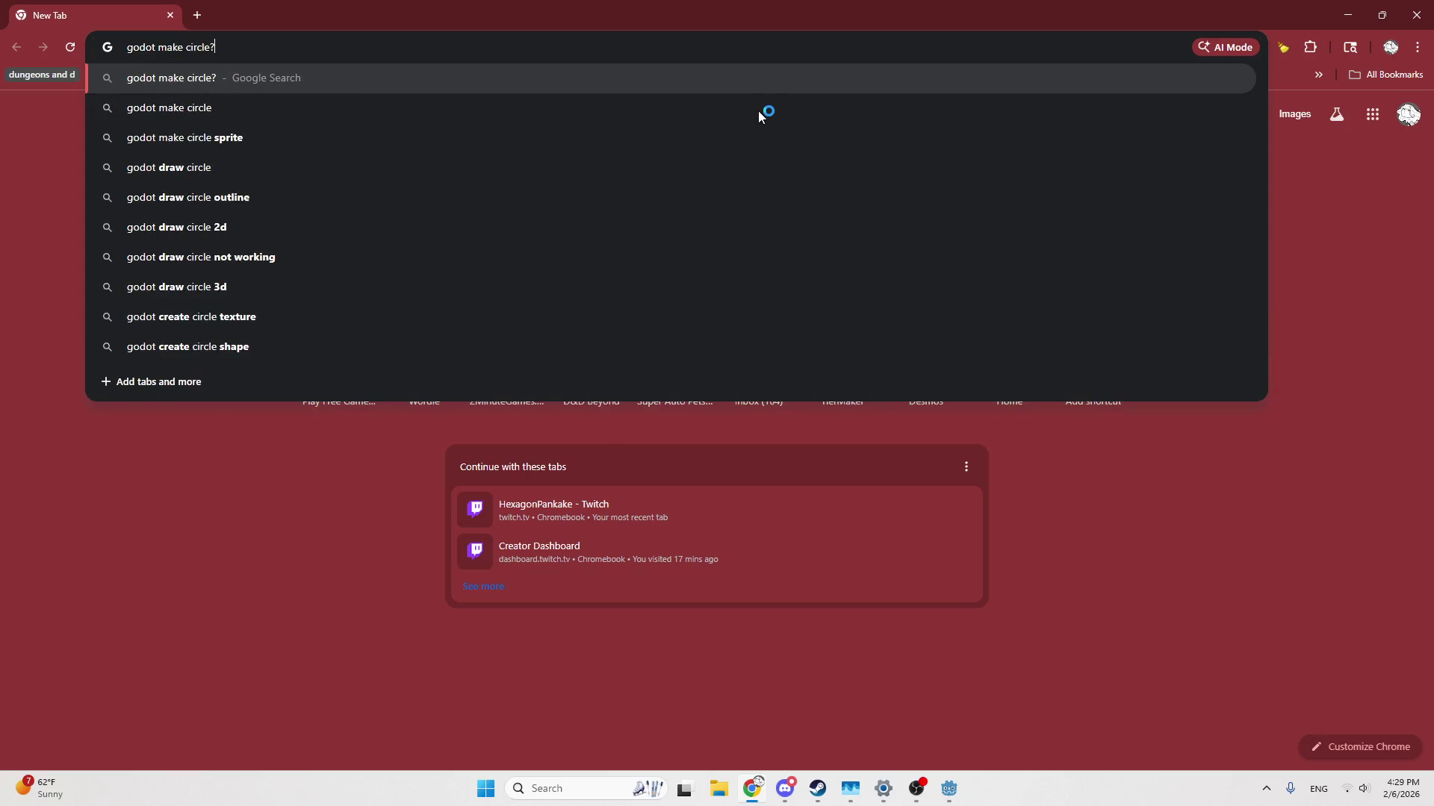
{"action": "key", "text": "Return"}
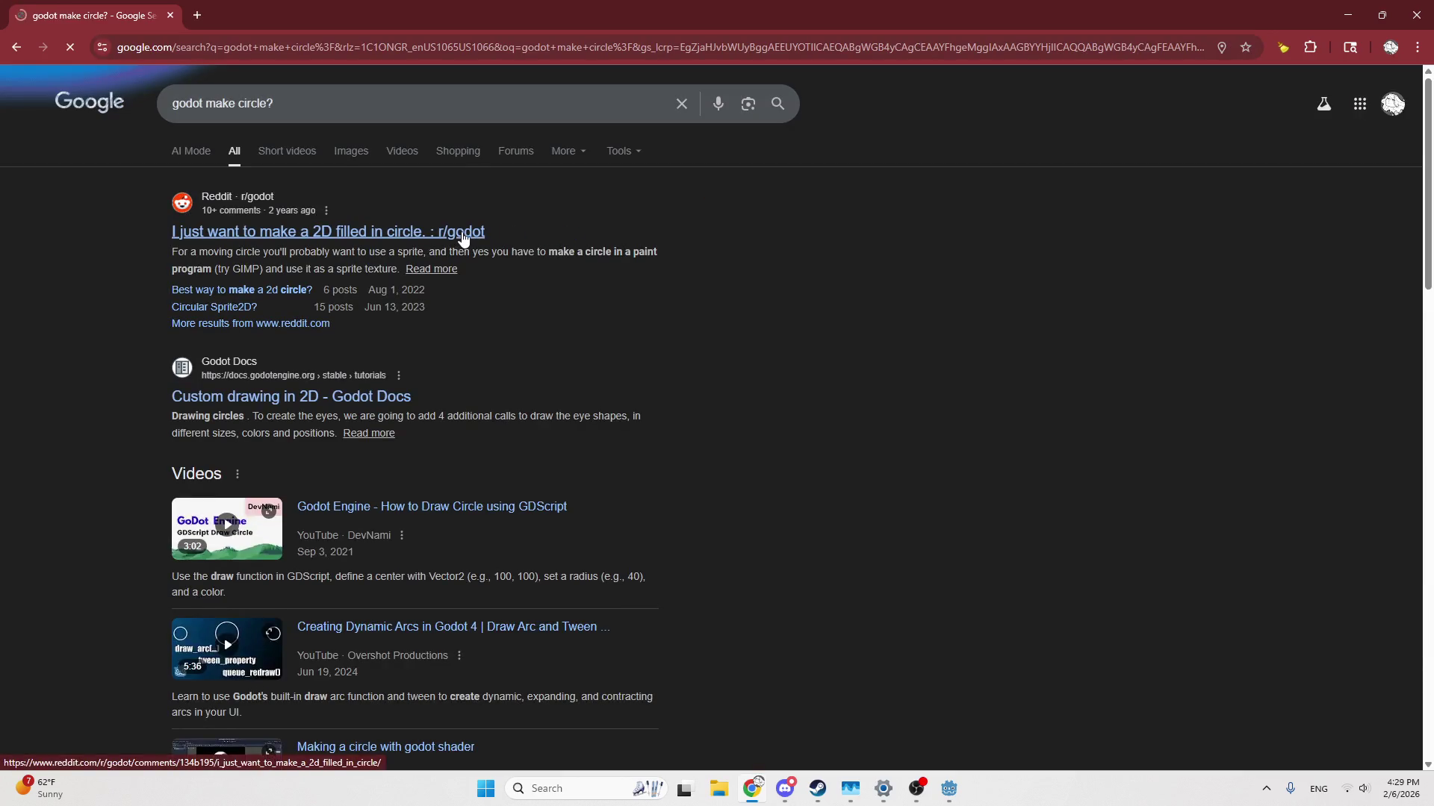
{"action": "left_click", "coordinate": [464, 236]}
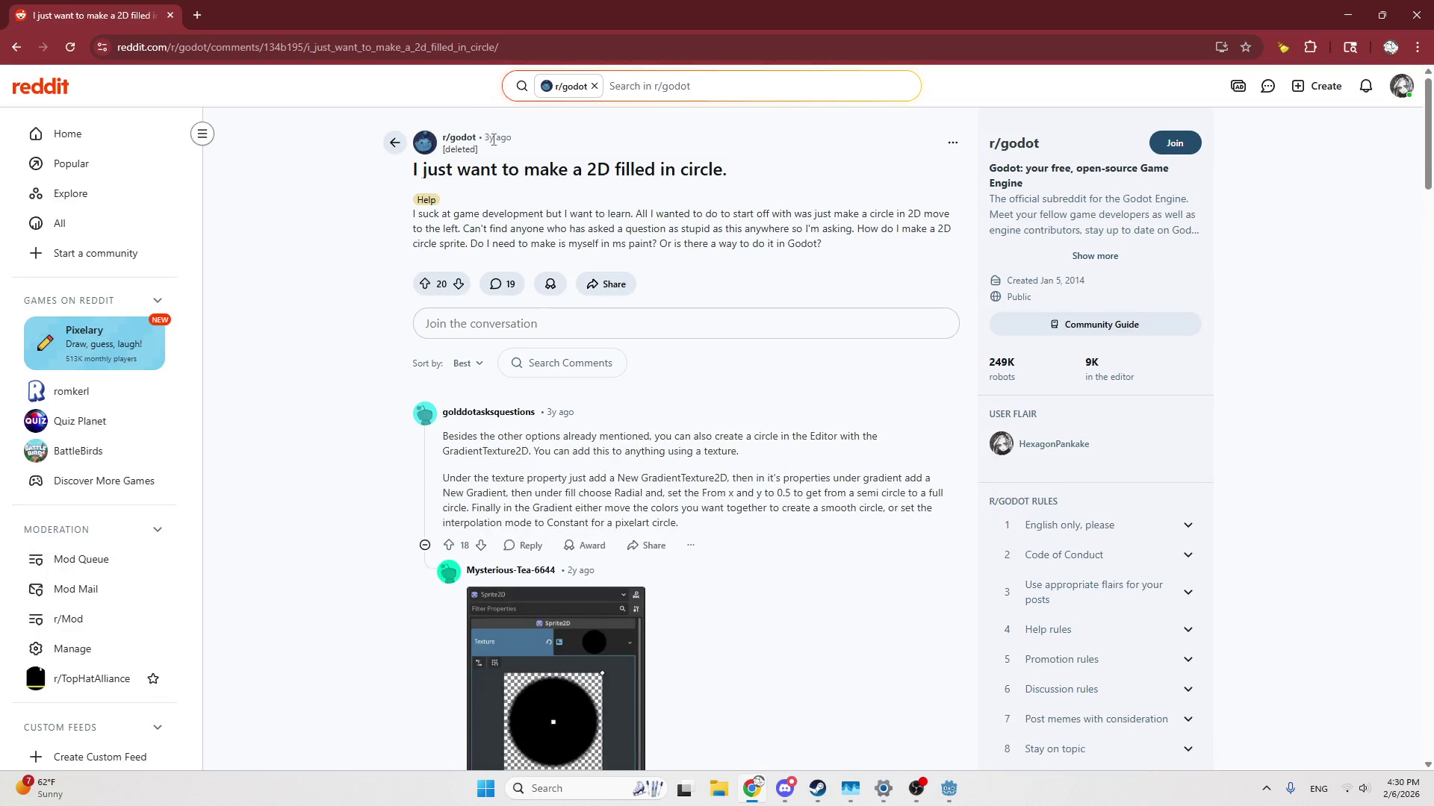
{"action": "scroll", "coordinate": [751, 307], "scroll_direction": "down", "scroll_amount": 5}
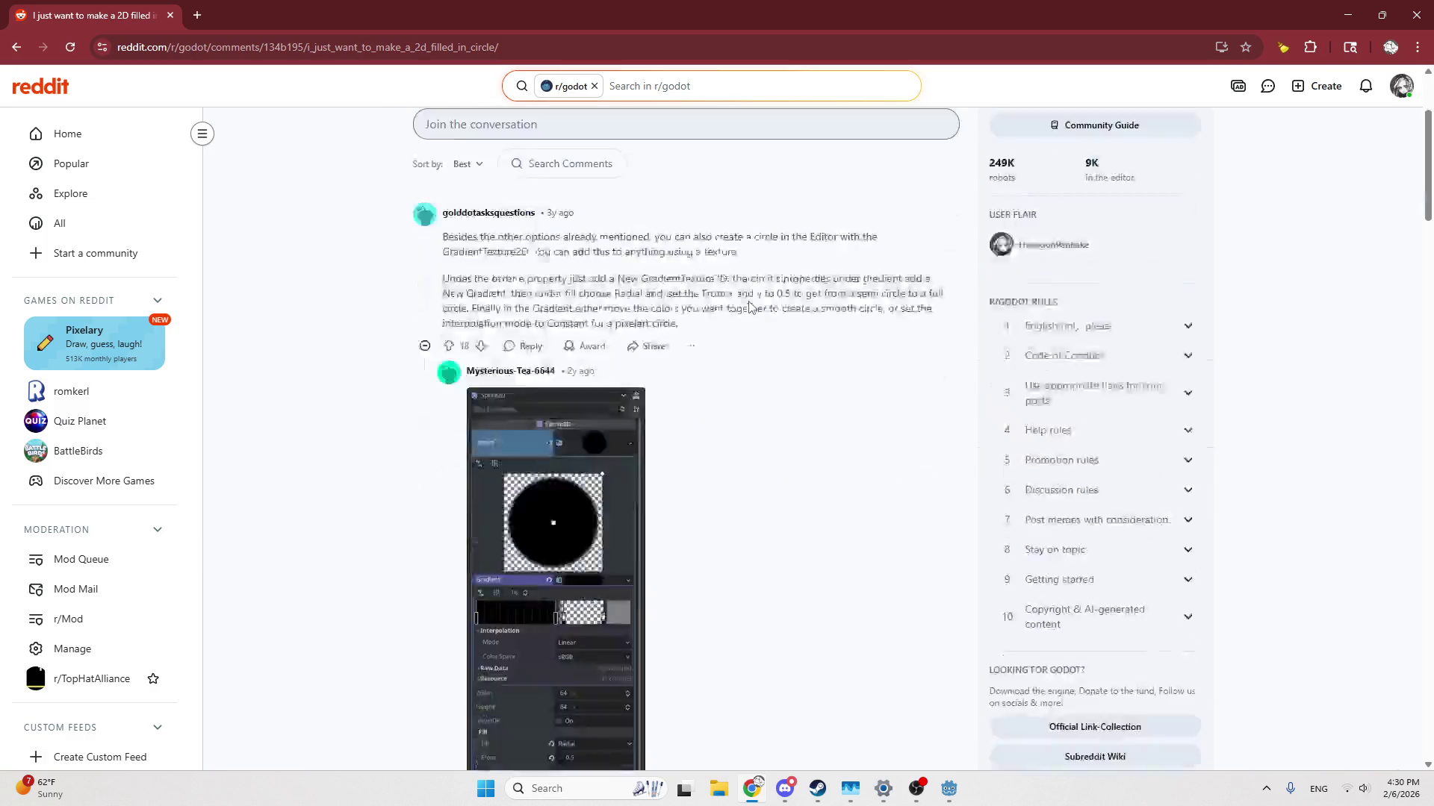
{"action": "scroll", "coordinate": [739, 298], "scroll_direction": "up", "scroll_amount": 2}
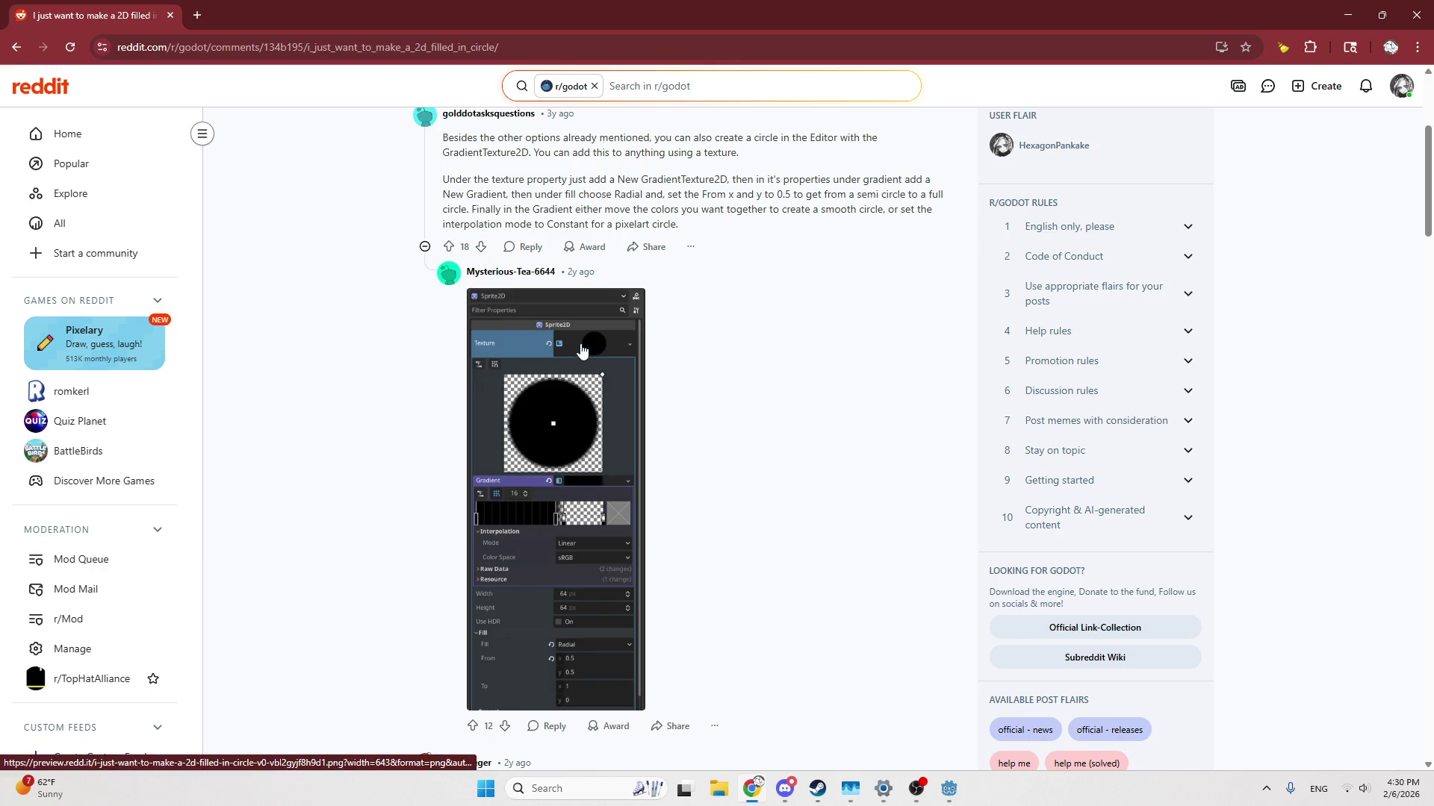
{"action": "left_click", "coordinate": [949, 788]}
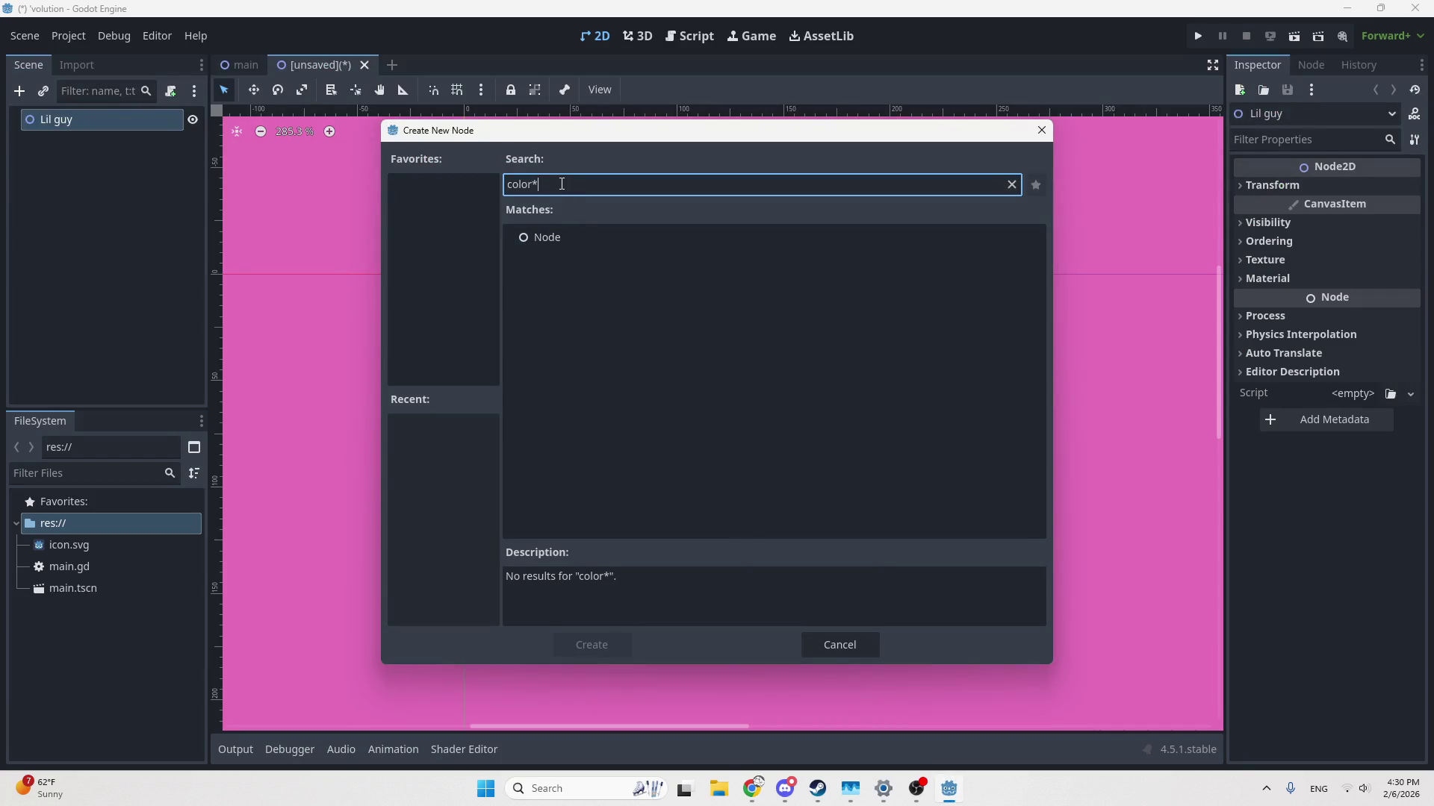
{"action": "key", "text": "BackSpace"}
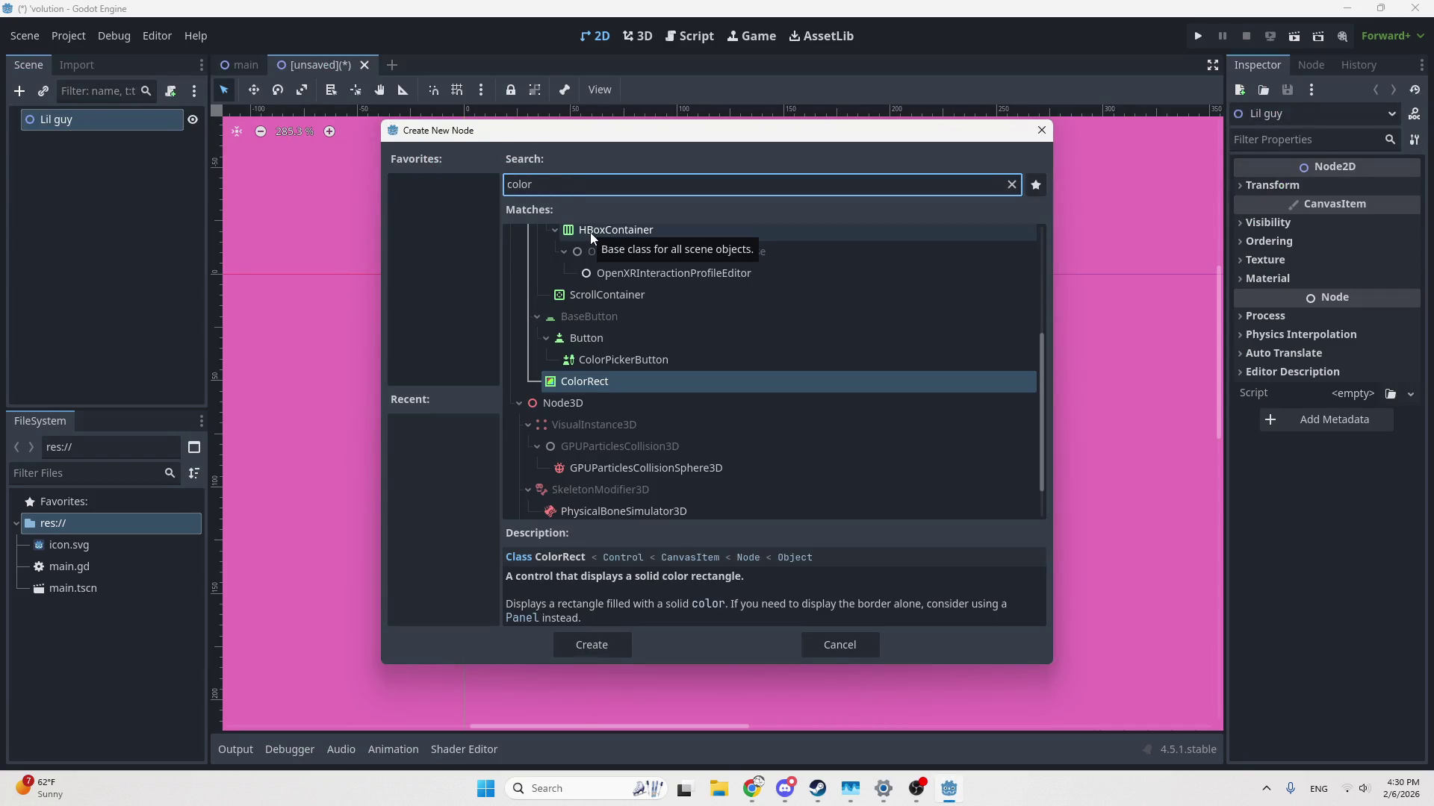
{"action": "scroll", "coordinate": [706, 373], "scroll_direction": "up", "scroll_amount": 5}
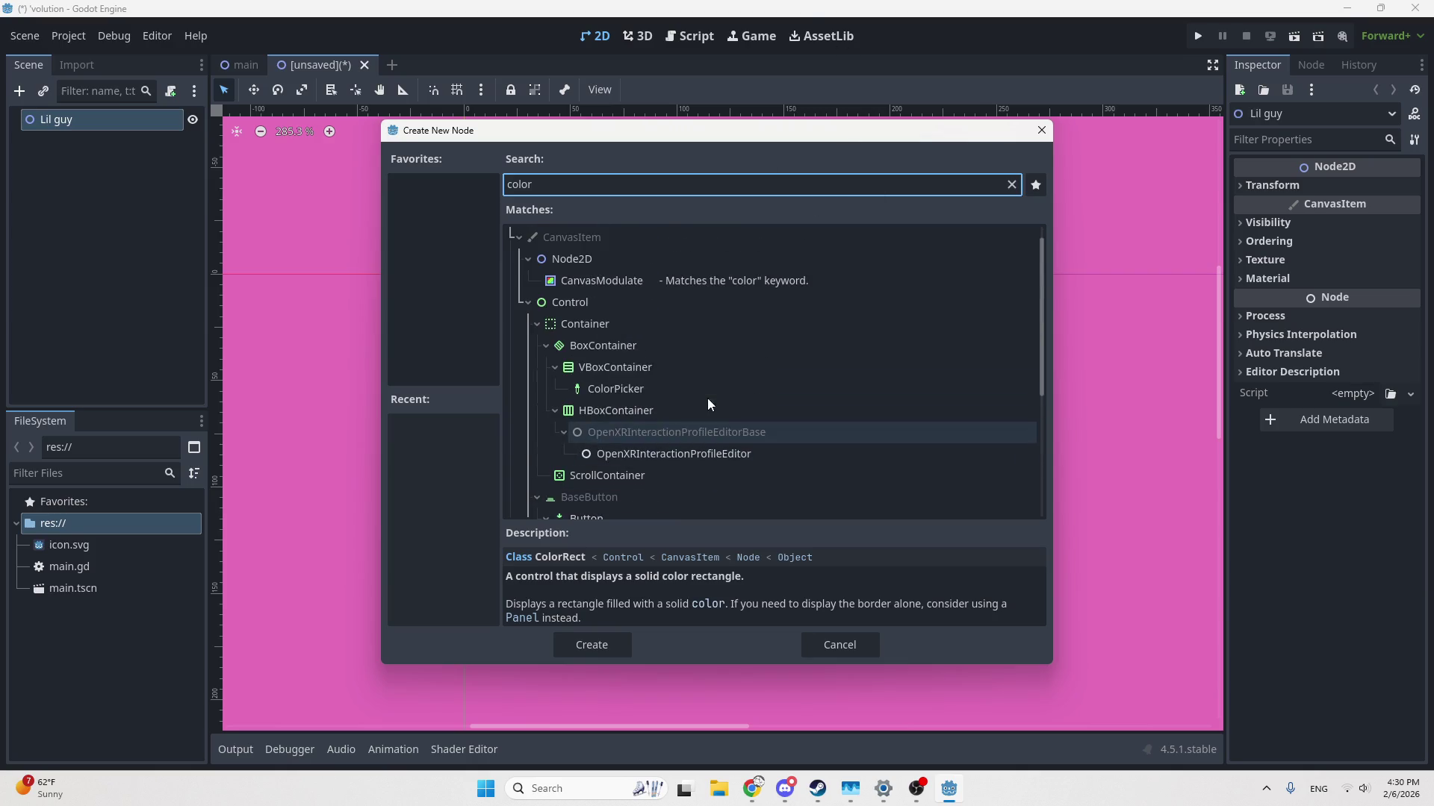
{"action": "key", "text": "BackSpace"}
{"action": "key", "text": "BackSpace"}
{"action": "key", "text": "BackSpace"}
{"action": "type", "text": "grad"}
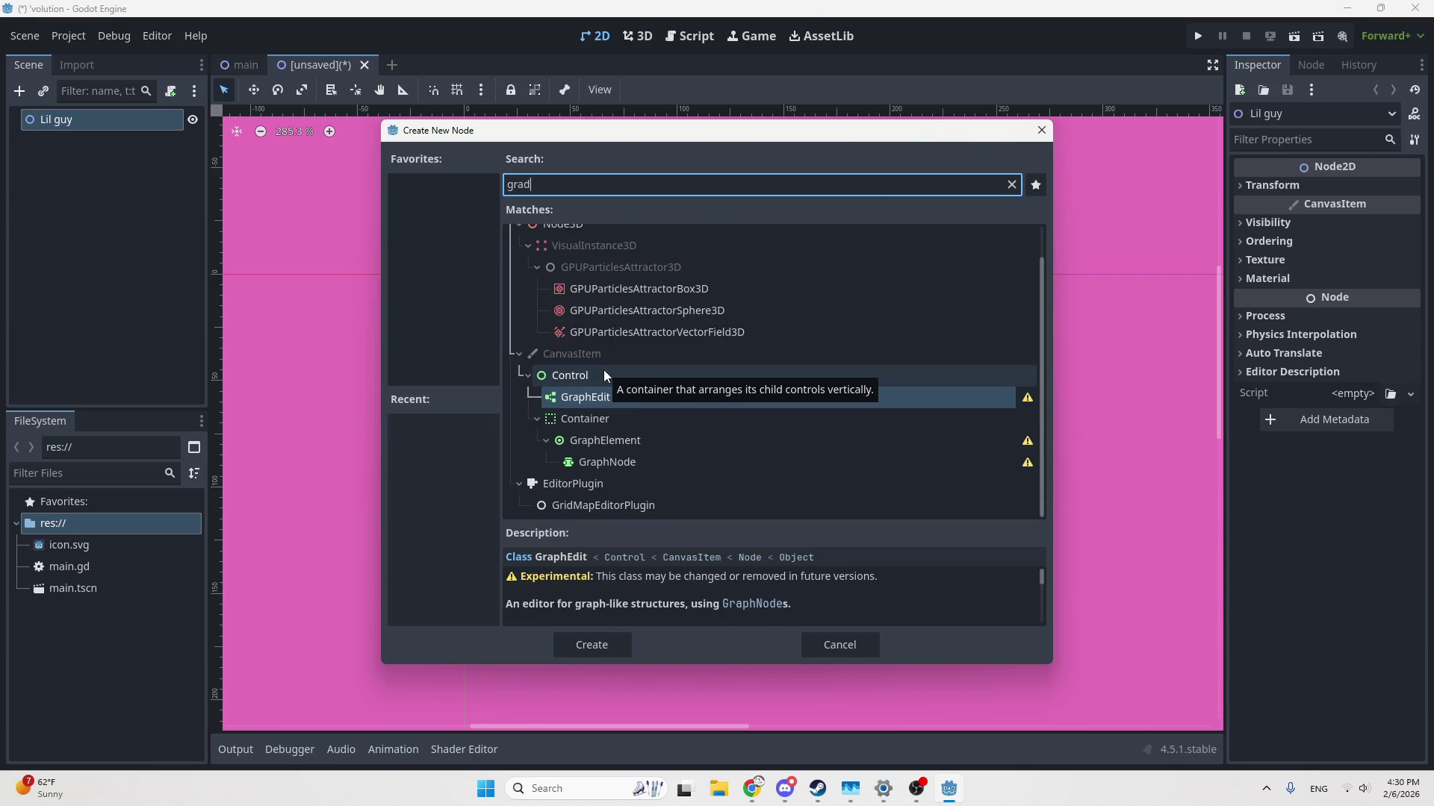
{"action": "type", "text": "ient"}
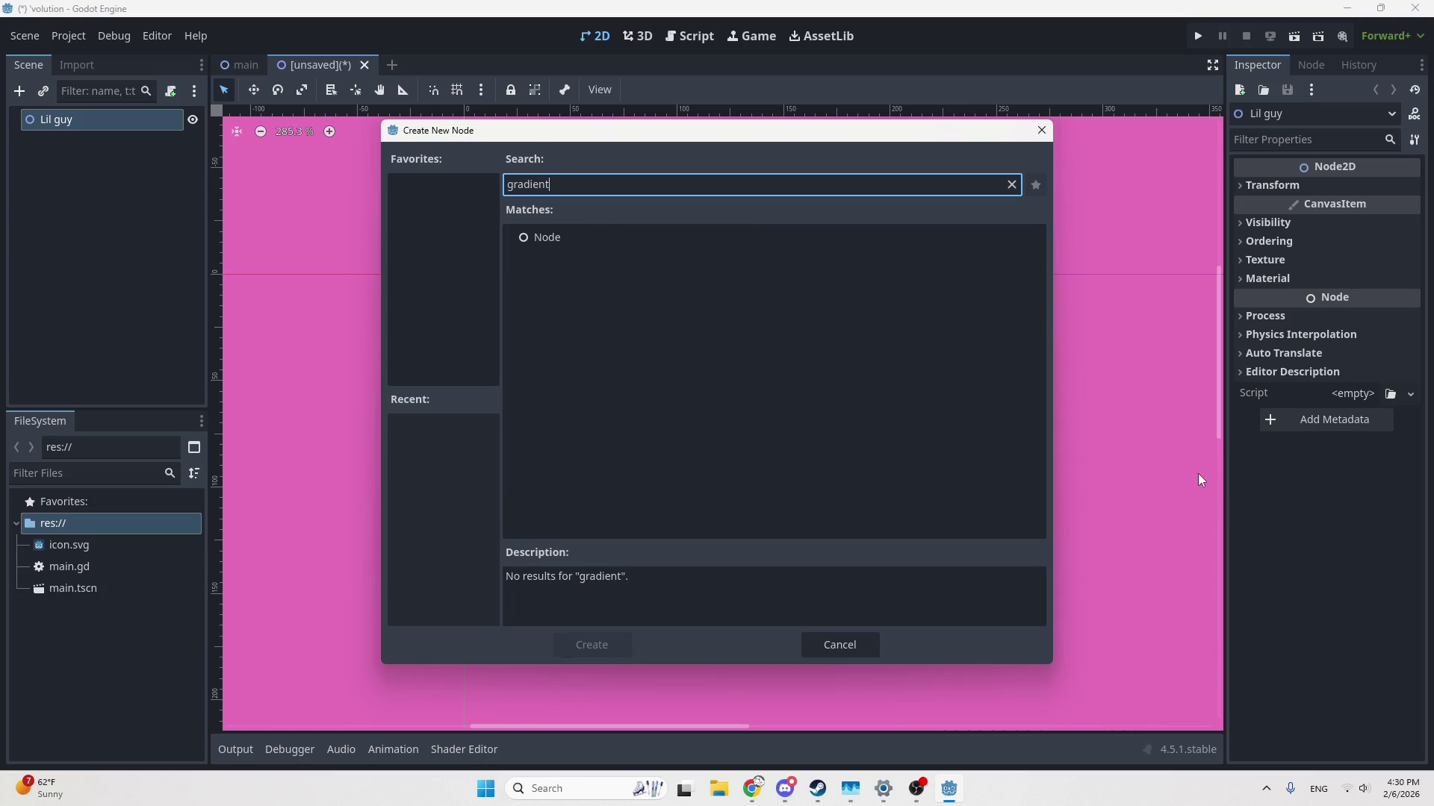
{"action": "key", "text": "ctrl+a"}
{"action": "key", "text": "BackSpace"}
{"action": "key", "text": "alt+Tab"}
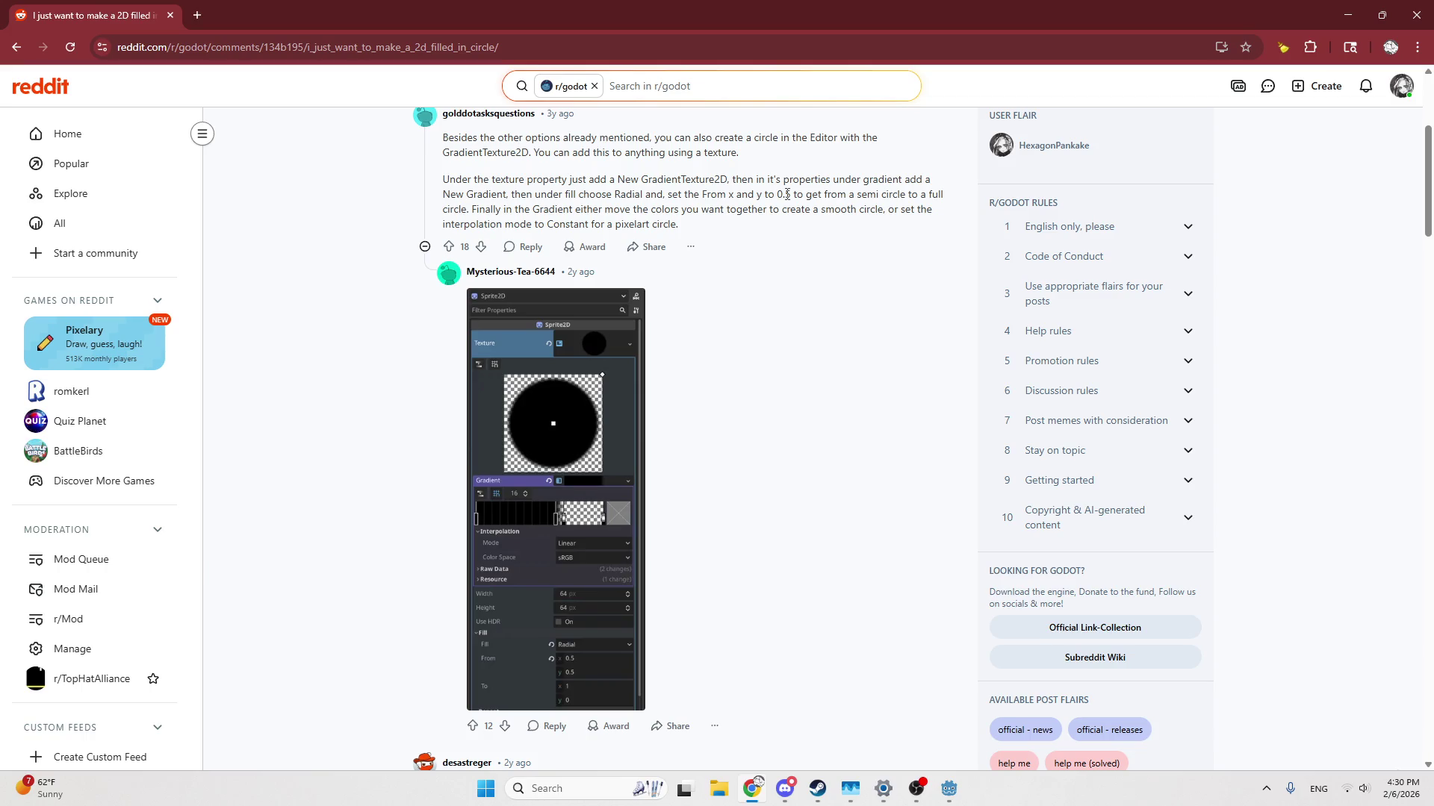
Back in Godot's Create New Node dialog, clear the 'Grad' search and search 'collision'
{"action": "key", "text": "alt+Tab"}
{"action": "type", "text": "Gra"}
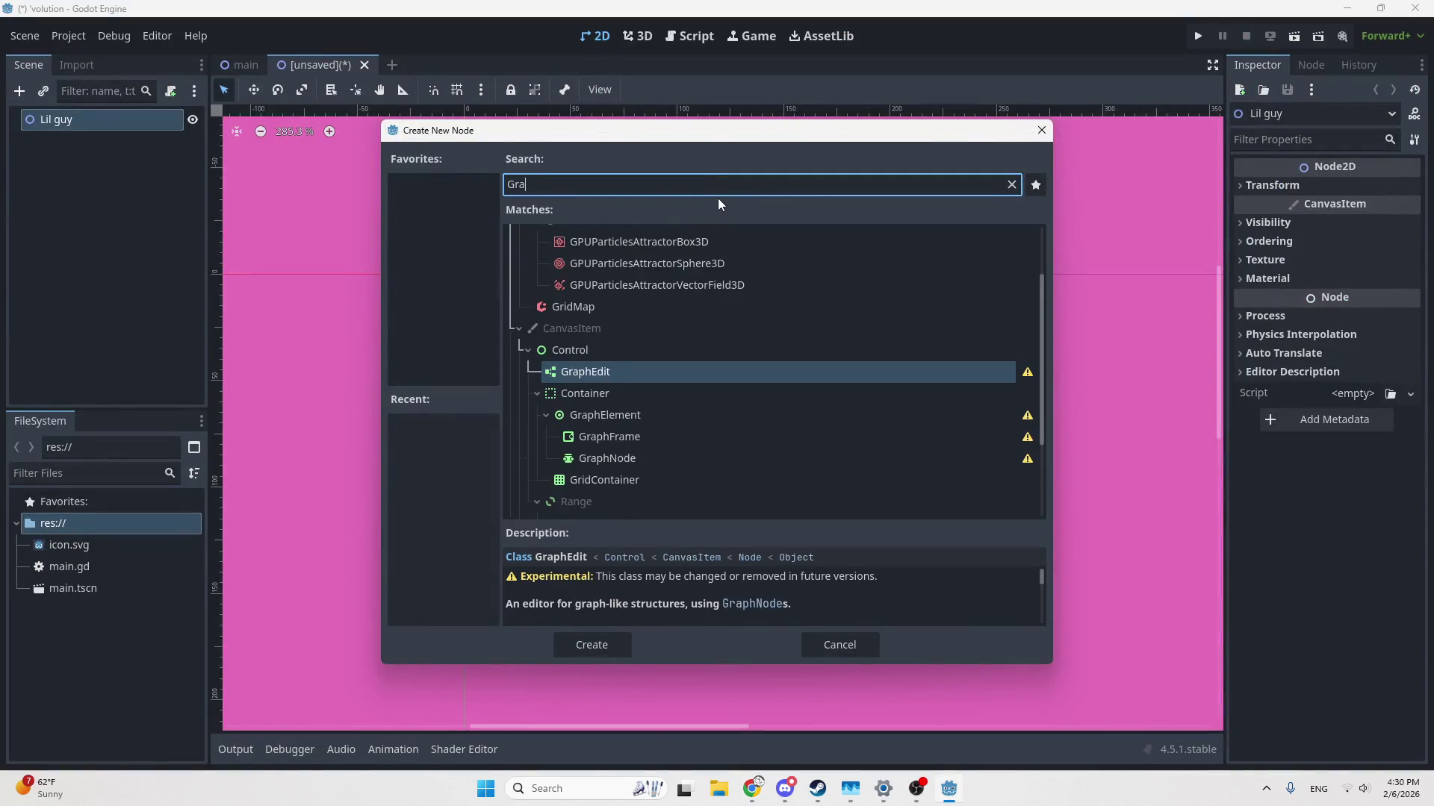
{"action": "type", "text": "d"}
{"action": "key", "text": "BackSpace"}
{"action": "key", "text": "BackSpace"}
{"action": "key", "text": "BackSpace"}
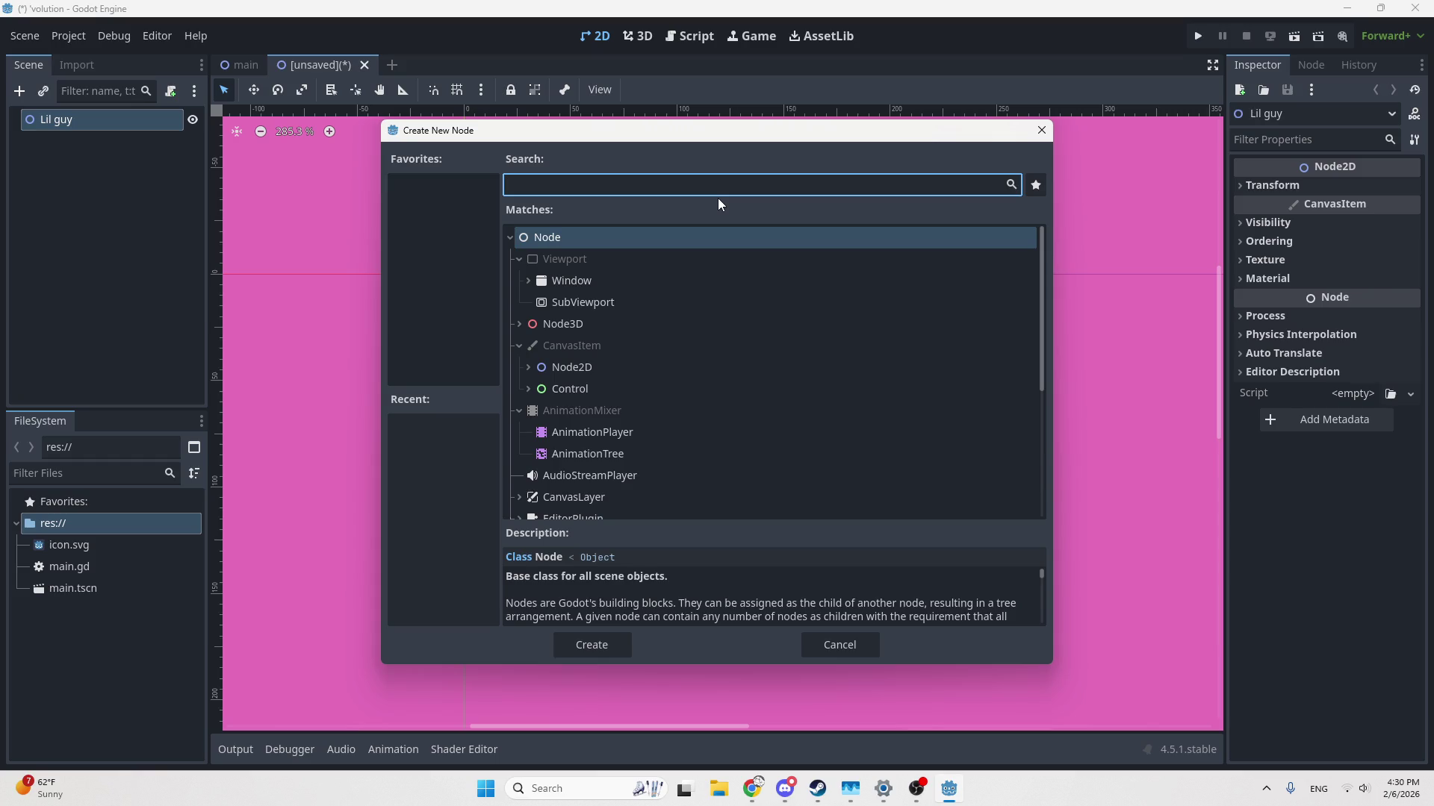
{"action": "scroll", "coordinate": [755, 291], "scroll_direction": "down", "scroll_amount": 4}
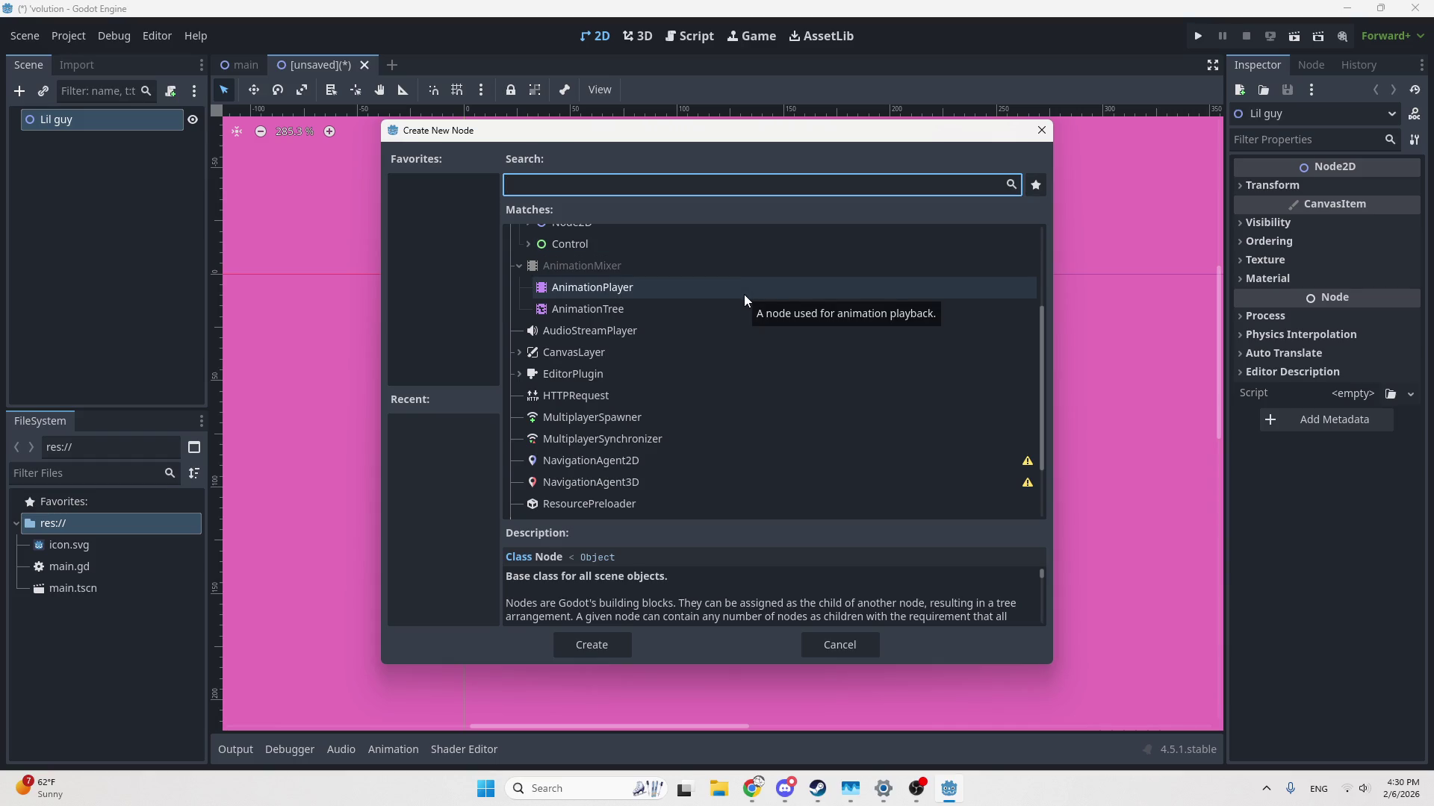
{"action": "scroll", "coordinate": [711, 292], "scroll_direction": "up", "scroll_amount": 2}
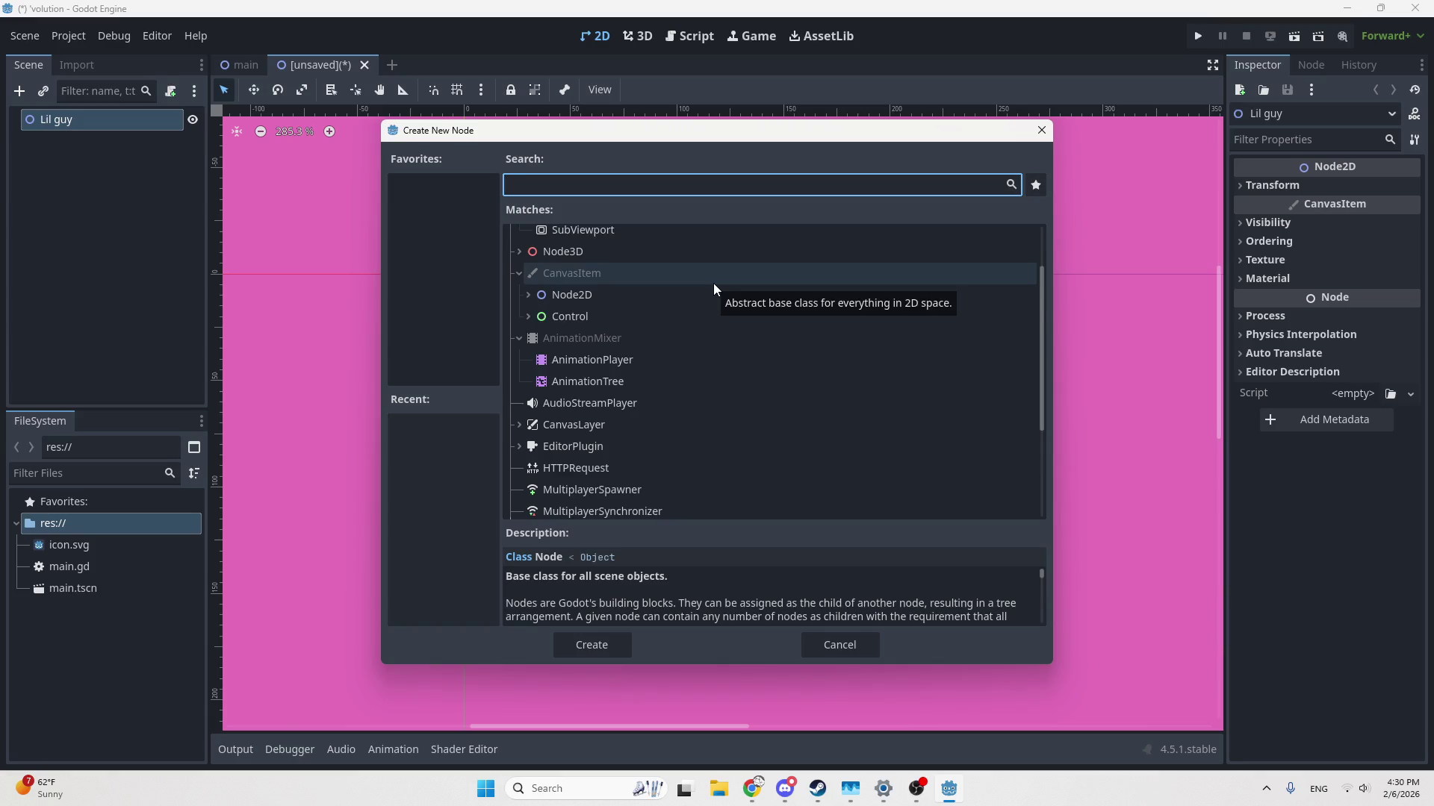
{"action": "type", "text": "collision"}
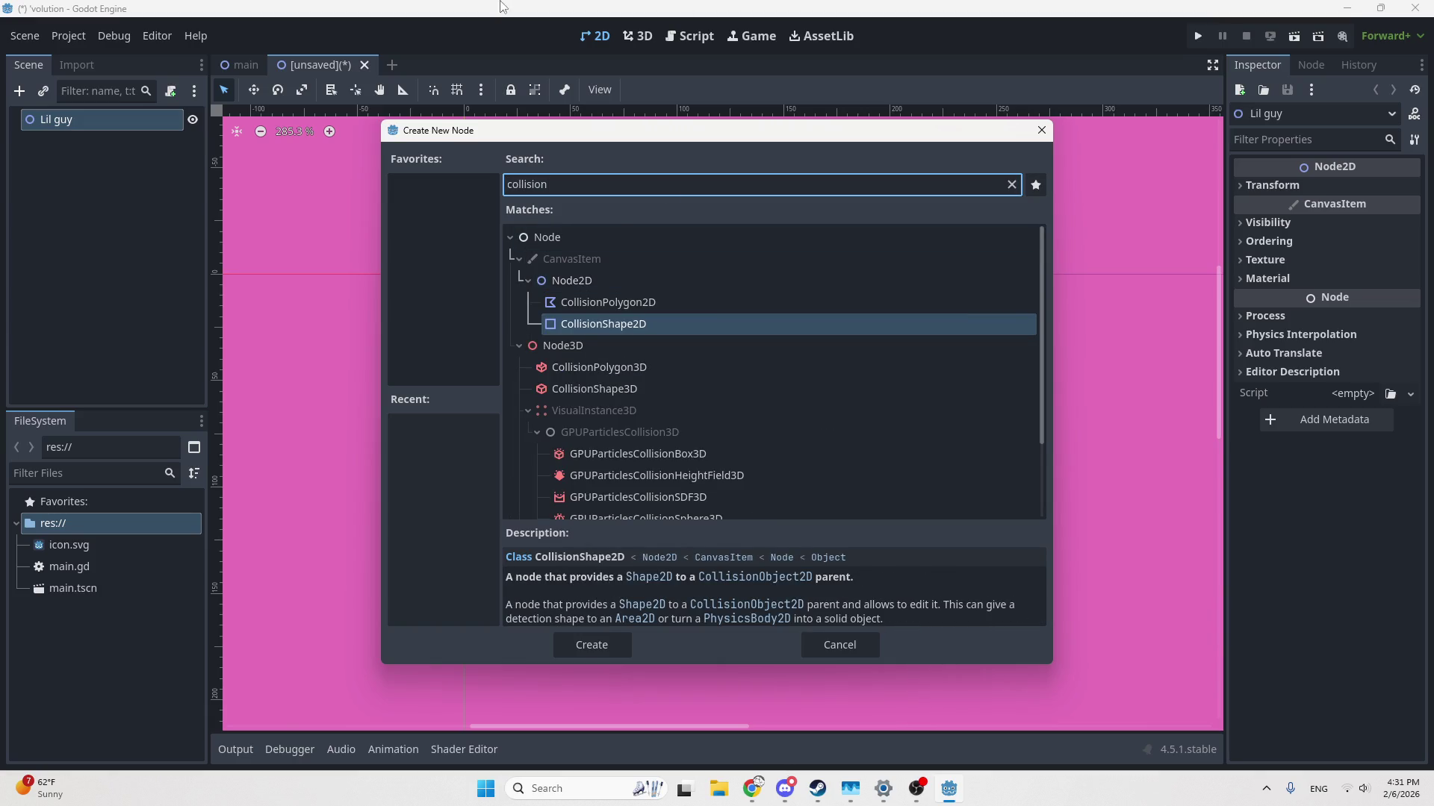
Add a CollisionShape2D with a new CircleShape2D shape and nudge its radius
{"action": "left_click", "coordinate": [561, 643]}
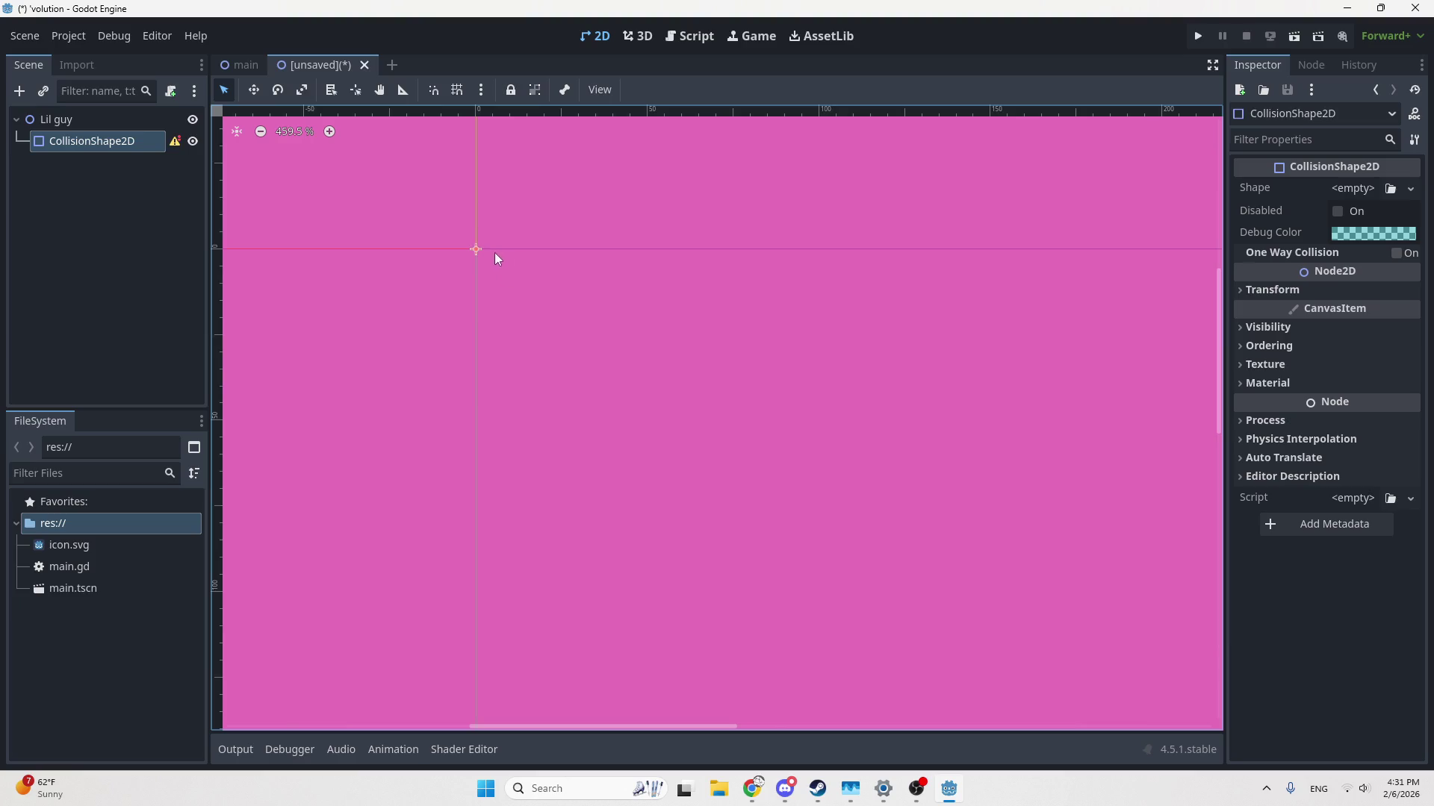
{"action": "scroll", "coordinate": [496, 256], "scroll_direction": "up", "scroll_amount": 2}
{"action": "left_click", "coordinate": [1381, 190]}
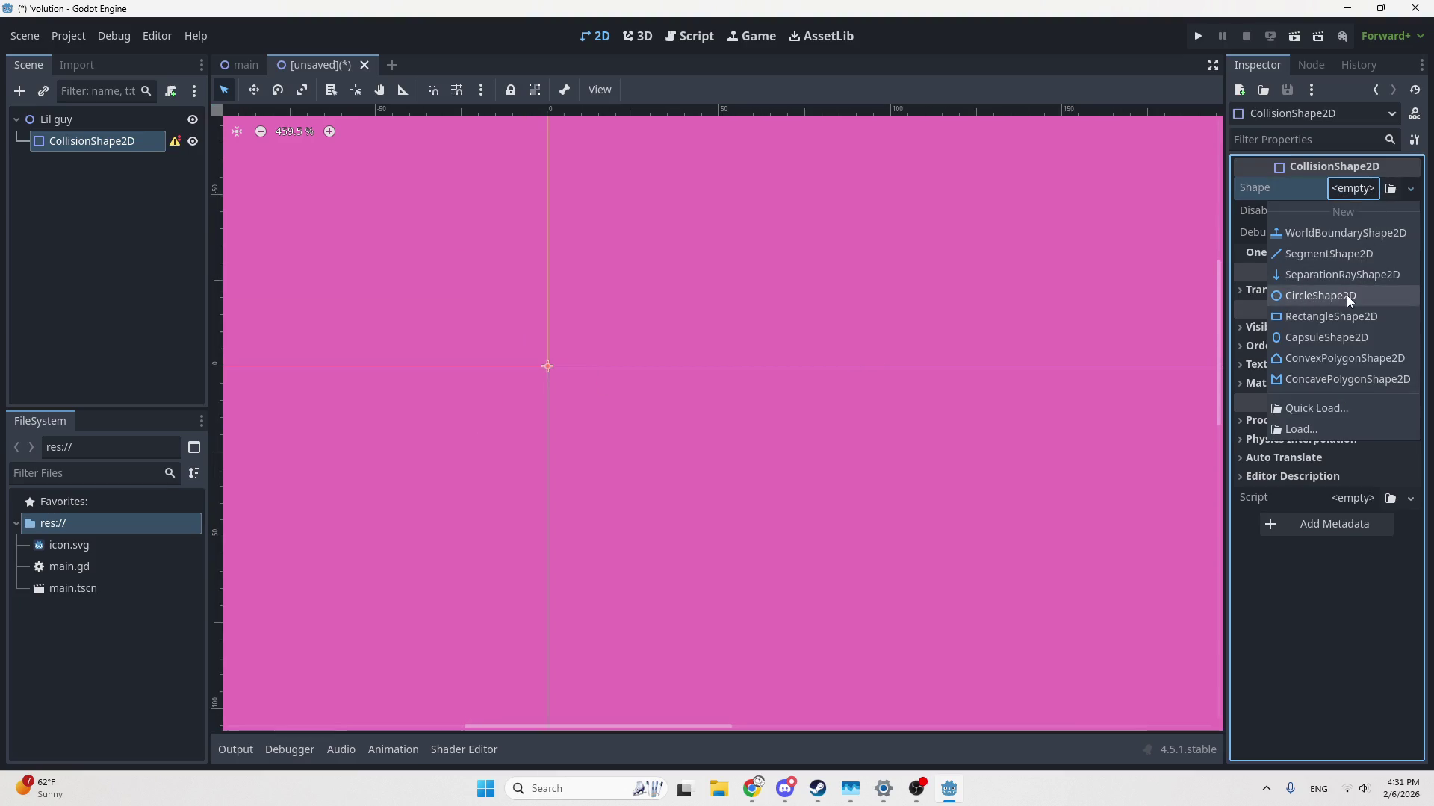
{"action": "left_click", "coordinate": [1320, 296]}
{"action": "scroll", "coordinate": [563, 370], "scroll_direction": "up", "scroll_amount": 2}
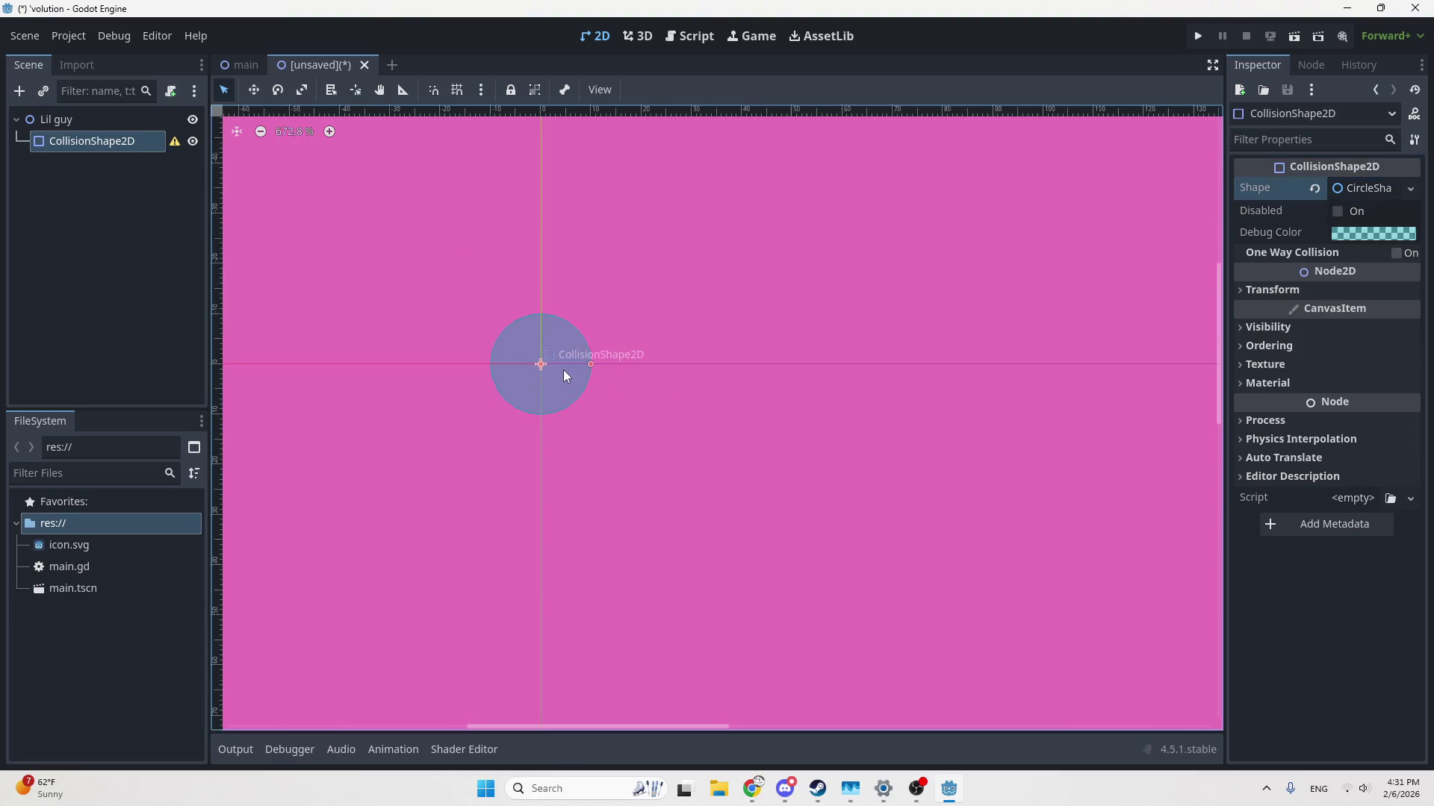
{"action": "left_click", "coordinate": [1373, 188]}
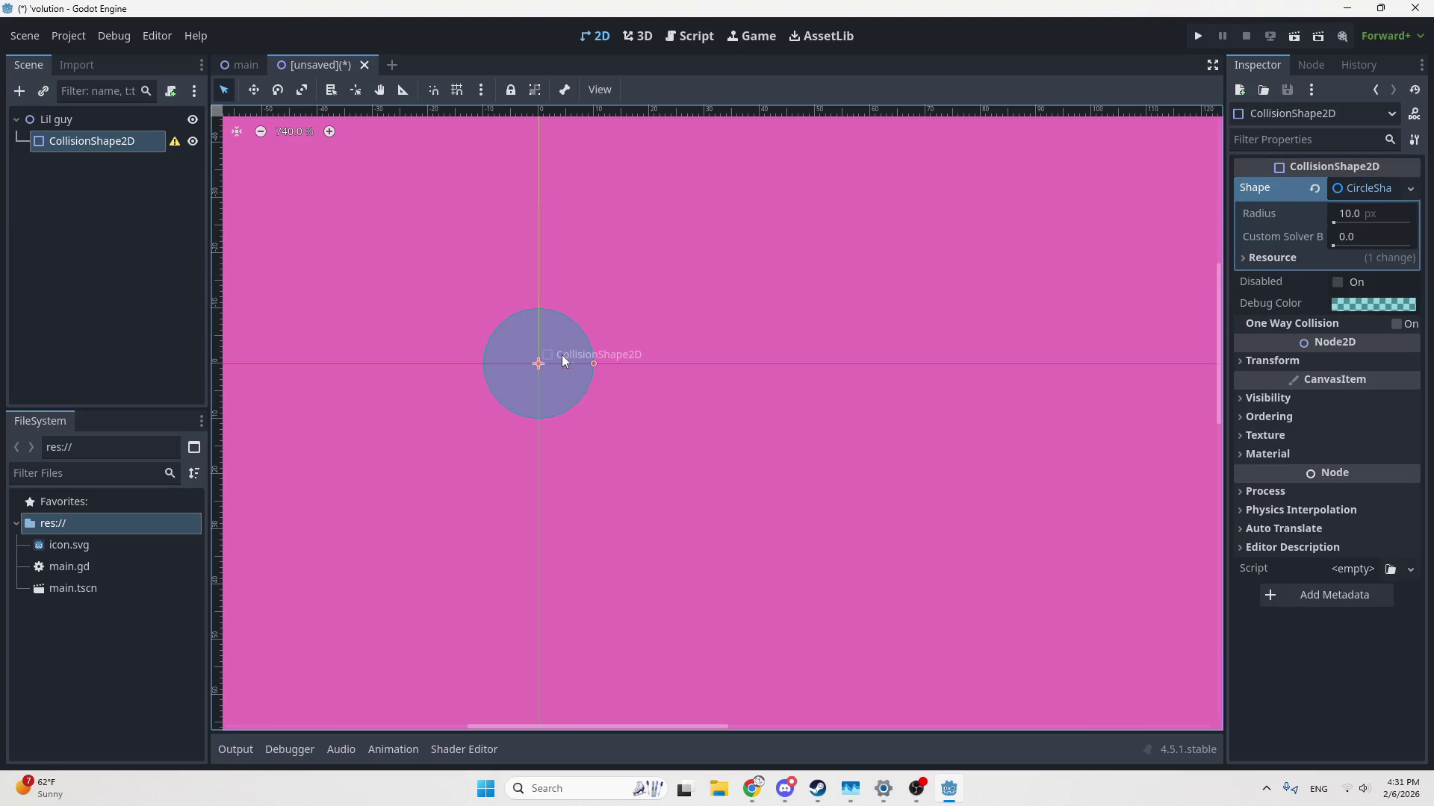
{"action": "mouse_move", "coordinate": [593, 360]}
{"action": "left_mouse_down"}
{"action": "mouse_move", "coordinate": [607, 362]}
{"action": "mouse_move", "coordinate": [593, 361]}
{"action": "left_mouse_up"}
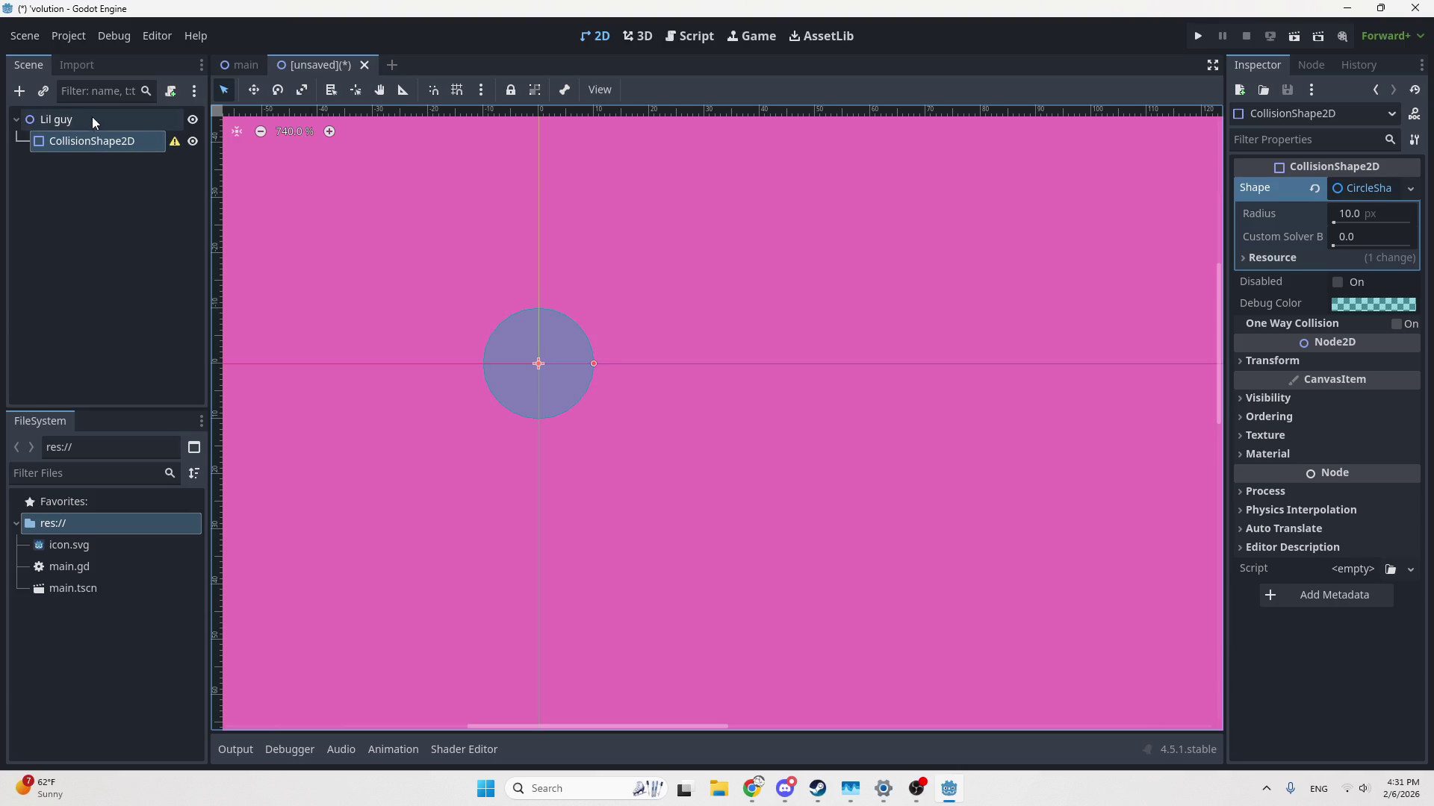
Add an Area2D child to Lil guy and move the CollisionShape2D inside it
{"action": "left_click", "coordinate": [34, 121]}
{"action": "left_click", "coordinate": [72, 142]}
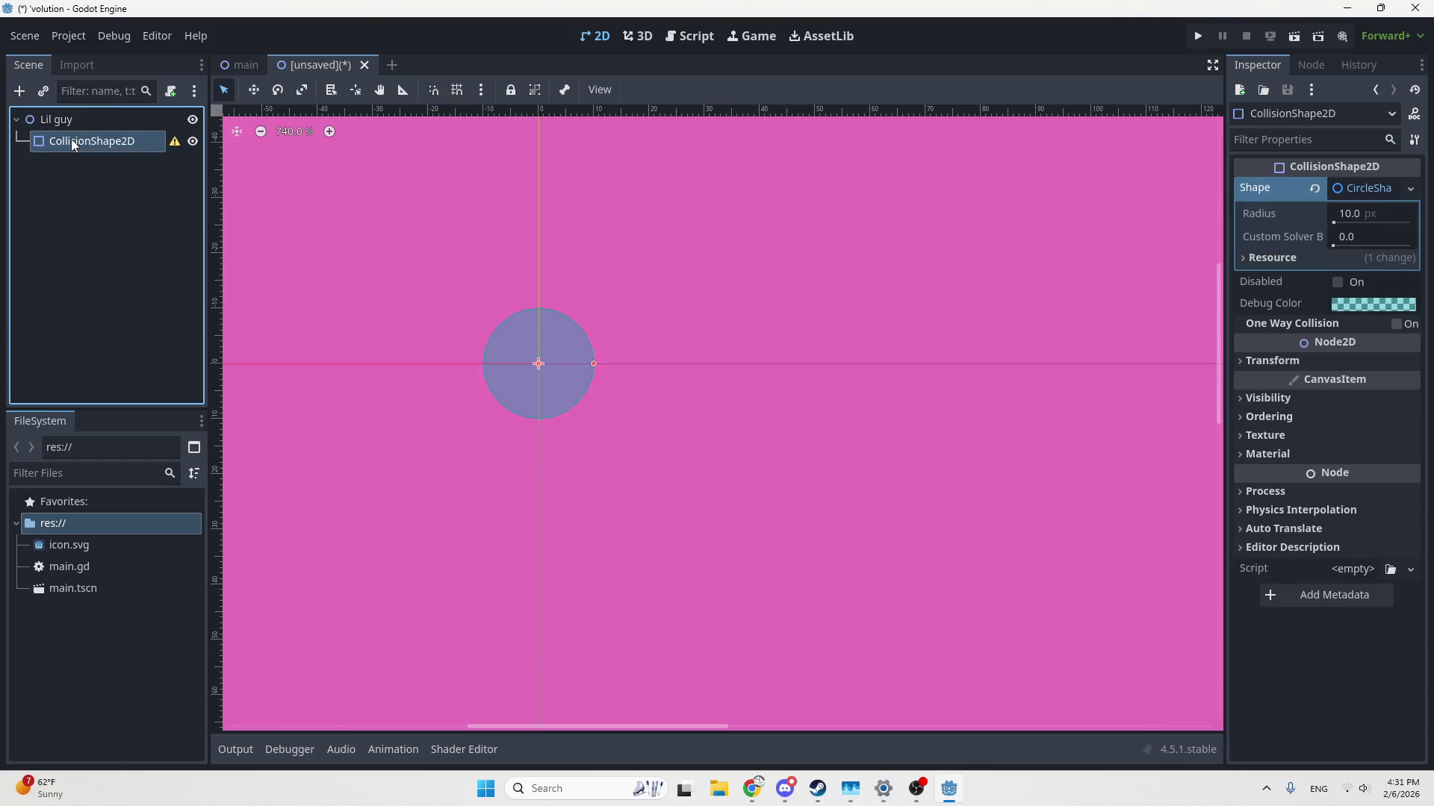
{"action": "left_click", "coordinate": [45, 120]}
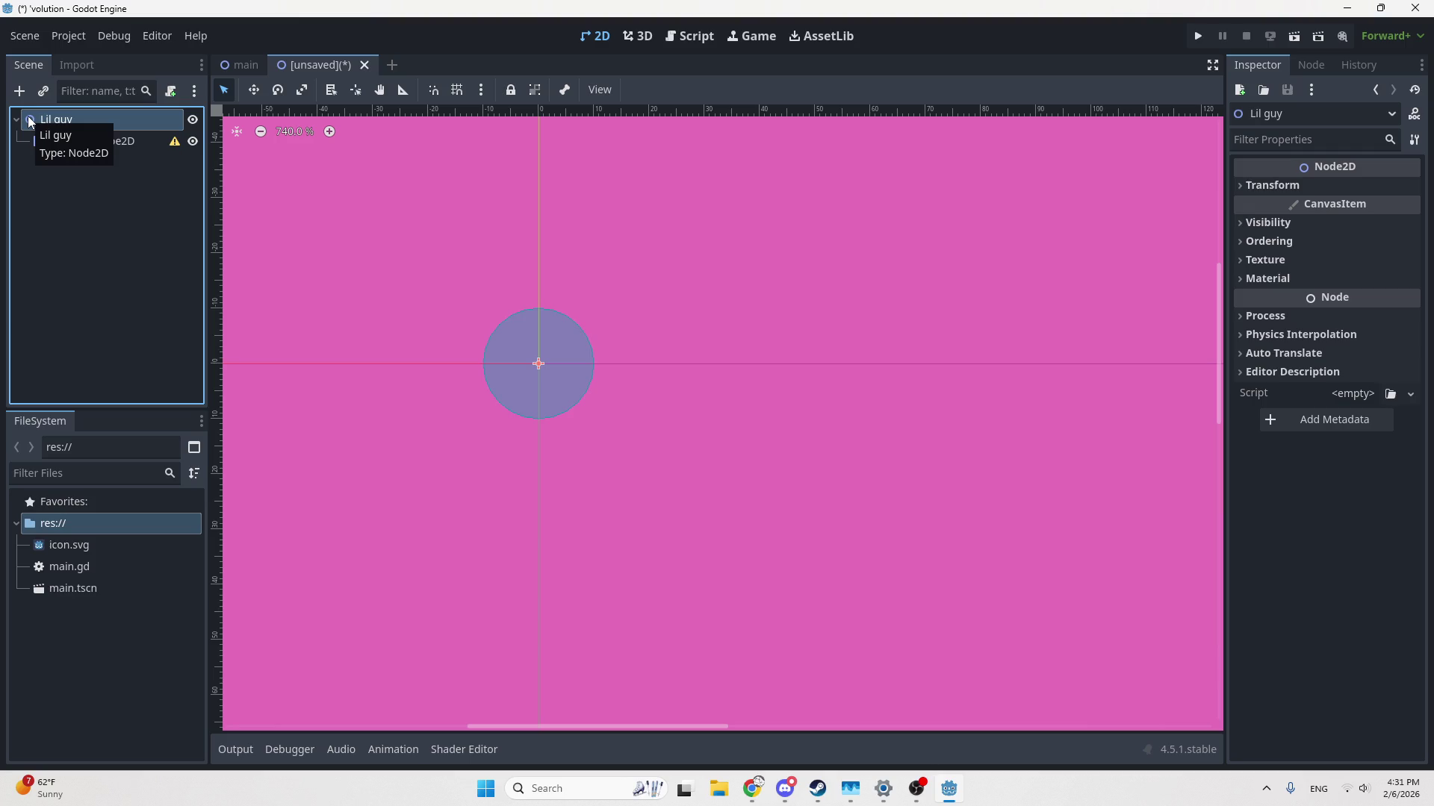
{"action": "right_click", "coordinate": [30, 122]}
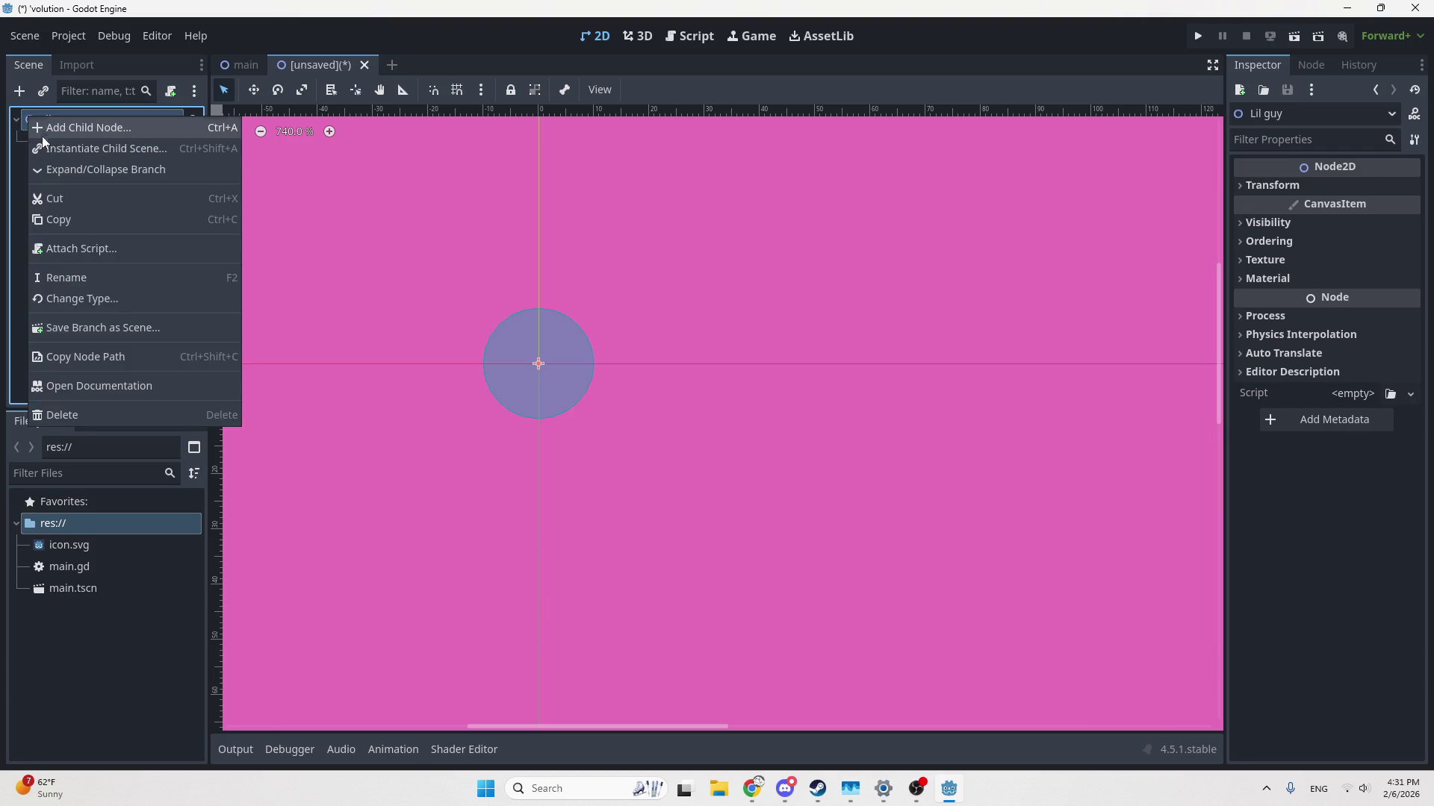
{"action": "left_click", "coordinate": [45, 130]}
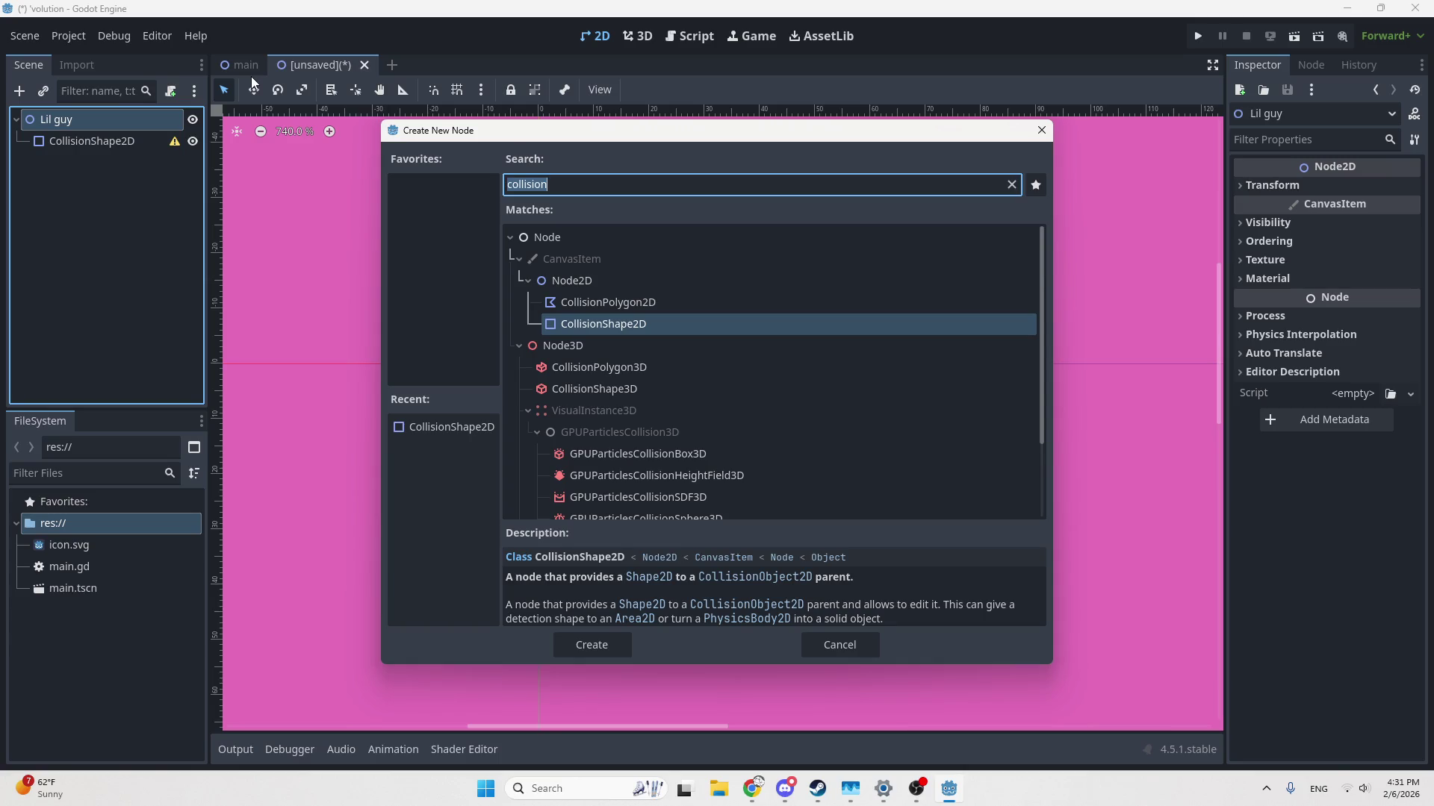
{"action": "type", "text": "area"}
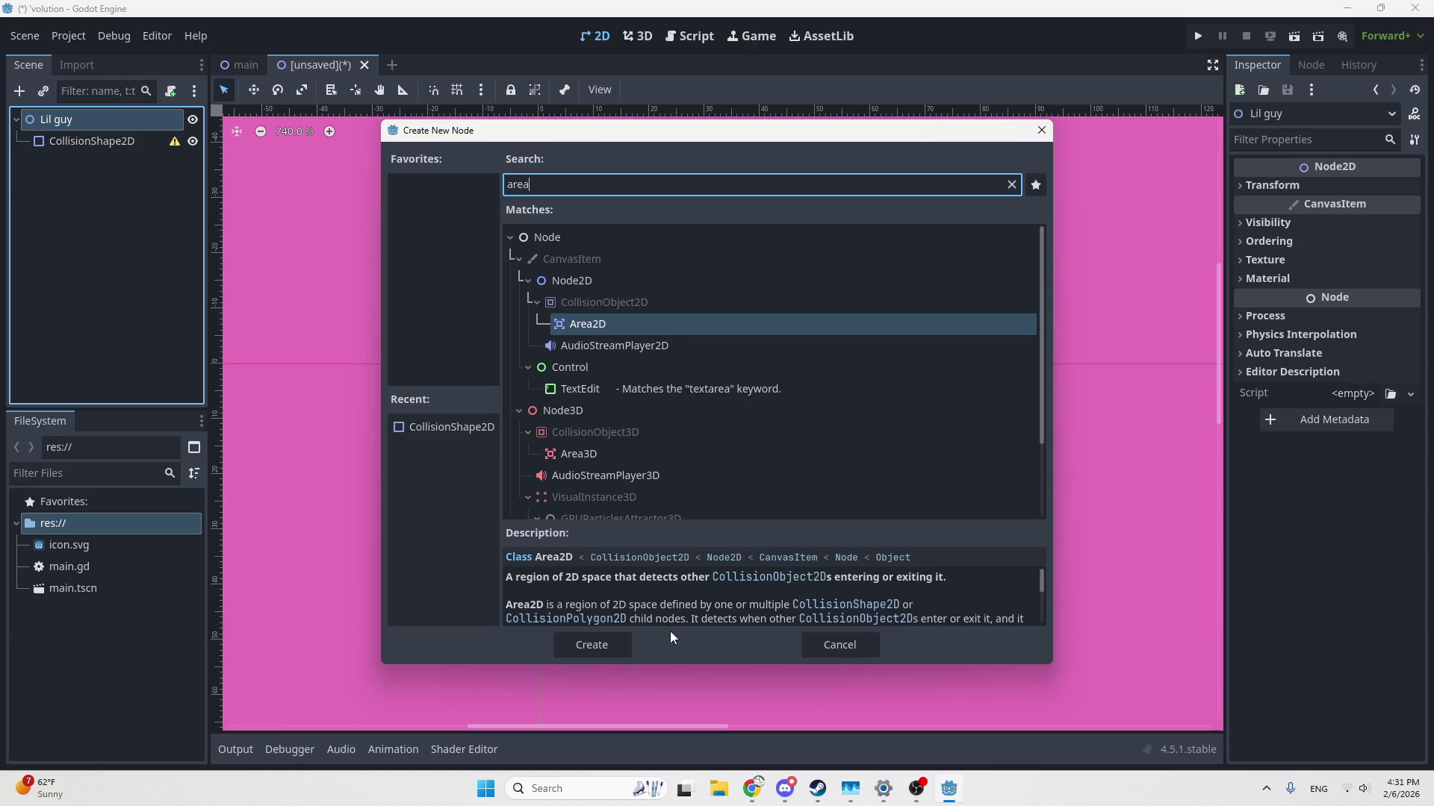
{"action": "left_click", "coordinate": [618, 643]}
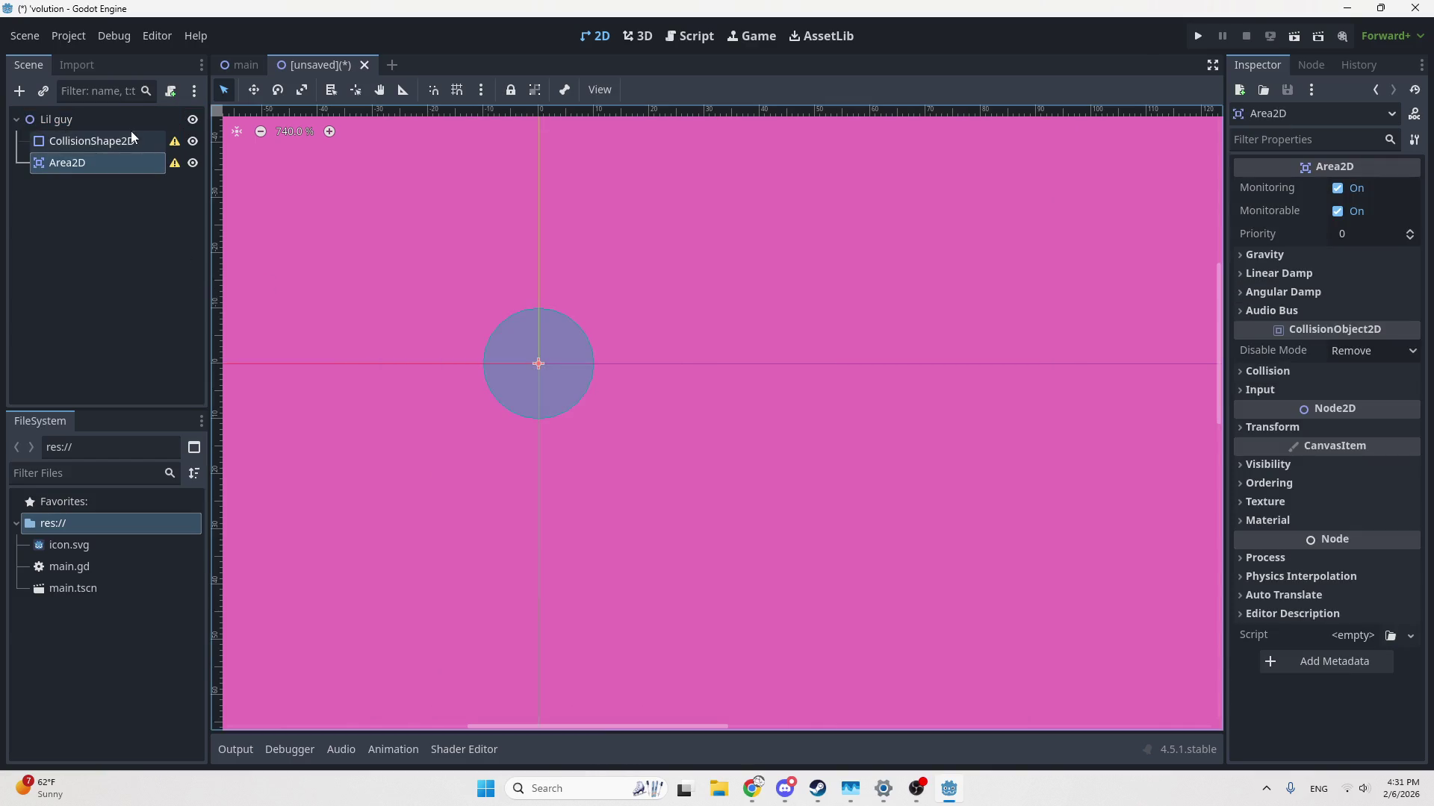
{"action": "left_click_drag", "start_coordinate": [130, 142], "coordinate": [123, 163]}
Start adding another child to Lil guy, searching node types for 'rect'
{"action": "left_click", "coordinate": [110, 118]}
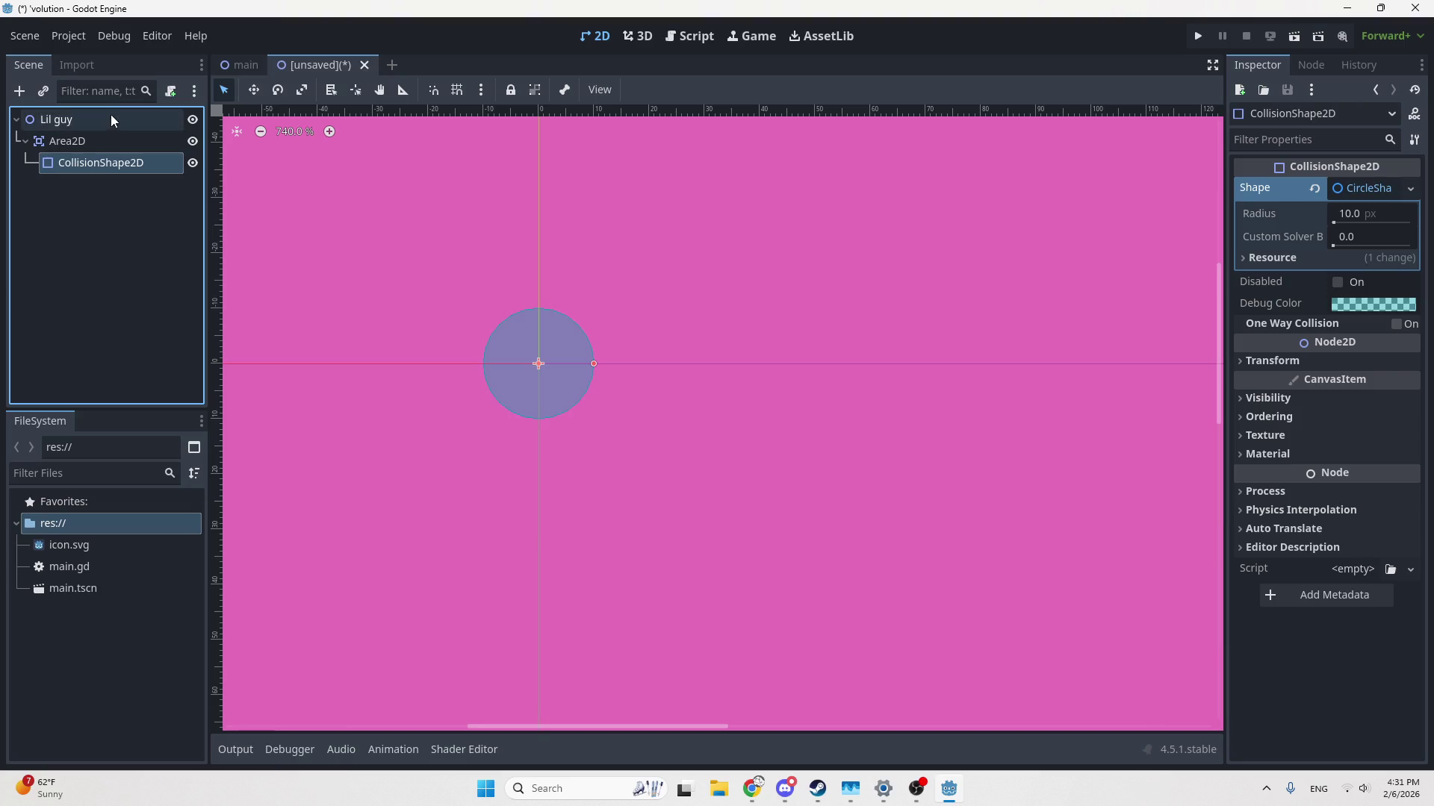
{"action": "left_click", "coordinate": [24, 94]}
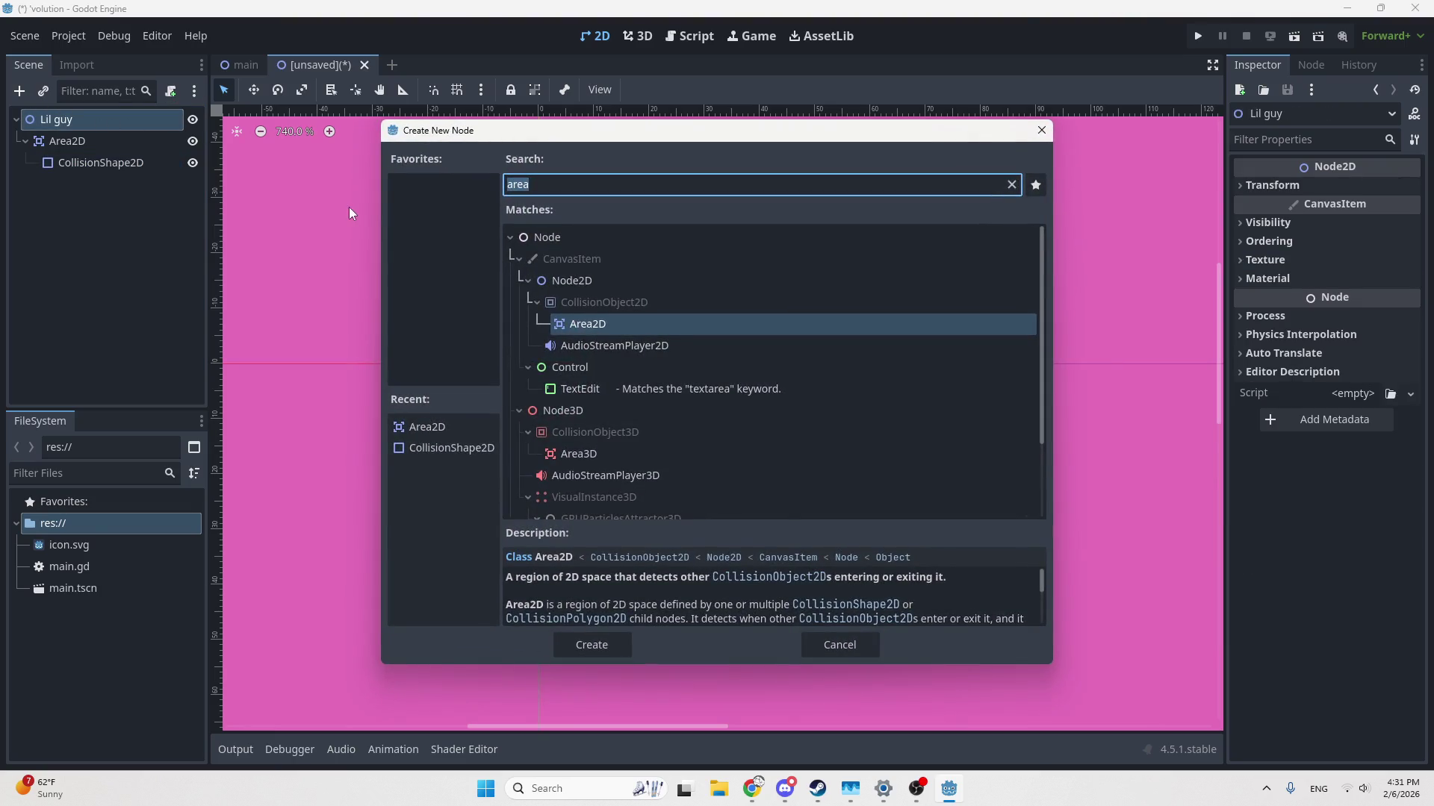
{"action": "type", "text": "rect"}
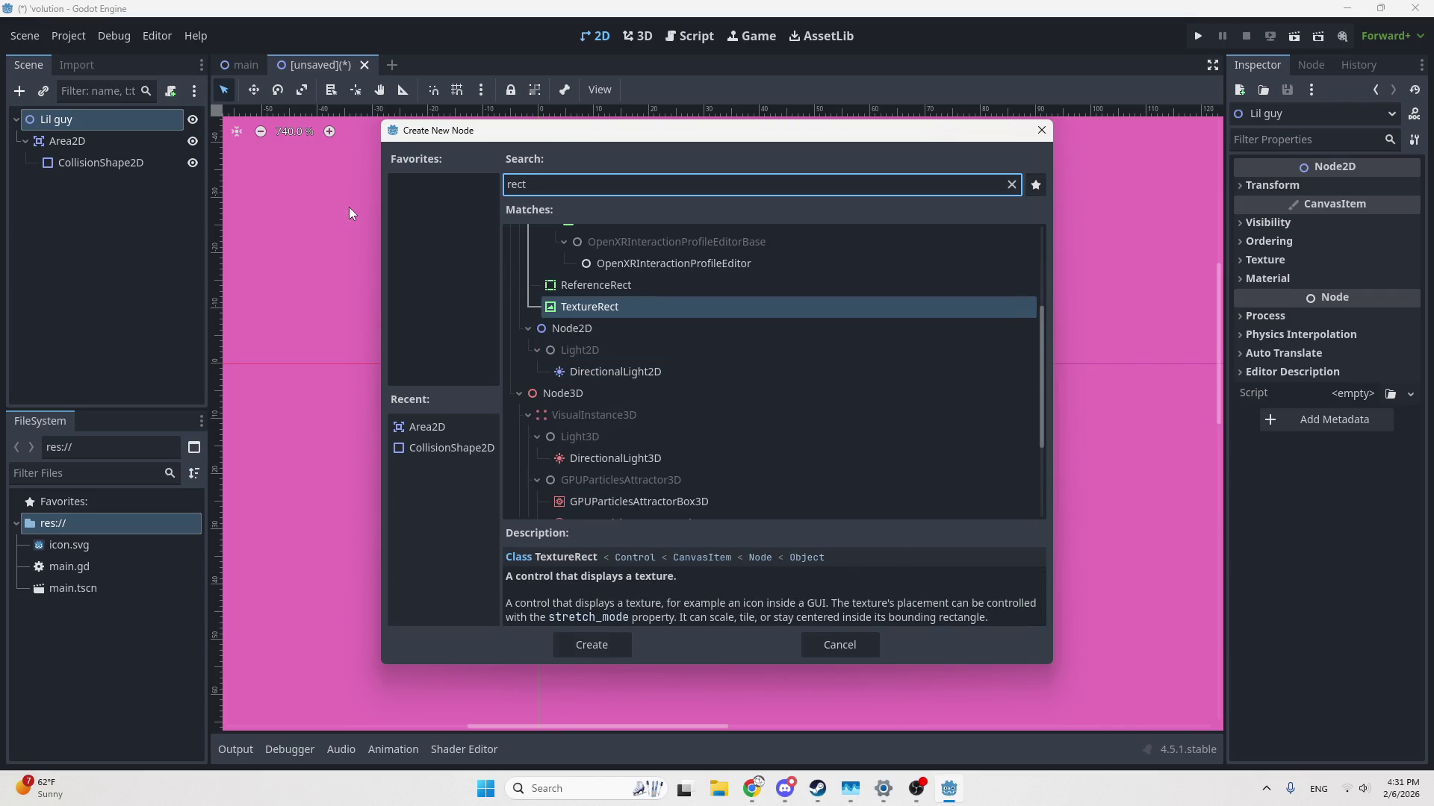
{"action": "scroll", "coordinate": [716, 461], "scroll_direction": "up", "scroll_amount": 4}
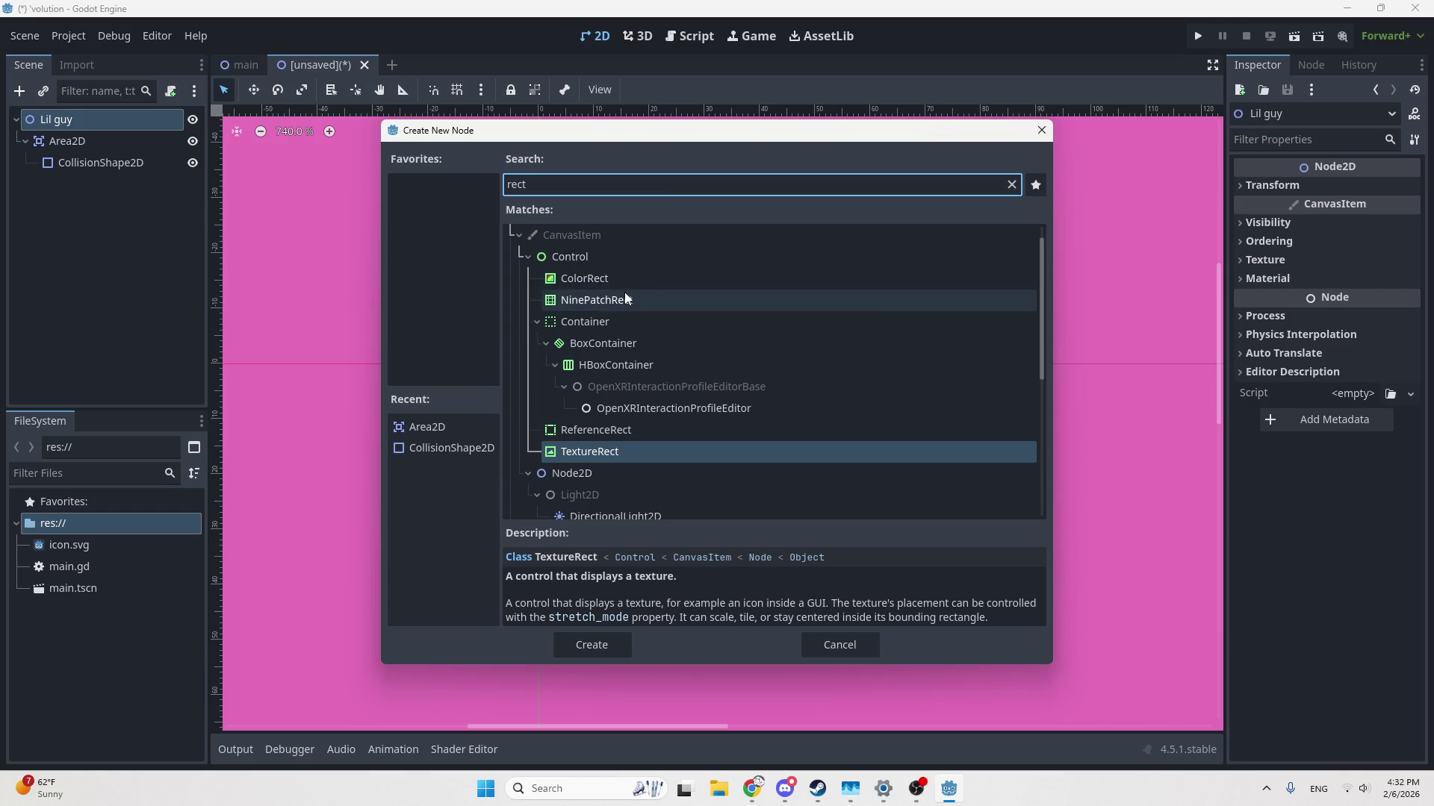
Add a white ColorRect to Lil guy and move it up toward the collision circle
{"action": "double_click", "coordinate": [608, 281]}
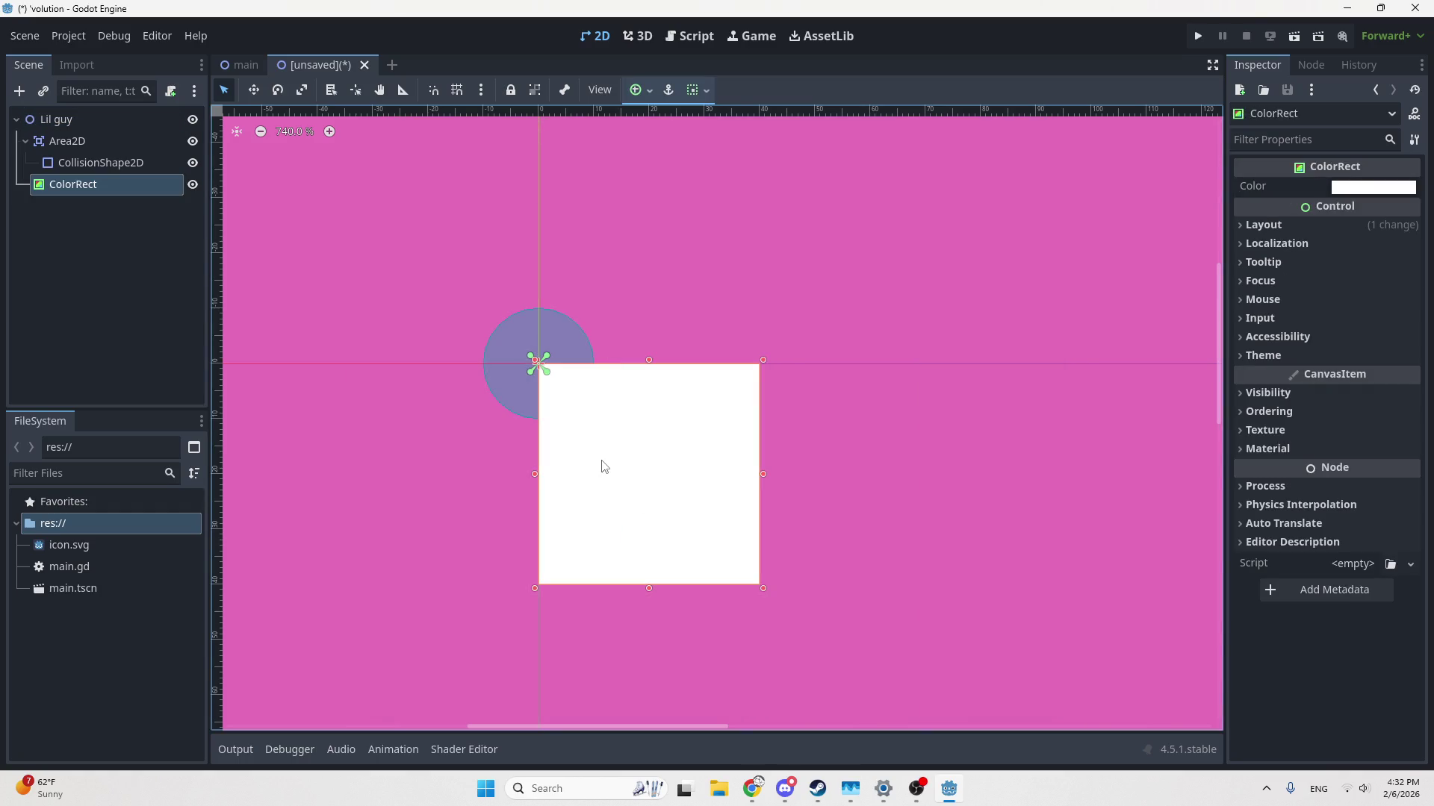
{"action": "mouse_move", "coordinate": [597, 465]}
{"action": "left_mouse_down"}
{"action": "mouse_move", "coordinate": [545, 406]}
{"action": "mouse_move", "coordinate": [586, 417]}
{"action": "left_mouse_up"}
{"action": "left_click", "coordinate": [494, 347]}
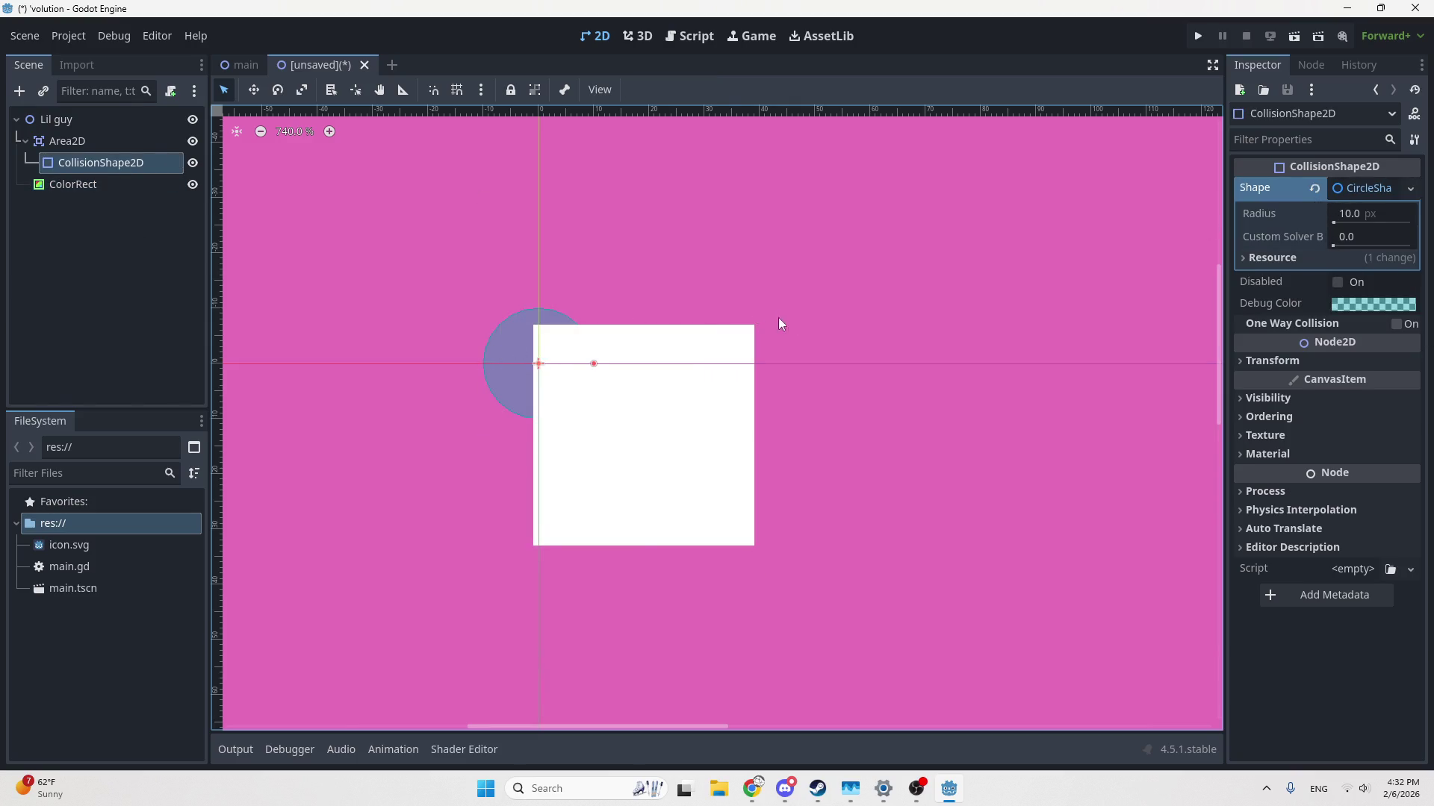
{"action": "left_click", "coordinate": [682, 417]}
{"action": "left_click", "coordinate": [1361, 188]}
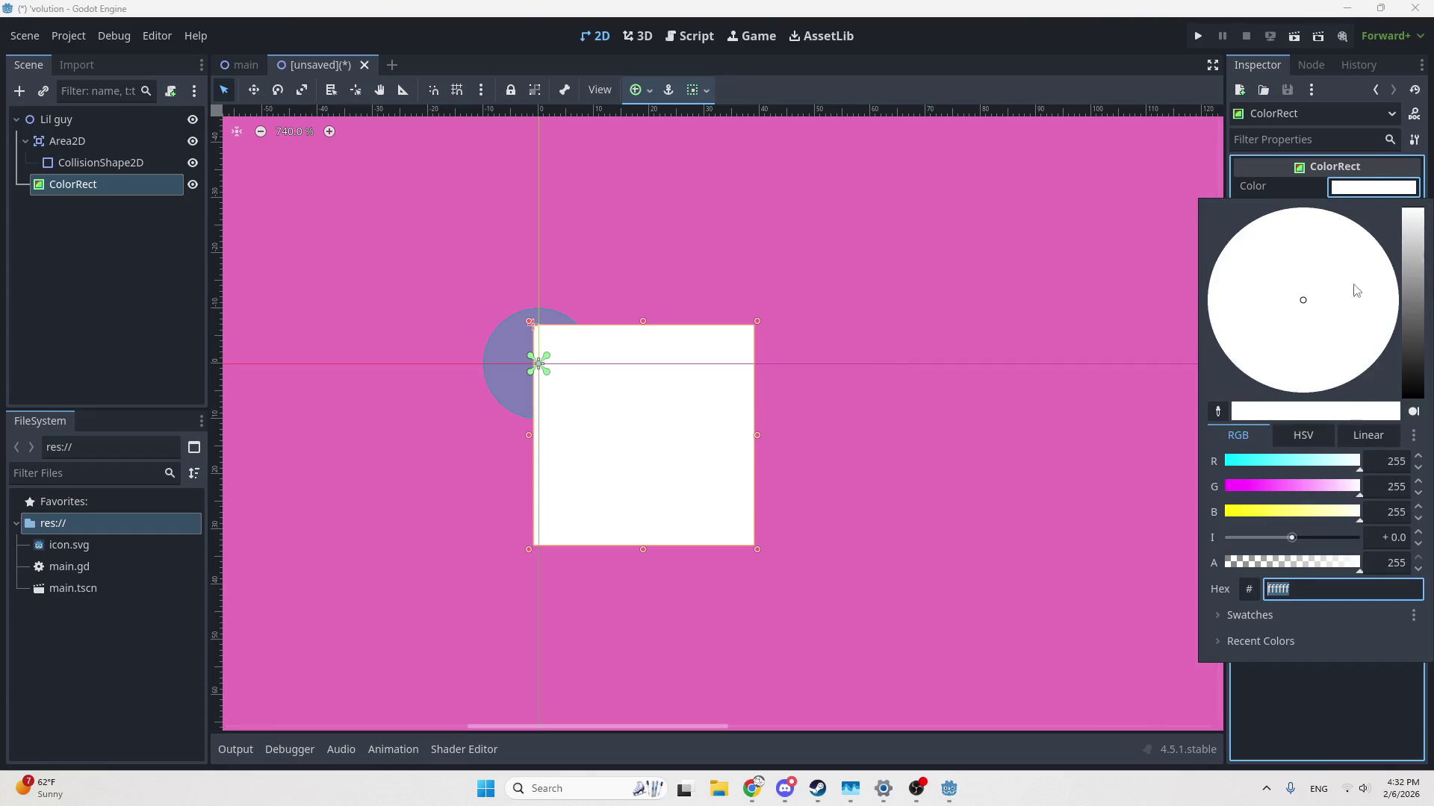
{"action": "left_click", "coordinate": [1340, 193]}
{"action": "left_click", "coordinate": [1316, 224]}
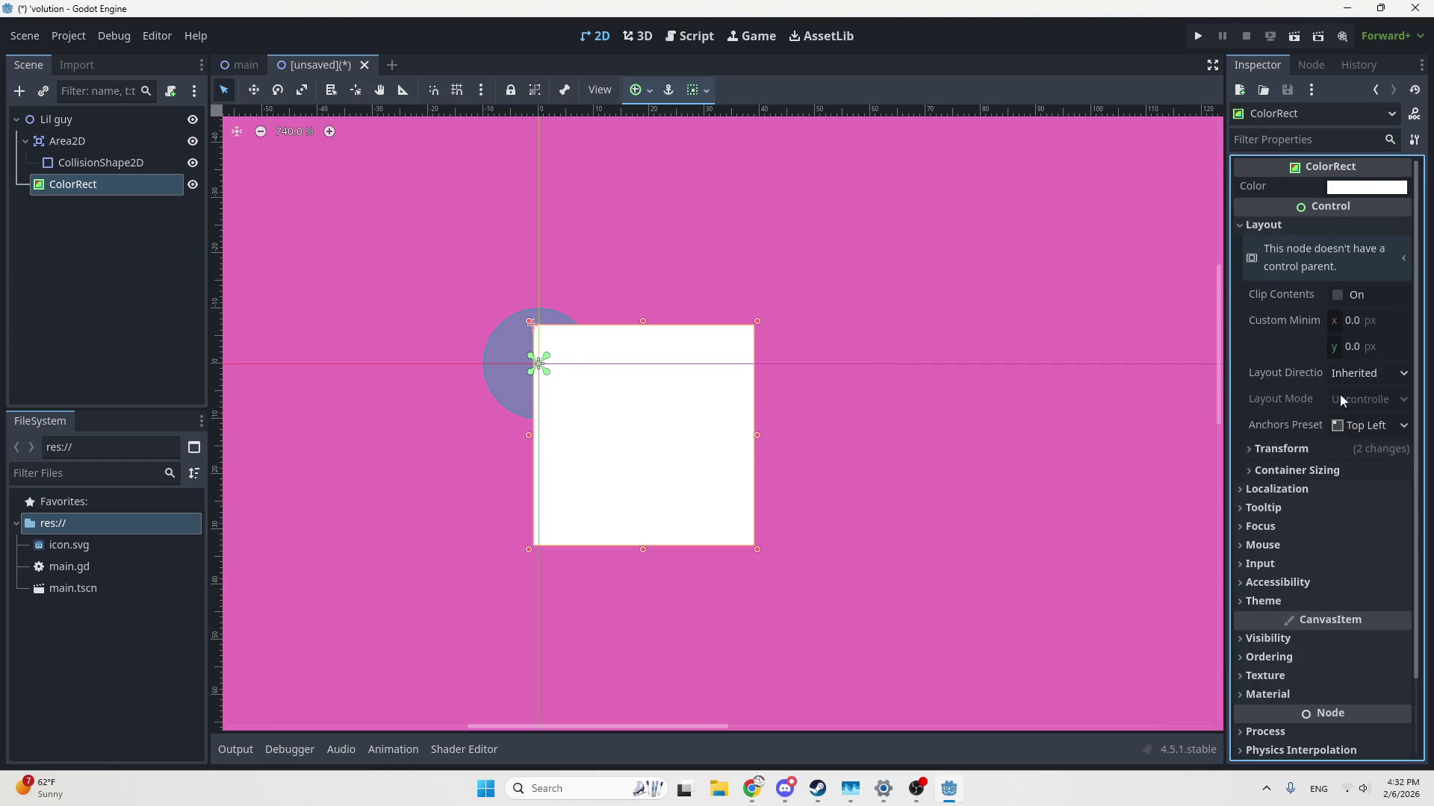
{"action": "left_click", "coordinate": [1289, 451]}
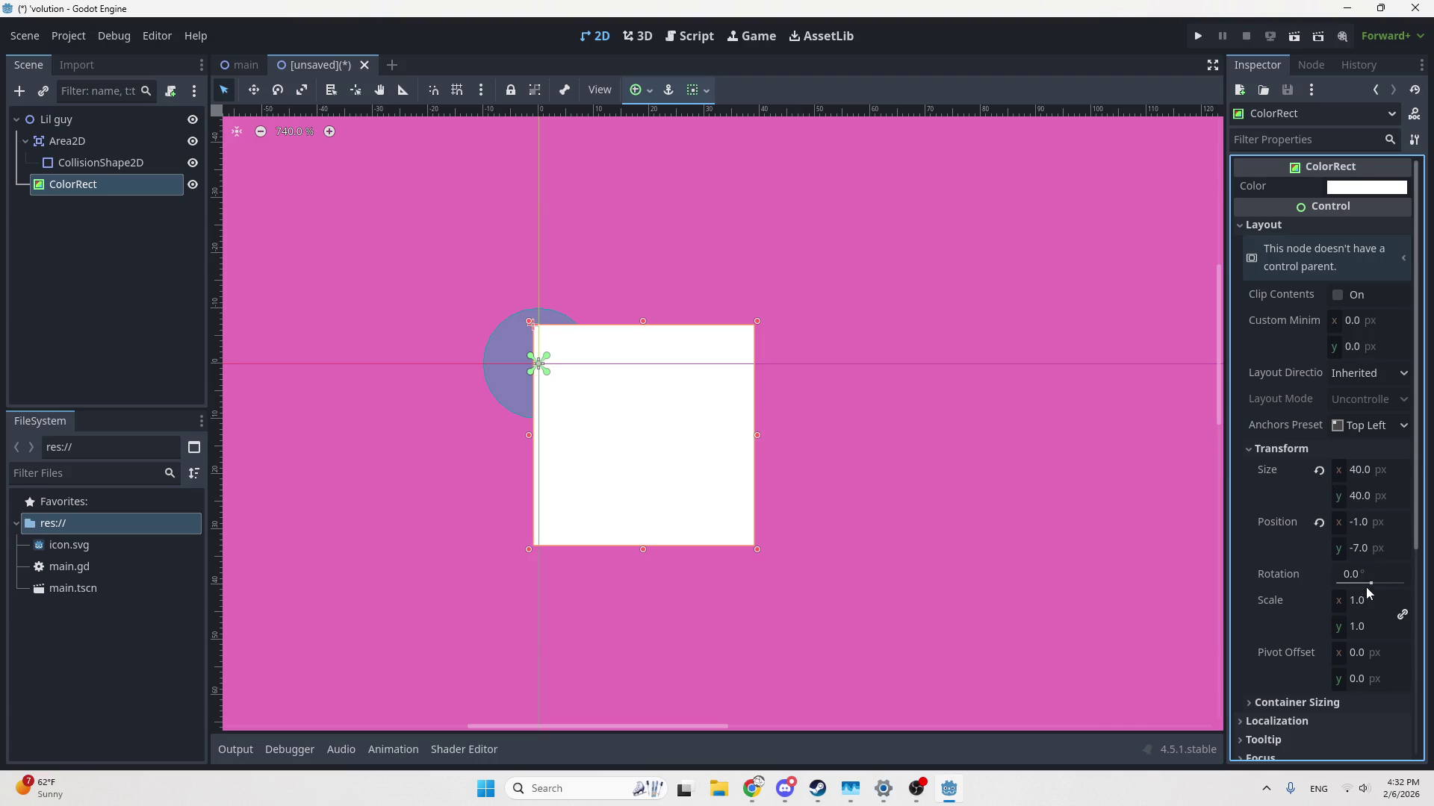
{"action": "left_click", "coordinate": [1279, 447]}
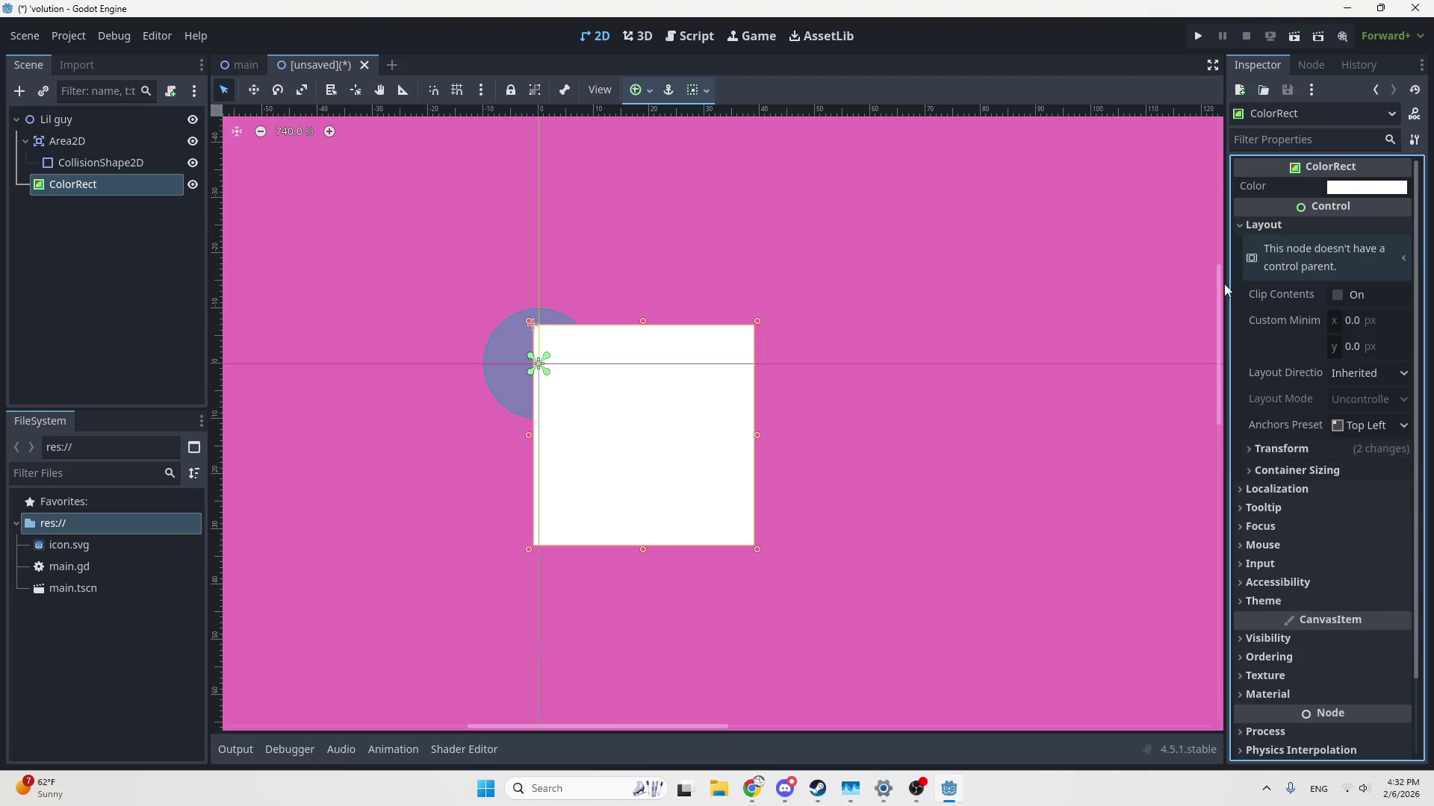
Resize the ColorRect to 20 × 20 px through its Layout Transform size
{"action": "left_click_drag", "start_coordinate": [760, 554], "coordinate": [671, 449]}
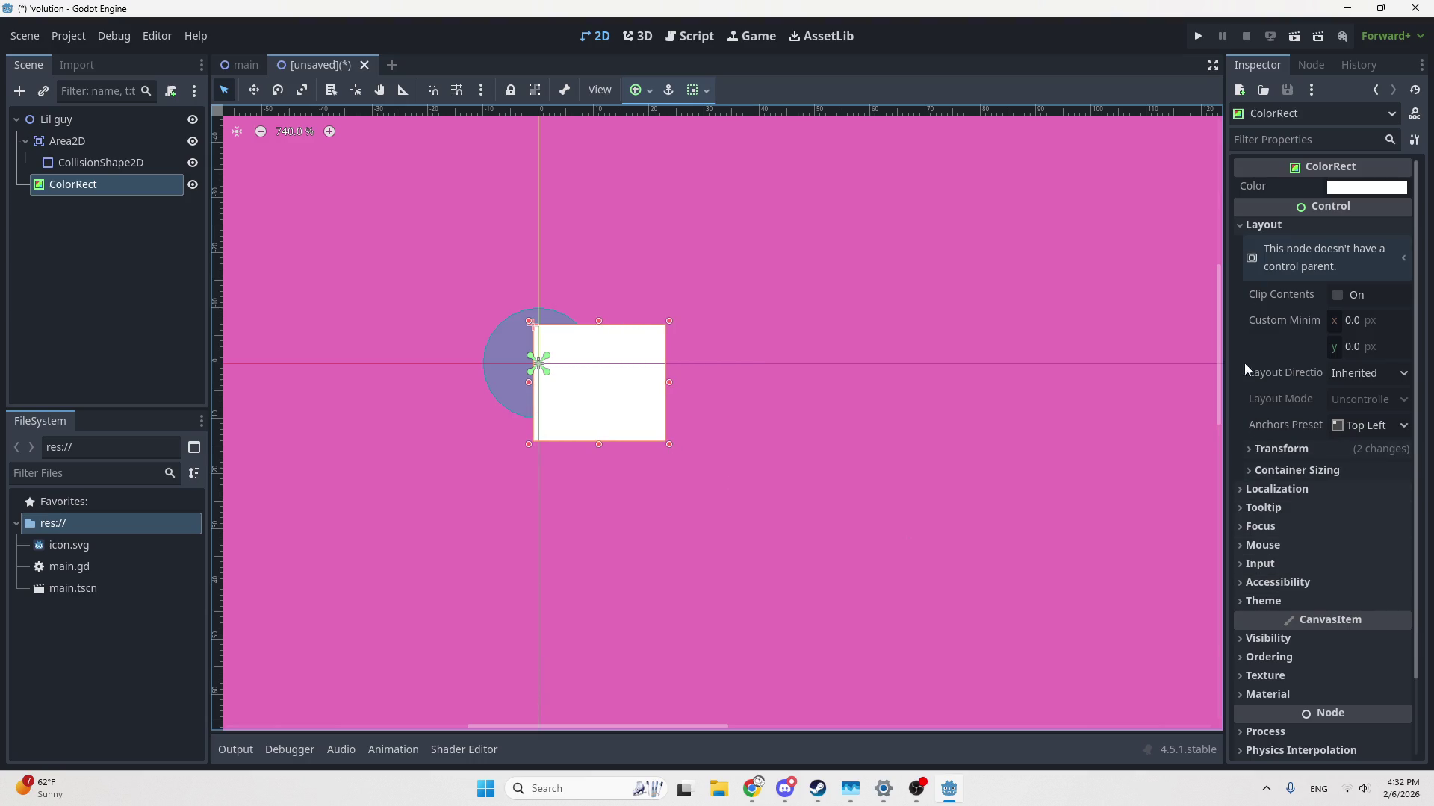
{"action": "left_click", "coordinate": [1247, 218]}
{"action": "left_click", "coordinate": [1244, 226]}
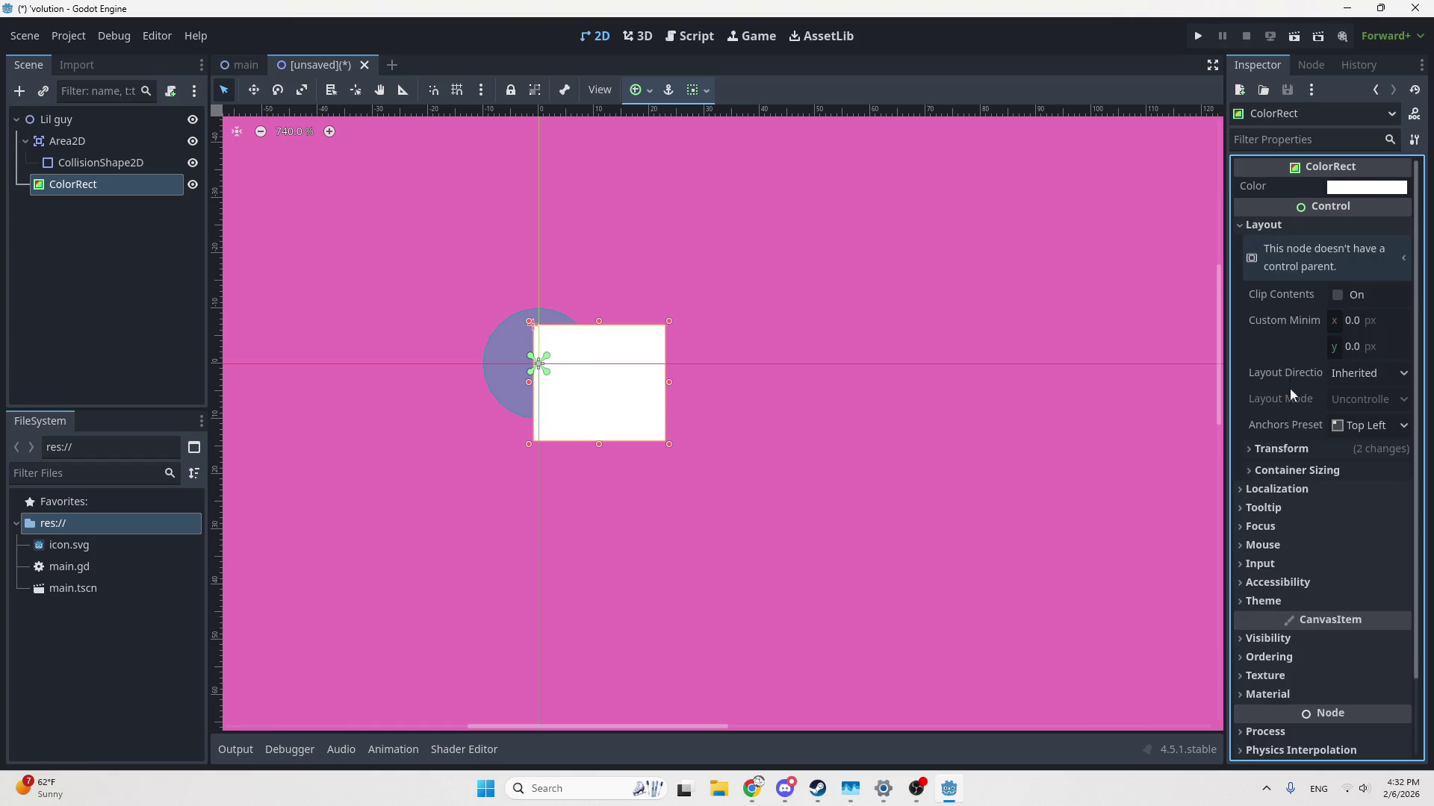
{"action": "left_click", "coordinate": [1261, 449]}
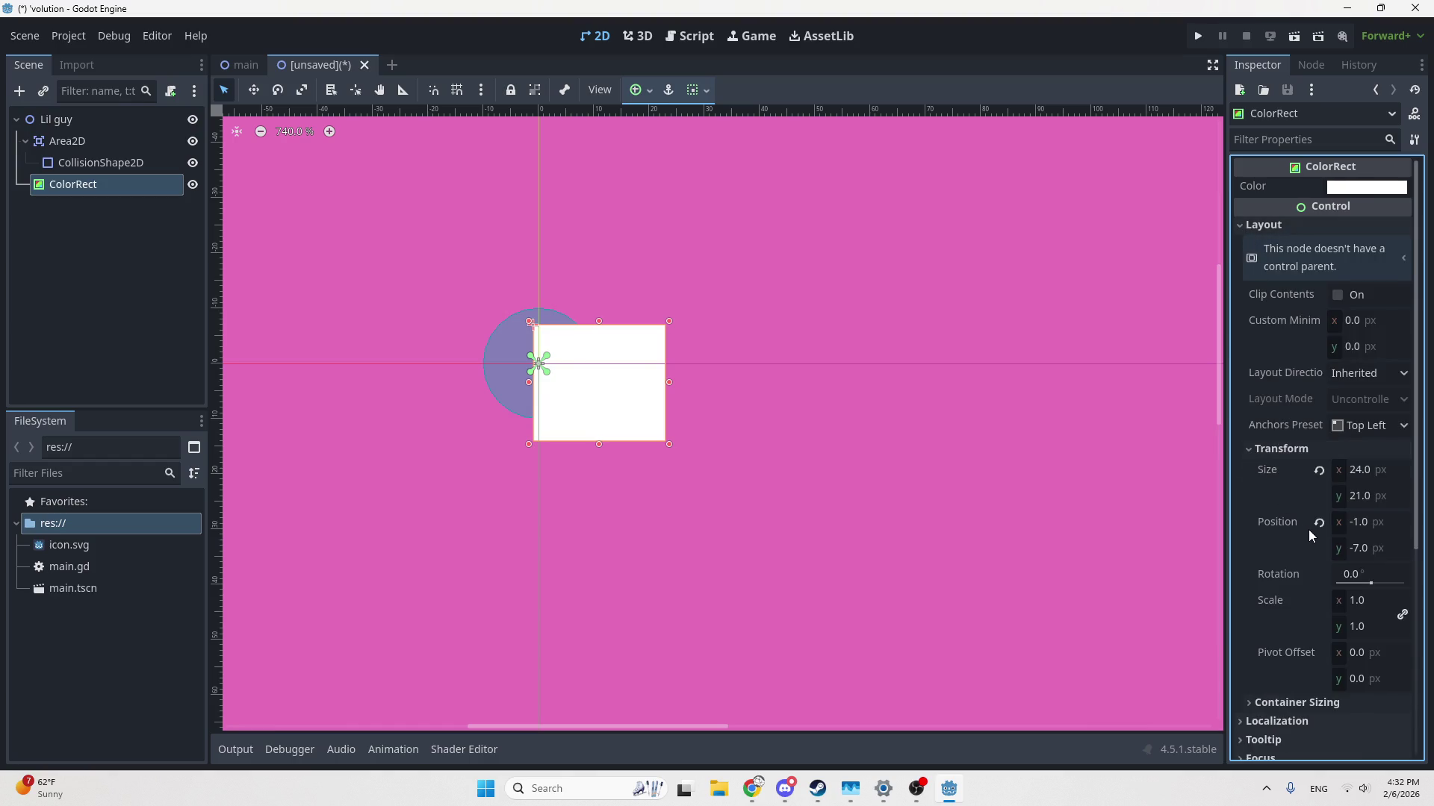
{"action": "left_click", "coordinate": [1356, 472]}
{"action": "type", "text": "20"}
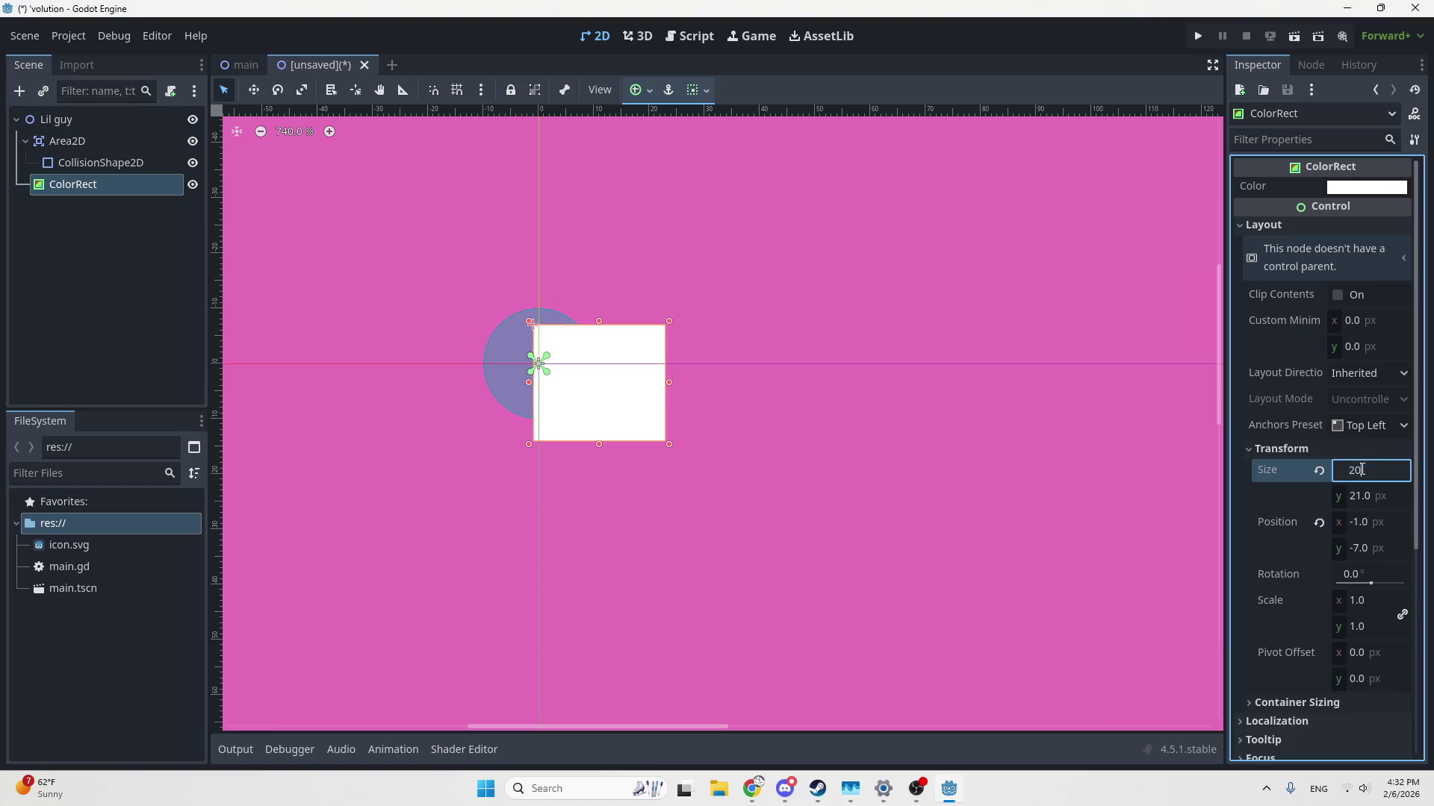
{"action": "key", "text": "Return"}
{"action": "key", "text": "Tab"}
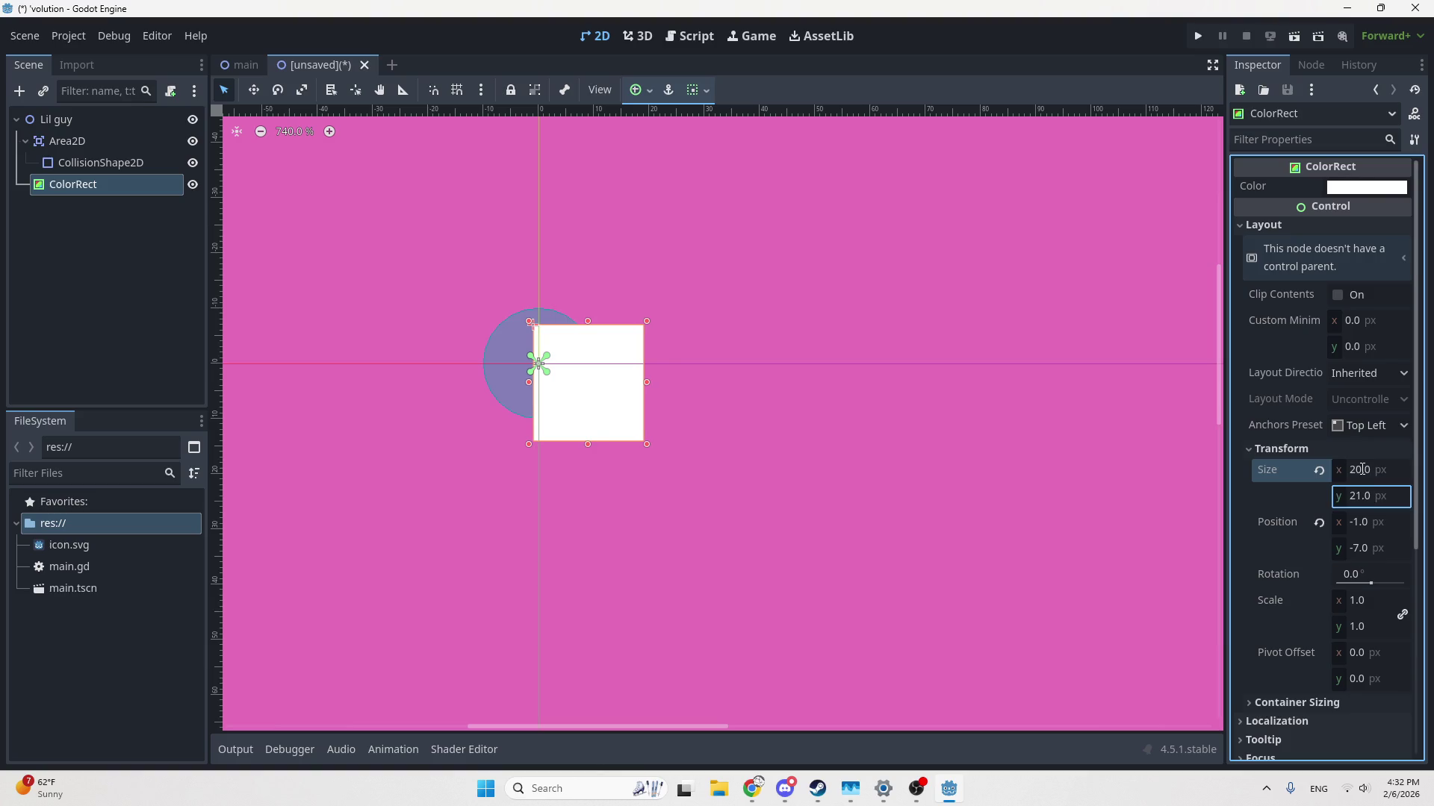
{"action": "key", "text": "Return"}
{"action": "type", "text": "20"}
{"action": "key", "text": "Return"}
Centre the white square over the circle and move ColorRect above Area2D in the Scene tree
{"action": "left_click_drag", "start_coordinate": [605, 357], "coordinate": [551, 334]}
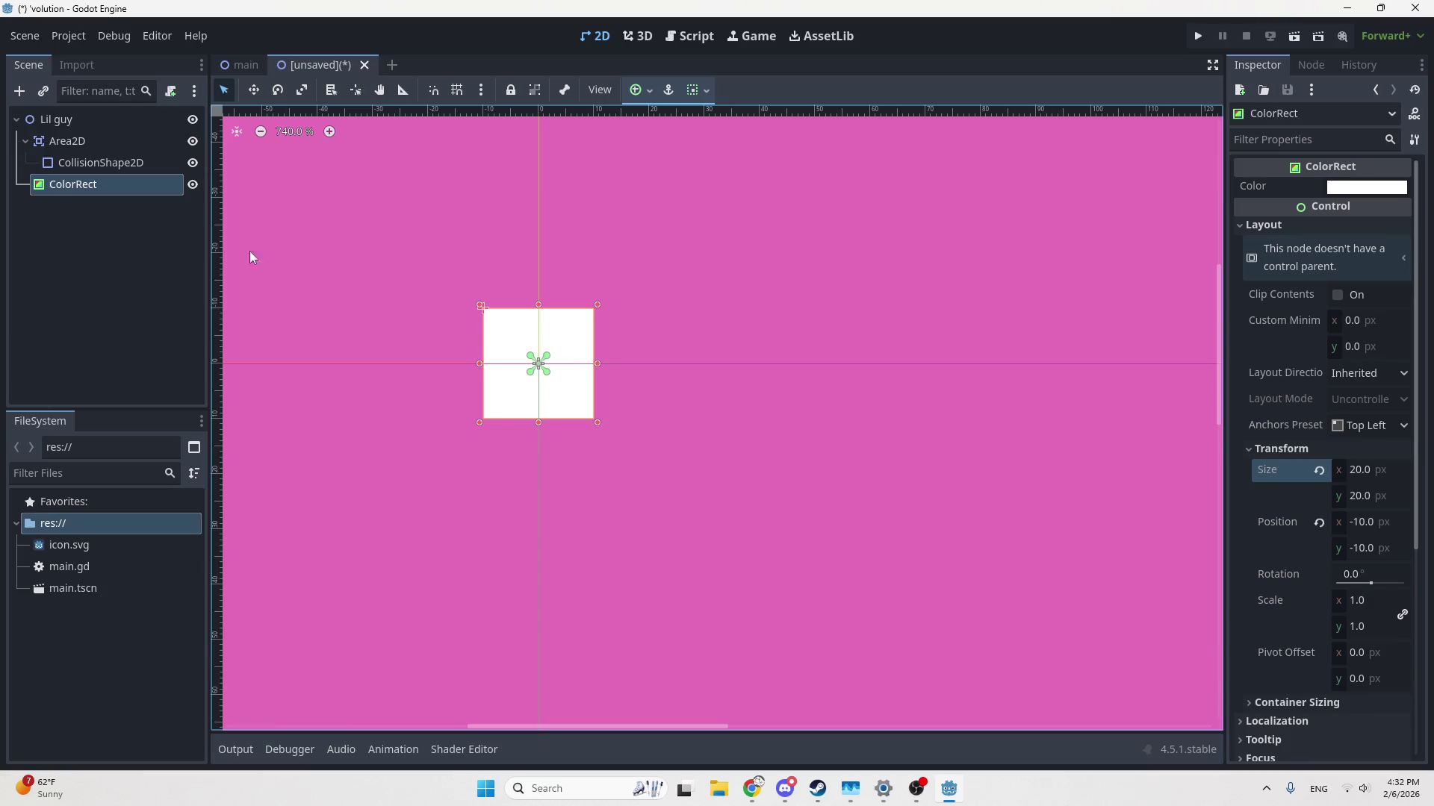
{"action": "left_click_drag", "start_coordinate": [73, 183], "coordinate": [72, 138]}
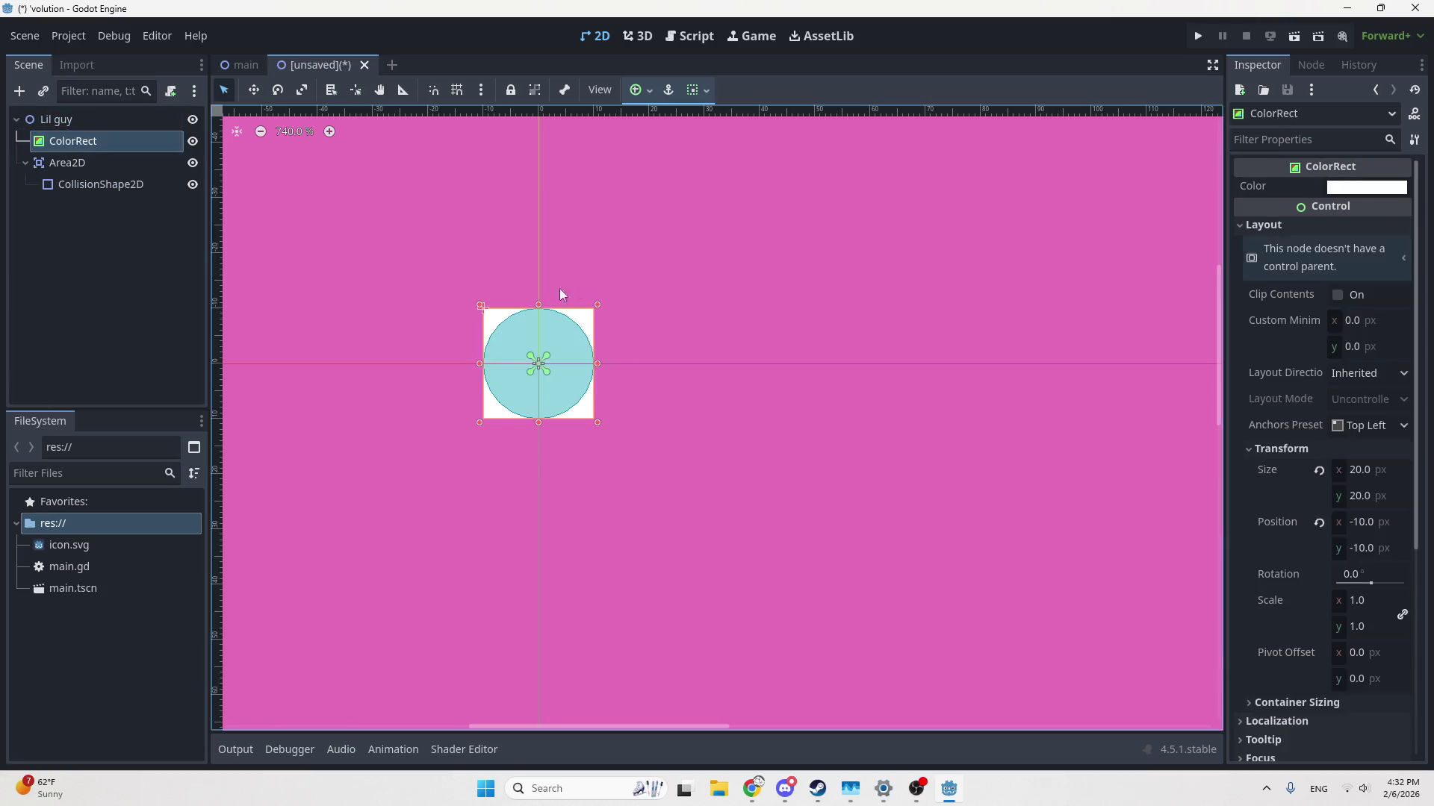
{"action": "scroll", "coordinate": [552, 317], "scroll_direction": "up", "scroll_amount": 2}
{"action": "scroll", "coordinate": [530, 534], "scroll_direction": "up", "scroll_amount": 3}
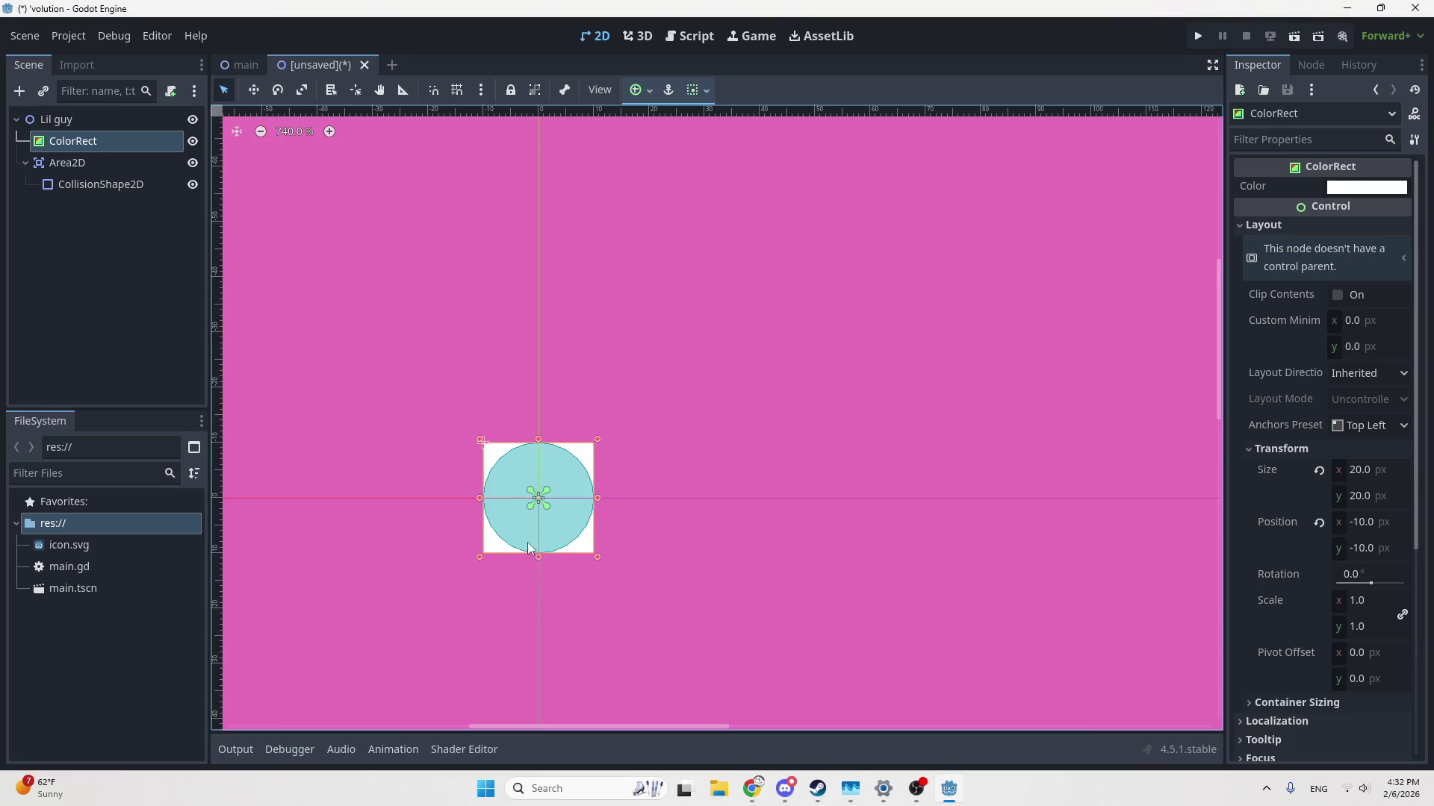
Check the layout by selecting the collision circle, ColorRect, and finally the Lil guy root
{"action": "left_click", "coordinate": [626, 500]}
{"action": "scroll", "coordinate": [563, 560], "scroll_direction": "down", "scroll_amount": 1}
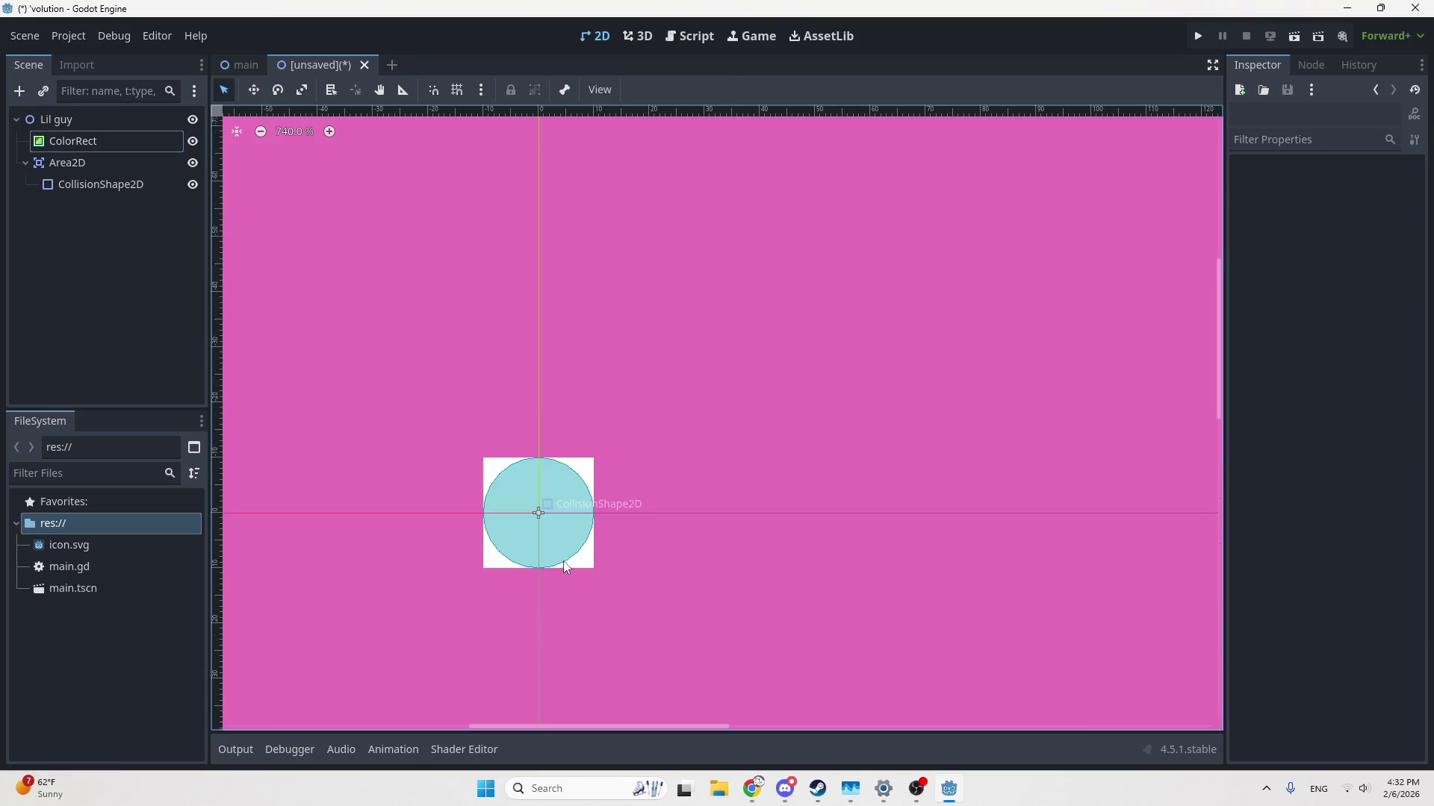
{"action": "scroll", "coordinate": [537, 540], "scroll_direction": "down", "scroll_amount": 1}
{"action": "scroll", "coordinate": [534, 542], "scroll_direction": "up", "scroll_amount": 6}
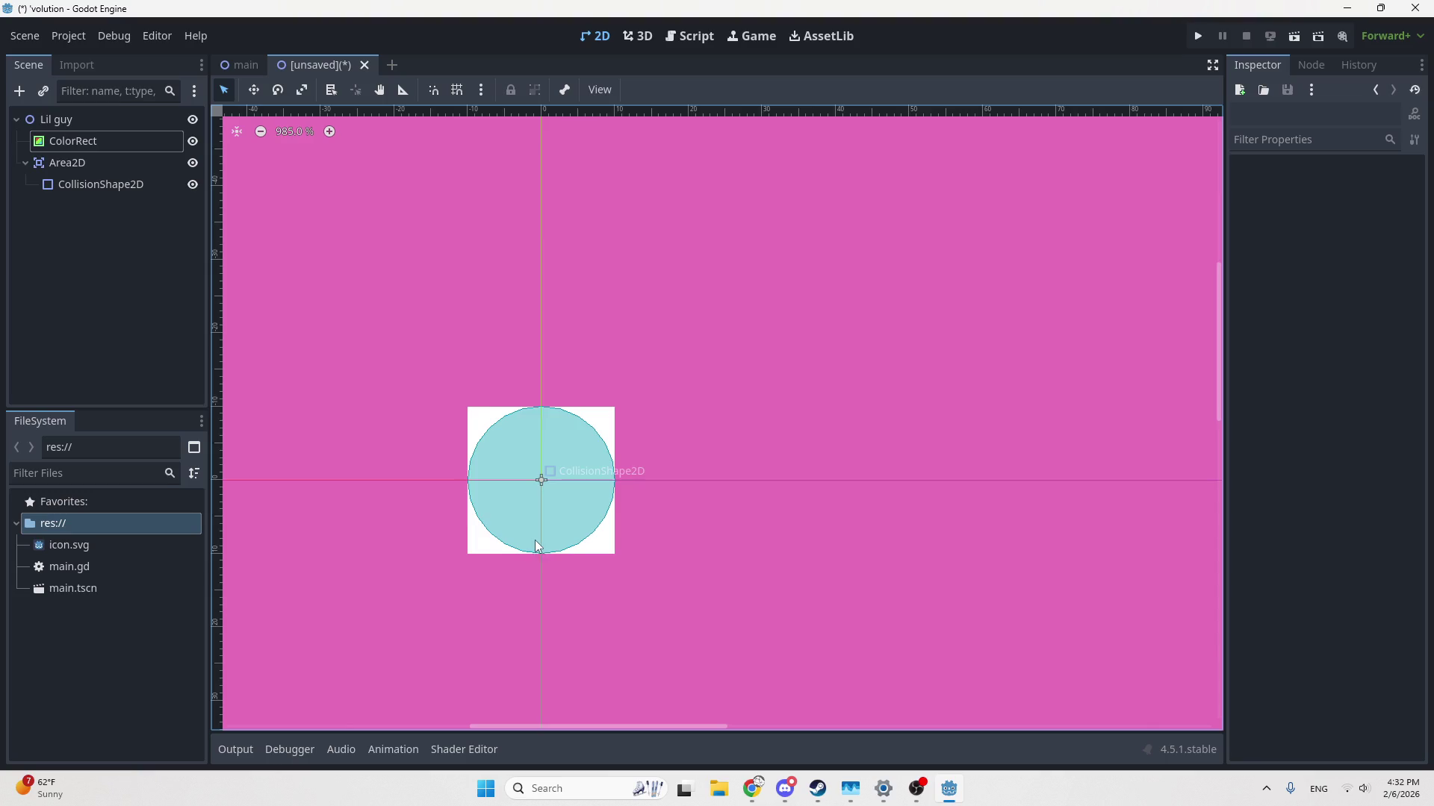
{"action": "scroll", "coordinate": [526, 515], "scroll_direction": "down", "scroll_amount": 1}
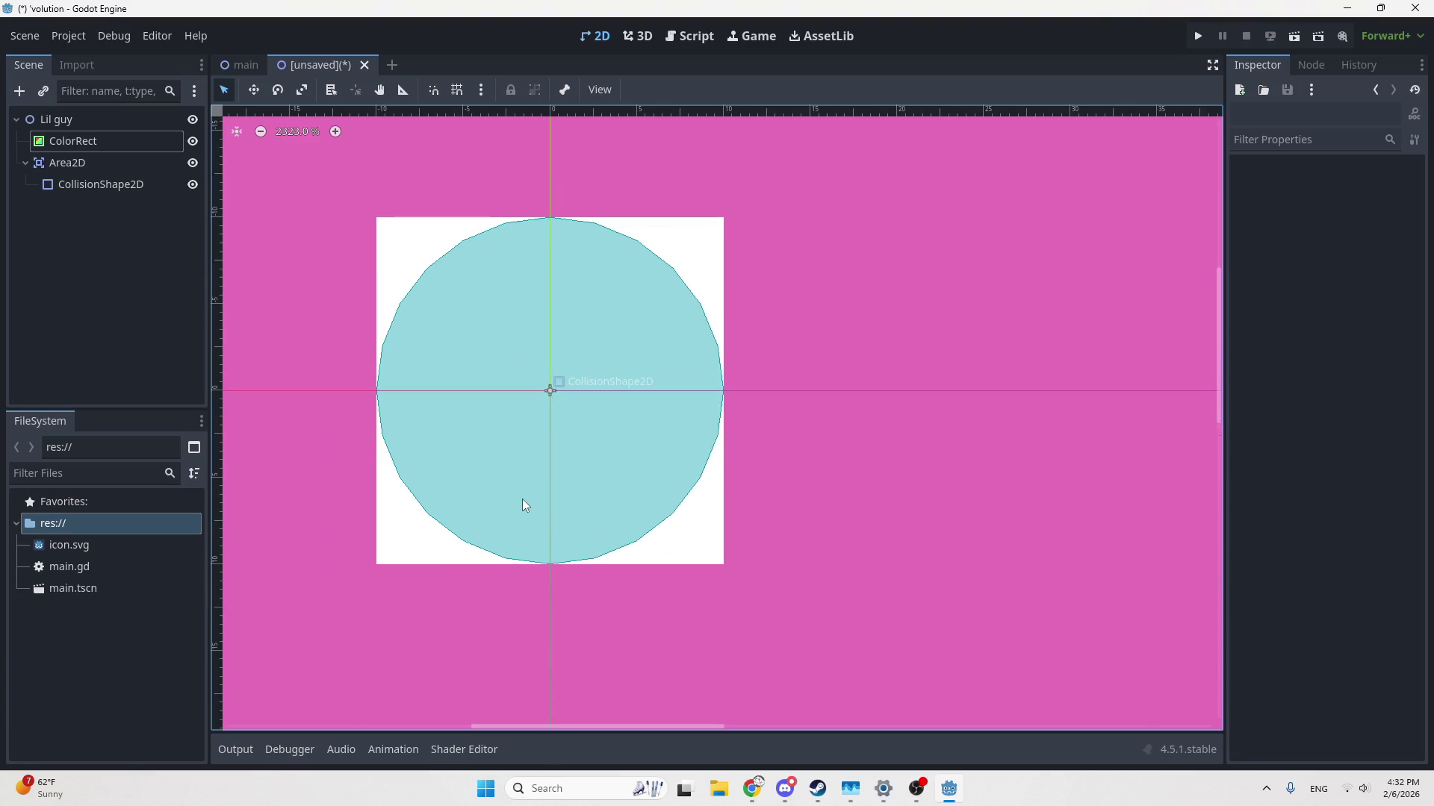
{"action": "scroll", "coordinate": [523, 498], "scroll_direction": "up", "scroll_amount": 3}
{"action": "scroll", "coordinate": [522, 496], "scroll_direction": "down", "scroll_amount": 2}
{"action": "scroll", "coordinate": [545, 506], "scroll_direction": "left", "scroll_amount": 3}
{"action": "scroll", "coordinate": [544, 505], "scroll_direction": "up", "scroll_amount": 1}
{"action": "scroll", "coordinate": [673, 507], "scroll_direction": "up", "scroll_amount": 1}
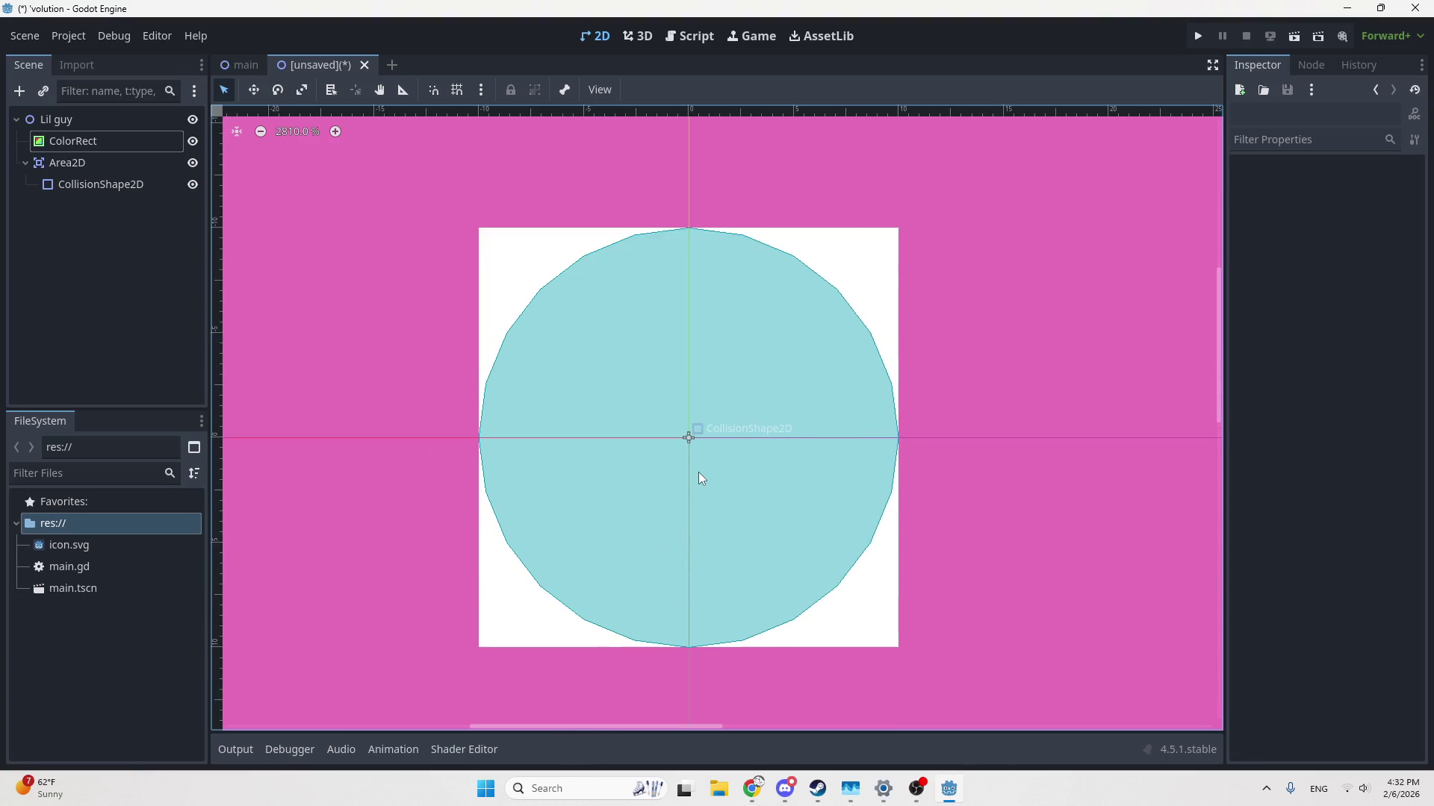
{"action": "left_click", "coordinate": [760, 341]}
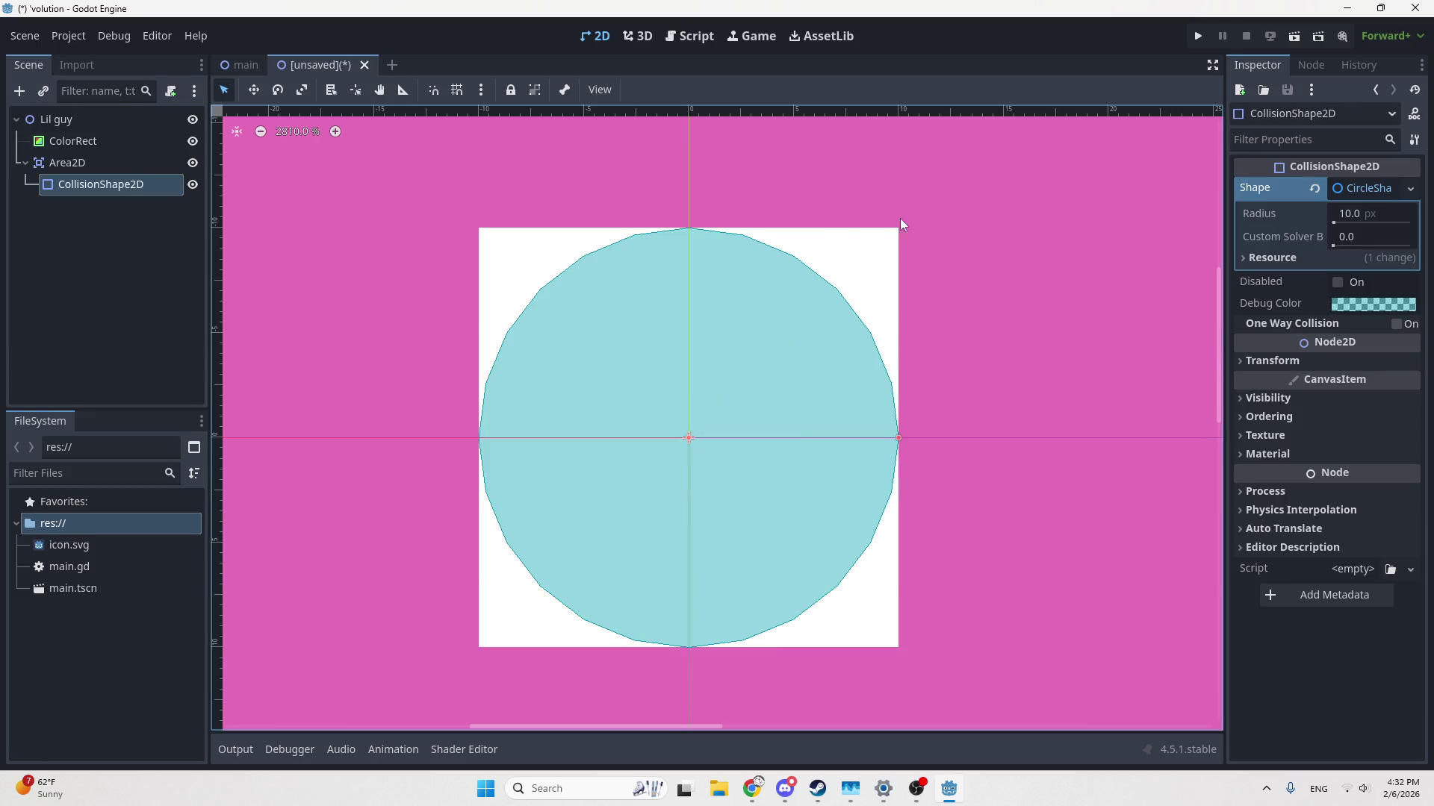
{"action": "left_click", "coordinate": [833, 257]}
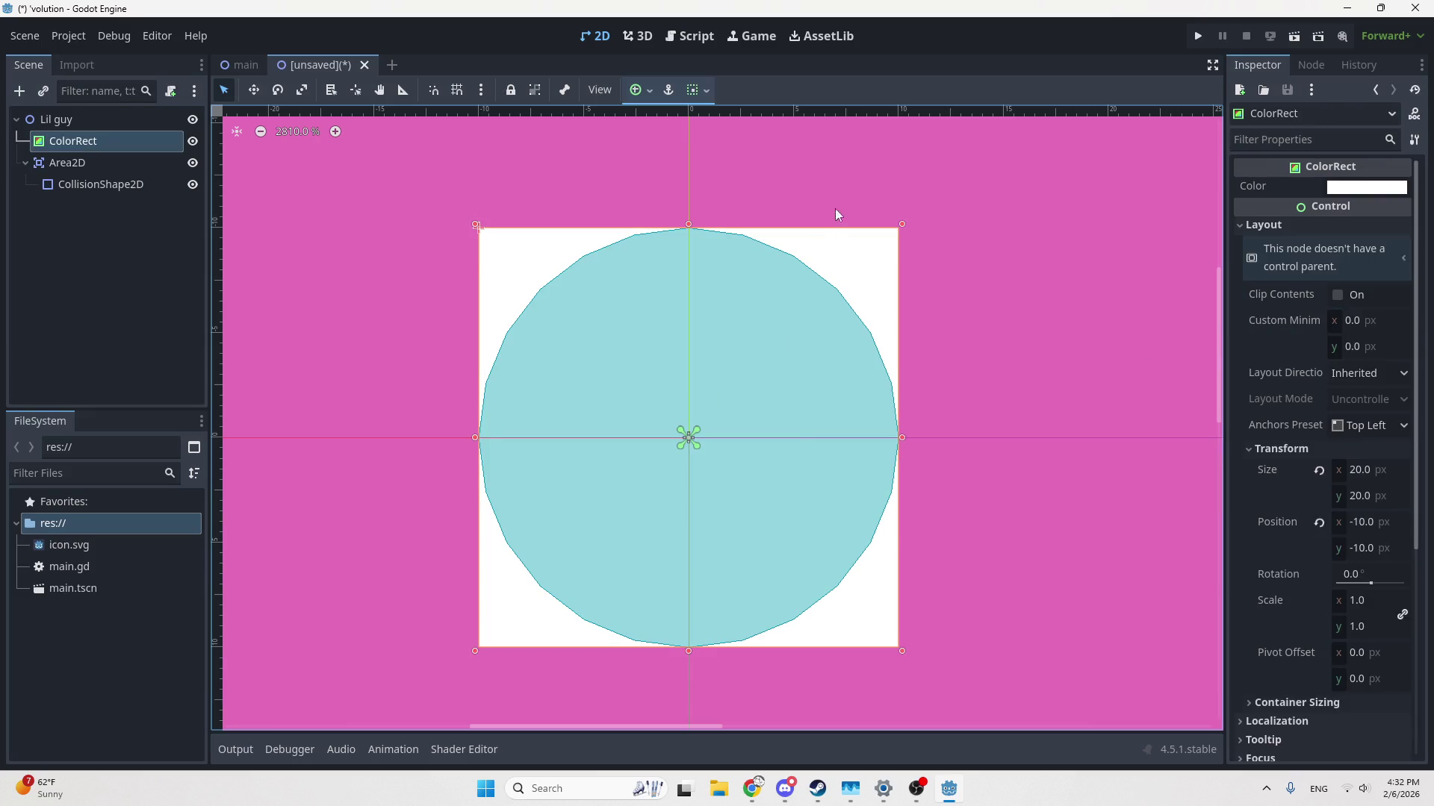
{"action": "left_click", "coordinate": [1017, 369]}
{"action": "left_click", "coordinate": [759, 322]}
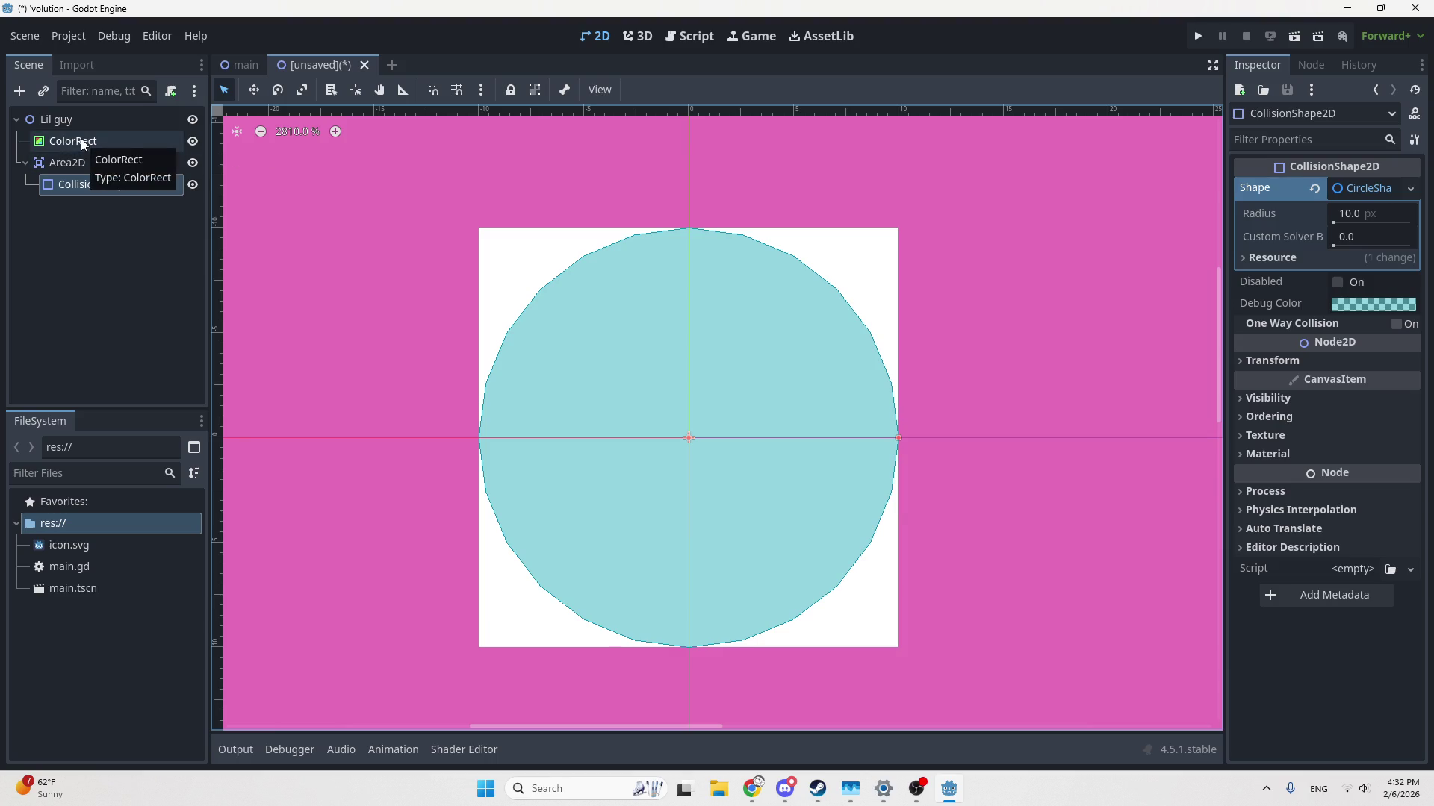
{"action": "left_click", "coordinate": [75, 118]}
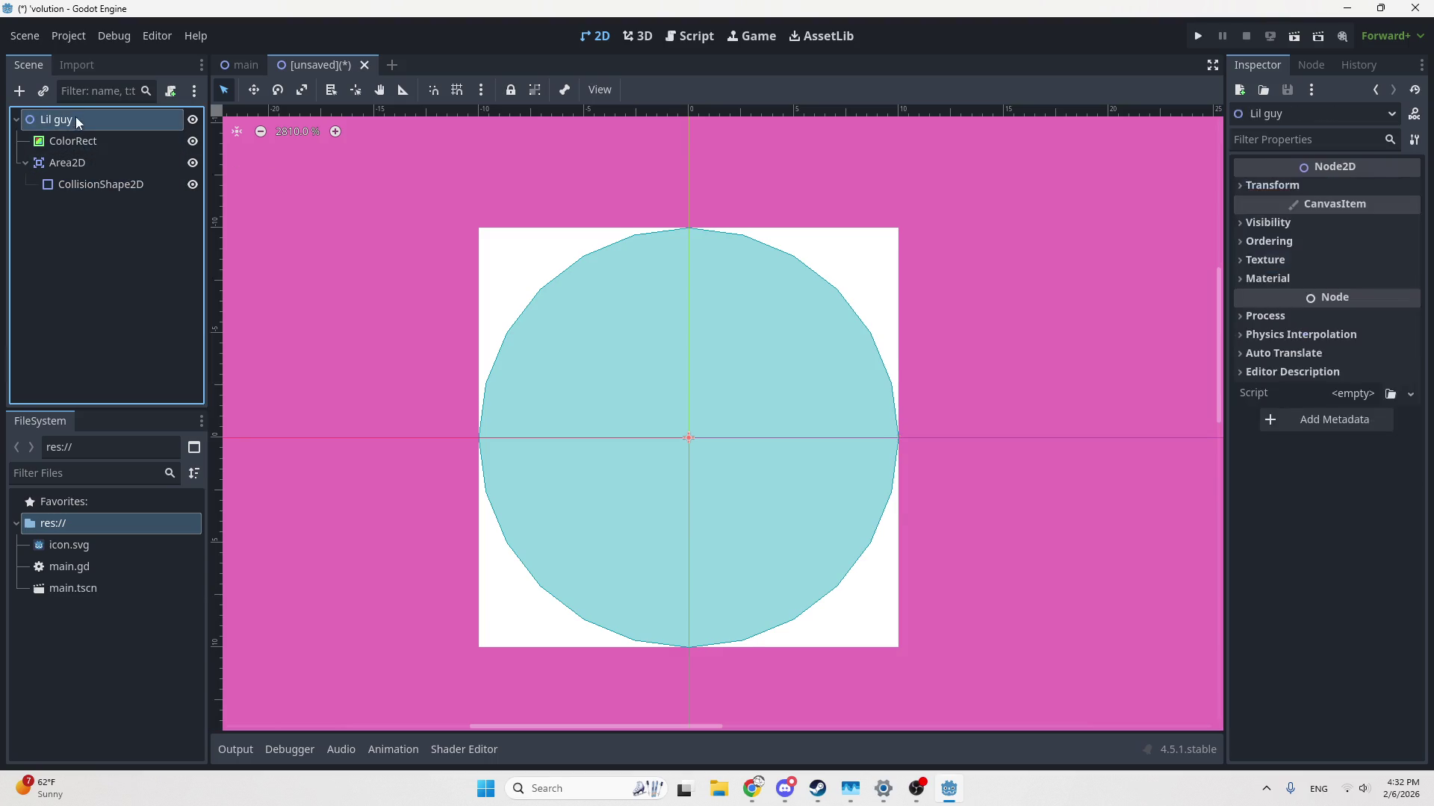
Attach a new lil_guy.gd script to Lil guy and declare class_name LilGuy at the top
{"action": "left_click", "coordinate": [171, 91]}
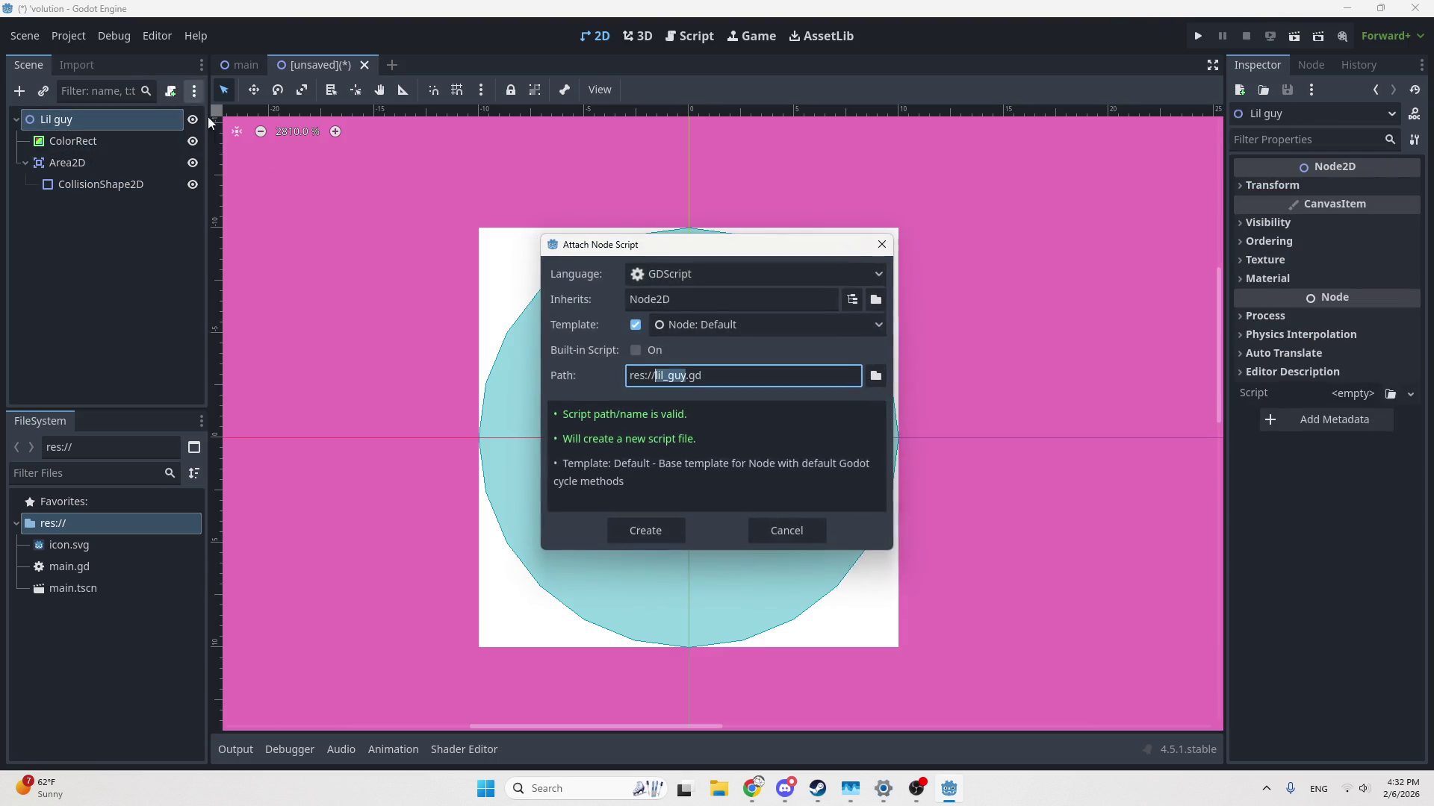
{"action": "left_click", "coordinate": [641, 526]}
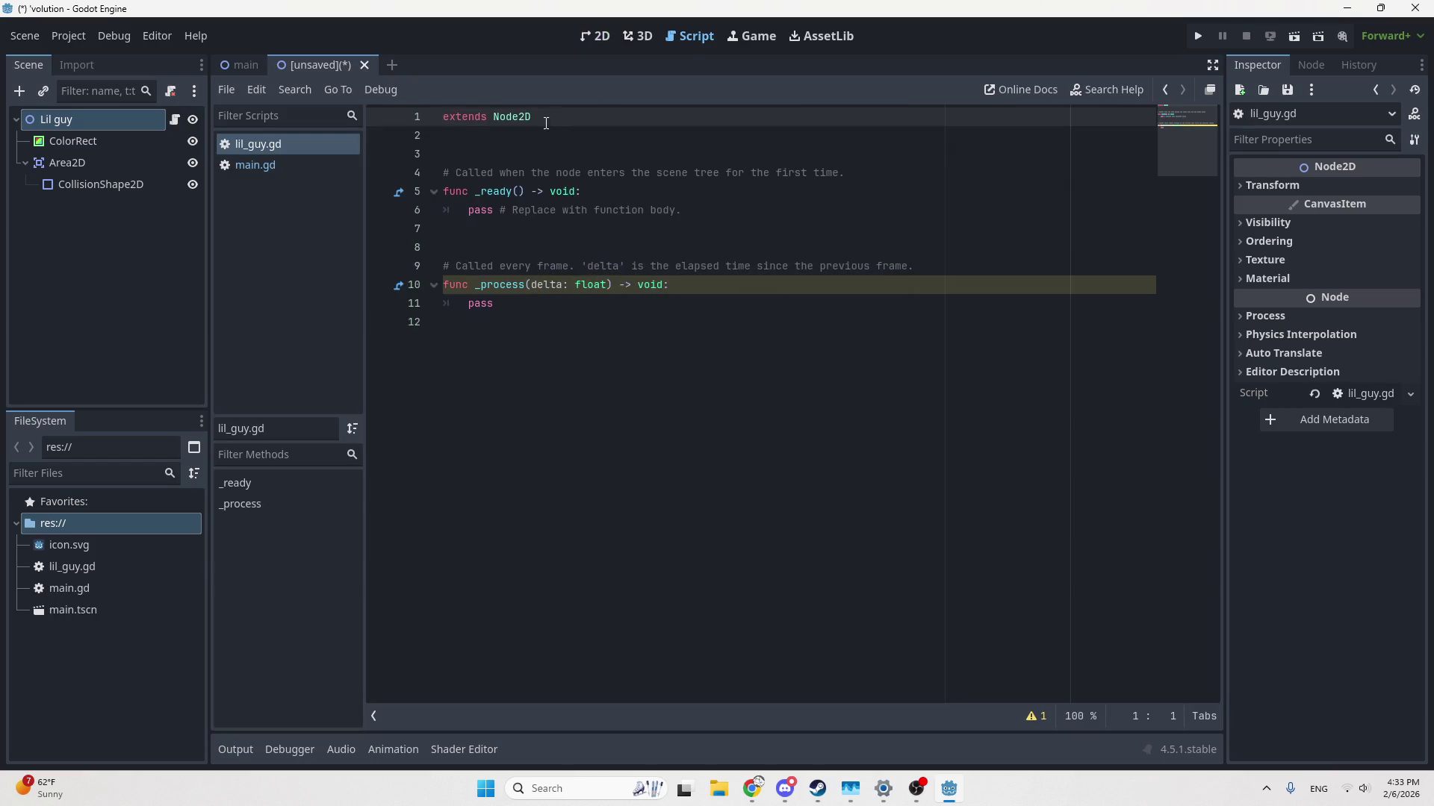
{"action": "key", "text": "Return"}
{"action": "key", "text": "Up"}
{"action": "key", "text": "Return"}
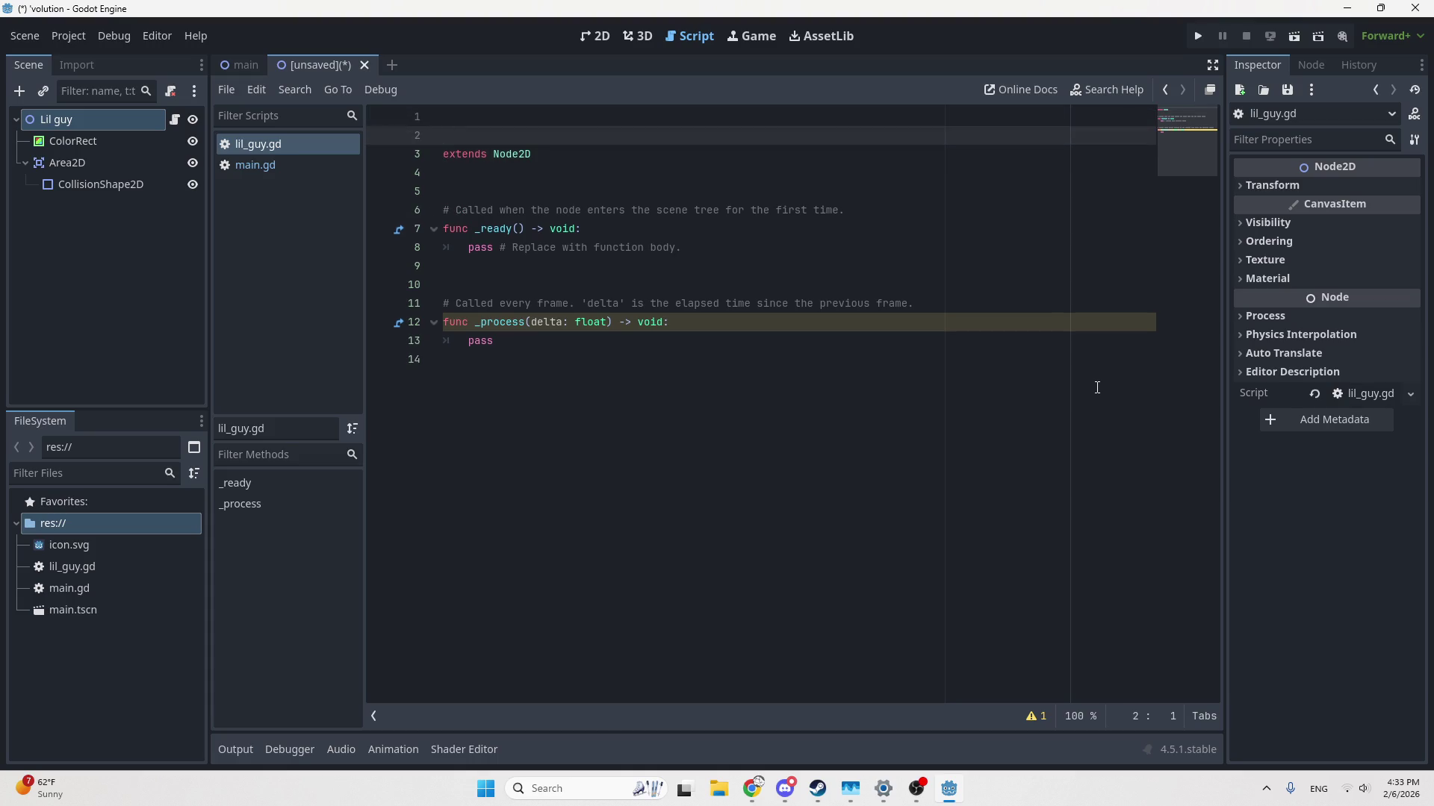
{"action": "key", "text": "Up"}
{"action": "type", "text": "class"}
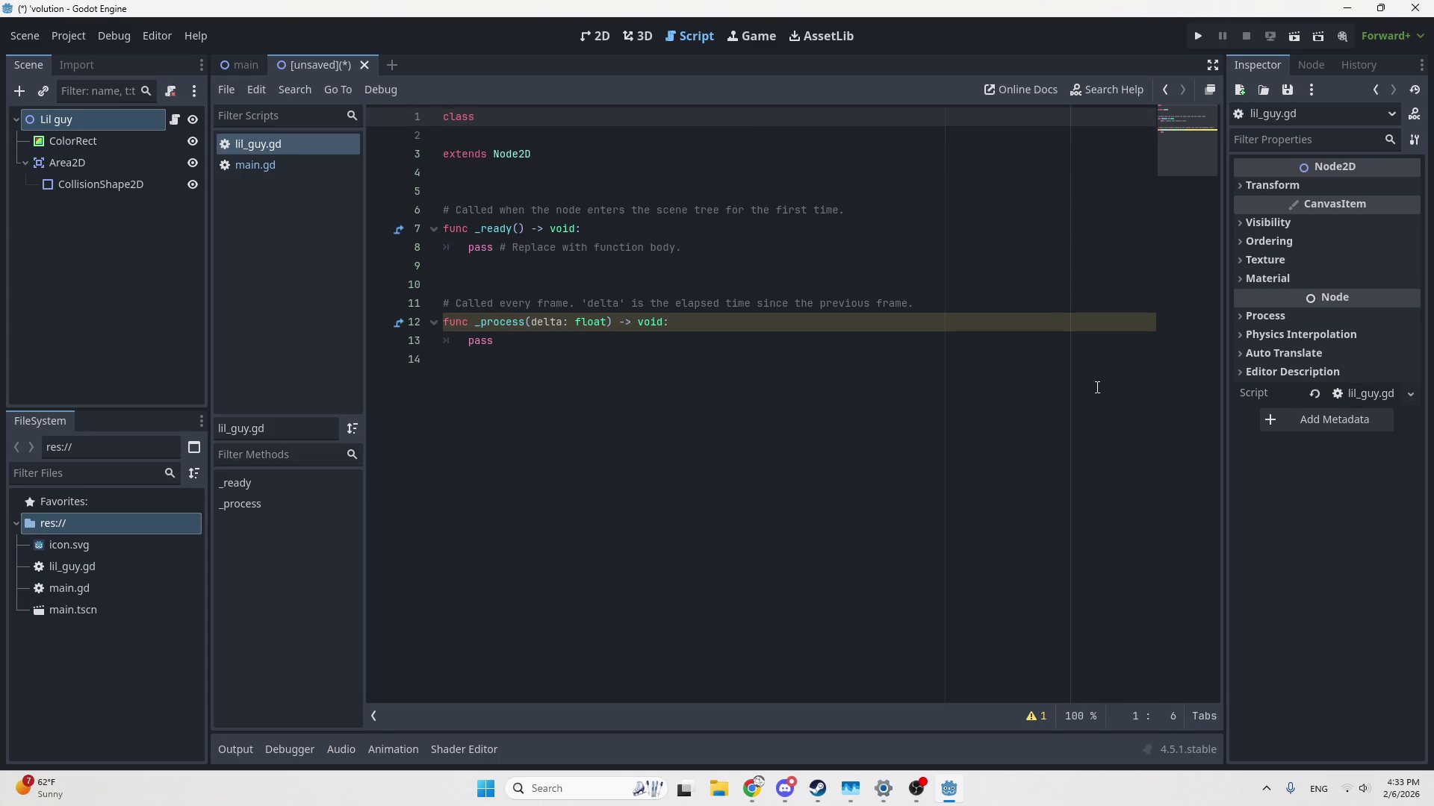
{"action": "type", "text": "_name "}
{"action": "type", "text": "LilGuy"}
Save the scene as lil_guy.tscn
{"action": "key", "text": "ctrl+s"}
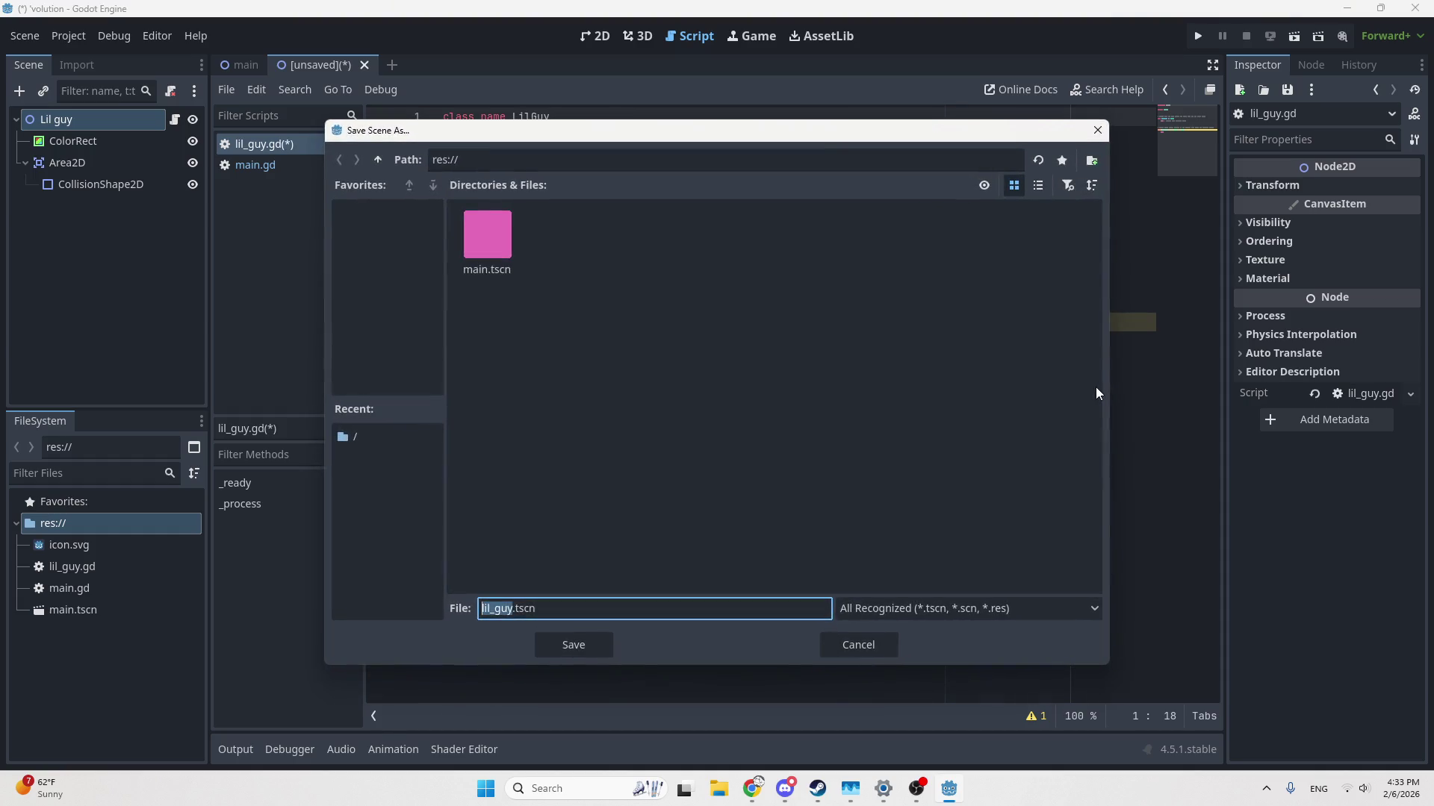
{"action": "key", "text": "Tab"}
{"action": "key", "text": "Tab"}
{"action": "key", "text": "Tab"}
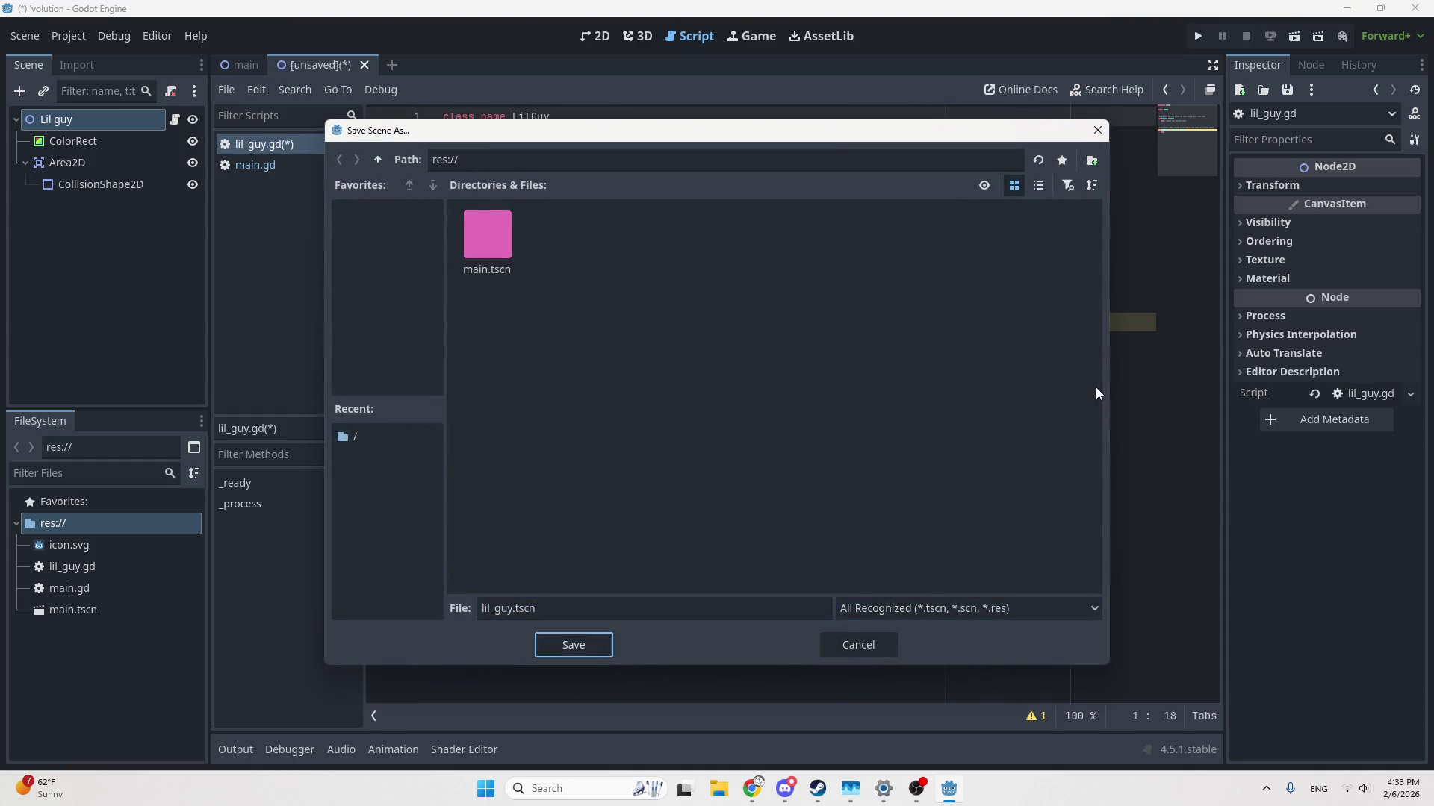
{"action": "key", "text": "shift+Tab"}
{"action": "key", "text": "Return"}
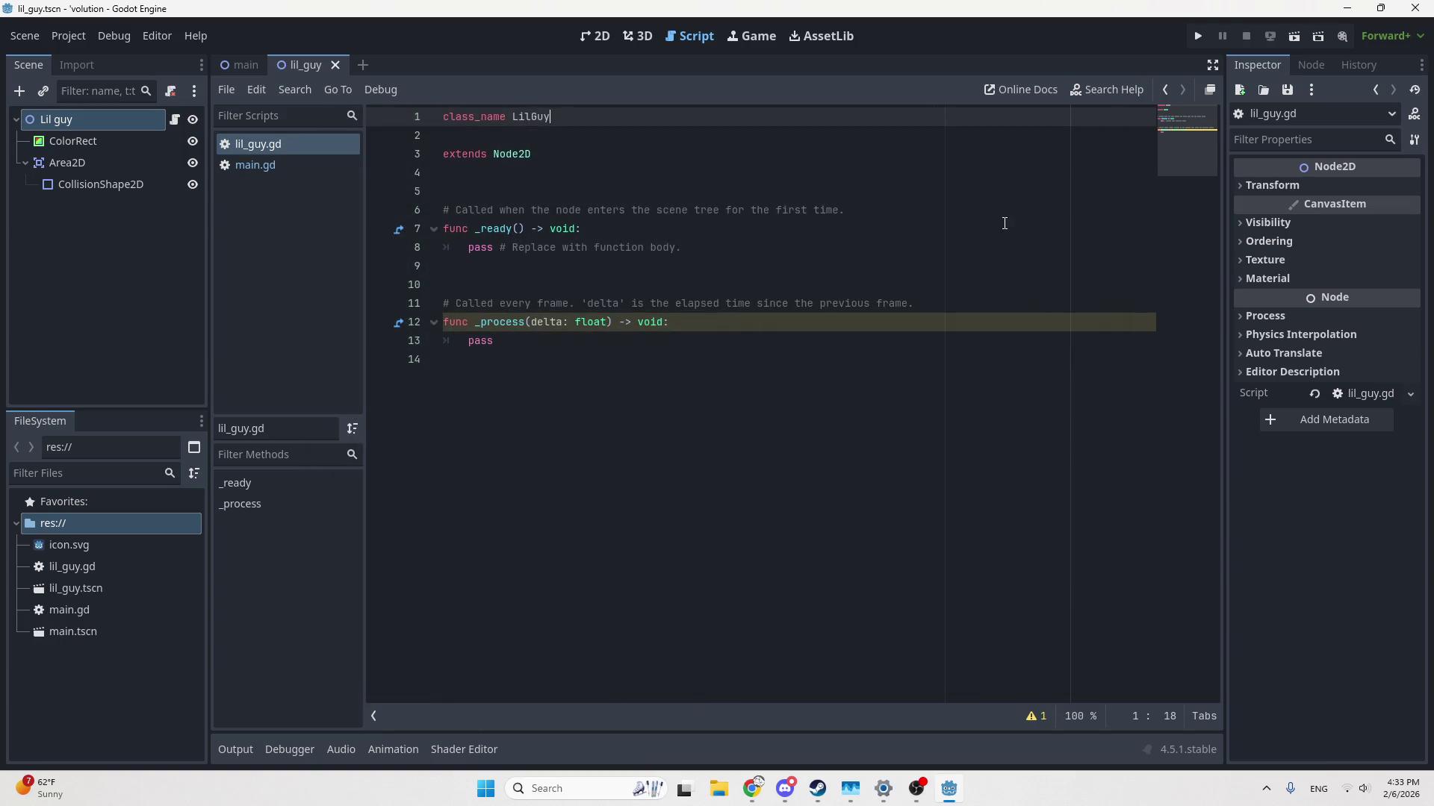
Strip the blank lines and the default _ready/_process template comments from lil_guy.gd
{"action": "left_click", "coordinate": [623, 149]}
{"action": "left_click", "coordinate": [615, 132]}
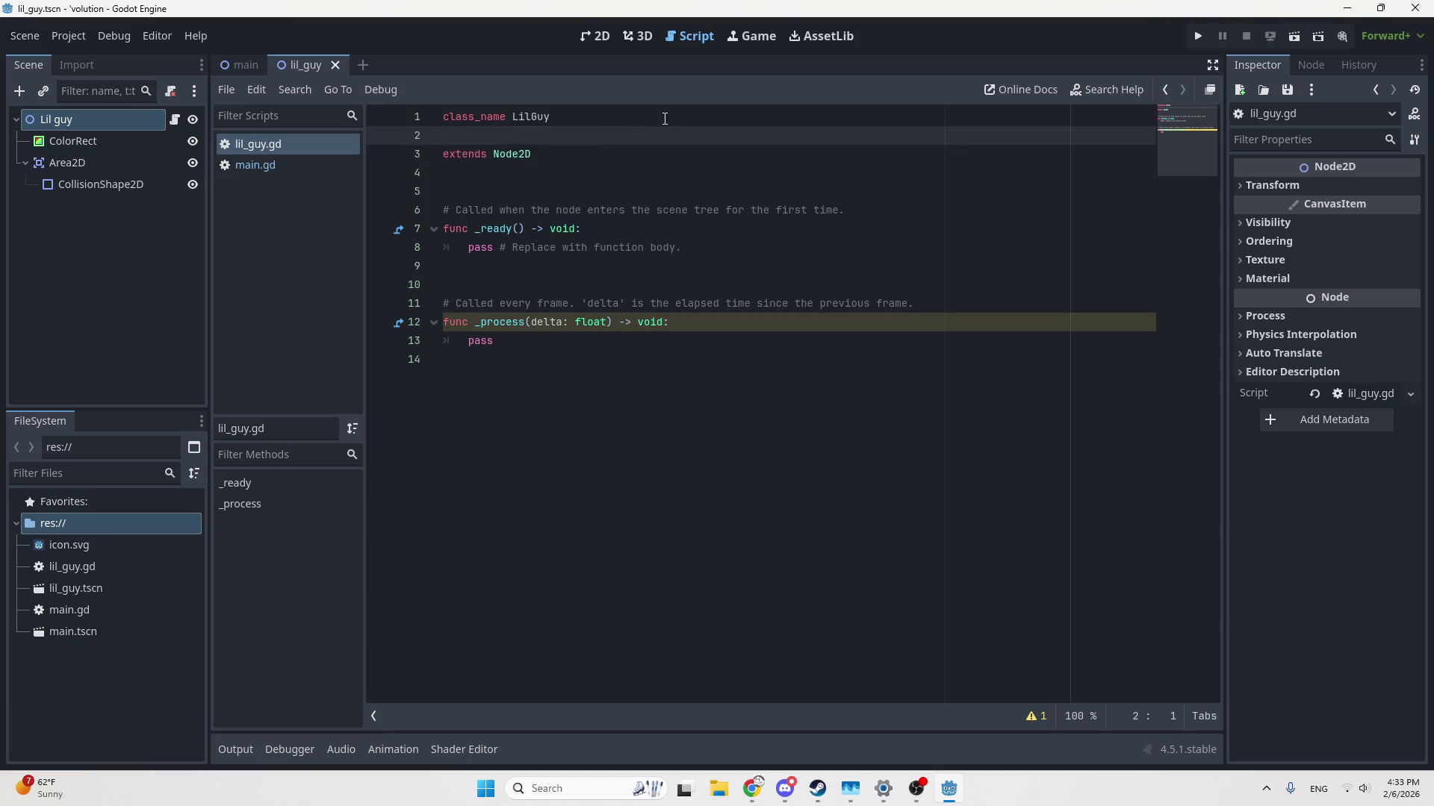
{"action": "key", "text": "BackSpace"}
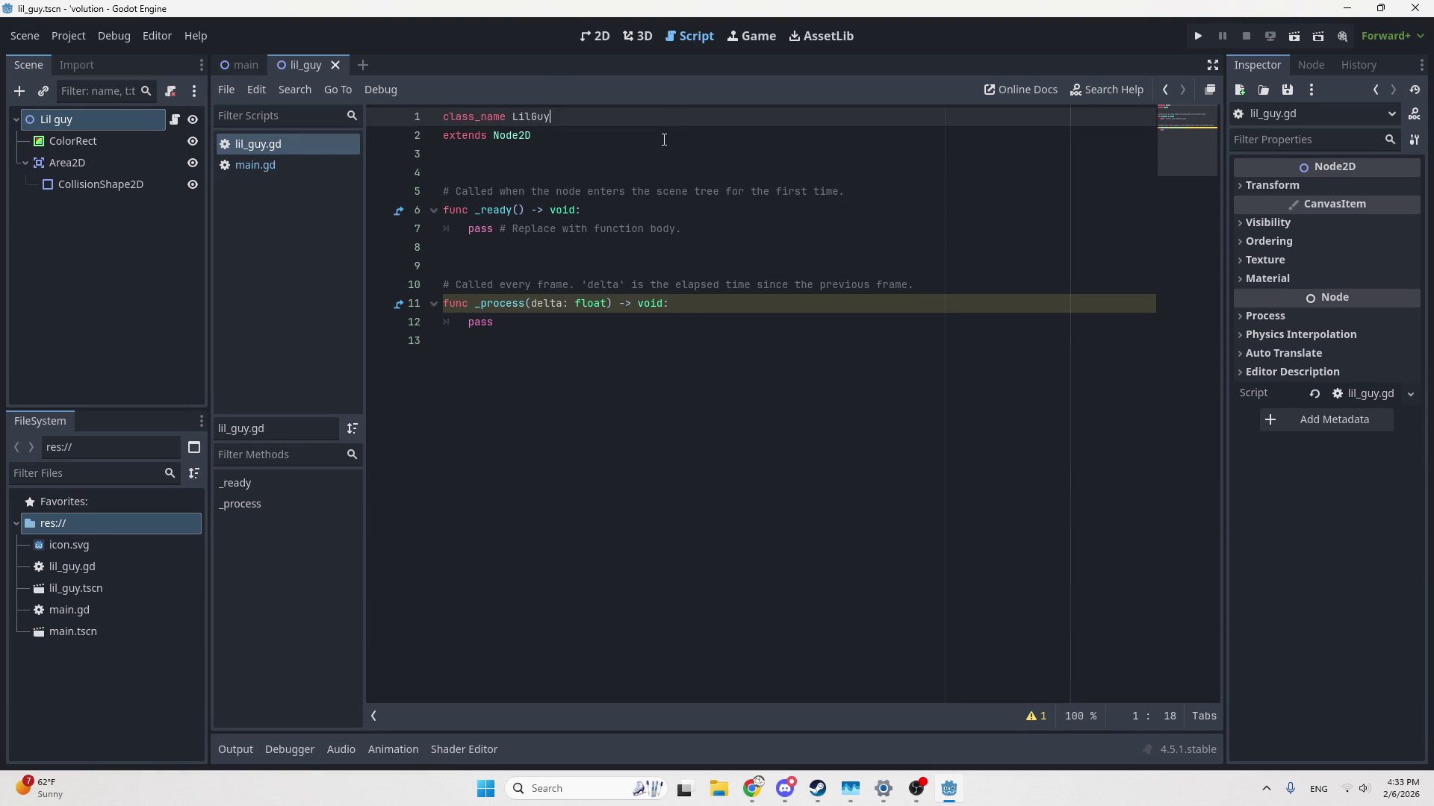
{"action": "left_click", "coordinate": [664, 139]}
{"action": "left_click", "coordinate": [654, 157]}
{"action": "key", "text": "Delete"}
{"action": "key", "text": "ctrl+End"}
{"action": "key", "text": "Up"}
{"action": "key", "text": "Up"}
{"action": "key", "text": "Up"}
{"action": "key", "text": "BackSpace"}
{"action": "key", "text": "ctrl+shift+k"}
{"action": "key", "text": "Up"}
{"action": "key", "text": "Up"}
{"action": "key", "text": "Up"}
{"action": "key", "text": "Up"}
{"action": "key", "text": "ctrl+shift+k"}
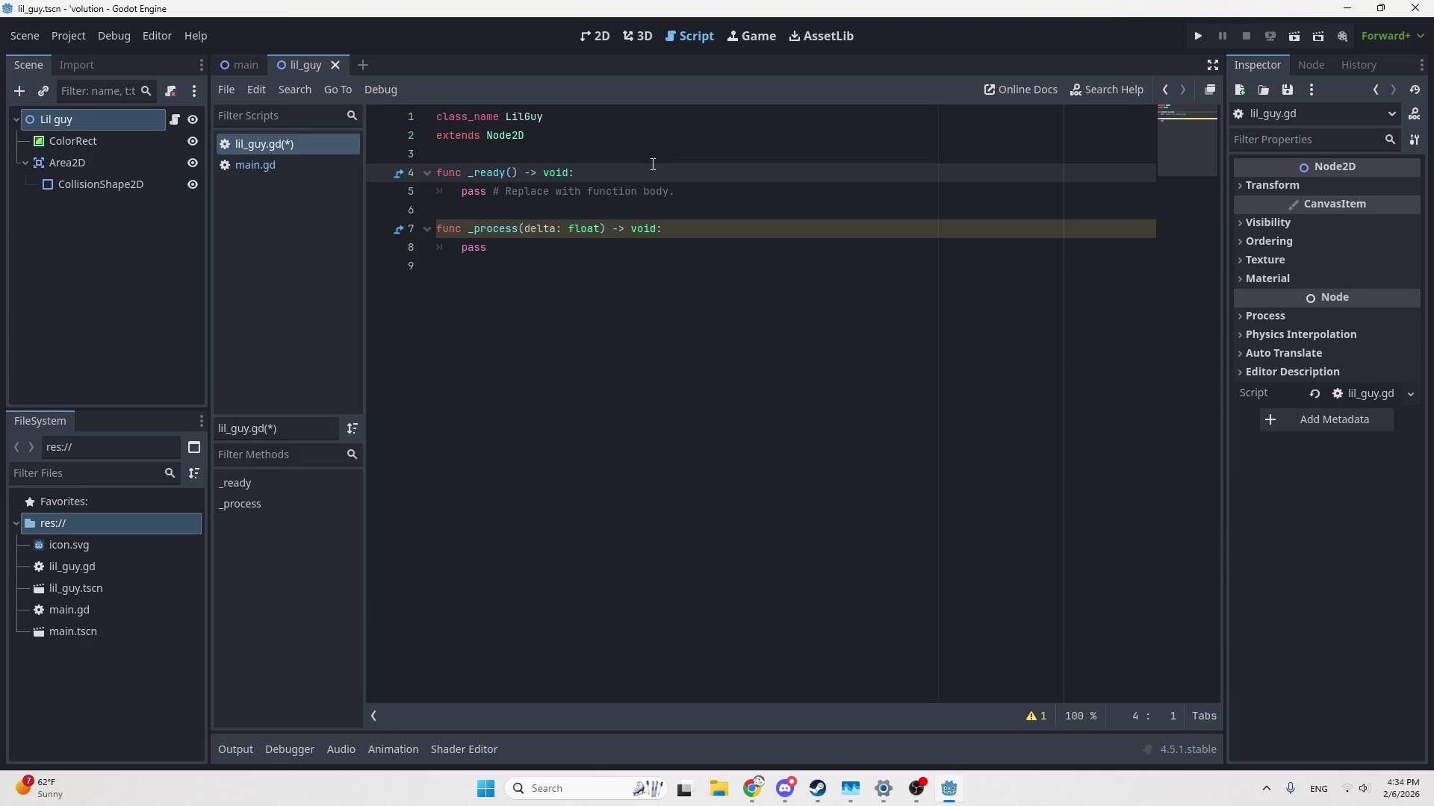
In the 2D view, add a ShapeCast2D child under Lil guy, found by searching 'cast'
{"action": "left_click", "coordinate": [595, 36]}
{"action": "scroll", "coordinate": [631, 238], "scroll_direction": "down", "scroll_amount": 2}
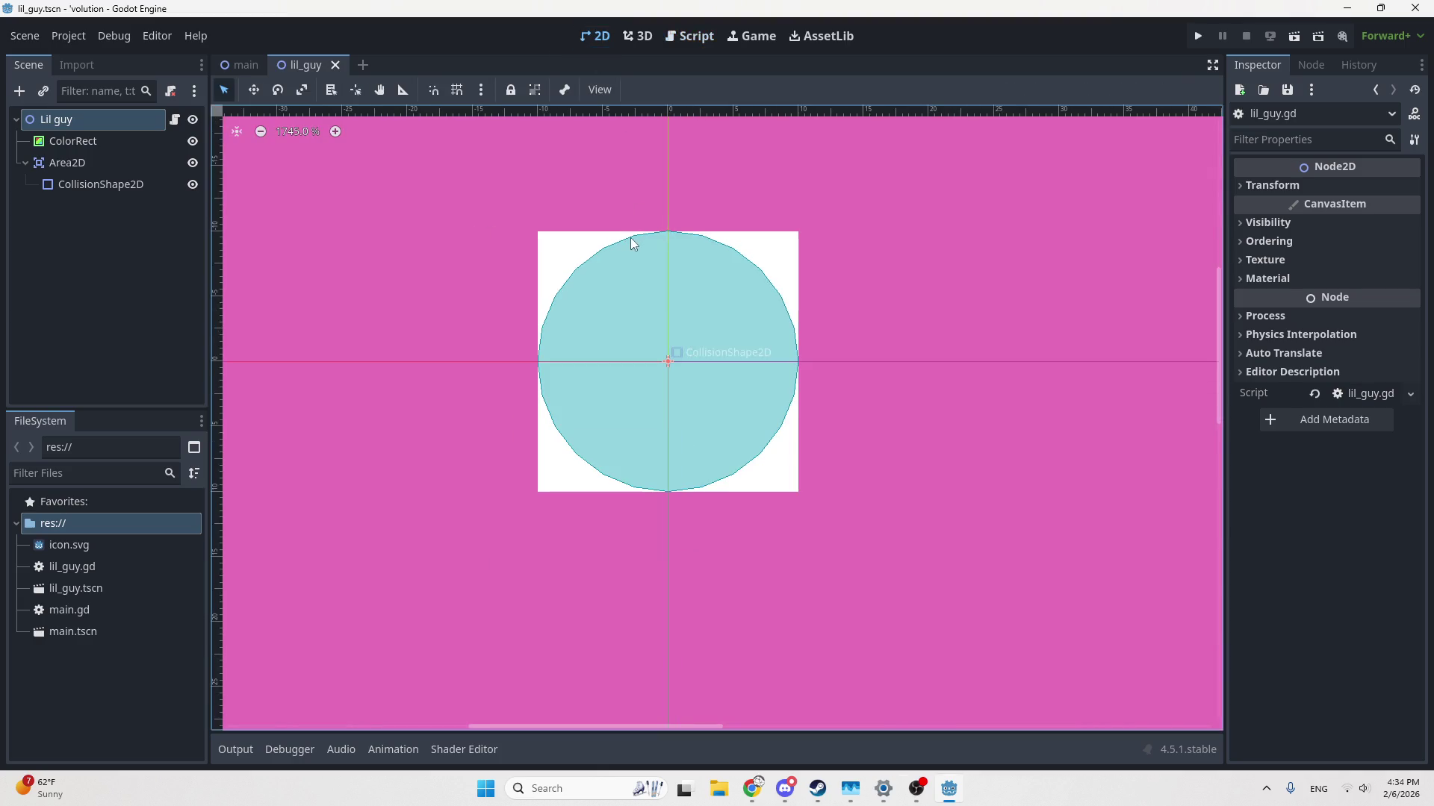
{"action": "left_click", "coordinate": [97, 160]}
{"action": "left_click", "coordinate": [78, 117]}
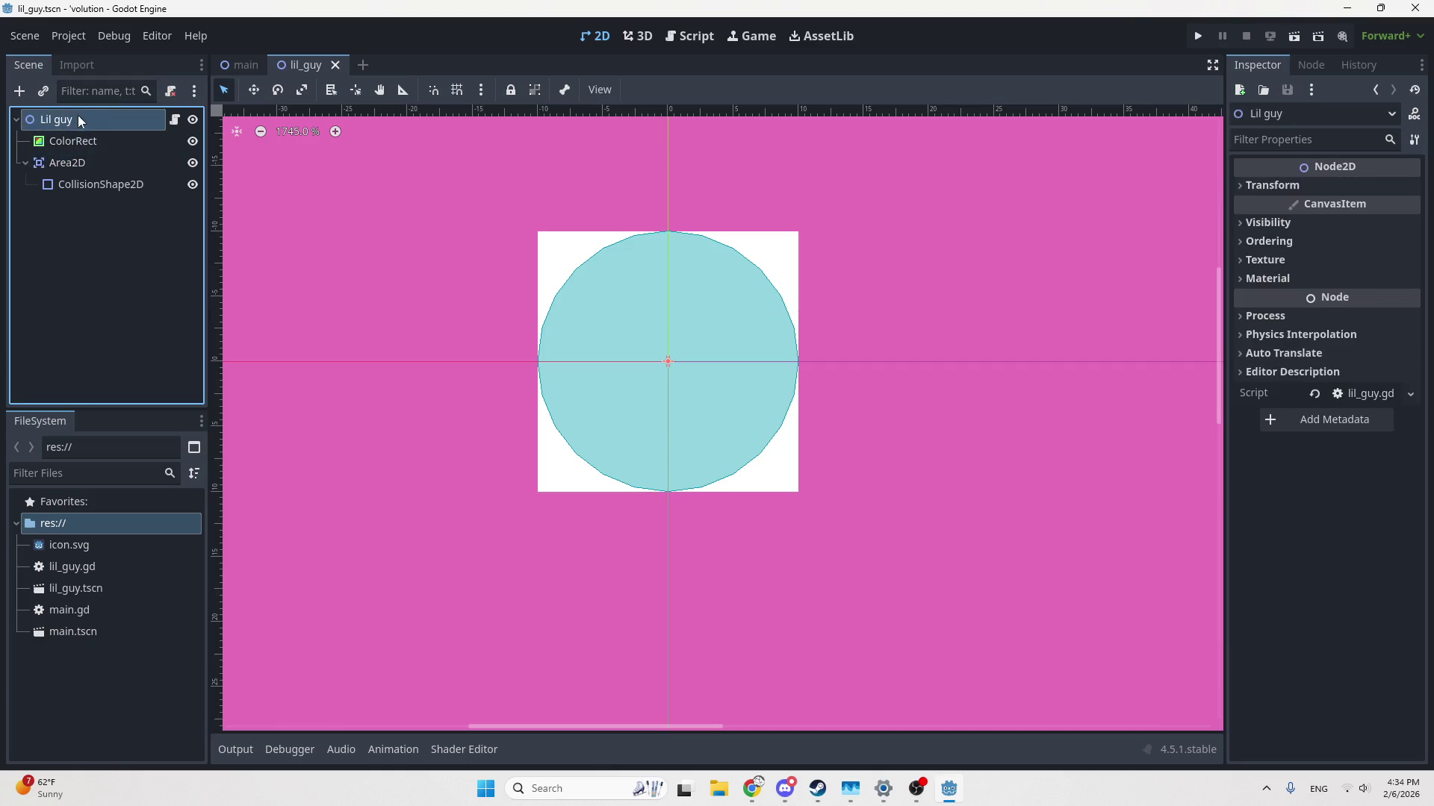
{"action": "left_click", "coordinate": [19, 93]}
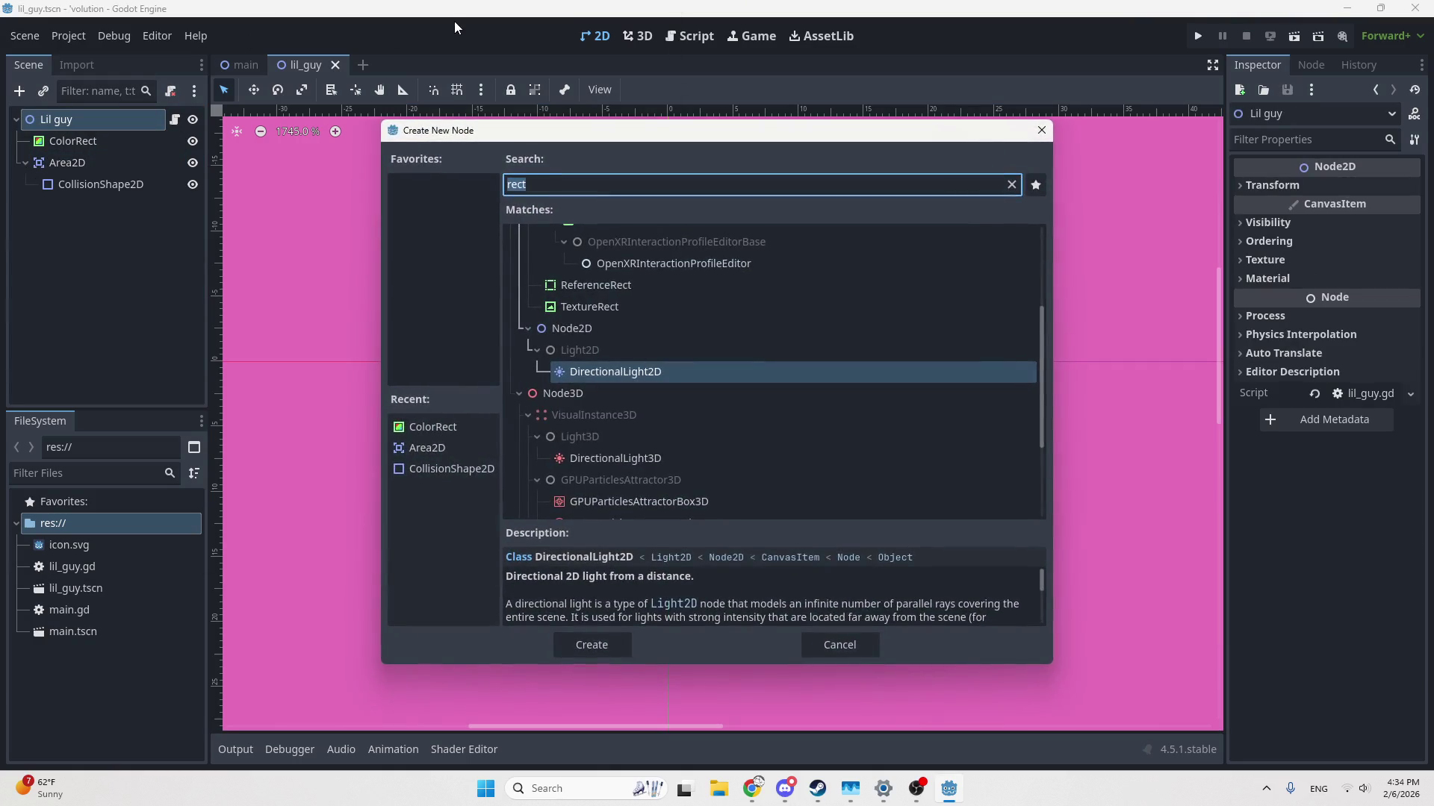
{"action": "type", "text": "area"}
{"action": "scroll", "coordinate": [672, 308], "scroll_direction": "down", "scroll_amount": 3}
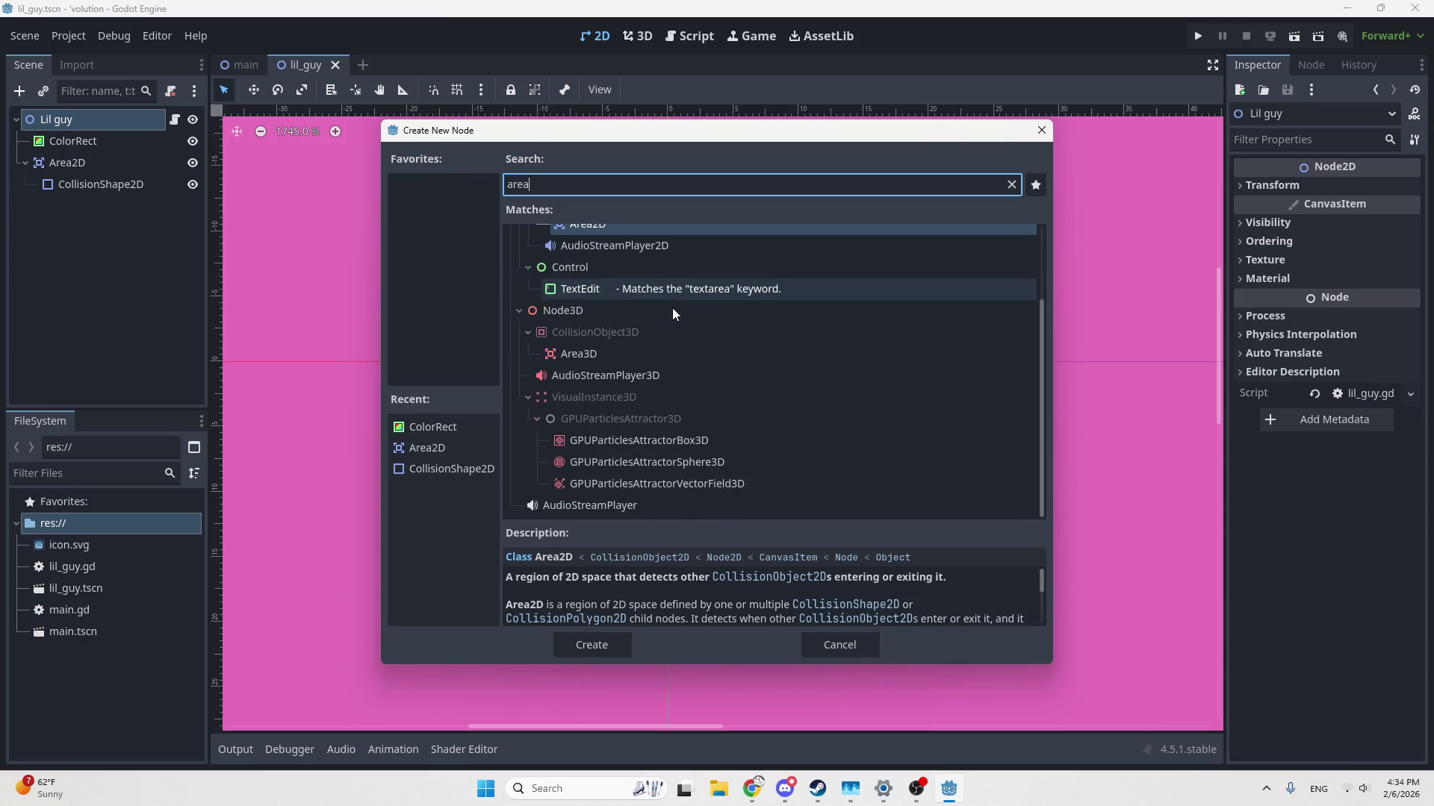
{"action": "scroll", "coordinate": [687, 312], "scroll_direction": "up", "scroll_amount": 3}
{"action": "key", "text": "BackSpace"}
{"action": "key", "text": "BackSpace"}
{"action": "key", "text": "BackSpace"}
{"action": "type", "text": "ray"}
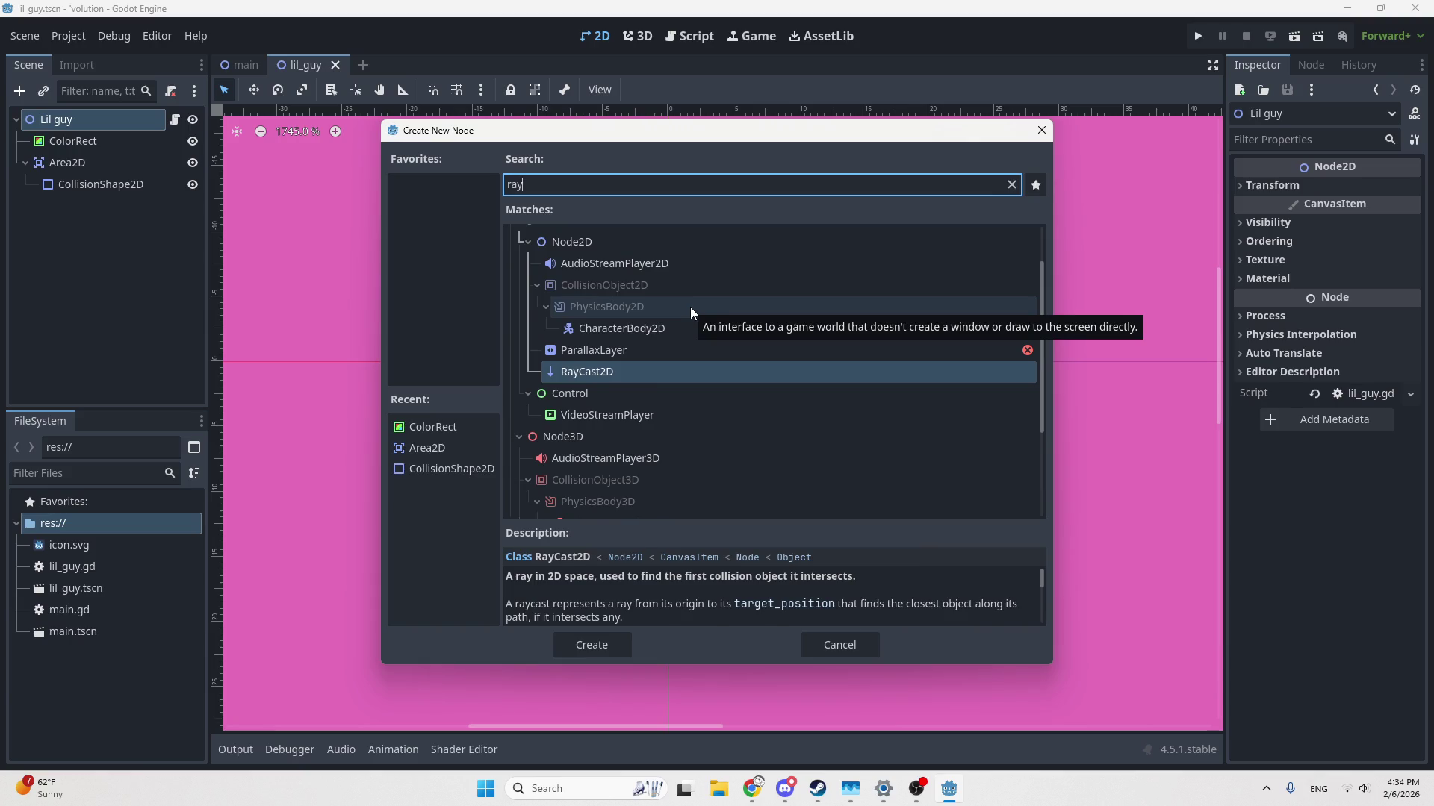
{"action": "key", "text": "BackSpace"}
{"action": "key", "text": "BackSpace"}
{"action": "key", "text": "BackSpace"}
{"action": "type", "text": "cast"}
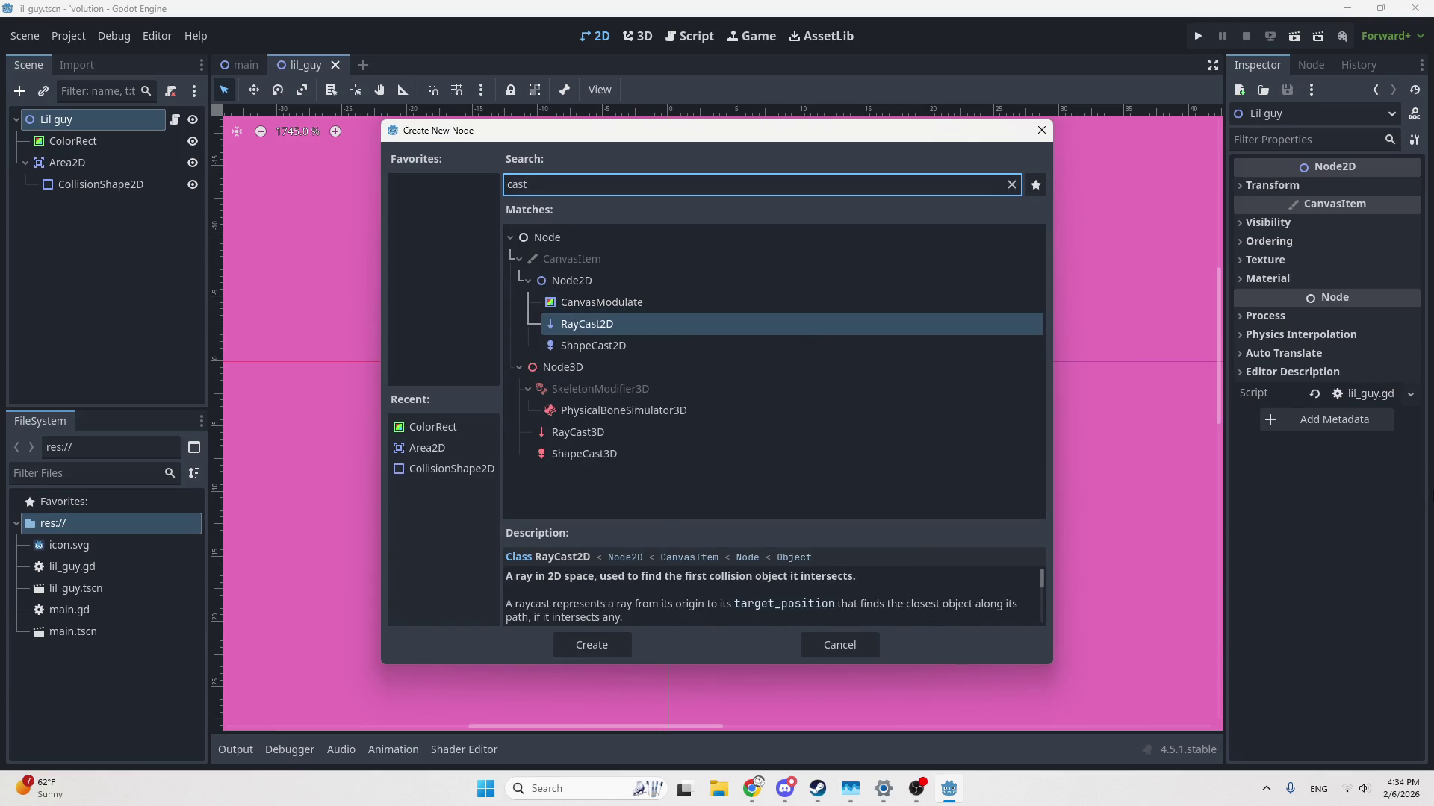
{"action": "left_click", "coordinate": [710, 347]}
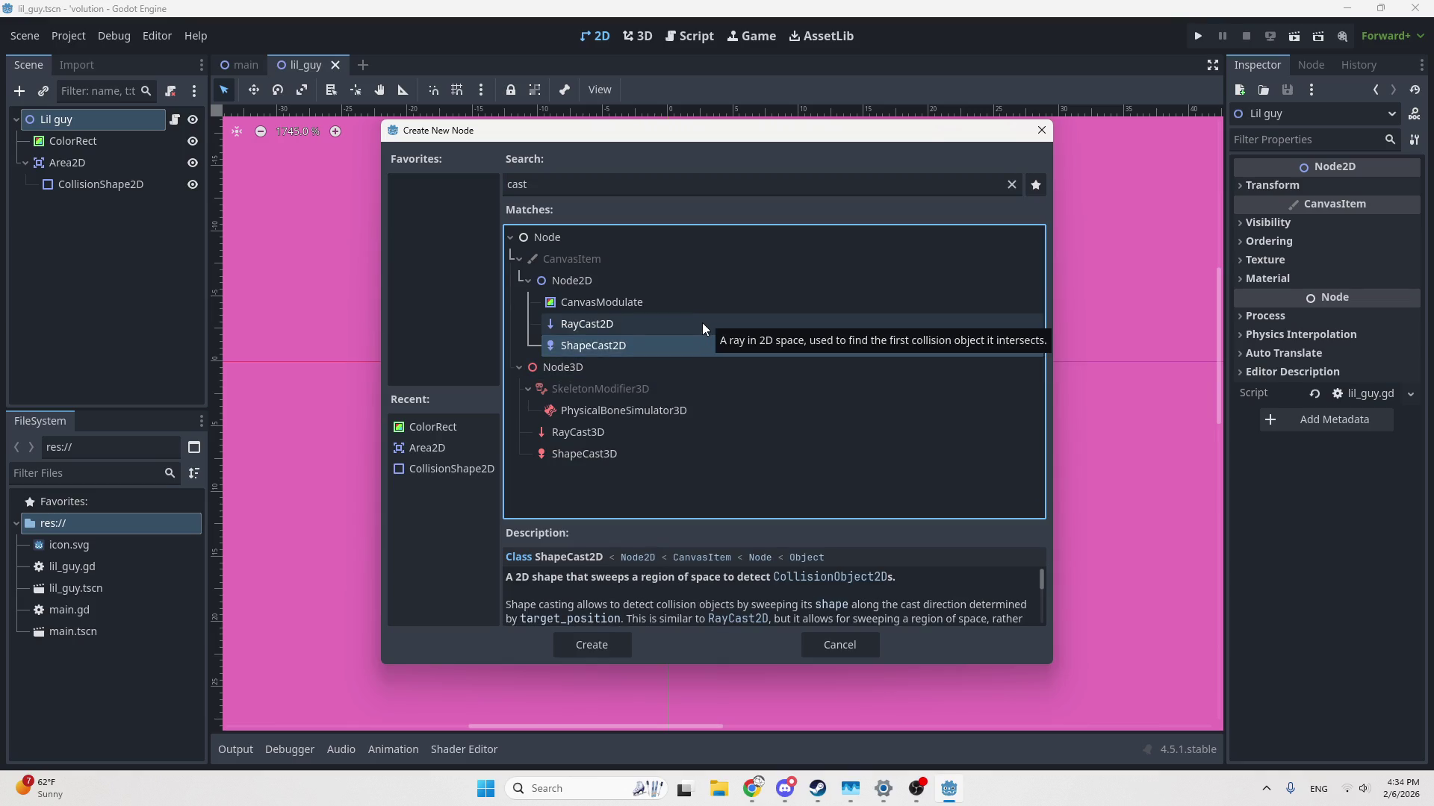
{"action": "left_click", "coordinate": [593, 640]}
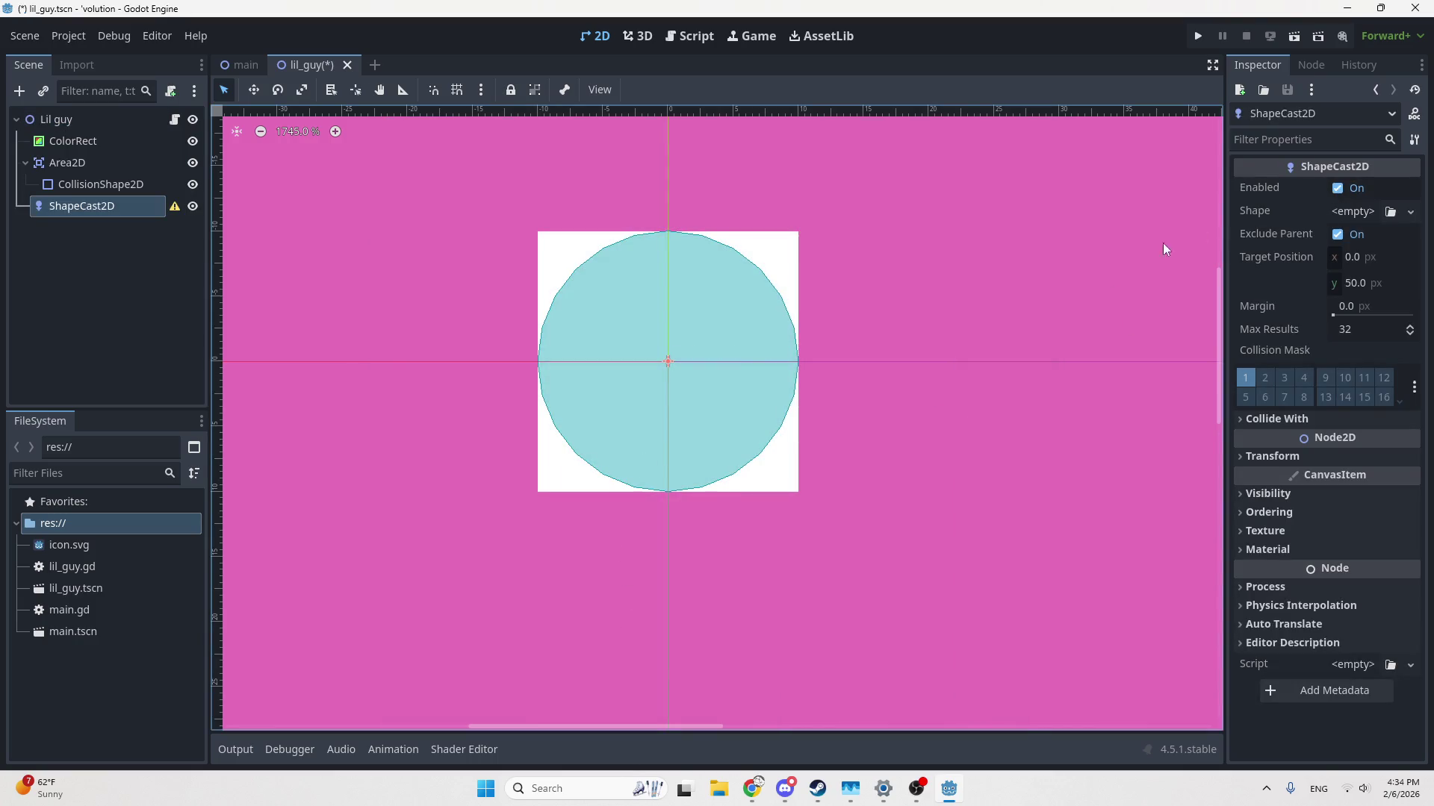
Add a CollisionShape2D as a child of the ShapeCast2D
{"action": "mouse_move", "coordinate": [174, 209]}
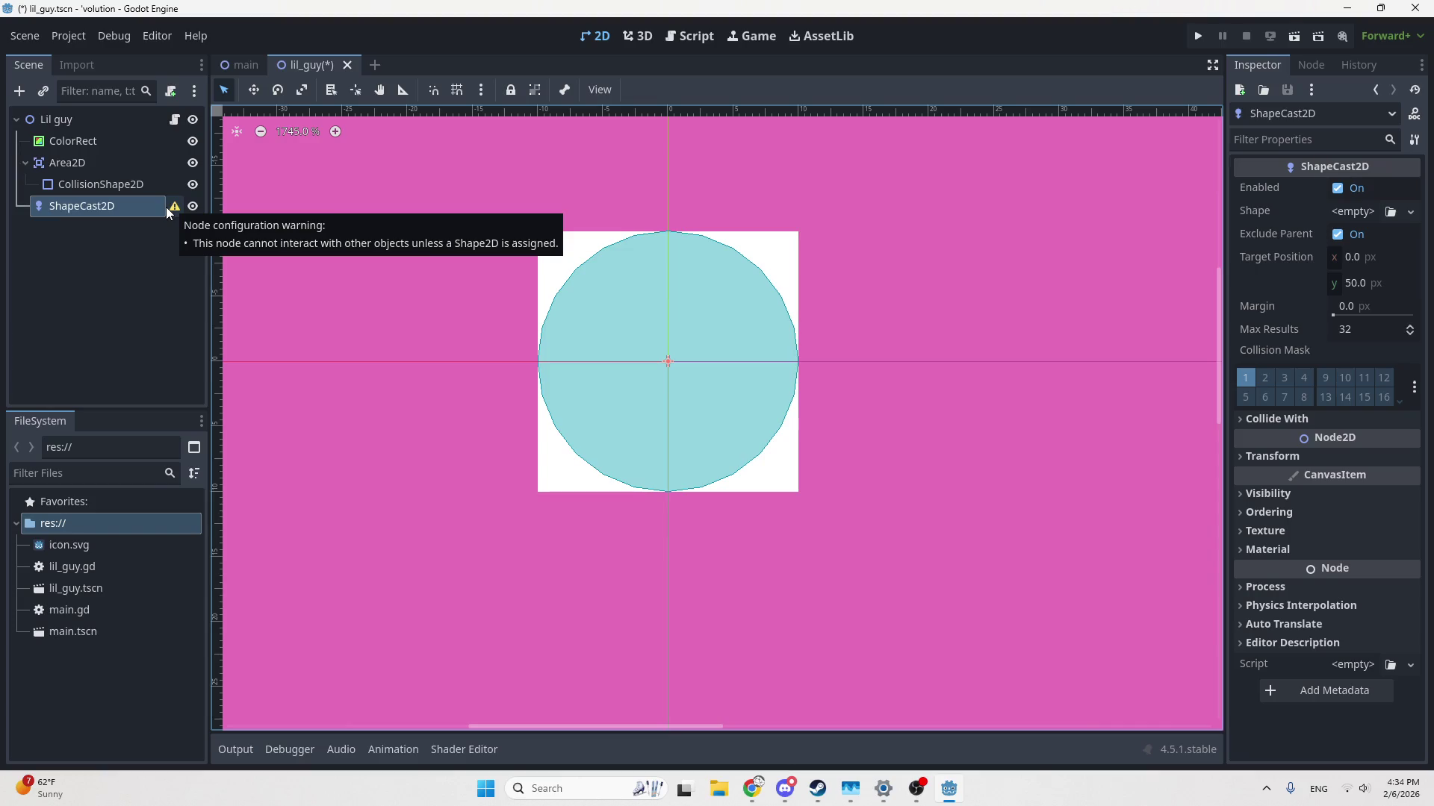
{"action": "left_click", "coordinate": [19, 91]}
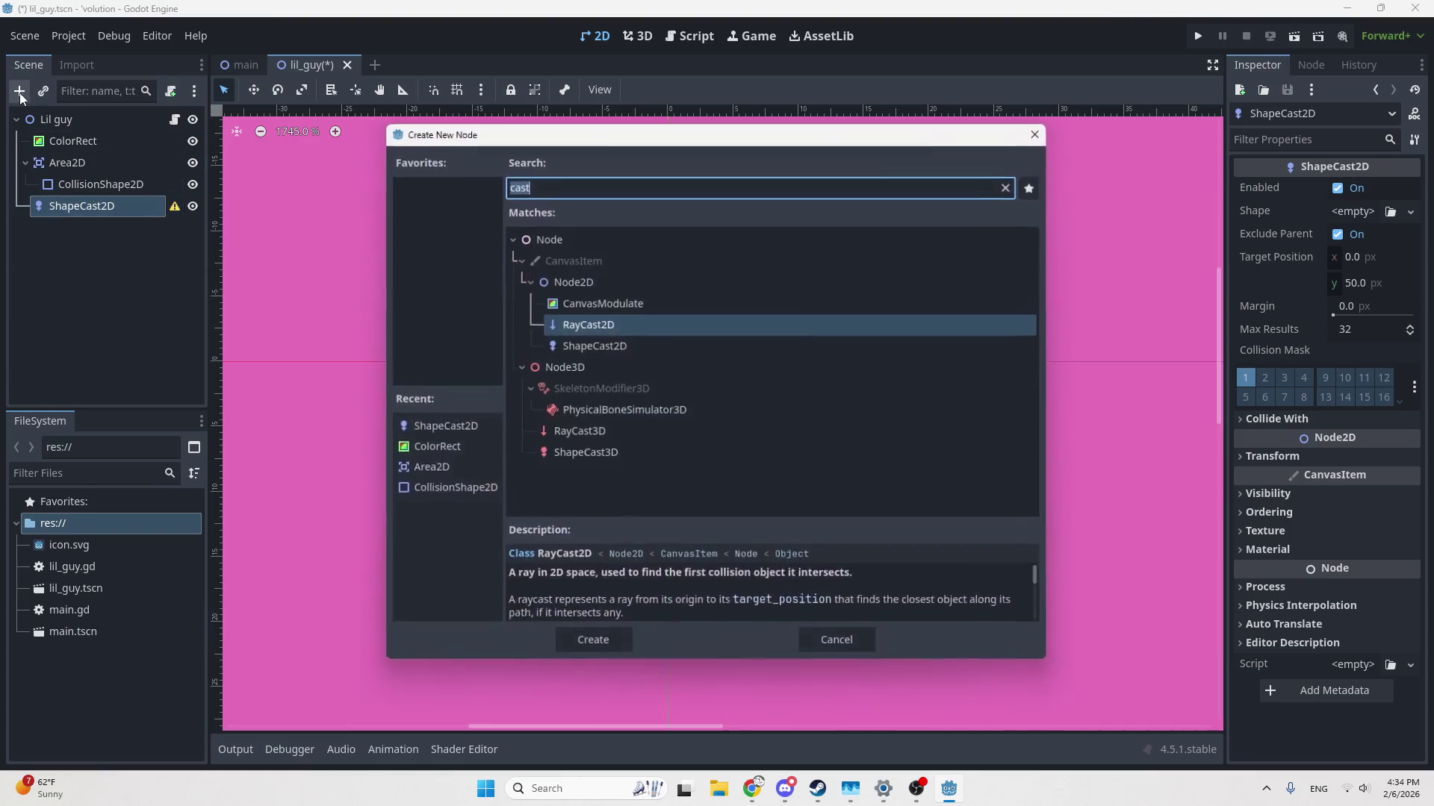
{"action": "key", "text": "BackSpace"}
{"action": "key", "text": "BackSpace"}
{"action": "type", "text": "pe"}
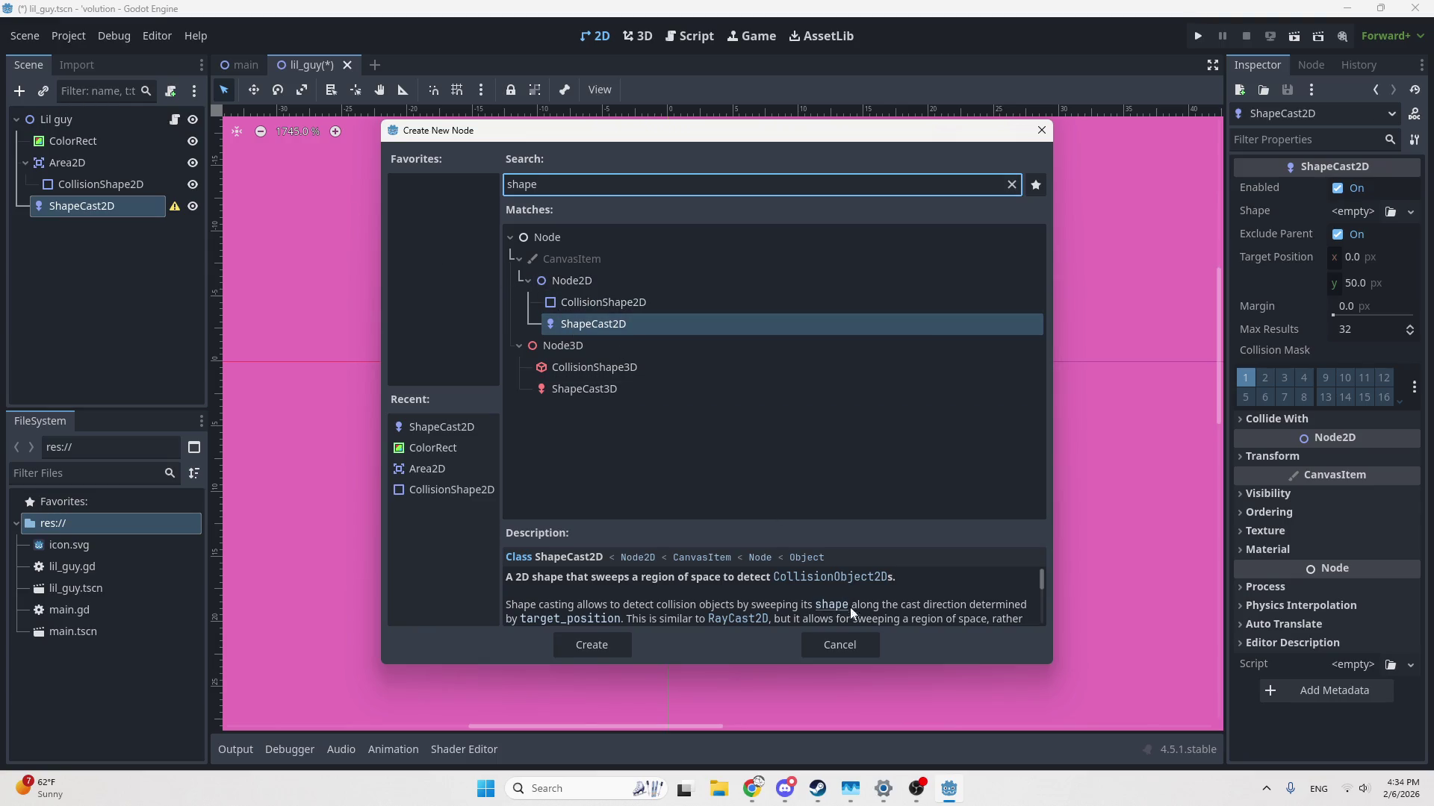
{"action": "left_click", "coordinate": [665, 303]}
{"action": "left_click", "coordinate": [611, 633]}
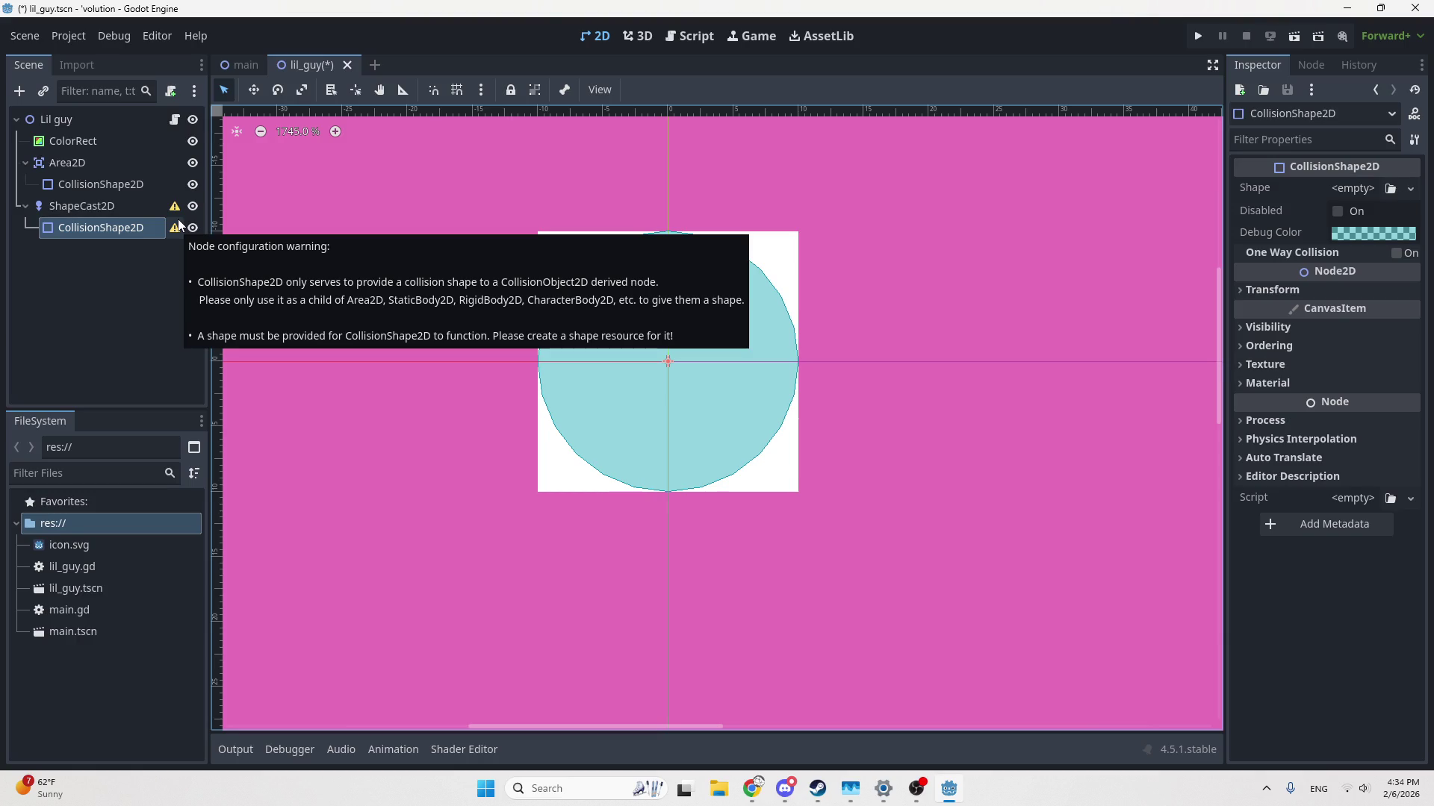
Undo the stray CollisionShape2D and review the ShapeCast2D configuration warning
{"action": "left_click", "coordinate": [285, 199]}
{"action": "key", "text": "ctrl+z"}
{"action": "left_click", "coordinate": [139, 206]}
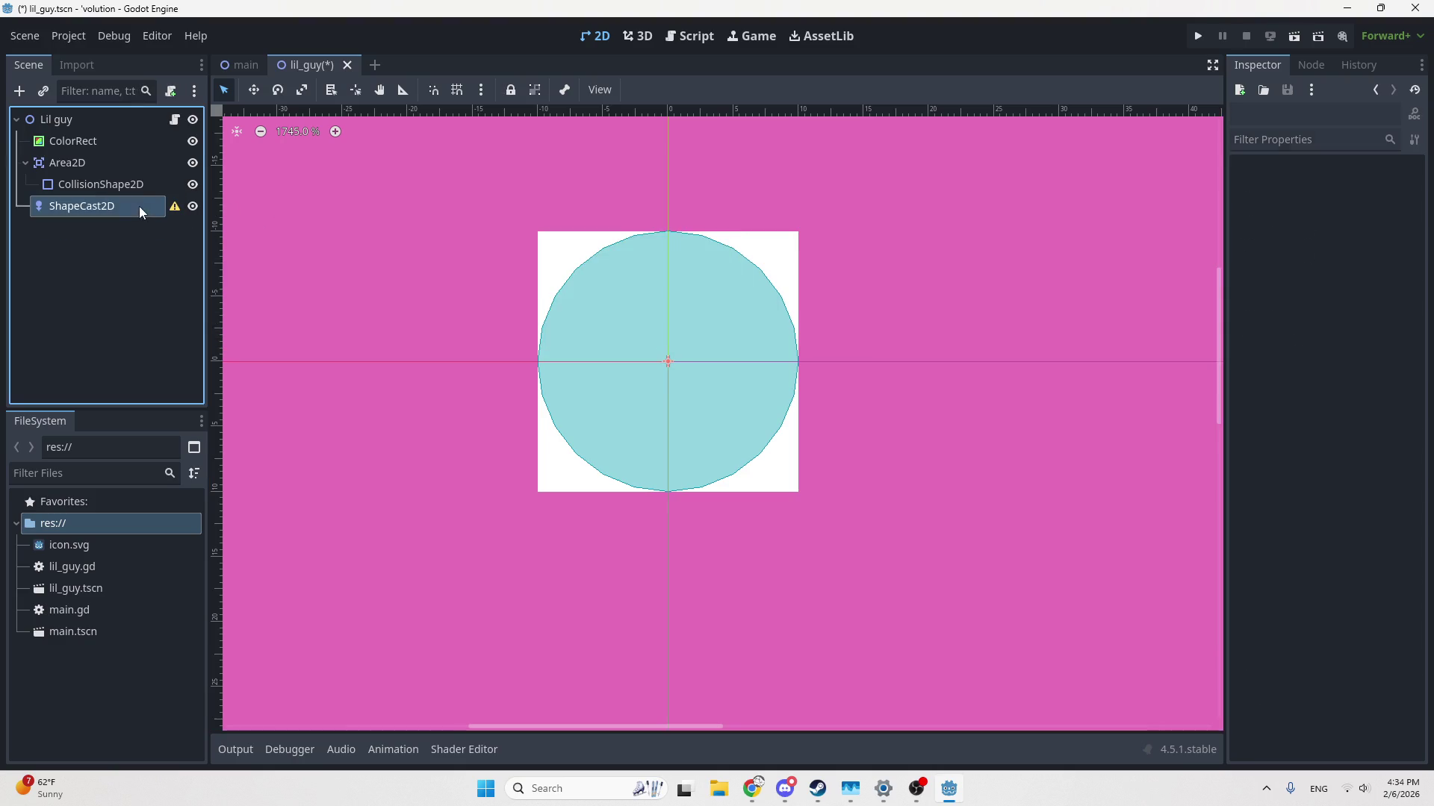
{"action": "left_click", "coordinate": [176, 207]}
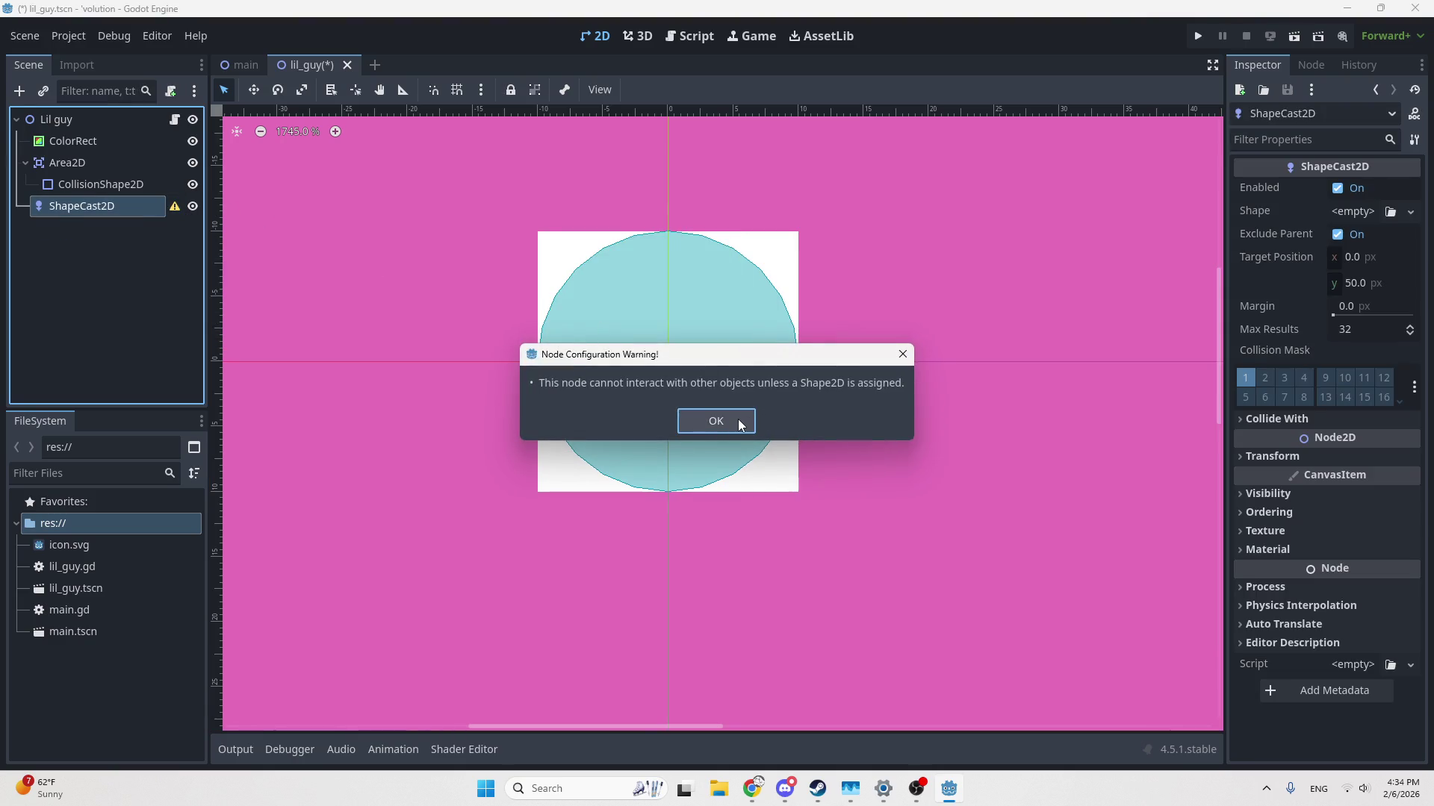
{"action": "left_click", "coordinate": [715, 421]}
Assign a new RectangleShape2D as the ShapeCast2D's shape
{"action": "left_click", "coordinate": [1351, 212]}
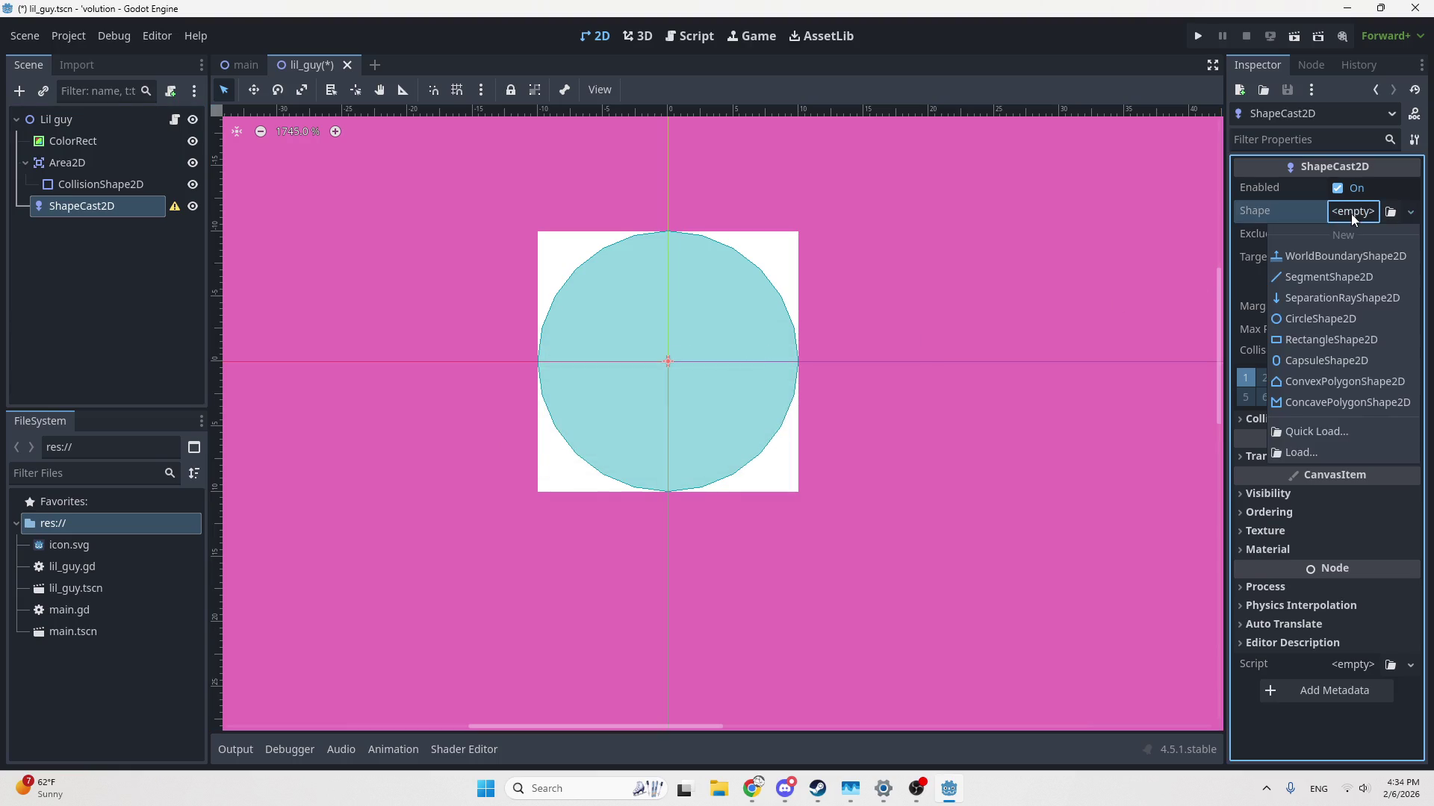
{"action": "left_click", "coordinate": [1307, 339]}
{"action": "scroll", "coordinate": [771, 351], "scroll_direction": "down", "scroll_amount": 10}
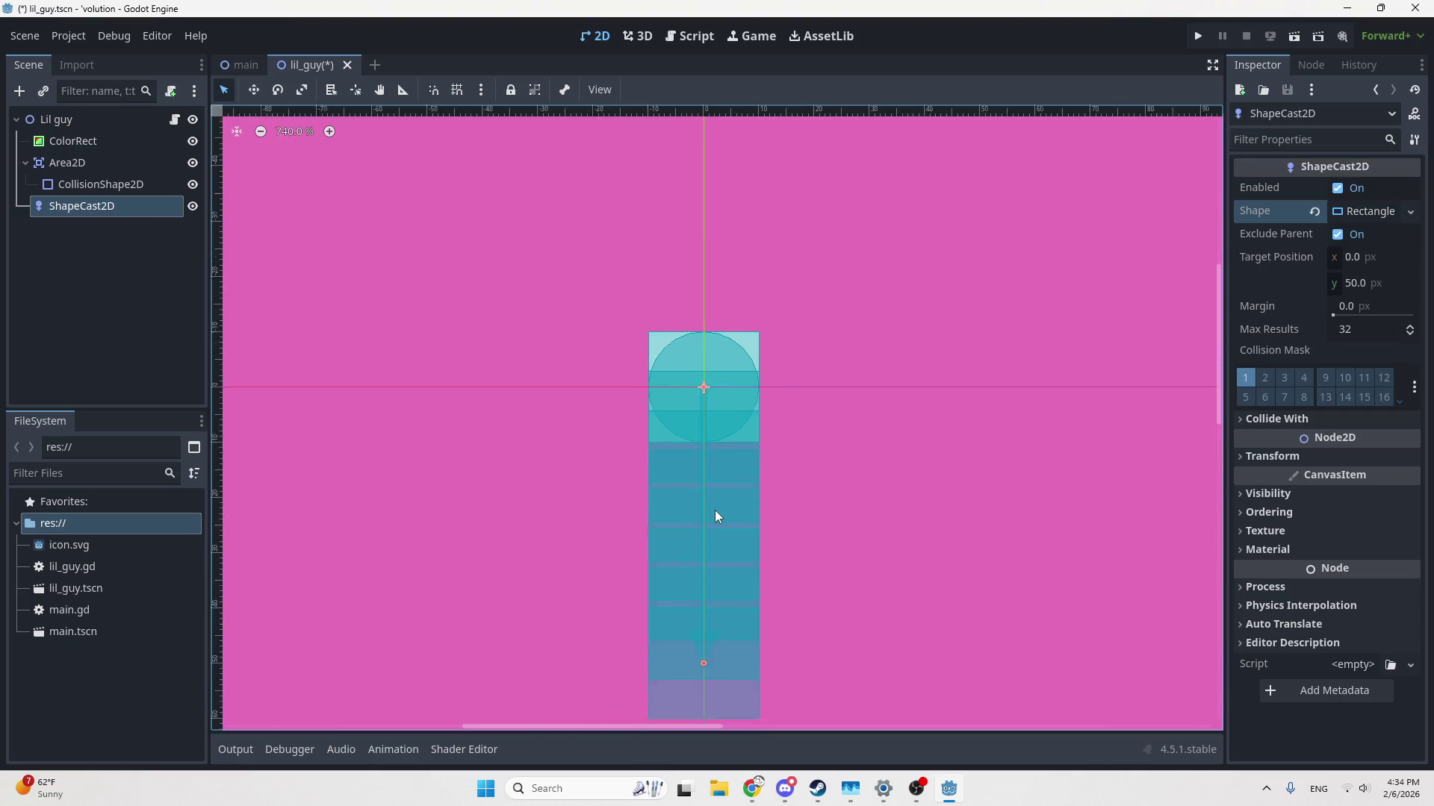
{"action": "left_click", "coordinate": [626, 456]}
{"action": "left_click", "coordinate": [109, 214], "text": "shift"}
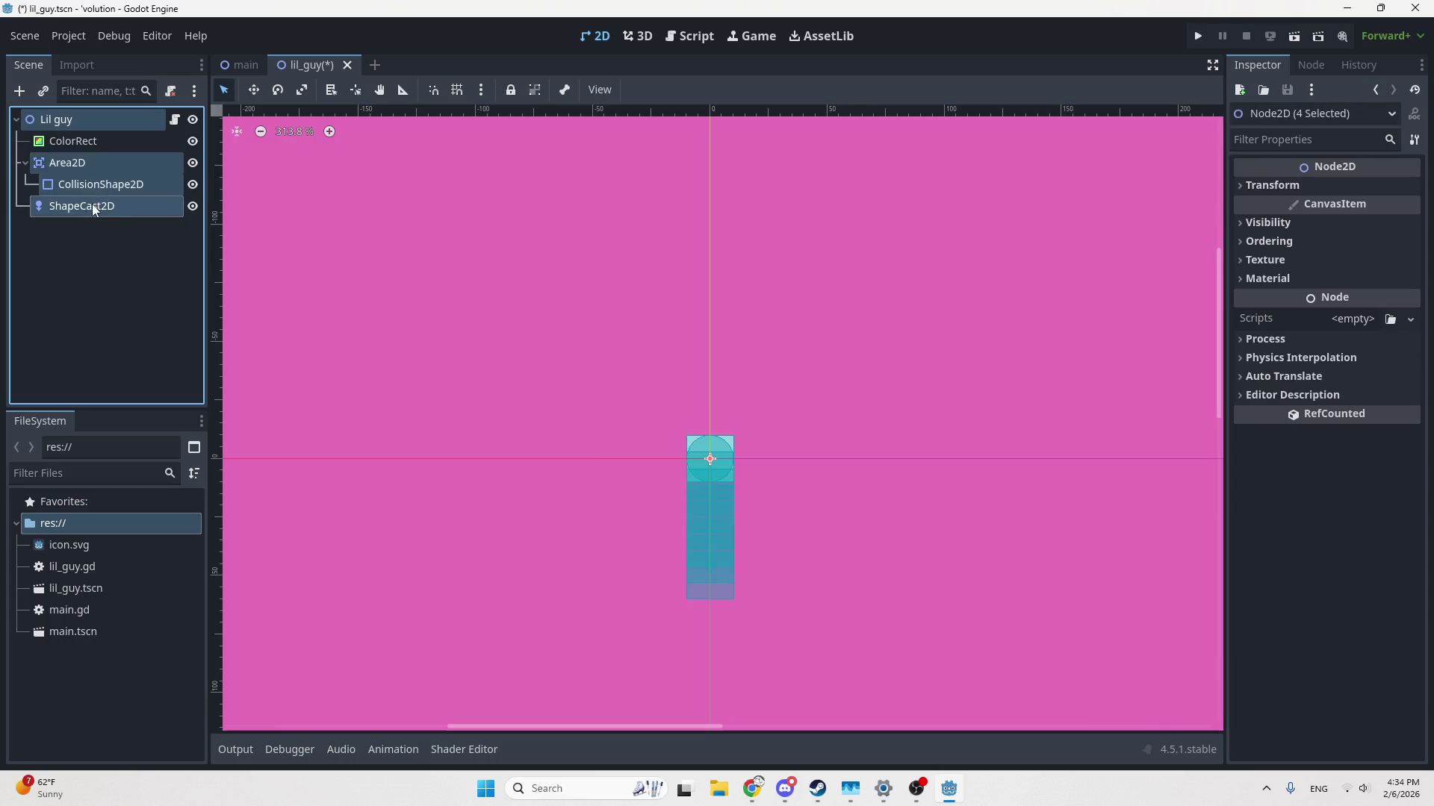
{"action": "left_click", "coordinate": [92, 204]}
Drag the ShapeCast2D to the left of the circle and fine-tune its position
{"action": "mouse_move", "coordinate": [710, 464]}
{"action": "left_mouse_down"}
{"action": "mouse_move", "coordinate": [641, 446]}
{"action": "mouse_move", "coordinate": [571, 391]}
{"action": "left_mouse_up"}
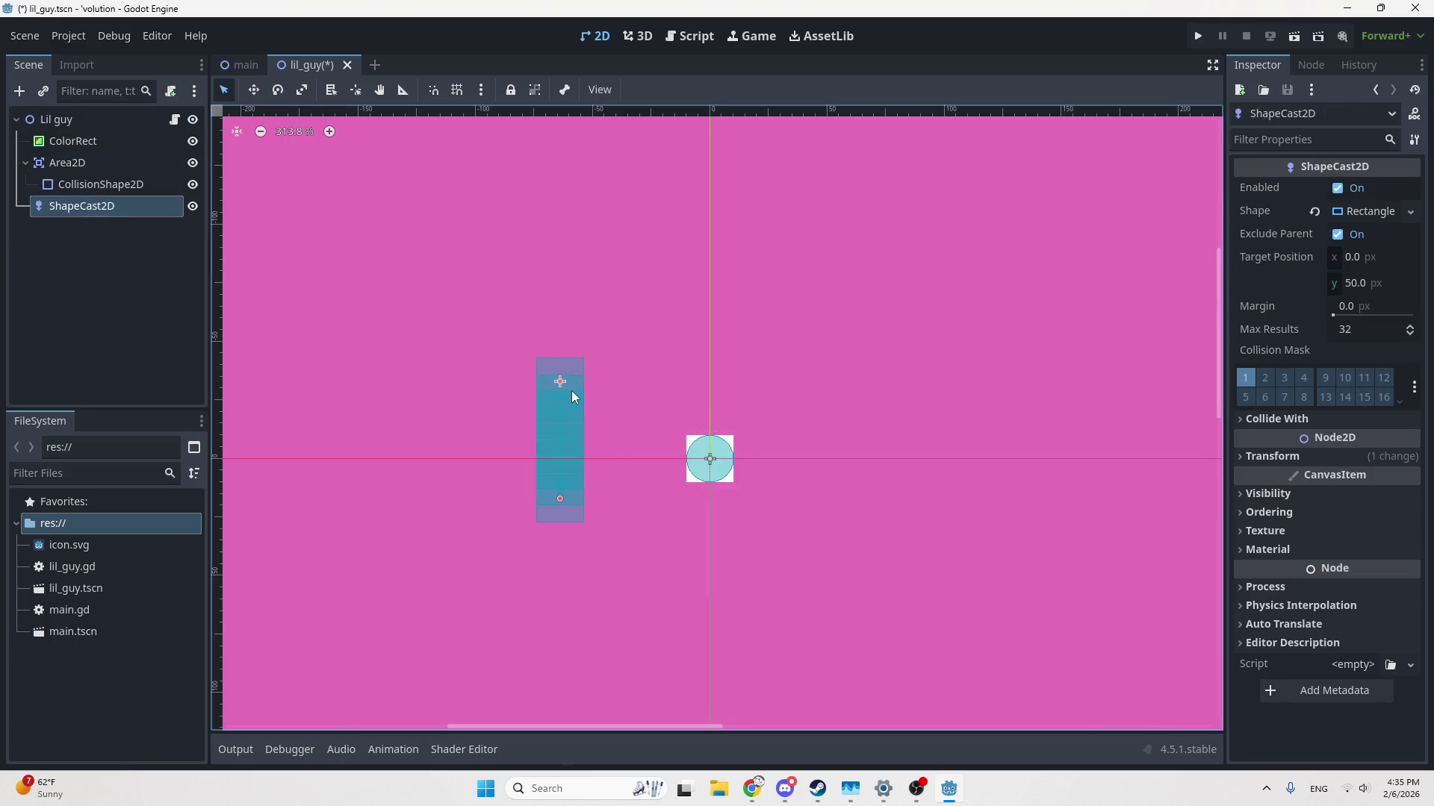
{"action": "scroll", "coordinate": [562, 454], "scroll_direction": "up", "scroll_amount": 3}
{"action": "scroll", "coordinate": [561, 457], "scroll_direction": "up", "scroll_amount": 3}
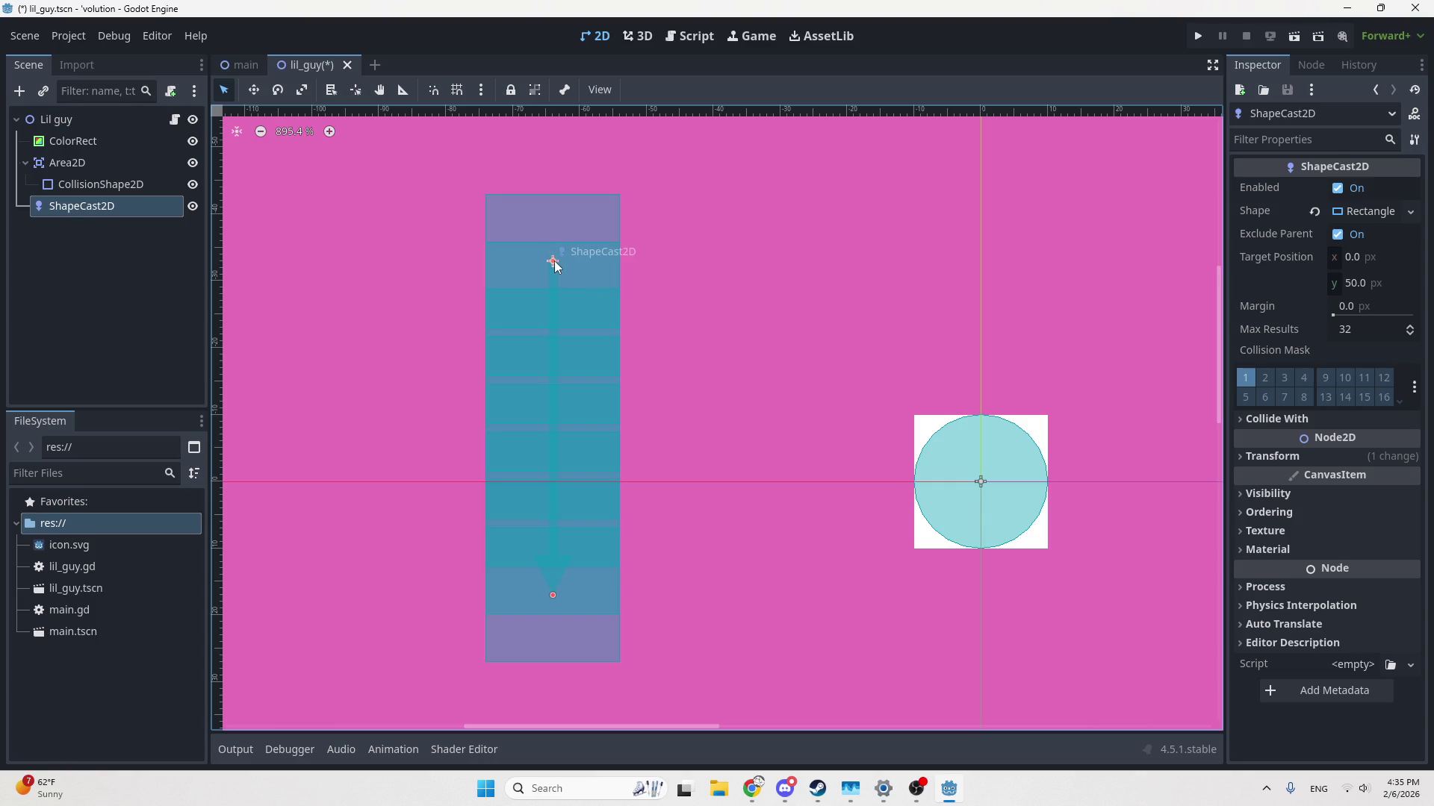
{"action": "left_click_drag", "start_coordinate": [554, 262], "coordinate": [561, 276]}
Try a 10 px rectangle width, then set it back to 20
{"action": "left_click", "coordinate": [1359, 216]}
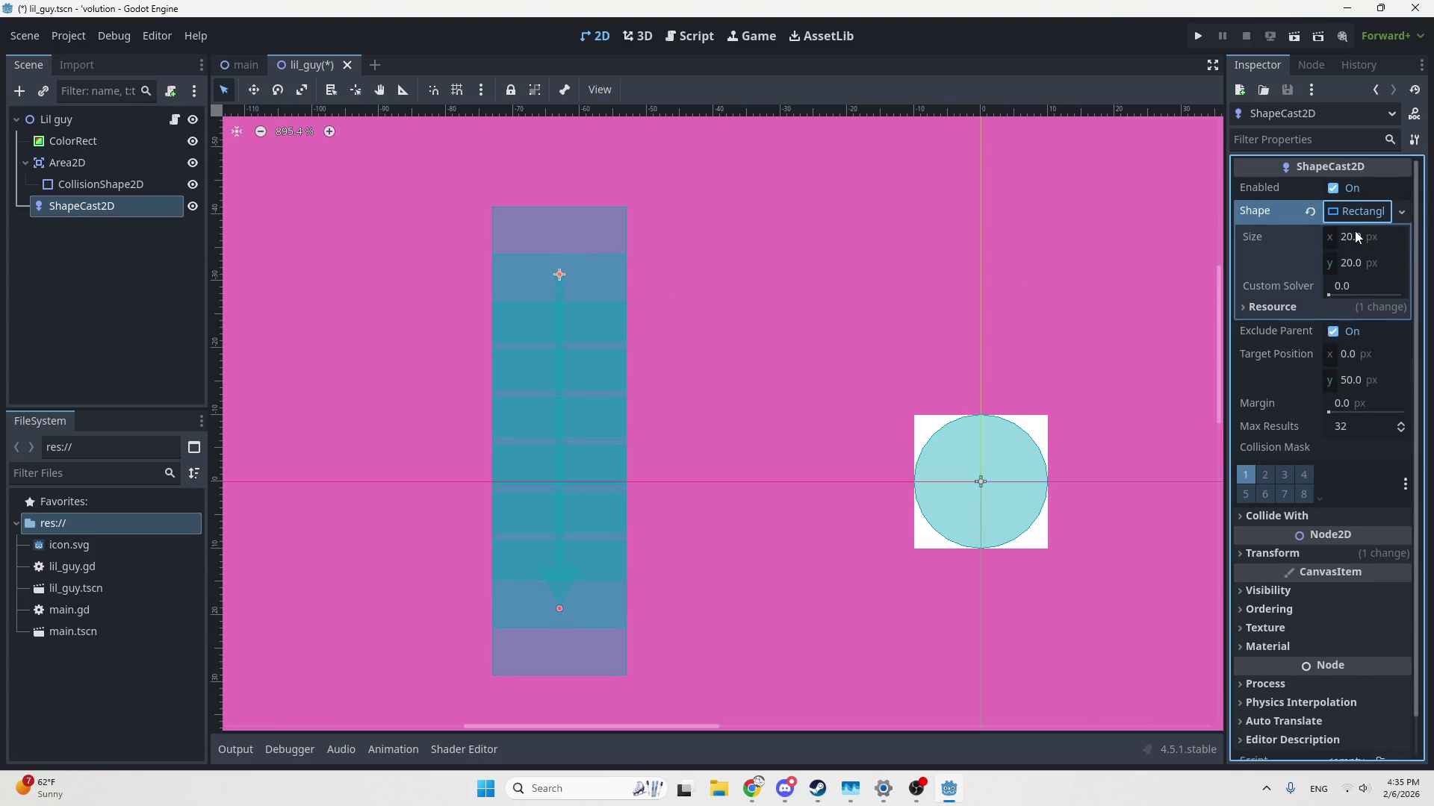
{"action": "left_click", "coordinate": [1355, 233]}
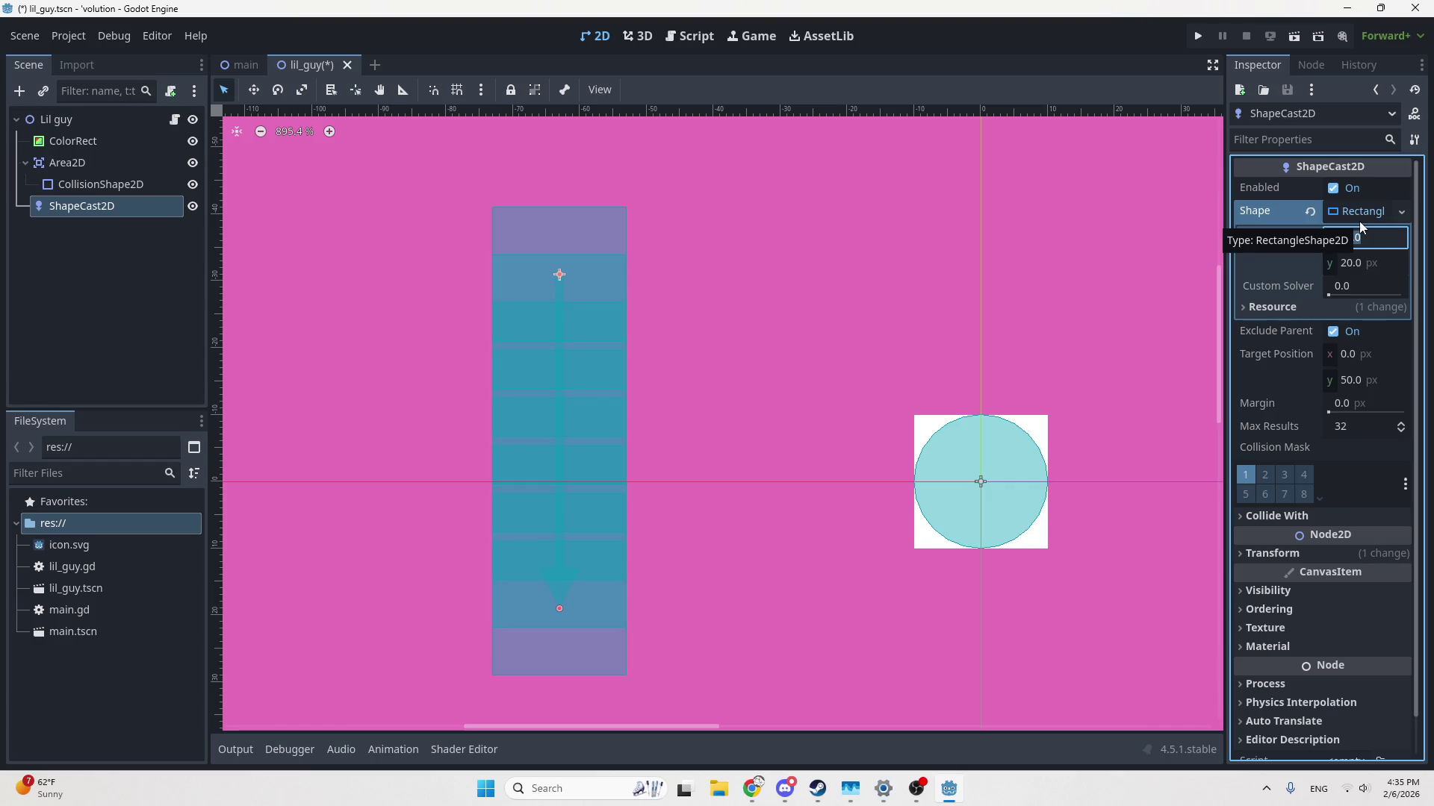
{"action": "key", "text": "Return"}
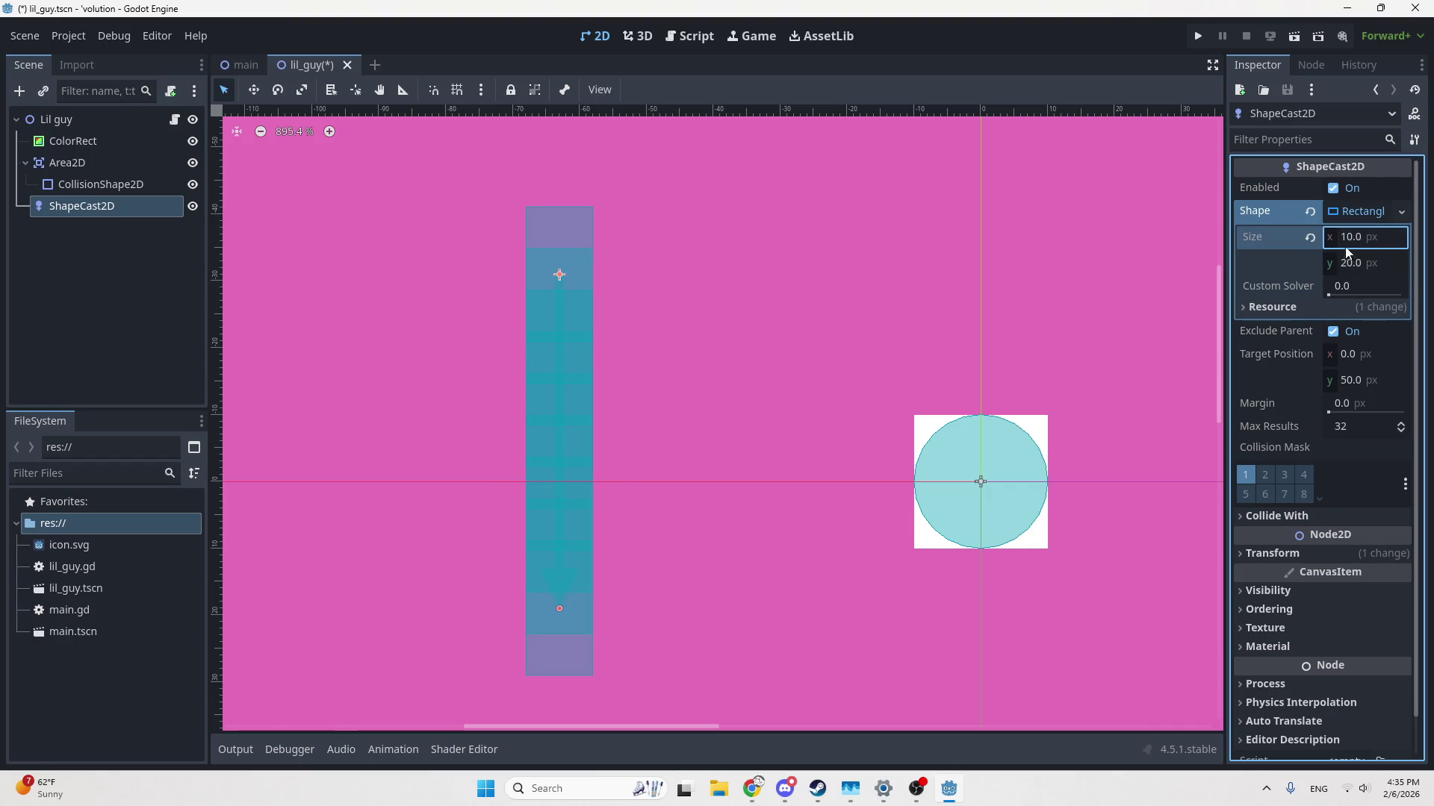
{"action": "type", "text": "20"}
{"action": "key", "text": "Return"}
{"action": "left_click", "coordinate": [580, 256]}
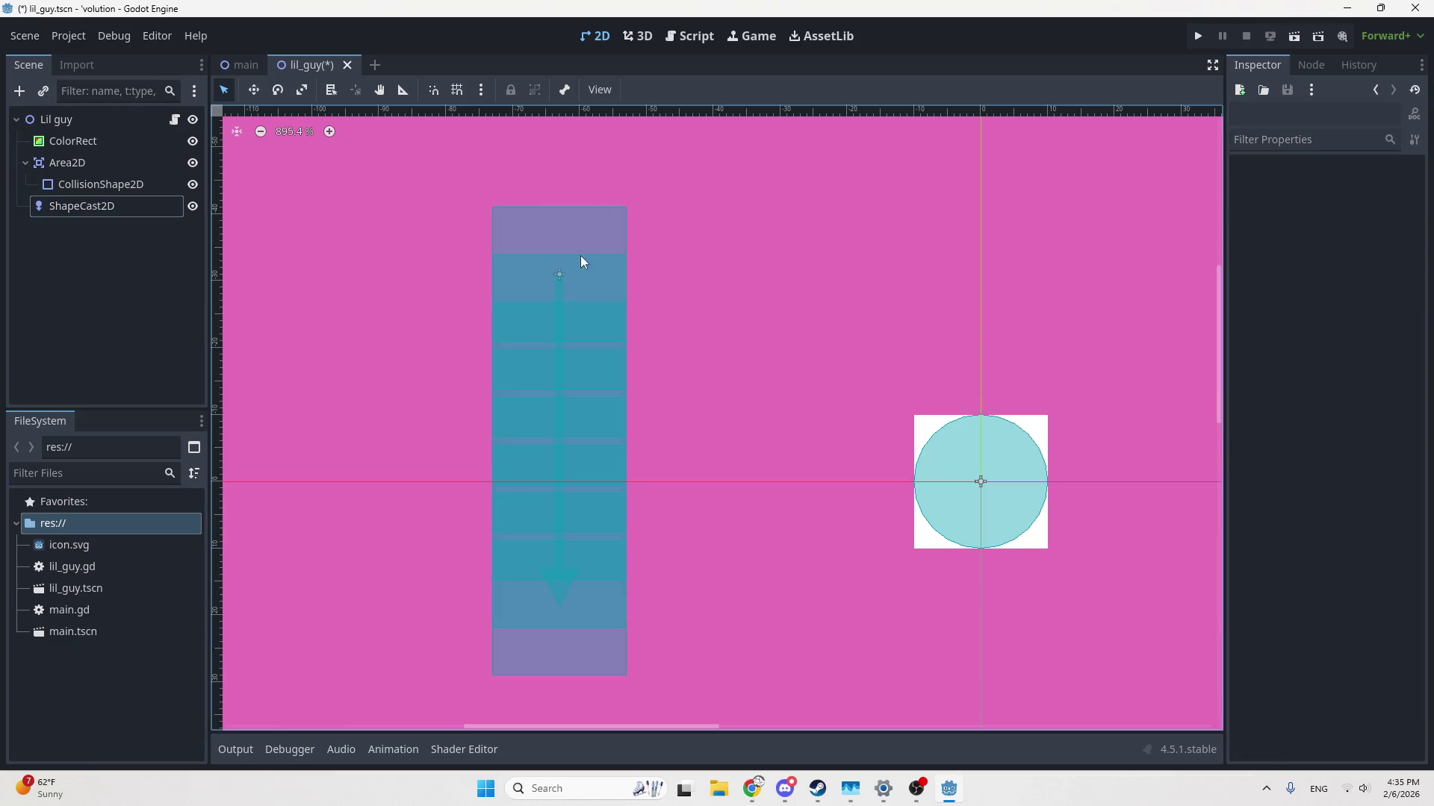
Swing the ShapeCast2D target handle around while recentring the view on the creature
{"action": "left_click", "coordinate": [562, 276]}
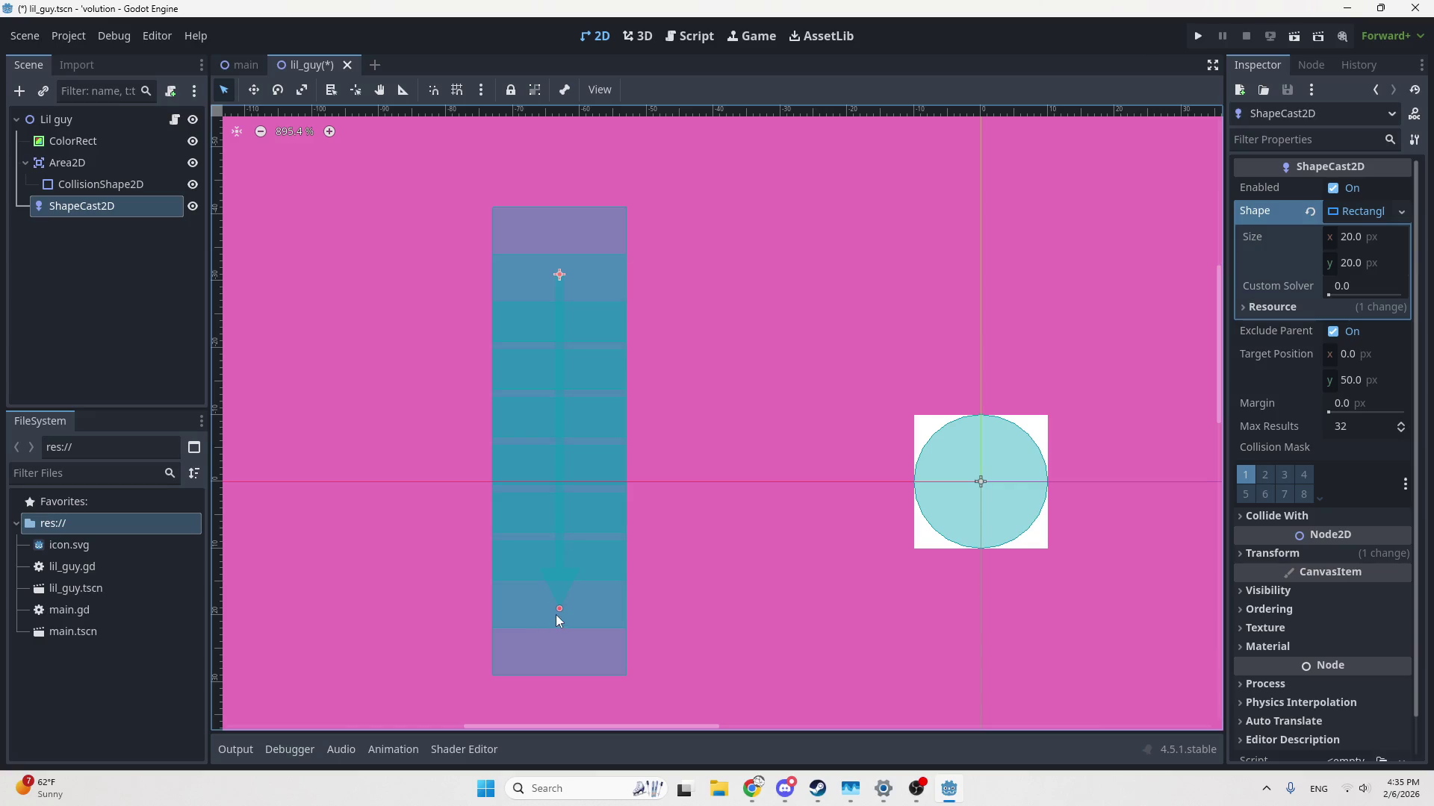
{"action": "mouse_move", "coordinate": [556, 616]}
{"action": "left_mouse_down"}
{"action": "mouse_move", "coordinate": [656, 534]}
{"action": "mouse_move", "coordinate": [836, 288]}
{"action": "mouse_move", "coordinate": [984, 350]}
{"action": "mouse_move", "coordinate": [1045, 582]}
{"action": "left_mouse_up"}
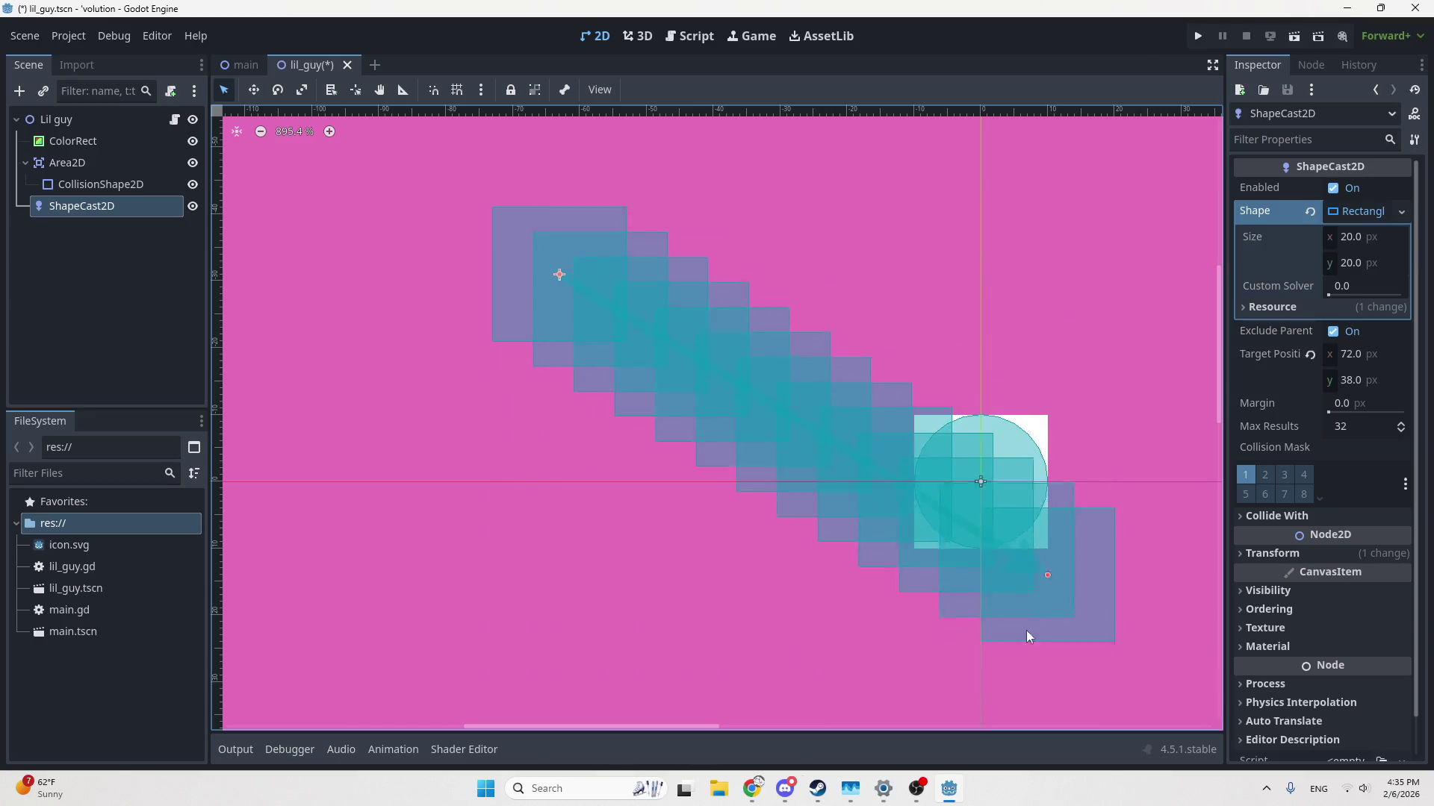
{"action": "mouse_move", "coordinate": [1026, 631]}
{"action": "left_mouse_down"}
{"action": "mouse_move", "coordinate": [958, 500]}
{"action": "mouse_move", "coordinate": [1066, 455]}
{"action": "mouse_move", "coordinate": [1154, 396]}
{"action": "mouse_move", "coordinate": [792, 387]}
{"action": "mouse_move", "coordinate": [784, 321]}
{"action": "mouse_move", "coordinate": [742, 291]}
{"action": "mouse_move", "coordinate": [677, 341]}
{"action": "left_mouse_up"}
{"action": "scroll", "coordinate": [958, 500], "scroll_direction": "down", "scroll_amount": 3}
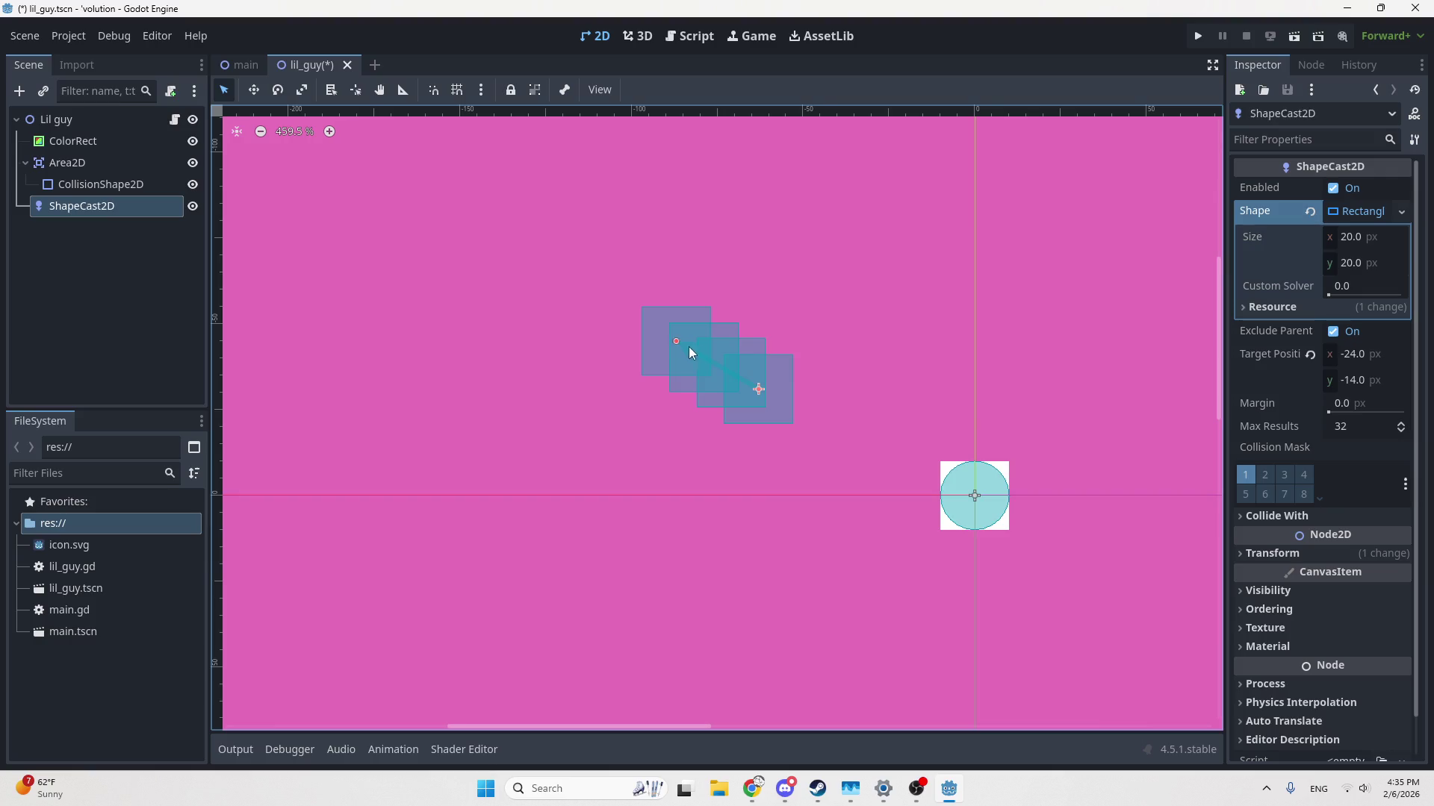
{"action": "scroll", "coordinate": [747, 373], "scroll_direction": "up", "scroll_amount": 3}
{"action": "mouse_move", "coordinate": [851, 416]}
{"action": "left_mouse_down"}
{"action": "mouse_move", "coordinate": [566, 314]}
{"action": "mouse_move", "coordinate": [661, 364]}
{"action": "mouse_move", "coordinate": [887, 423]}
{"action": "mouse_move", "coordinate": [858, 371]}
{"action": "mouse_move", "coordinate": [858, 401]}
{"action": "mouse_move", "coordinate": [858, 343]}
{"action": "mouse_move", "coordinate": [860, 441]}
{"action": "left_mouse_up"}
{"action": "scroll", "coordinate": [900, 428], "scroll_direction": "up", "scroll_amount": 5}
{"action": "scroll", "coordinate": [844, 401], "scroll_direction": "down", "scroll_amount": 5}
Point the cast target straight up to (0, -29) and duplicate it as ShapeCast2D2
{"action": "left_click_drag", "start_coordinate": [699, 335], "coordinate": [849, 372]}
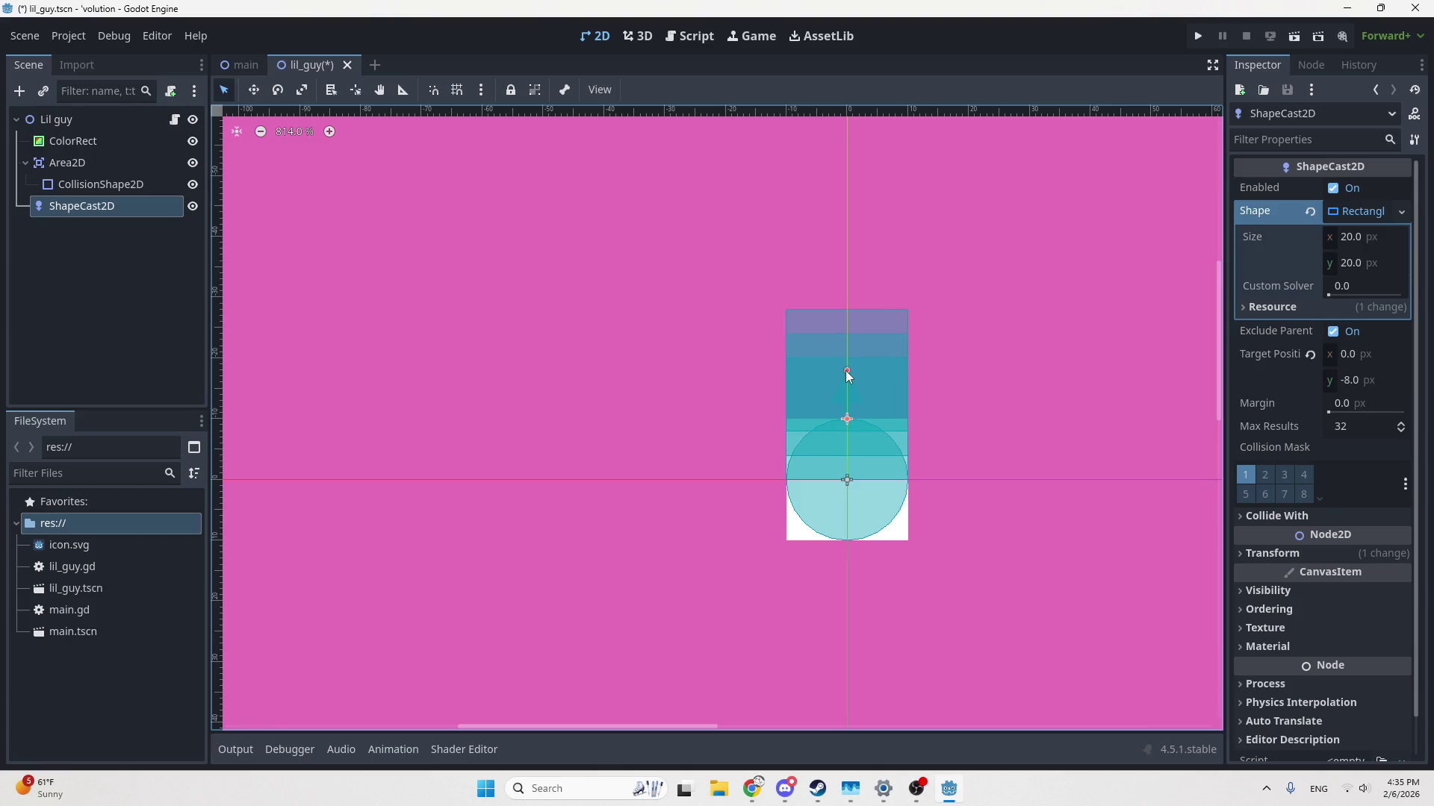
{"action": "left_click_drag", "start_coordinate": [847, 371], "coordinate": [845, 294]}
{"action": "scroll", "coordinate": [941, 320], "scroll_direction": "up", "scroll_amount": 3}
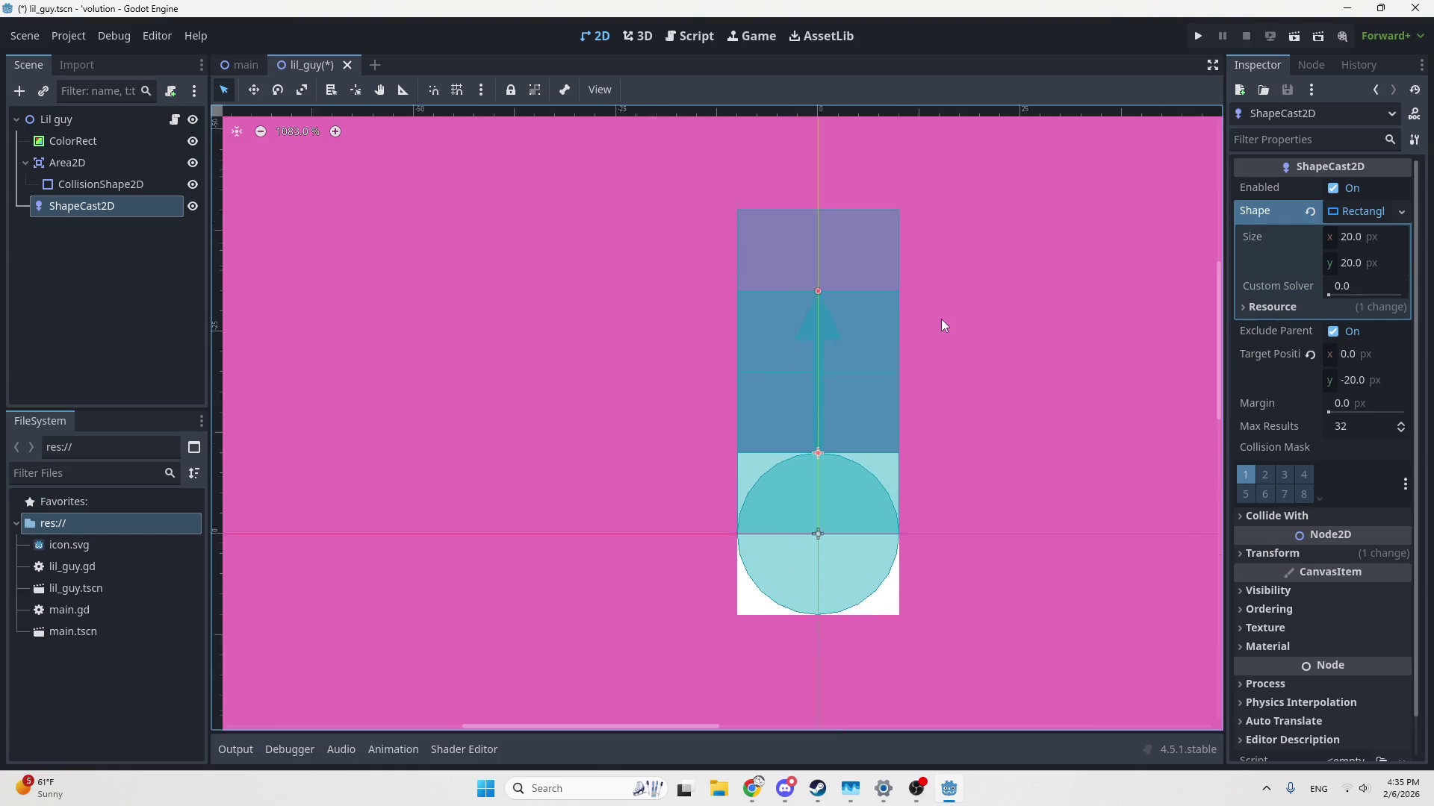
{"action": "scroll", "coordinate": [789, 285], "scroll_direction": "down", "scroll_amount": 2}
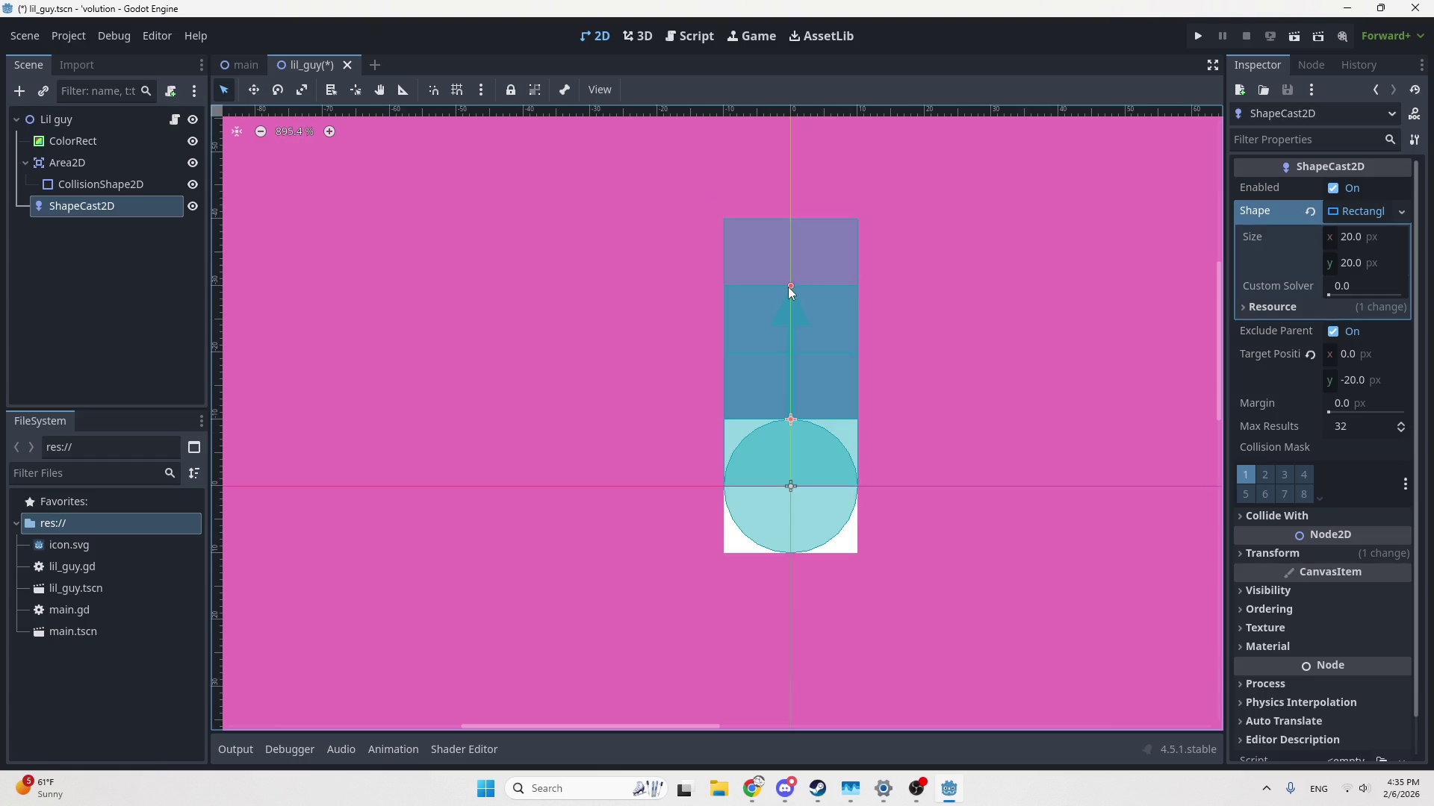
{"action": "left_click_drag", "start_coordinate": [790, 285], "coordinate": [790, 227]}
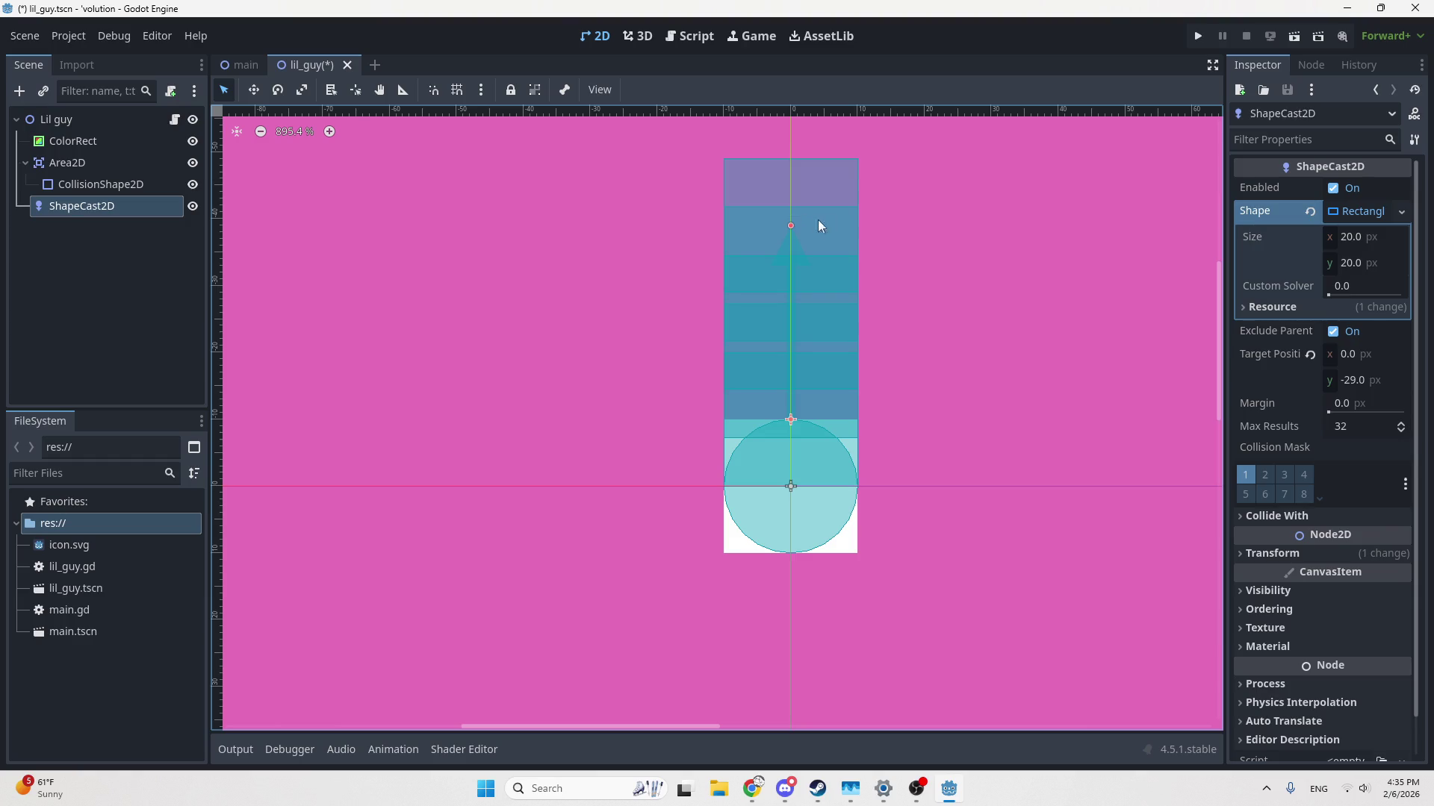
{"action": "key", "text": "ctrl+d"}
{"action": "left_click_drag", "start_coordinate": [787, 484], "coordinate": [717, 476]}
Cancel the accidental circle move and shift ShapeCast2D2 21 px to the left
{"action": "right_click", "coordinate": [718, 476]}
{"action": "left_click", "coordinate": [89, 227]}
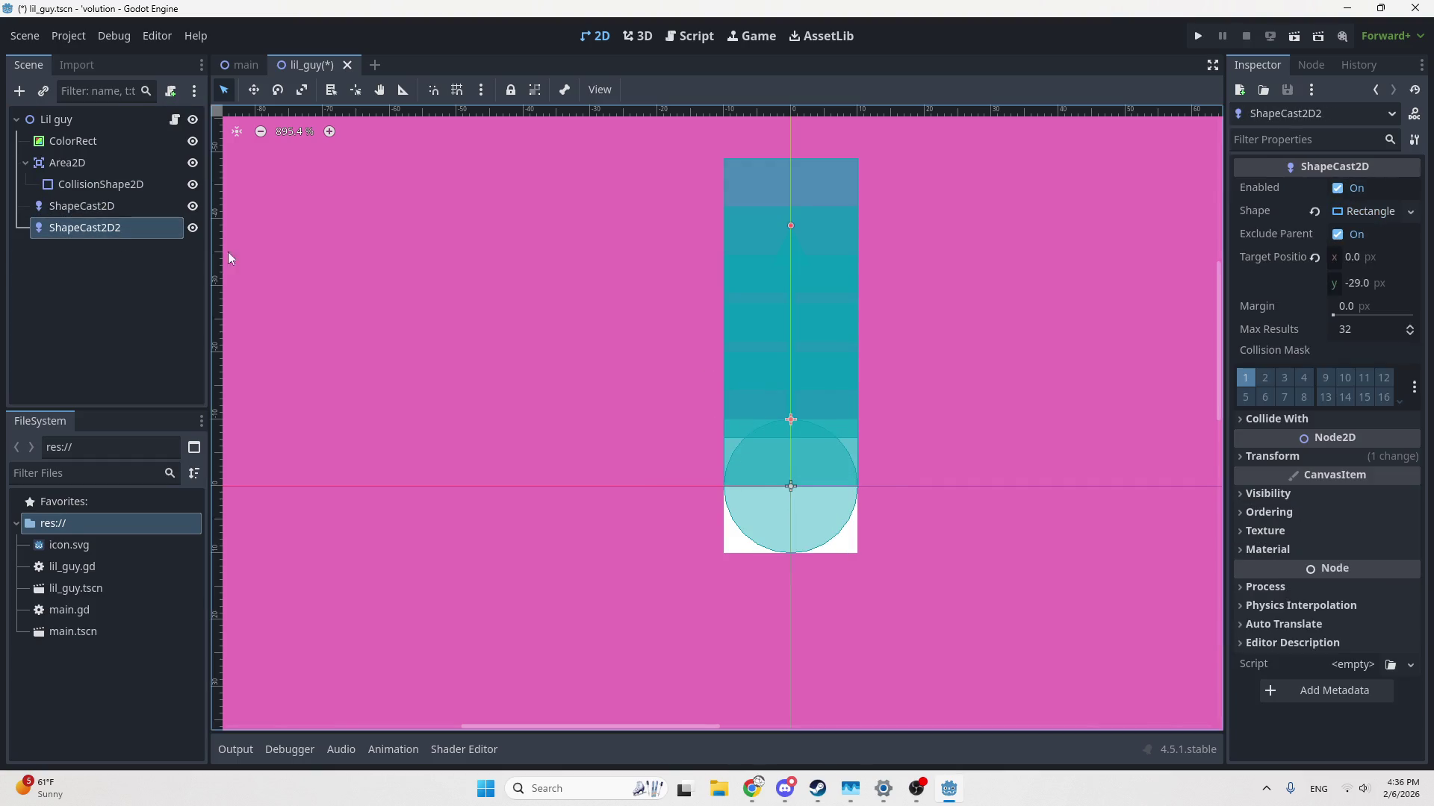
{"action": "key", "text": "w"}
{"action": "mouse_move", "coordinate": [869, 293]}
{"action": "left_mouse_down"}
{"action": "mouse_move", "coordinate": [727, 293]}
{"action": "mouse_move", "coordinate": [966, 333]}
{"action": "mouse_move", "coordinate": [853, 319]}
{"action": "mouse_move", "coordinate": [873, 321]}
{"action": "left_mouse_up"}
Duplicate it as ShapeCast2D3, place it right of centre and nudge it into alignment
{"action": "key", "text": "ctrl+d"}
{"action": "key", "text": "Right"}
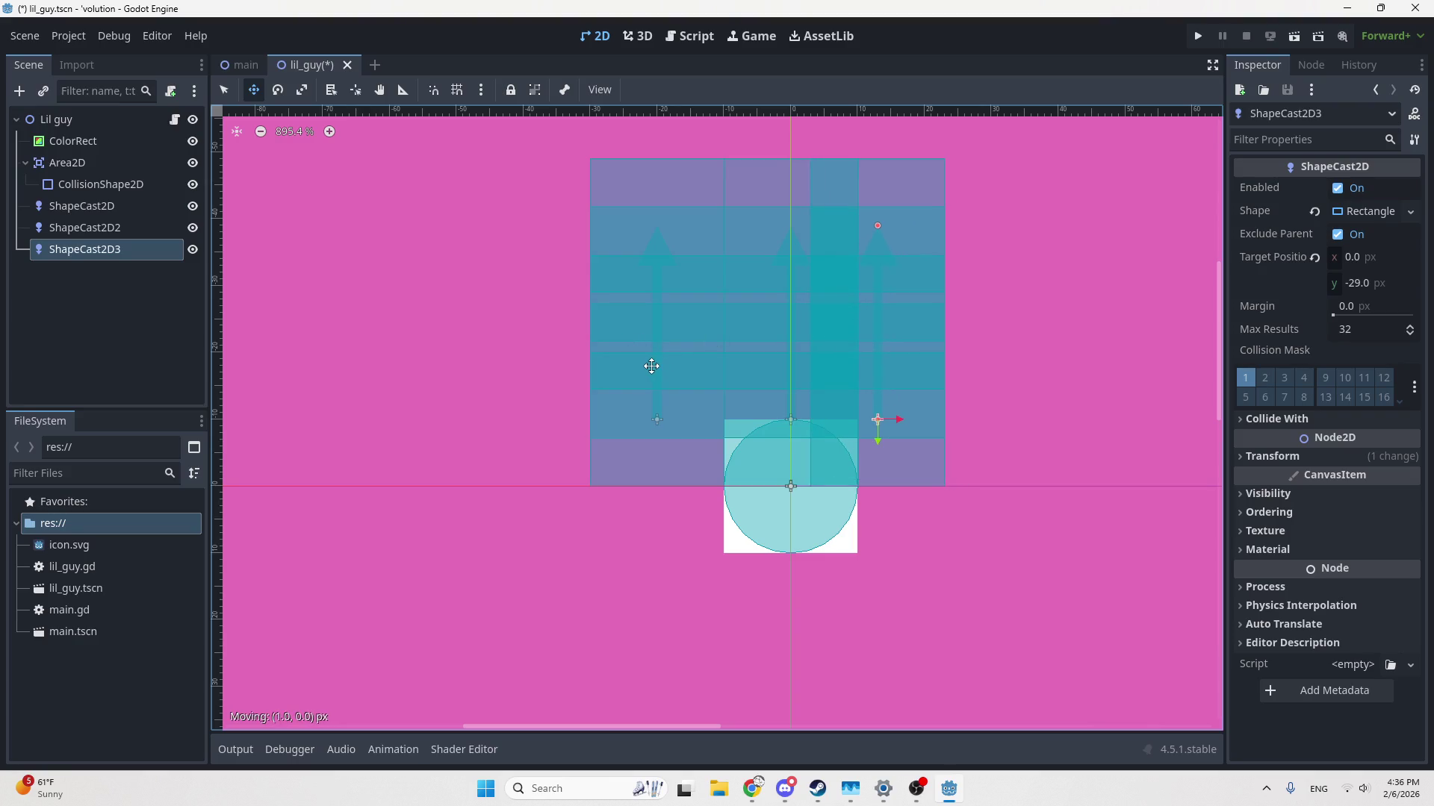
{"action": "key", "text": "Left"}
{"action": "key", "text": "Left"}
{"action": "key", "text": "Left"}
{"action": "key", "text": "Right"}
{"action": "key", "text": "Right"}
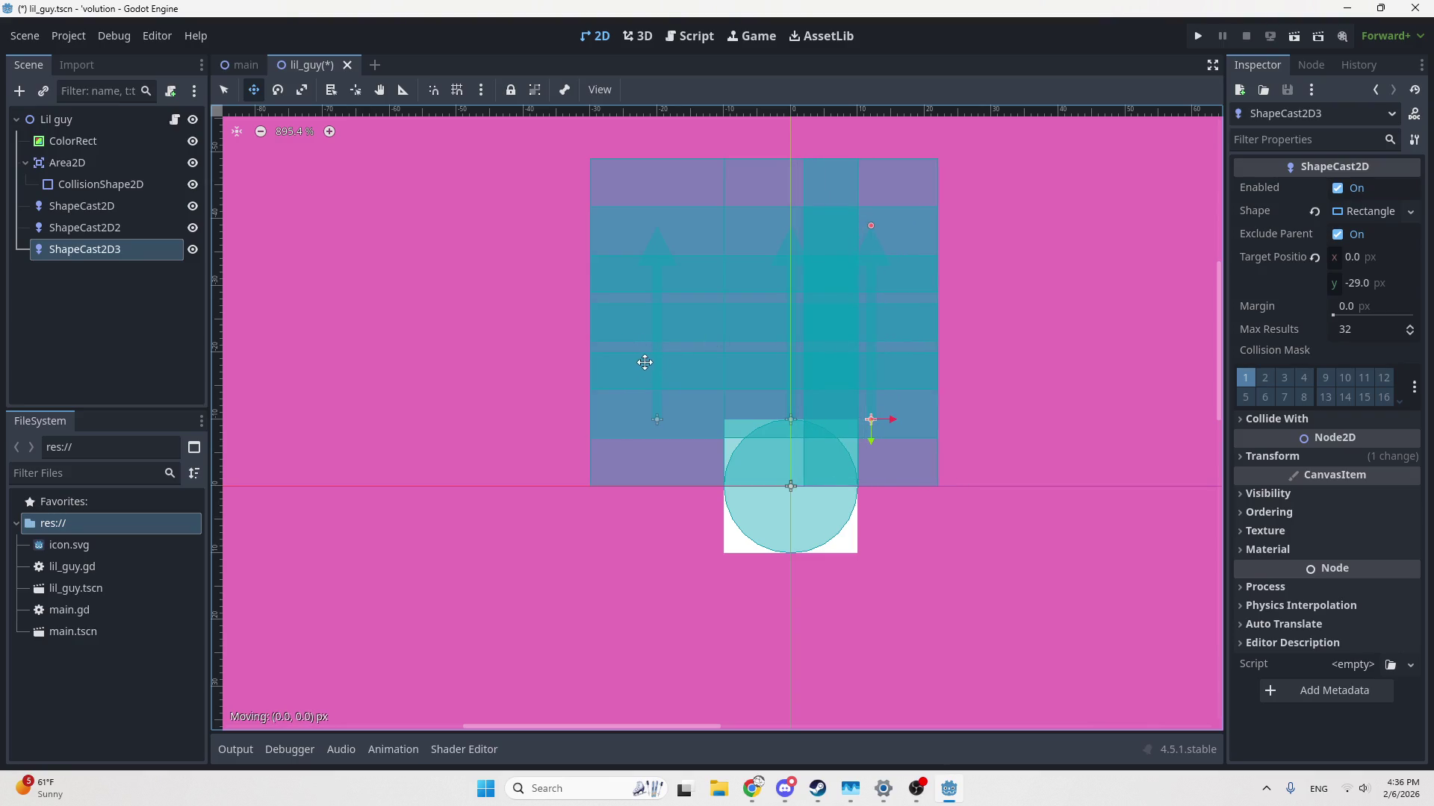
{"action": "key", "text": "q"}
{"action": "left_click", "coordinate": [641, 363]}
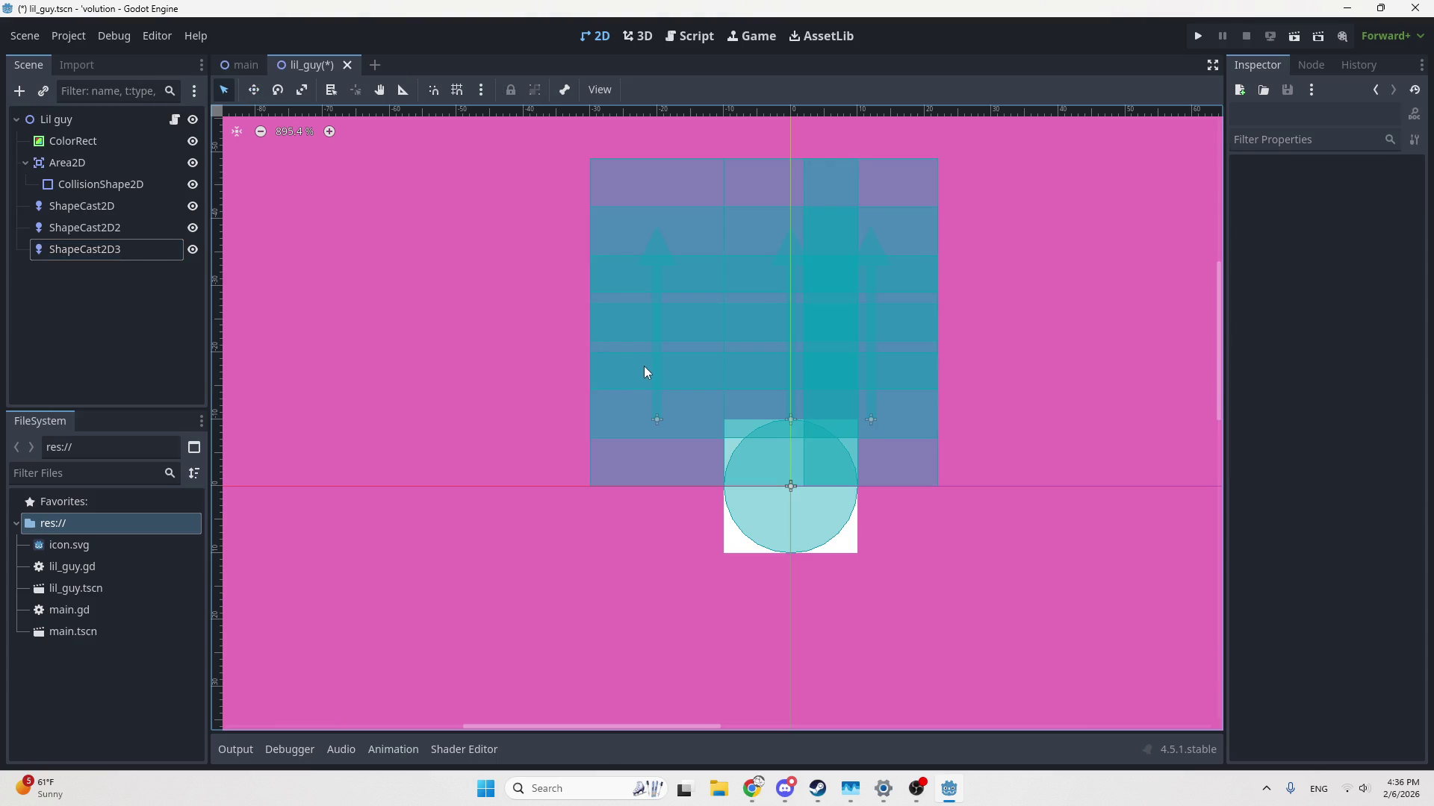
Nudge ShapeCast2D2 with the arrow keys so the three casts line up
{"action": "left_click", "coordinate": [110, 227]}
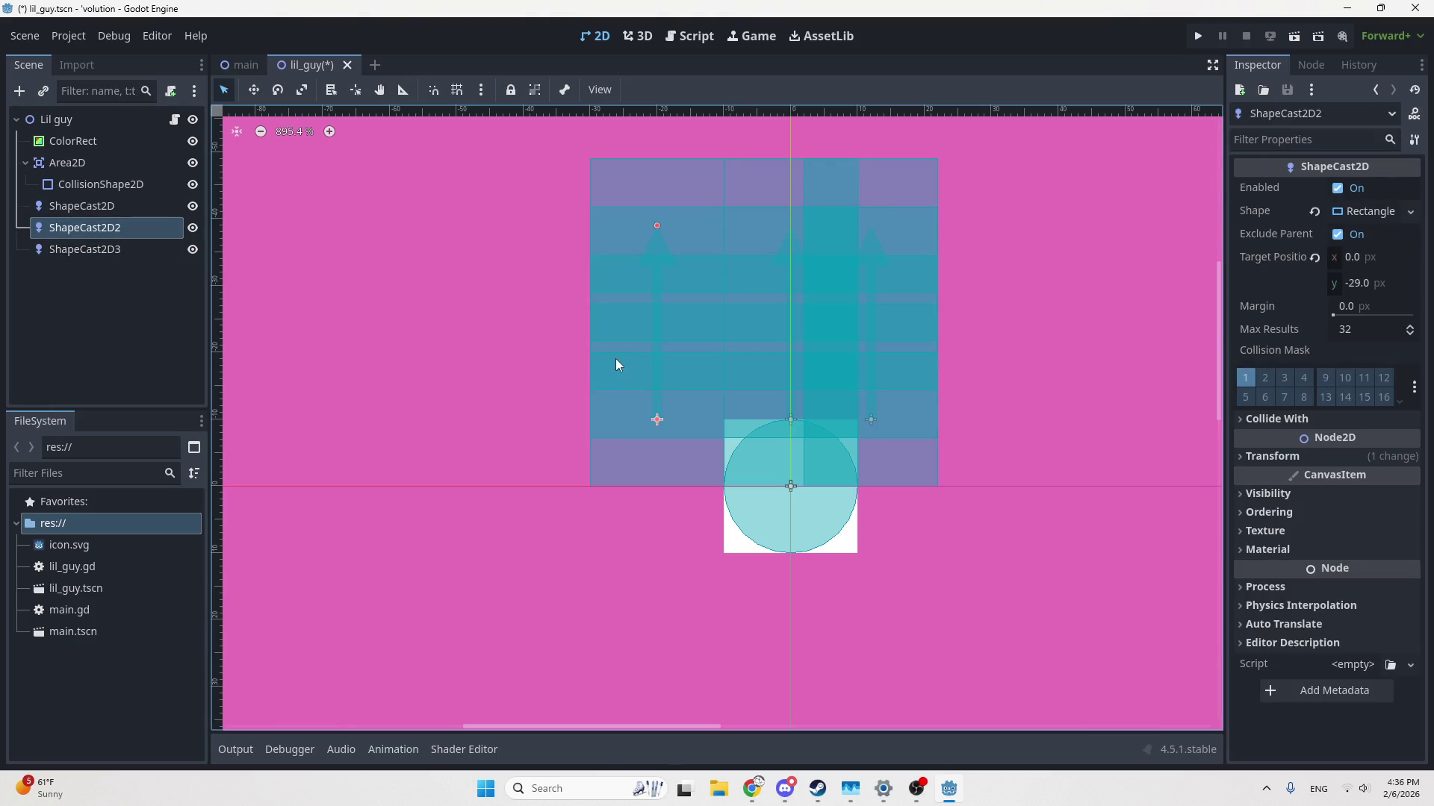
{"action": "key", "text": "w"}
{"action": "key", "text": "Right"}
{"action": "key", "text": "Right"}
{"action": "key", "text": "Right"}
{"action": "key", "text": "Right"}
{"action": "key", "text": "Right"}
{"action": "key", "text": "Right"}
{"action": "key", "text": "Left"}
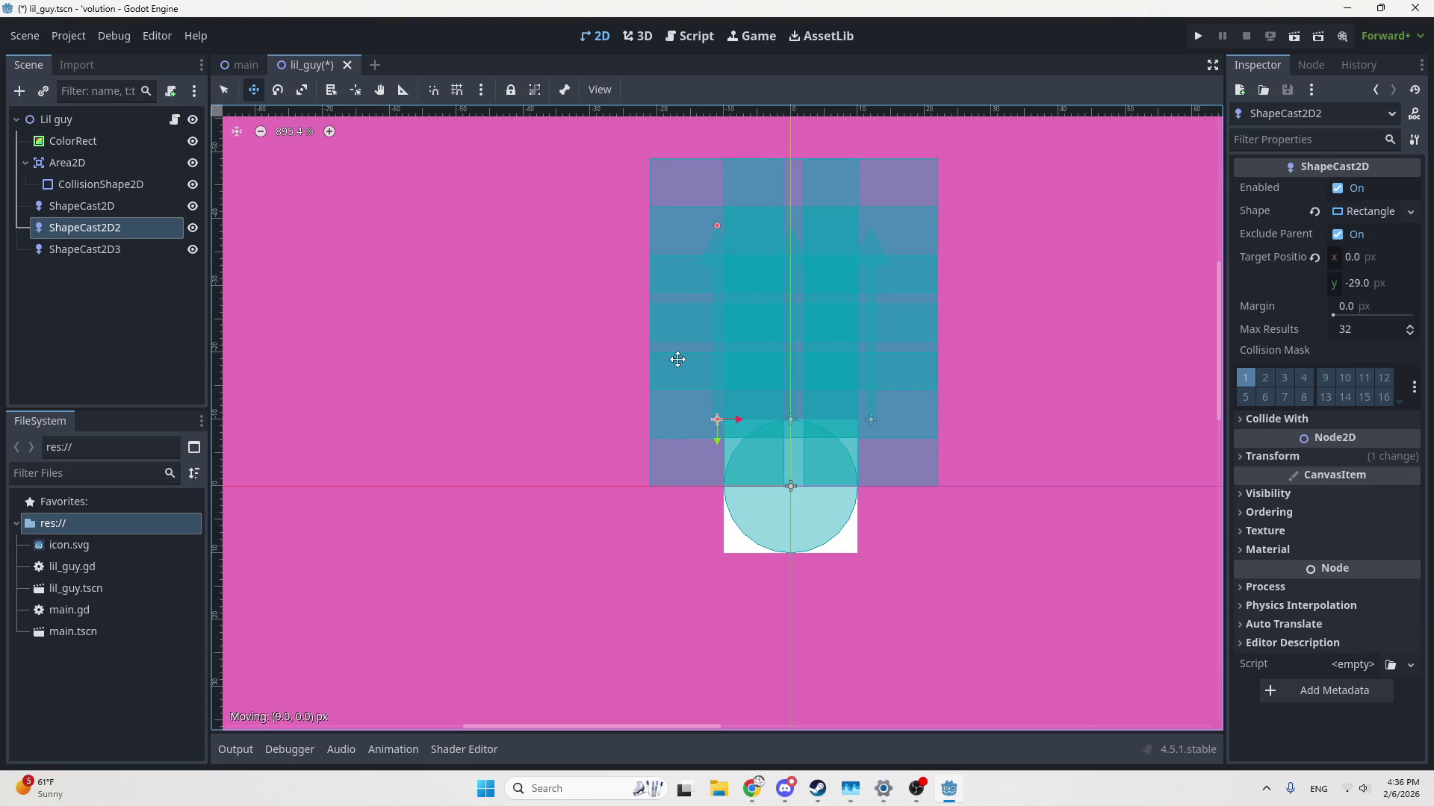
{"action": "key", "text": "Left"}
{"action": "key", "text": "q"}
{"action": "left_click", "coordinate": [573, 365]}
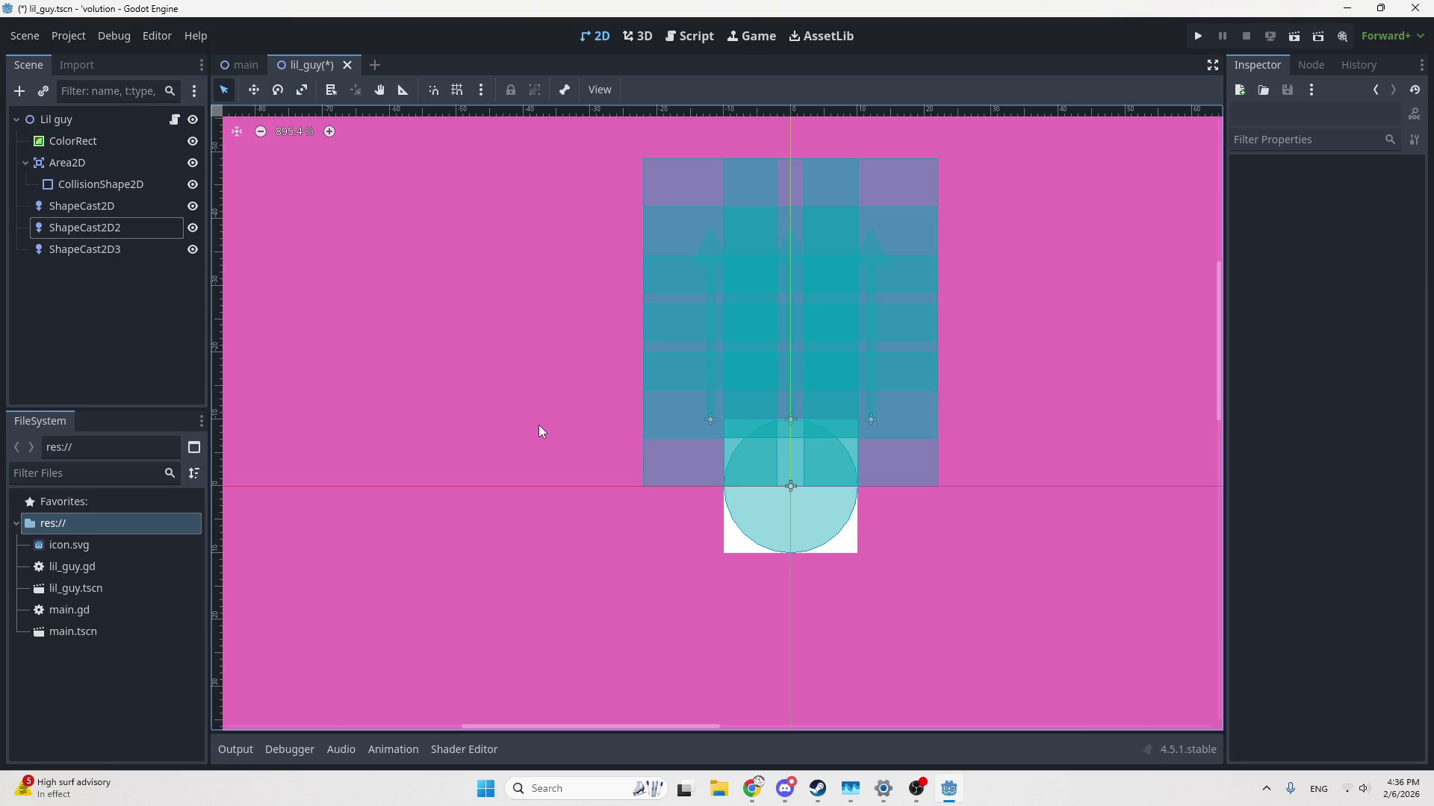
Box-select the creature's nodes except the ColorRect in the 2D viewport, then open lil_guy.gd
{"action": "mouse_move", "coordinate": [871, 670]}
{"action": "left_mouse_down"}
{"action": "mouse_move", "coordinate": [724, 142]}
{"action": "mouse_move", "coordinate": [683, 135]}
{"action": "left_mouse_up"}
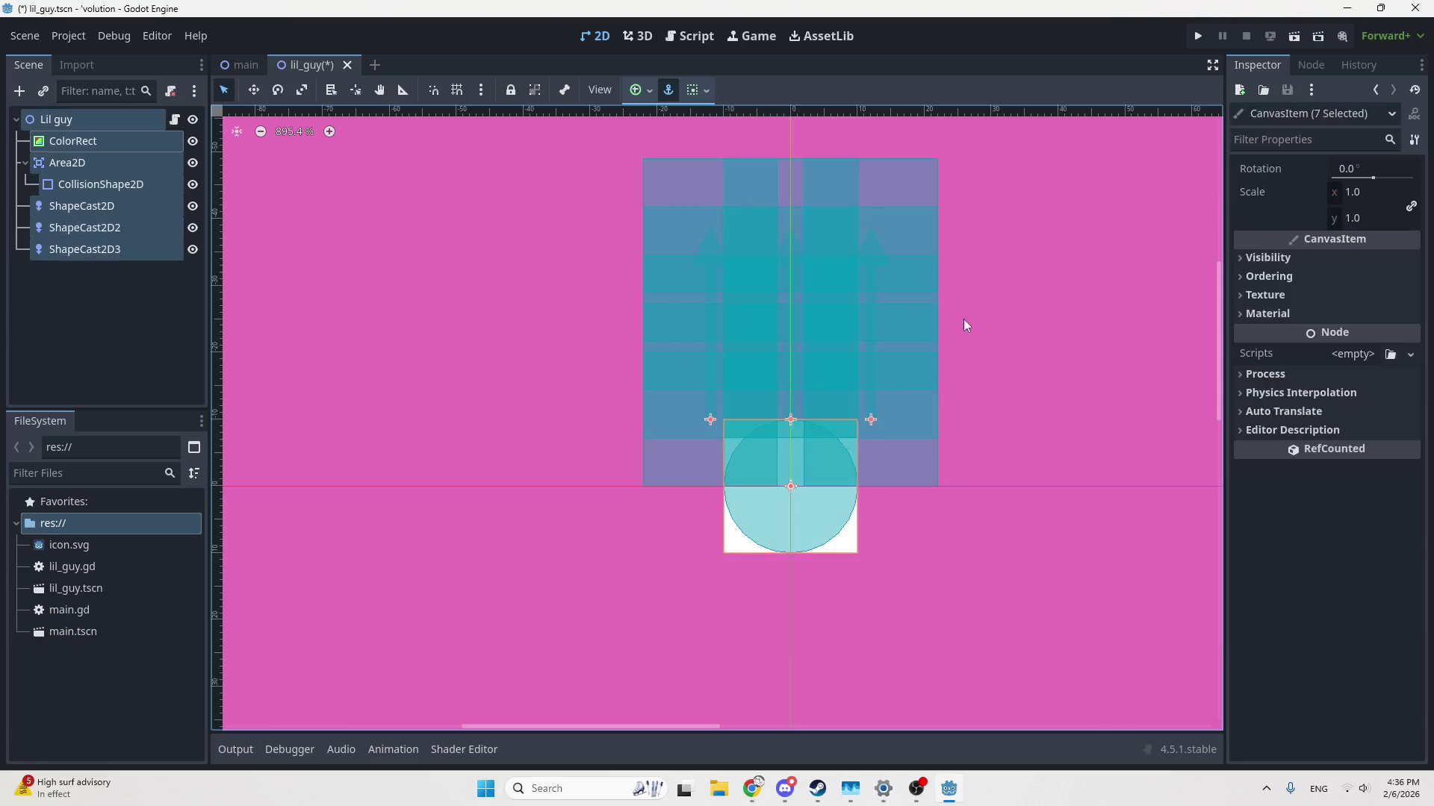
{"action": "left_click", "coordinate": [977, 369]}
{"action": "left_click", "coordinate": [855, 549]}
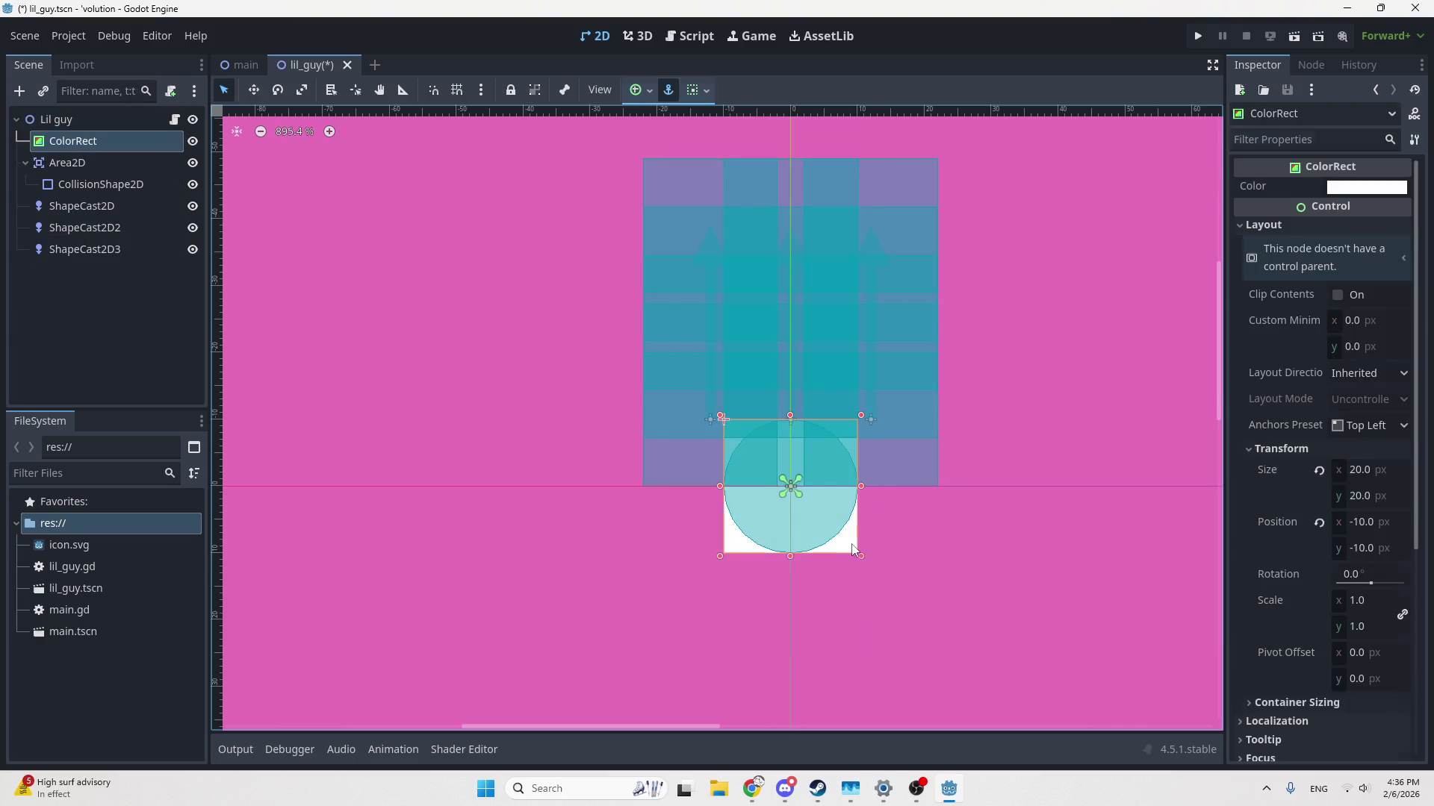
{"action": "left_click", "coordinate": [893, 581]}
{"action": "mouse_move", "coordinate": [514, 511]}
{"action": "left_mouse_down"}
{"action": "mouse_move", "coordinate": [792, 236]}
{"action": "mouse_move", "coordinate": [1011, 124]}
{"action": "mouse_move", "coordinate": [993, 118]}
{"action": "left_mouse_up"}
{"action": "left_click", "coordinate": [1002, 511]}
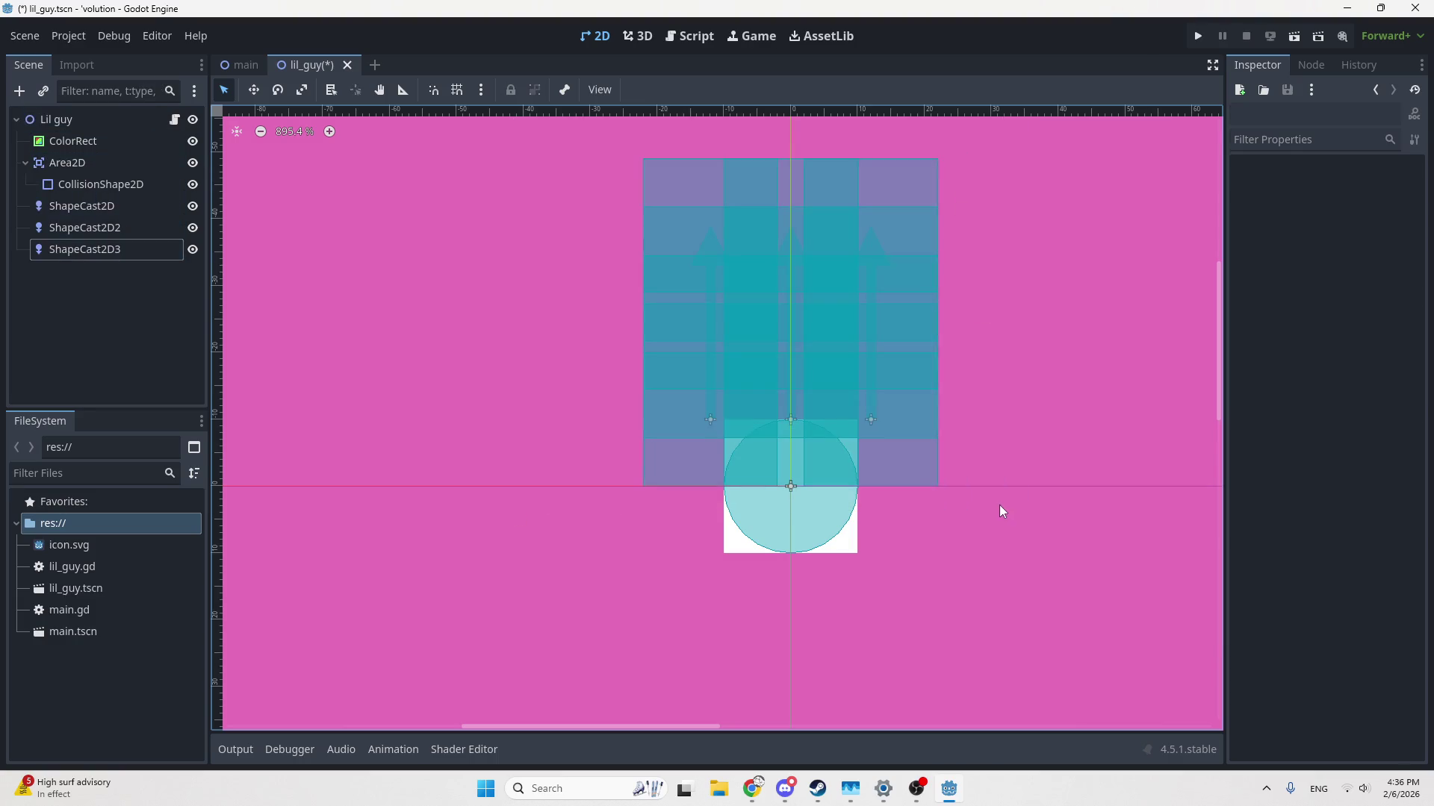
{"action": "left_click_drag", "start_coordinate": [1002, 511], "coordinate": [509, 145]}
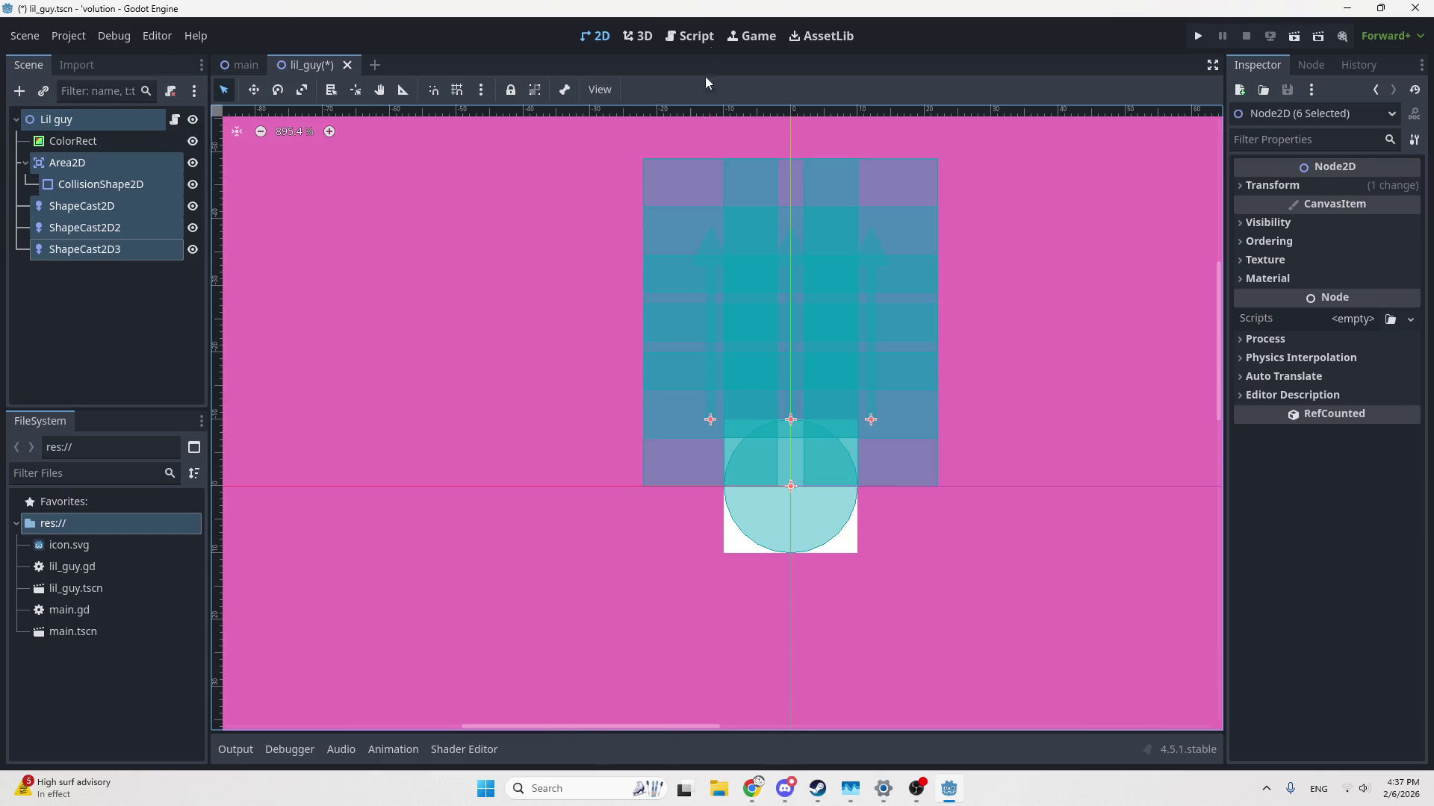
{"action": "left_click", "coordinate": [687, 40]}
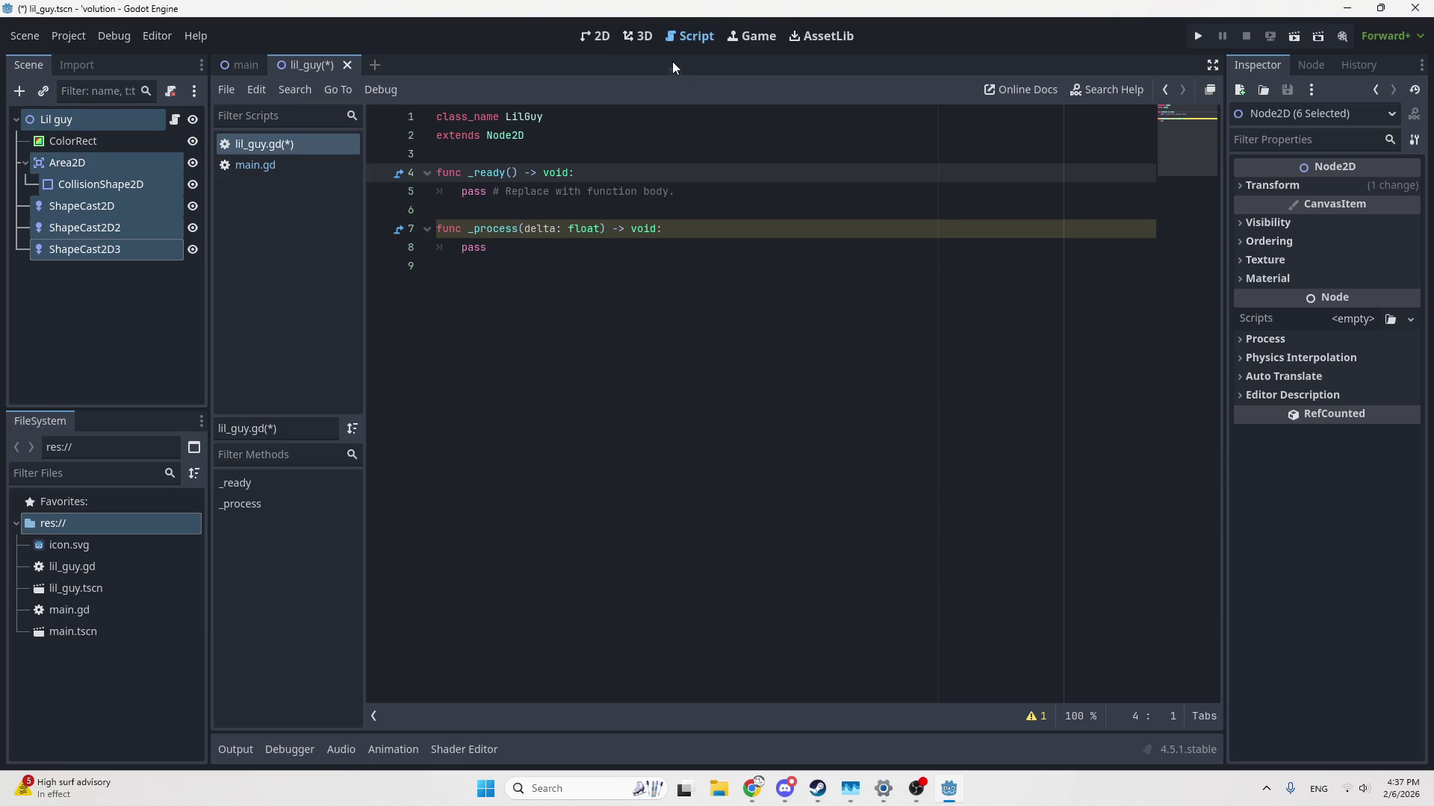
Save the lil_guy scene with Ctrl+S and place the caret at the end of line 5
{"action": "key", "text": "ctrl+s"}
{"action": "left_click", "coordinate": [565, 289]}
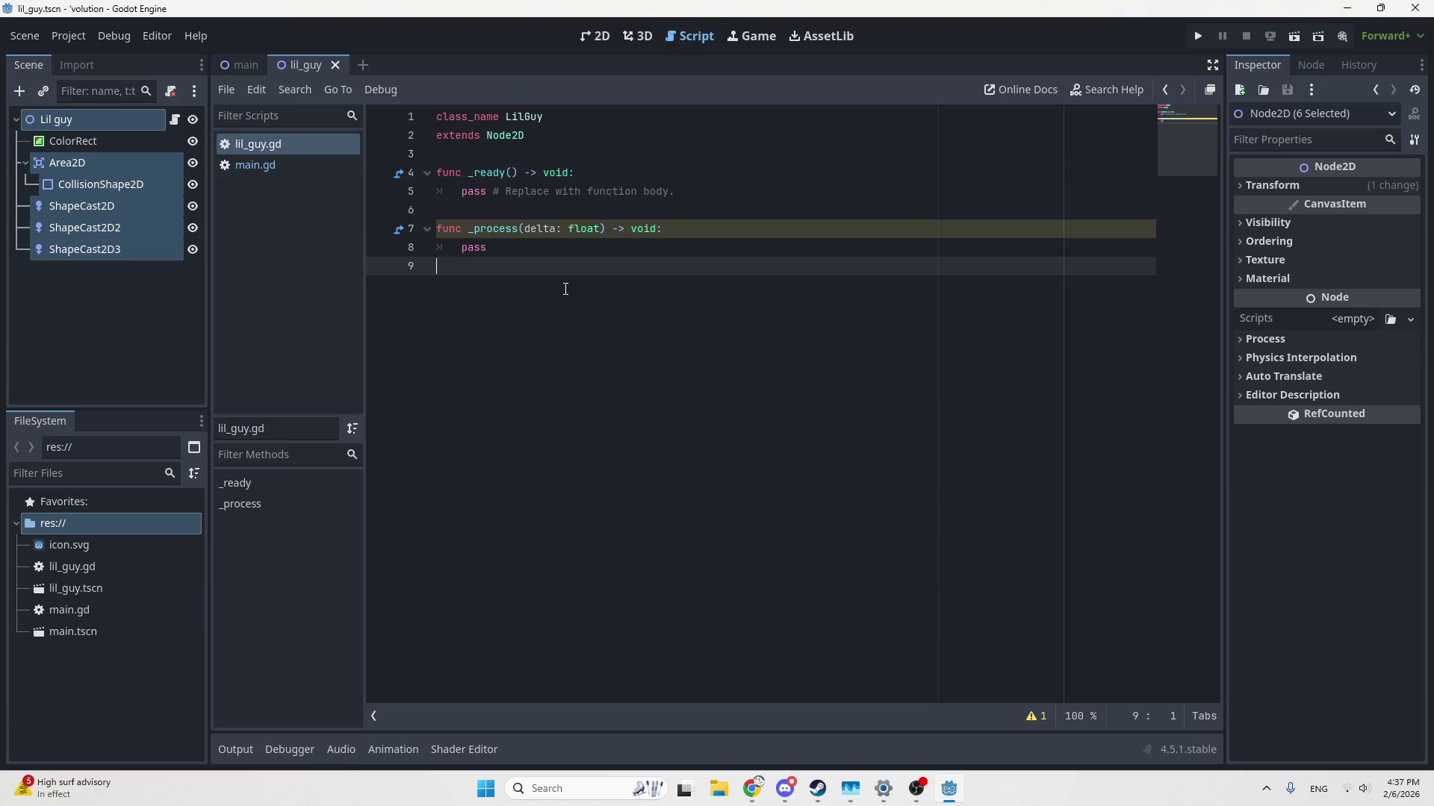
{"action": "left_click", "coordinate": [109, 233]}
{"action": "left_click", "coordinate": [704, 190]}
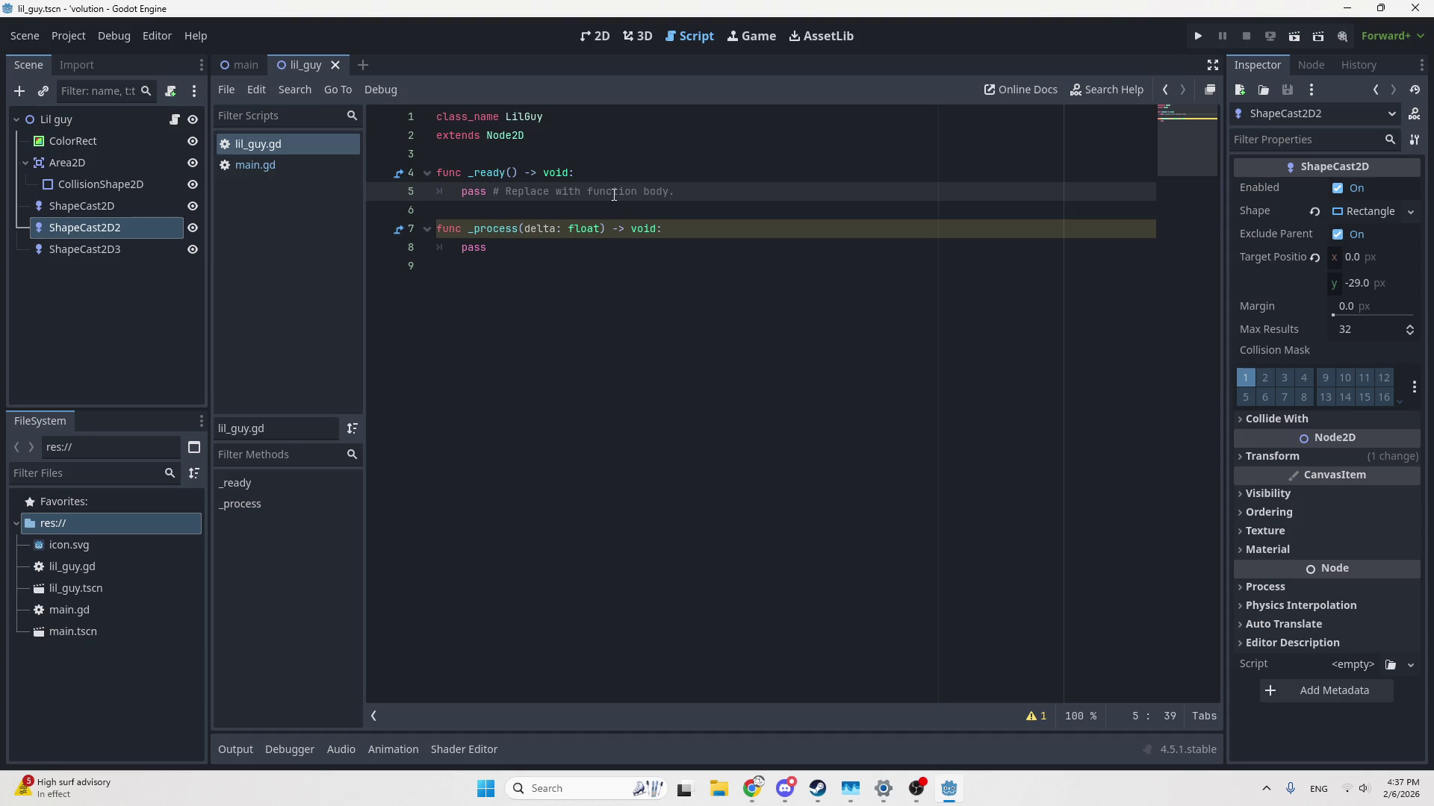
Check the saved scene in the 2D view and Game view, then return to lil_guy.gd
{"action": "left_click", "coordinate": [593, 37]}
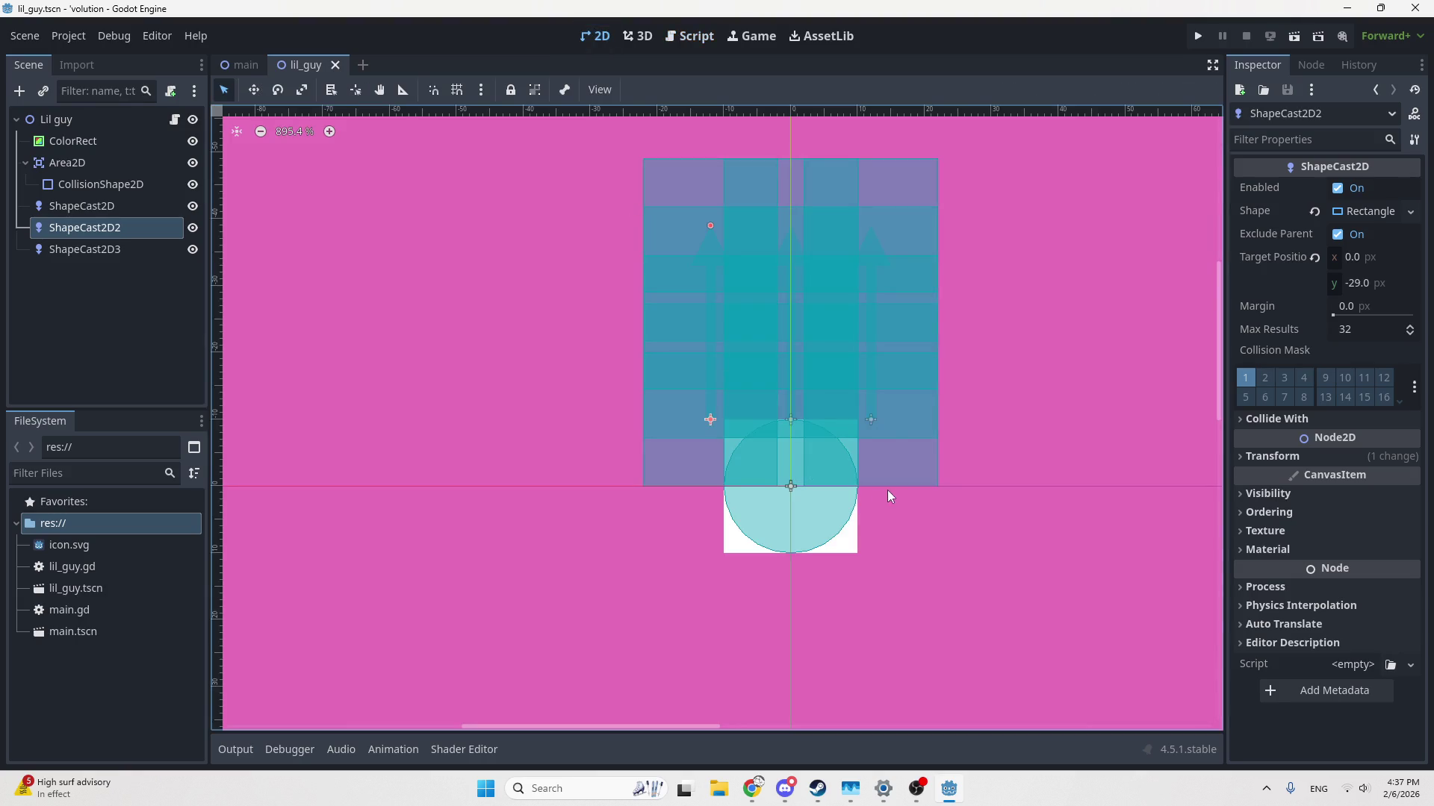
{"action": "scroll", "coordinate": [888, 494], "scroll_direction": "up", "scroll_amount": 4}
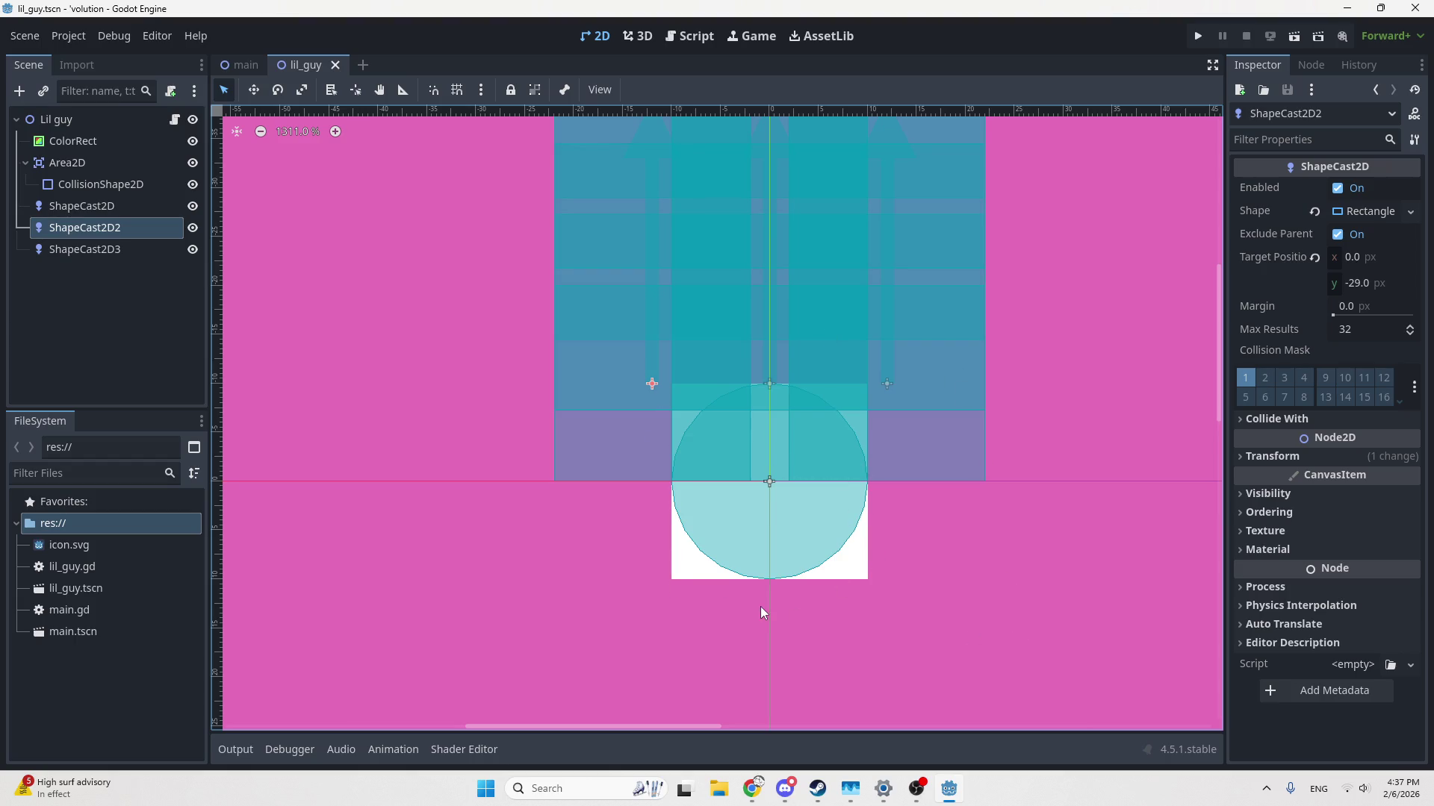
{"action": "scroll", "coordinate": [715, 360], "scroll_direction": "down", "scroll_amount": 2}
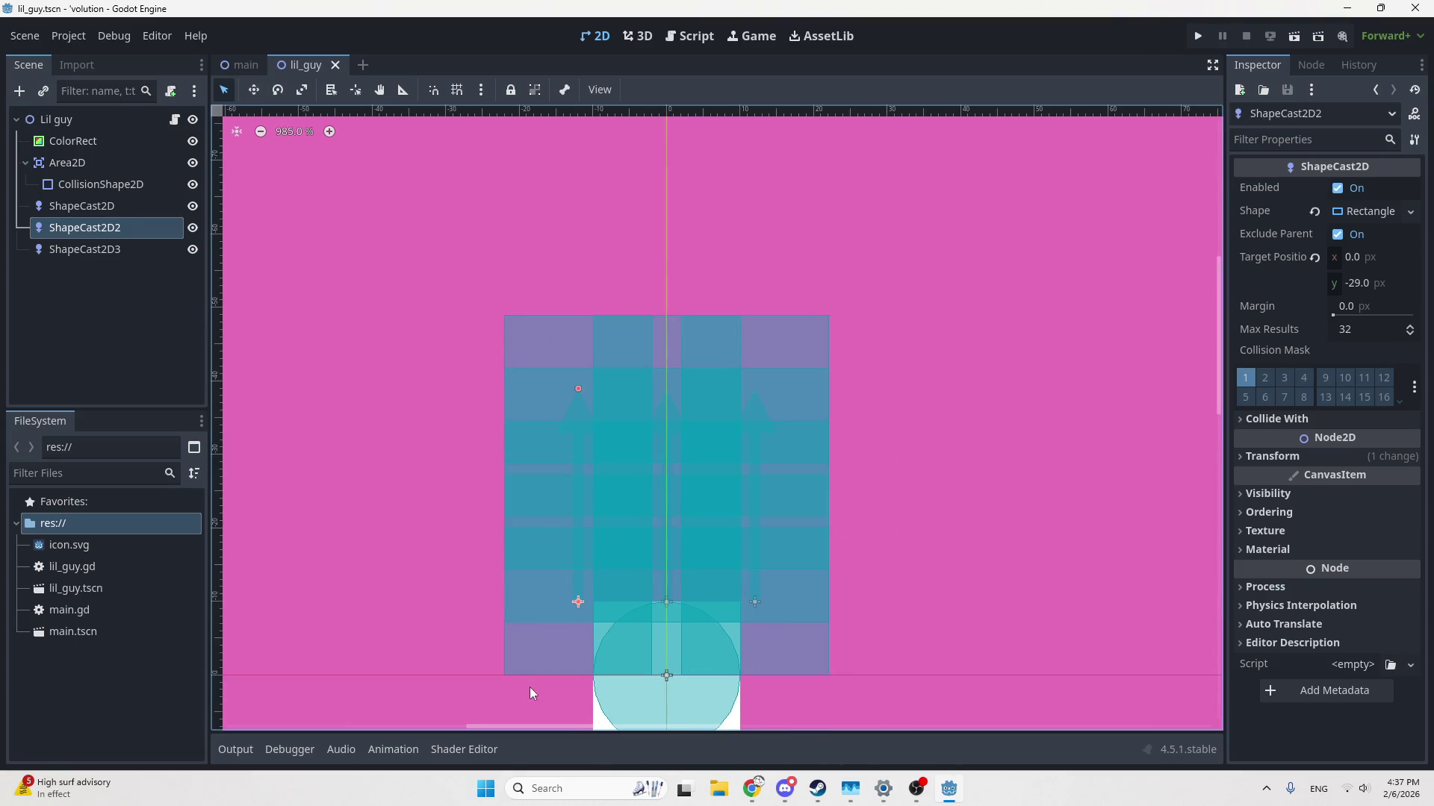
{"action": "scroll", "coordinate": [530, 687], "scroll_direction": "down", "scroll_amount": 4}
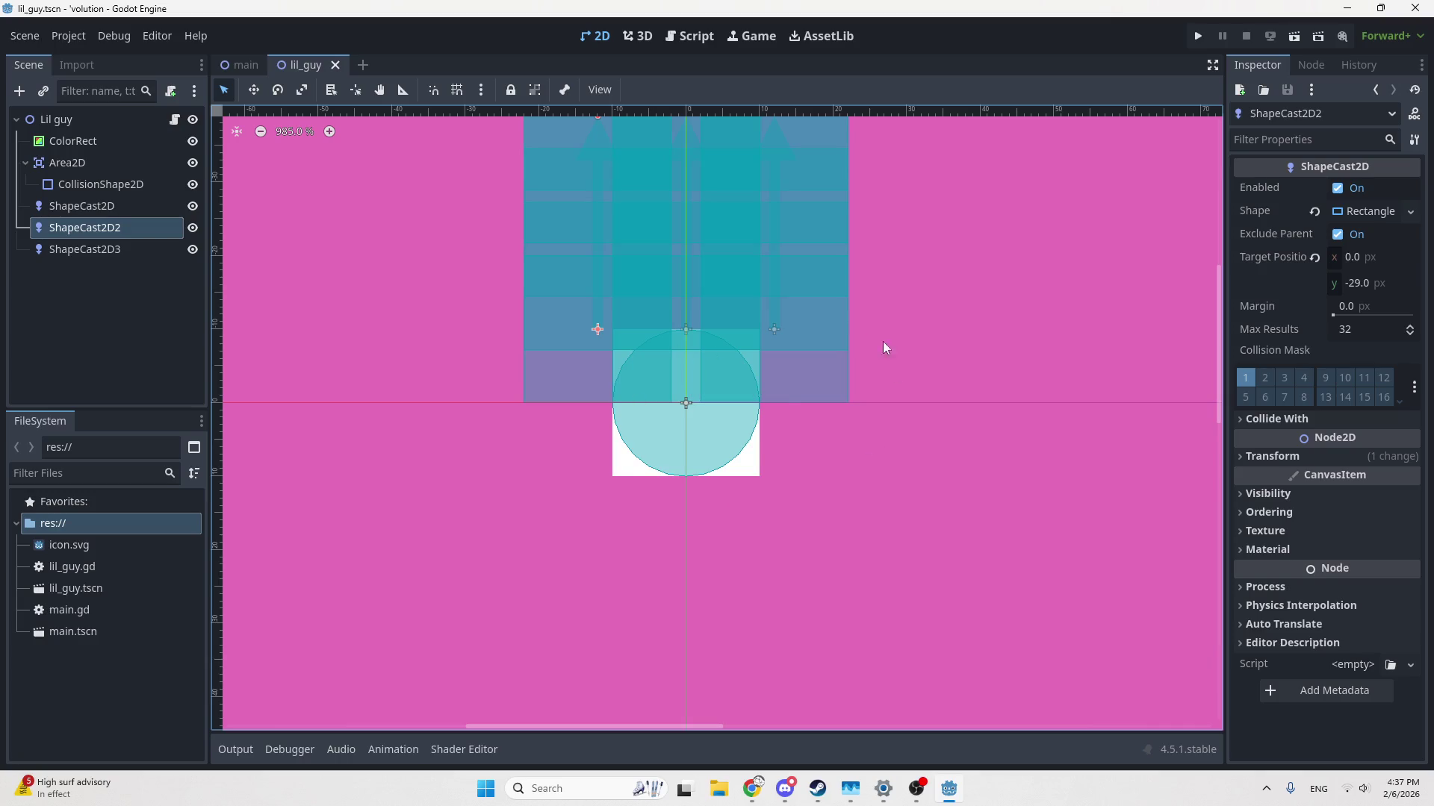
{"action": "left_click", "coordinate": [738, 37]}
{"action": "left_click", "coordinate": [702, 40]}
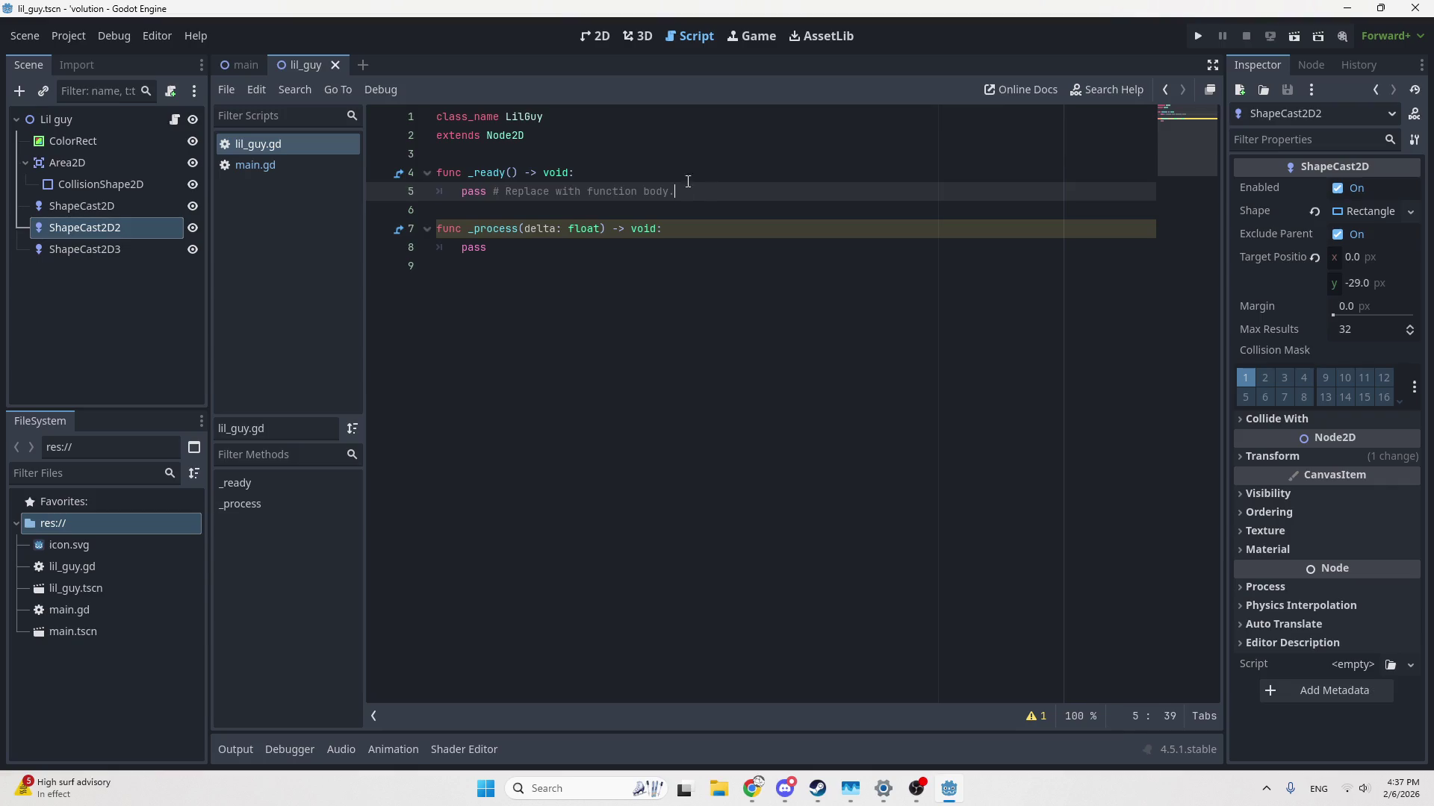
Look over the 2D, Game and AssetLib screens again before going back to lil_guy.gd
{"action": "left_click", "coordinate": [601, 147]}
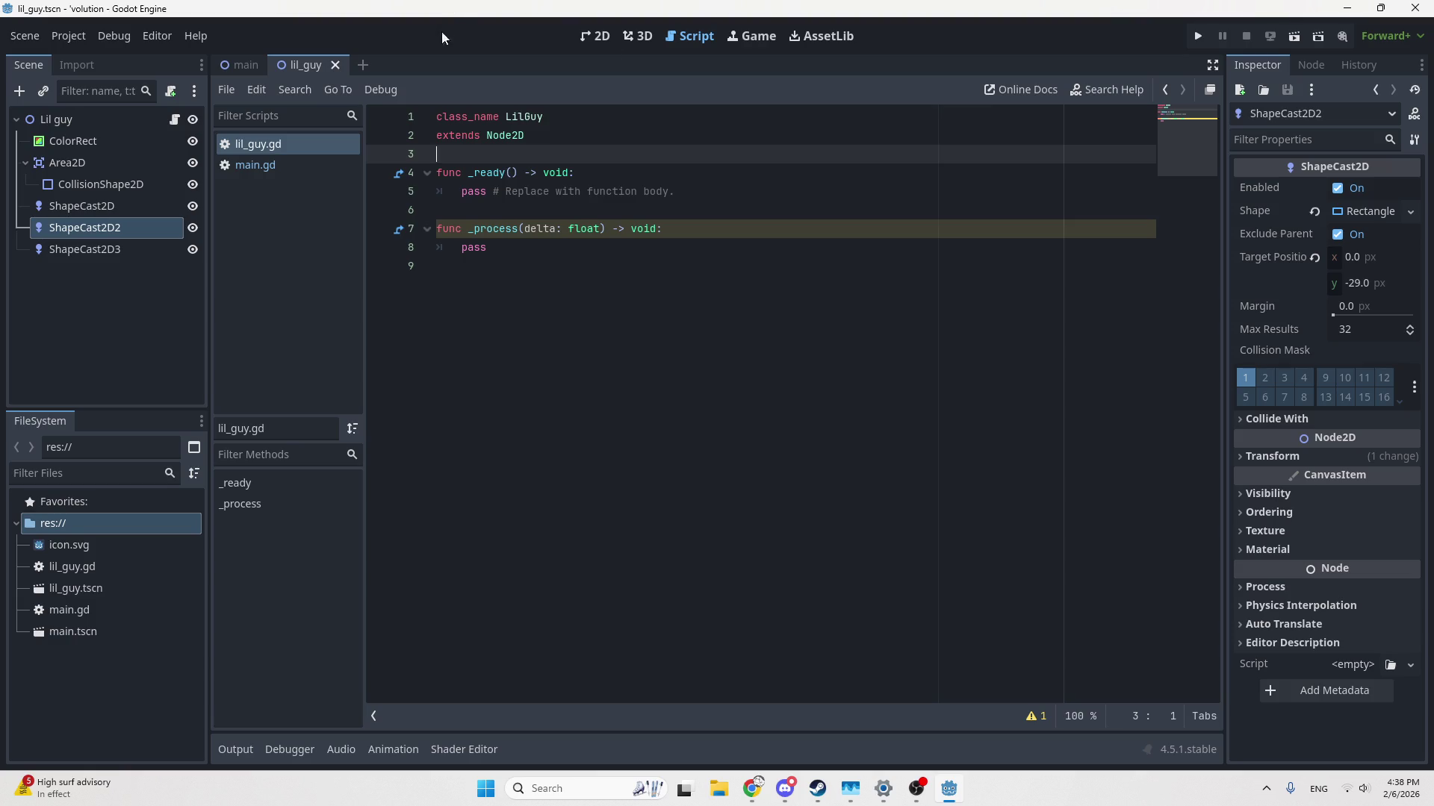
{"action": "left_click", "coordinate": [606, 39]}
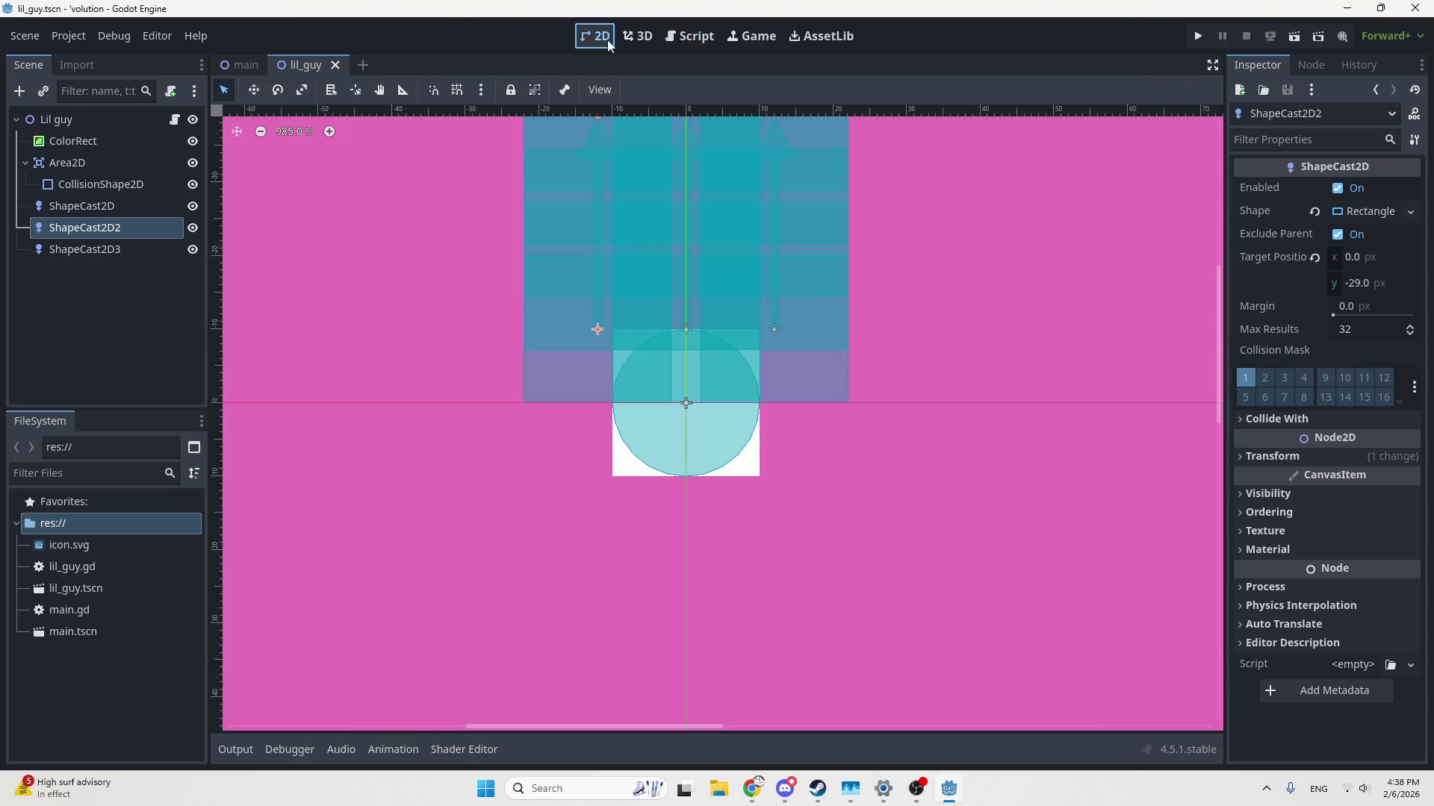
{"action": "scroll", "coordinate": [401, 294], "scroll_direction": "down", "scroll_amount": 6}
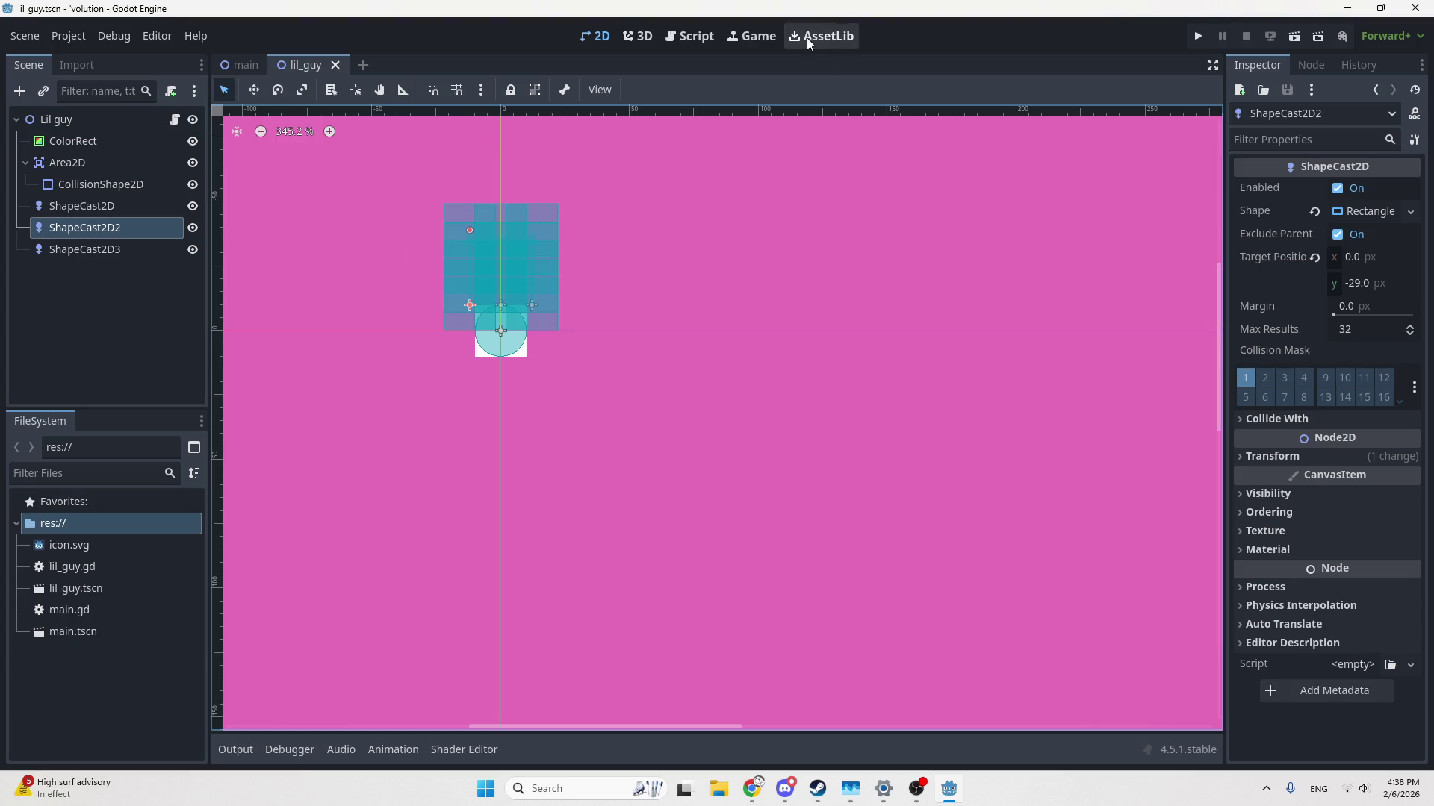
{"action": "left_click", "coordinate": [769, 36]}
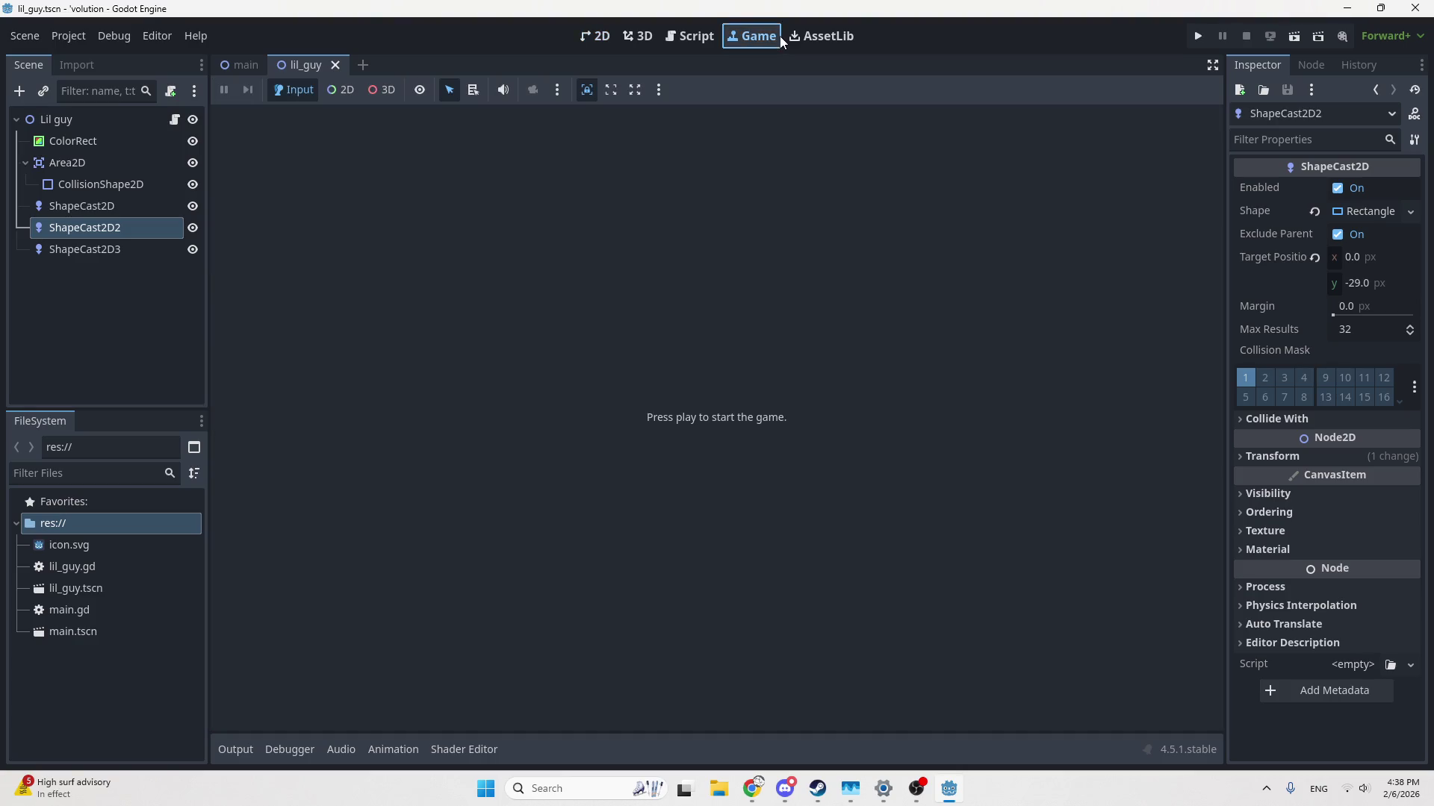
{"action": "left_click", "coordinate": [821, 36]}
{"action": "left_click", "coordinate": [665, 36]}
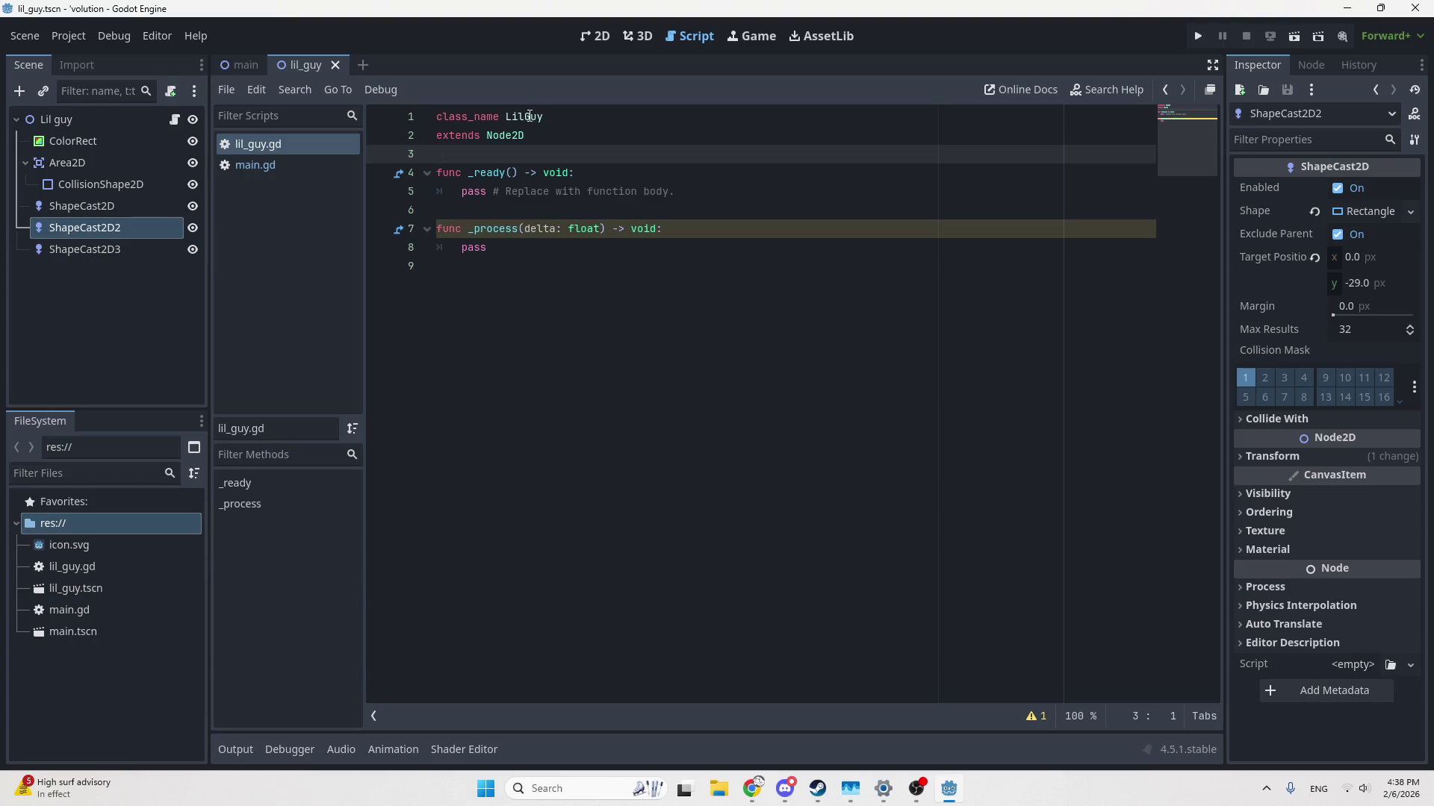
Declare variables Food=50 and Cost=1 below the class header
{"action": "key", "text": "Return"}
{"action": "key", "text": "Return"}
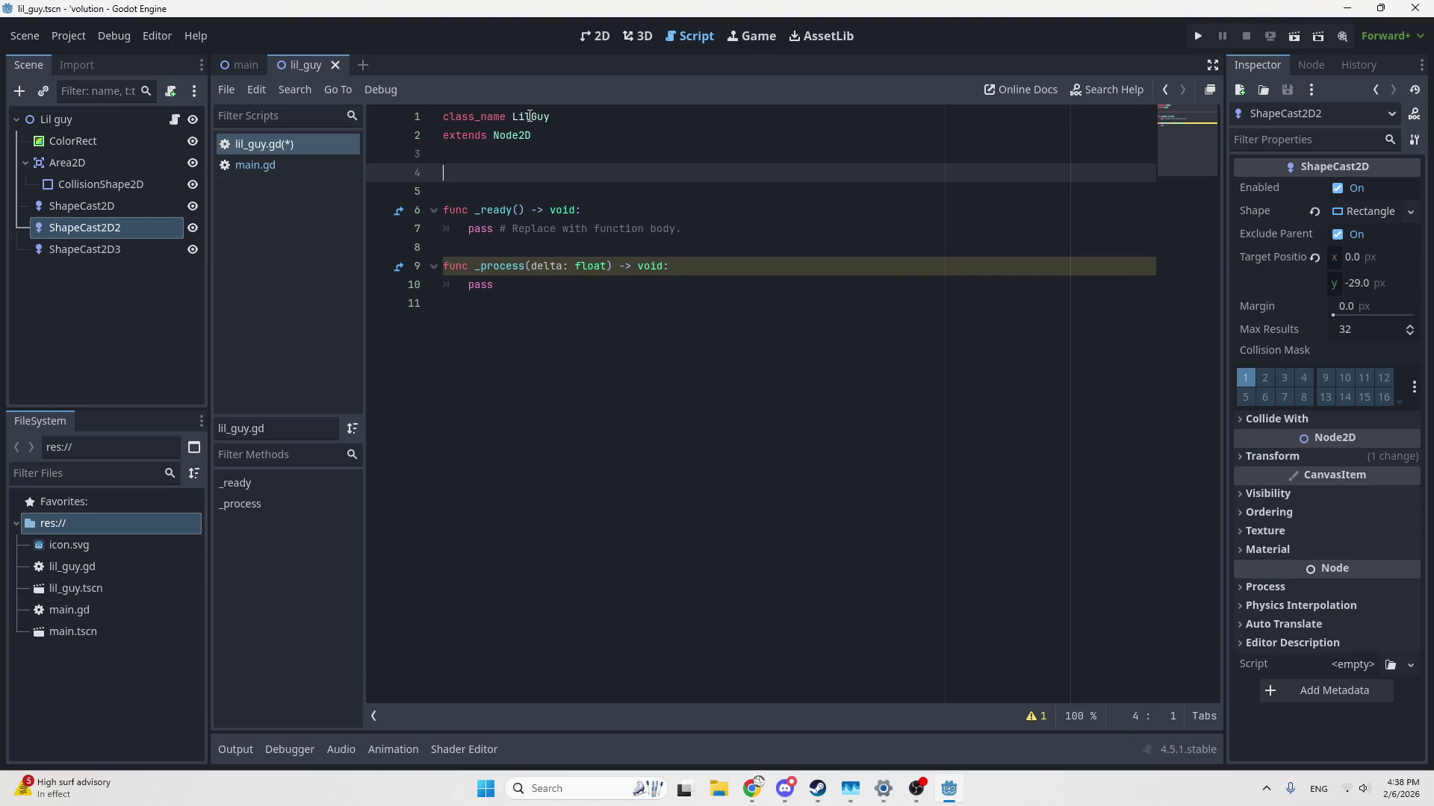
{"action": "type", "text": "var food"}
{"action": "key", "text": "BackSpace"}
{"action": "key", "text": "BackSpace"}
{"action": "key", "text": "BackSpace"}
{"action": "type", "text": "Foo"}
{"action": "type", "text": "d="}
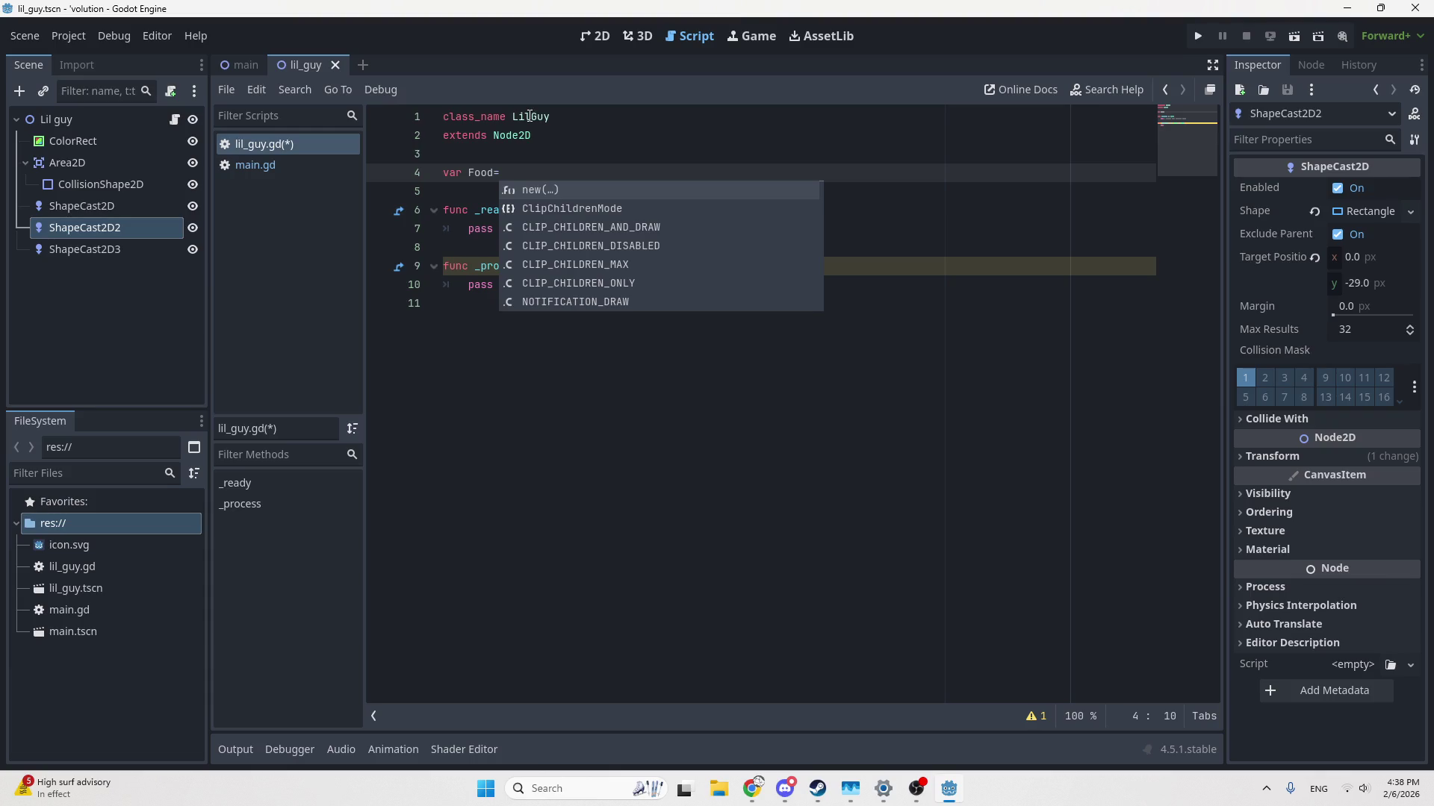
{"action": "type", "text": "50"}
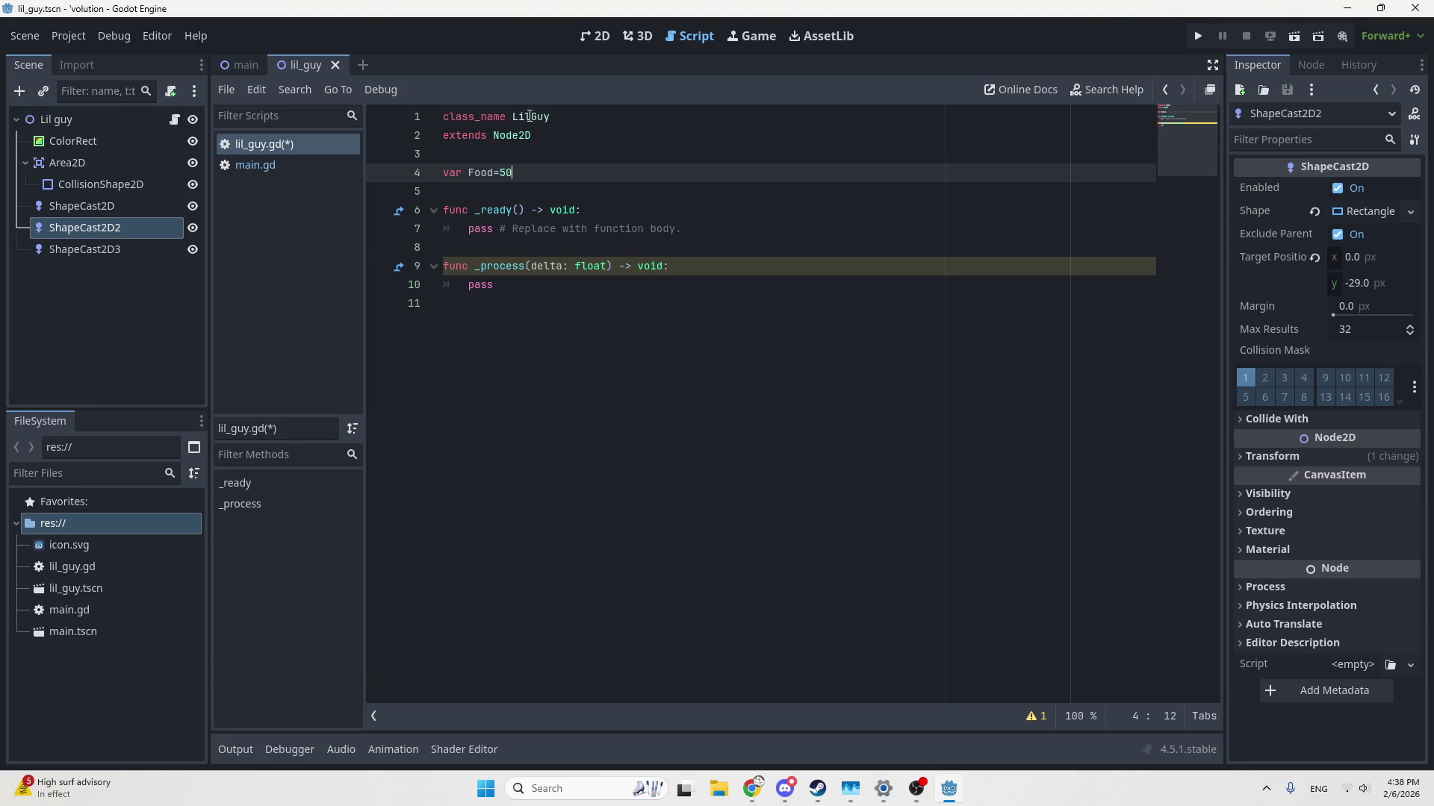
{"action": "key", "text": "Return"}
{"action": "type", "text": "var "}
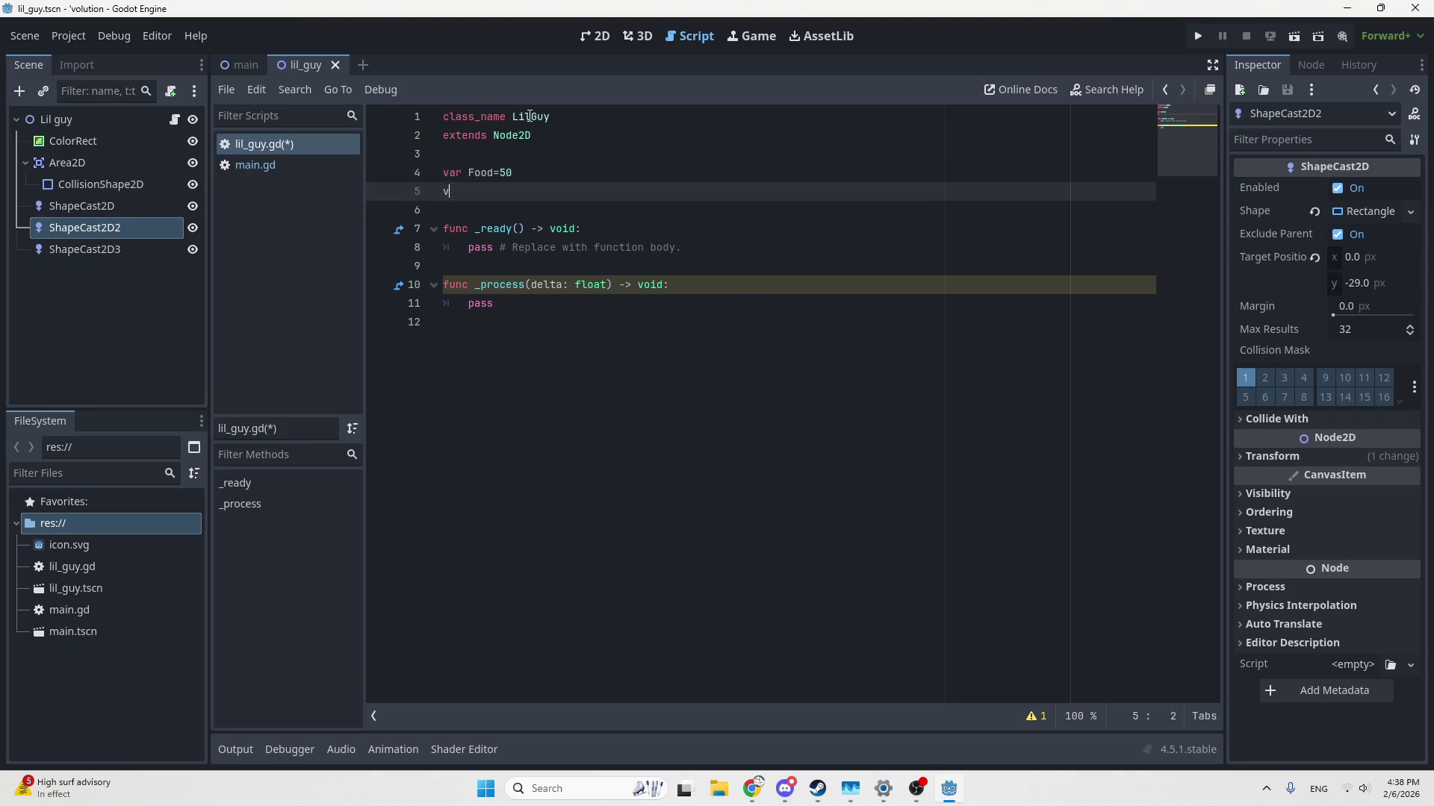
{"action": "type", "text": "Cost=1"}
Replace pass in _process with Food-=Cost and self.queue_free() when Food<=0
{"action": "double_click", "coordinate": [482, 304]}
{"action": "double_click", "coordinate": [478, 309]}
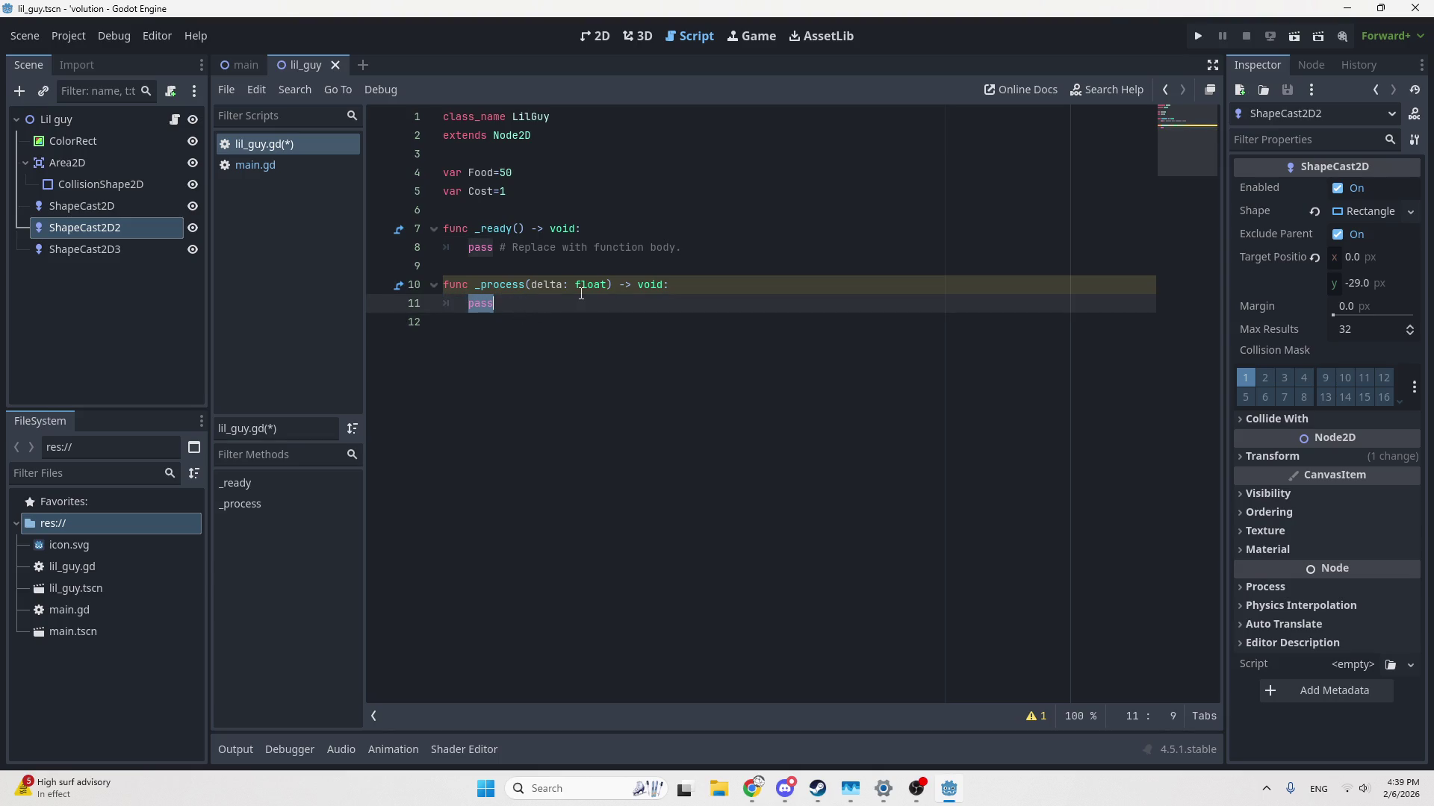
{"action": "type", "text": "Food-=Cost"}
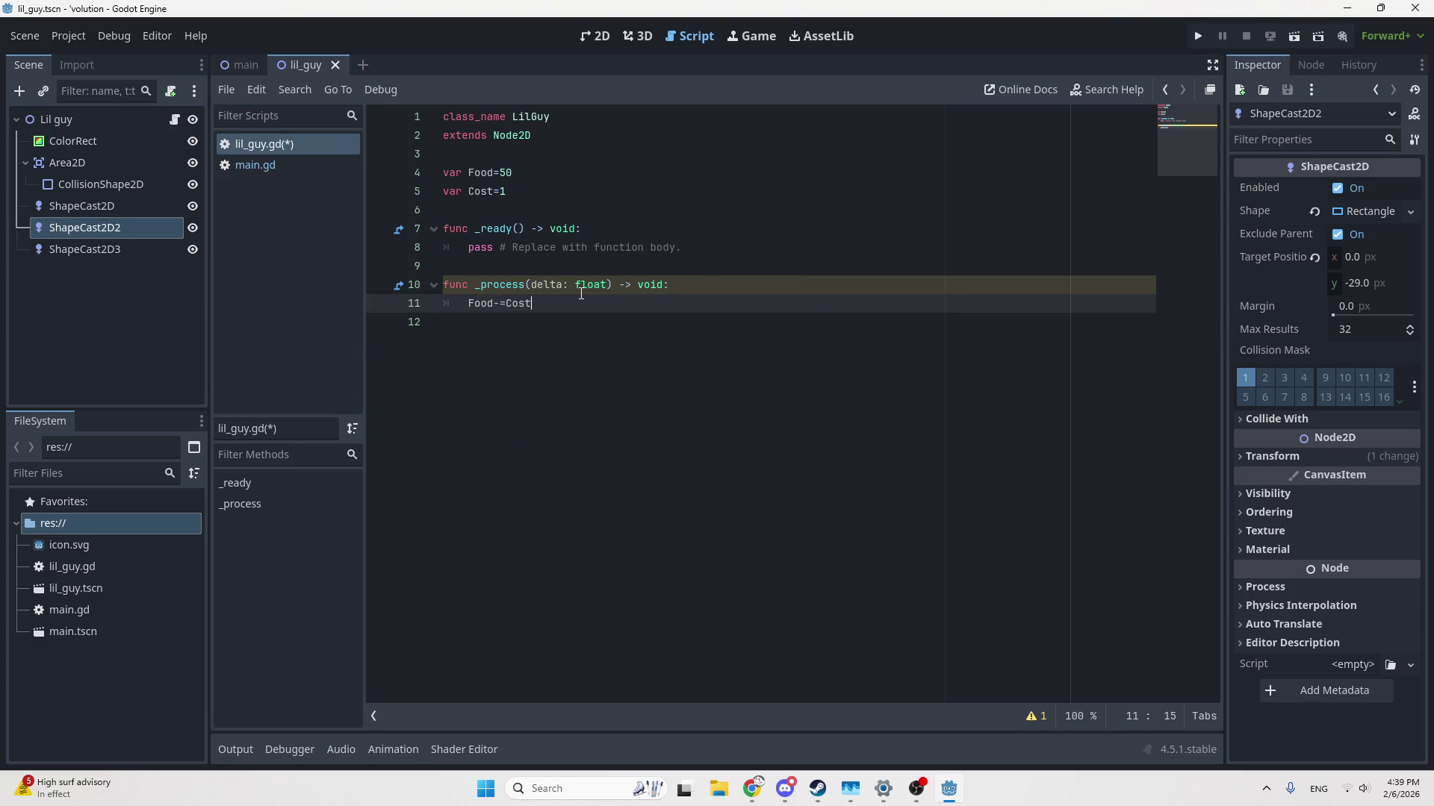
{"action": "key", "text": "Return"}
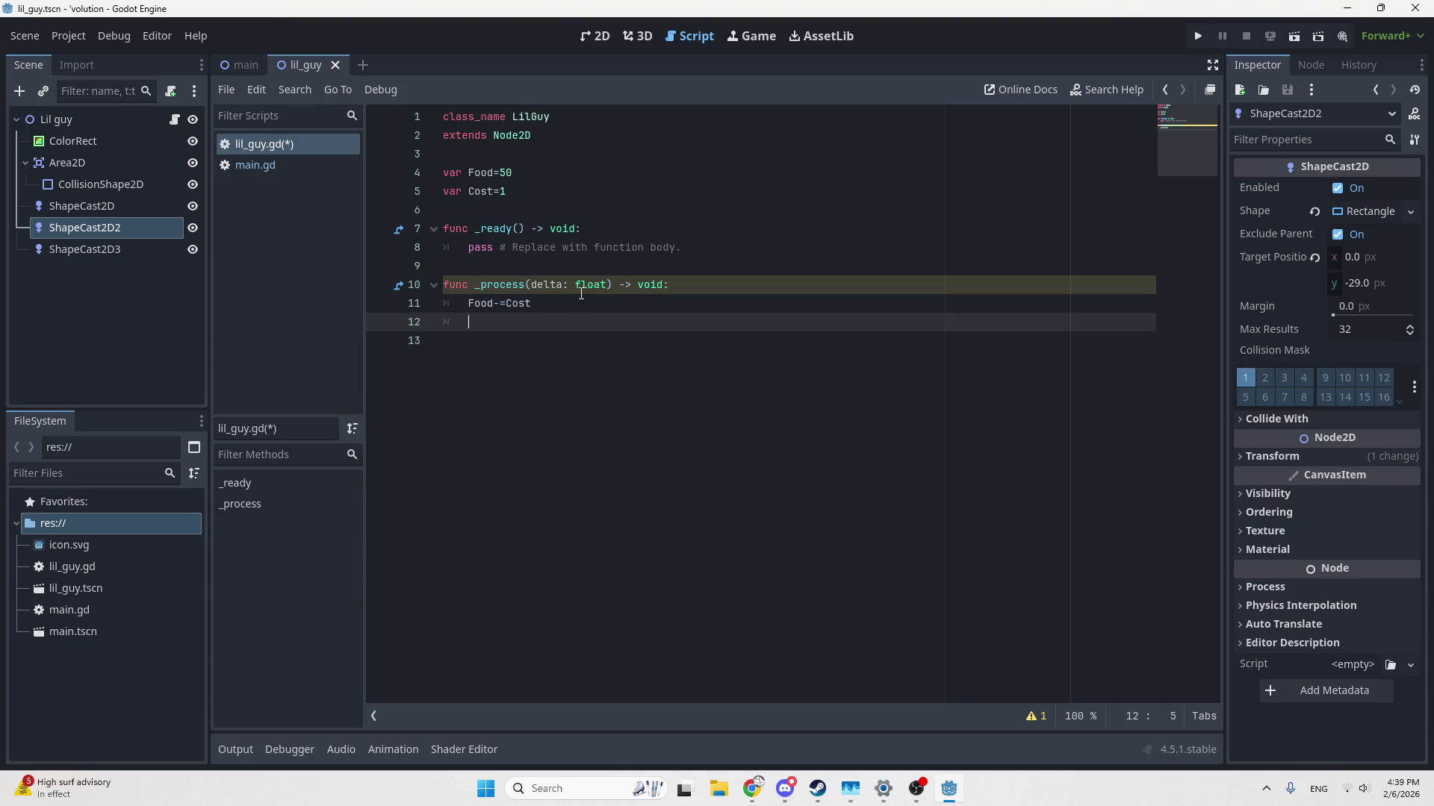
{"action": "type", "text": "if "}
{"action": "type", "text": "Food"}
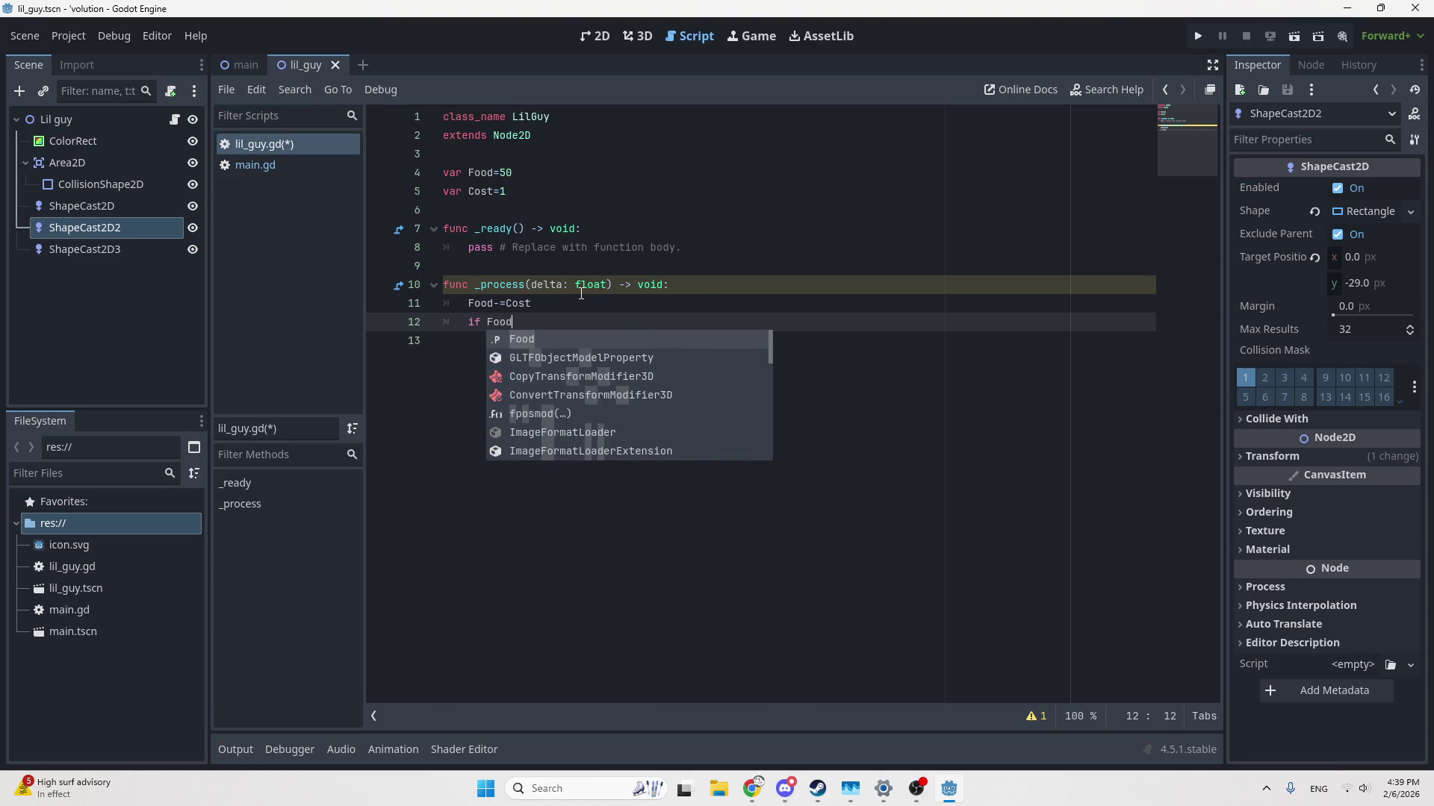
{"action": "type", "text": ">"}
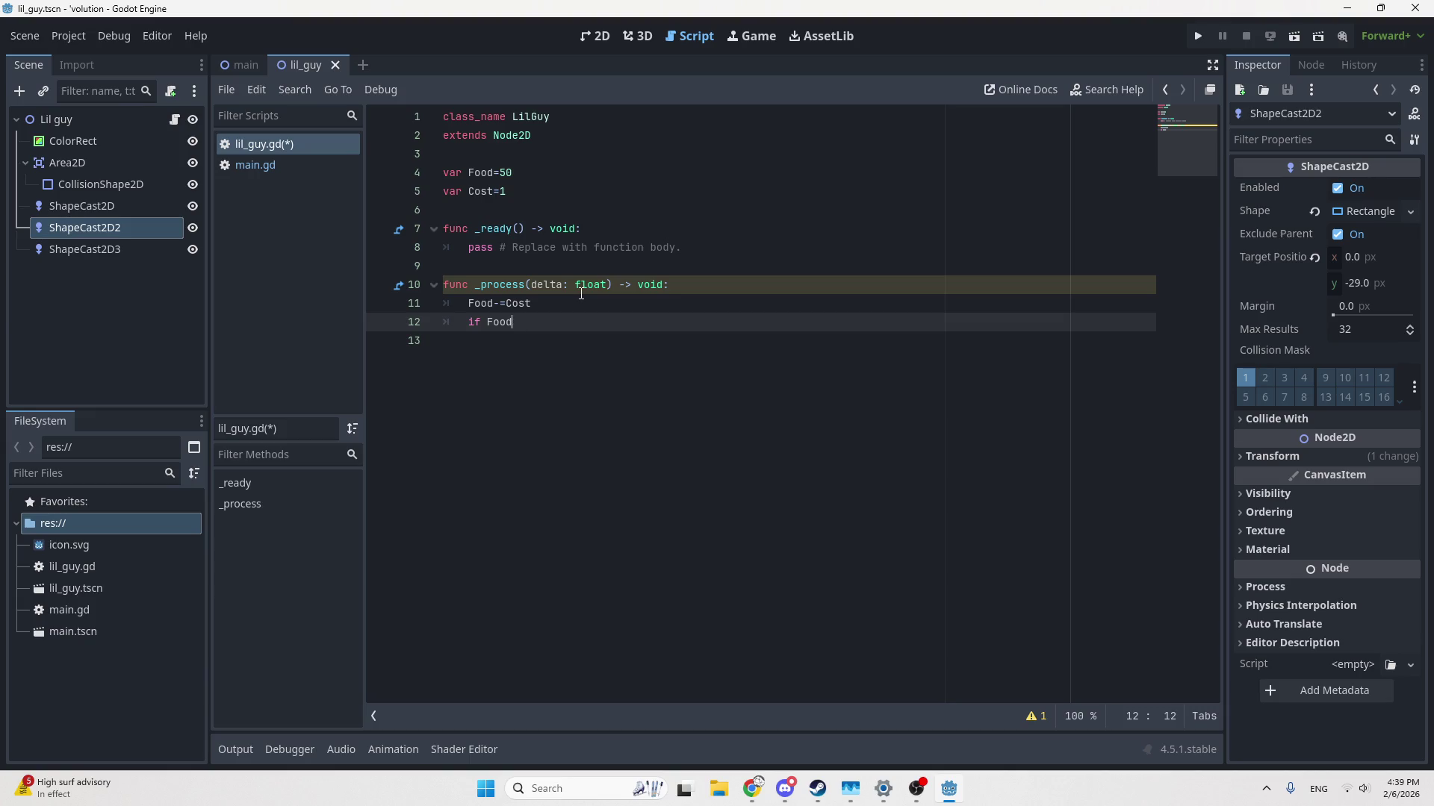
{"action": "type", "text": "<=0"}
{"action": "type", "text": ":"}
{"action": "key", "text": "Return"}
{"action": "type", "text": "self.que"}
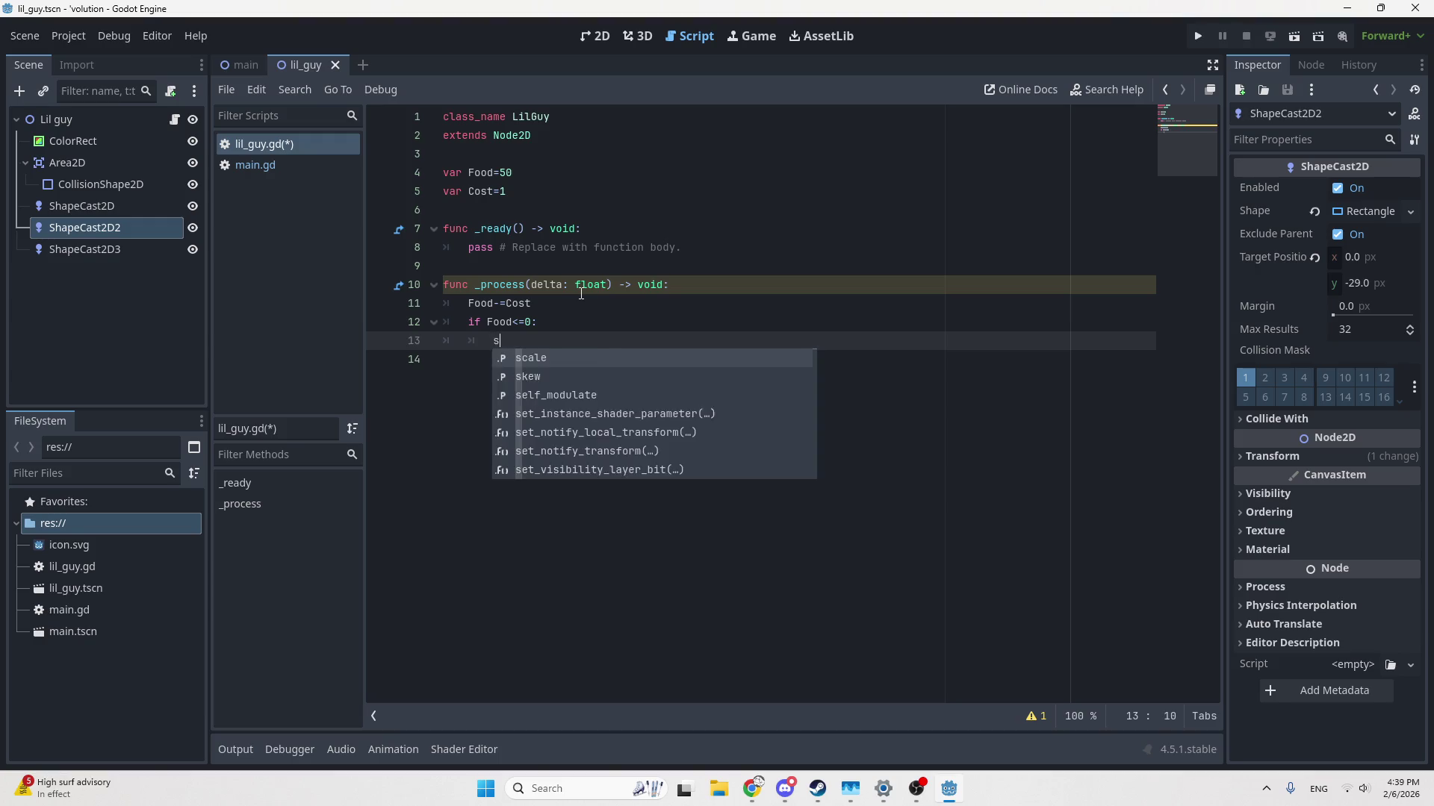
{"action": "type", "text": "ue"}
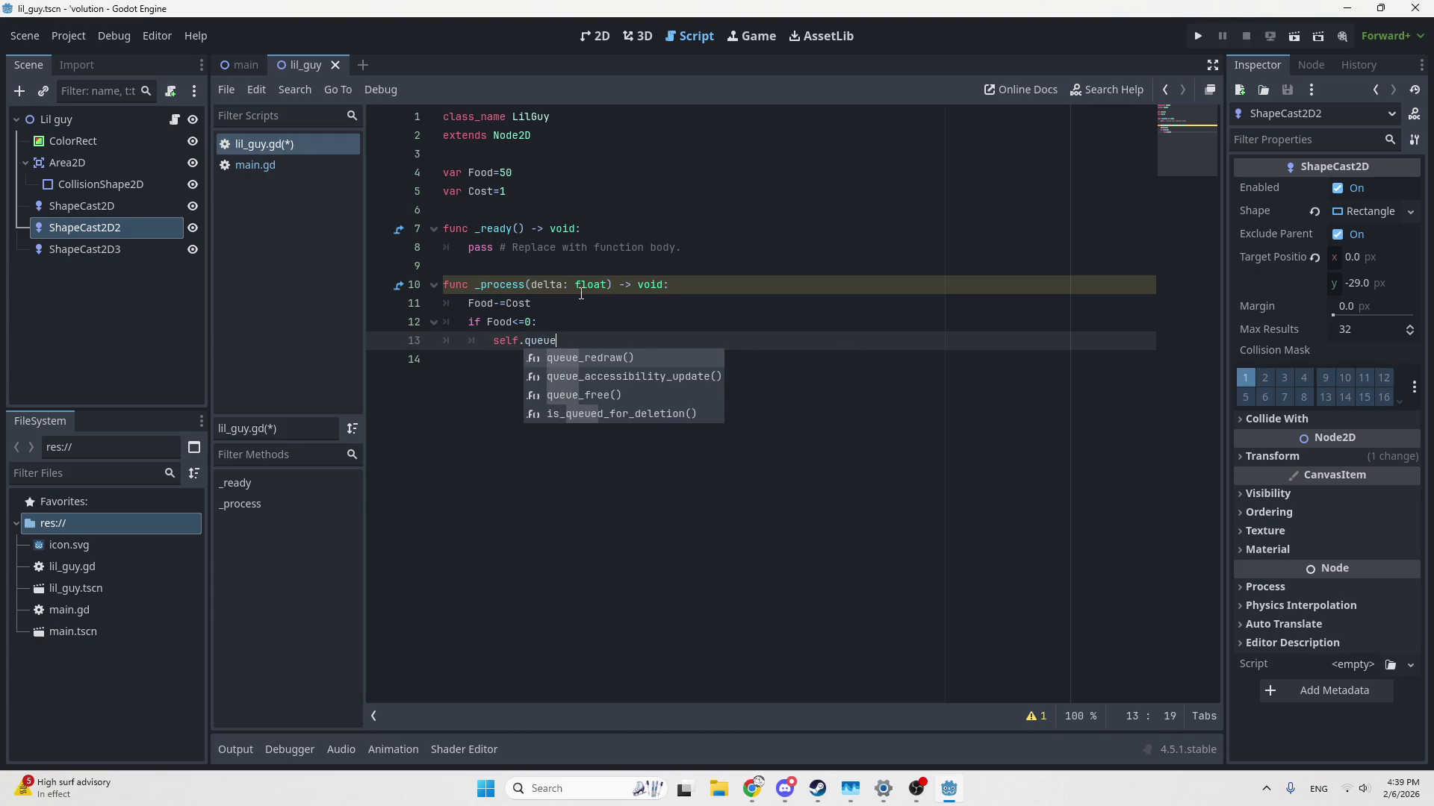
{"action": "key", "text": "Down"}
{"action": "key", "text": "Down"}
{"action": "key", "text": "Return"}
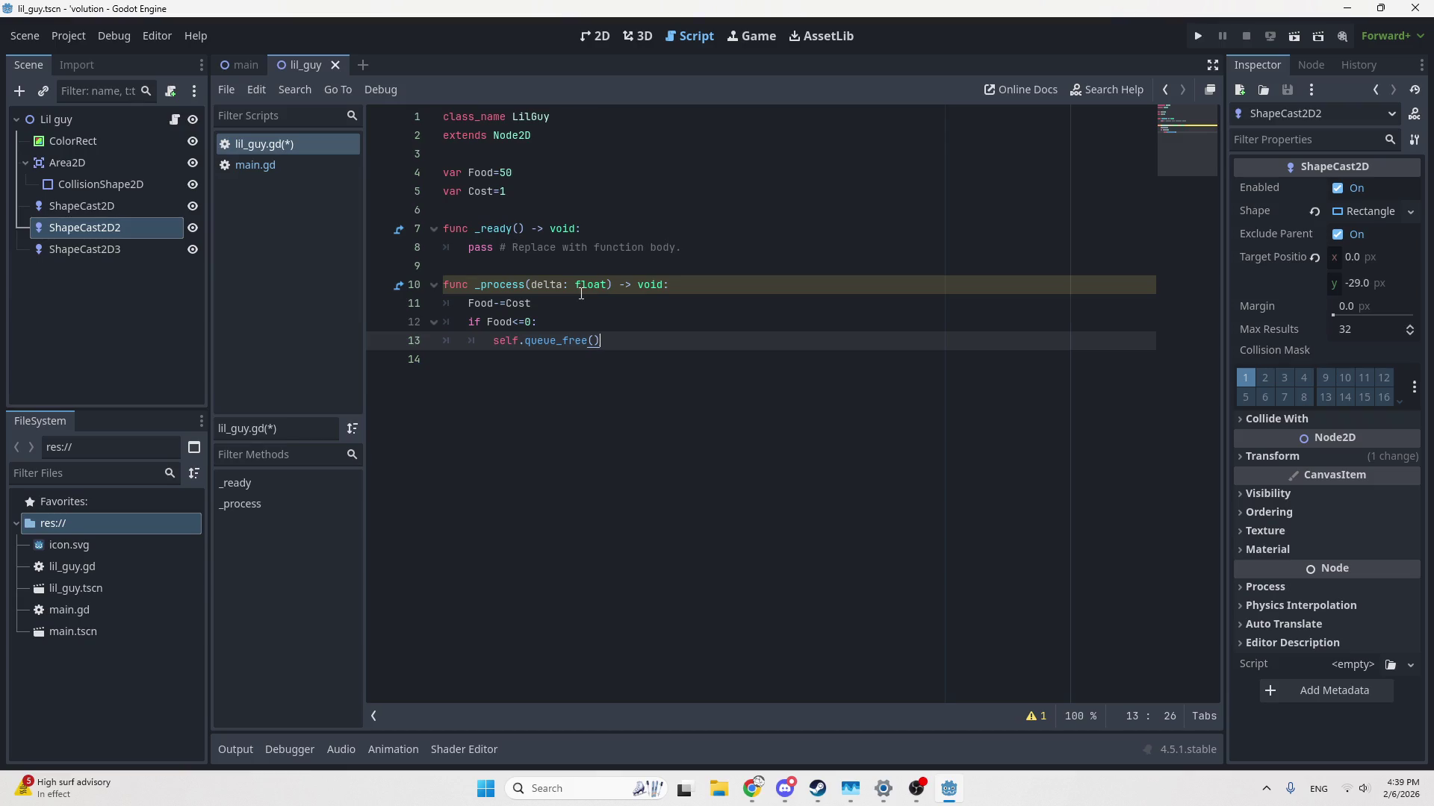
Add a Speed variable below Cost, initially set to 8
{"action": "left_click", "coordinate": [592, 199]}
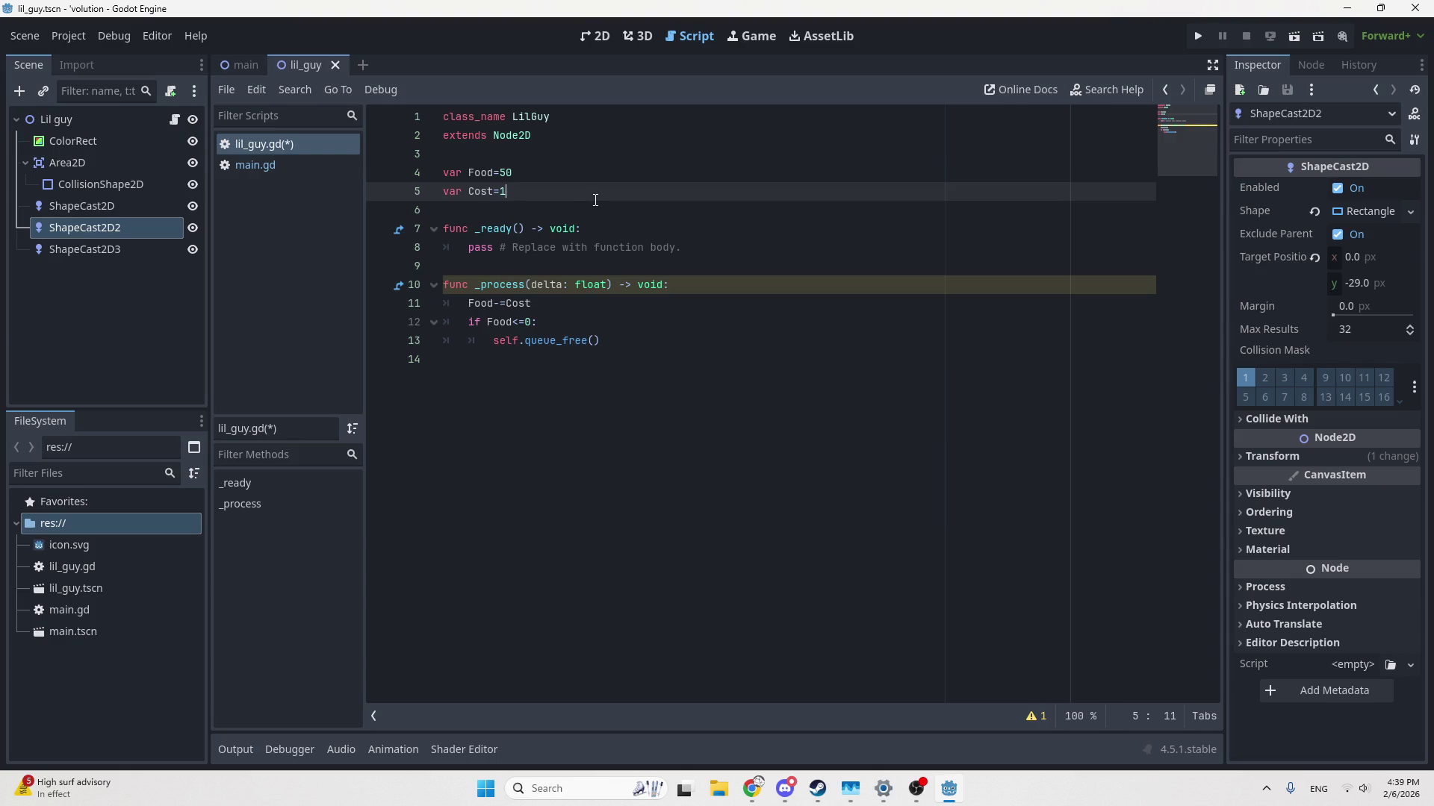
{"action": "key", "text": "Return"}
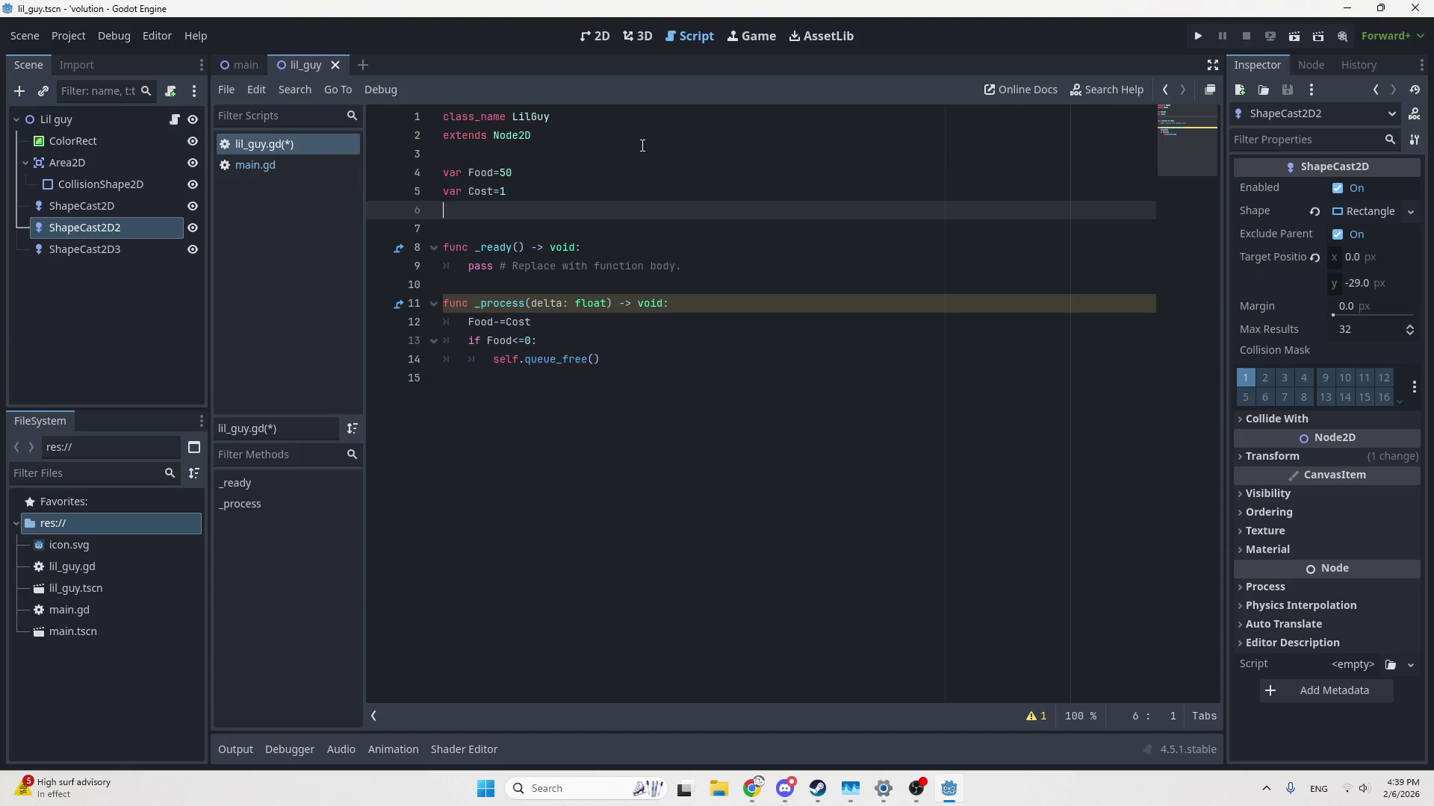
{"action": "type", "text": "@export"}
{"action": "key", "text": "Return"}
{"action": "type", "text": "var sp"}
{"action": "type", "text": "eed"}
{"action": "key", "text": "ctrl+BackSpace"}
{"action": "key", "text": "ctrl+BackSpace"}
{"action": "key", "text": "ctrl+BackSpace"}
{"action": "type", "text": "var"}
{"action": "type", "text": " spe"}
{"action": "key", "text": "ctrl+BackSpace"}
{"action": "type", "text": "Spe"}
{"action": "type", "text": "ed=1"}
{"action": "key", "text": "BackSpace"}
{"action": "type", "text": "8"}
{"action": "key", "text": "Return"}
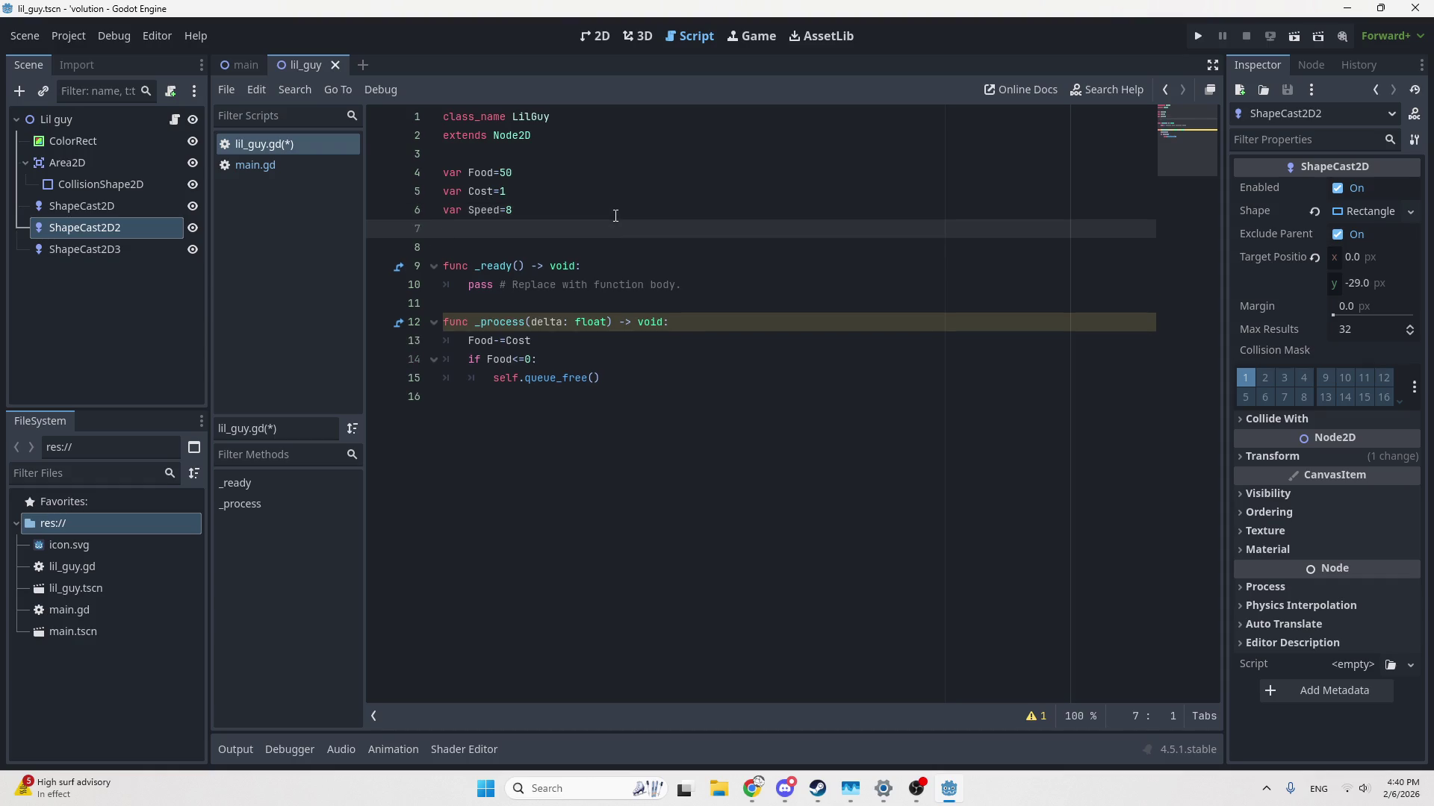
Declare var Acceleration=-2 on the line below Speed
{"action": "type", "text": "var direction"}
{"action": "key", "text": "ctrl+BackSpace"}
{"action": "type", "text": "cceler"}
{"action": "key", "text": "ctrl+BackSpace"}
{"action": "type", "text": "cceler"}
{"action": "key", "text": "ctrl+BackSpace"}
{"action": "type", "text": "Acc"}
{"action": "type", "text": "eleration"}
{"action": "key", "text": "ctrl+BackSpace"}
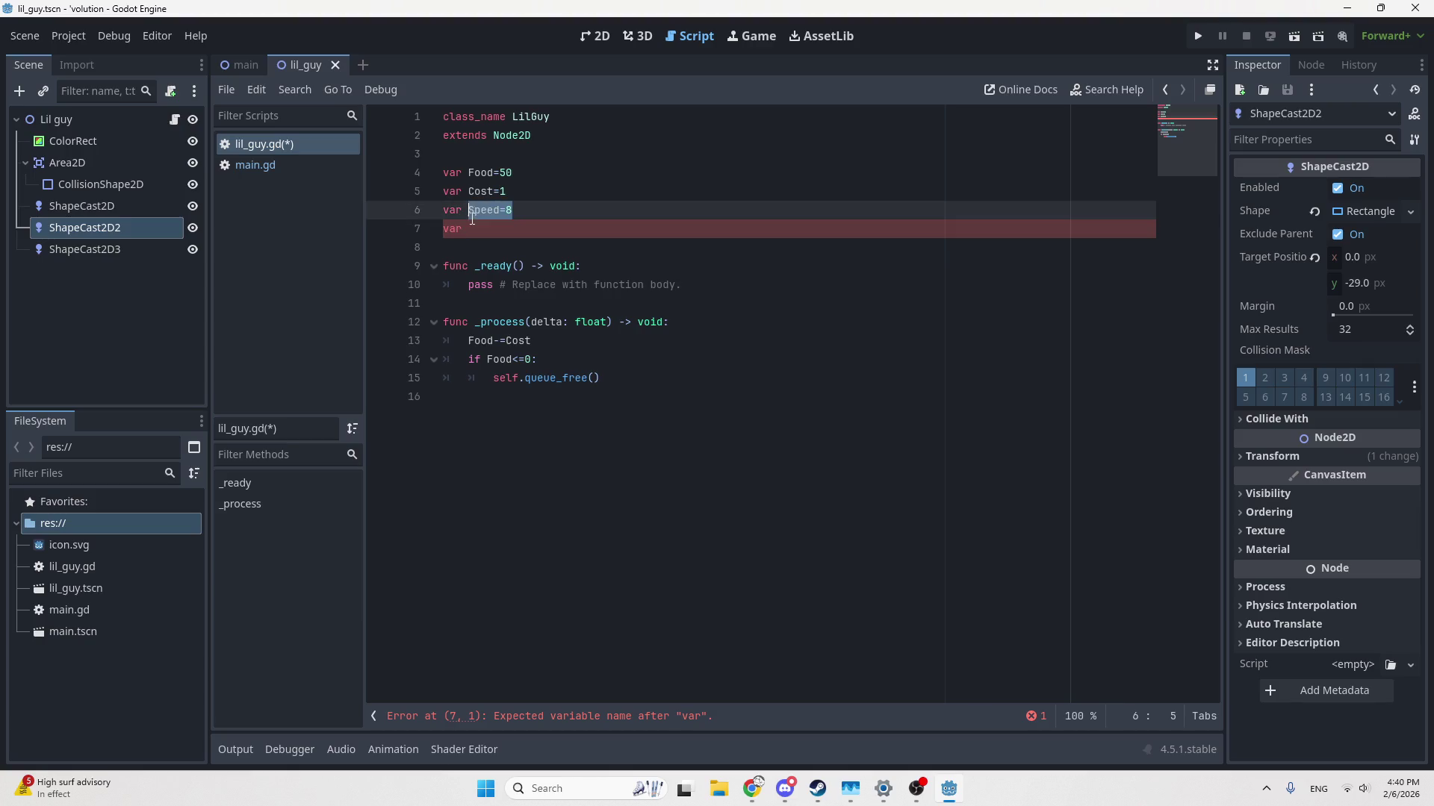
{"action": "left_click_drag", "start_coordinate": [512, 211], "coordinate": [441, 212]}
{"action": "left_click", "coordinate": [532, 223]}
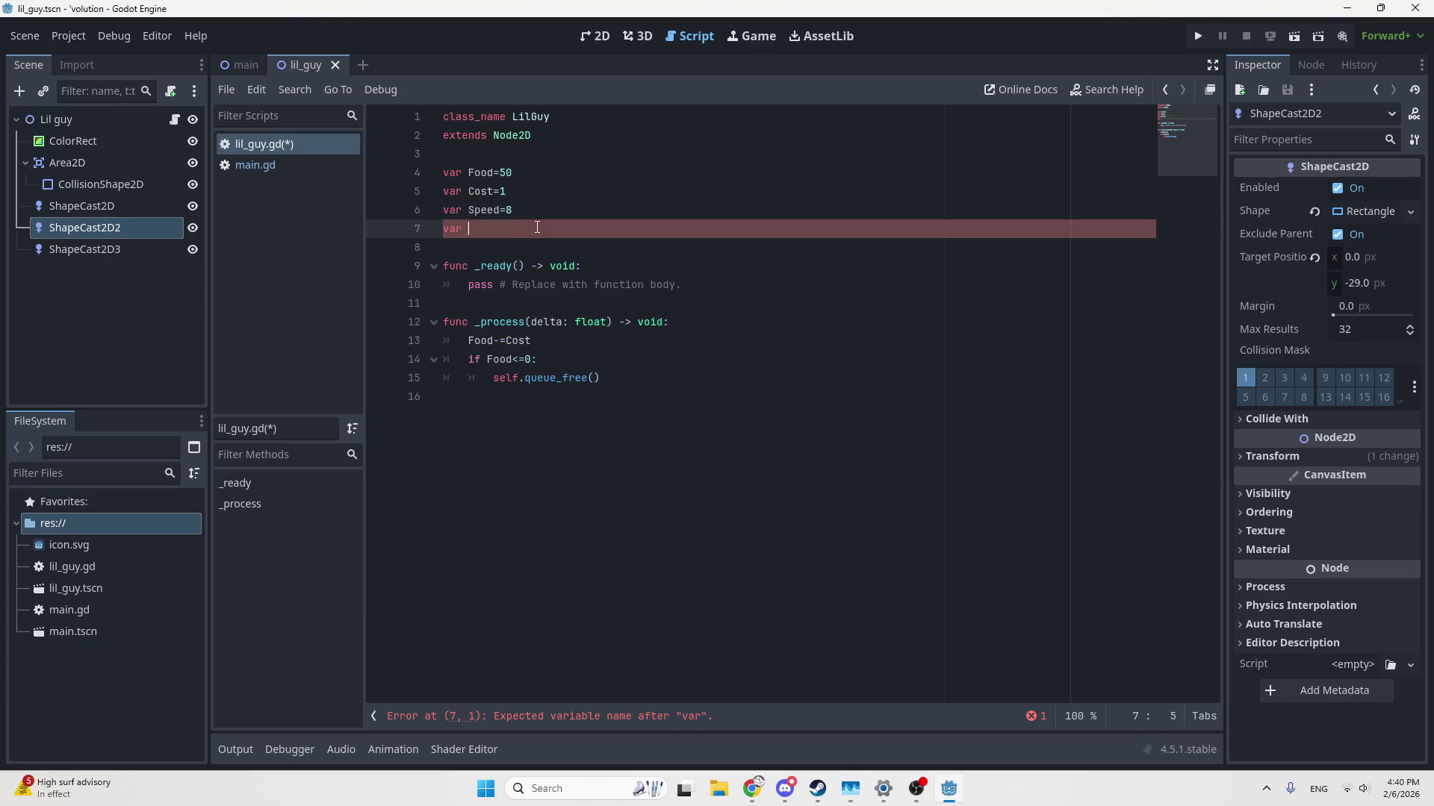
{"action": "type", "text": "Ace"}
{"action": "key", "text": "BackSpace"}
{"action": "key", "text": "BackSpace"}
{"action": "key", "text": "BackSpace"}
{"action": "type", "text": "celle"}
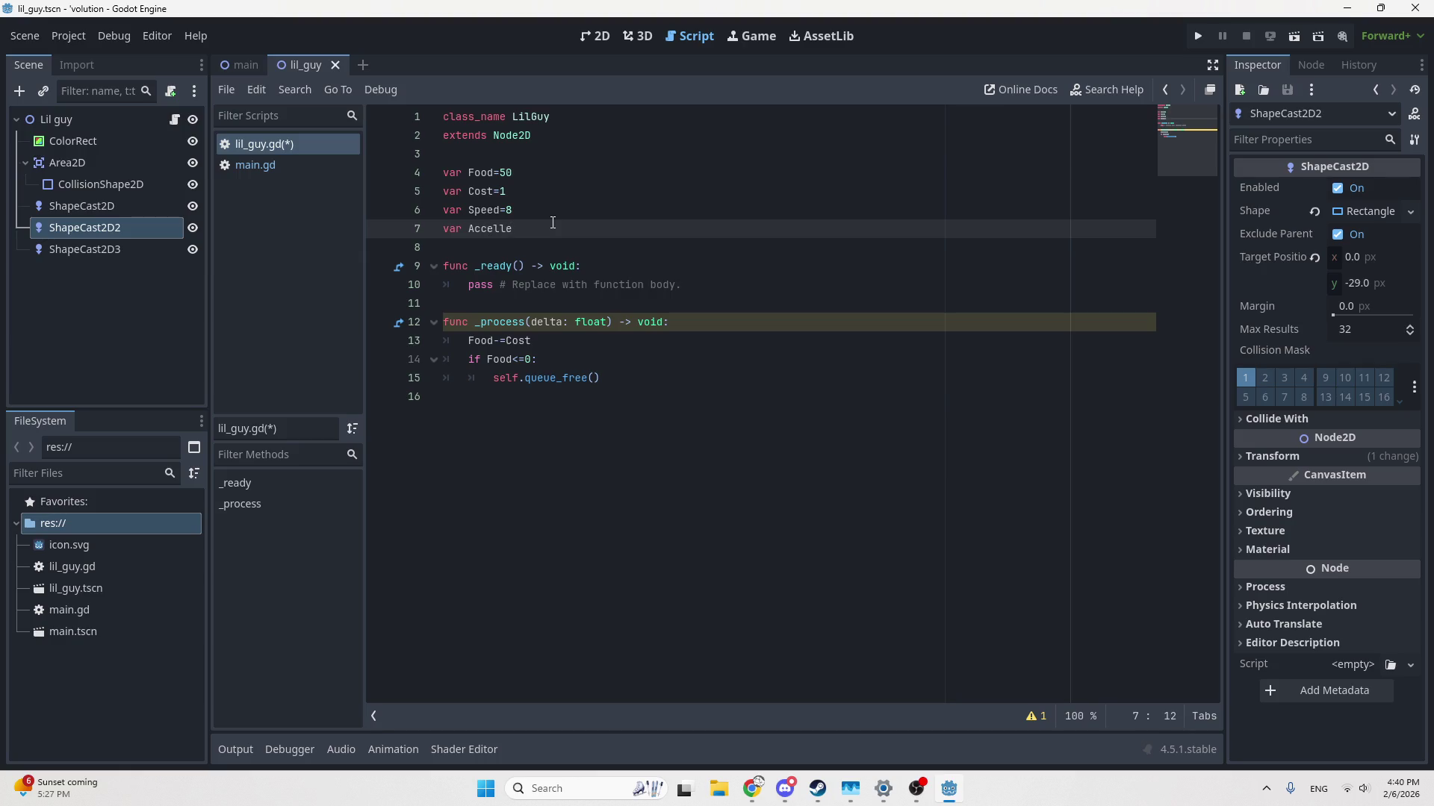
{"action": "key", "text": "BackSpace"}
{"action": "key", "text": "BackSpace"}
{"action": "type", "text": "eration"}
{"action": "type", "text": "=-"}
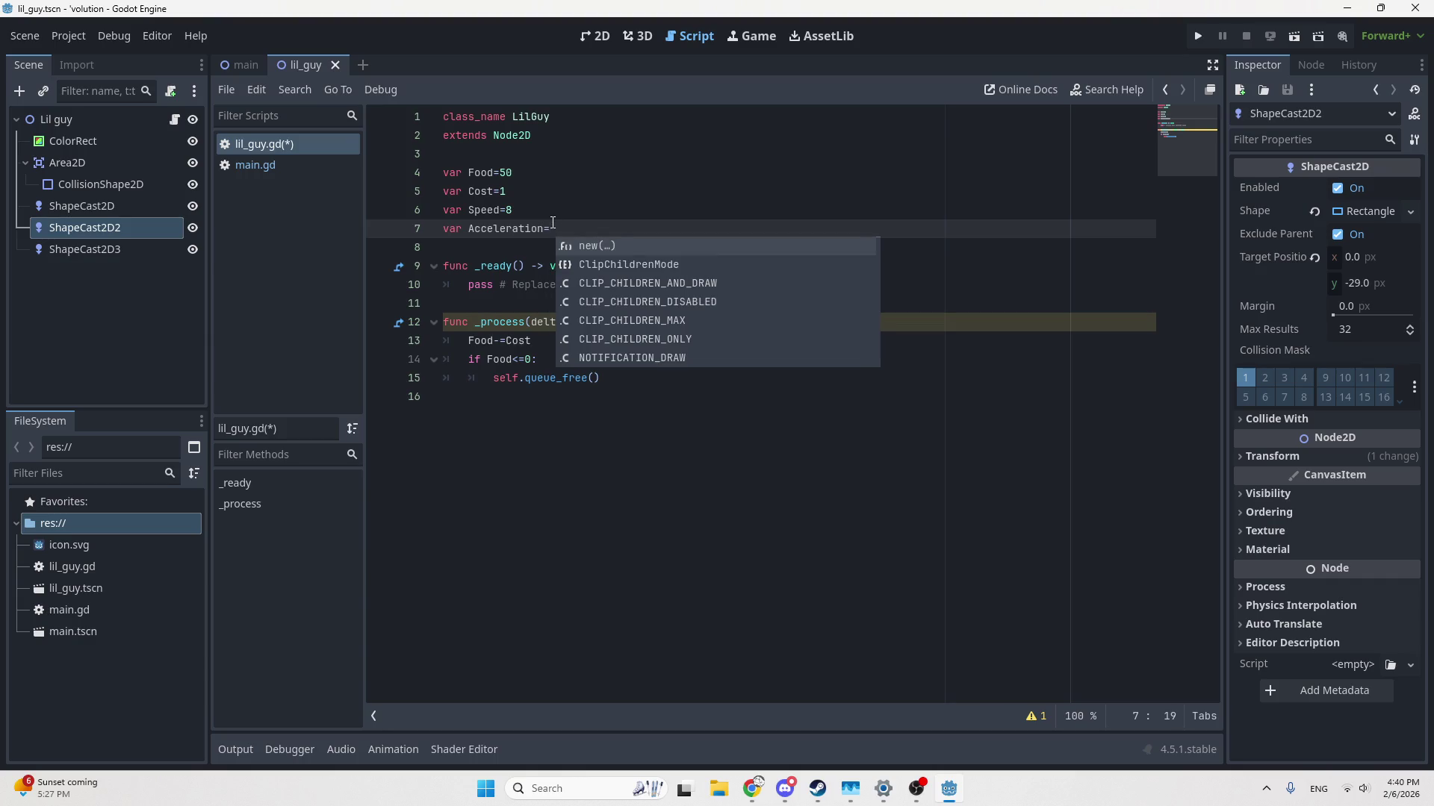
{"action": "type", "text": "2"}
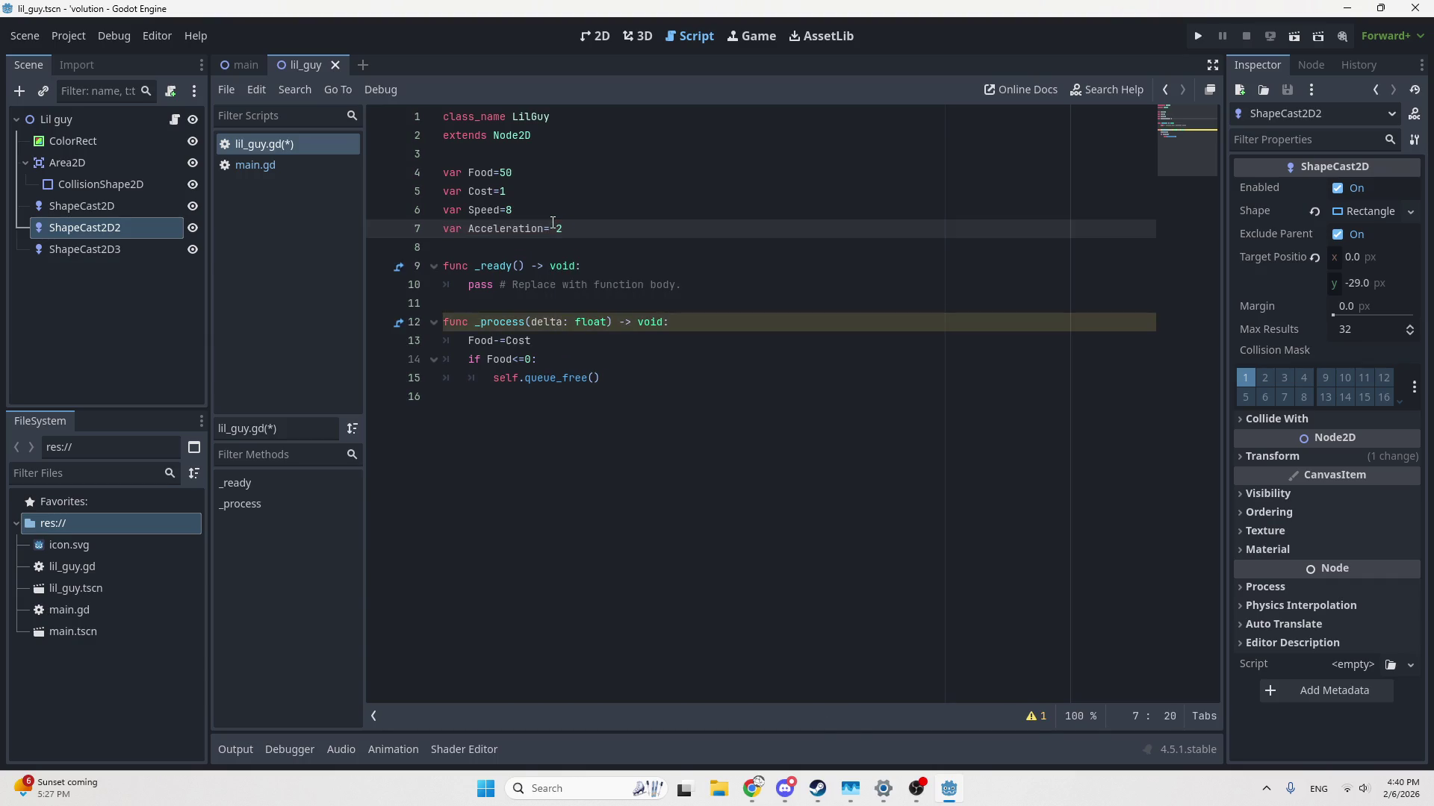
Change Speed to 0 and delete the Acceleration declaration line
{"action": "key", "text": "Up"}
{"action": "key", "text": "BackSpace"}
{"action": "type", "text": "0"}
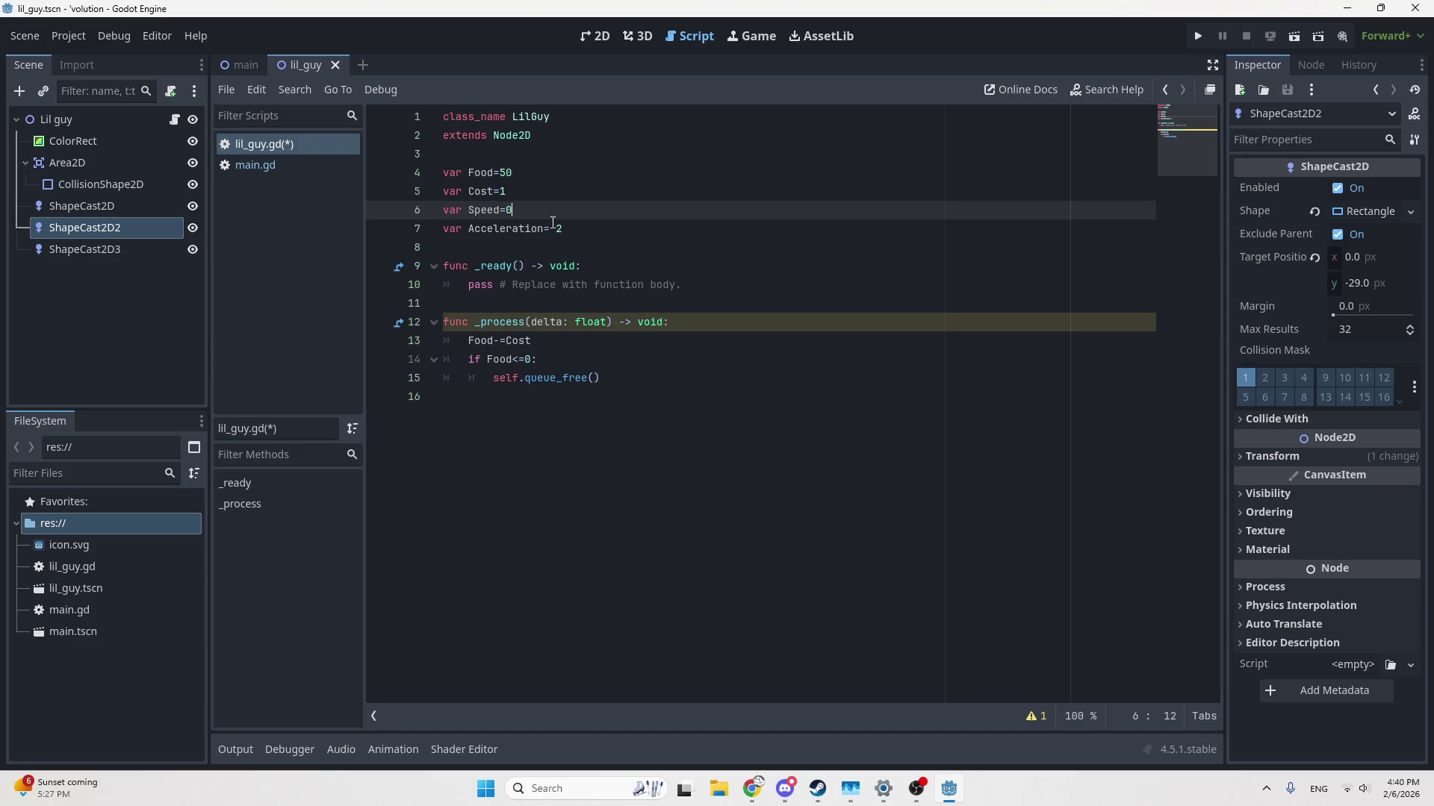
{"action": "key", "text": "Down"}
{"action": "key", "text": "Down"}
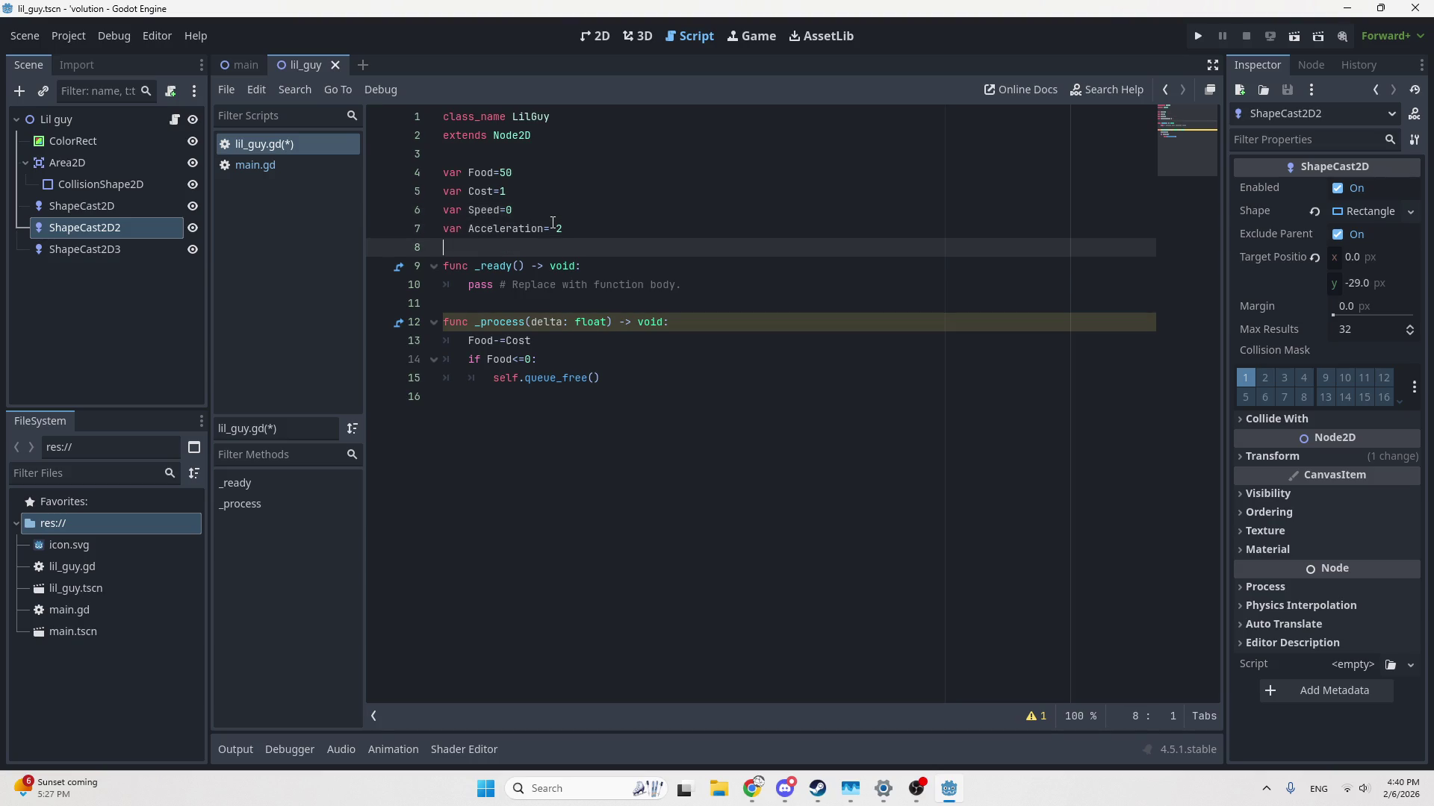
{"action": "key", "text": "Up"}
{"action": "key", "text": "Up"}
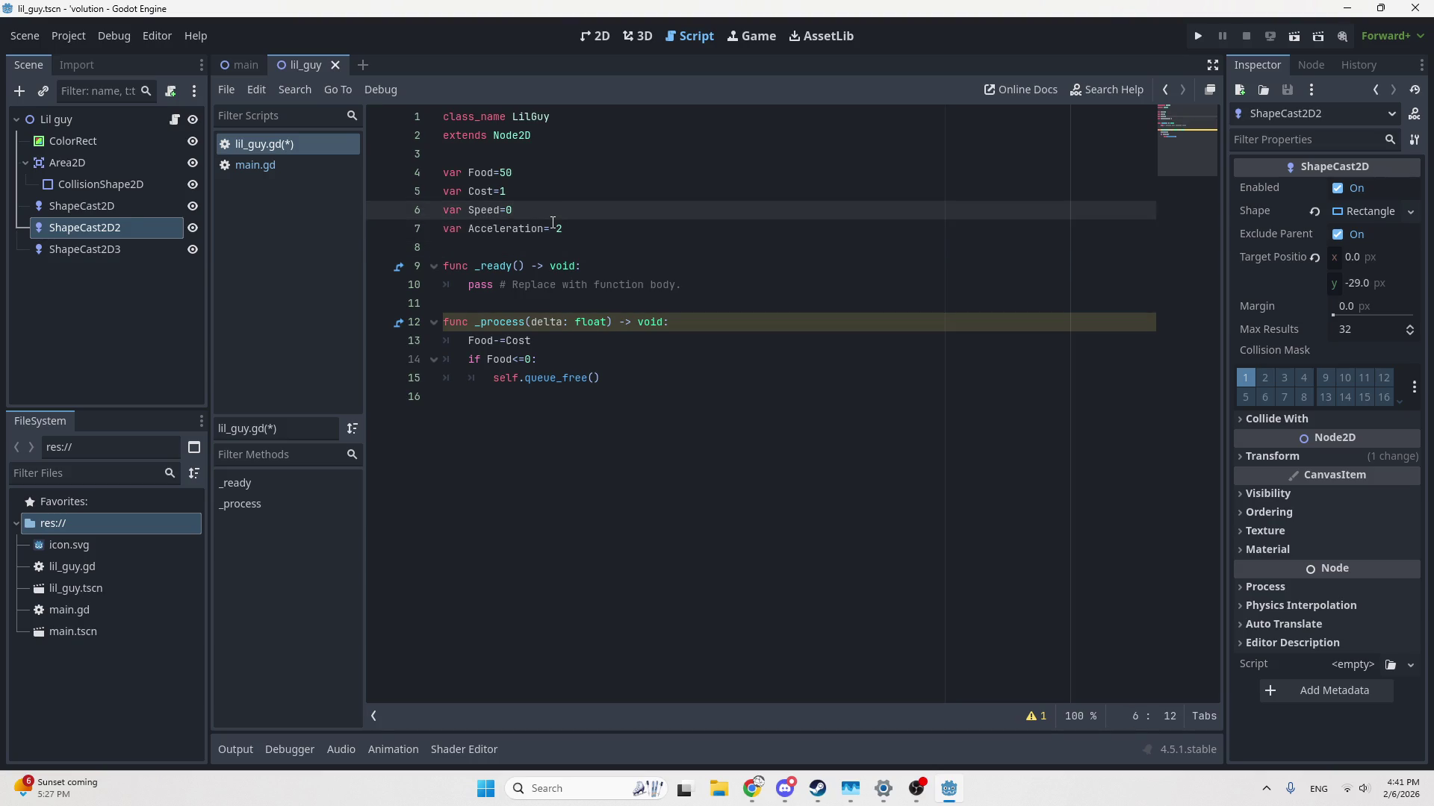
{"action": "key", "text": "shift+Down"}
{"action": "key", "text": "shift+Down"}
{"action": "key", "text": "BackSpace"}
{"action": "key", "text": "Return"}
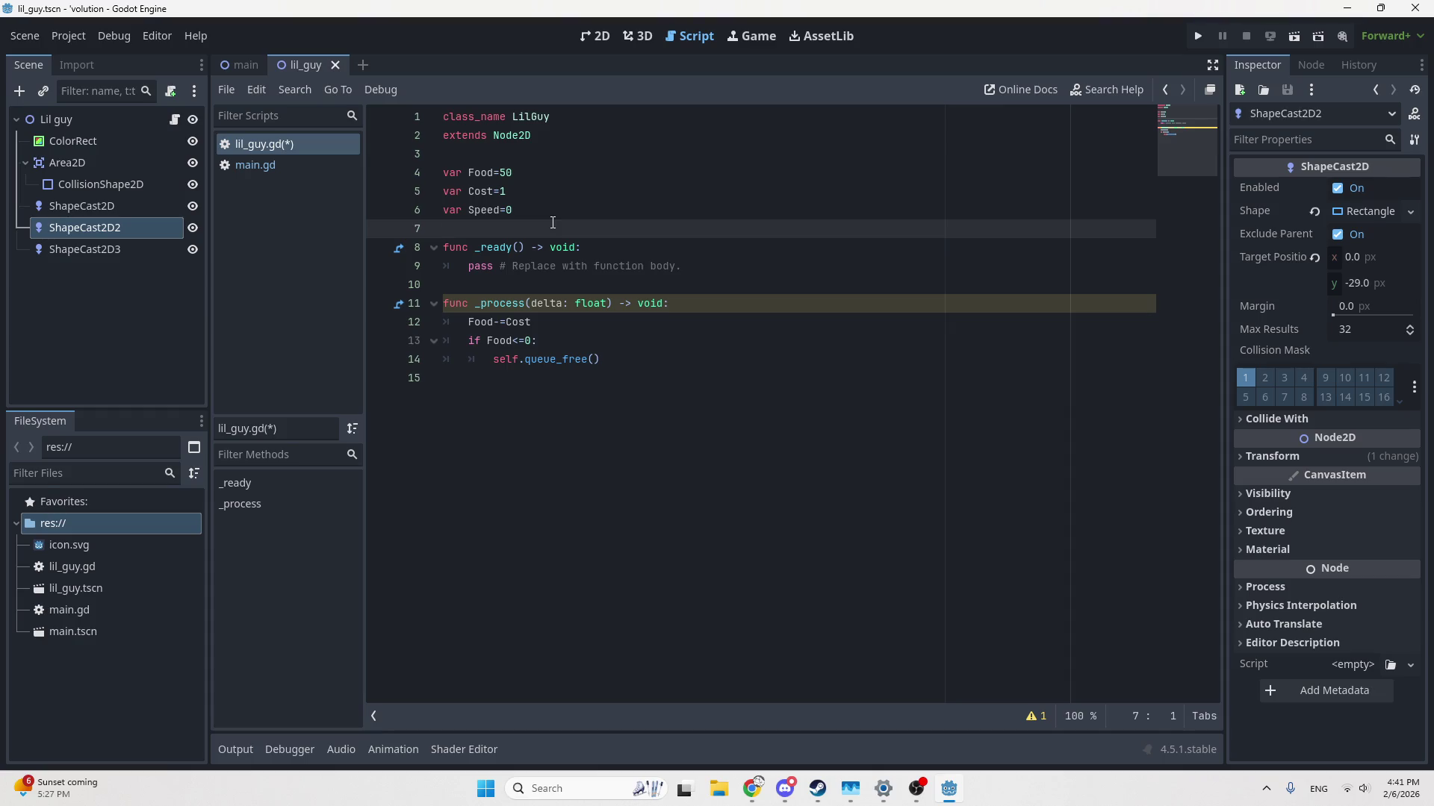
Set Speed to 5 and declare var Direction on the line below it
{"action": "key", "text": "Left"}
{"action": "key", "text": "BackSpace"}
{"action": "type", "text": "5"}
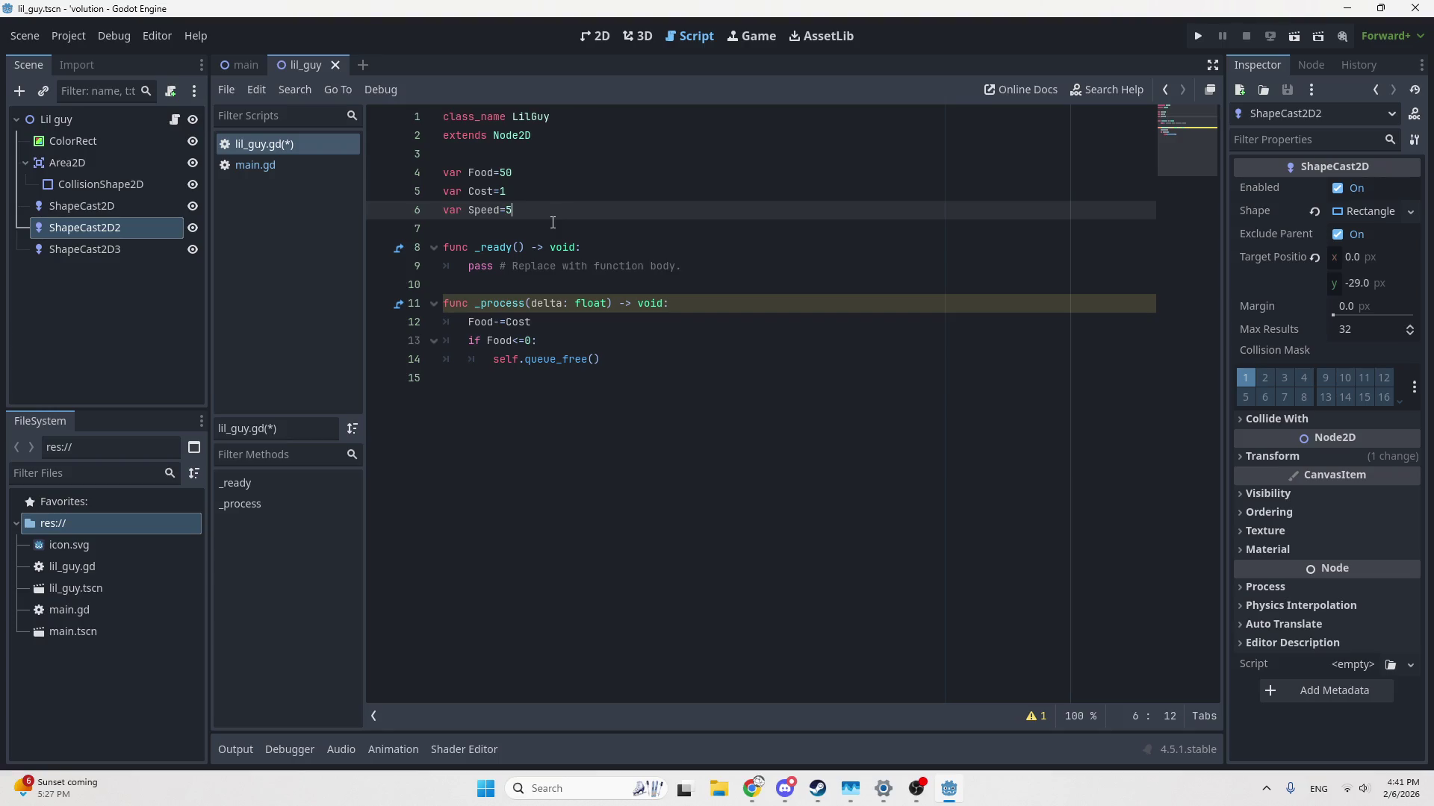
{"action": "key", "text": "Return"}
{"action": "type", "text": "var "}
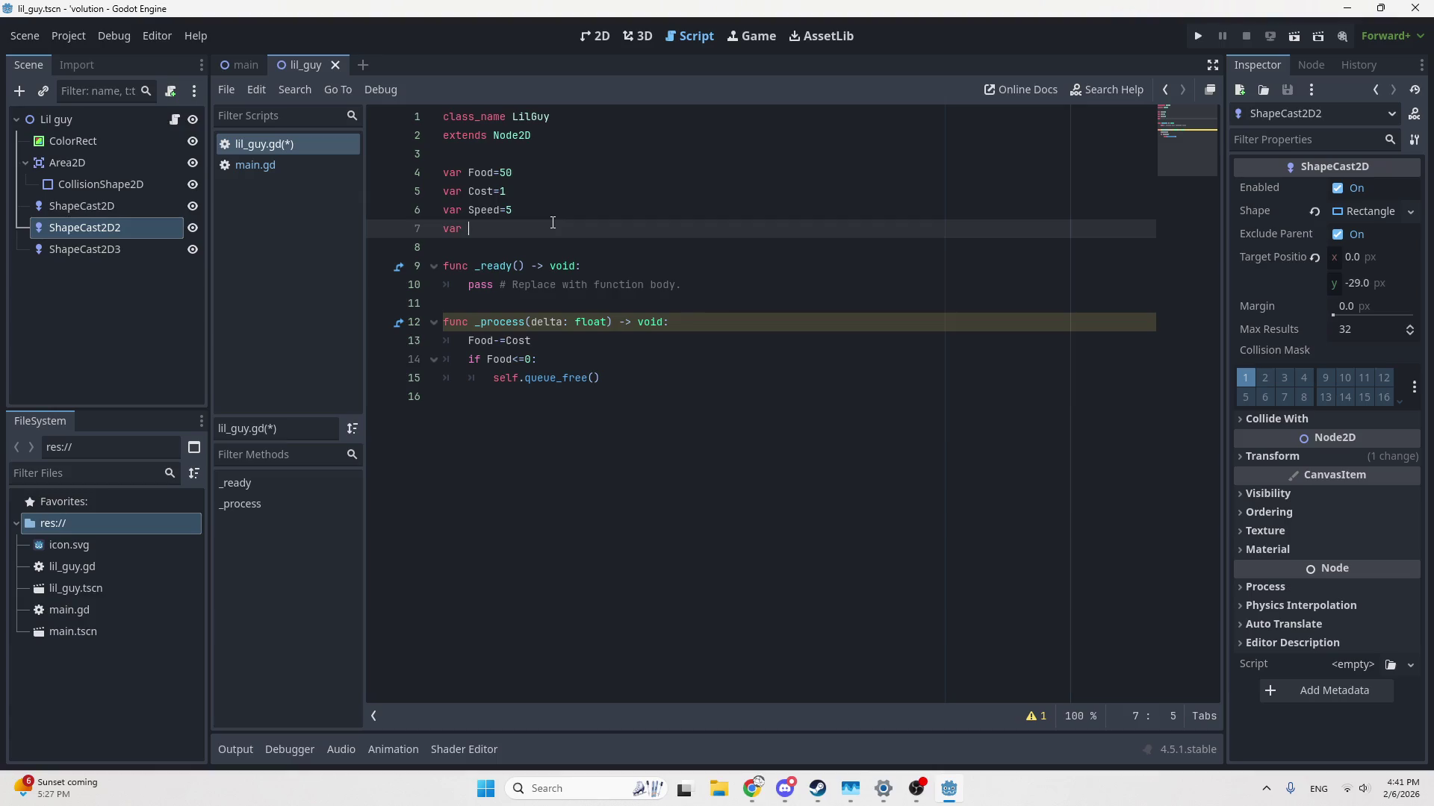
{"action": "type", "text": "Diu"}
{"action": "key", "text": "BackSpace"}
{"action": "type", "text": "rection"}
Add an indented #movement comment at the end of _process
{"action": "key", "text": "Down"}
{"action": "key", "text": "Down"}
{"action": "key", "text": "Down"}
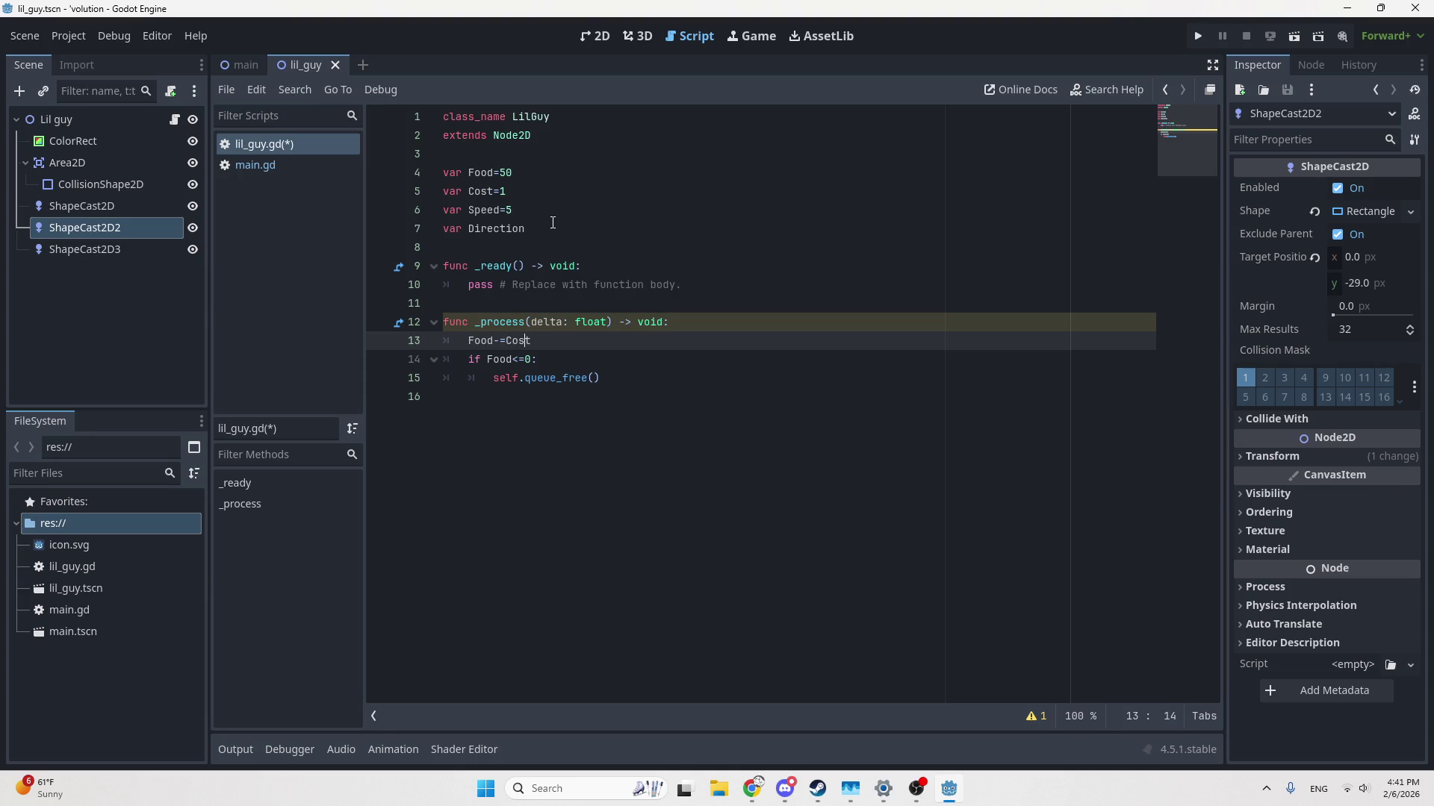
{"action": "key", "text": "Down"}
{"action": "key", "text": "Down"}
{"action": "key", "text": "Down"}
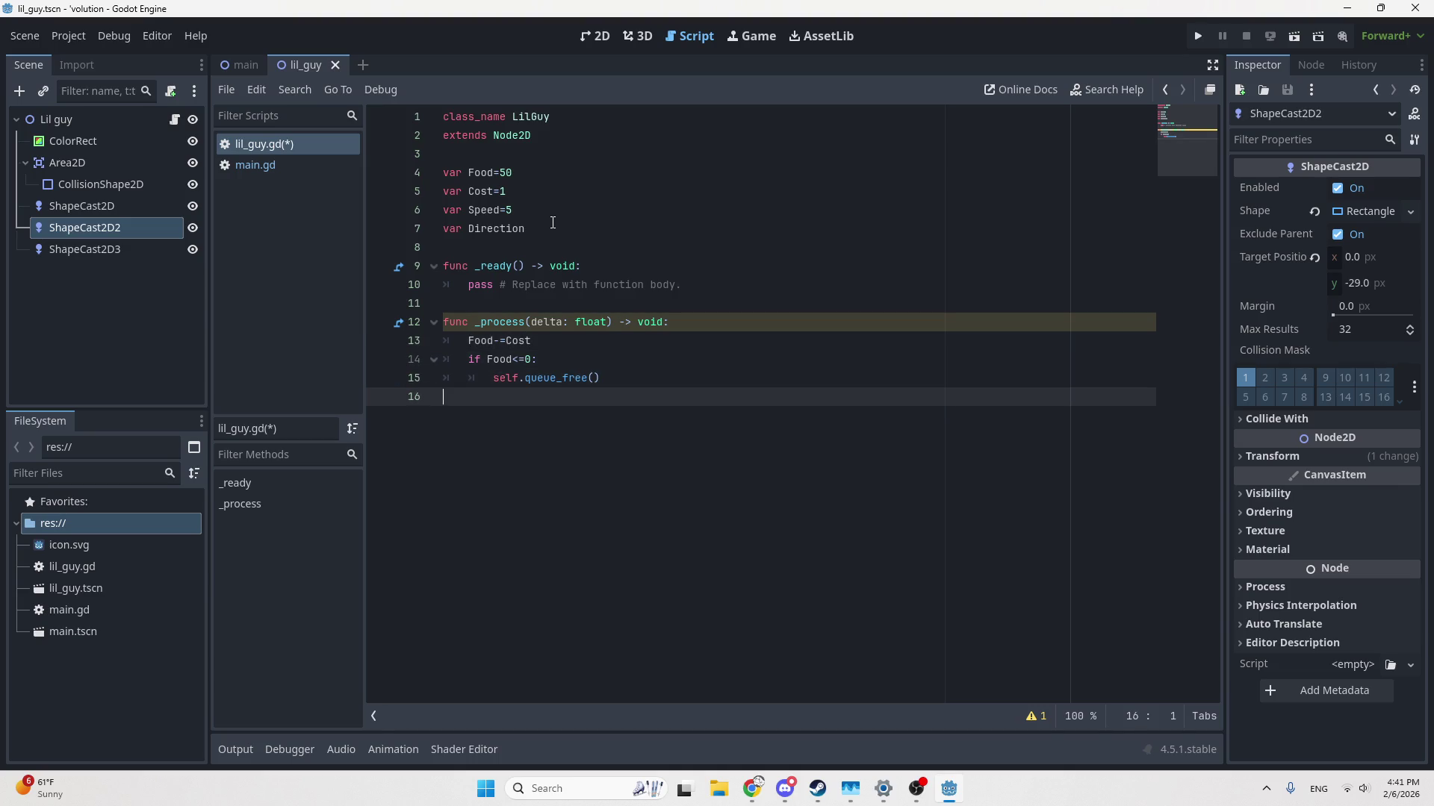
{"action": "key", "text": "Tab"}
{"action": "key", "text": "Return"}
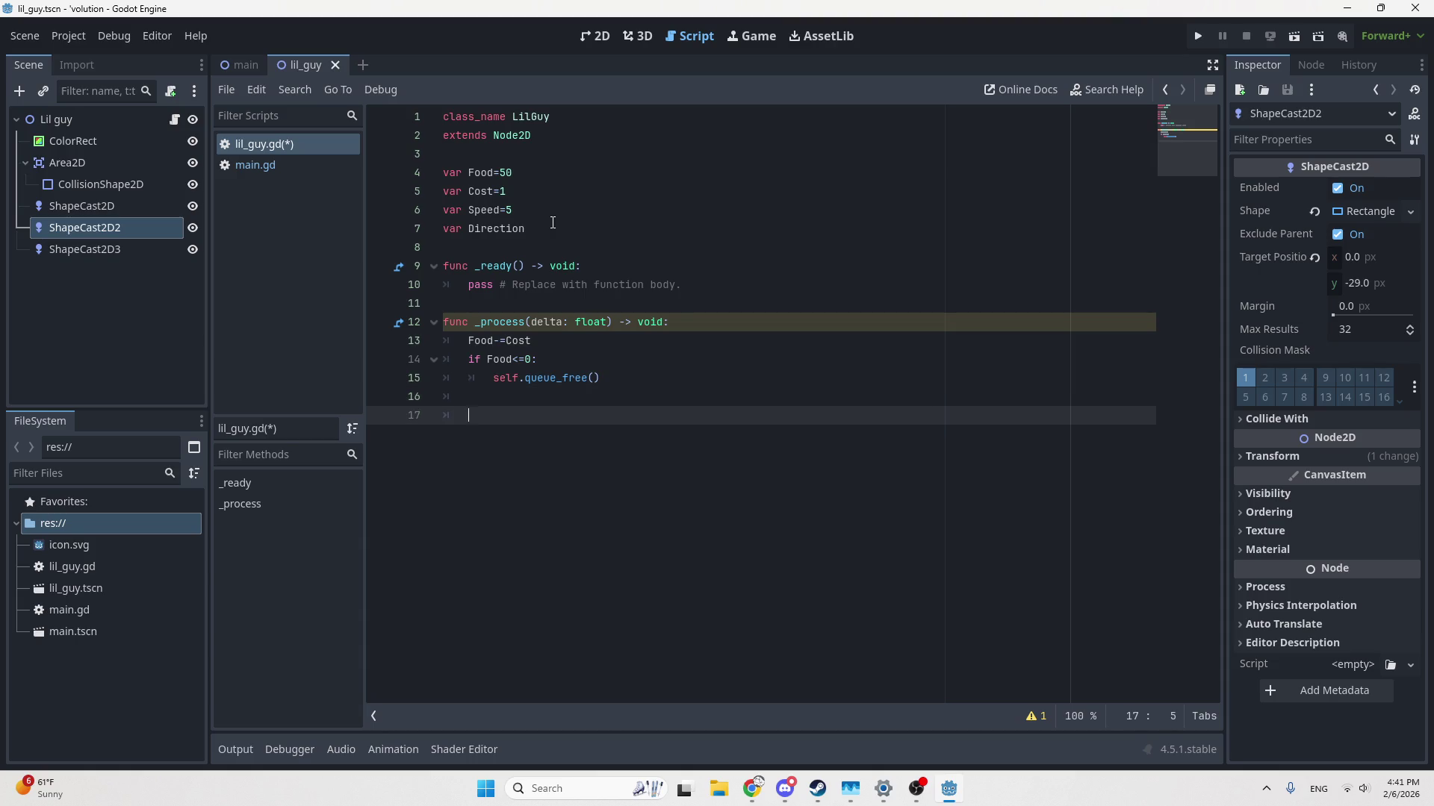
{"action": "key", "text": "Up"}
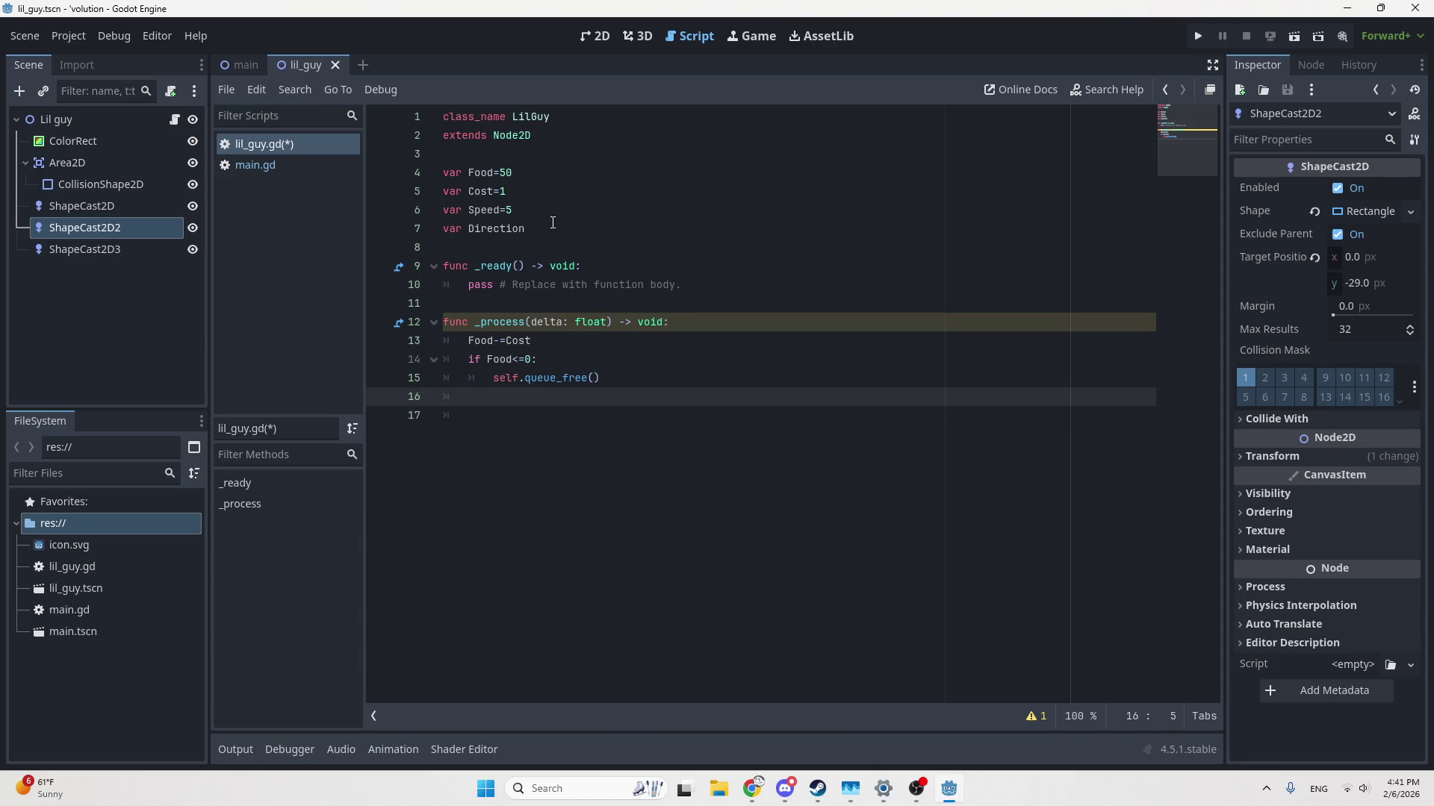
{"action": "key", "text": "Down"}
{"action": "type", "text": "#"}
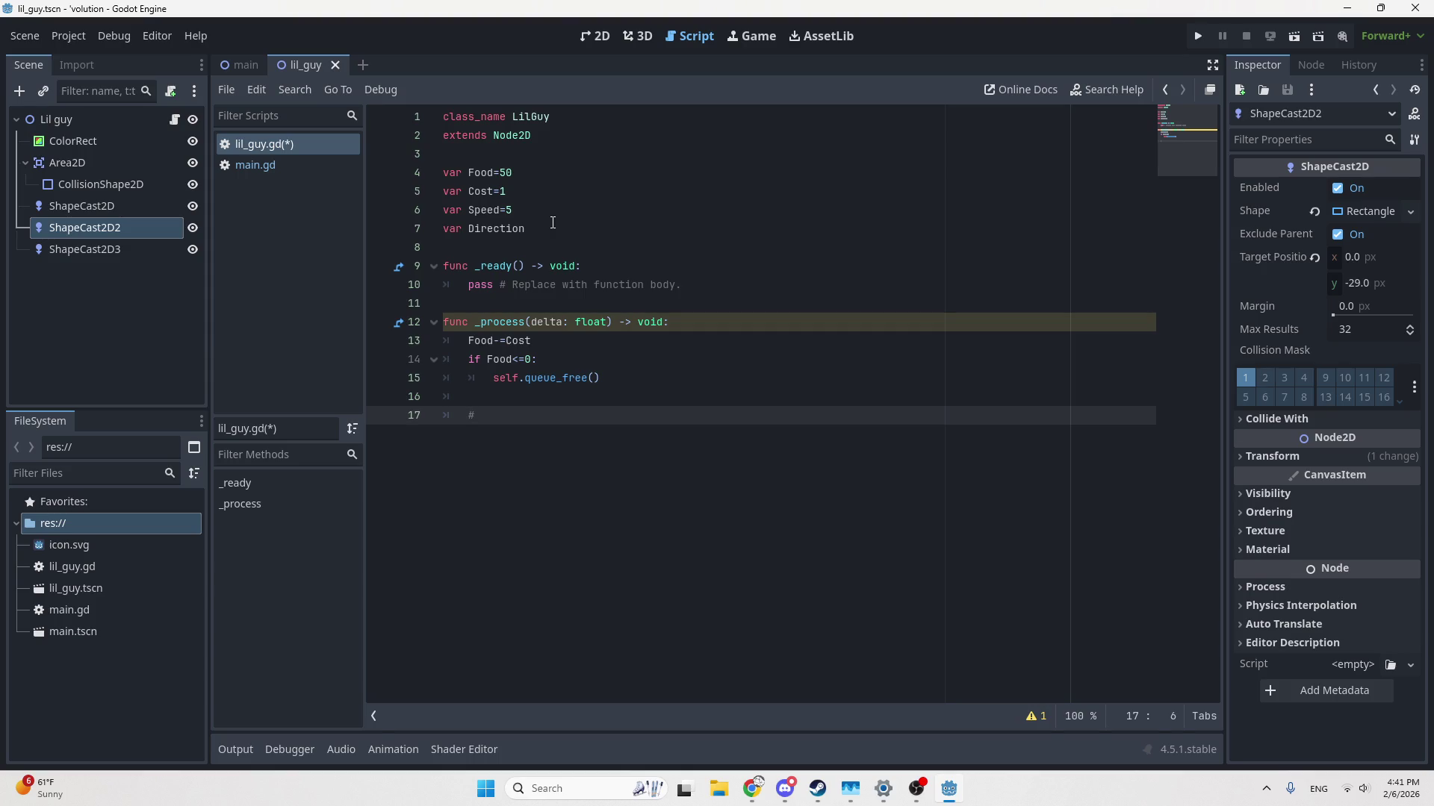
{"action": "type", "text": "movement"}
{"action": "key", "text": "Return"}
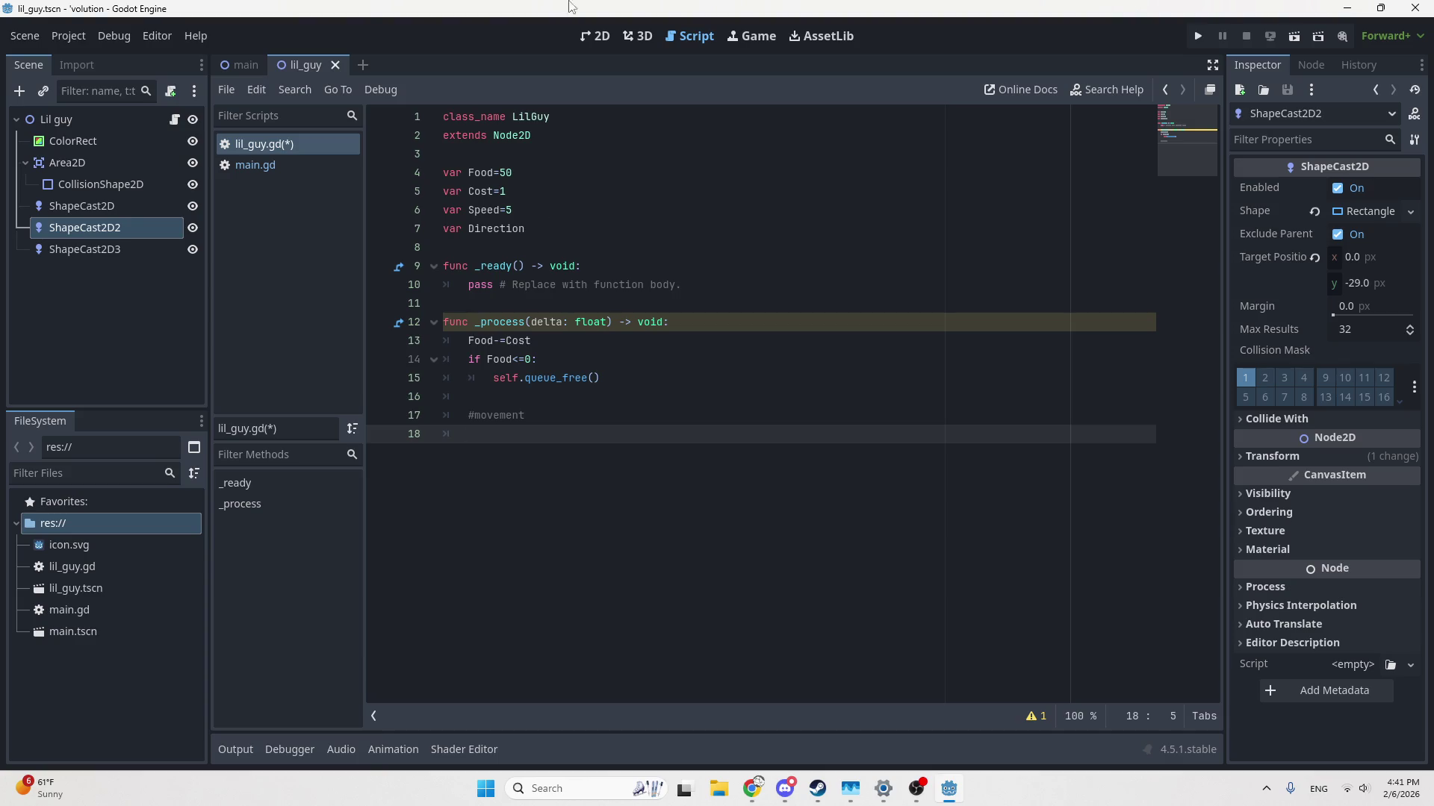
Glance at the 2D scene view, then go back to editing lil_guy.gd
{"action": "left_click", "coordinate": [595, 36]}
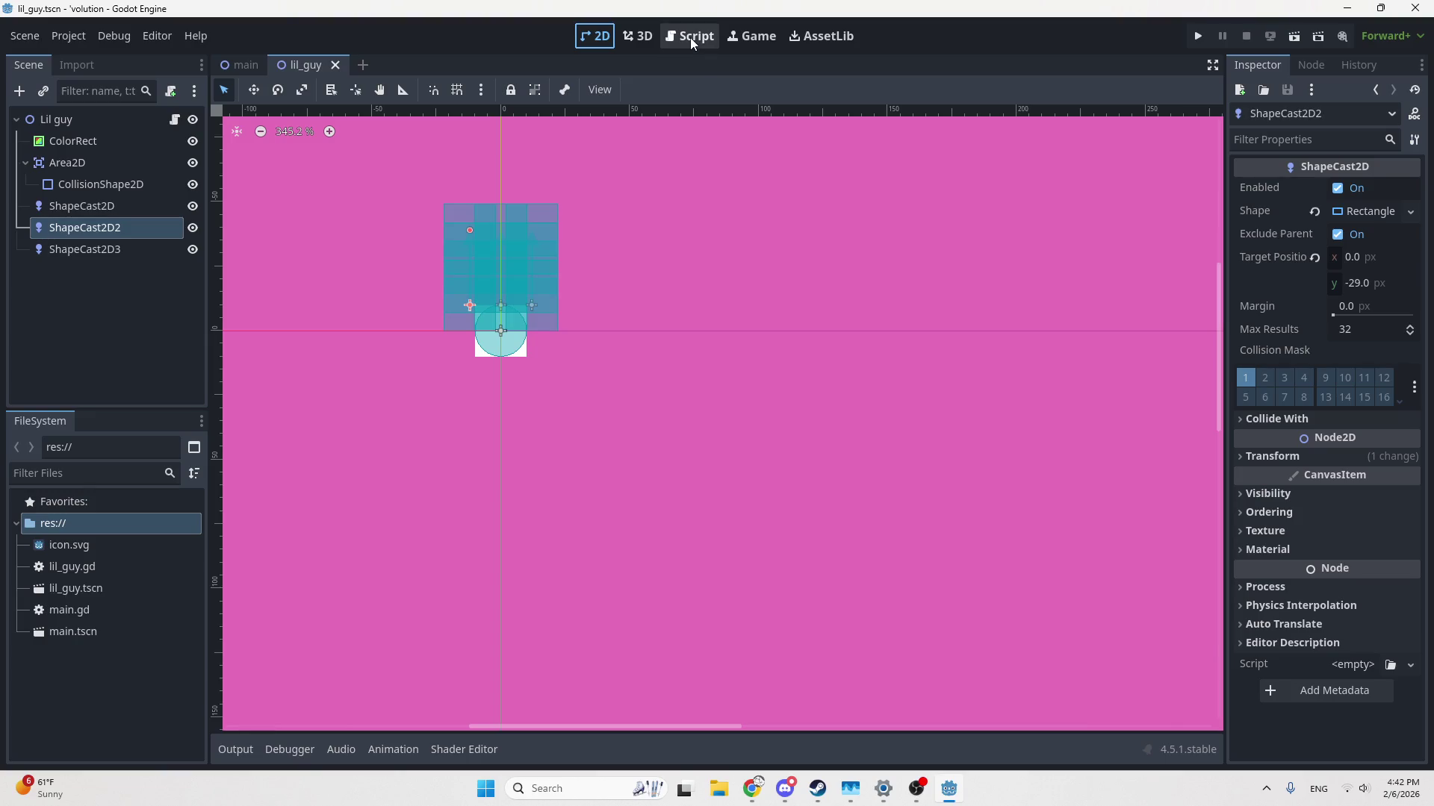
{"action": "scroll", "coordinate": [511, 158], "scroll_direction": "up", "scroll_amount": 10}
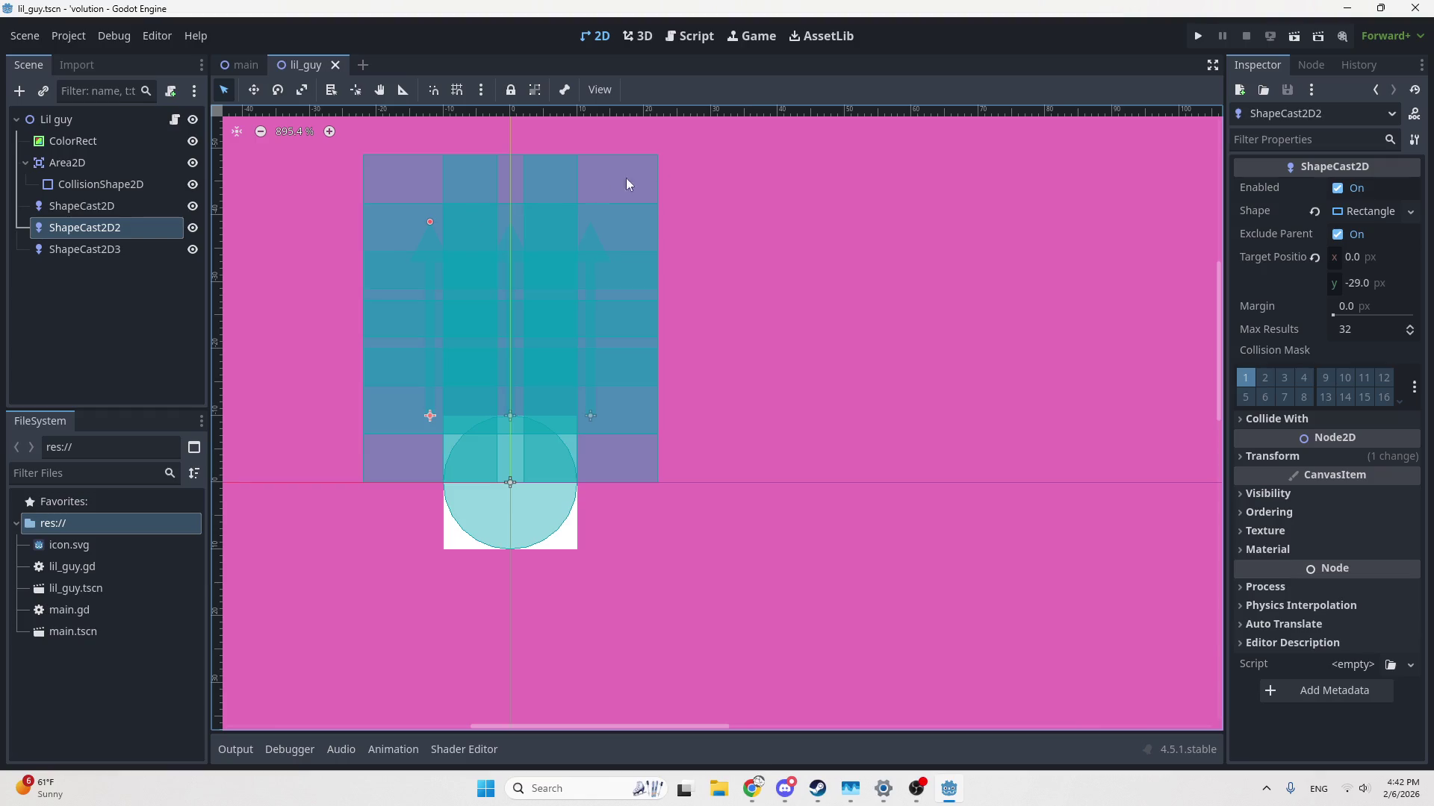
{"action": "left_click", "coordinate": [689, 36]}
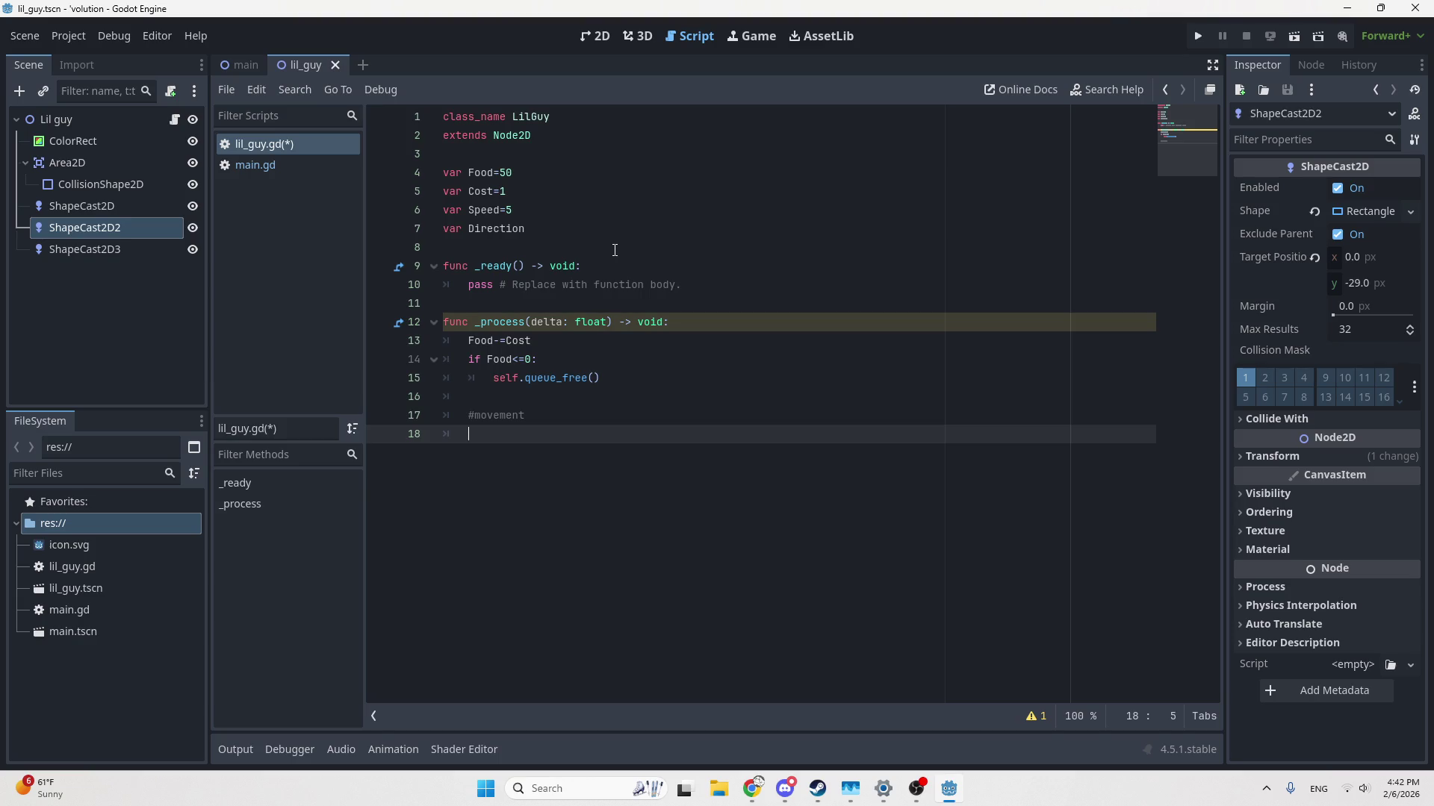
Add func Calc_Cost(): below the #movement comment with an indented body line
{"action": "key", "text": "Return"}
{"action": "key", "text": "BackSpace"}
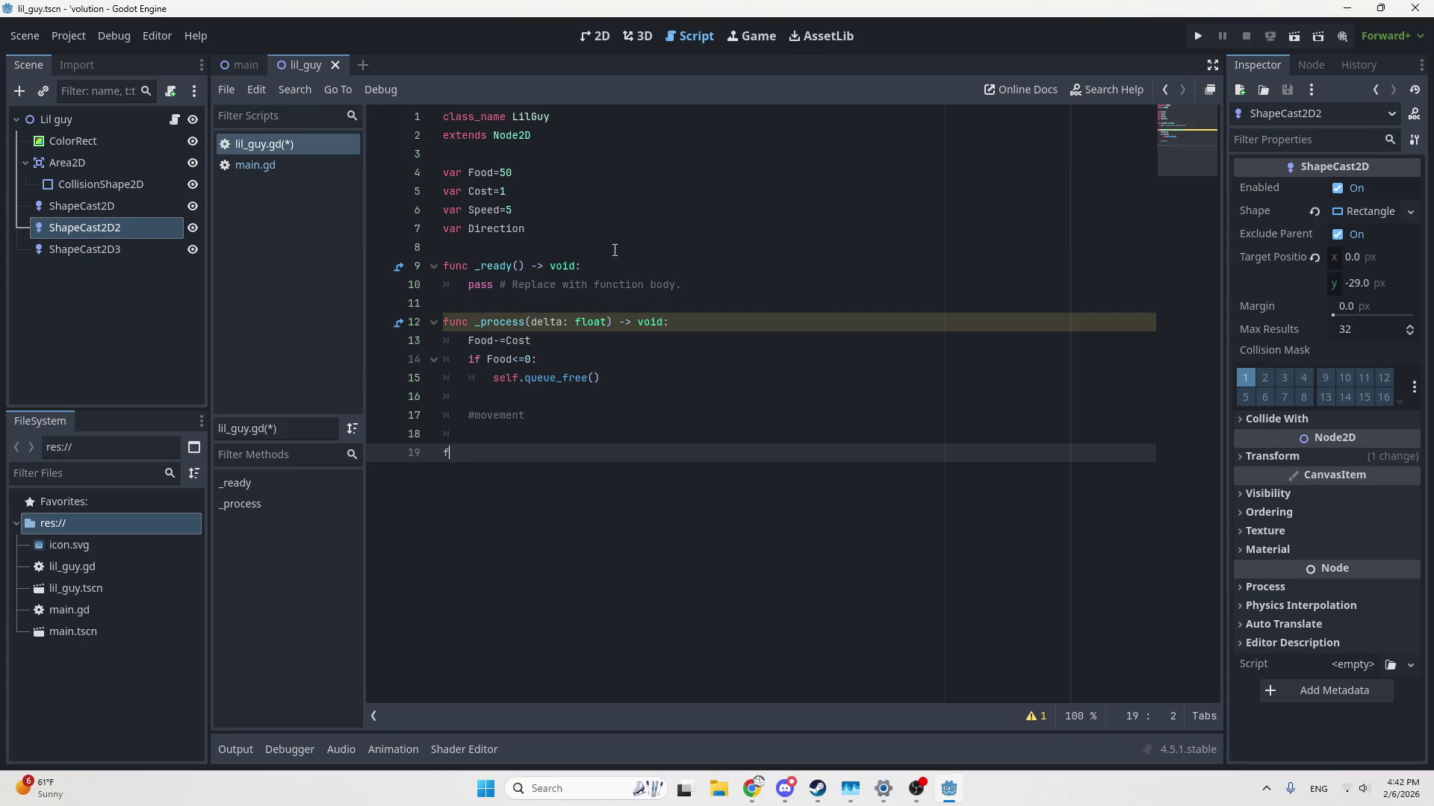
{"action": "type", "text": "func Calc_"}
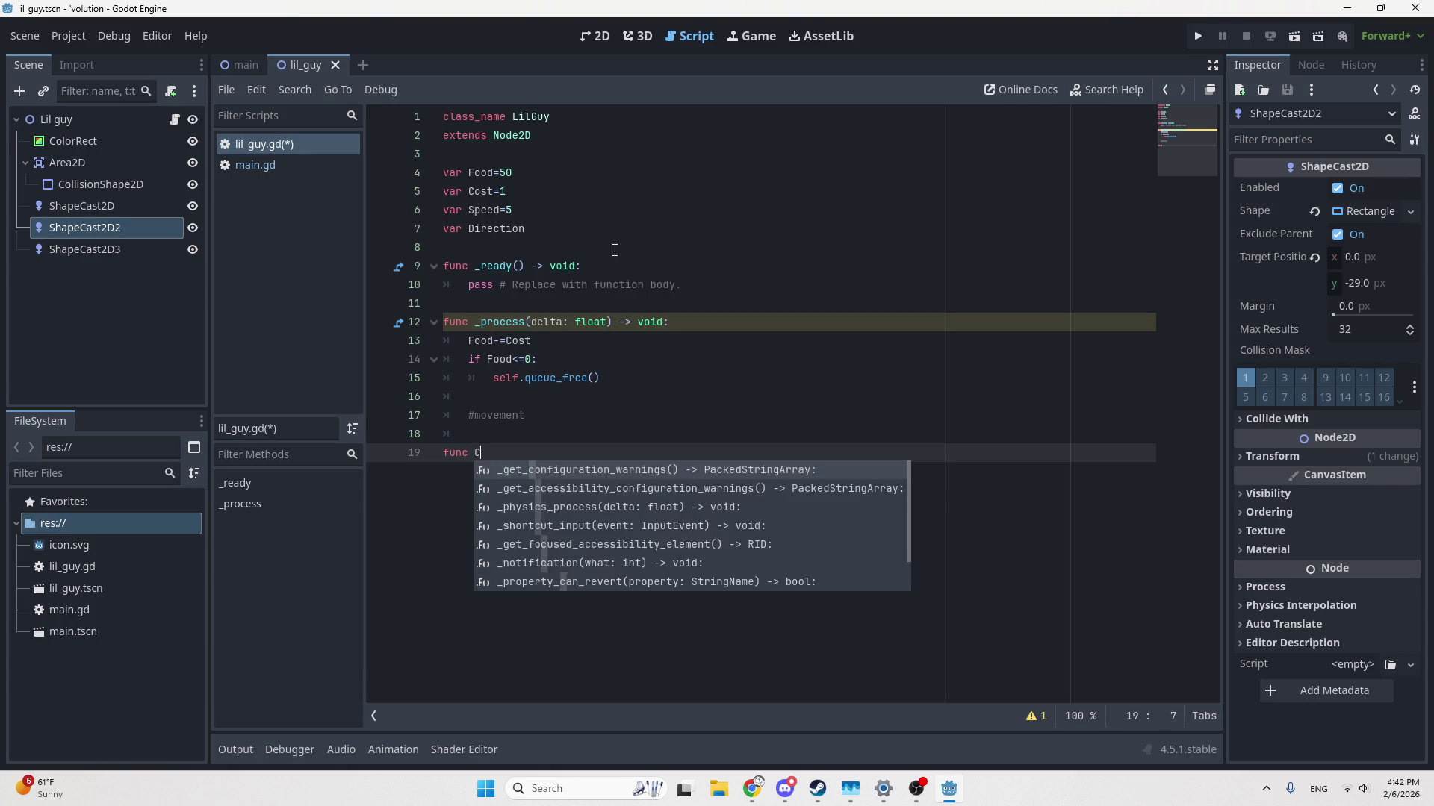
{"action": "type", "text": "Cost():"}
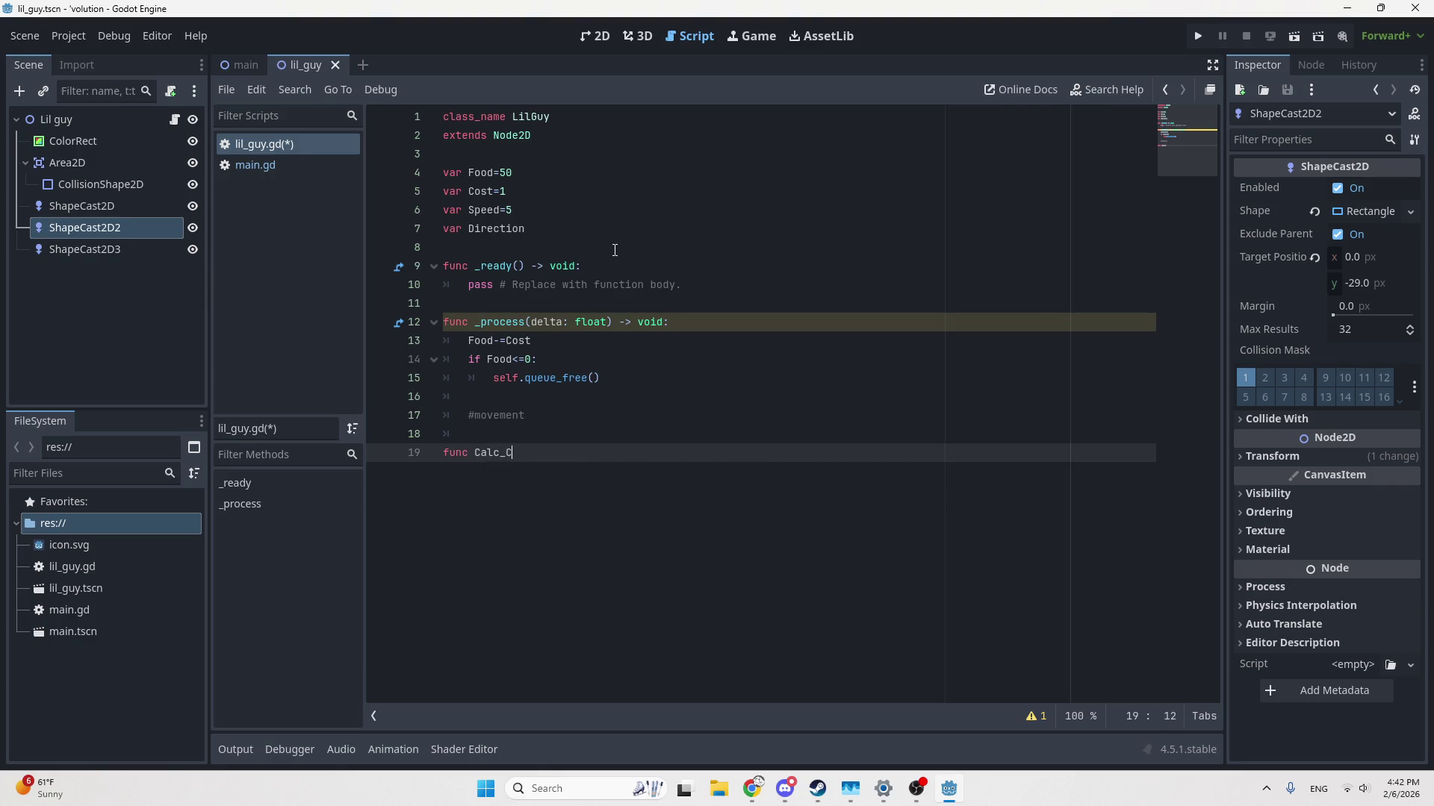
{"action": "key", "text": "Return"}
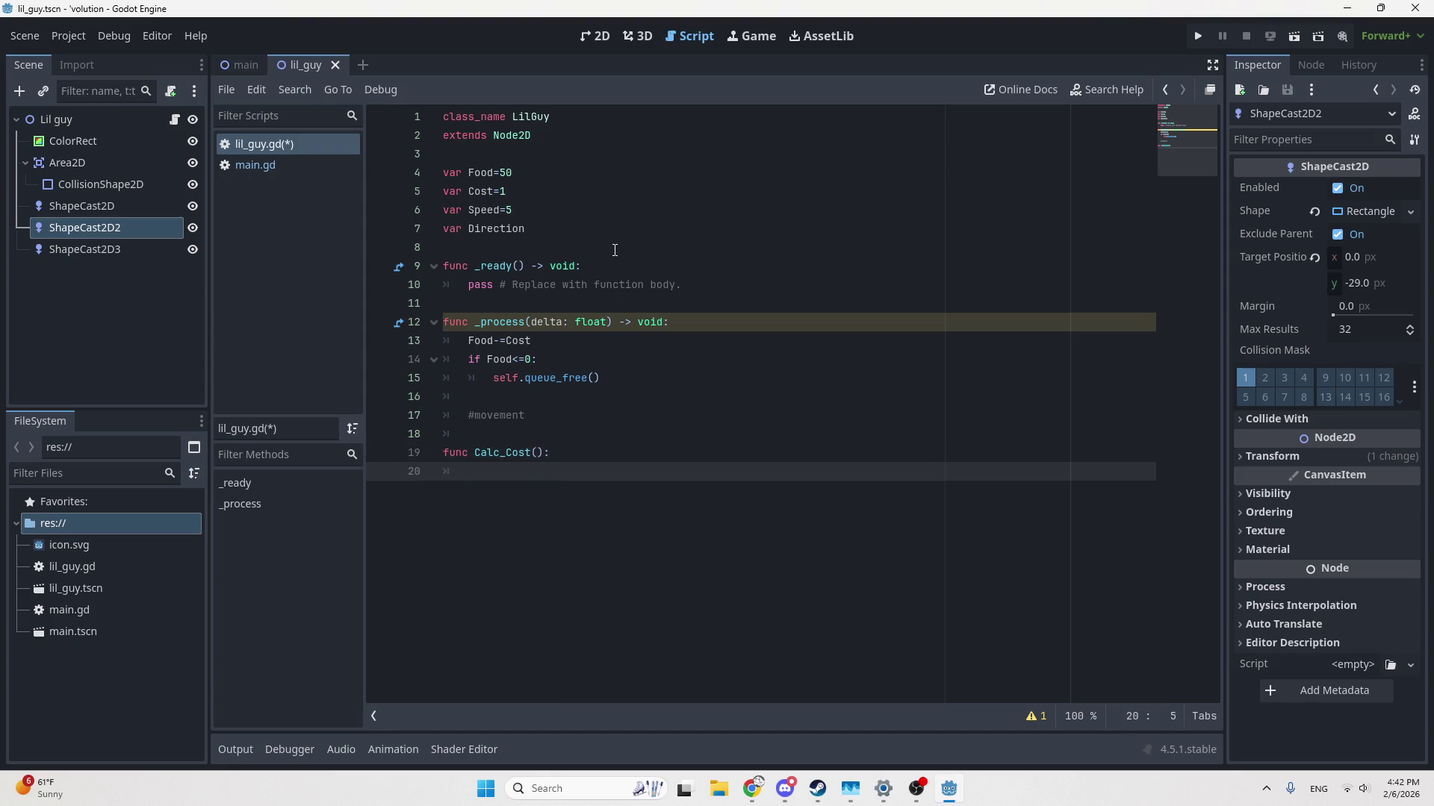
Move the caret through the Cost, Speed and Direction declarations
{"action": "left_click", "coordinate": [539, 200]}
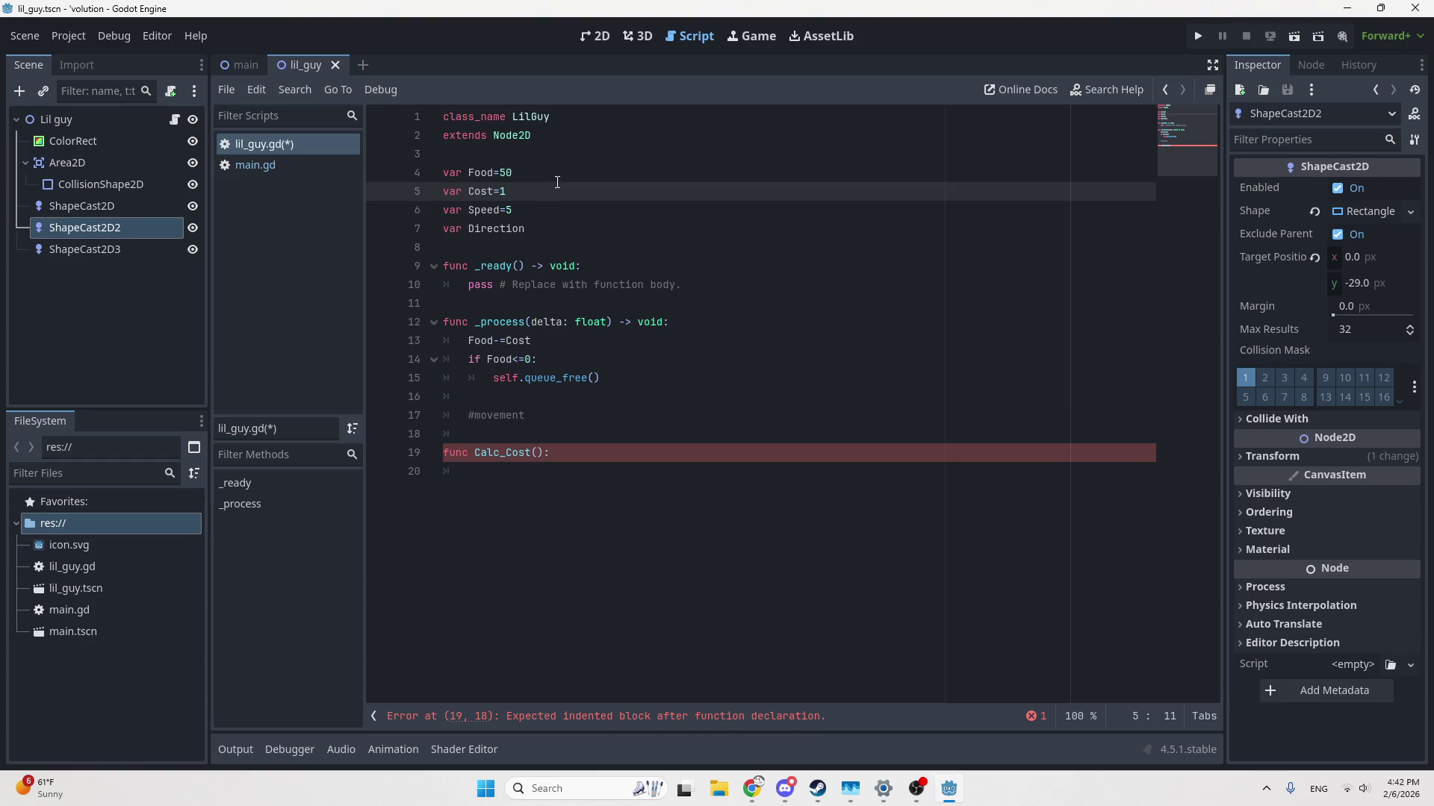
{"action": "left_click", "coordinate": [554, 202]}
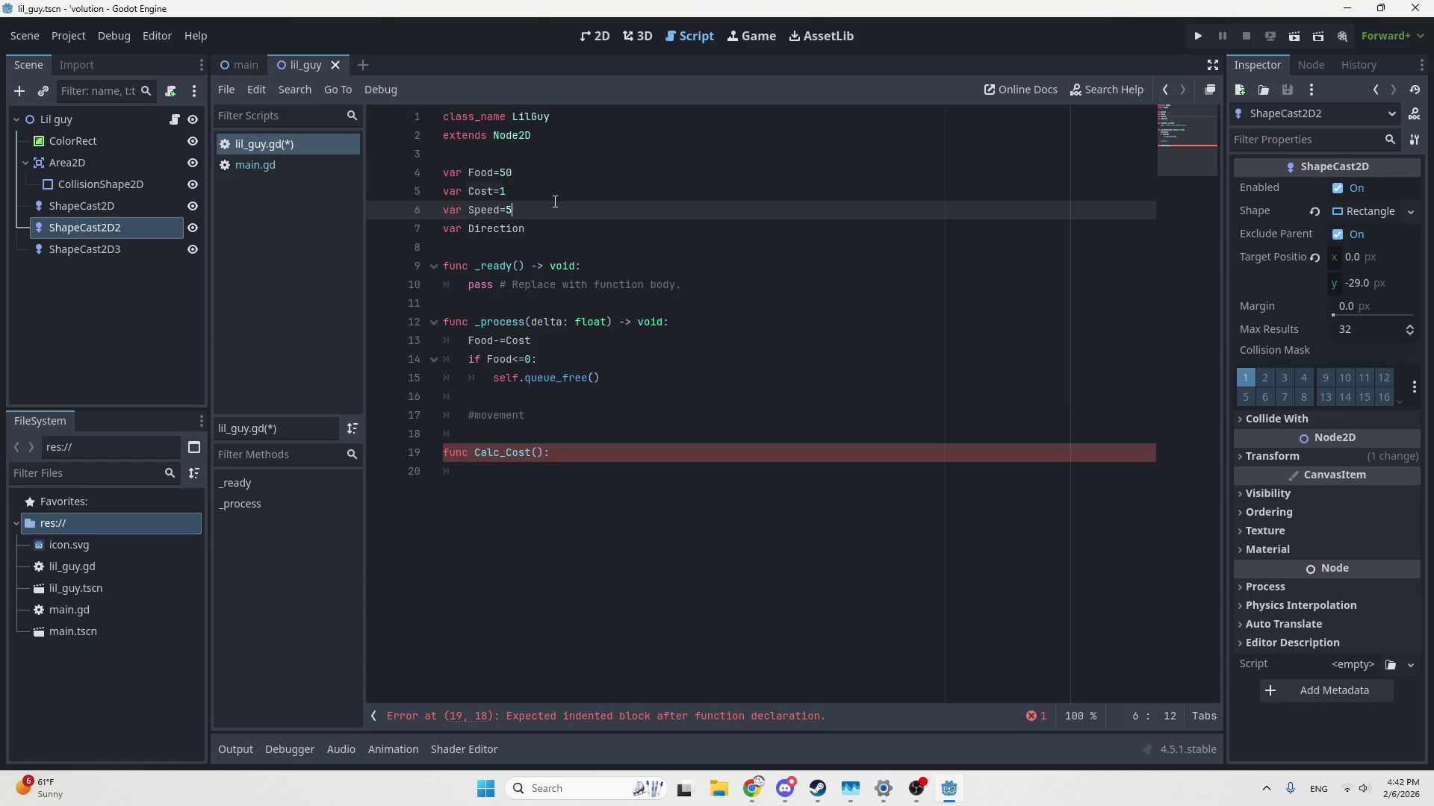
{"action": "key", "text": "shift+Up"}
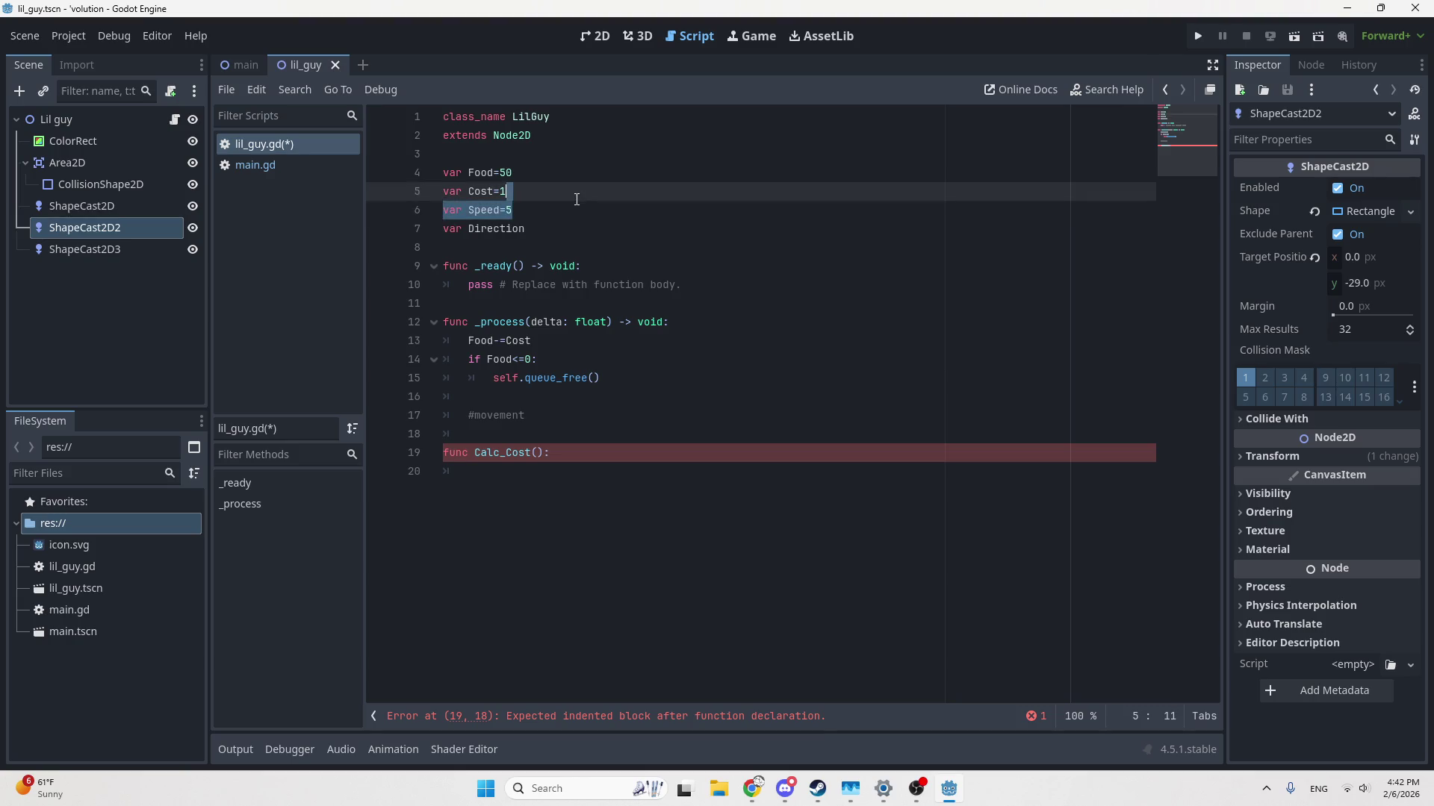
{"action": "left_click", "coordinate": [581, 211]}
{"action": "key", "text": "Down"}
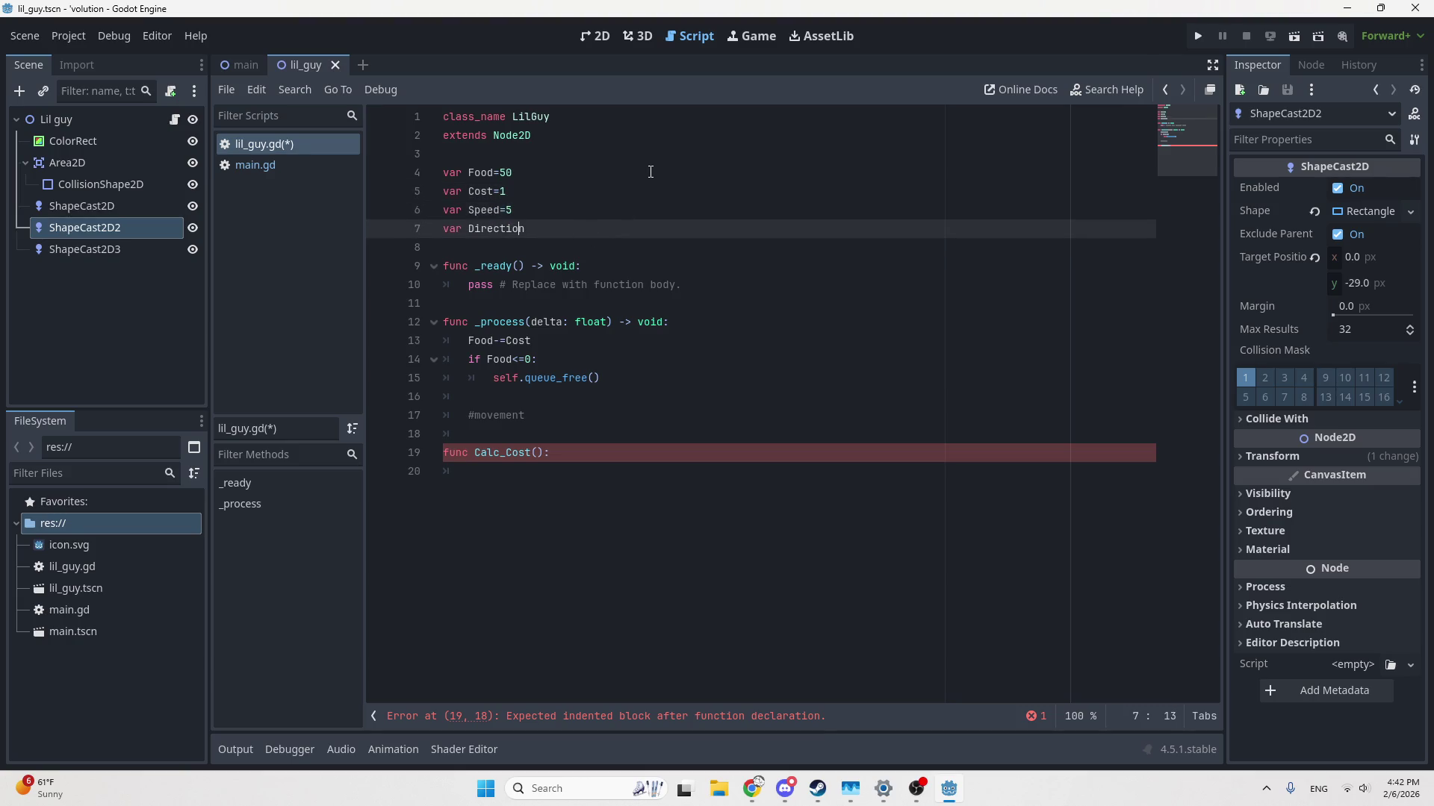
Give Direction a starting value of 0 and begin a new var declaration below it
{"action": "type", "text": "=0"}
{"action": "key", "text": "Return"}
{"action": "type", "text": "Vart"}
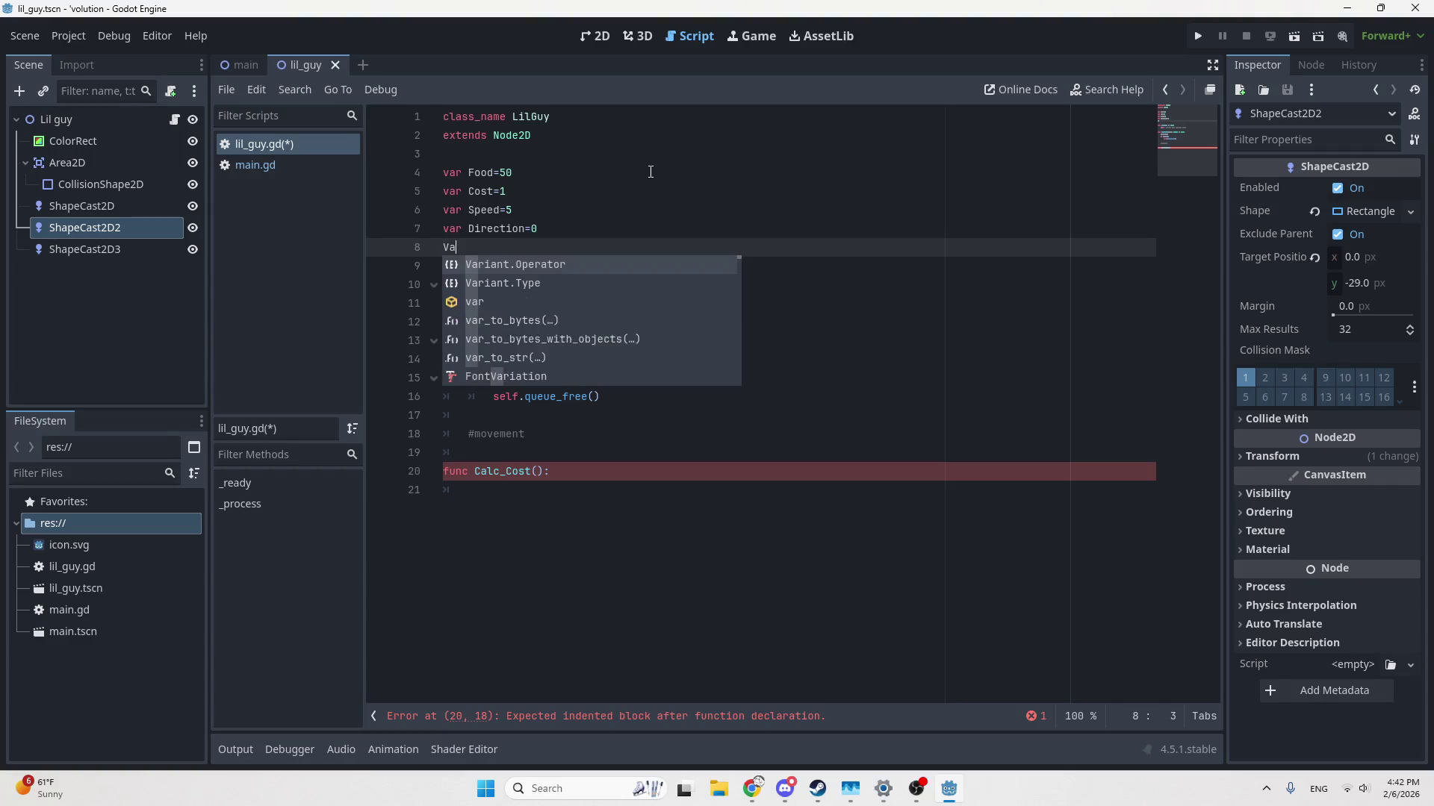
{"action": "key", "text": "BackSpace"}
{"action": "key", "text": "BackSpace"}
{"action": "key", "text": "BackSpace"}
{"action": "key", "text": "BackSpace"}
{"action": "type", "text": "var"}
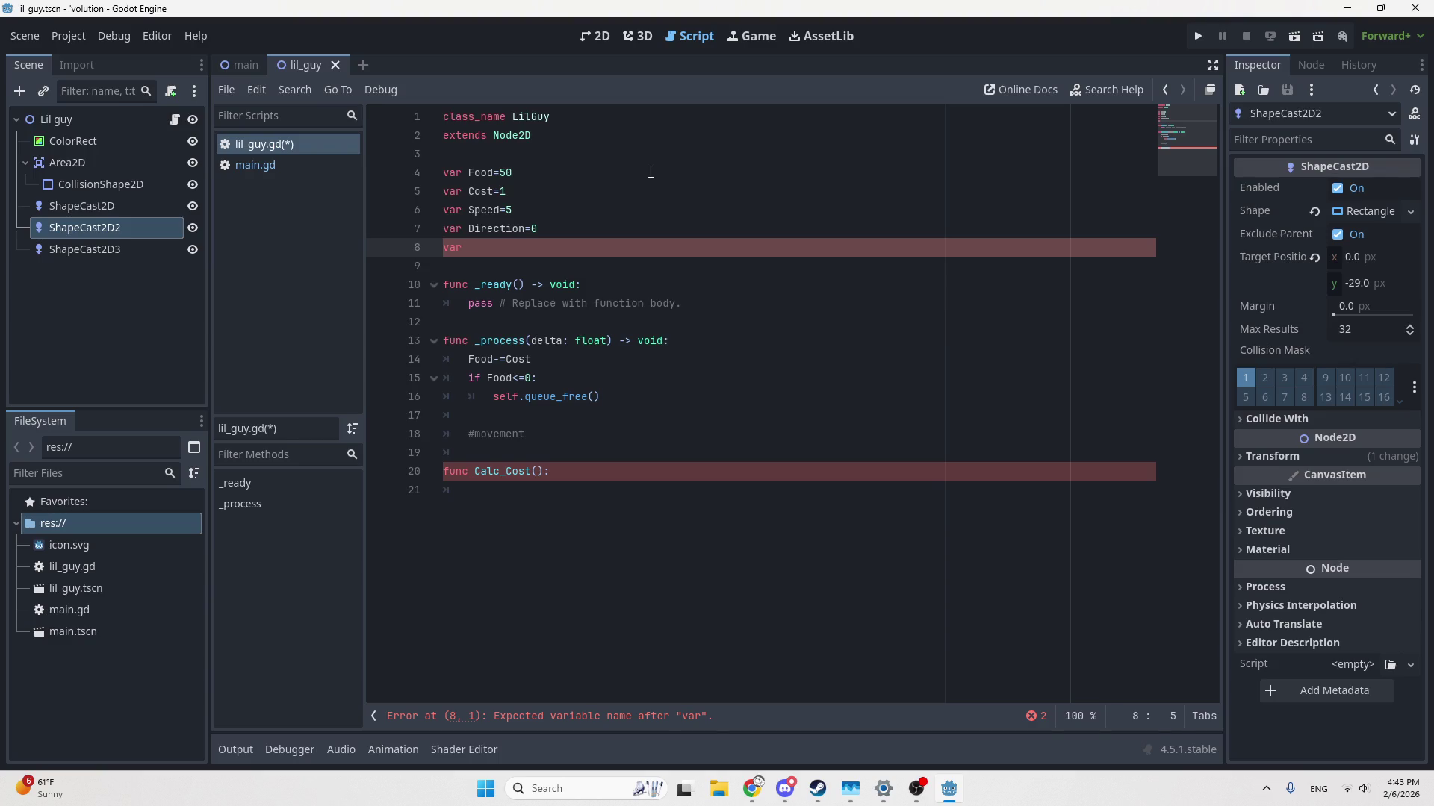
Name the new variable Reproduction_Threshold and set it to 50
{"action": "type", "text": "Reprodo"}
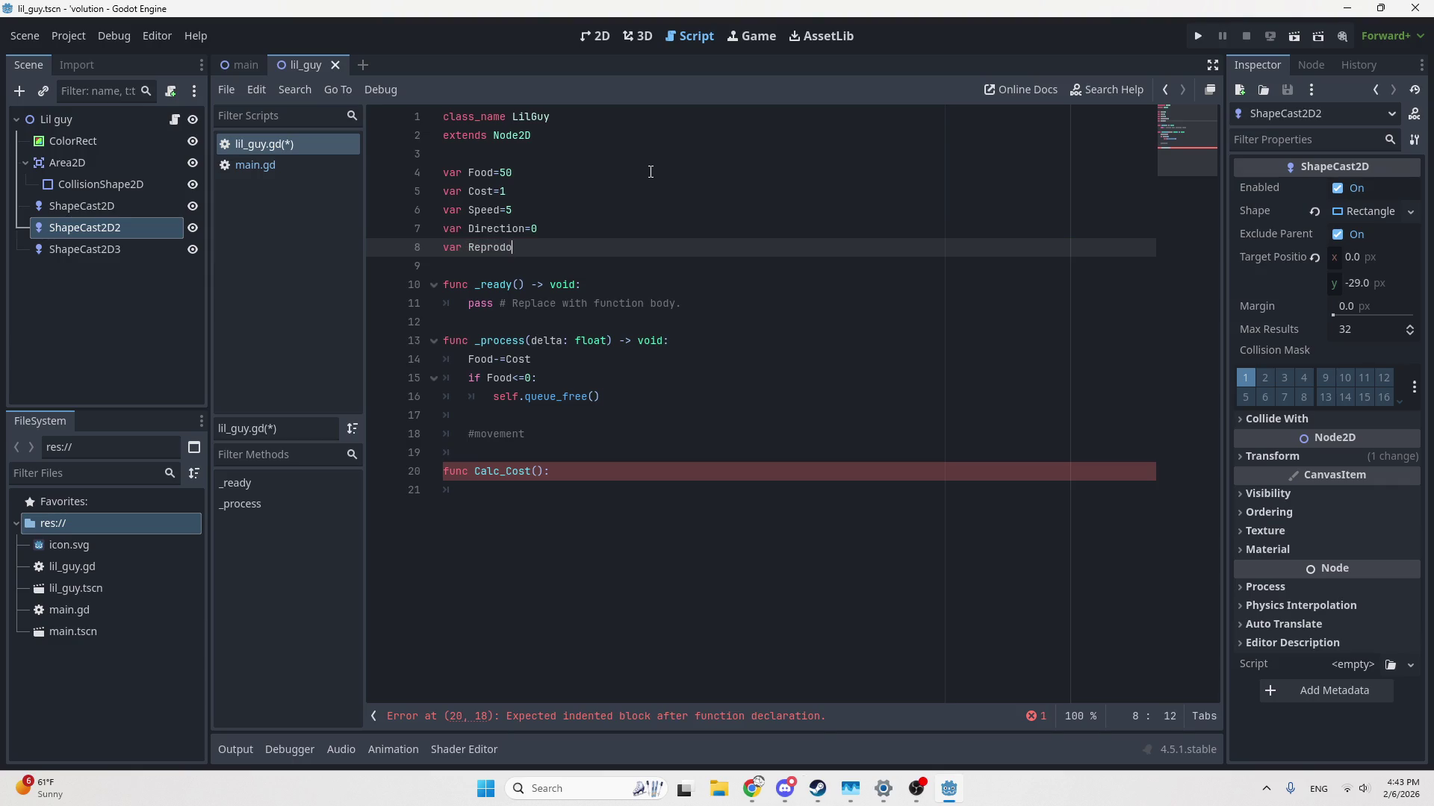
{"action": "key", "text": "BackSpace"}
{"action": "key", "text": "BackSpace"}
{"action": "type", "text": "duction"}
{"action": "type", "text": "="}
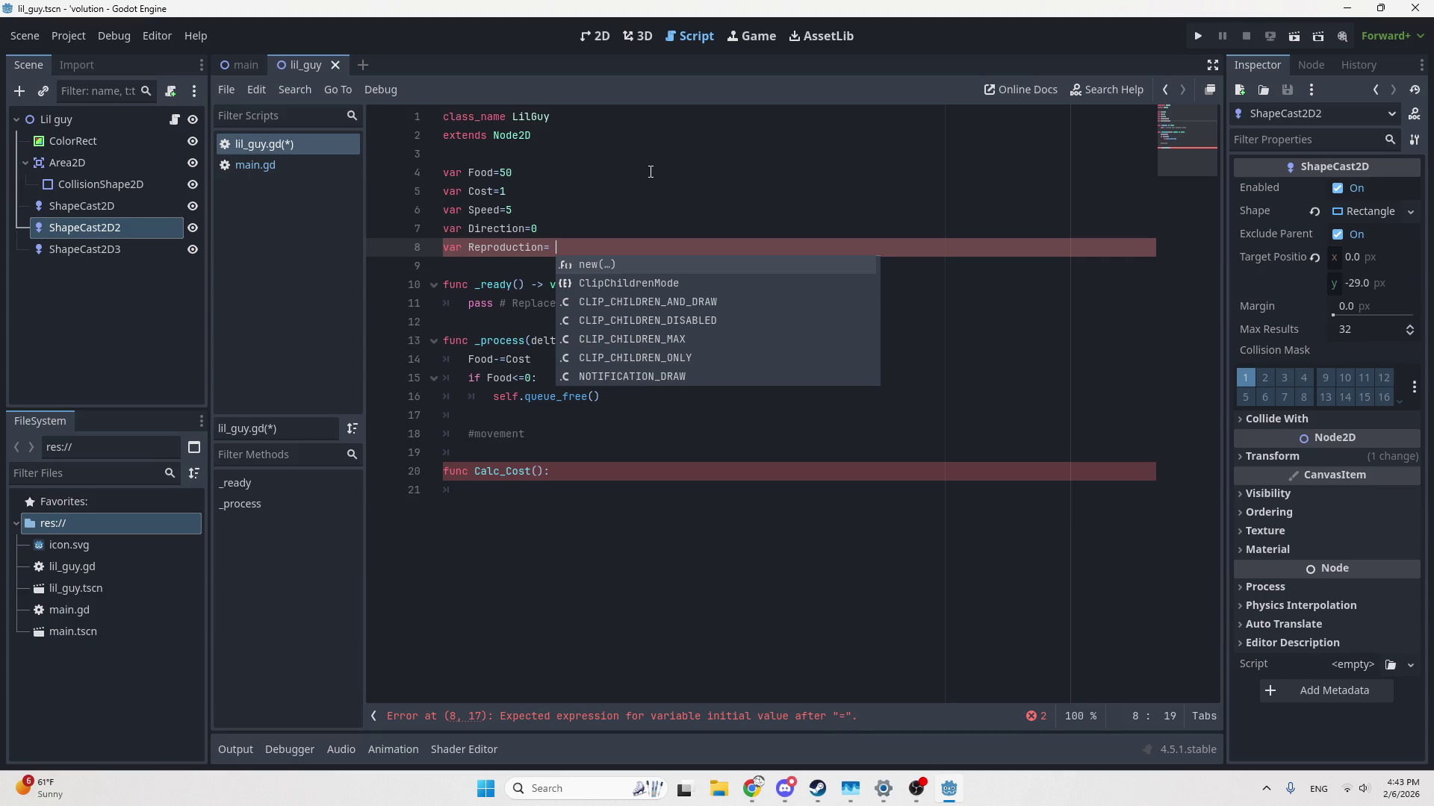
{"action": "type", "text": "50"}
{"action": "key", "text": "Left"}
{"action": "key", "text": "Left"}
{"action": "key", "text": "Left"}
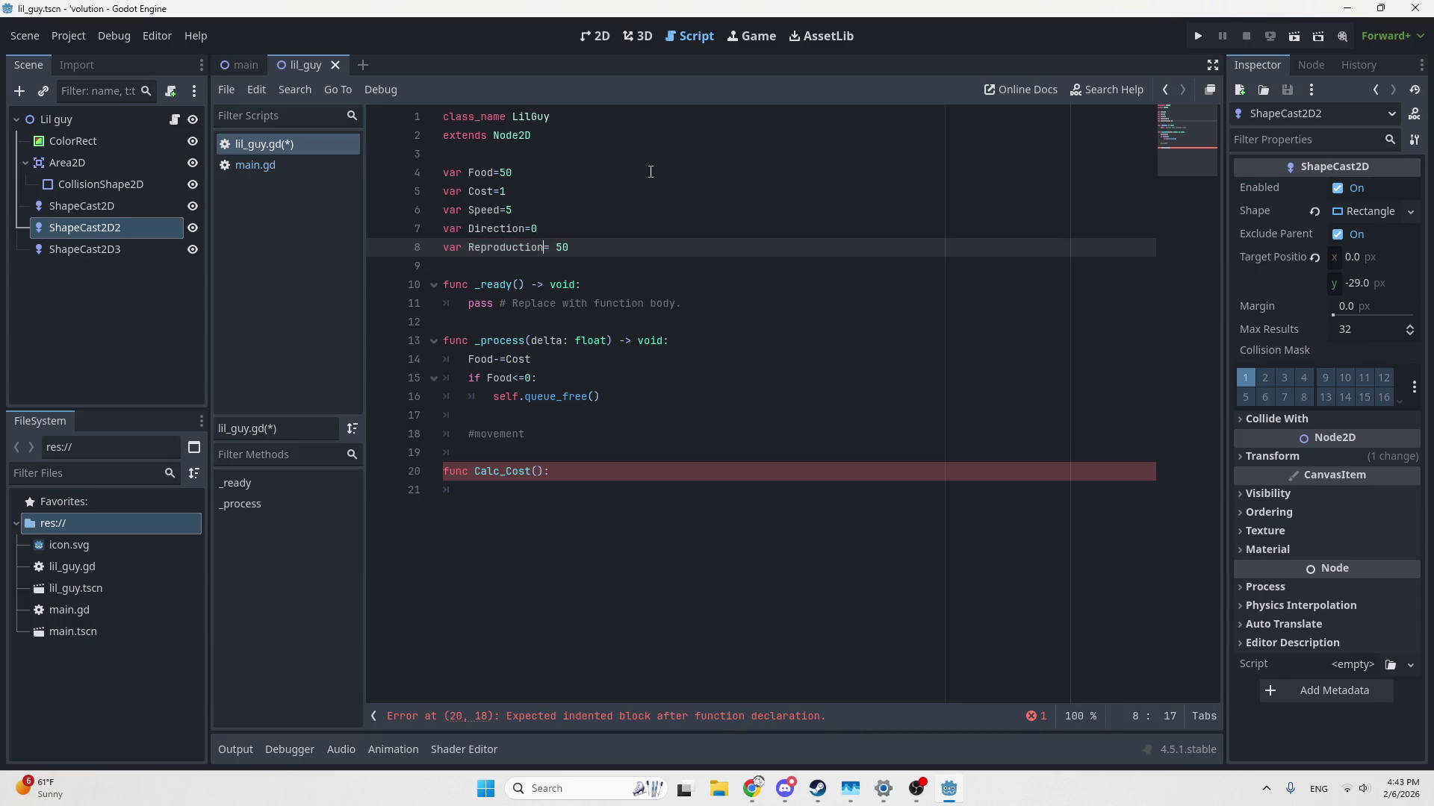
{"action": "type", "text": "_Threshh"}
{"action": "key", "text": "BackSpace"}
{"action": "type", "text": "old"}
Review the variable declarations, selecting the Direction and Food lines, then return to the empty Calc_Cost body
{"action": "key", "text": "Down"}
{"action": "key", "text": "Left"}
{"action": "key", "text": "Down"}
{"action": "key", "text": "Down"}
{"action": "key", "text": "Up"}
{"action": "key", "text": "Up"}
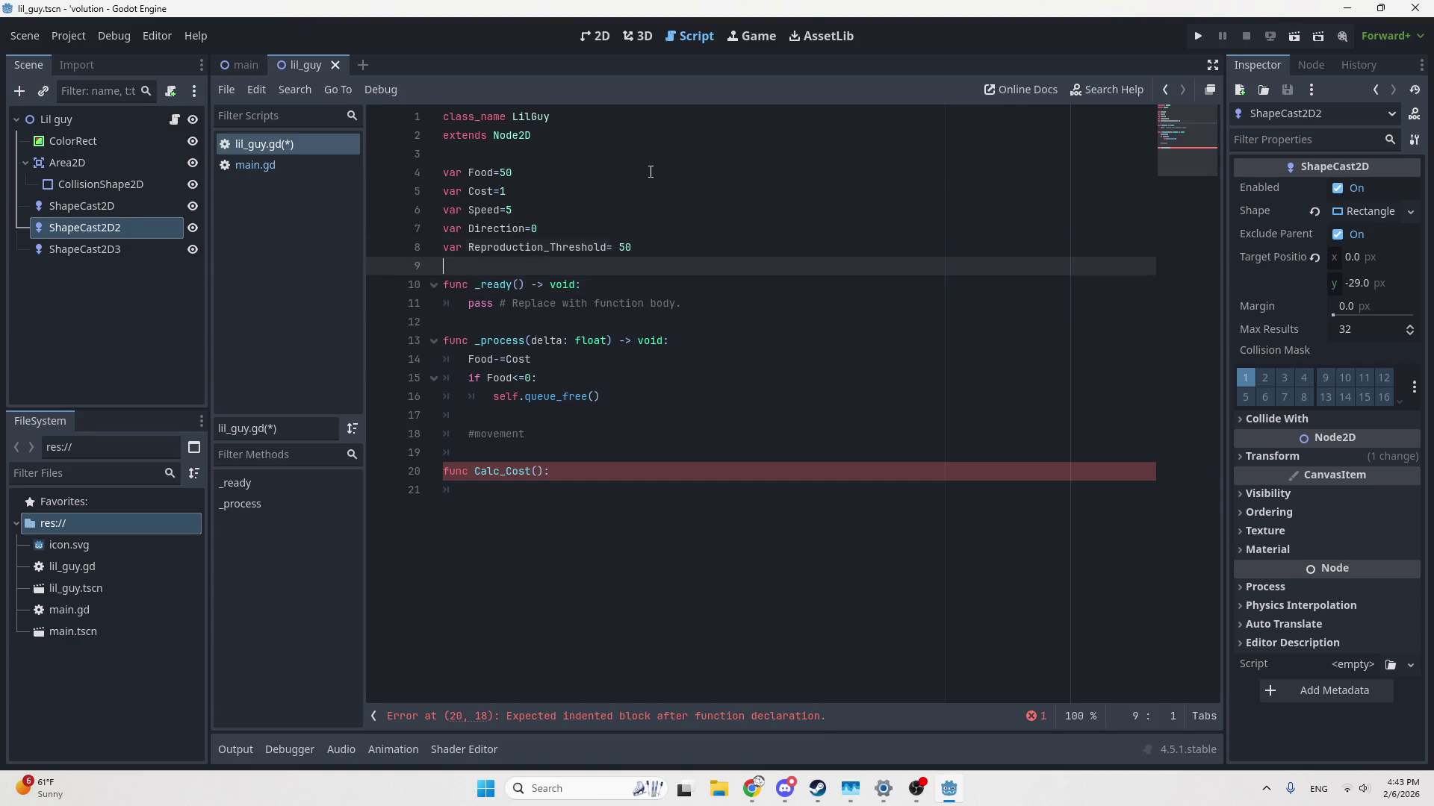
{"action": "key", "text": "Down"}
{"action": "key", "text": "Up"}
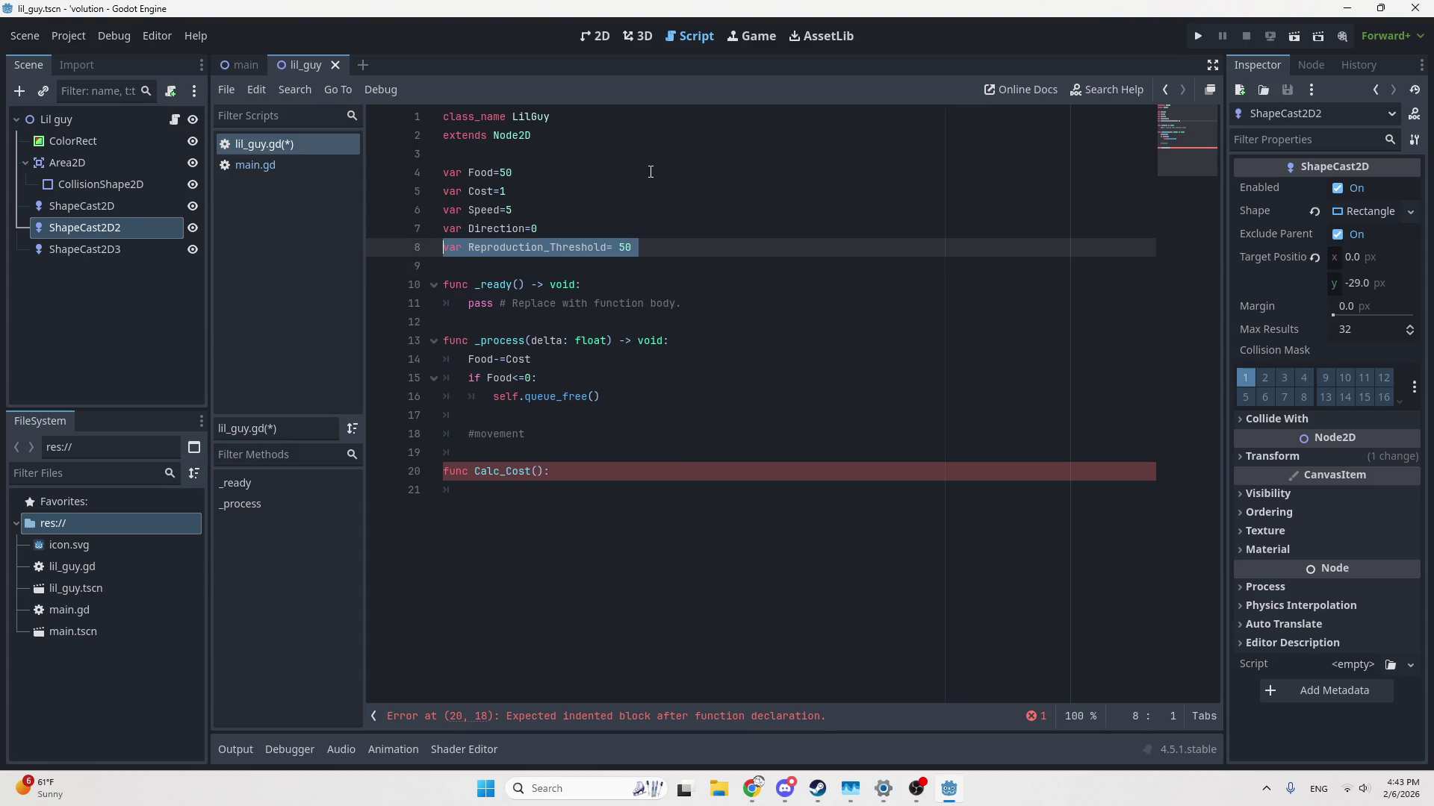
{"action": "key", "text": "shift+Up"}
{"action": "key", "text": "shift+Down"}
{"action": "key", "text": "shift+Up"}
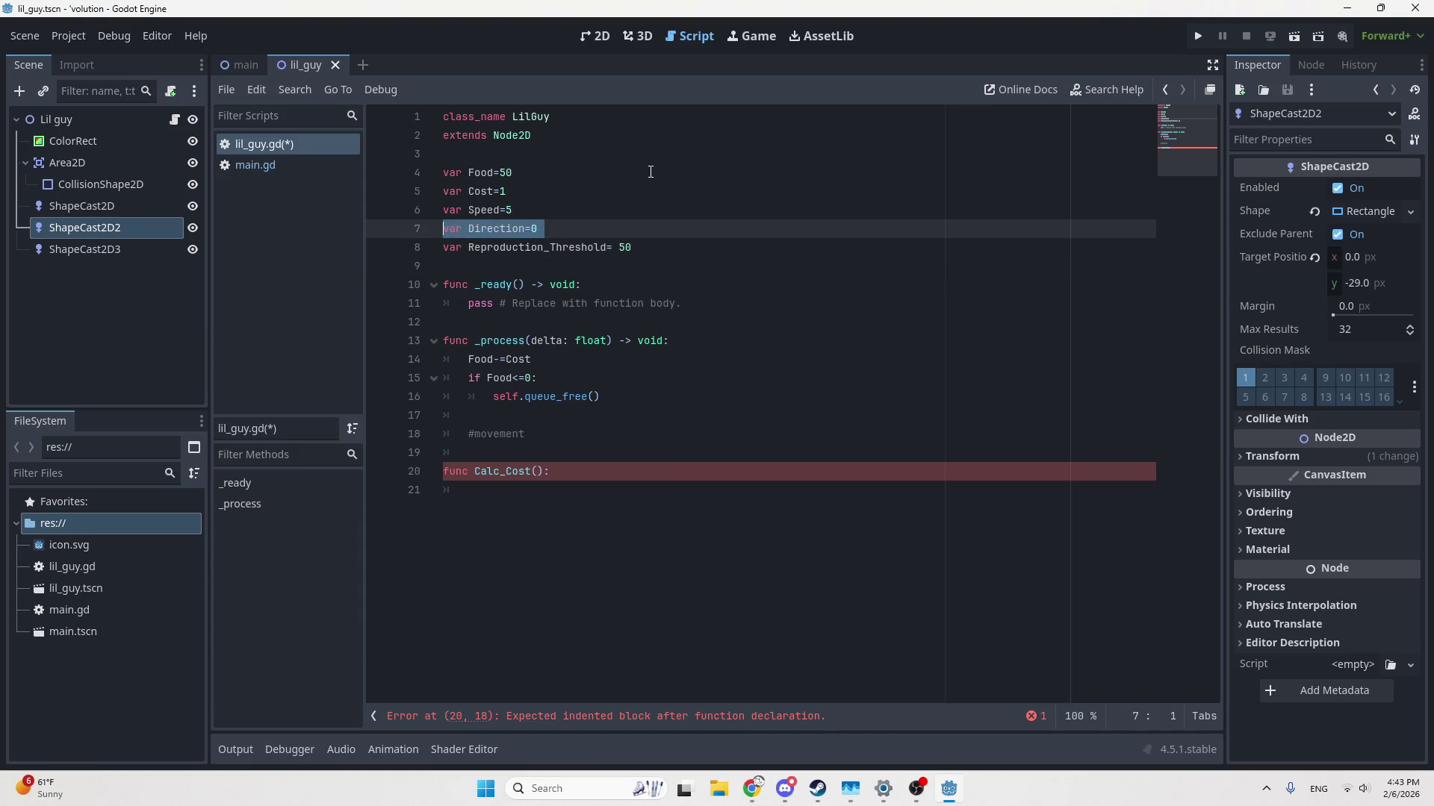
{"action": "key", "text": "Up"}
{"action": "key", "text": "Up"}
{"action": "key", "text": "Down"}
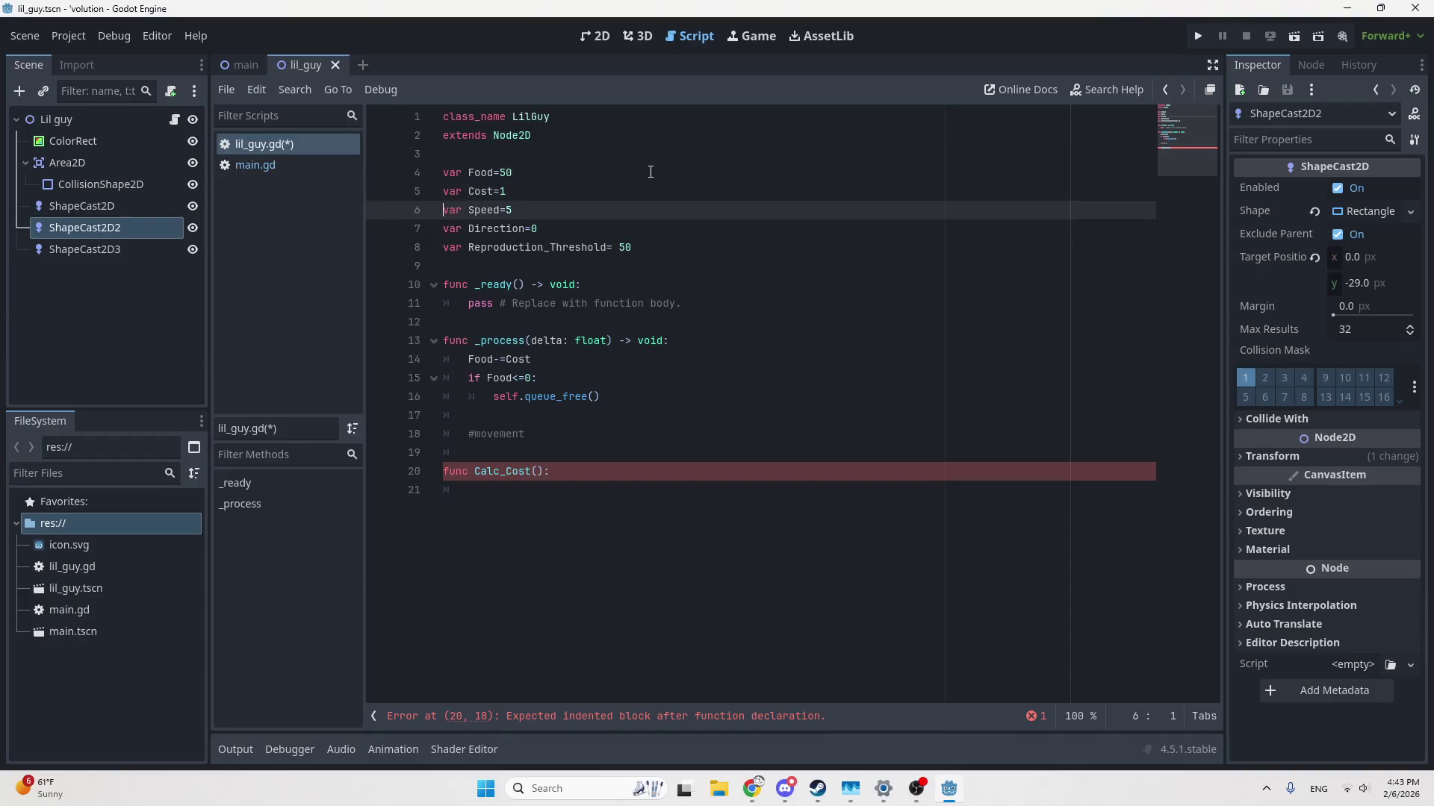
{"action": "key", "text": "shift+Up"}
{"action": "key", "text": "Down"}
{"action": "key", "text": "Down"}
{"action": "key", "text": "Down"}
{"action": "key", "text": "Up"}
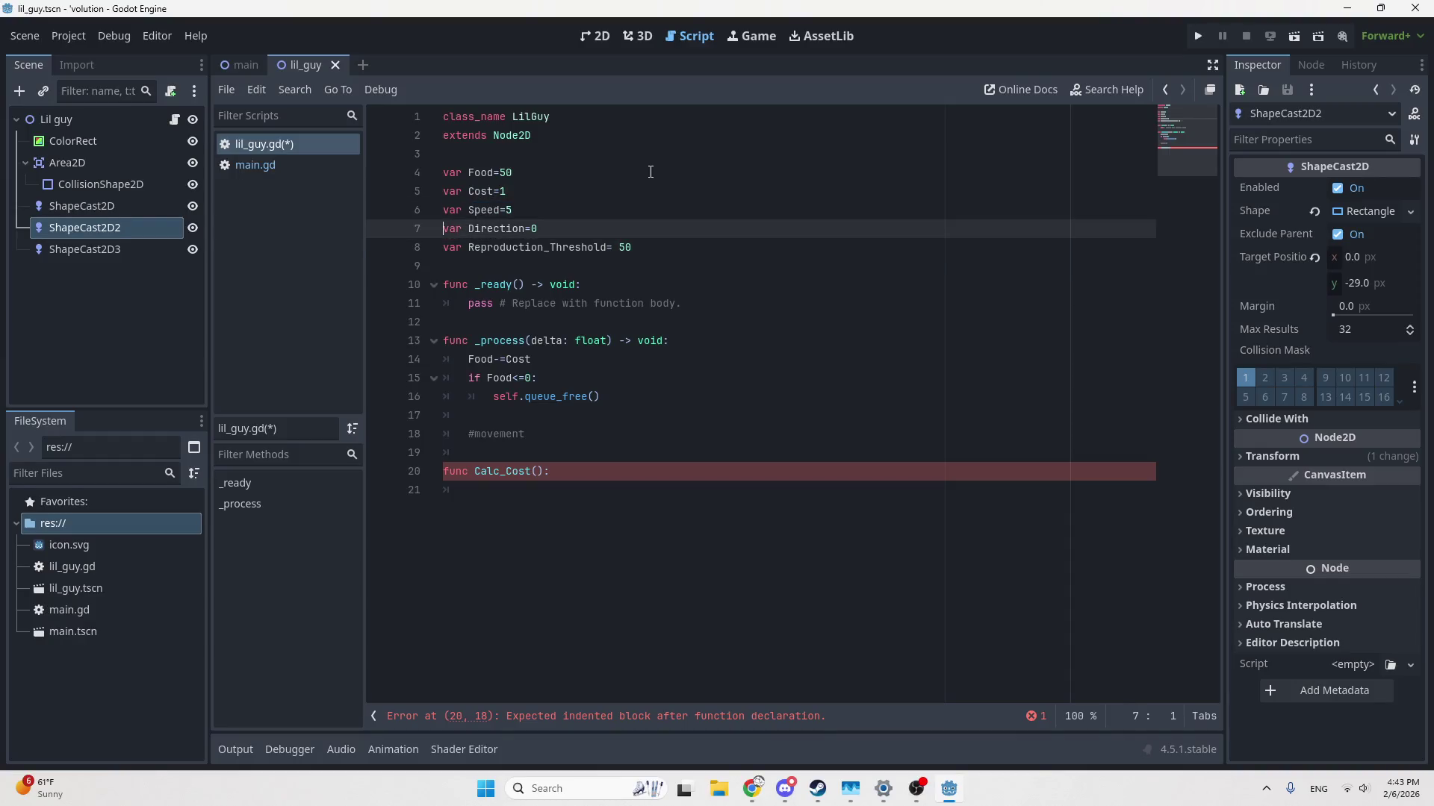
{"action": "key", "text": "shift+Down"}
{"action": "key", "text": "Down"}
{"action": "key", "text": "Up"}
{"action": "key", "text": "Down"}
{"action": "key", "text": "Up"}
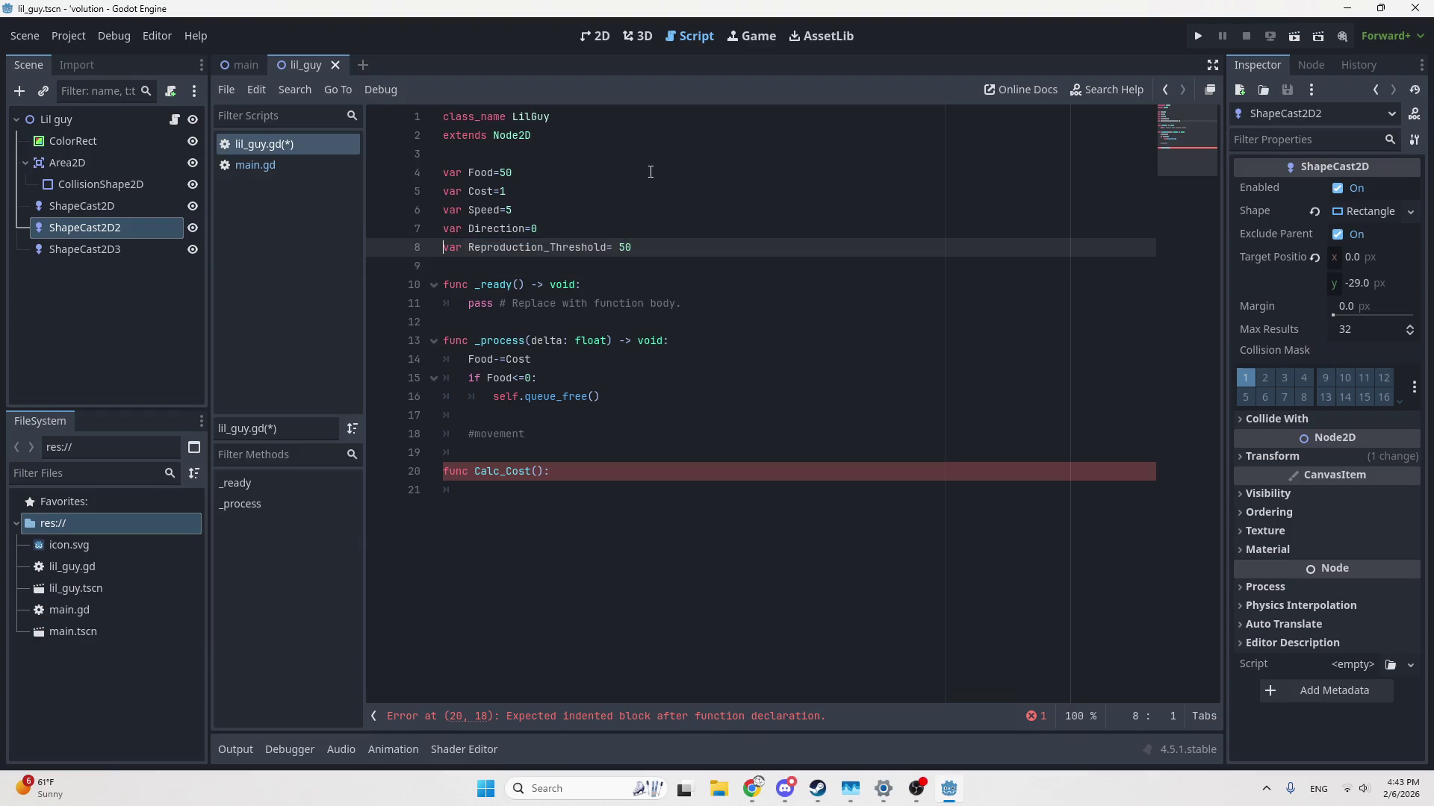
{"action": "key", "text": "shift+Up"}
{"action": "key", "text": "Down"}
{"action": "key", "text": "shift+Up"}
{"action": "key", "text": "Up"}
{"action": "key", "text": "Down"}
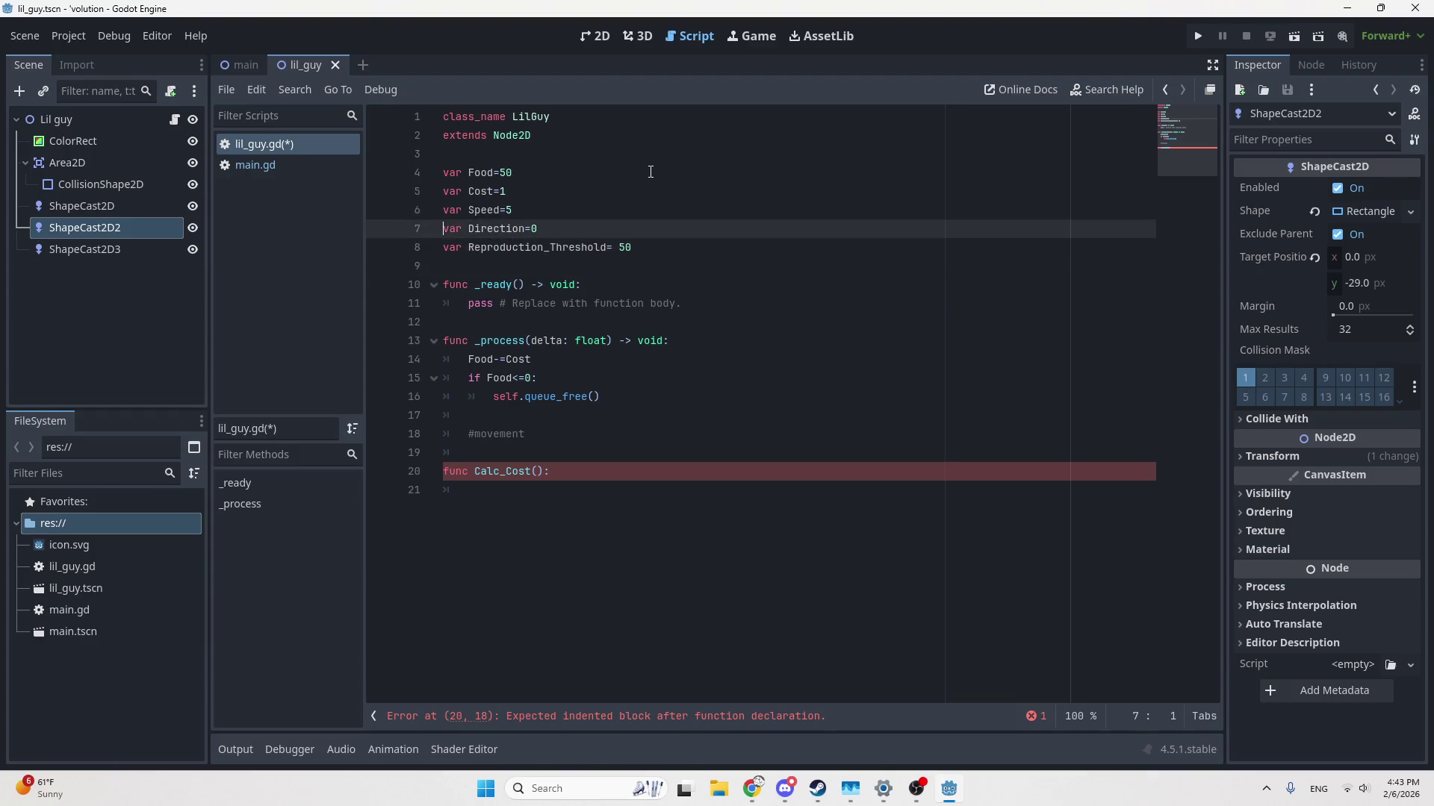
{"action": "key", "text": "Up"}
{"action": "key", "text": "Up"}
{"action": "key", "text": "Down"}
{"action": "key", "text": "Up"}
{"action": "key", "text": "Down"}
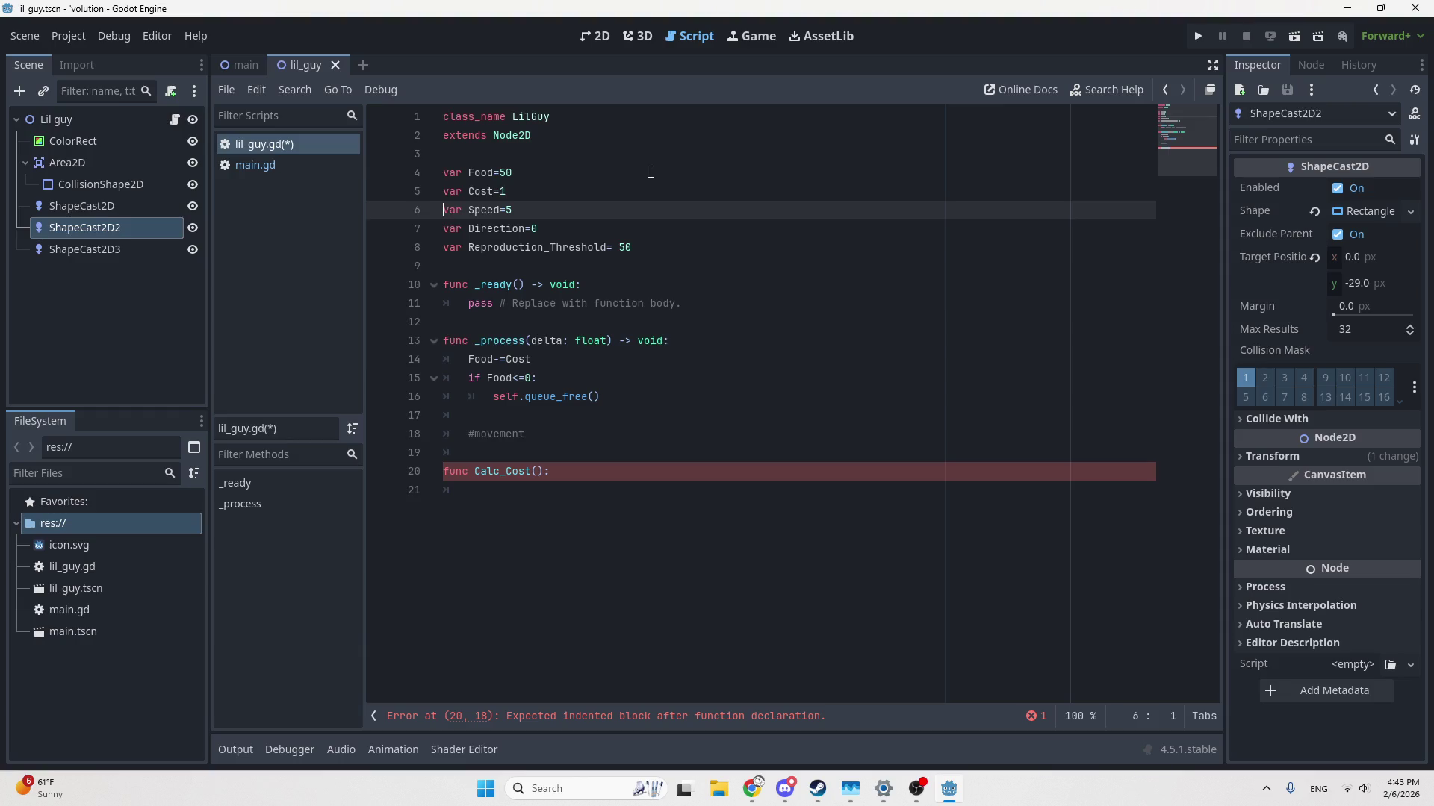
{"action": "key", "text": "Up"}
{"action": "key", "text": "Up"}
{"action": "key", "text": "shift+Down"}
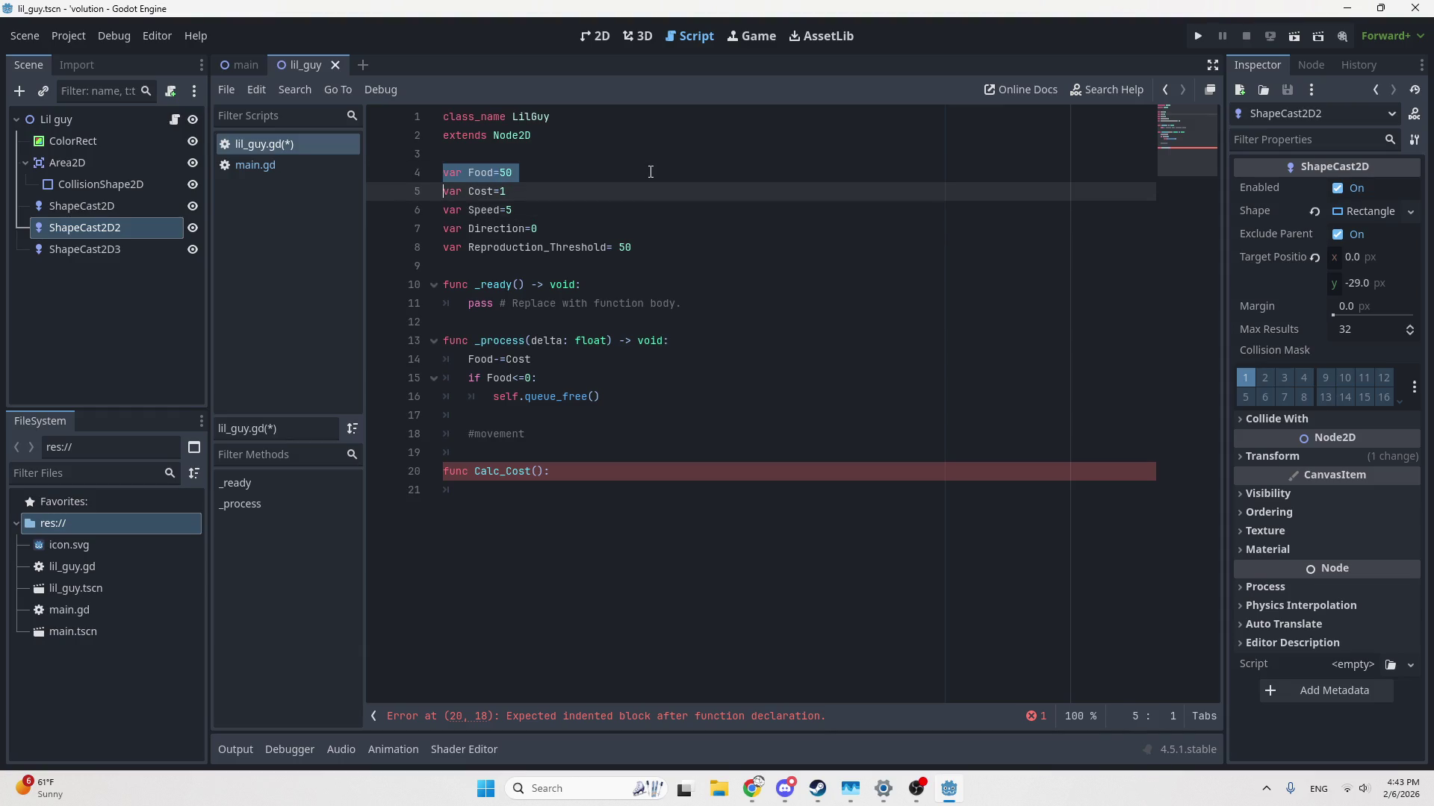
{"action": "left_click", "coordinate": [584, 486]}
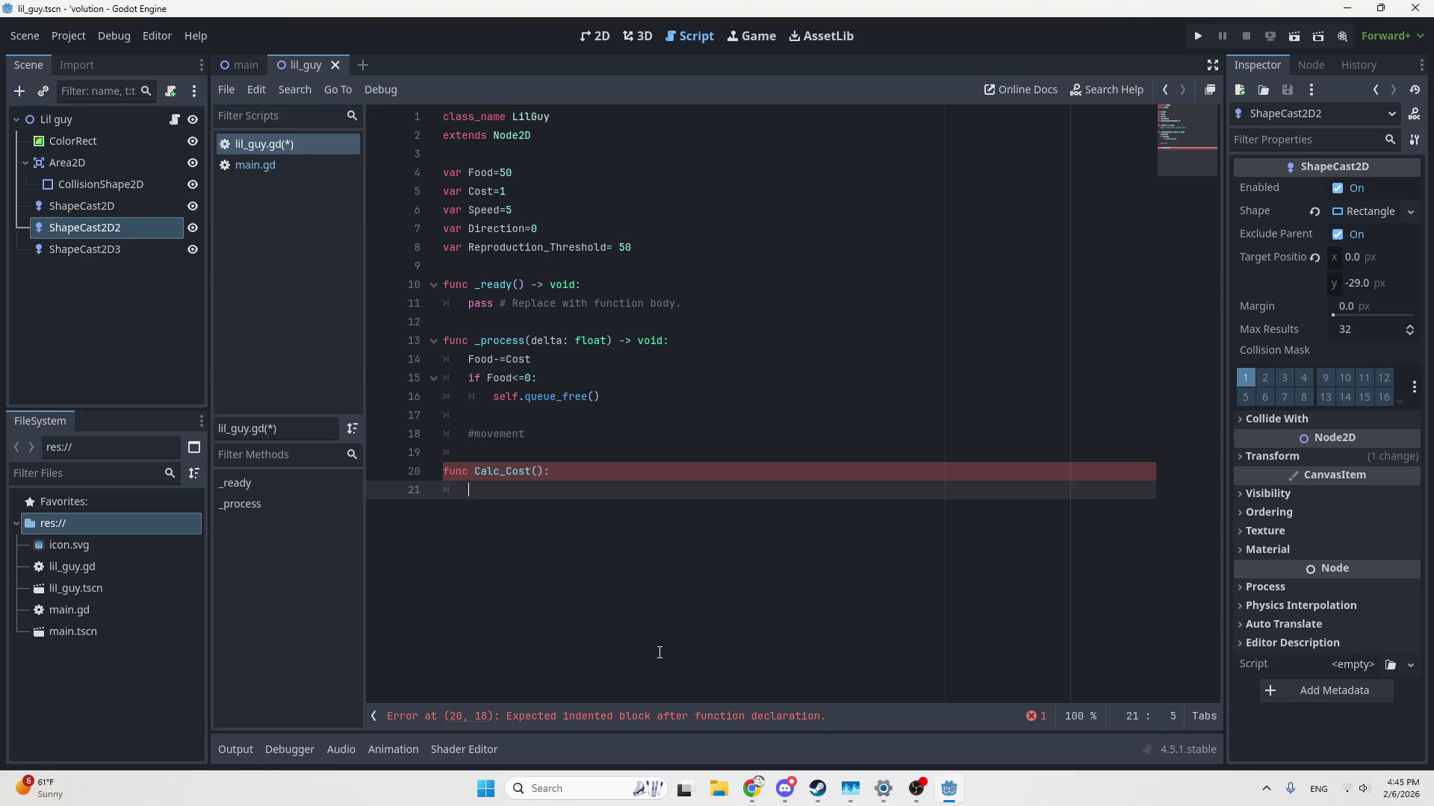
Start the Calc_Cost expression with 'Speed-' and strip '=1' from the Cost variable declaration
{"action": "type", "text": "Speed-"}
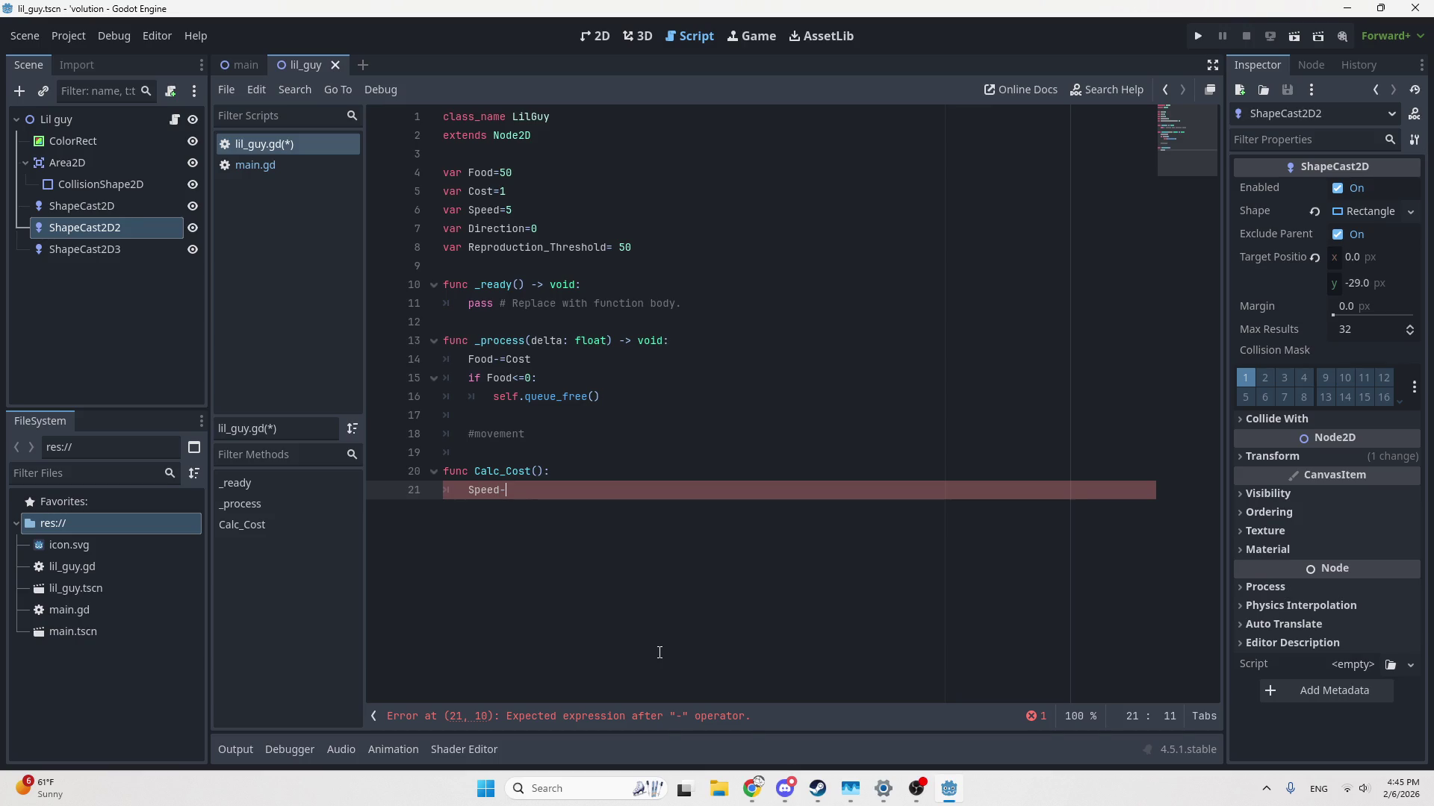
{"action": "left_click", "coordinate": [514, 193]}
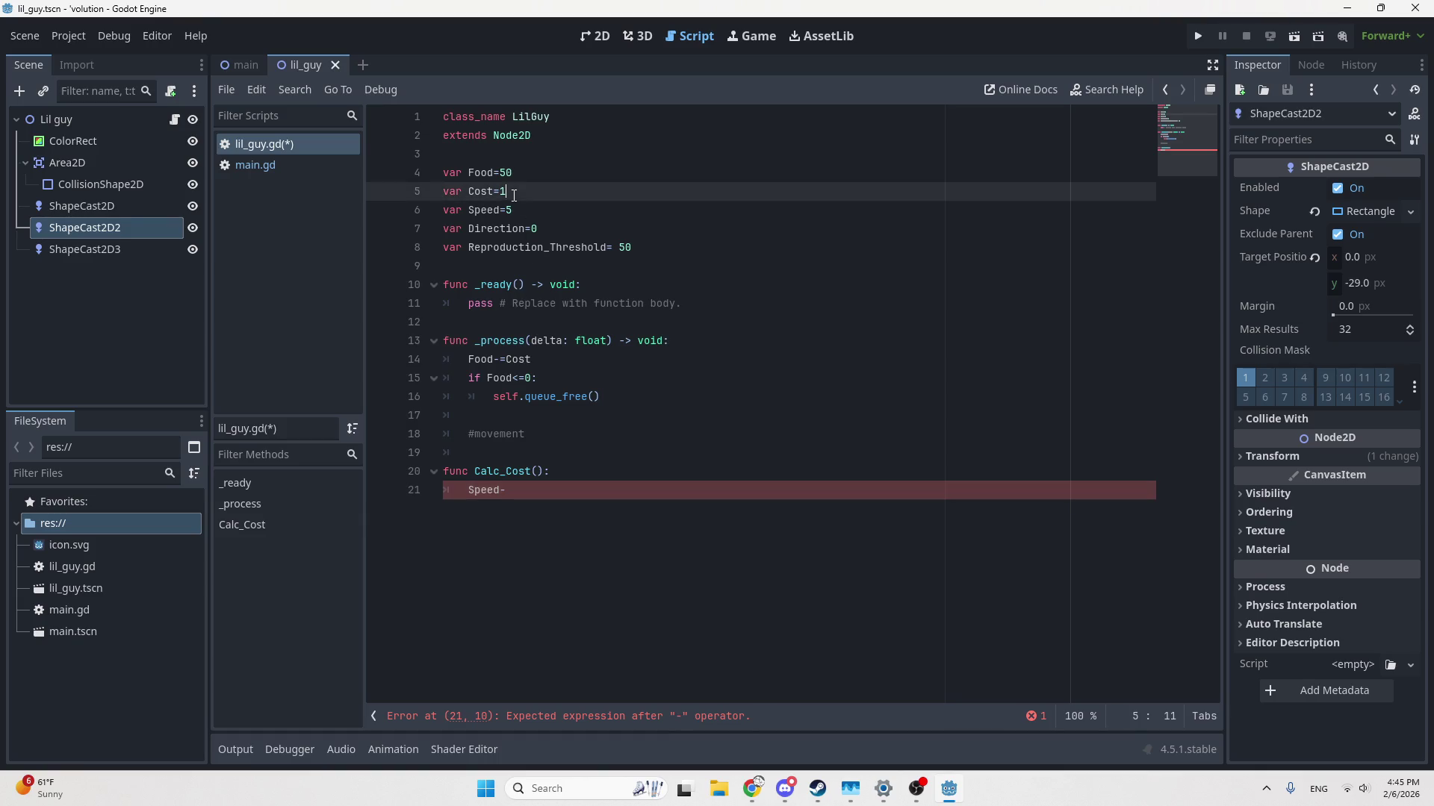
{"action": "key", "text": "BackSpace"}
{"action": "key", "text": "BackSpace"}
{"action": "type", "text": "t"}
Complete line 21 as 'return Speed-Reproduction_Threshold/2' using the Reproduction_Threshold autocomplete
{"action": "left_click", "coordinate": [596, 502]}
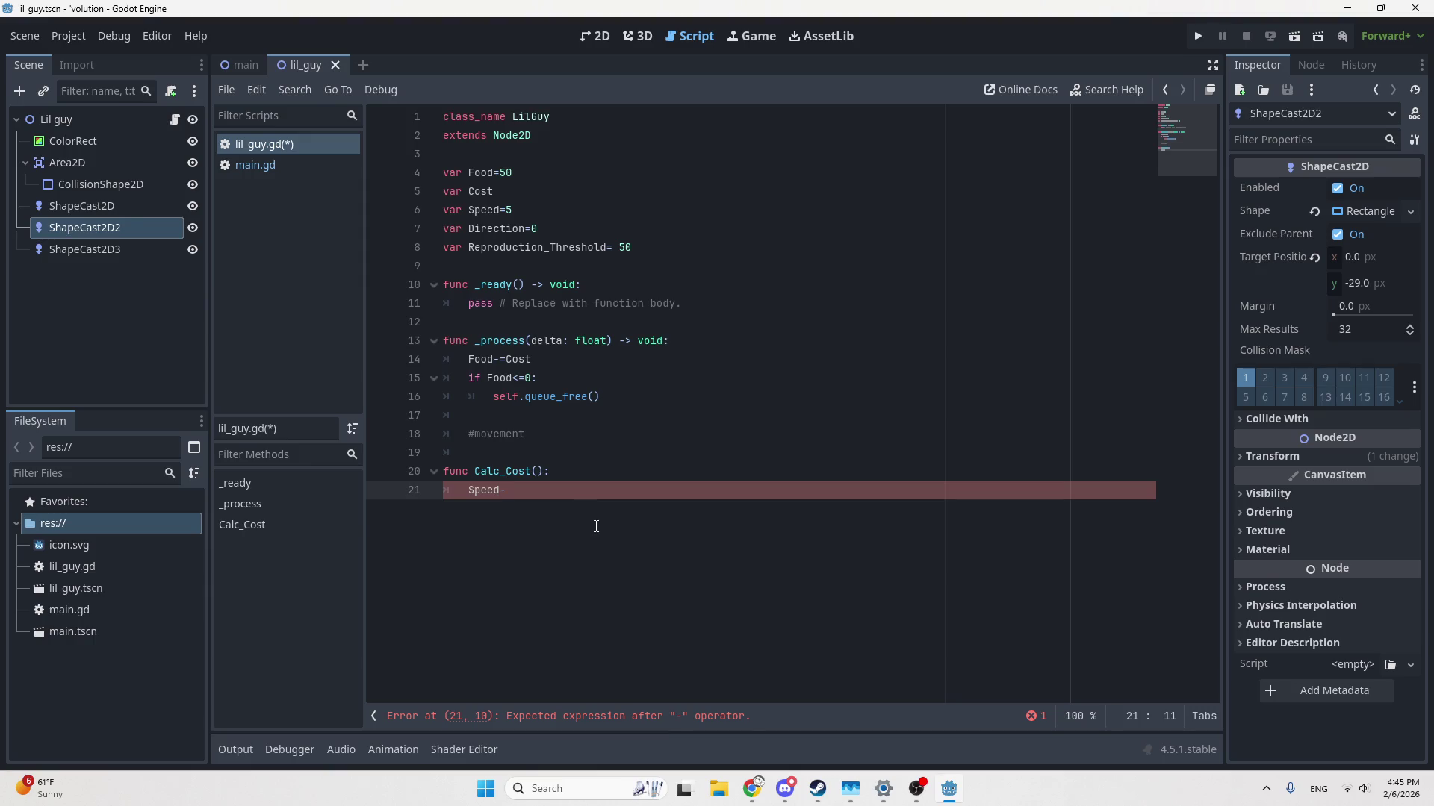
{"action": "key", "text": "Home"}
{"action": "type", "text": "return"}
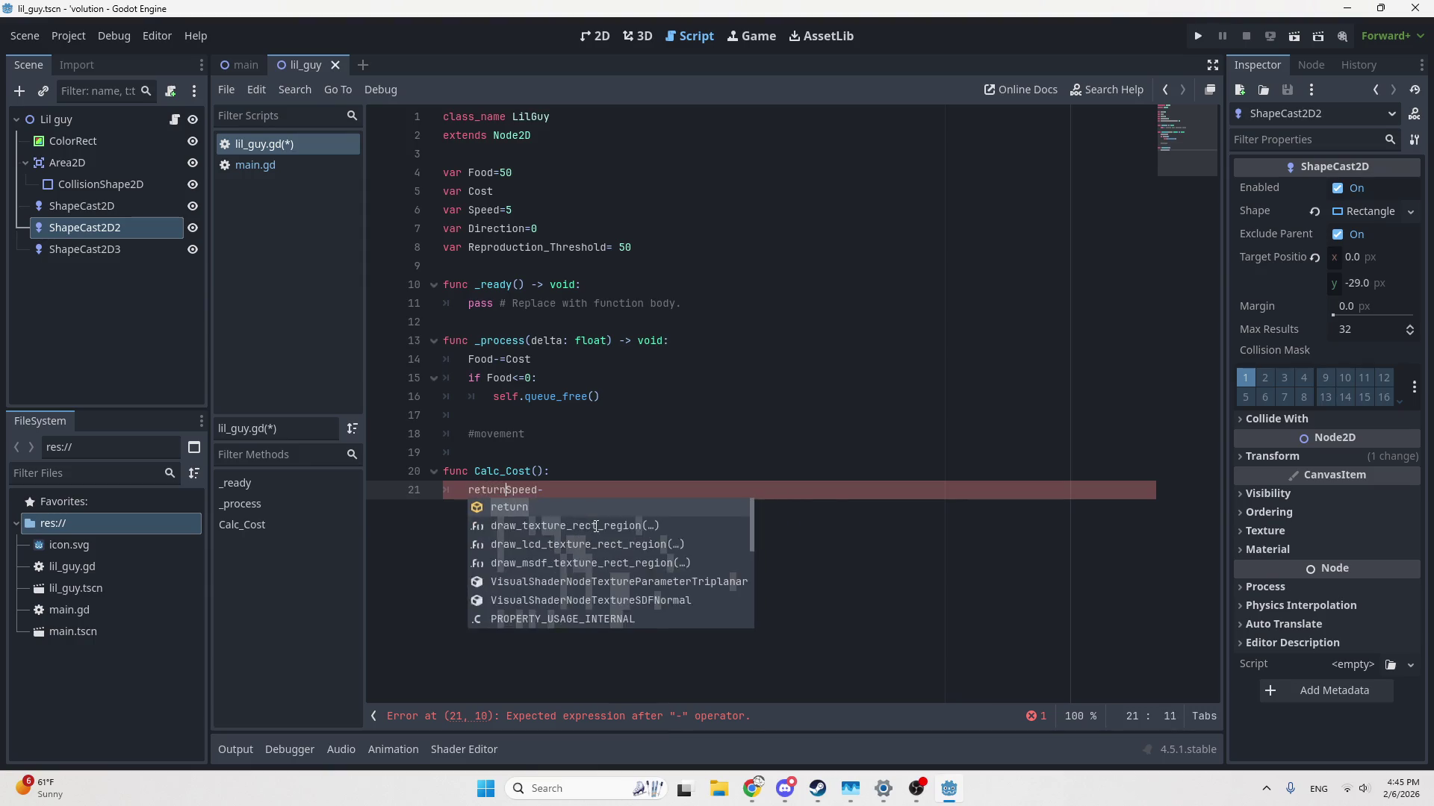
{"action": "key", "text": "End"}
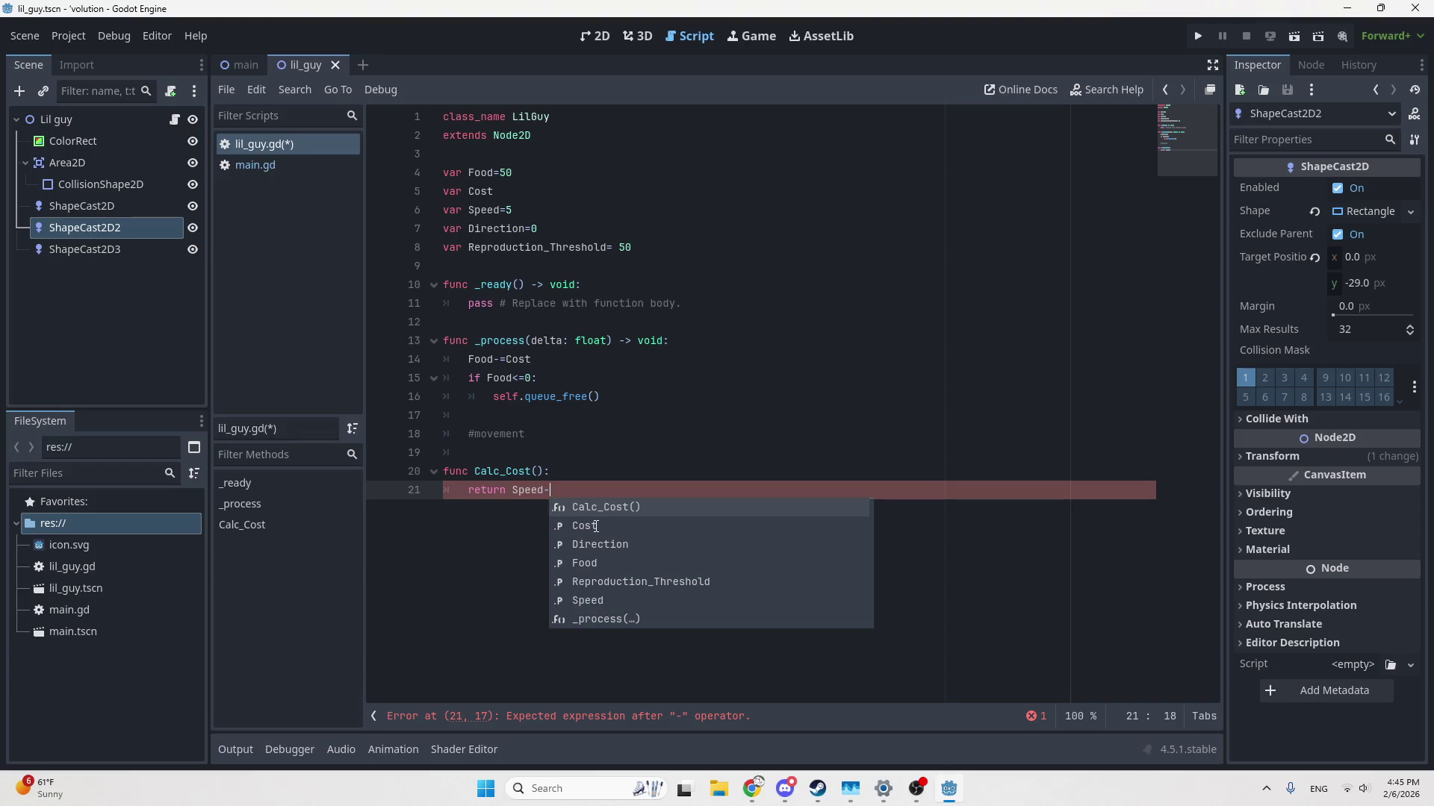
{"action": "type", "text": "Rep"}
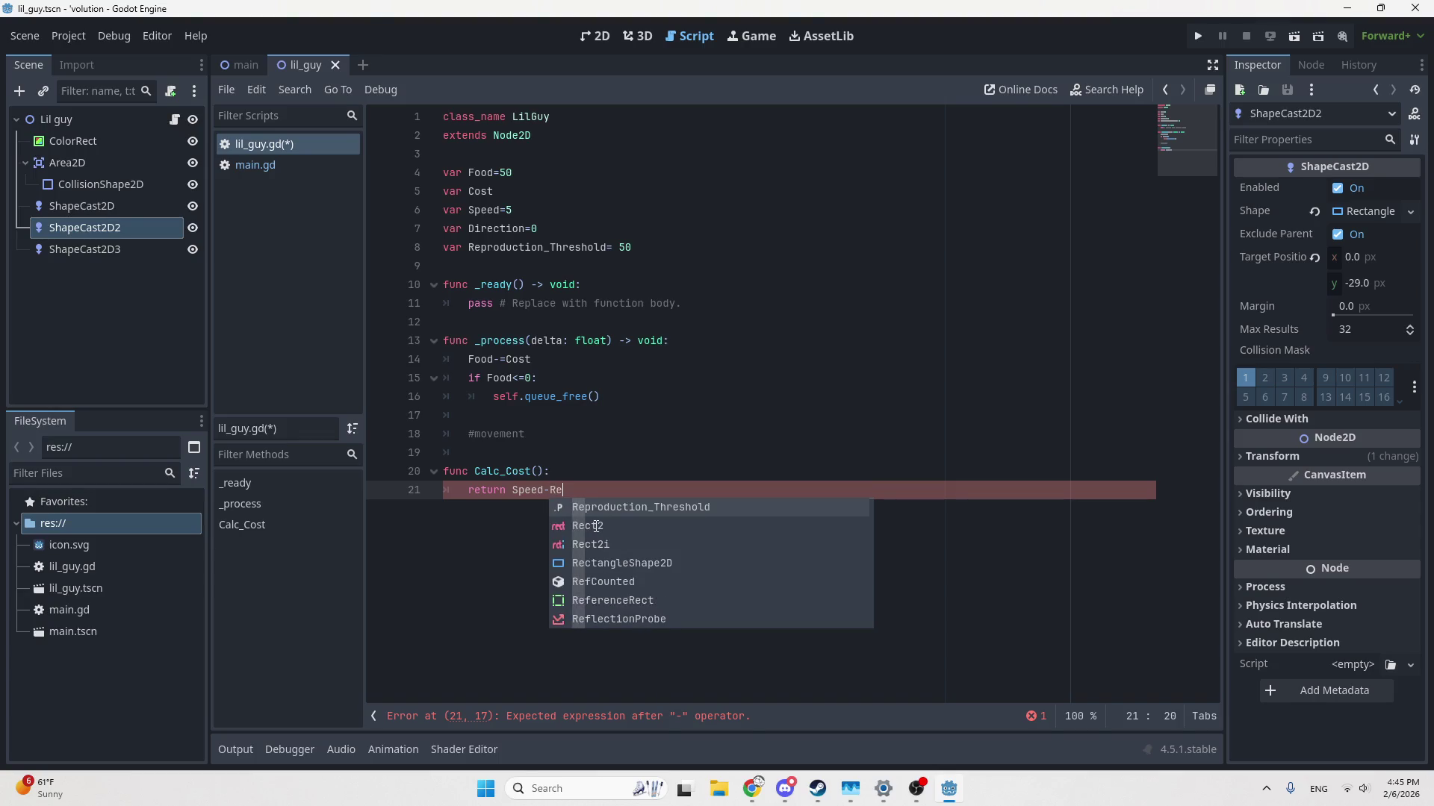
{"action": "key", "text": "Return"}
{"action": "type", "text": "/2"}
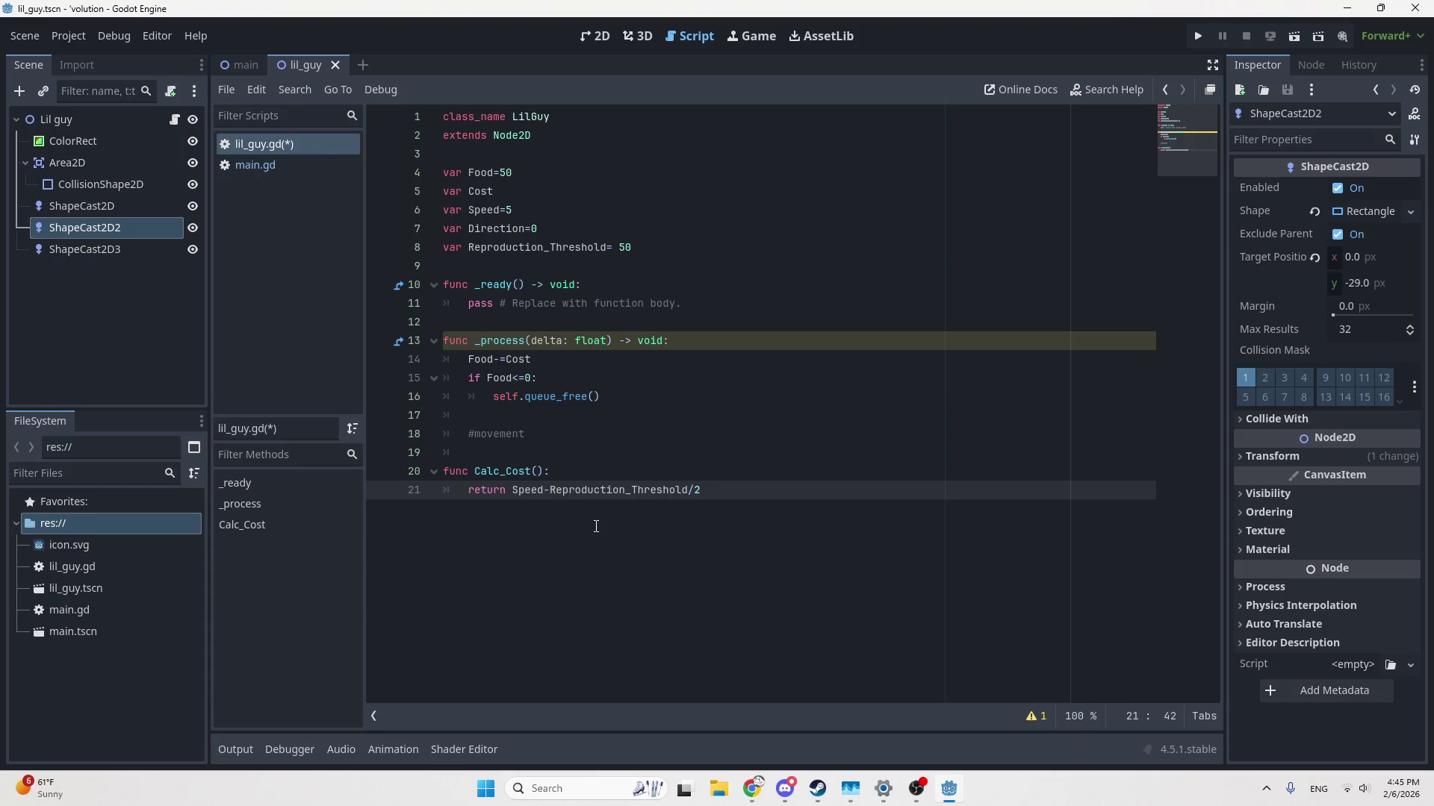
{"action": "key", "text": "Up"}
{"action": "key", "text": "Up"}
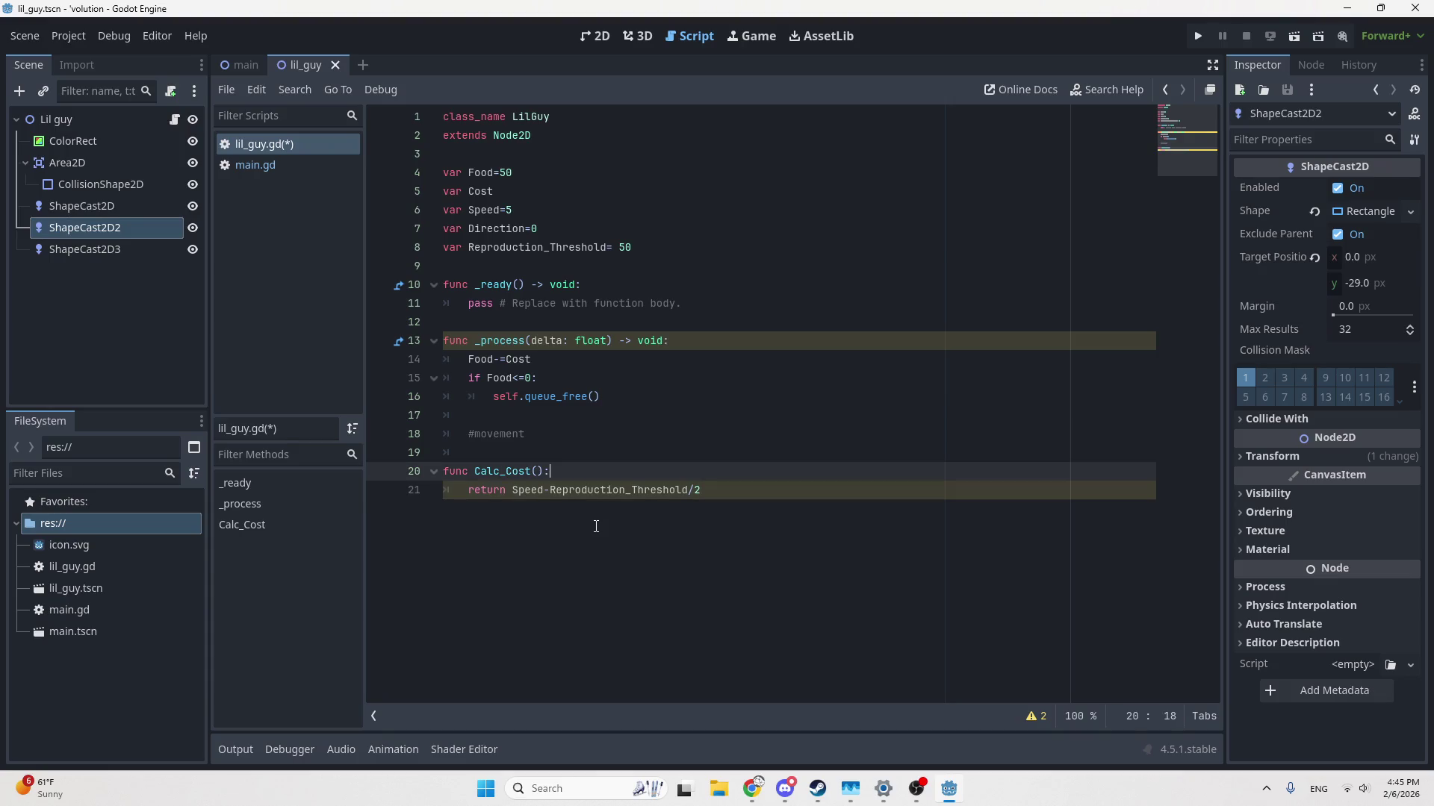
{"action": "key", "text": "Up"}
{"action": "key", "text": "Up"}
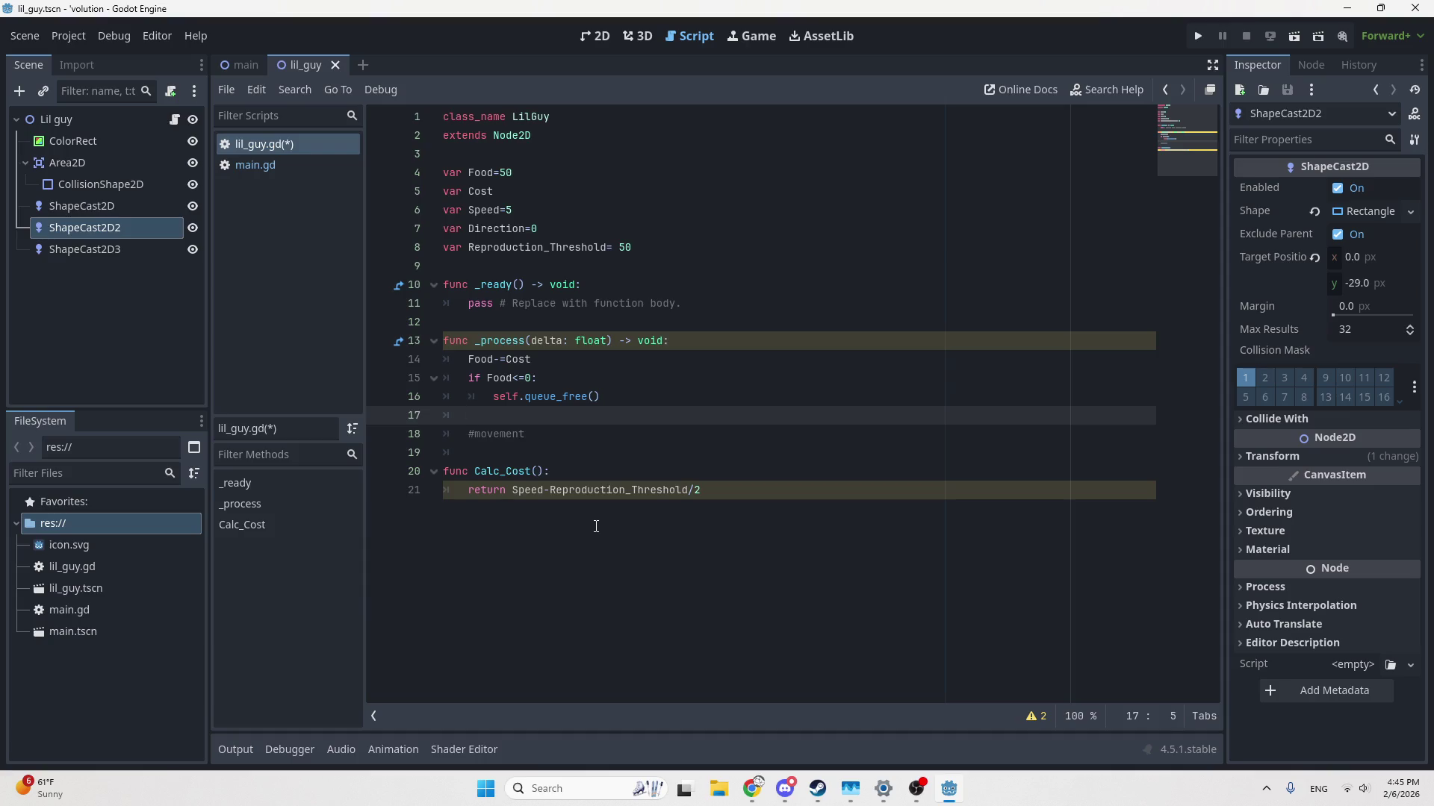
{"action": "key", "text": "Down"}
{"action": "key", "text": "Up"}
{"action": "left_click", "coordinate": [778, 526]}
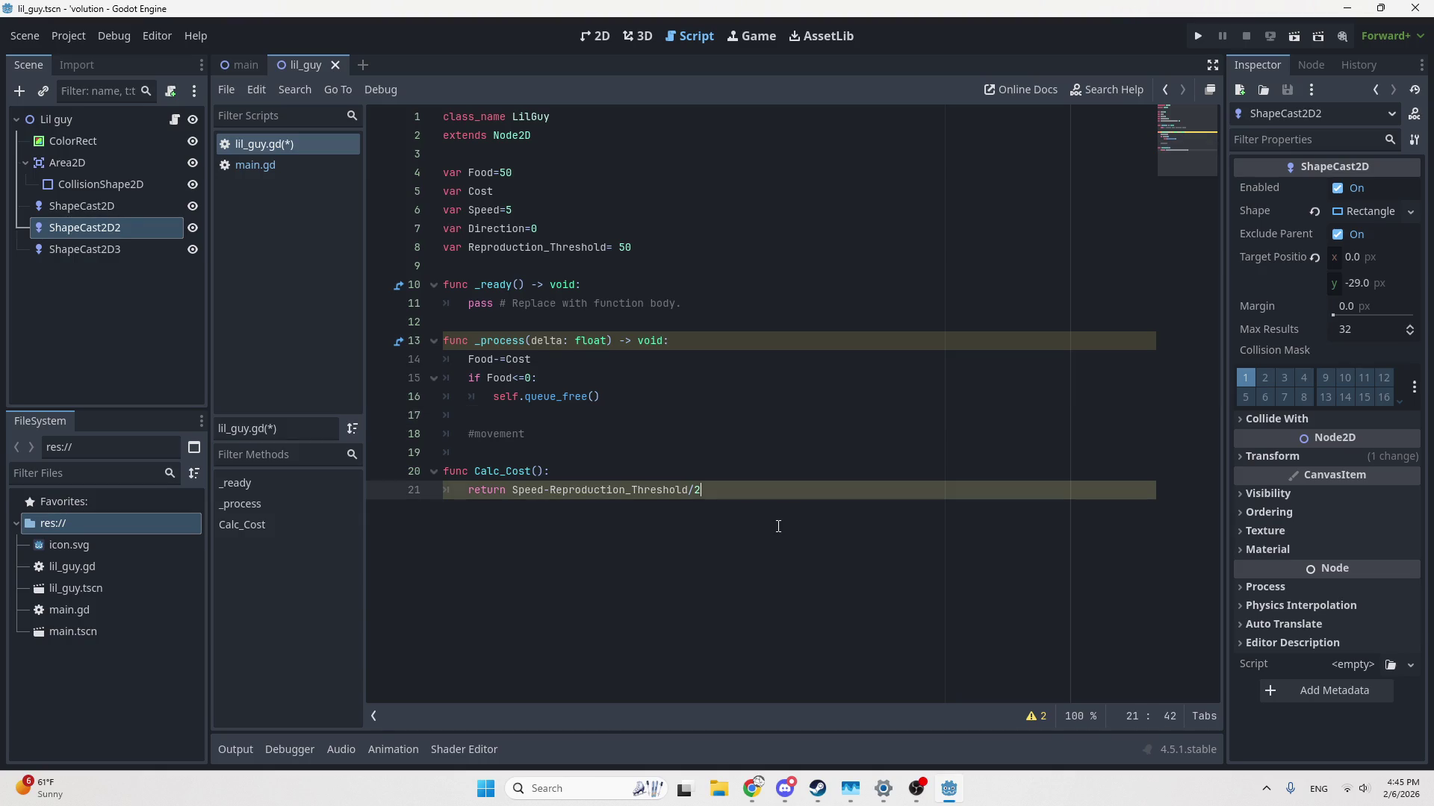
{"action": "left_click", "coordinate": [584, 428]}
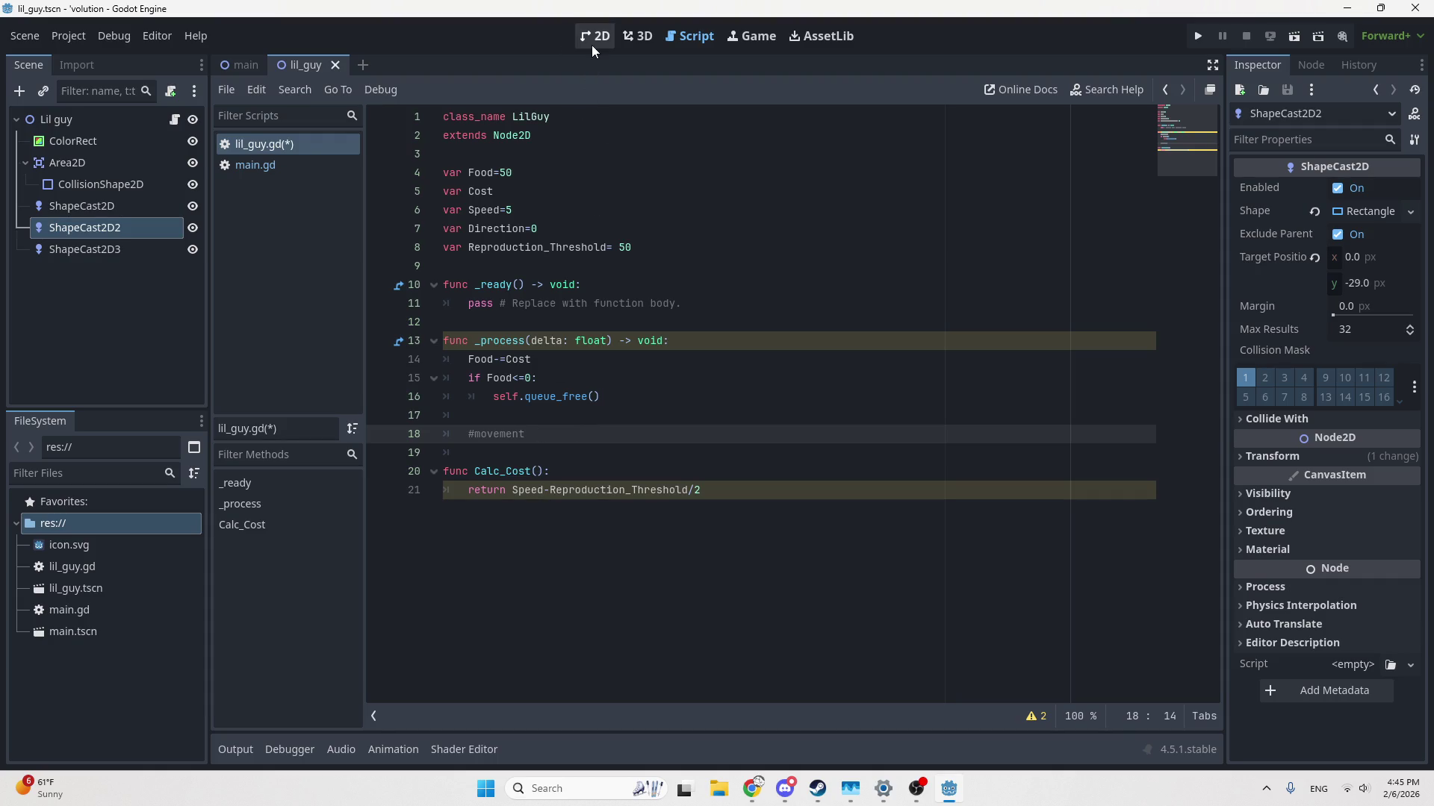
Create a new 2D scene with an Area2D root node
{"action": "left_click", "coordinate": [363, 65]}
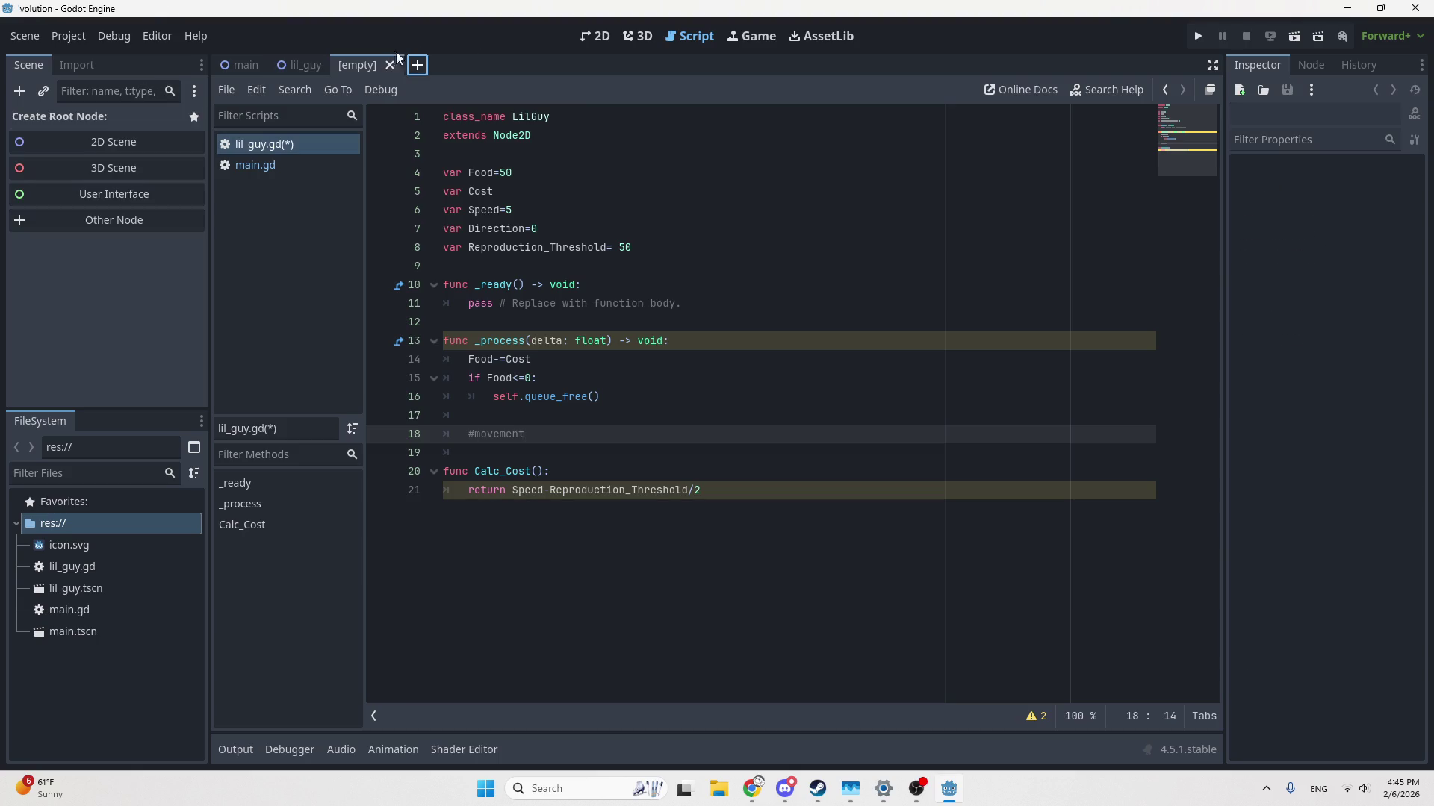
{"action": "left_click", "coordinate": [597, 36]}
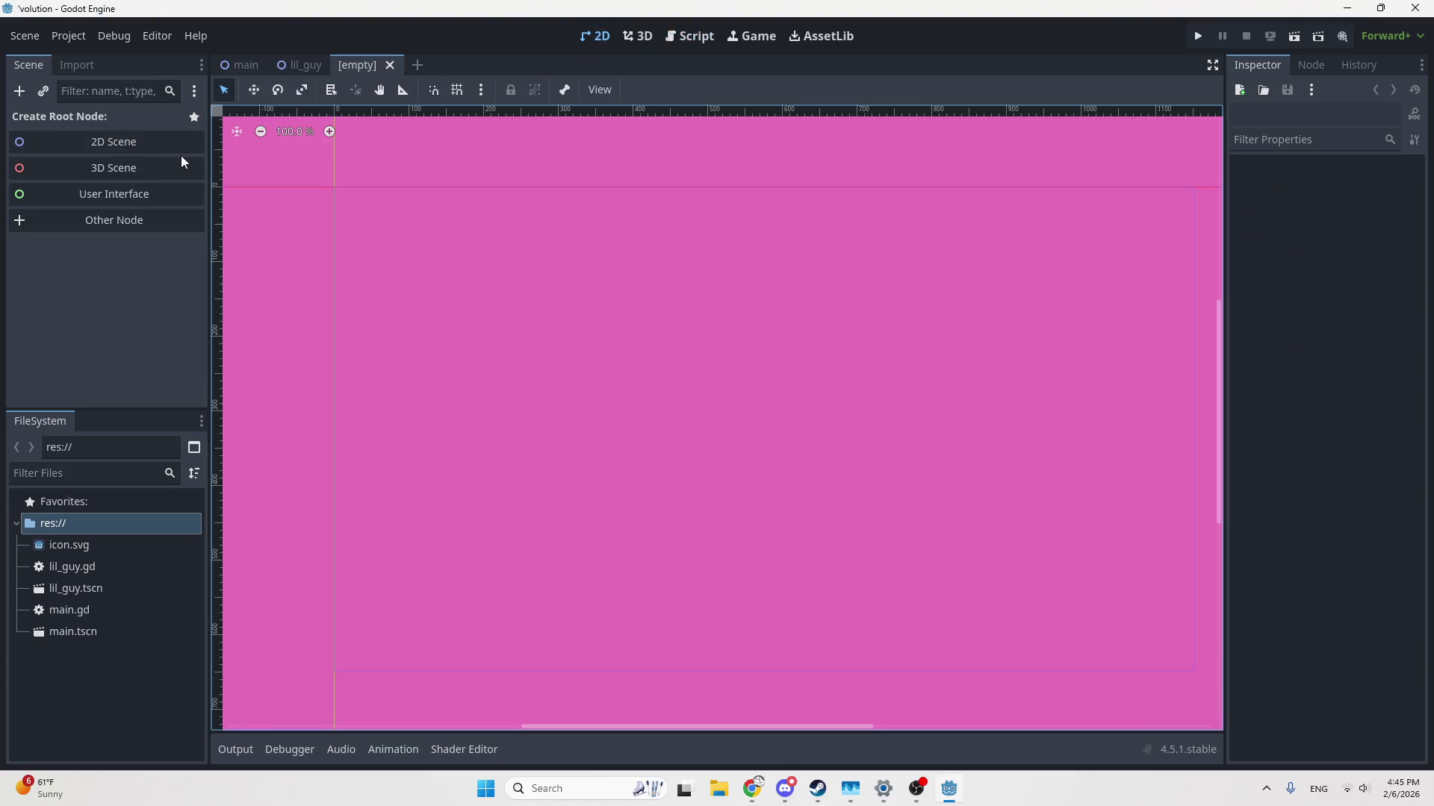
{"action": "left_click", "coordinate": [150, 218]}
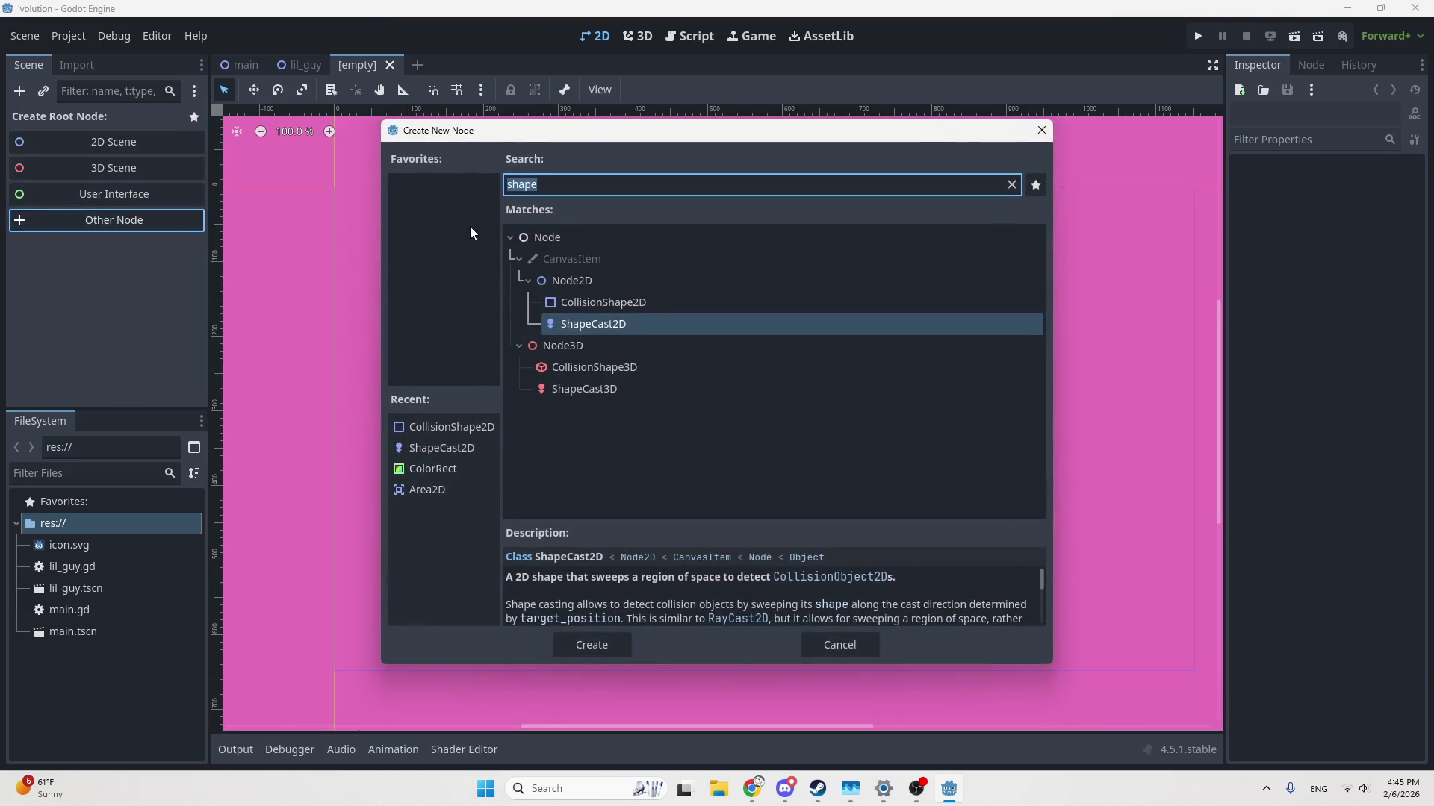
{"action": "type", "text": "area"}
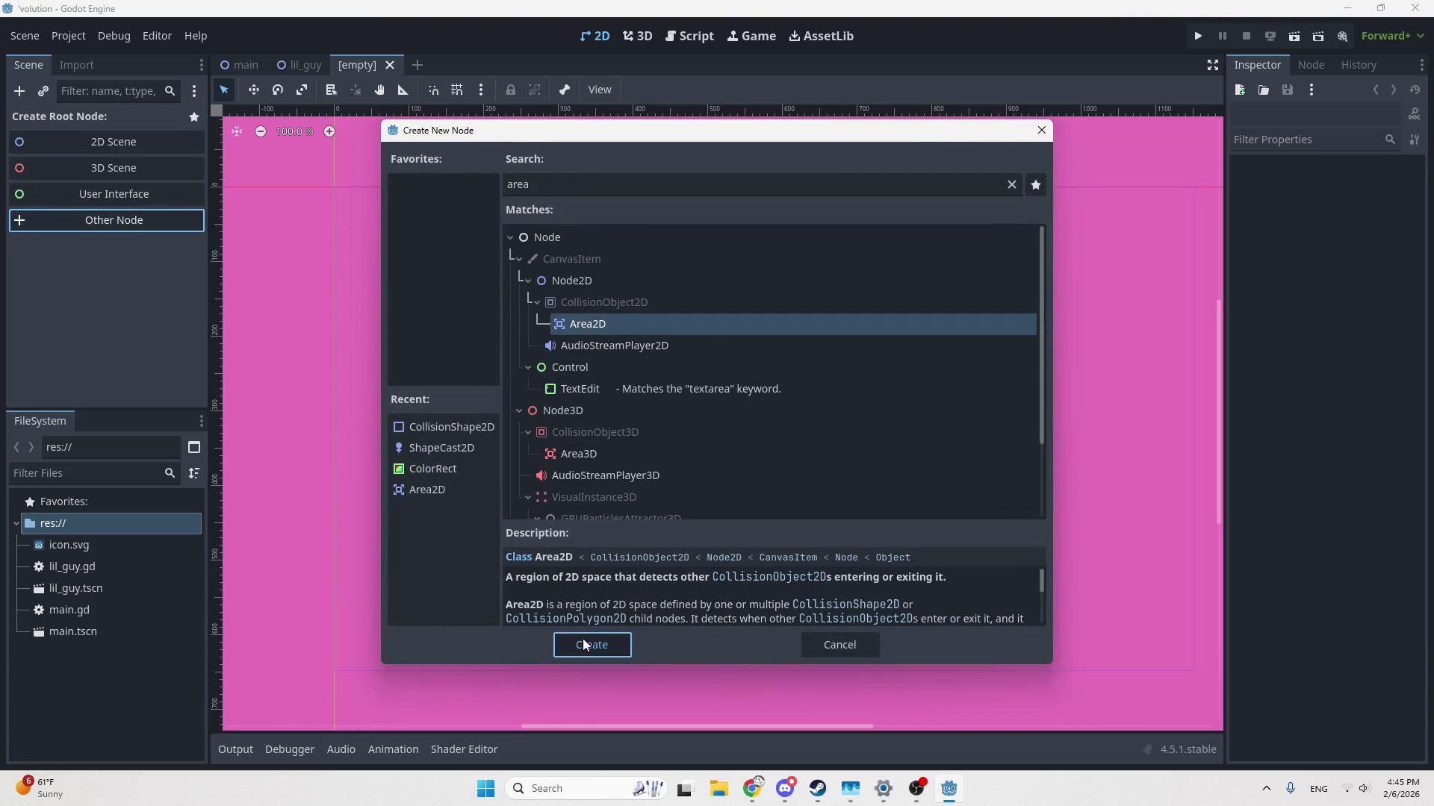
{"action": "left_click", "coordinate": [587, 640]}
Add a CollisionShape2D child under the Area2D root
{"action": "left_click", "coordinate": [20, 90]}
{"action": "type", "text": "coll"}
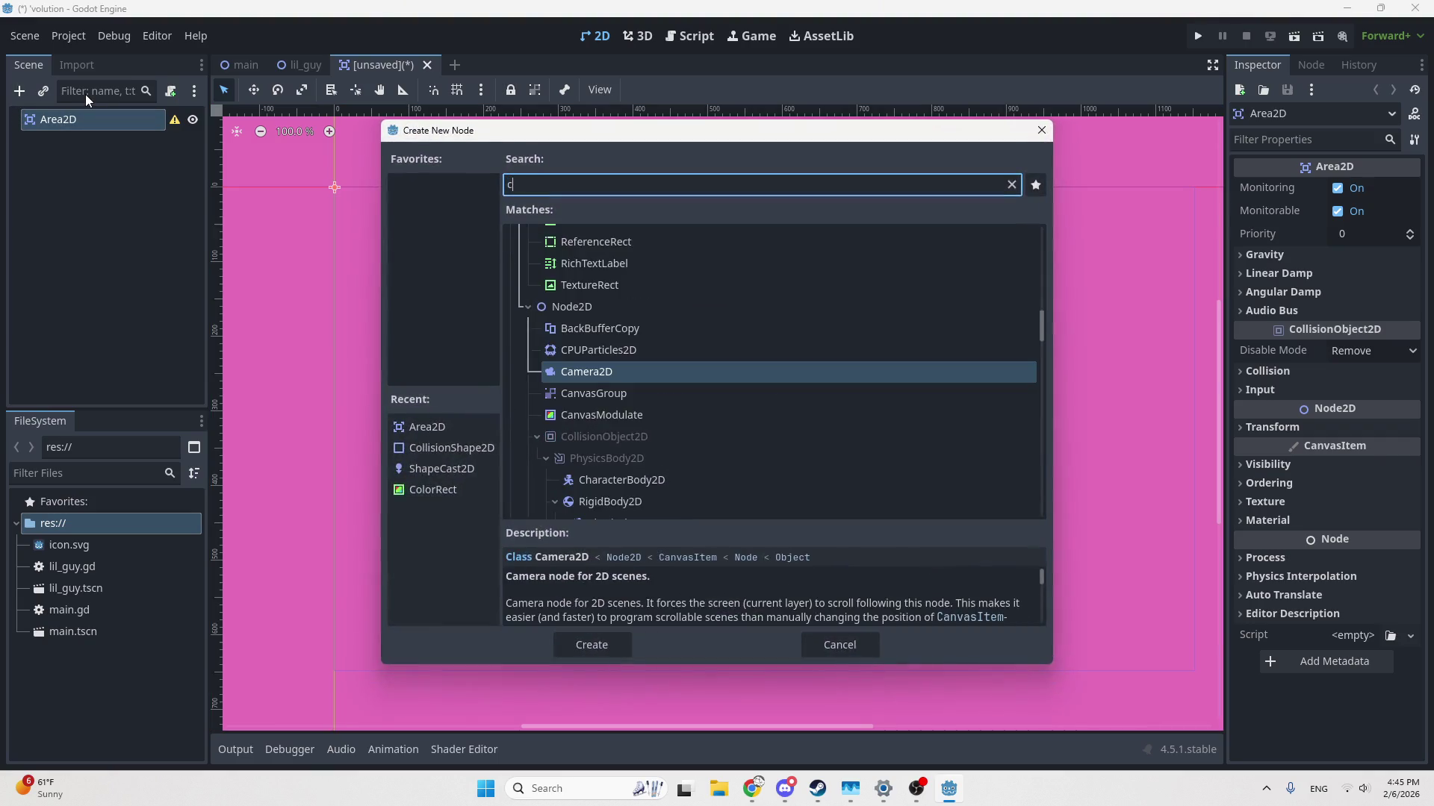
{"action": "key", "text": "Return"}
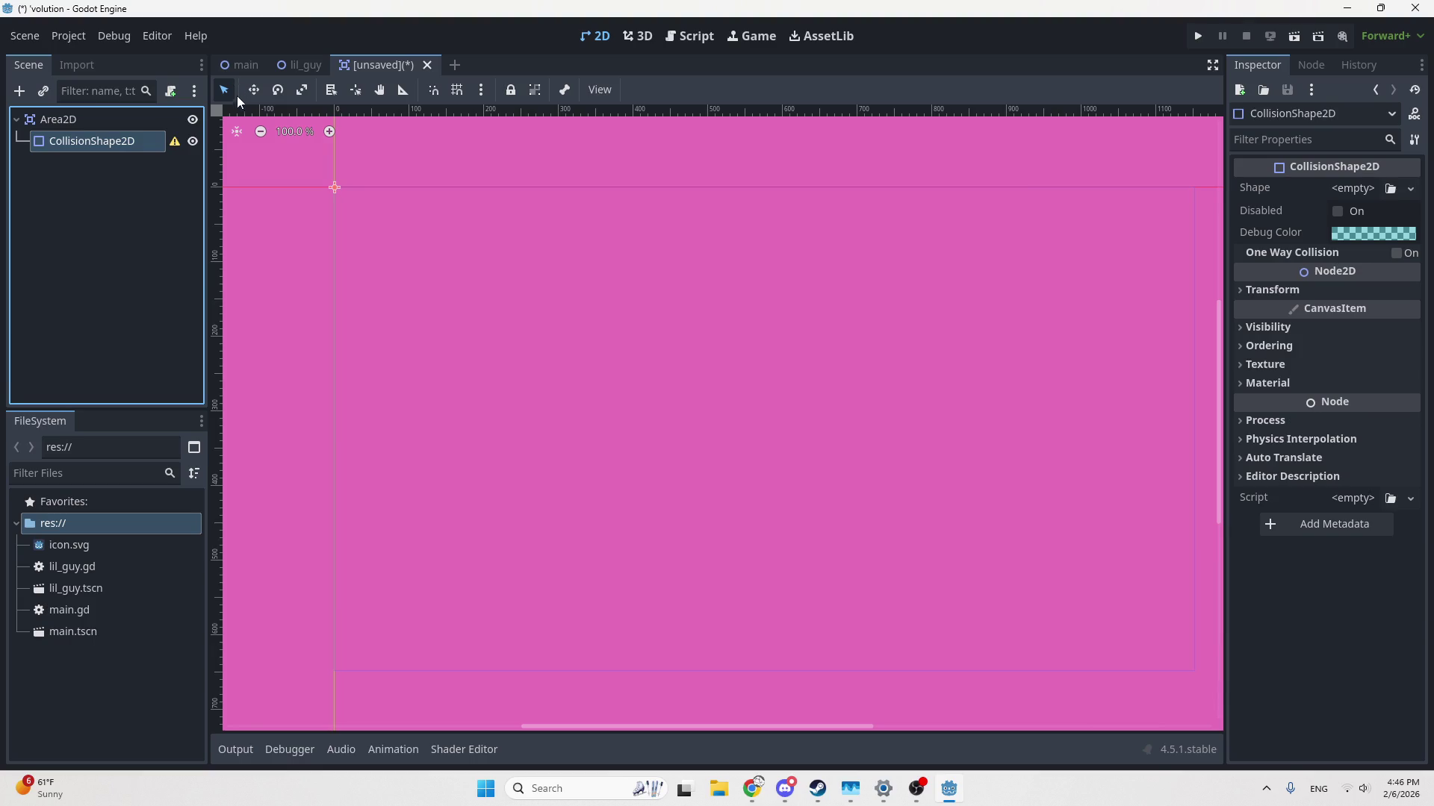
Try a rectangle collision shape, then replace it with a new CircleShape2D
{"action": "left_click", "coordinate": [106, 121]}
{"action": "left_click", "coordinate": [128, 148]}
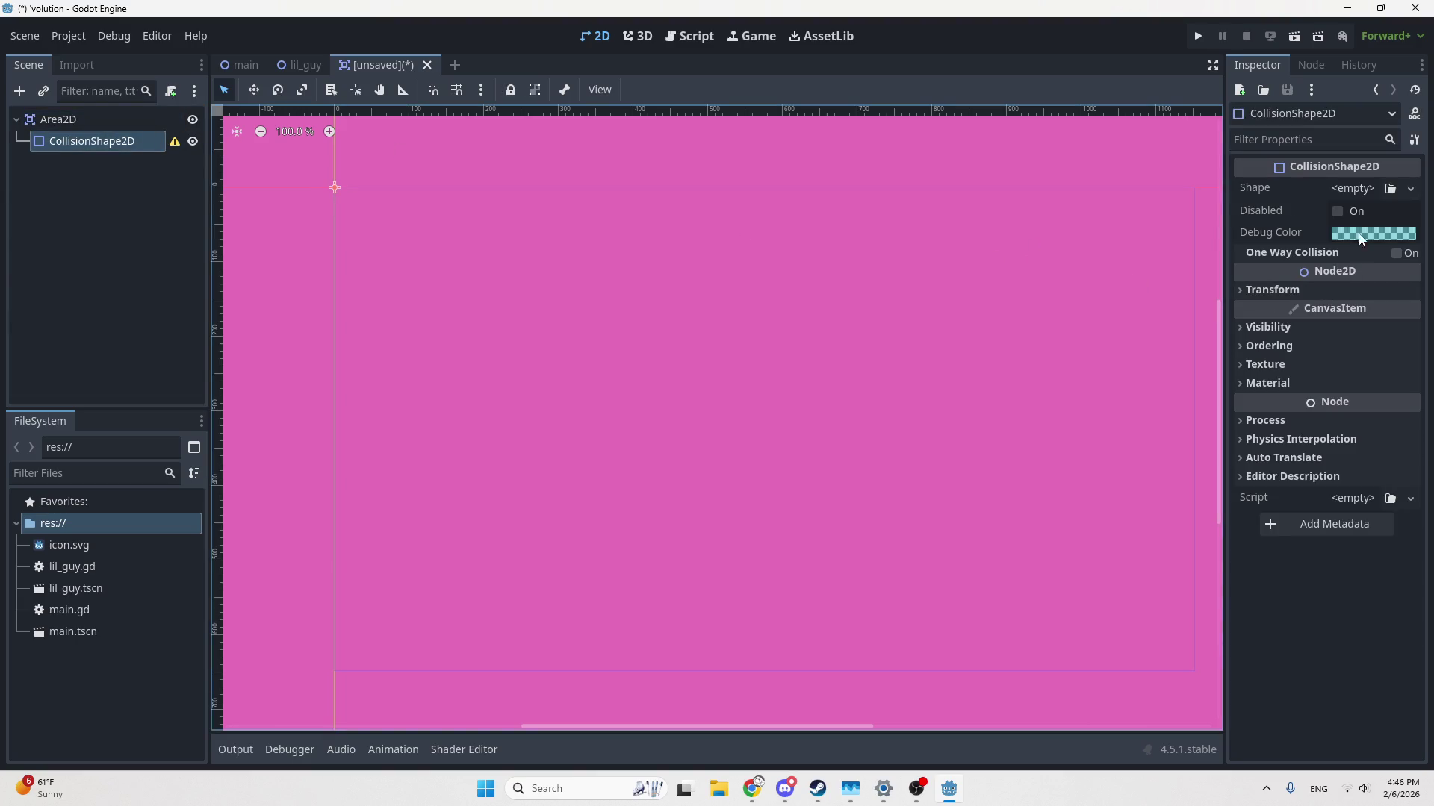
{"action": "left_click", "coordinate": [1353, 197]}
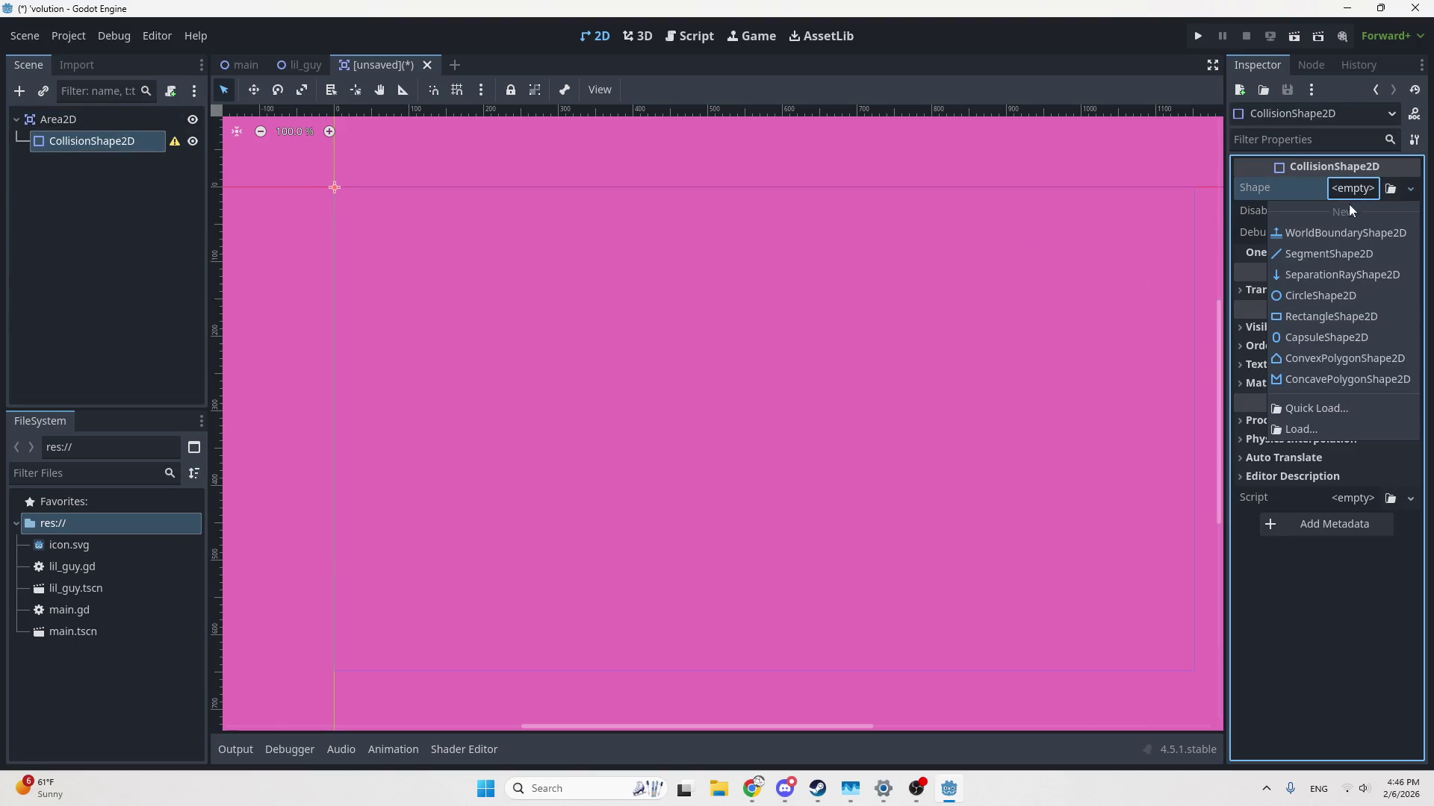
{"action": "left_click", "coordinate": [1302, 307]}
{"action": "scroll", "coordinate": [325, 186], "scroll_direction": "up", "scroll_amount": 6}
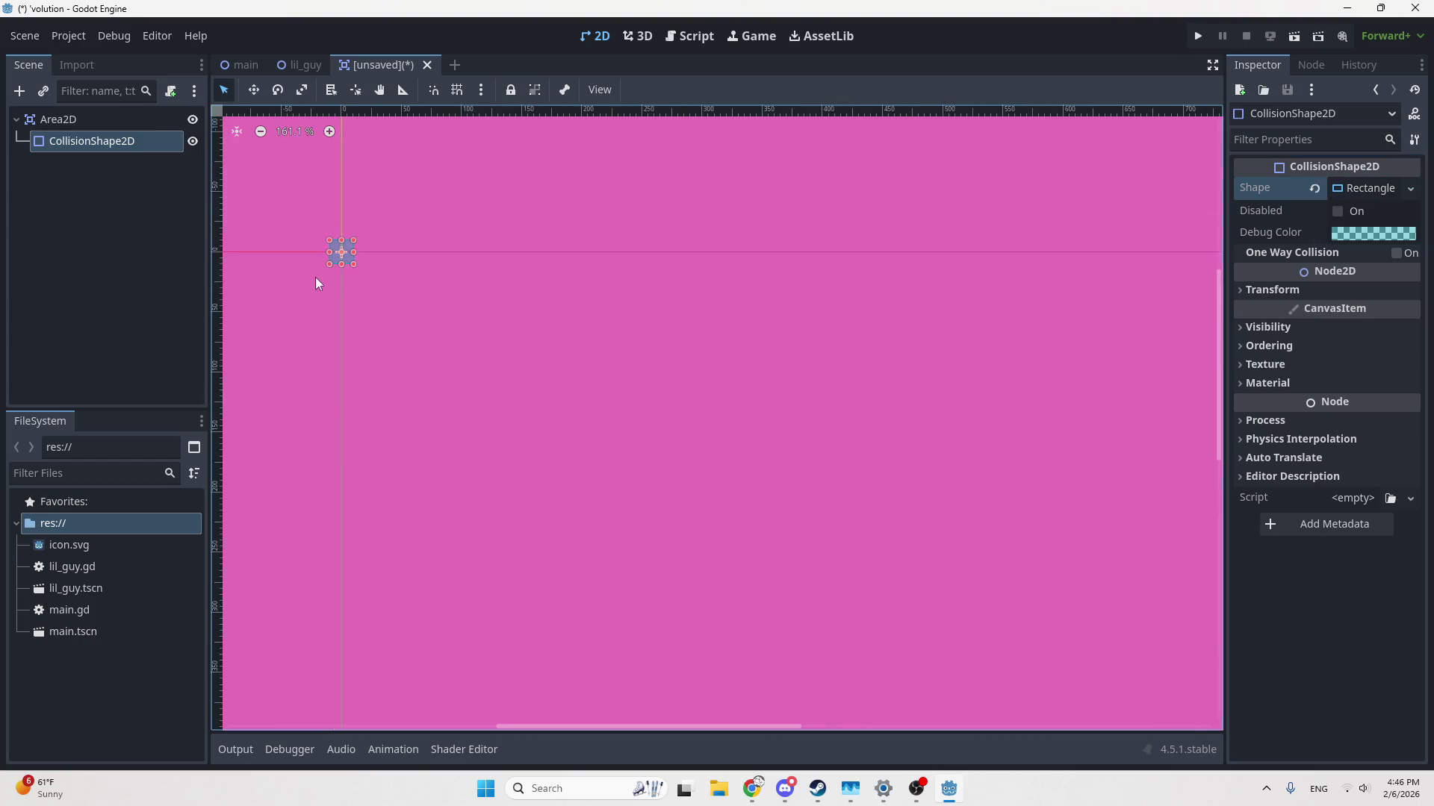
{"action": "scroll", "coordinate": [360, 269], "scroll_direction": "up", "scroll_amount": 1}
{"action": "left_click", "coordinate": [1314, 188]}
{"action": "left_click", "coordinate": [1353, 188]}
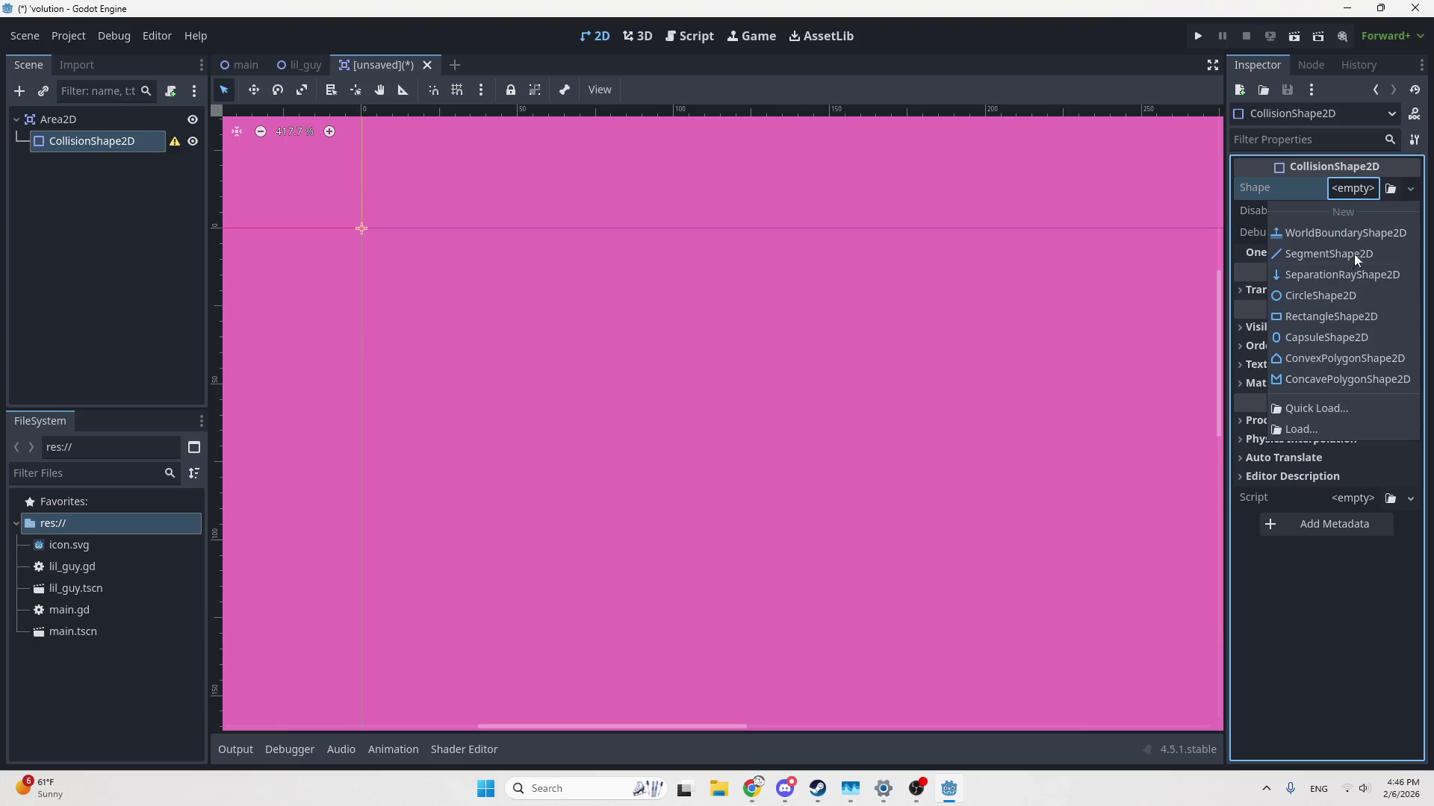
{"action": "left_click", "coordinate": [1325, 297]}
{"action": "scroll", "coordinate": [268, 230], "scroll_direction": "up", "scroll_amount": 1}
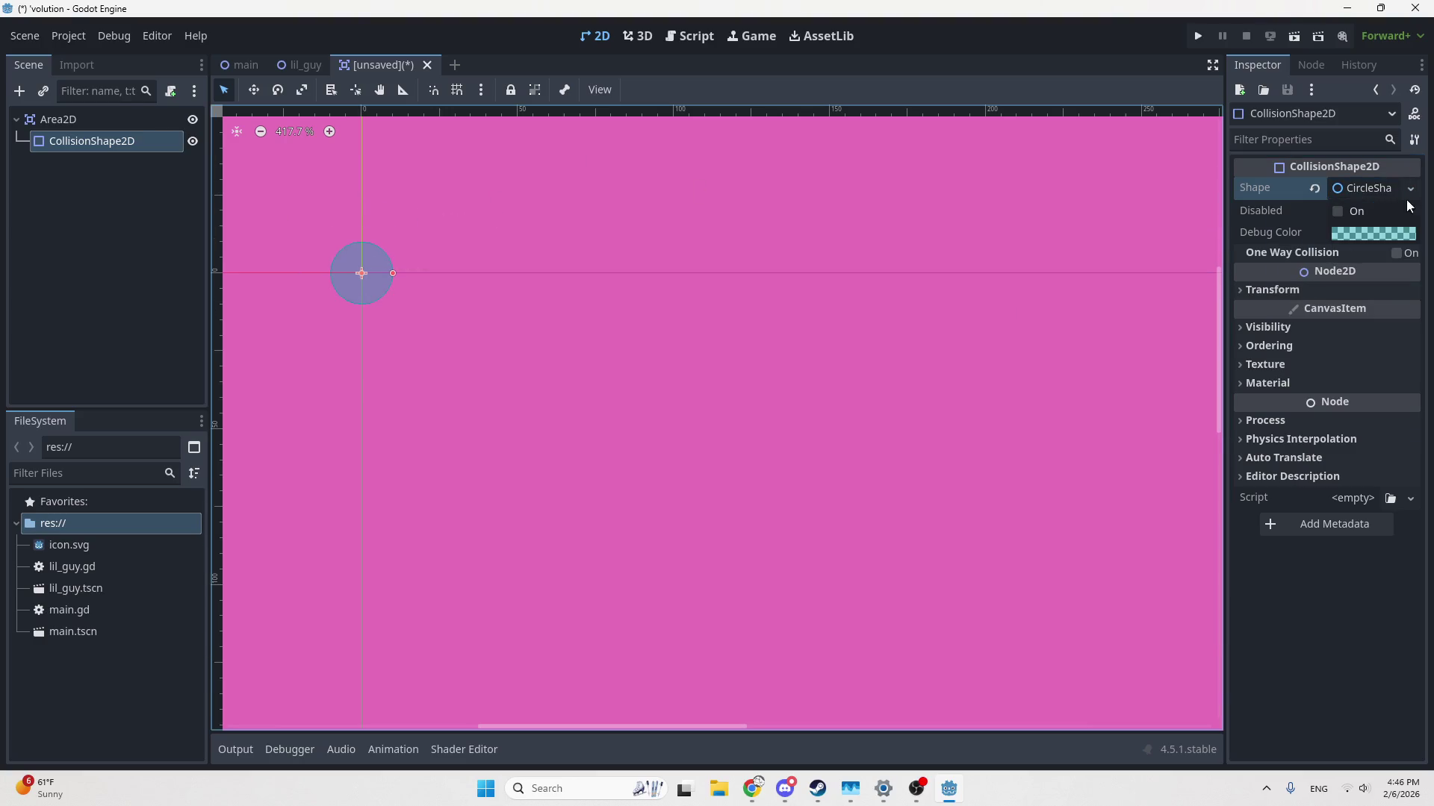
Set the CircleShape2D radius to 3 px
{"action": "left_click", "coordinate": [1374, 188]}
{"action": "left_click", "coordinate": [1372, 215]}
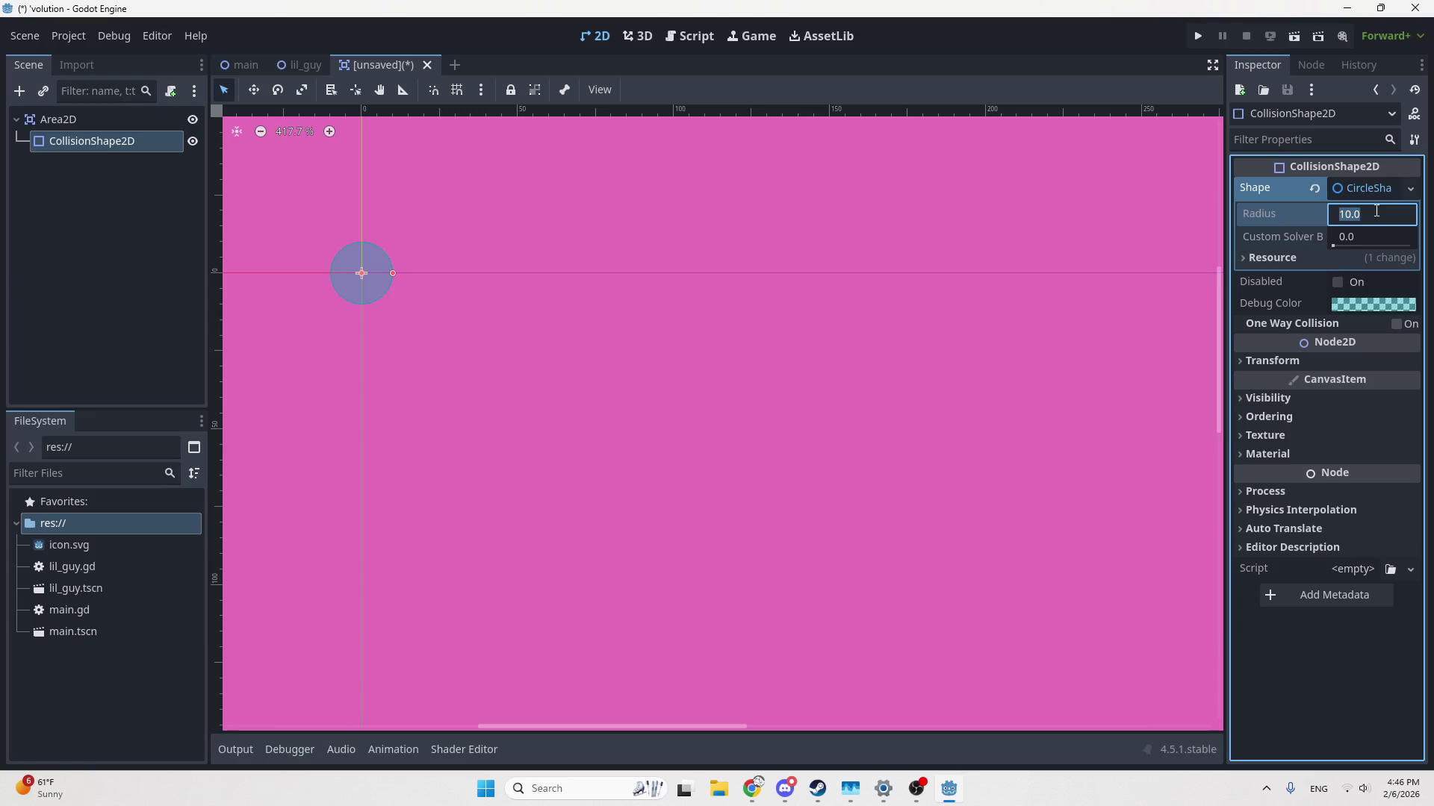
{"action": "left_click", "coordinate": [1376, 213]}
{"action": "left_click_drag", "start_coordinate": [1376, 212], "coordinate": [1396, 213]}
{"action": "left_click", "coordinate": [1352, 215]}
{"action": "type", "text": "3"}
{"action": "key", "text": "Return"}
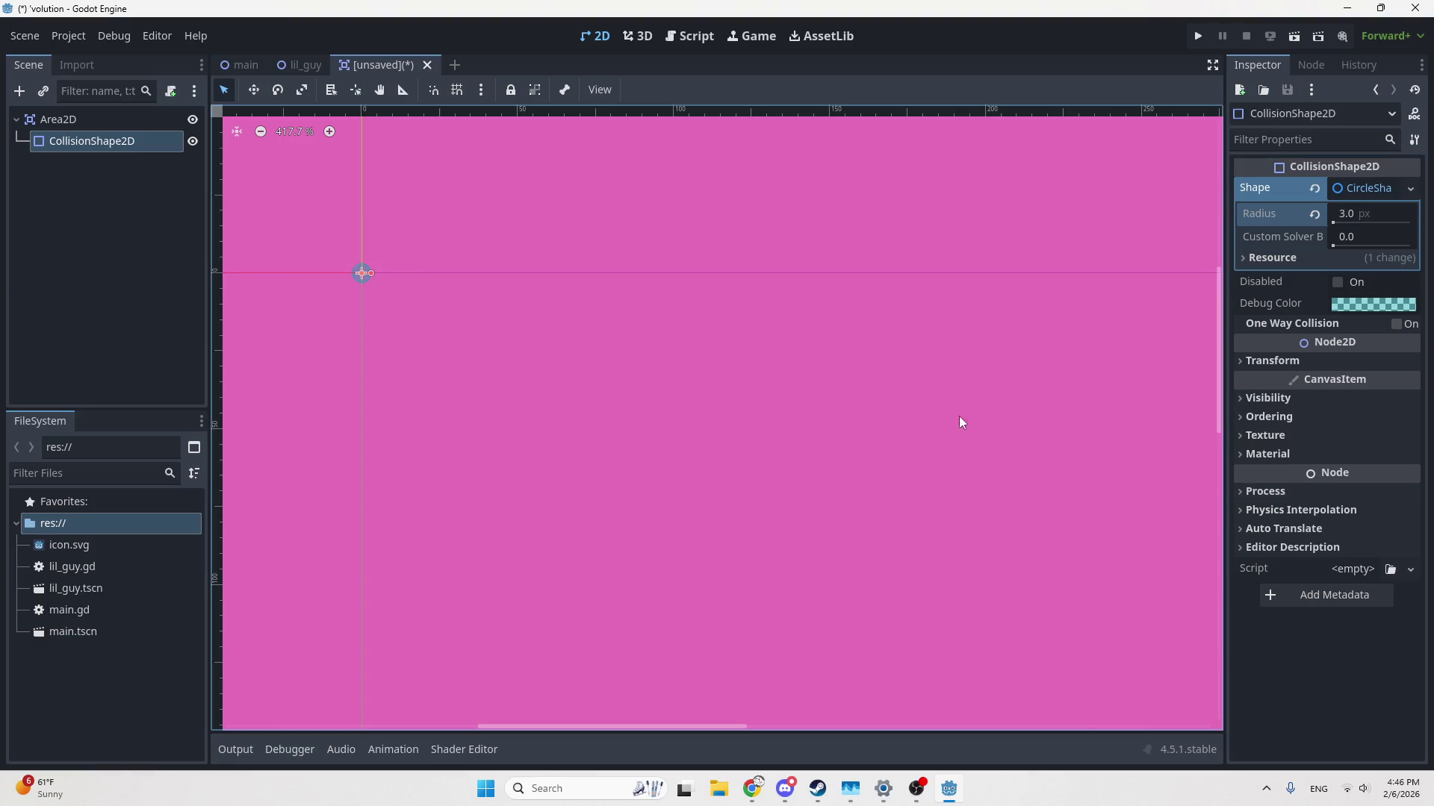
{"action": "scroll", "coordinate": [351, 202], "scroll_direction": "up", "scroll_amount": 4}
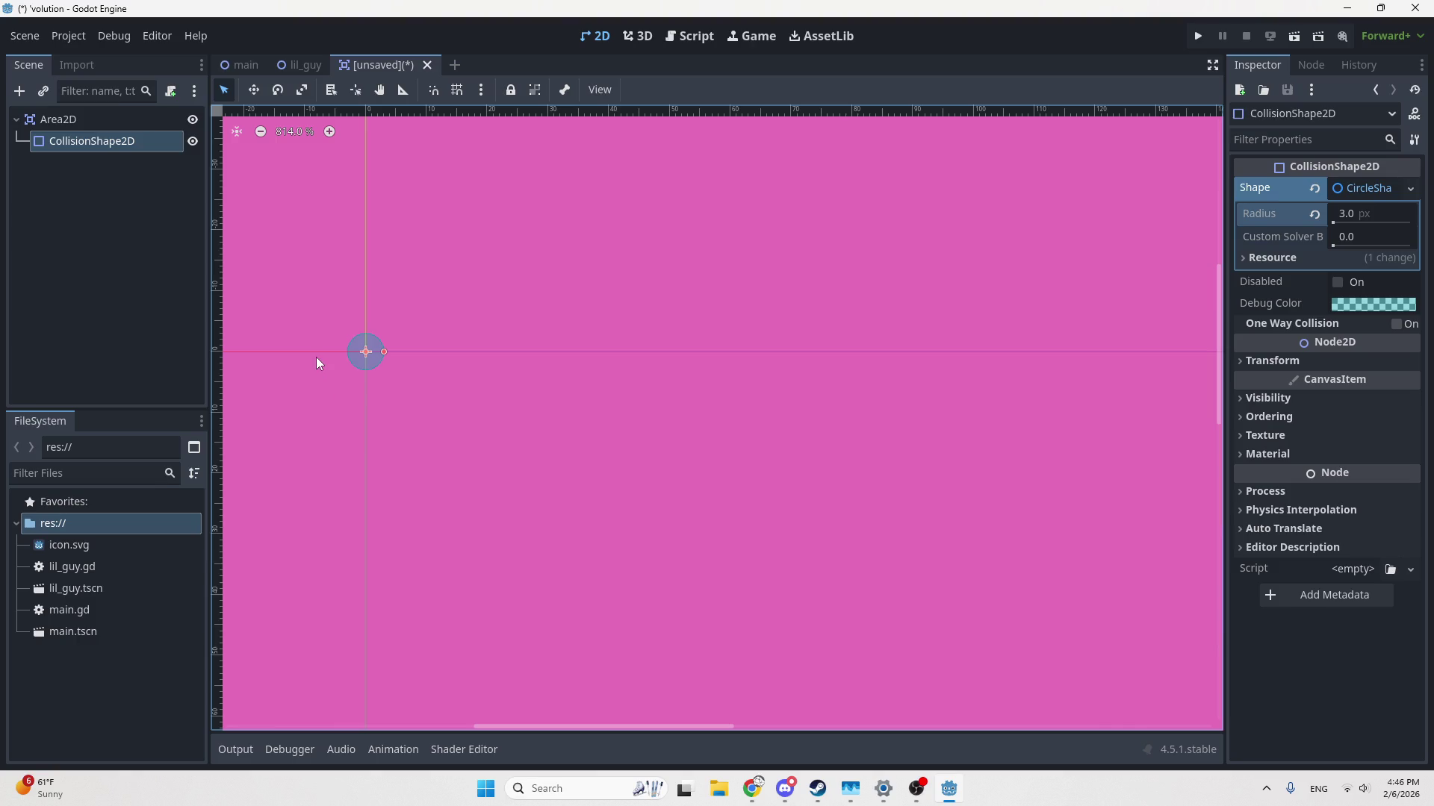
Search the web for 'youtube music' in a new browser tab and open the site
{"action": "left_click", "coordinate": [753, 788]}
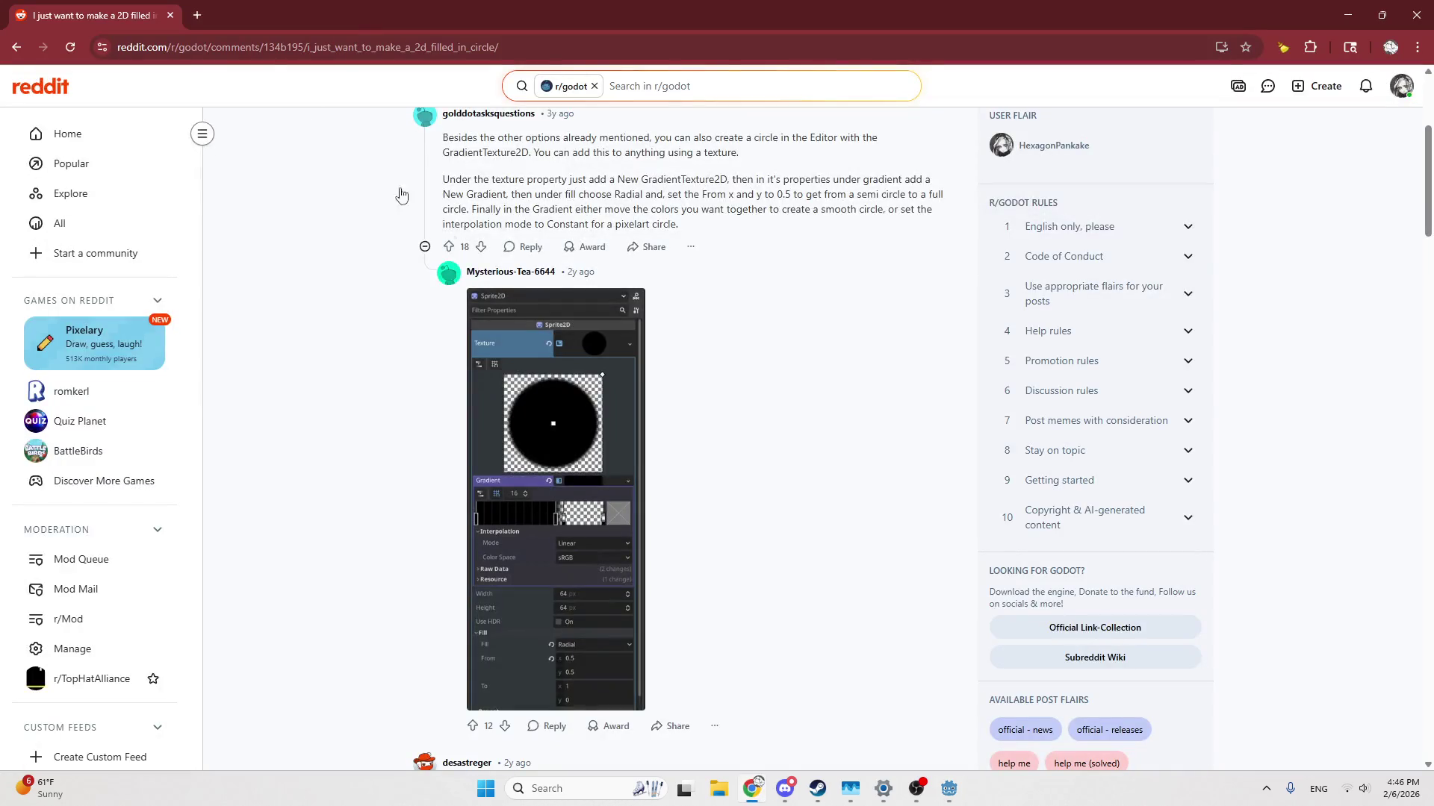
{"action": "left_click", "coordinate": [196, 13]}
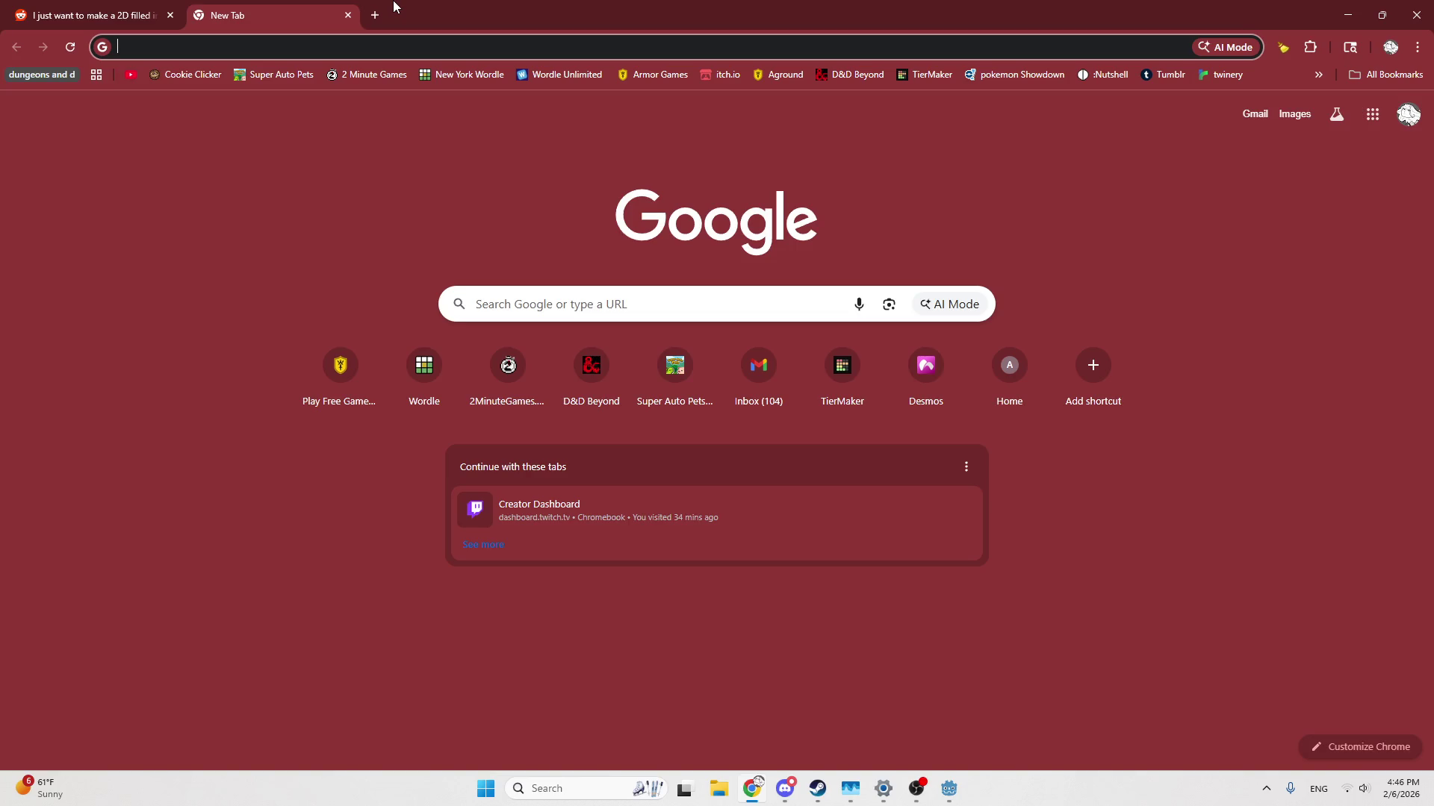
{"action": "type", "text": "youtube music"}
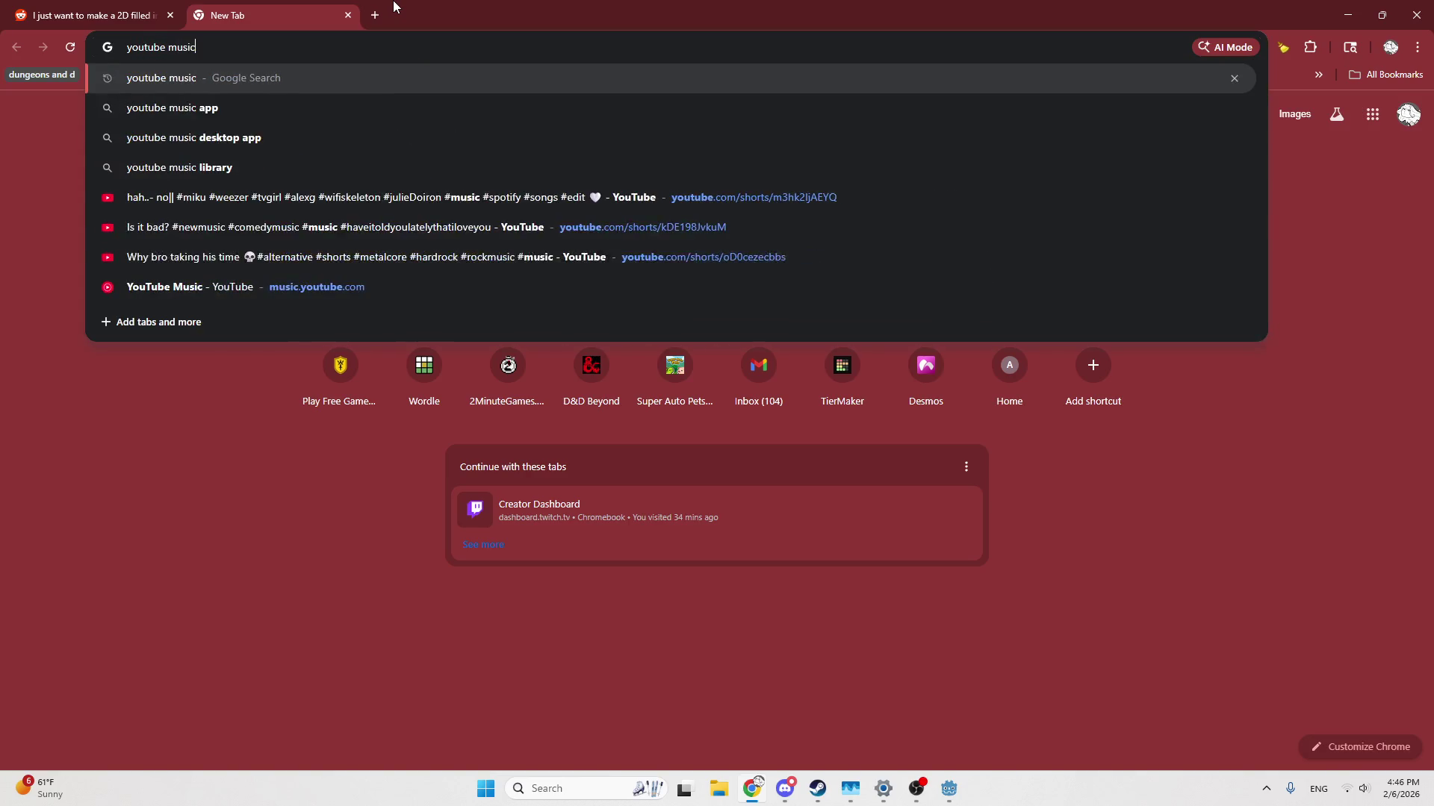
{"action": "key", "text": "Return"}
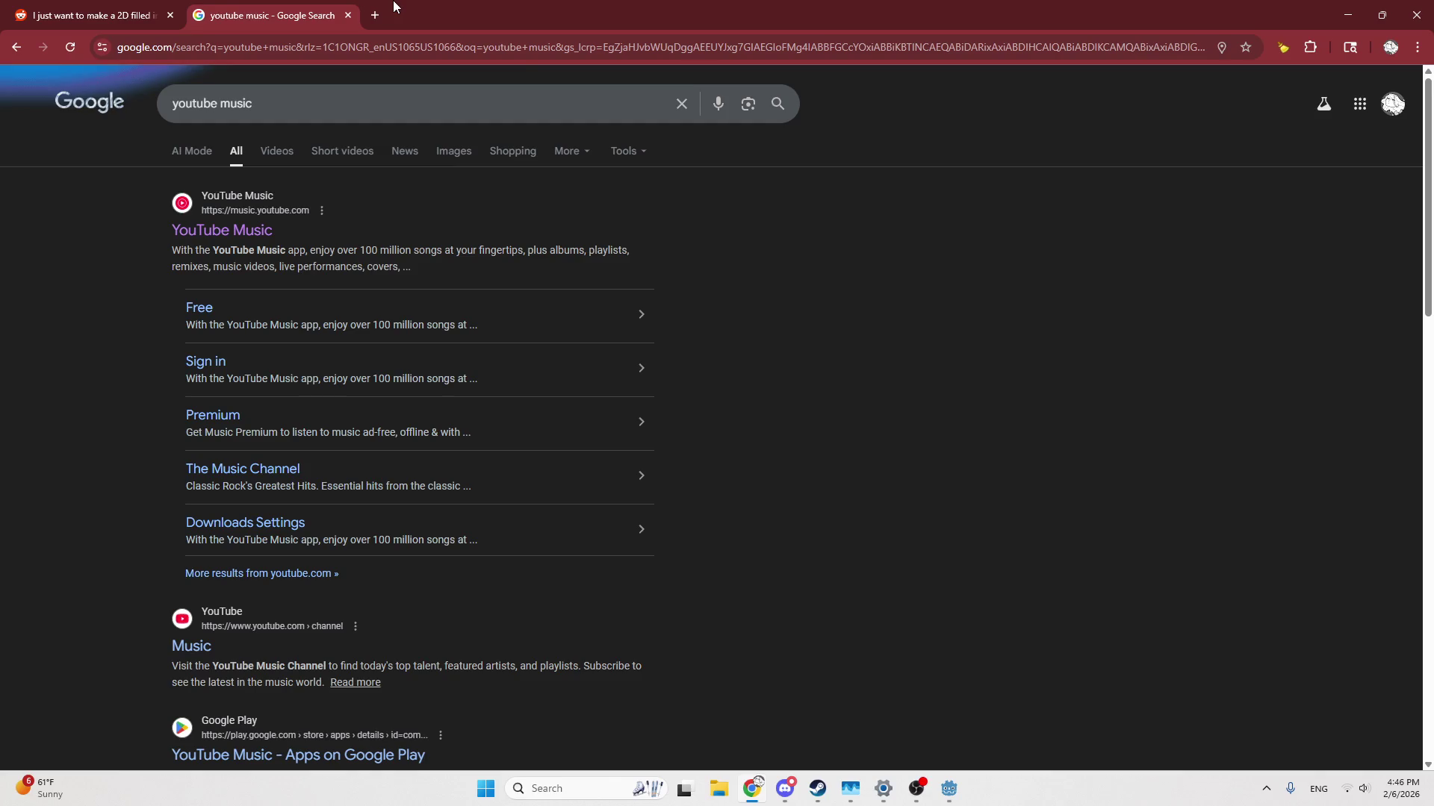
{"action": "left_click", "coordinate": [240, 235]}
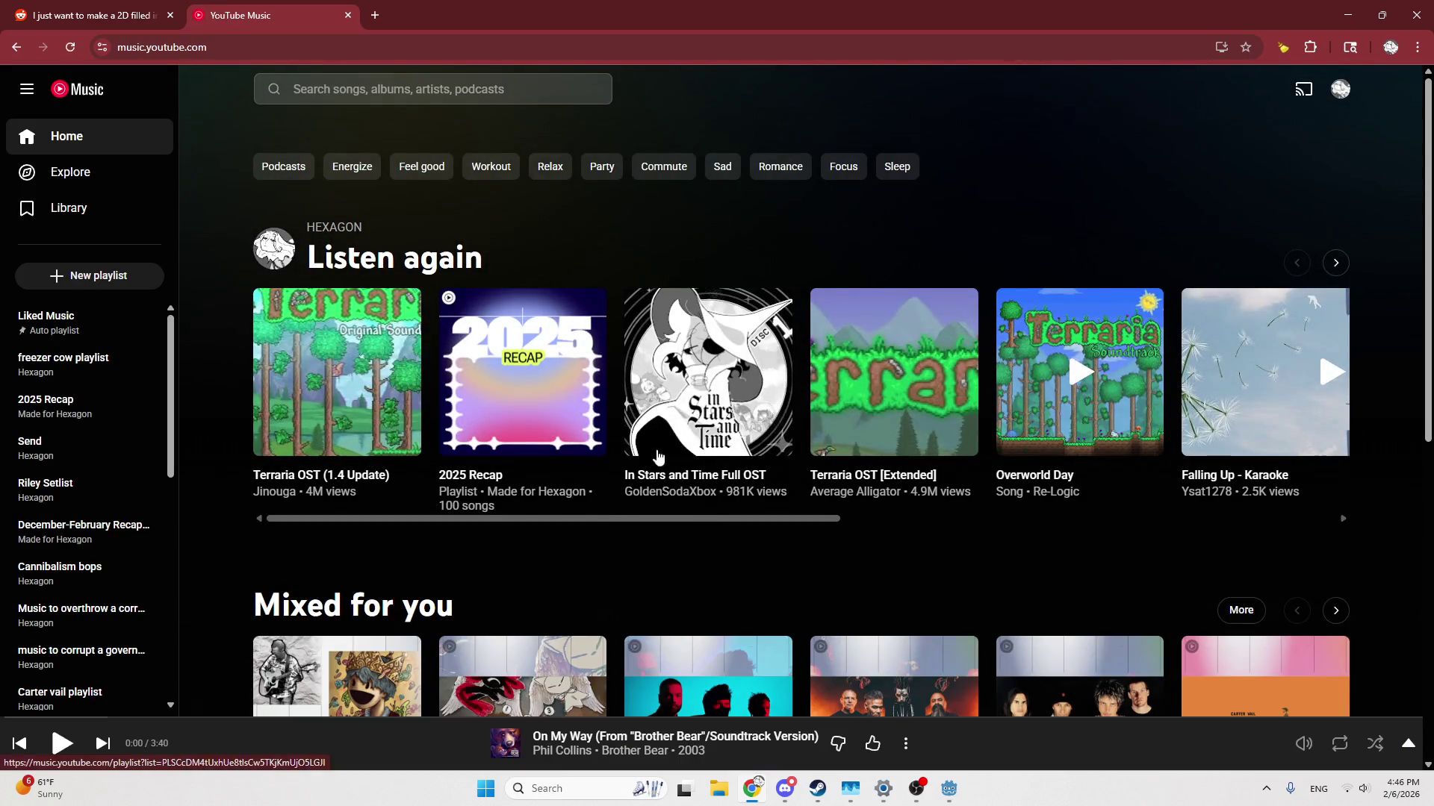
Scroll through the YouTube Music home page recommendations
{"action": "left_click", "coordinate": [413, 82]}
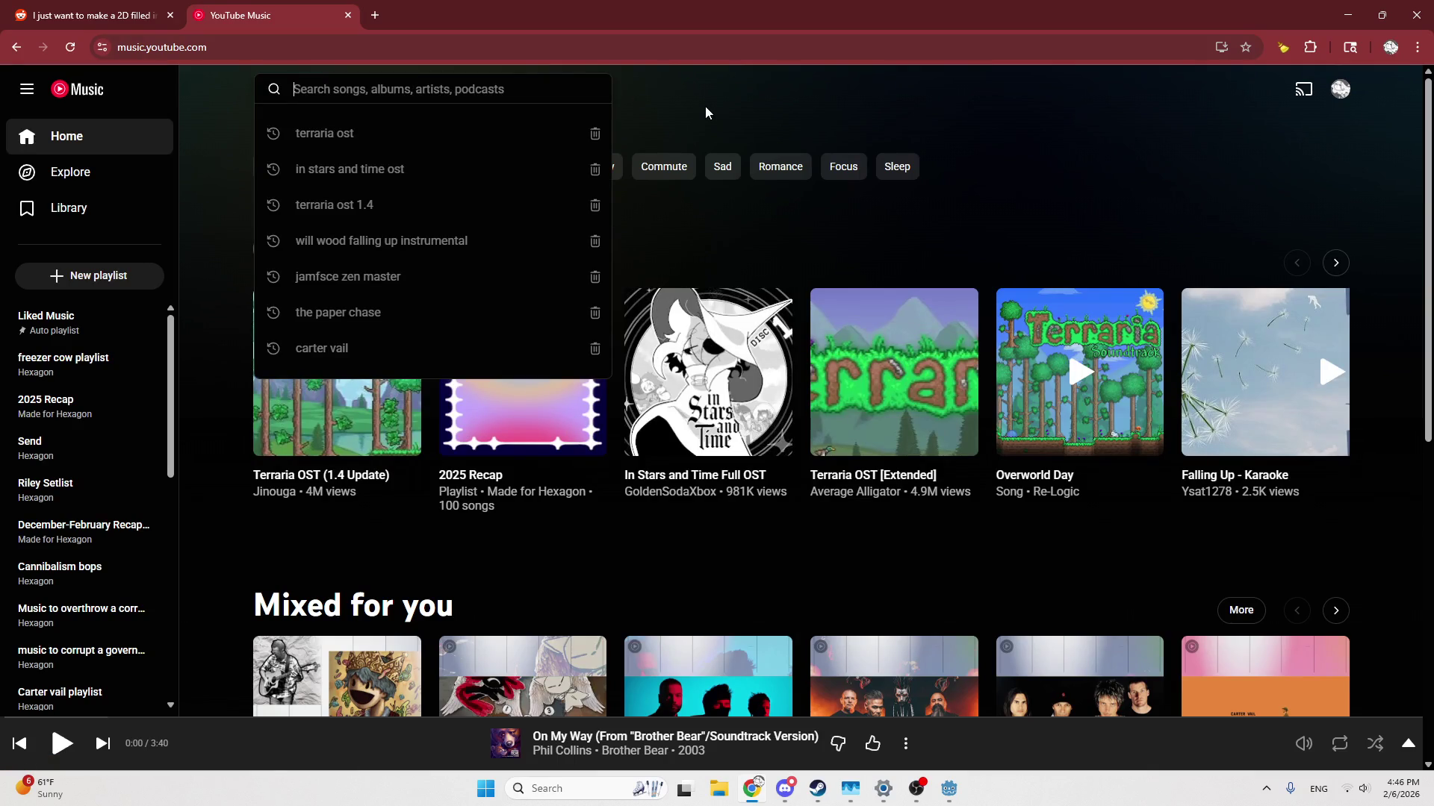
{"action": "left_click_drag", "start_coordinate": [705, 106], "coordinate": [697, 118]}
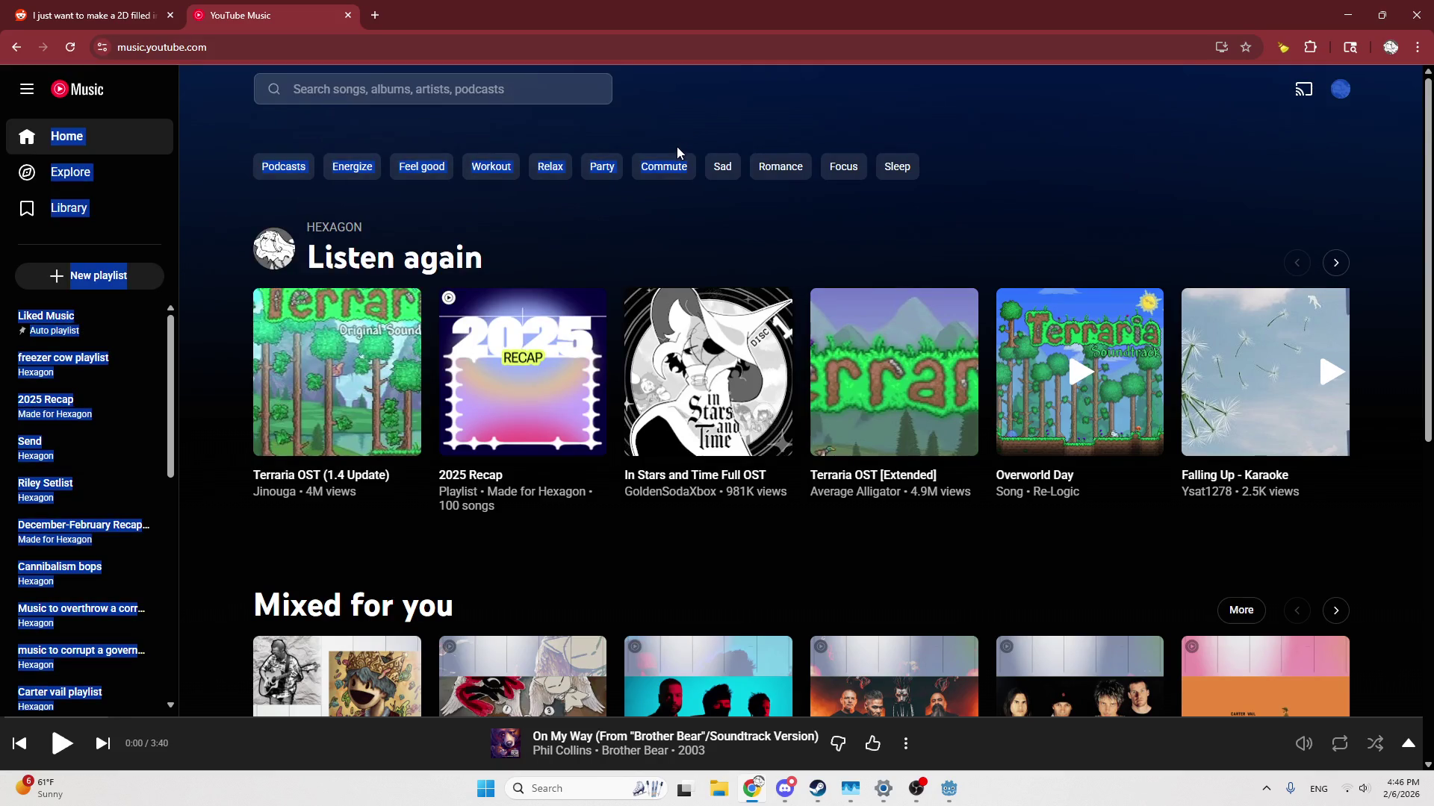
{"action": "left_click", "coordinate": [1024, 178]}
{"action": "scroll", "coordinate": [1019, 183], "scroll_direction": "down", "scroll_amount": 4}
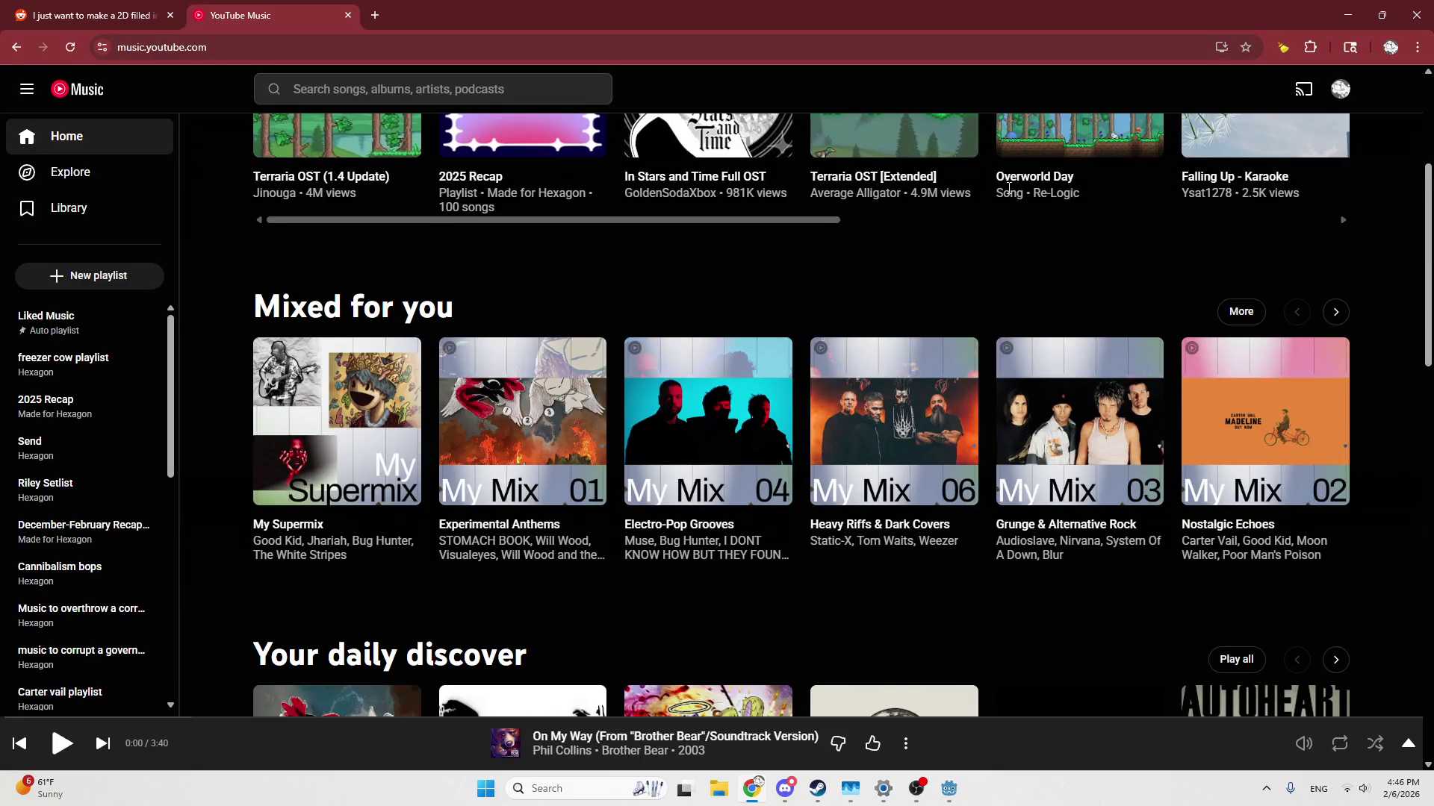
{"action": "scroll", "coordinate": [1008, 188], "scroll_direction": "down", "scroll_amount": 1}
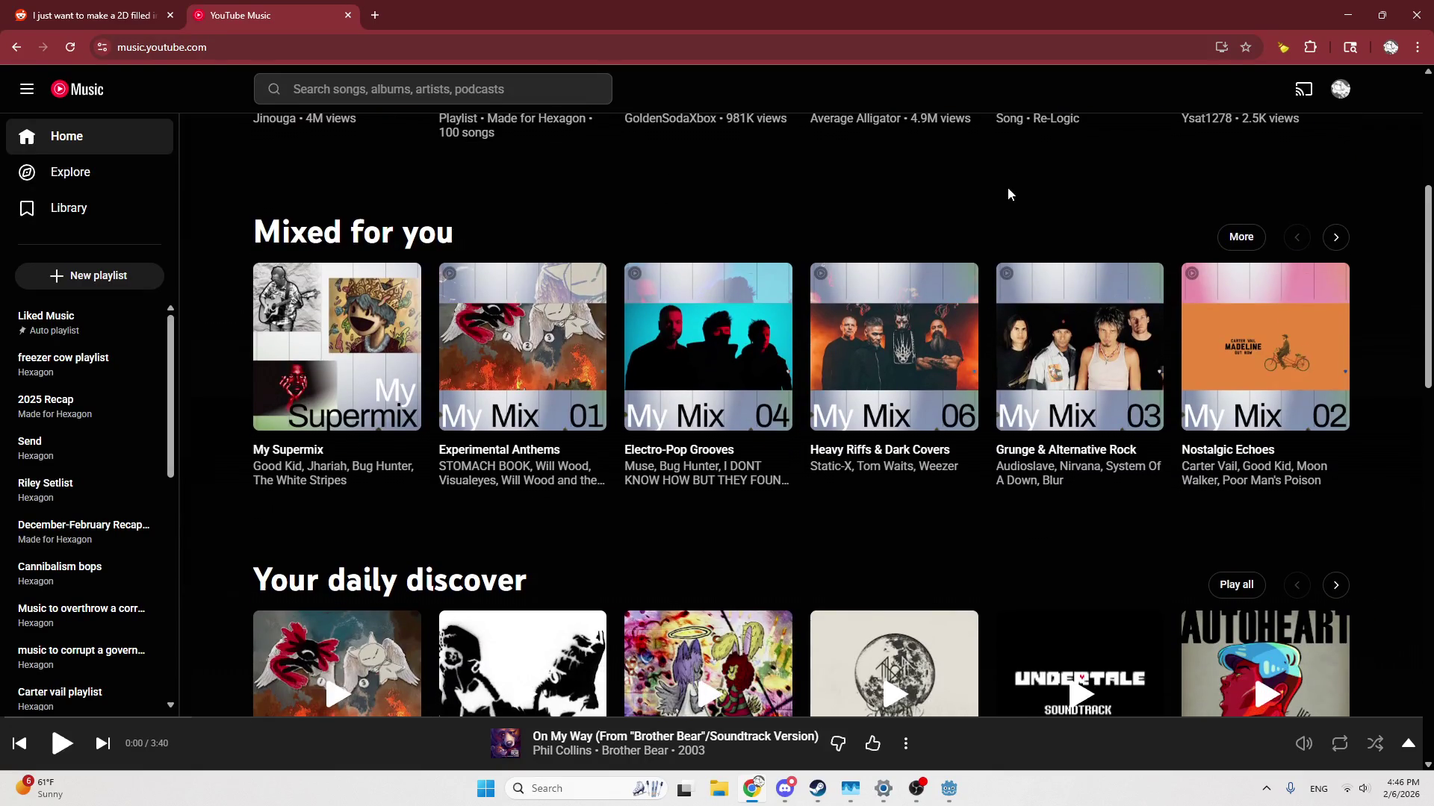
{"action": "scroll", "coordinate": [1008, 194], "scroll_direction": "down", "scroll_amount": 2}
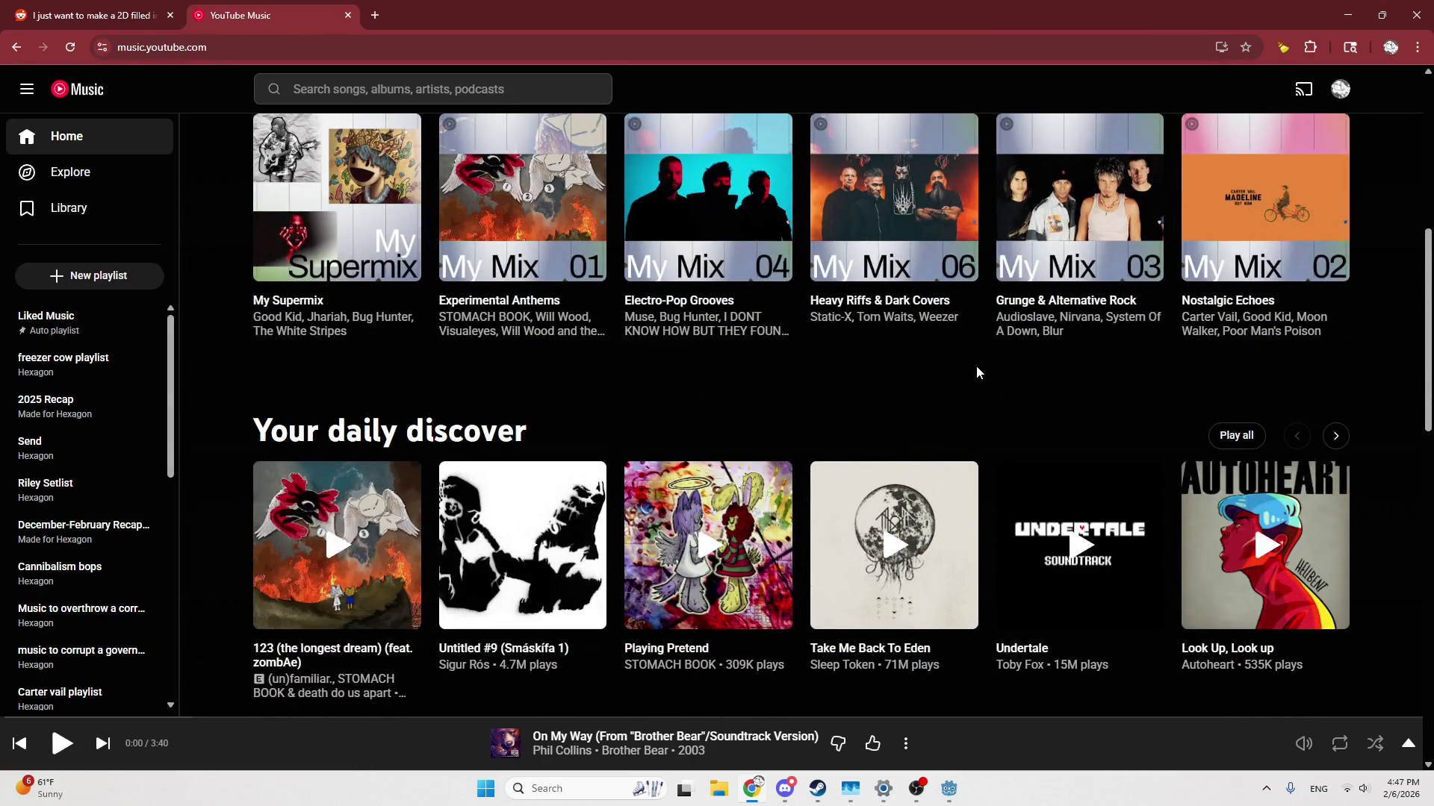
{"action": "scroll", "coordinate": [938, 351], "scroll_direction": "up", "scroll_amount": 1}
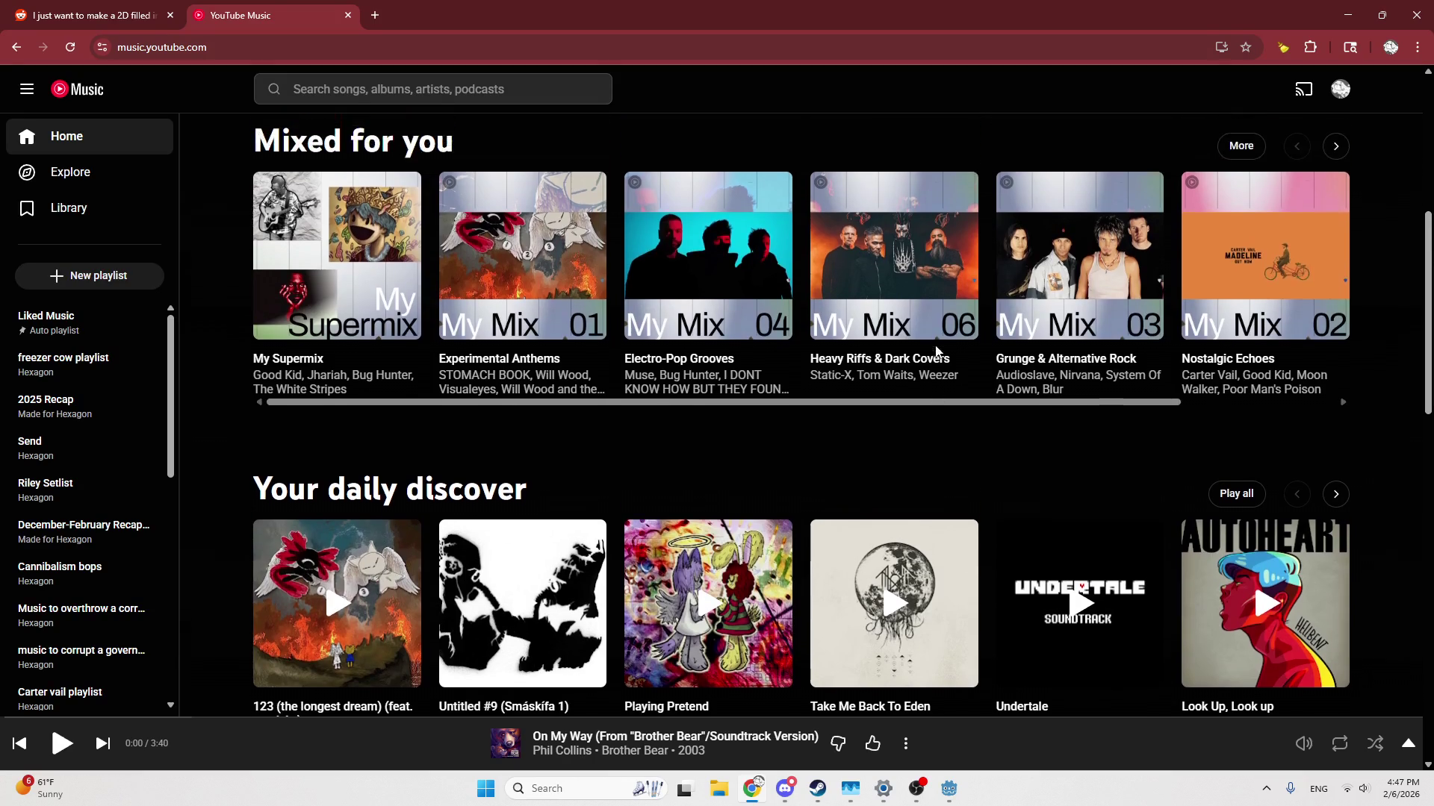
{"action": "scroll", "coordinate": [937, 351], "scroll_direction": "down", "scroll_amount": 2}
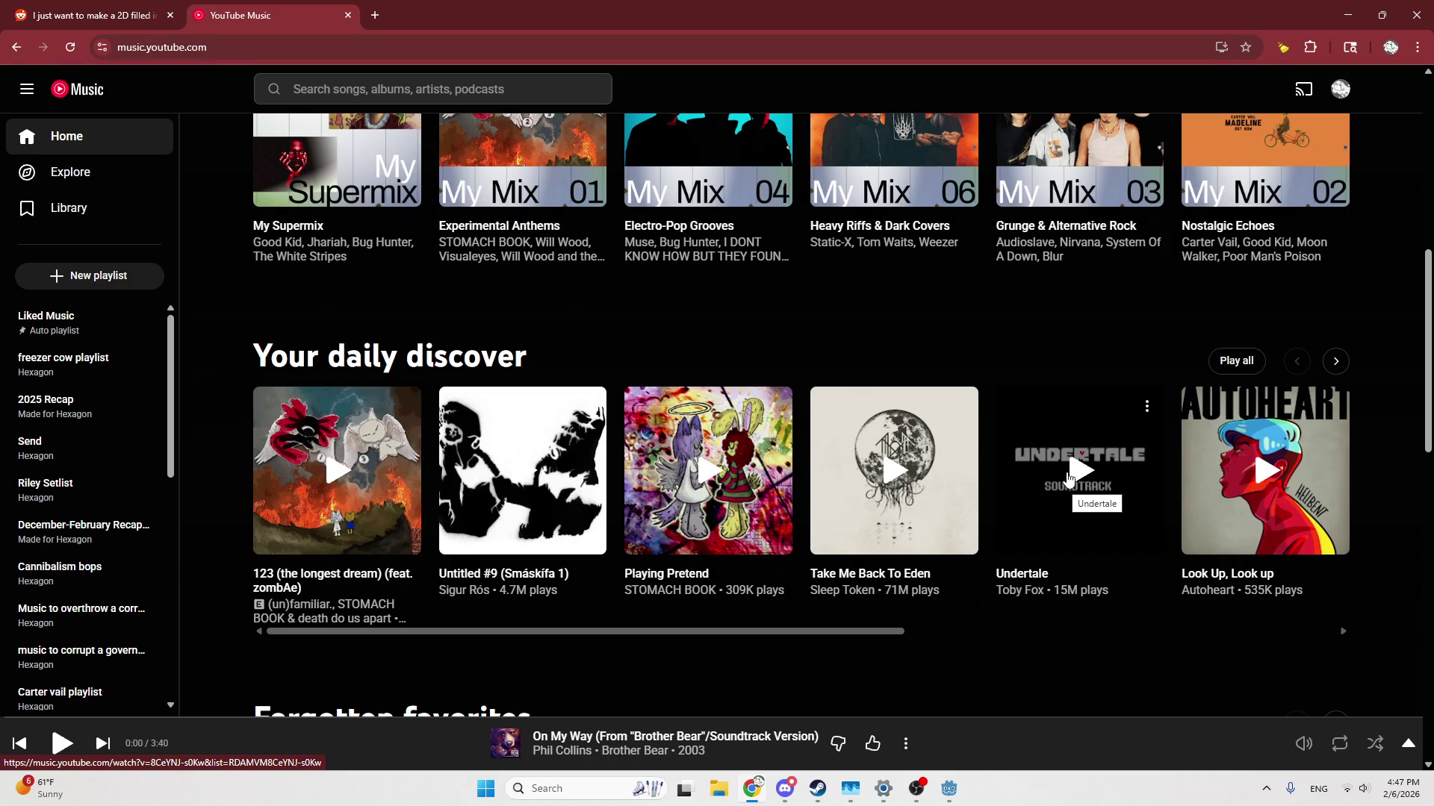
{"action": "scroll", "coordinate": [1046, 448], "scroll_direction": "up", "scroll_amount": 3}
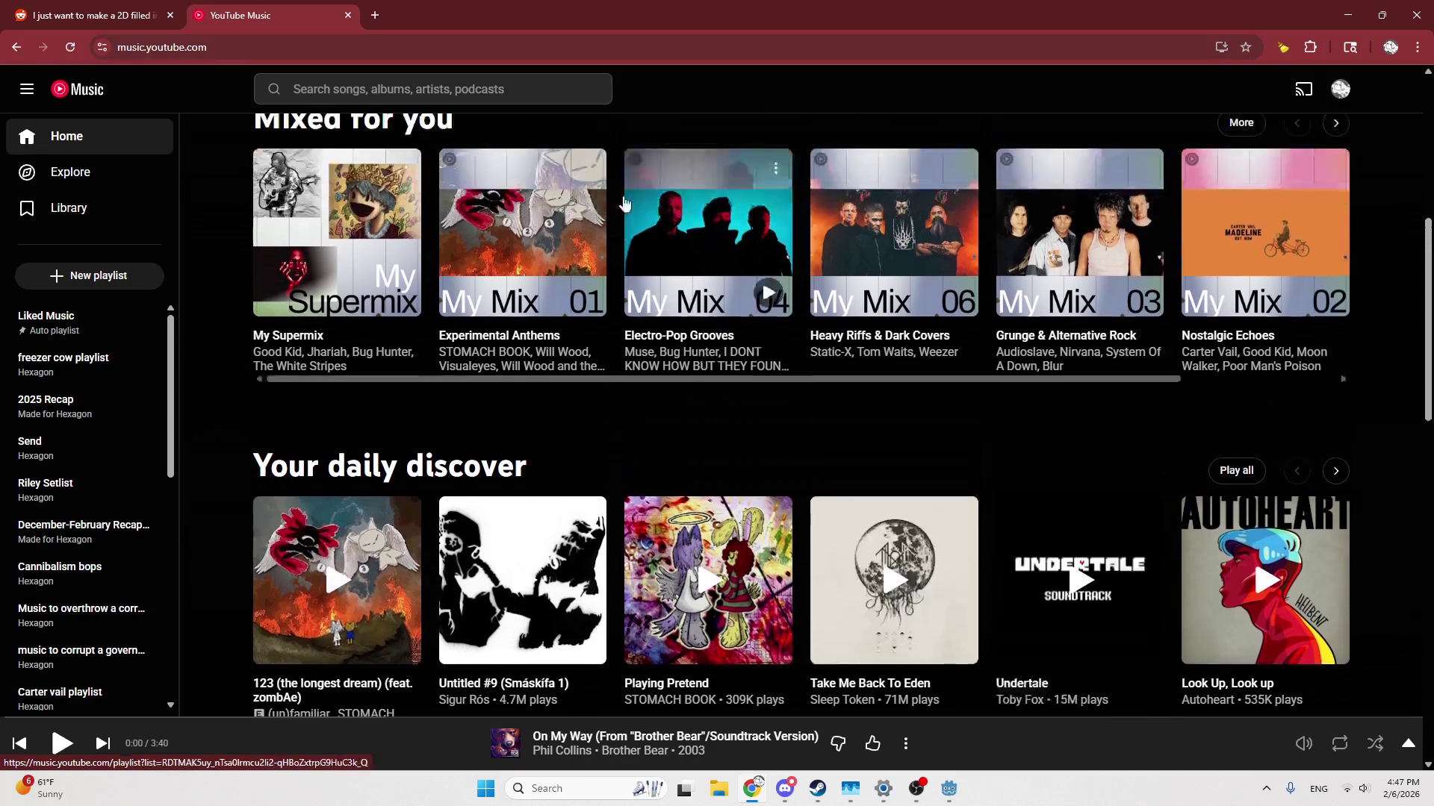
Play the Undertale track from the daily discover section
{"action": "left_click", "coordinate": [458, 88]}
{"action": "type", "text": "poke"}
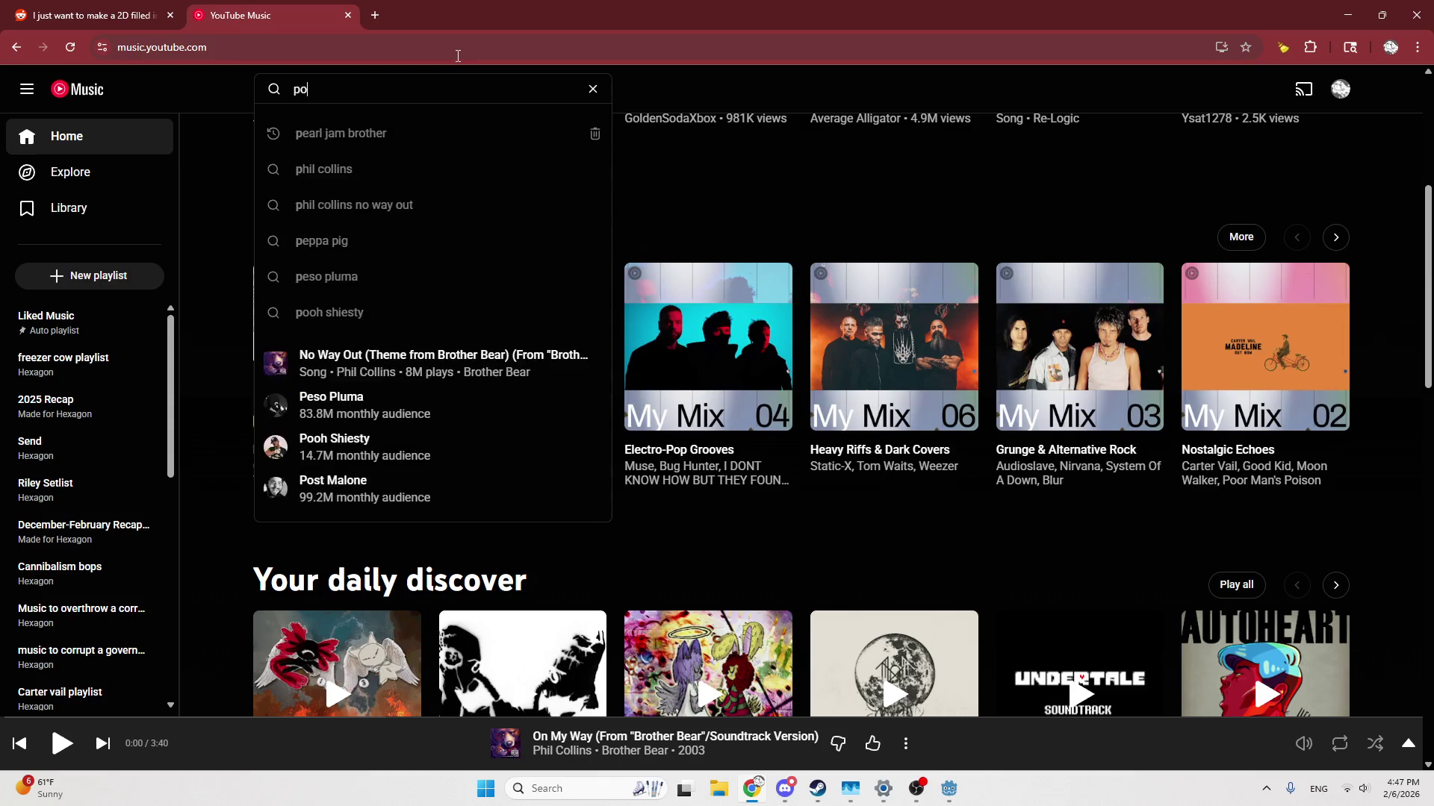
{"action": "key", "text": "BackSpace"}
{"action": "key", "text": "BackSpace"}
{"action": "key", "text": "BackSpace"}
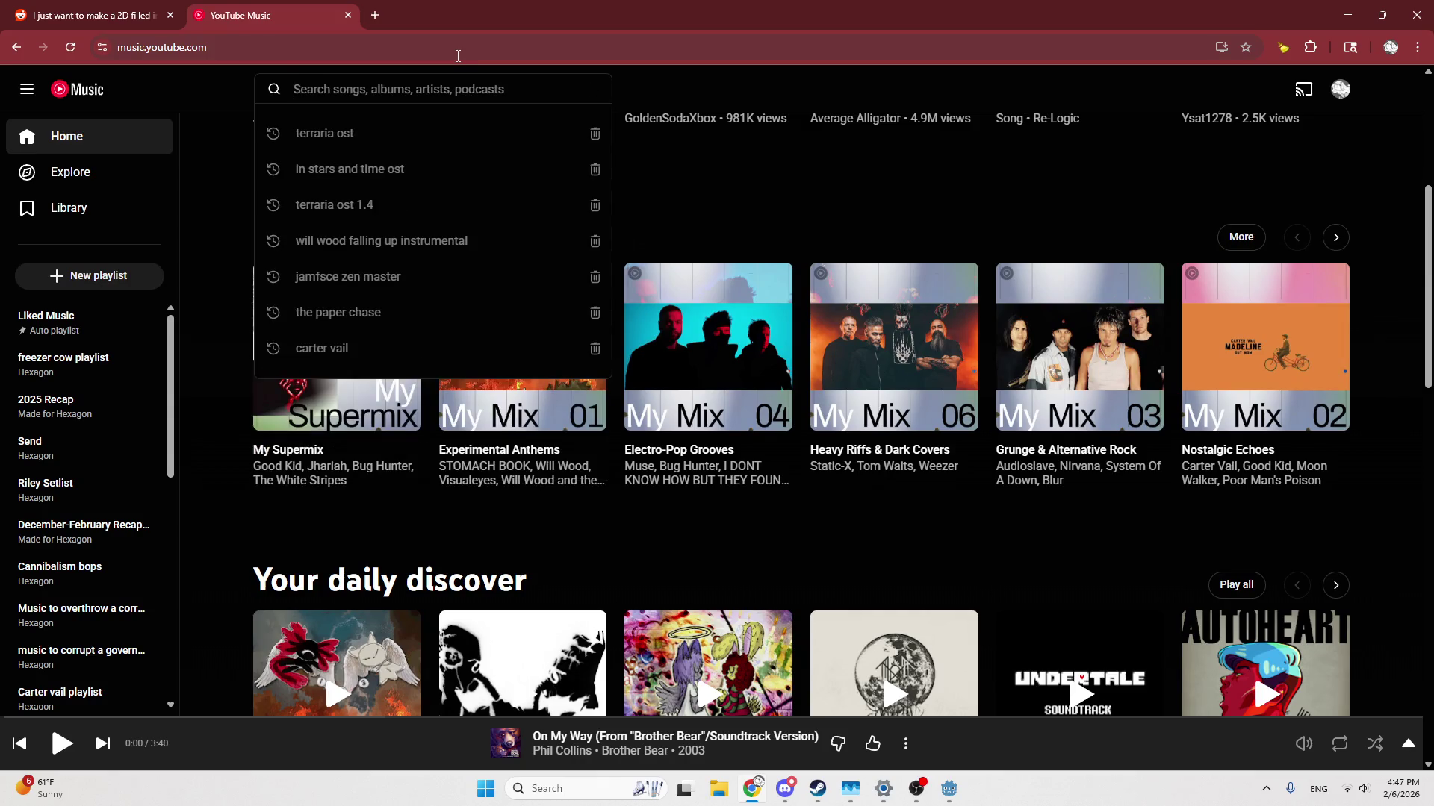
{"action": "left_click", "coordinate": [947, 506]}
{"action": "scroll", "coordinate": [1020, 469], "scroll_direction": "down", "scroll_amount": 4}
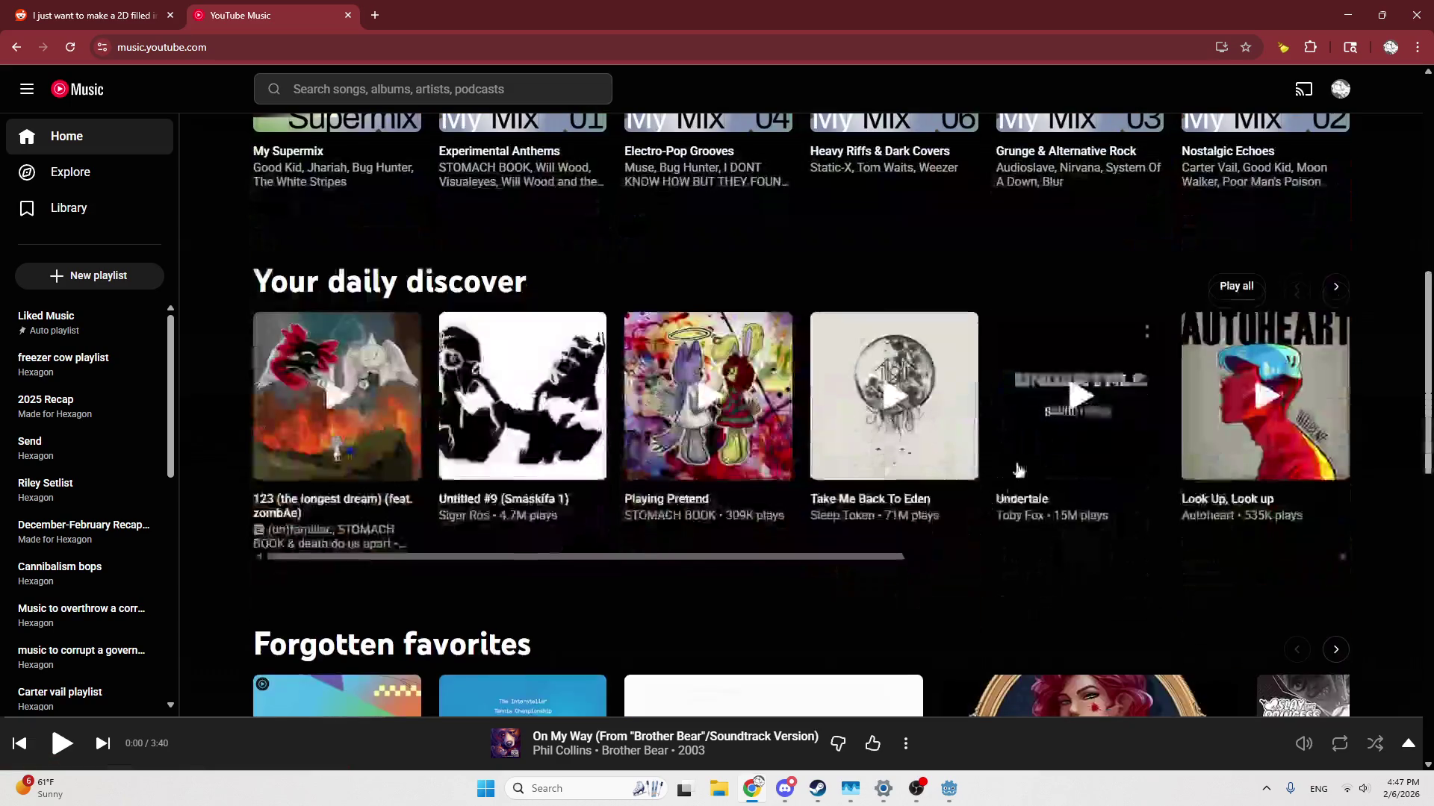
{"action": "left_click", "coordinate": [1079, 395]}
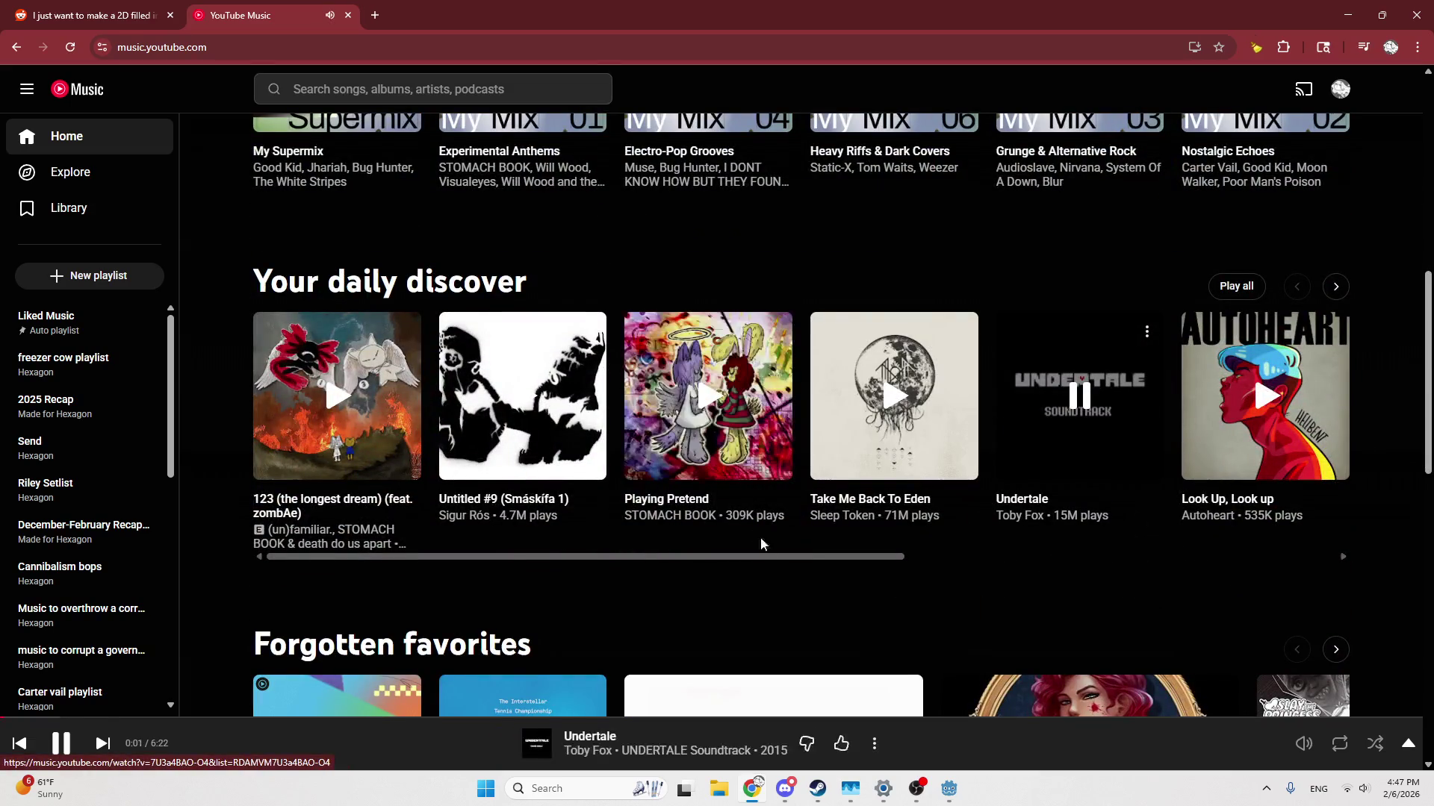
Adjust the playback volume slider
{"action": "mouse_move", "coordinate": [1308, 741]}
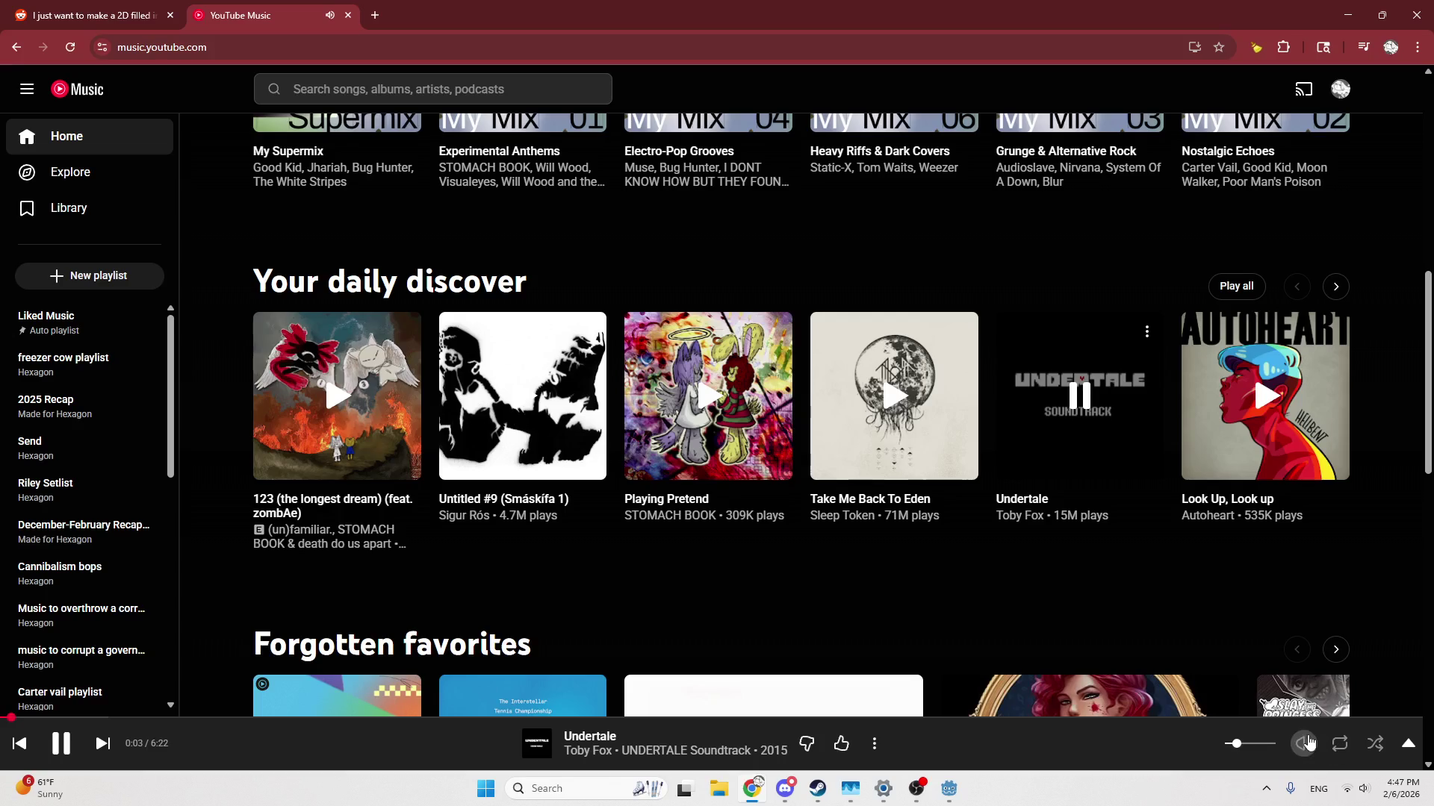
{"action": "left_click", "coordinate": [1242, 749]}
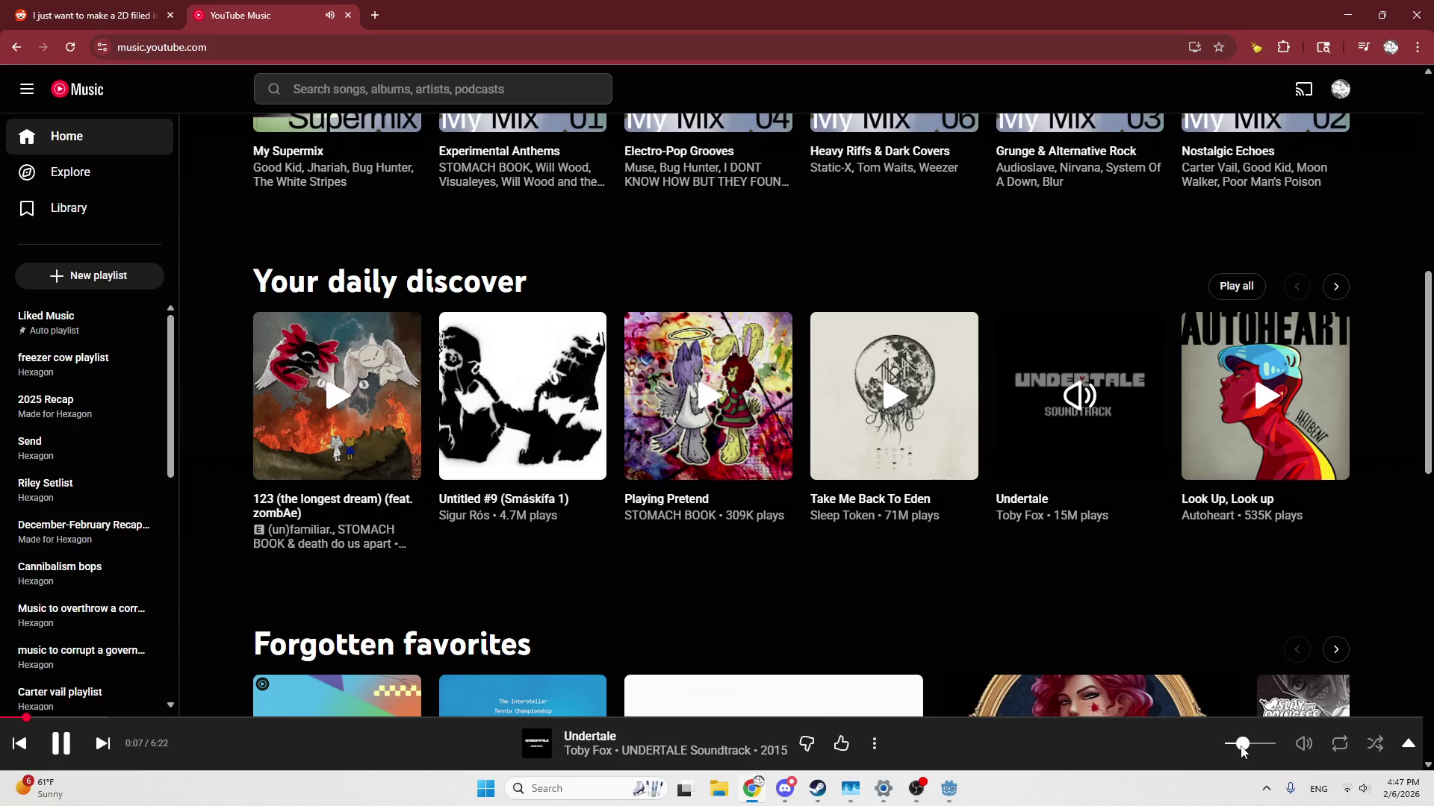
{"action": "left_click_drag", "start_coordinate": [1243, 751], "coordinate": [1241, 750]}
{"action": "left_click", "coordinate": [1252, 745]}
Open the full now playing view and scroll through it
{"action": "mouse_move", "coordinate": [949, 789]}
{"action": "left_click", "coordinate": [1064, 739]}
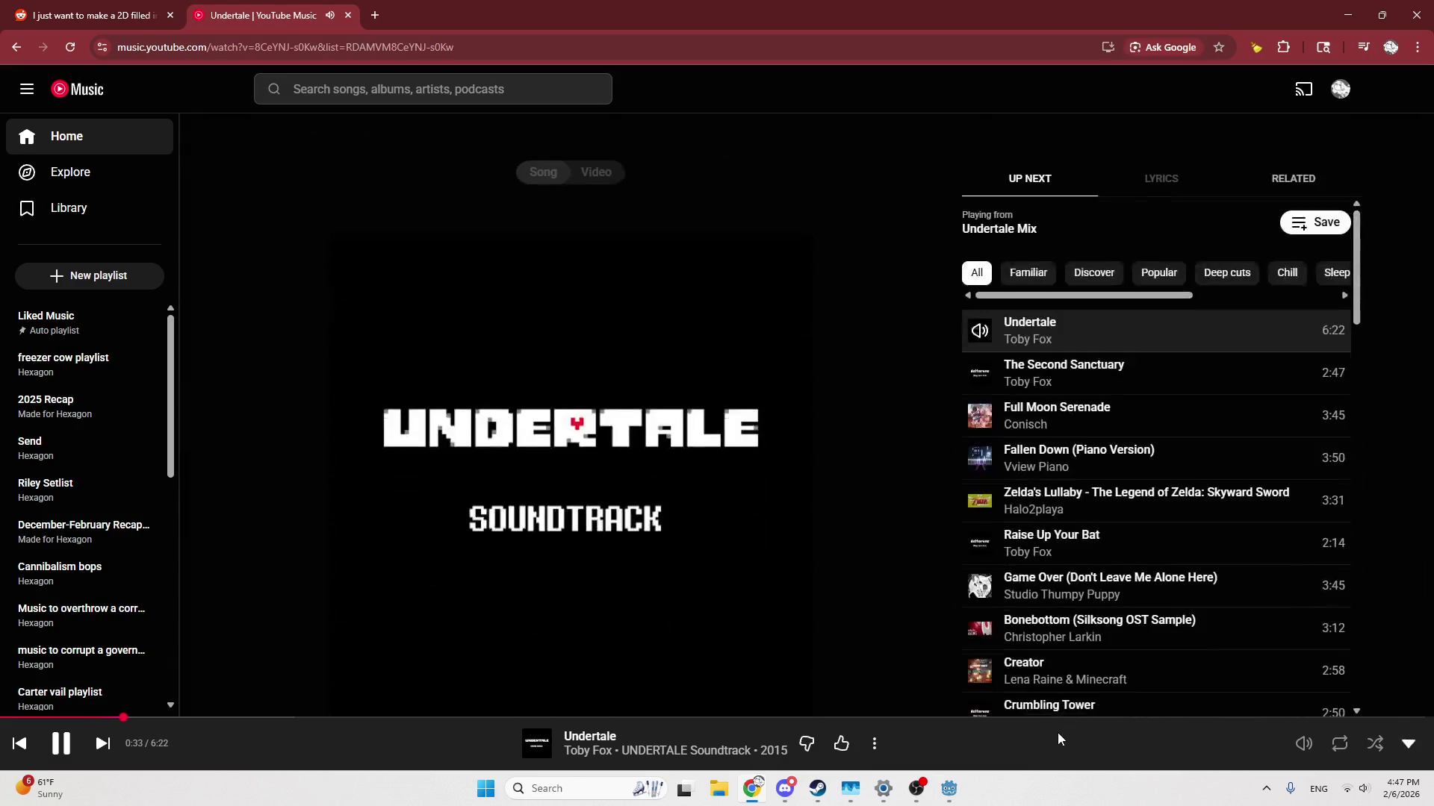
{"action": "scroll", "coordinate": [1136, 521], "scroll_direction": "down", "scroll_amount": 10}
{"action": "scroll", "coordinate": [1139, 527], "scroll_direction": "down", "scroll_amount": 10}
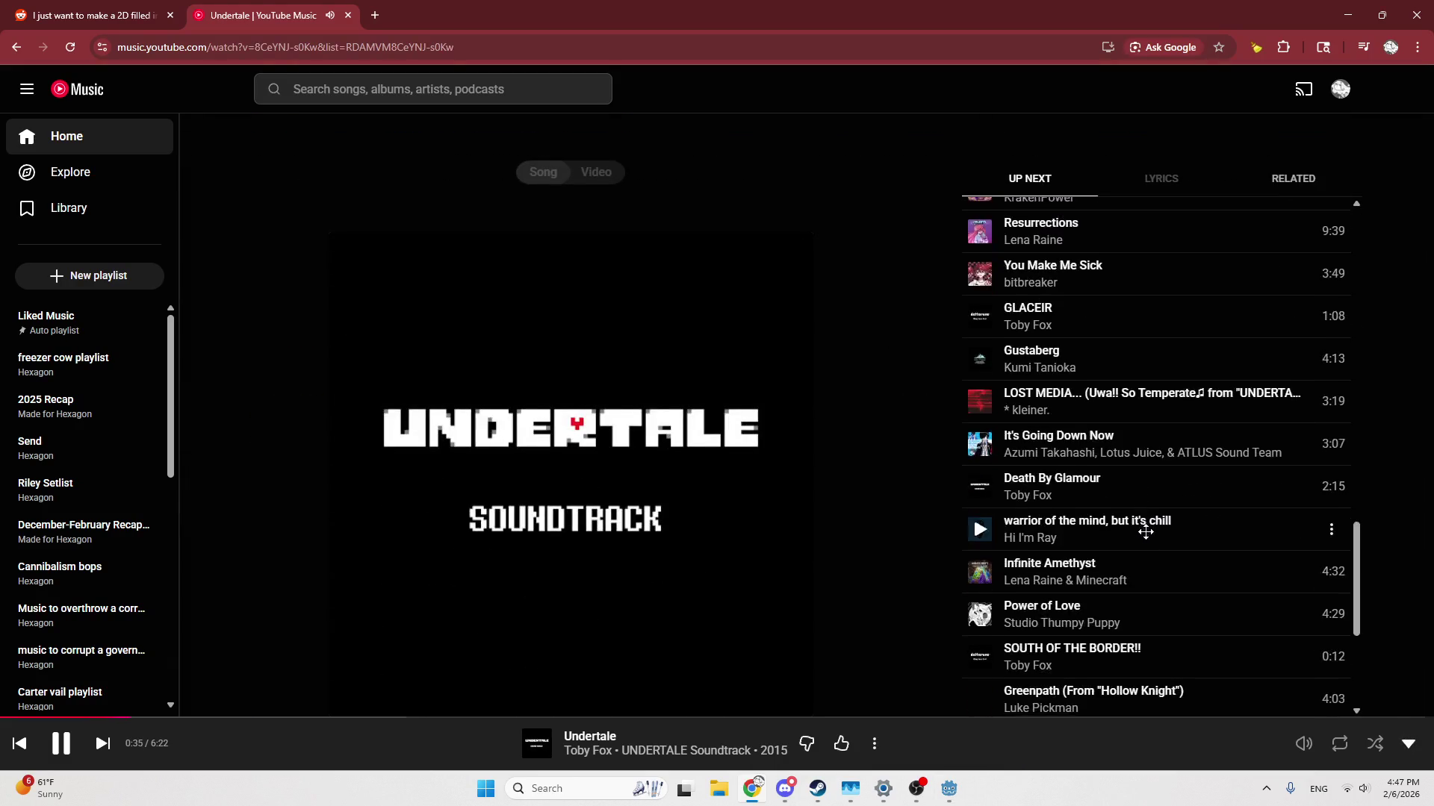
{"action": "scroll", "coordinate": [1143, 531], "scroll_direction": "up", "scroll_amount": 18}
{"action": "scroll", "coordinate": [1158, 522], "scroll_direction": "up", "scroll_amount": 2}
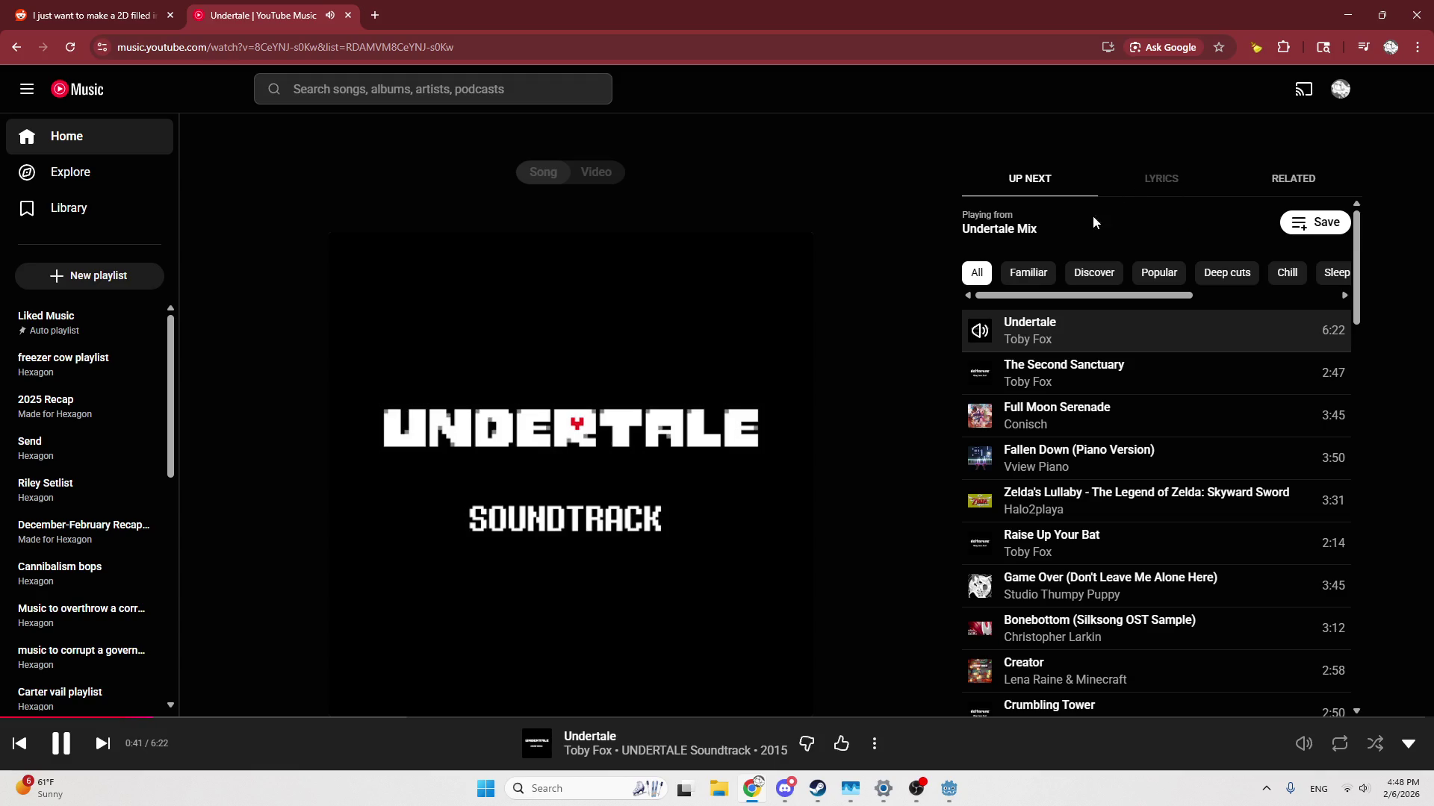
Search for 'undertale' and play the UNDERTALE Soundtrack playlist
{"action": "left_click", "coordinate": [385, 87]}
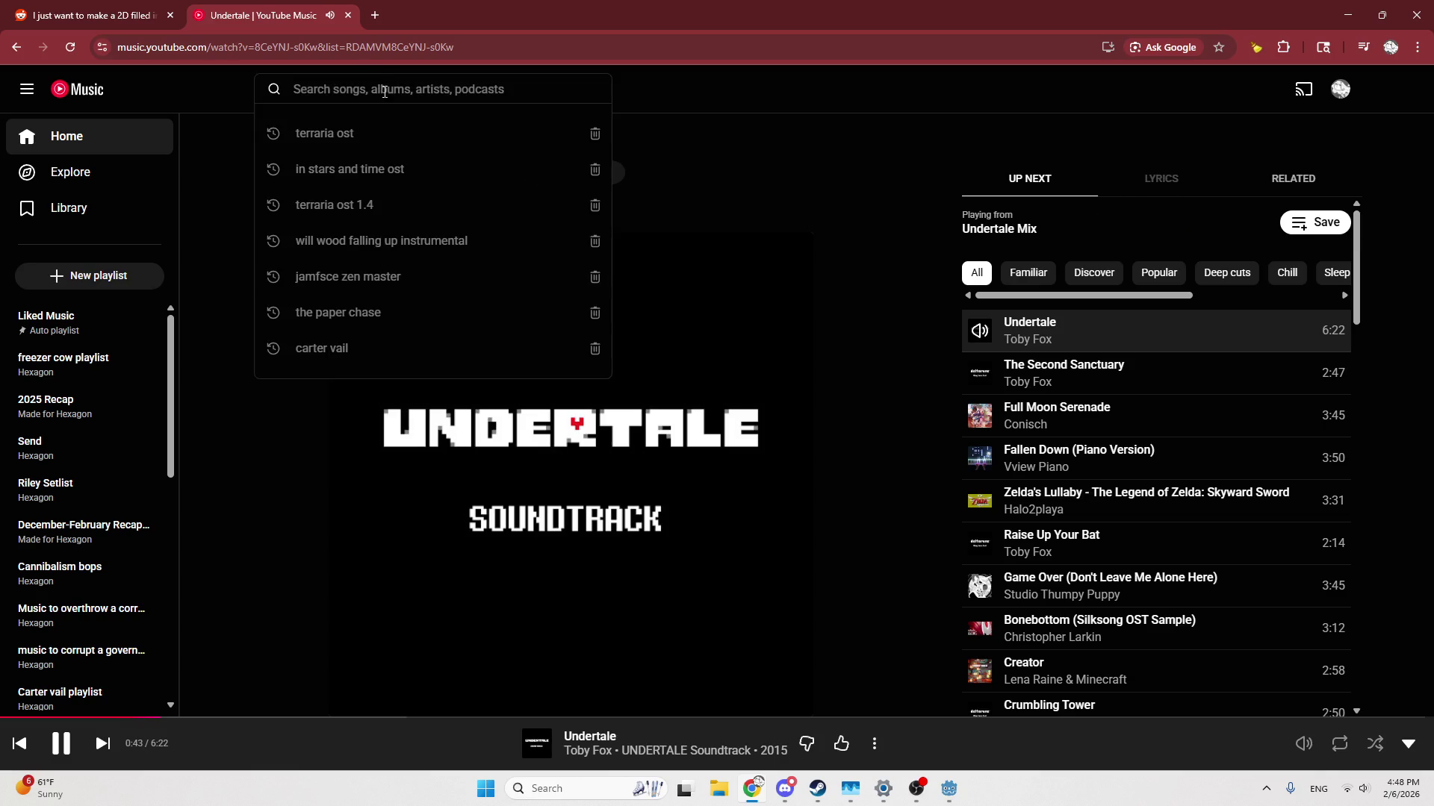
{"action": "type", "text": "h"}
{"action": "type", "text": "undertal"}
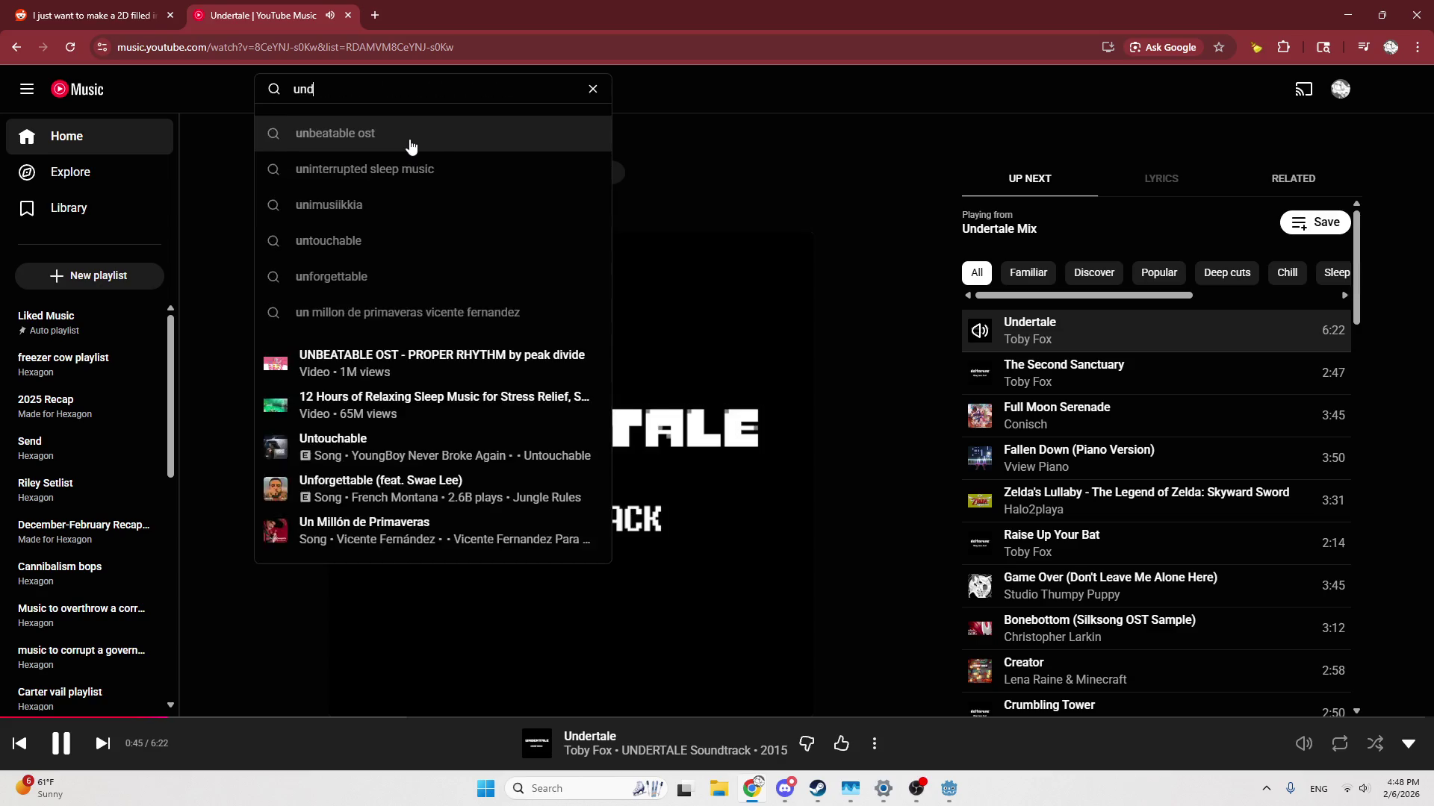
{"action": "type", "text": "e"}
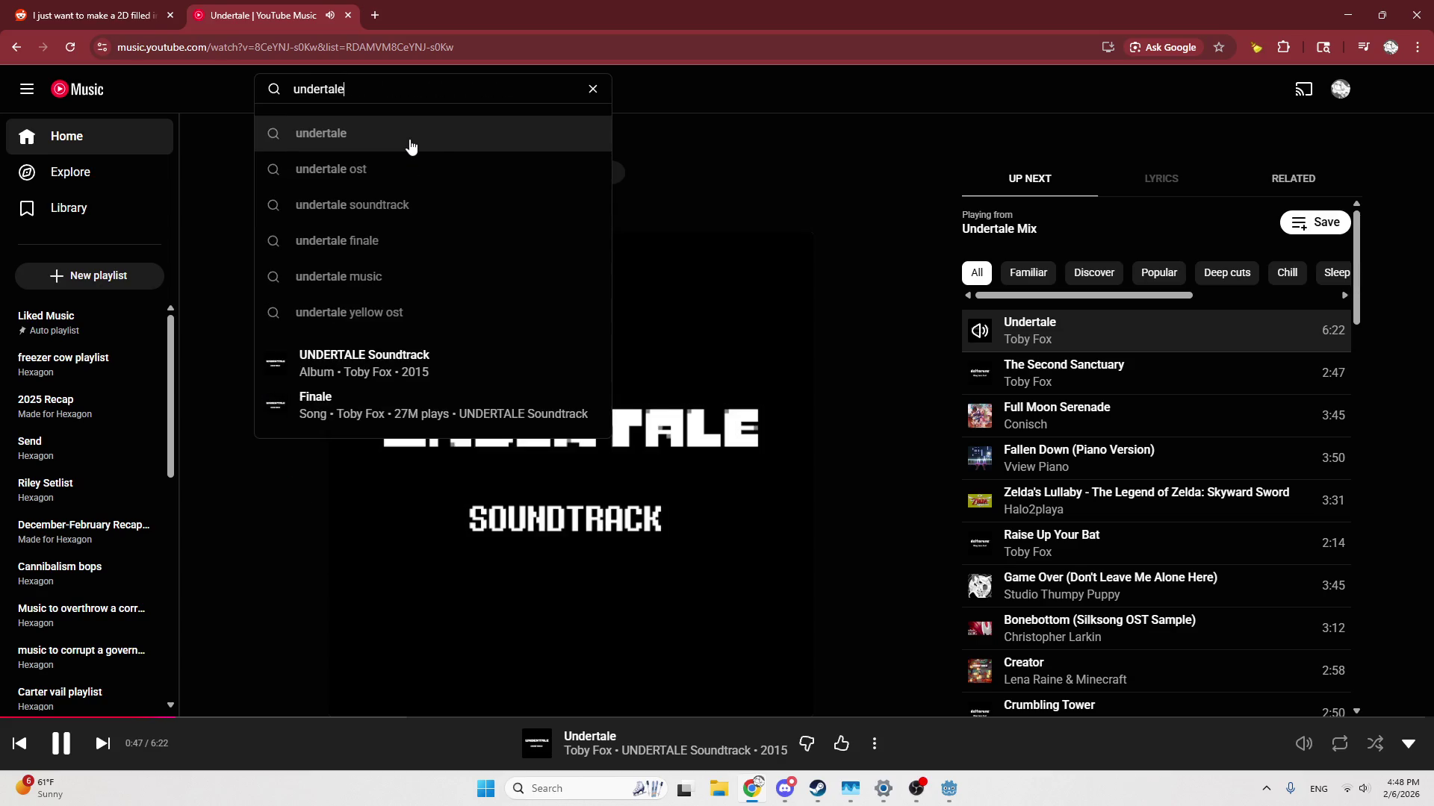
{"action": "left_click", "coordinate": [409, 137]}
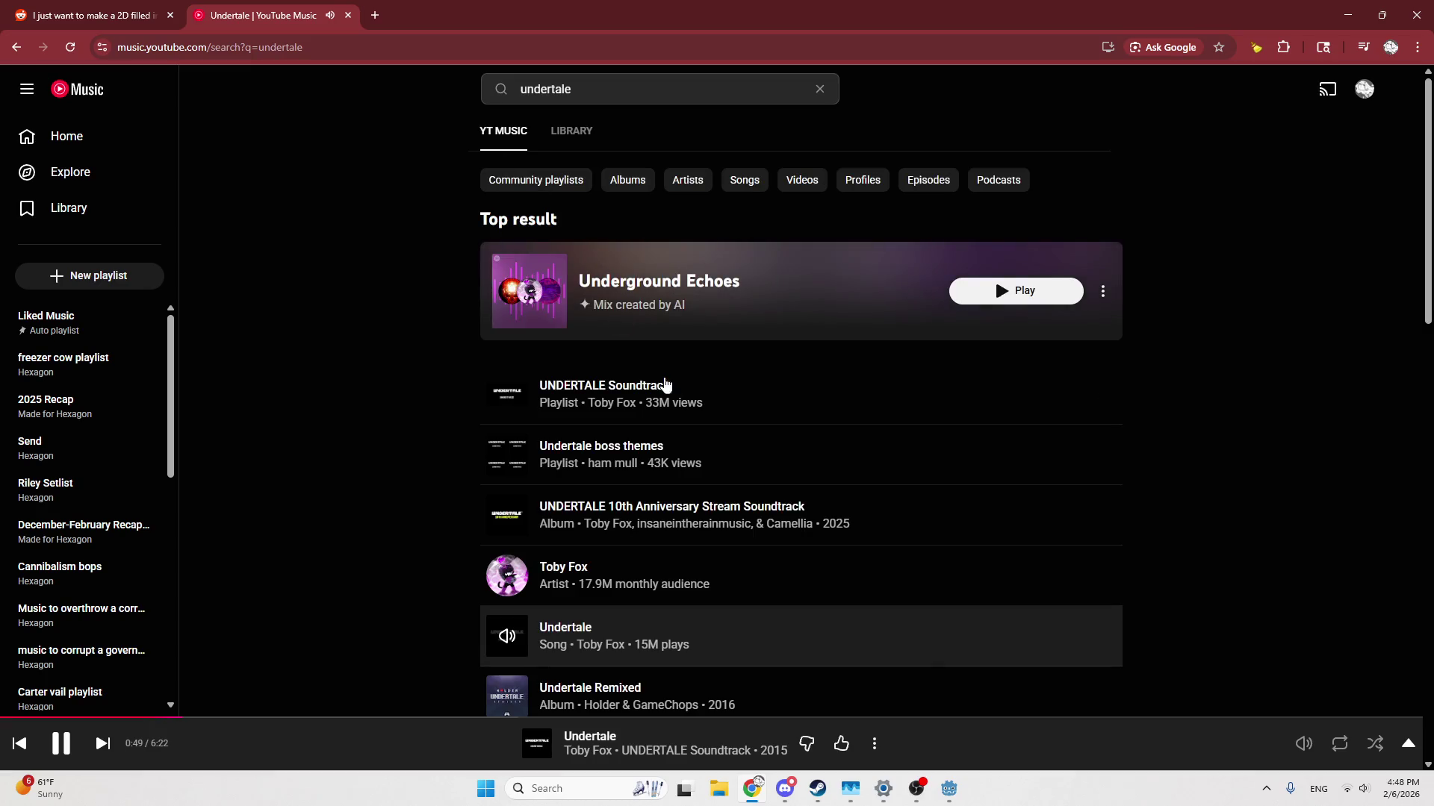
{"action": "left_click", "coordinate": [514, 402]}
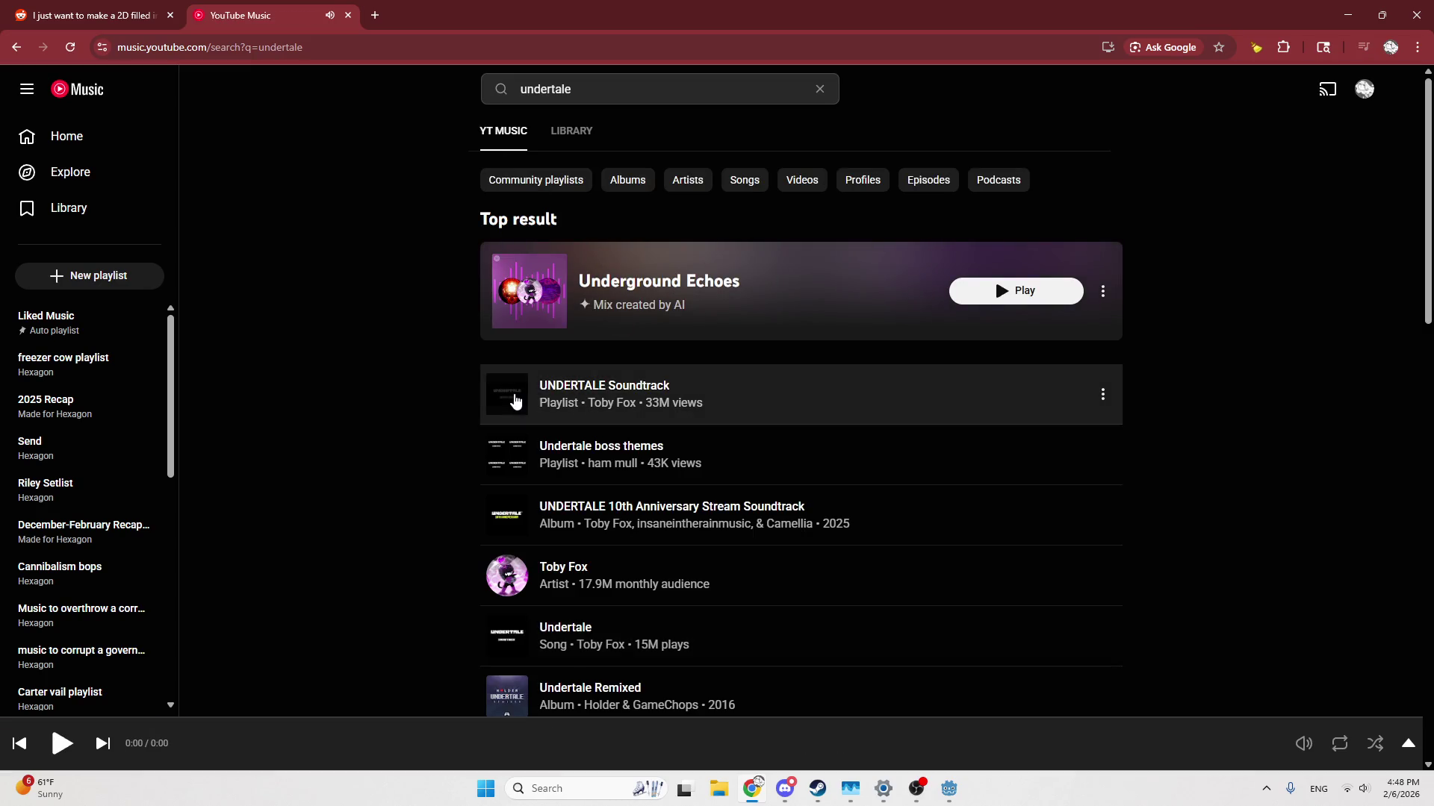
Back in Godot, add a ColorRect child under the Area2D root
{"action": "mouse_move", "coordinate": [949, 789]}
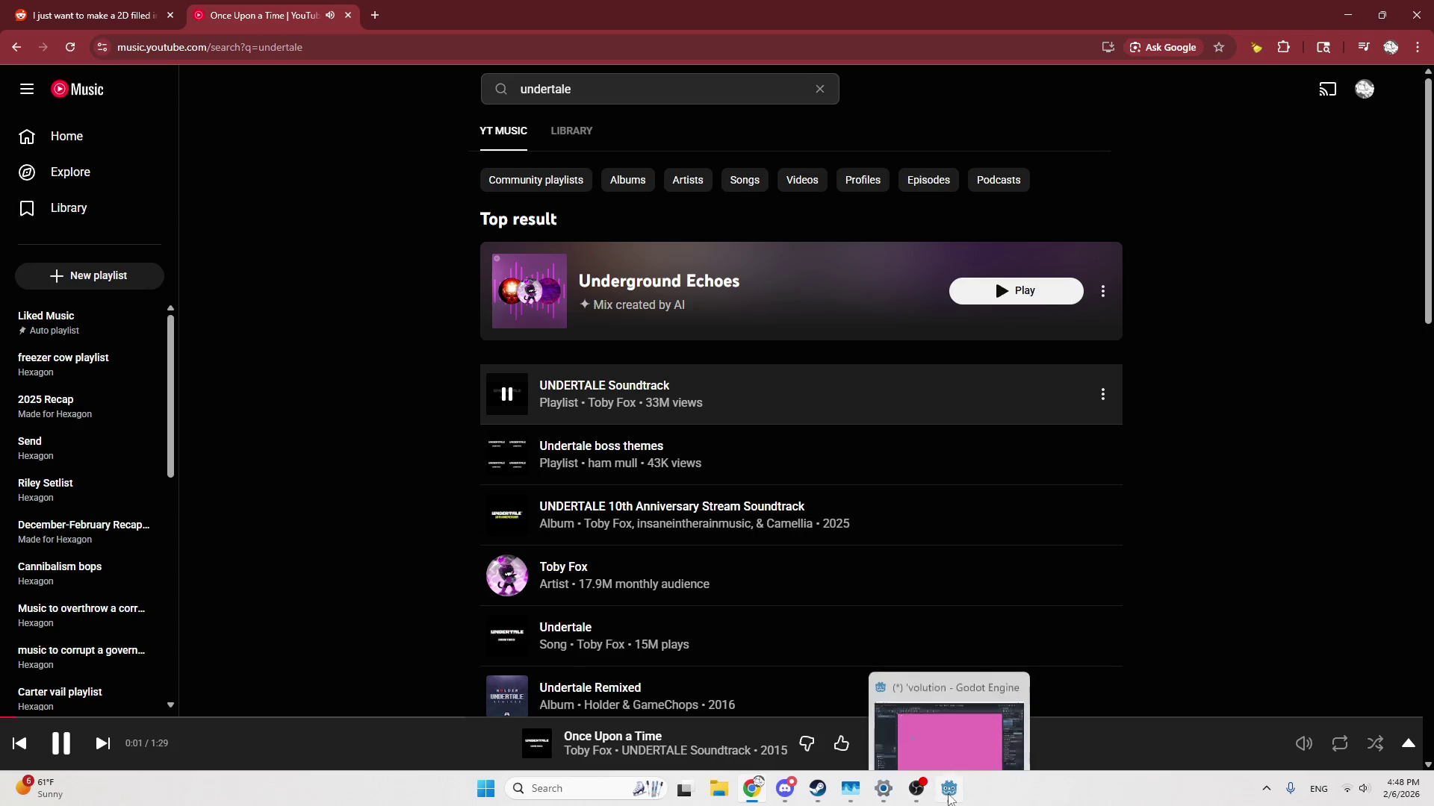
{"action": "left_click", "coordinate": [910, 723]}
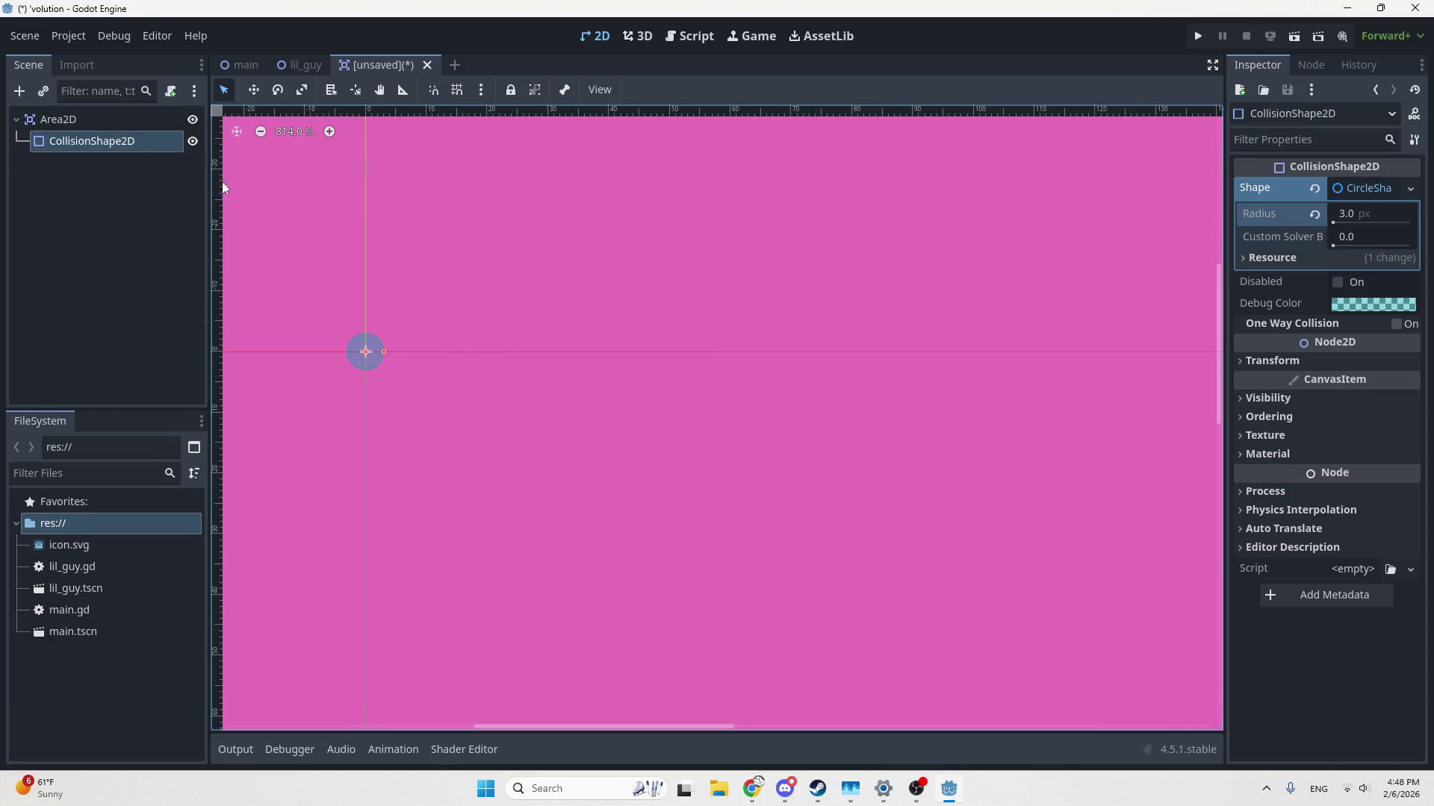
{"action": "scroll", "coordinate": [224, 189], "scroll_direction": "up", "scroll_amount": 1}
{"action": "left_click", "coordinate": [90, 119]}
{"action": "left_click", "coordinate": [19, 91]}
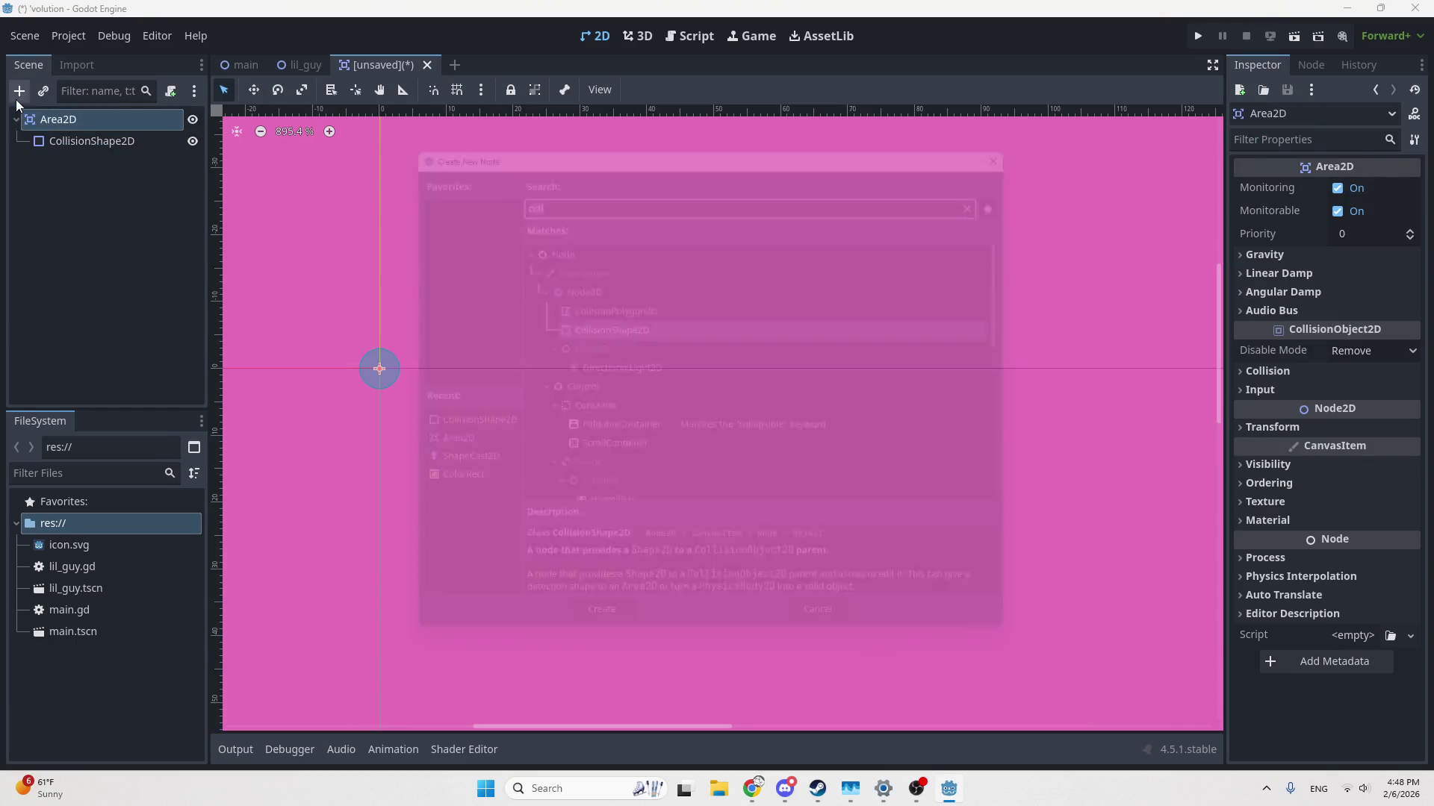
{"action": "key", "text": "BackSpace"}
{"action": "type", "text": "or"}
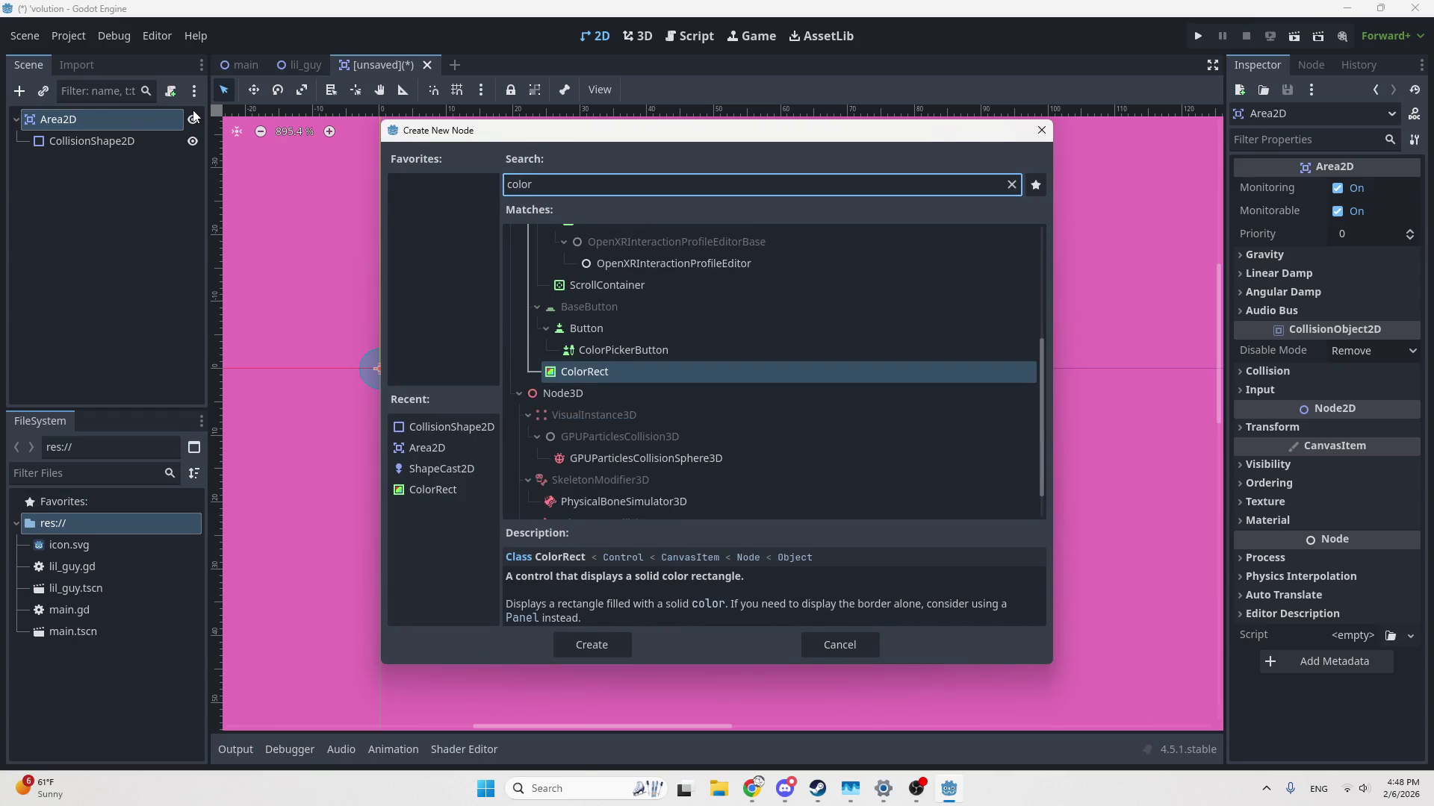
{"action": "key", "text": "Return"}
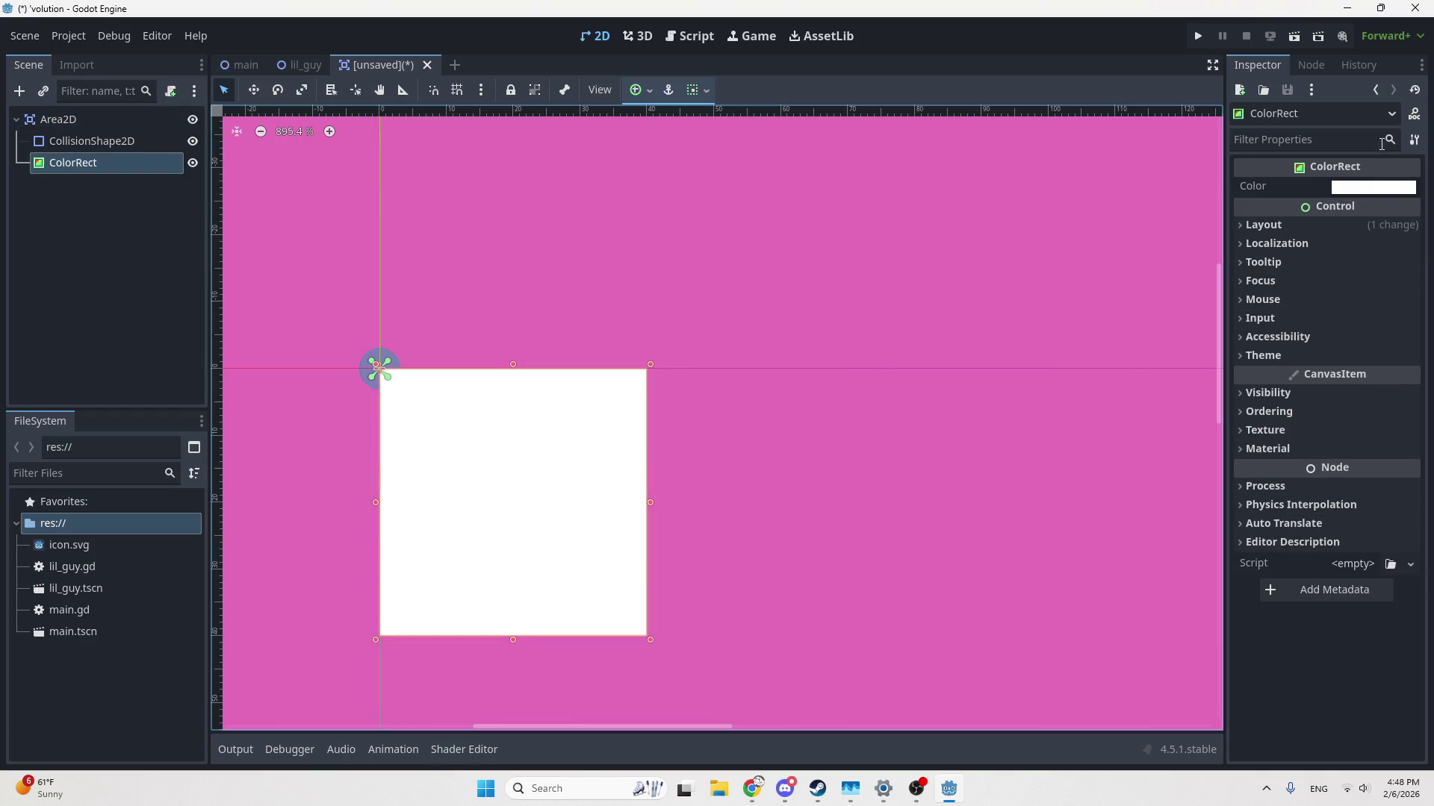
Make the ColorRect a white 6×6 px square centred on the origin at −3,−3
{"action": "left_click", "coordinate": [1371, 187]}
{"action": "left_click", "coordinate": [1372, 189]}
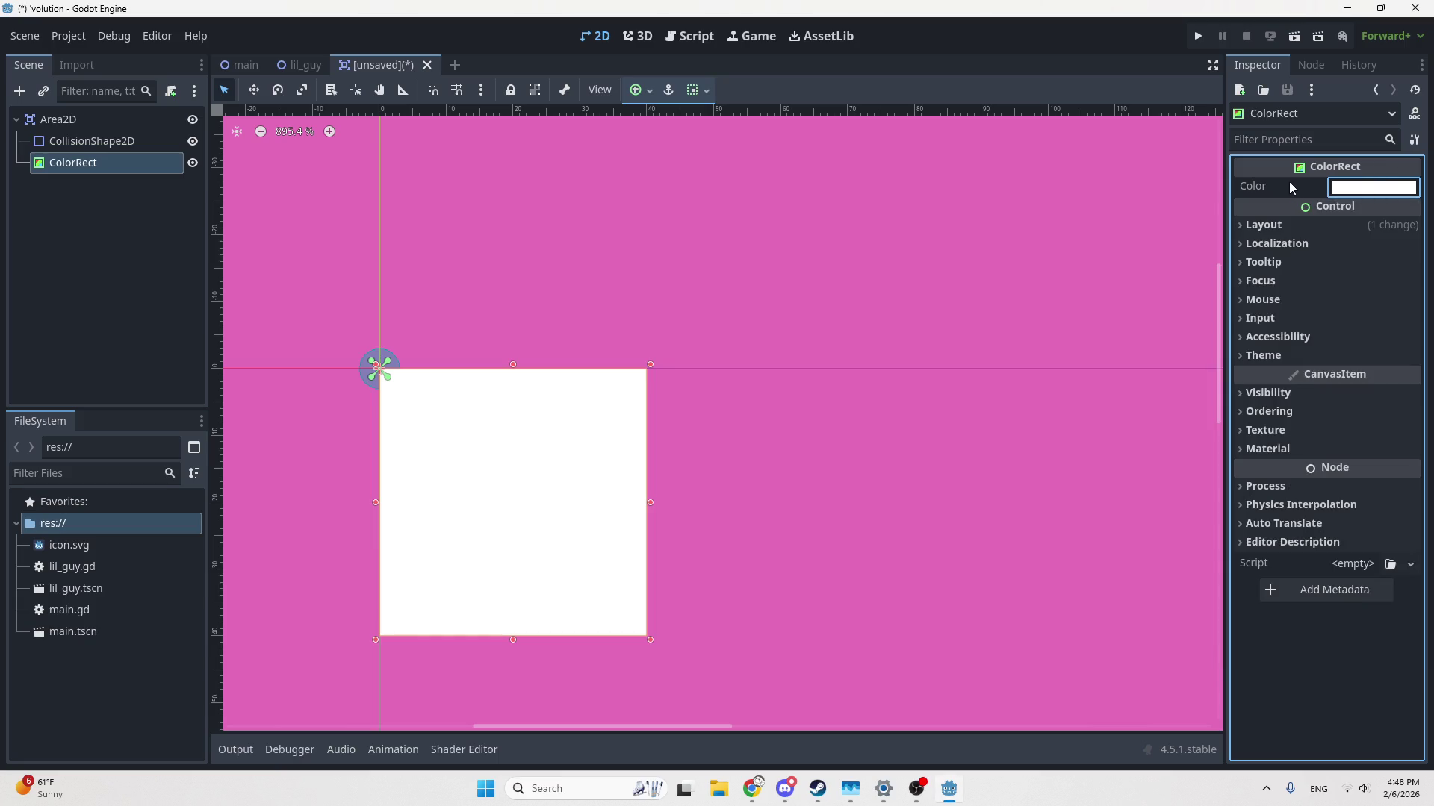
{"action": "left_click", "coordinate": [1282, 225]}
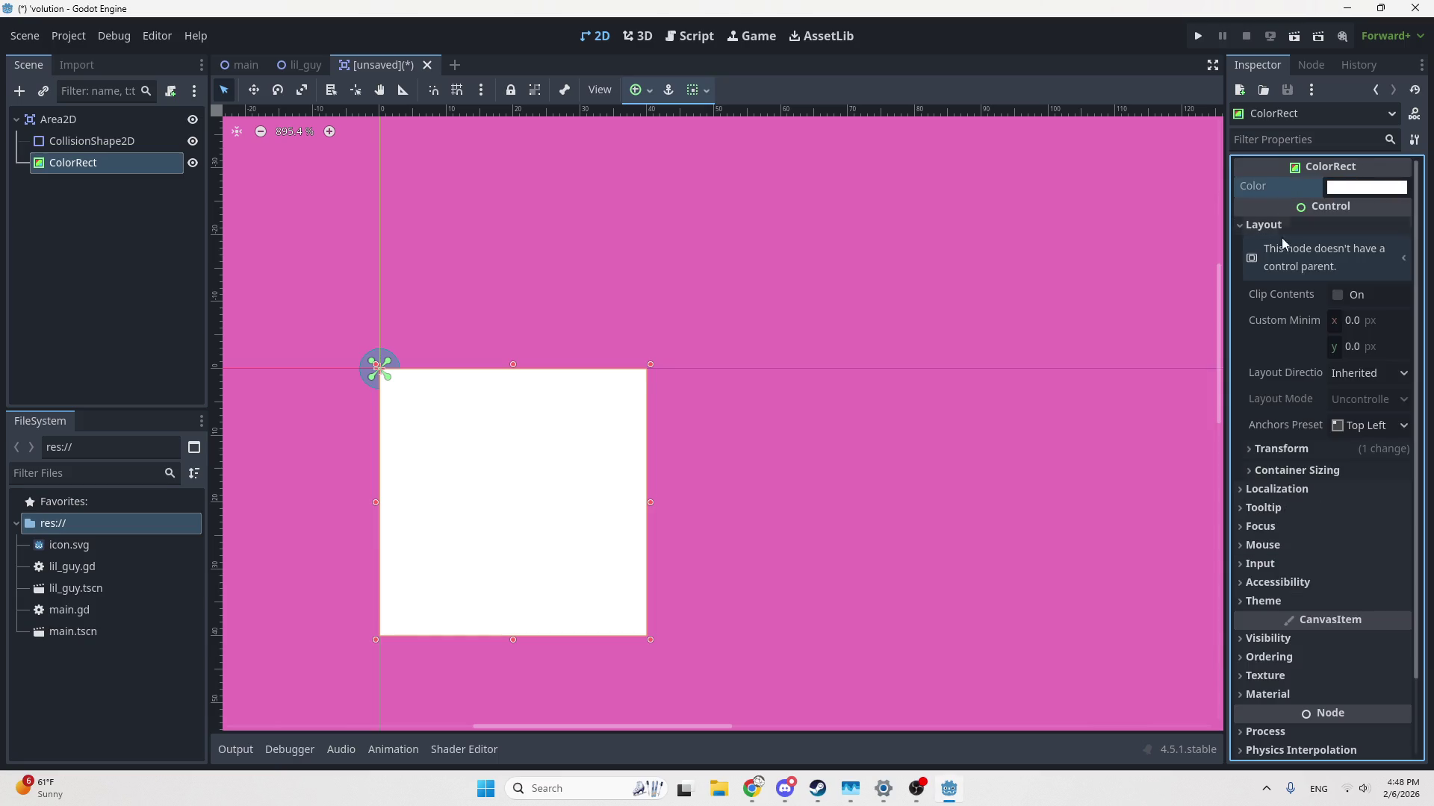
{"action": "left_click", "coordinate": [1299, 452]}
{"action": "left_click", "coordinate": [1364, 472]}
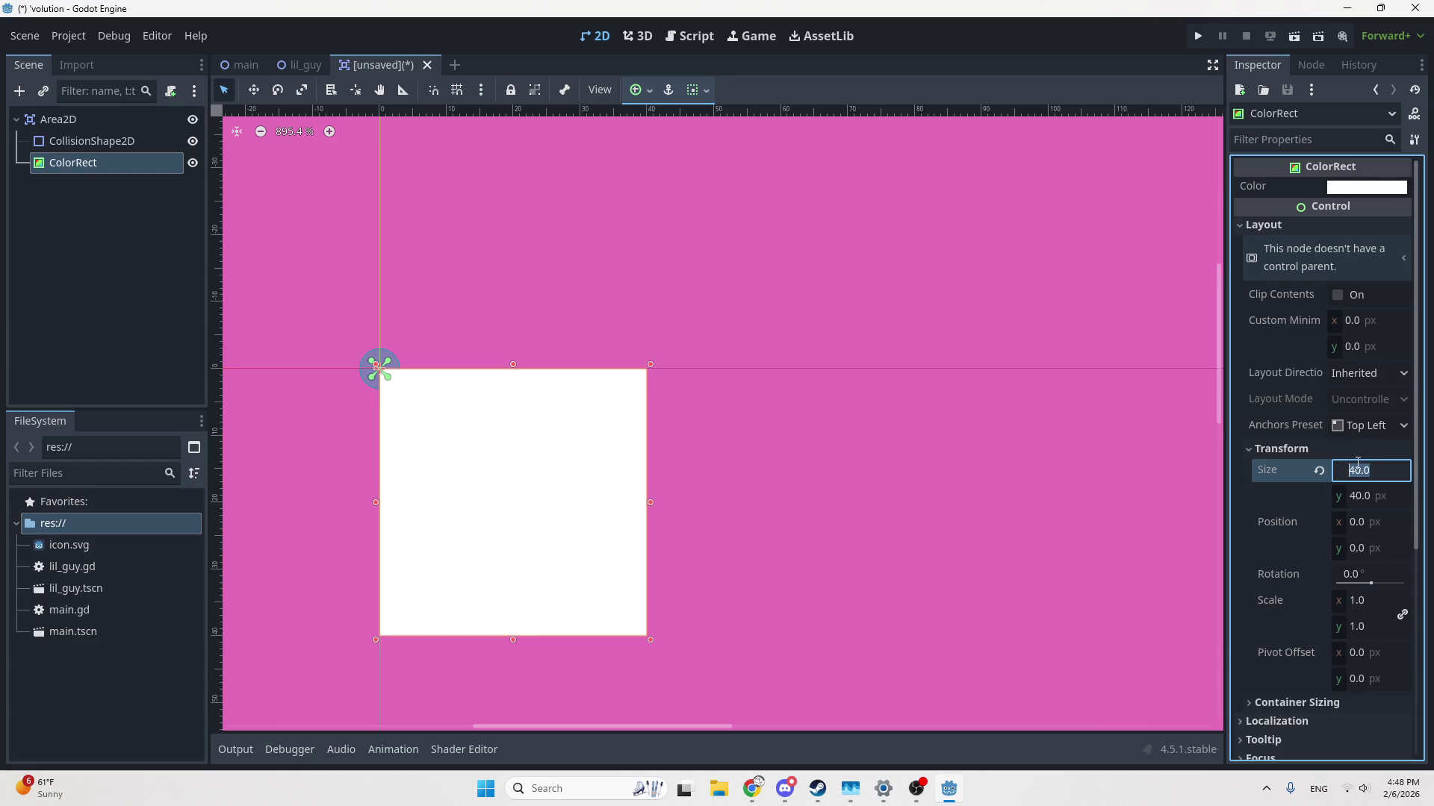
{"action": "type", "text": "6"}
{"action": "key", "text": "Return"}
{"action": "left_click", "coordinate": [1359, 496]}
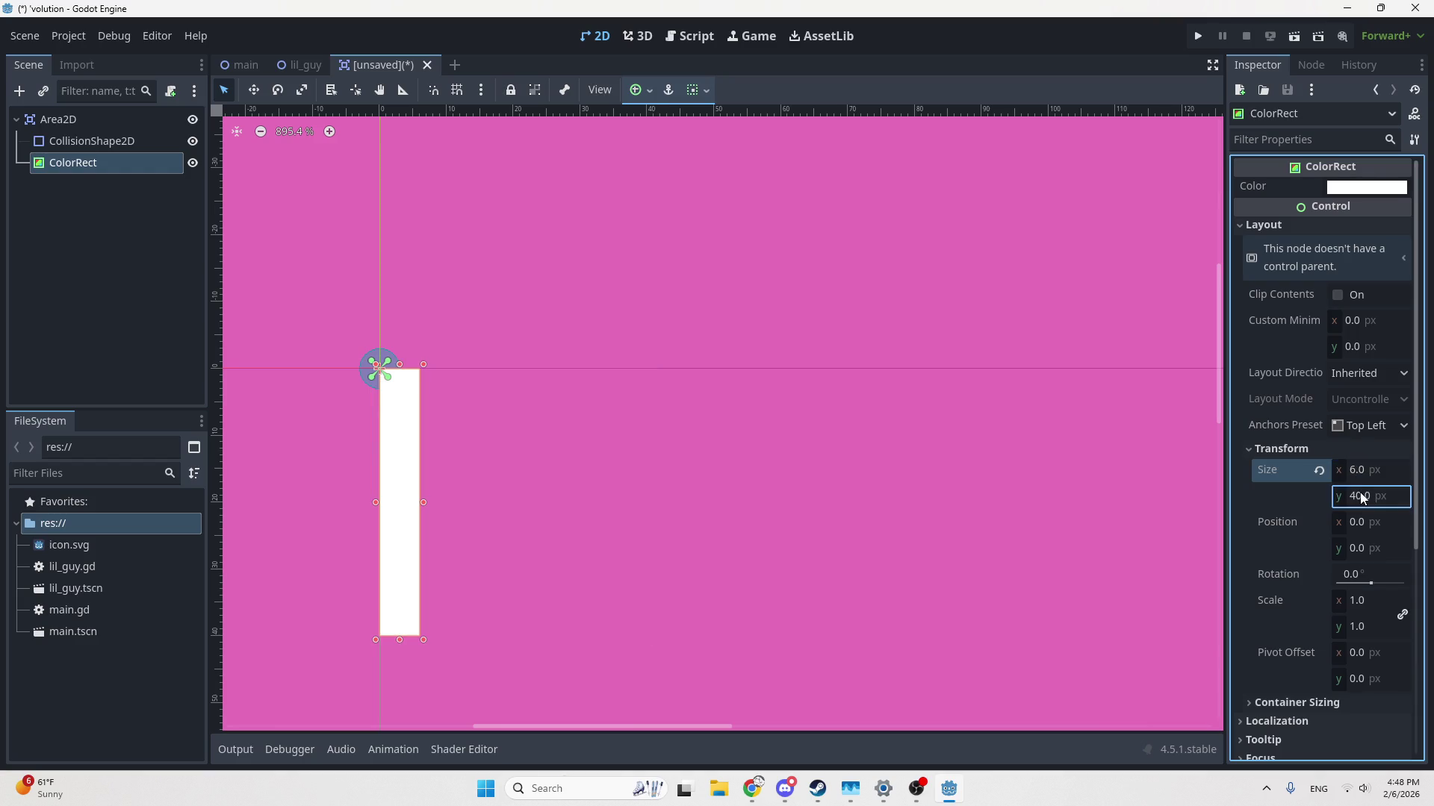
{"action": "type", "text": "6"}
{"action": "key", "text": "Return"}
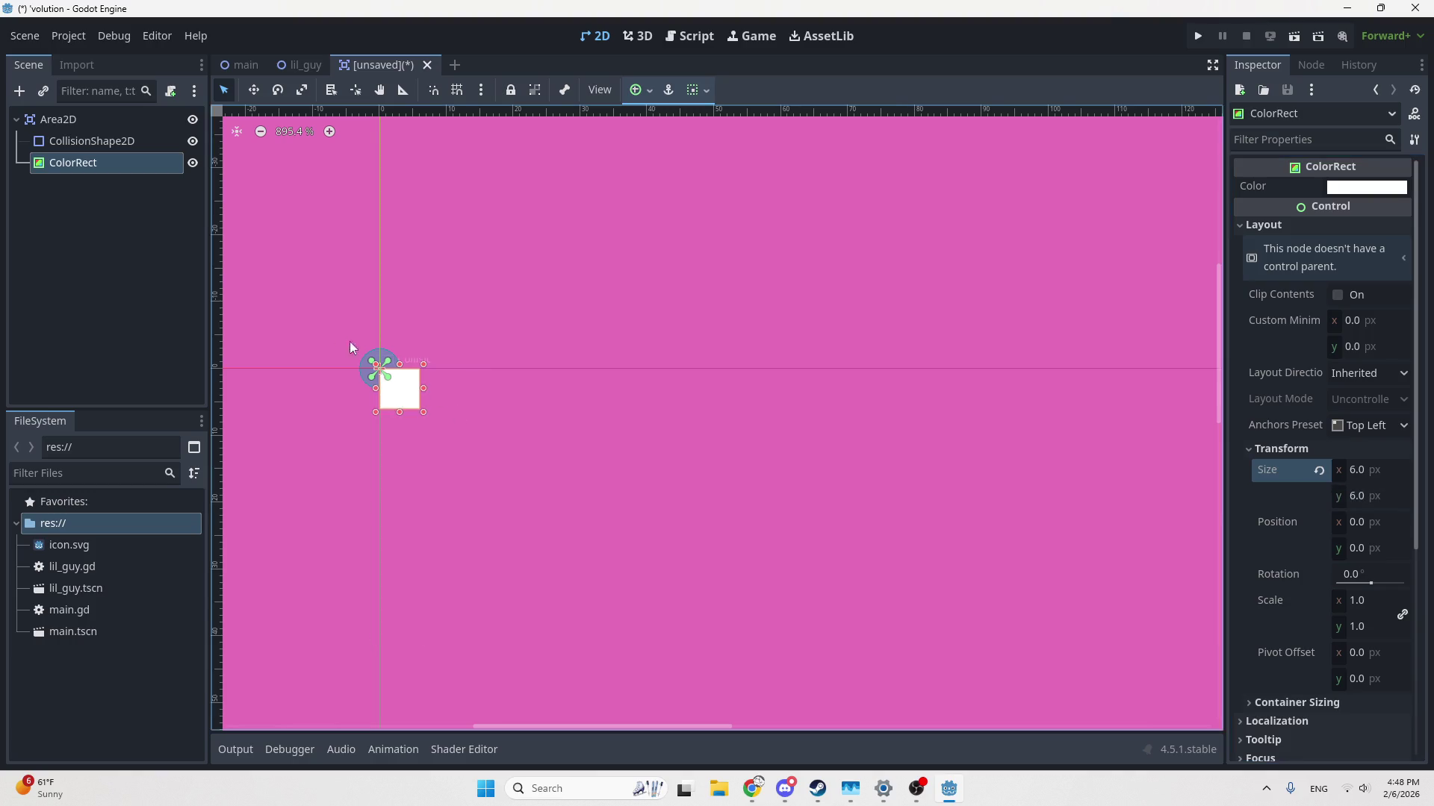
{"action": "scroll", "coordinate": [351, 373], "scroll_direction": "up", "scroll_amount": 6}
{"action": "mouse_move", "coordinate": [545, 424]}
{"action": "left_mouse_down"}
{"action": "mouse_move", "coordinate": [544, 369]}
{"action": "mouse_move", "coordinate": [486, 312]}
{"action": "left_mouse_up"}
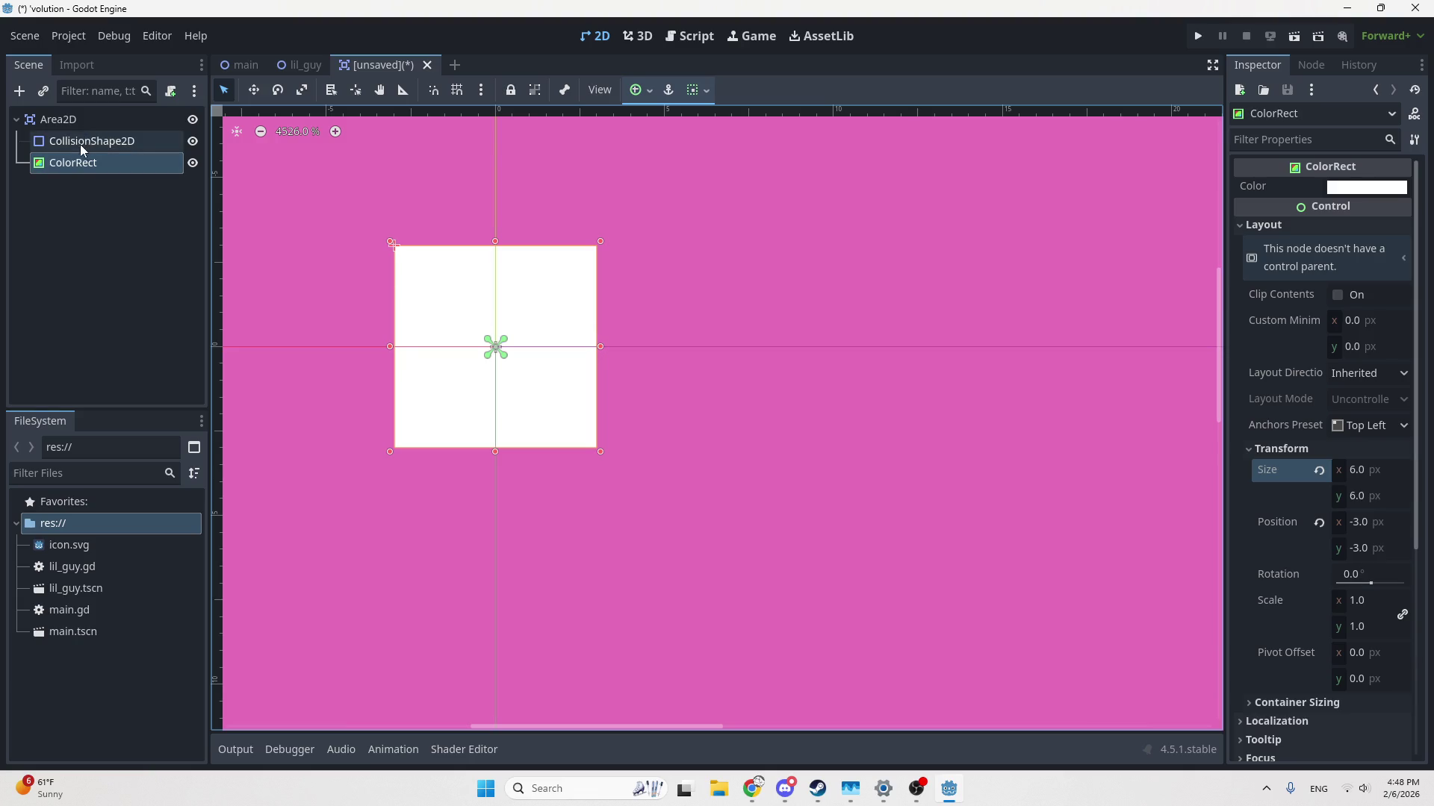
Move ColorRect above CollisionShape2D in the scene tree and select the Area2D root
{"action": "left_click_drag", "start_coordinate": [78, 162], "coordinate": [71, 117]}
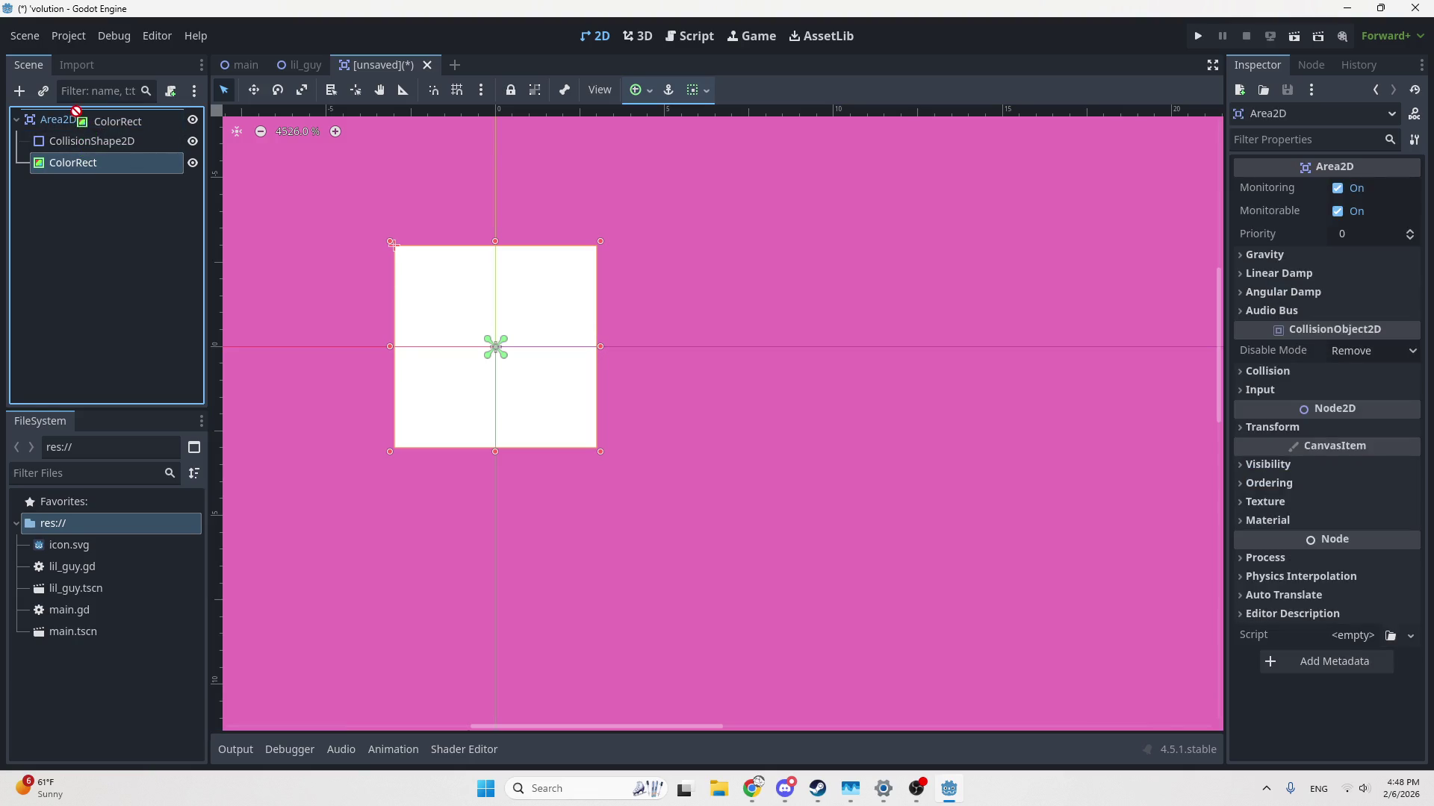
{"action": "left_click", "coordinate": [69, 117]}
{"action": "left_click_drag", "start_coordinate": [73, 169], "coordinate": [74, 132]}
{"action": "left_click", "coordinate": [76, 120]}
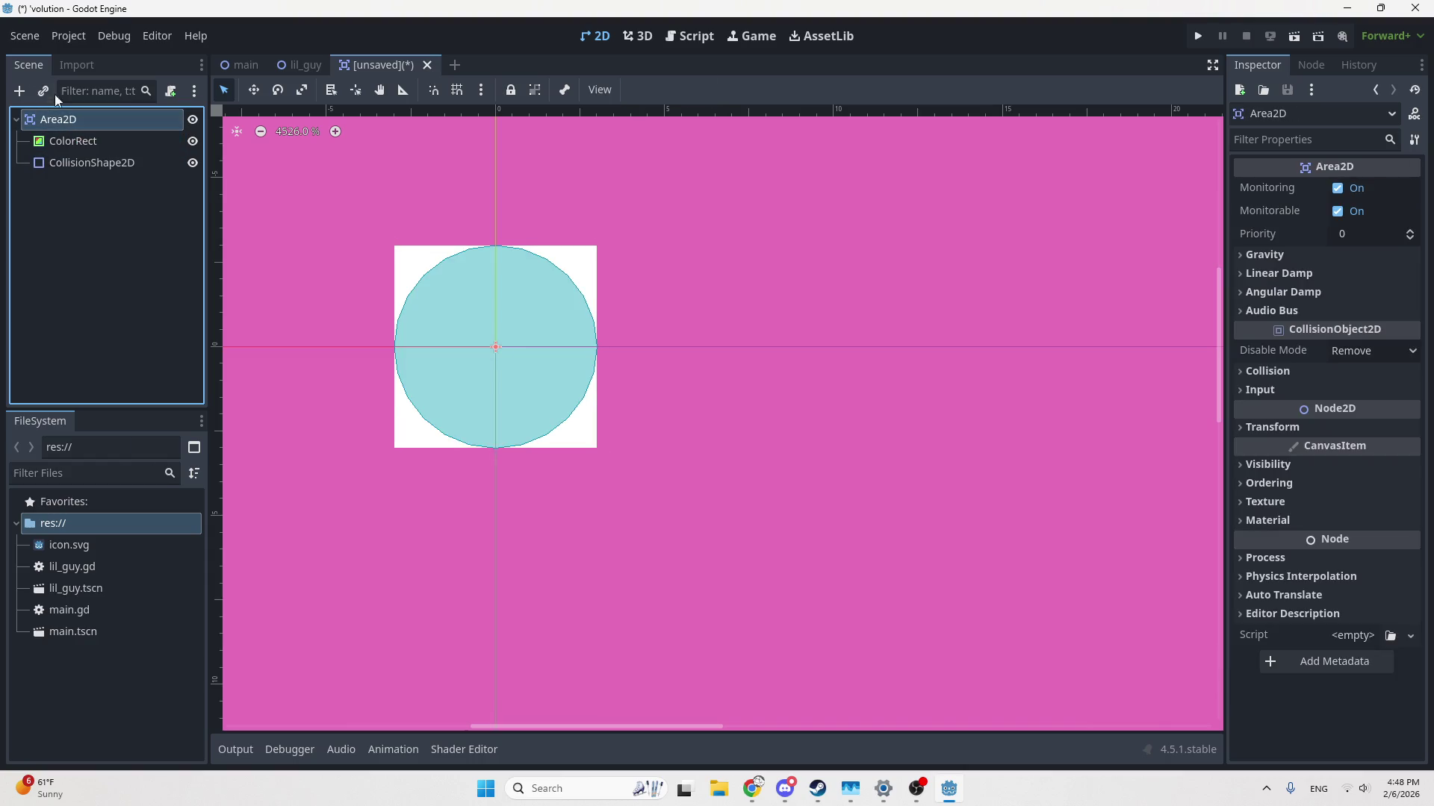
{"action": "left_click", "coordinate": [159, 92]}
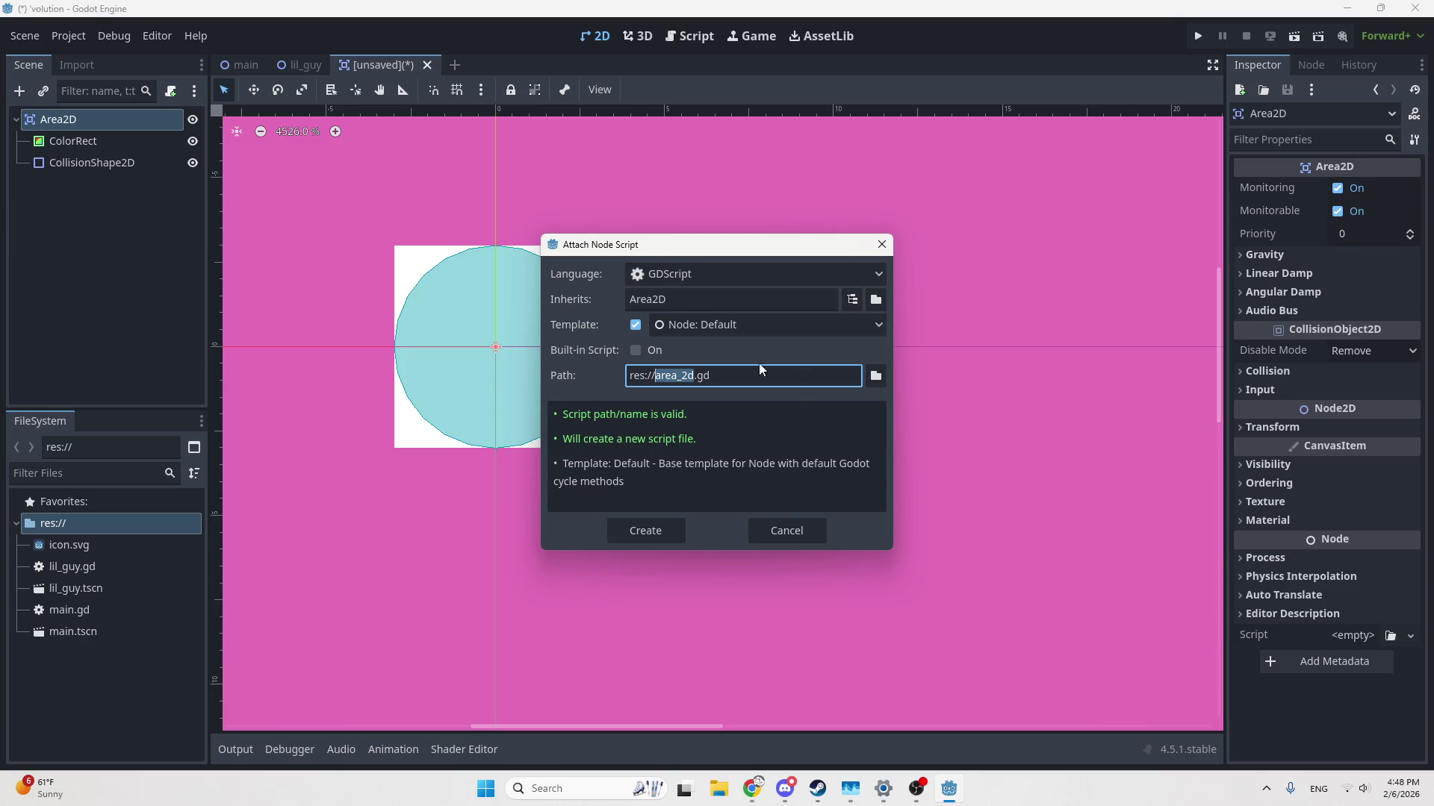
Attach a new script res://foods.gd and rename the root node to Foods
{"action": "type", "text": "foods"}
{"action": "left_click", "coordinate": [667, 531]}
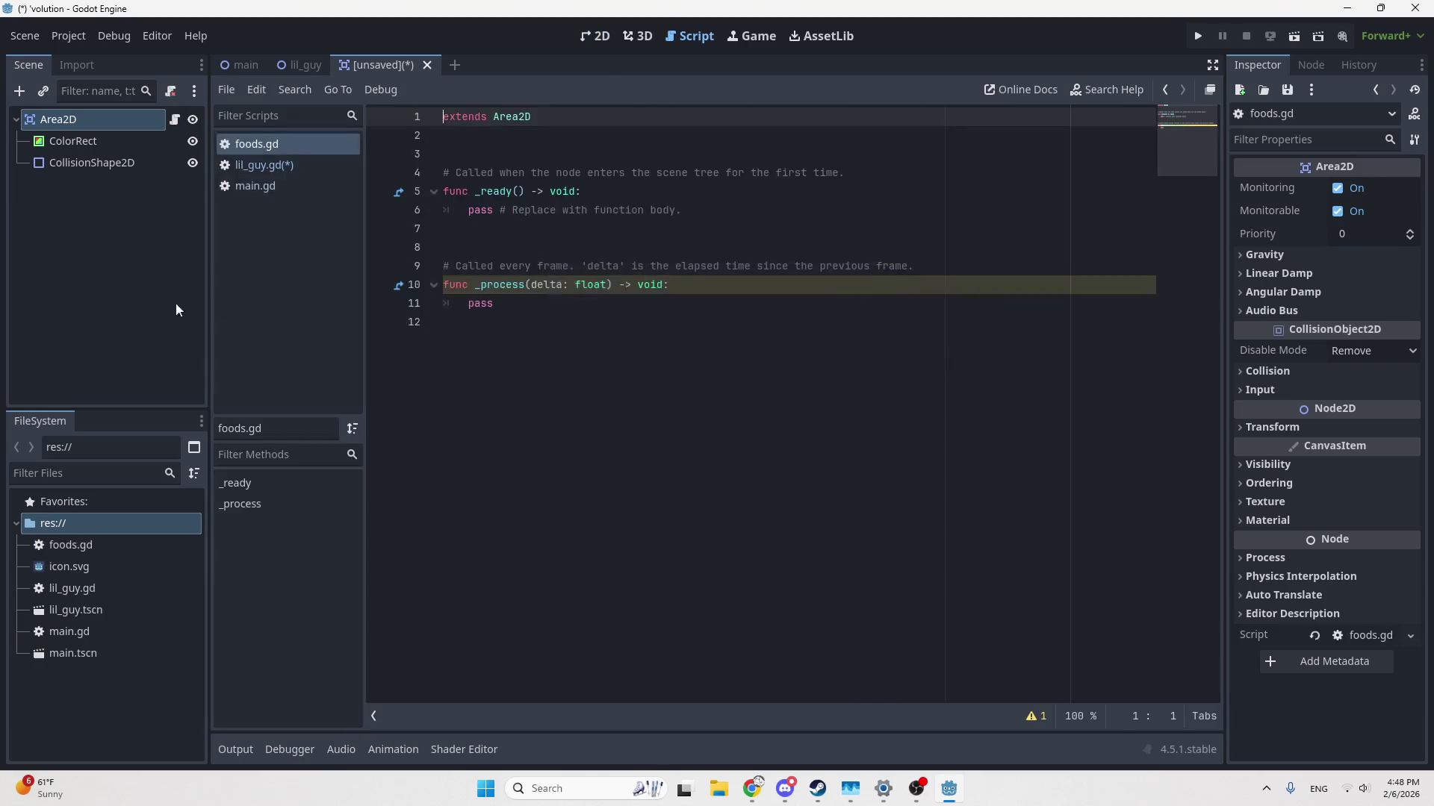
{"action": "double_click", "coordinate": [59, 119]}
{"action": "type", "text": "Foods"}
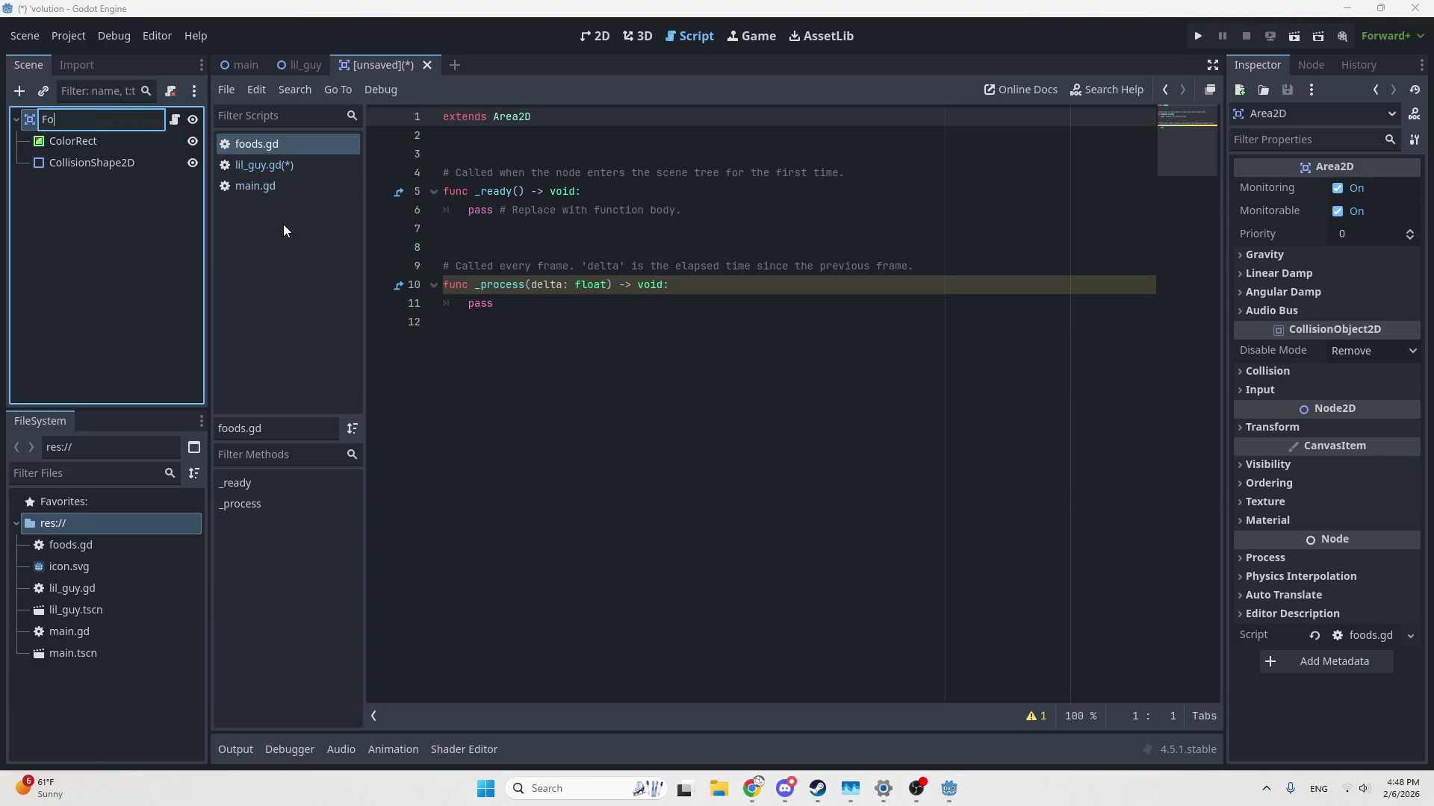
{"action": "key", "text": "Return"}
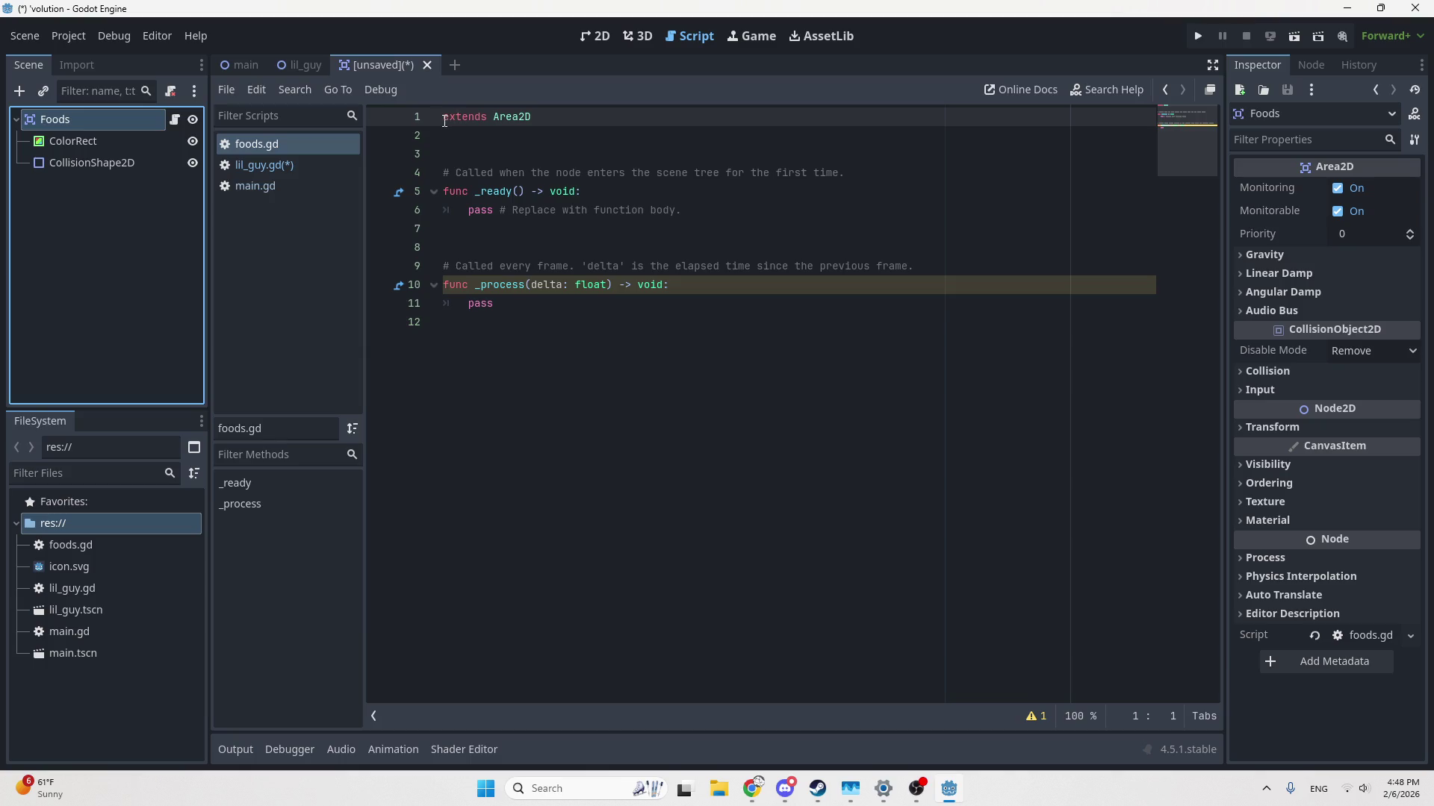
Add 'class_name Foods' as the first line of foods.gd
{"action": "left_click", "coordinate": [445, 121]}
{"action": "key", "text": "Return"}
{"action": "left_click", "coordinate": [448, 112]}
{"action": "type", "text": "c"}
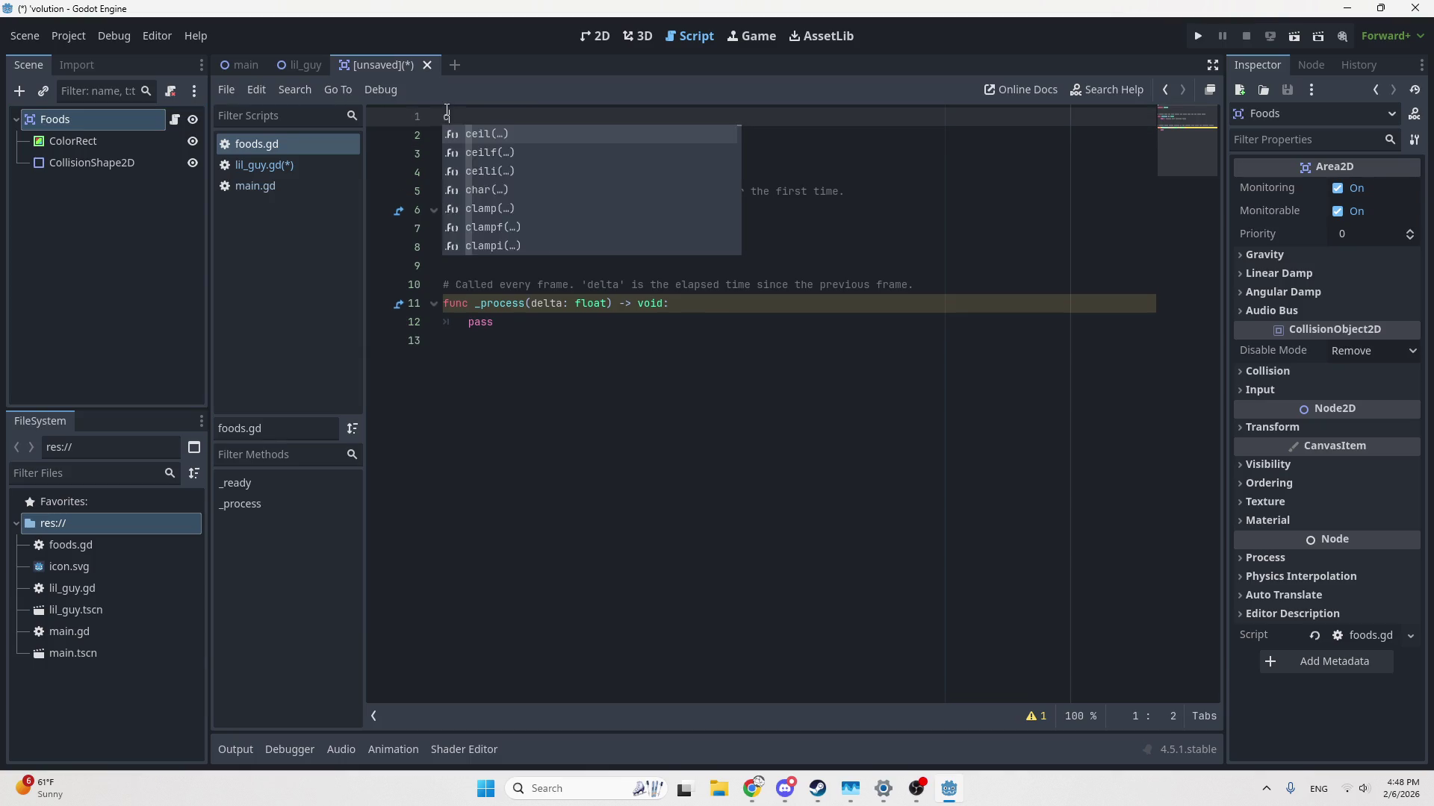
{"action": "type", "text": "lass_nam"}
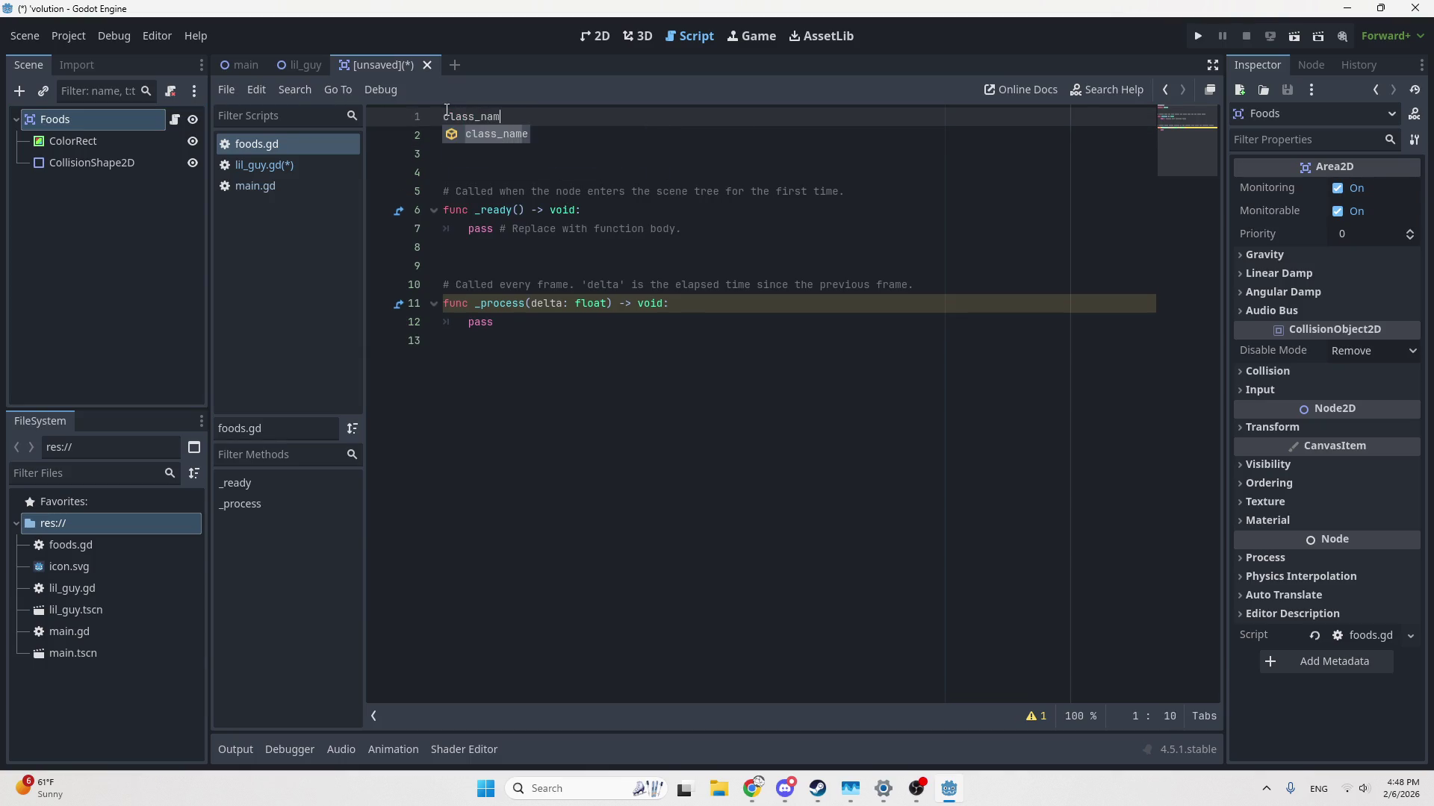
{"action": "type", "text": "e  Foods"}
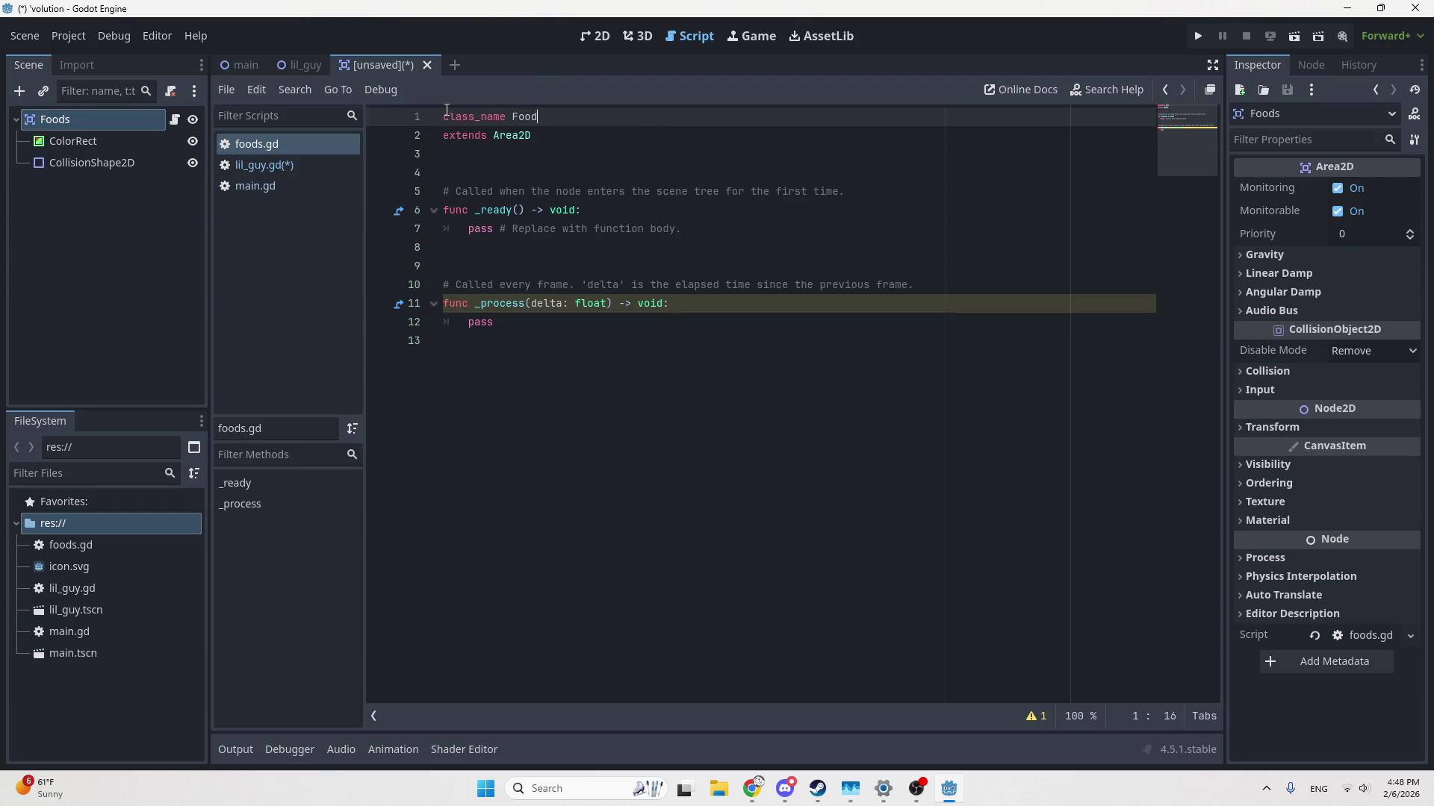
Save the scene as foods.tscn and delete the template _ready and _process functions
{"action": "key", "text": "ctrl+s"}
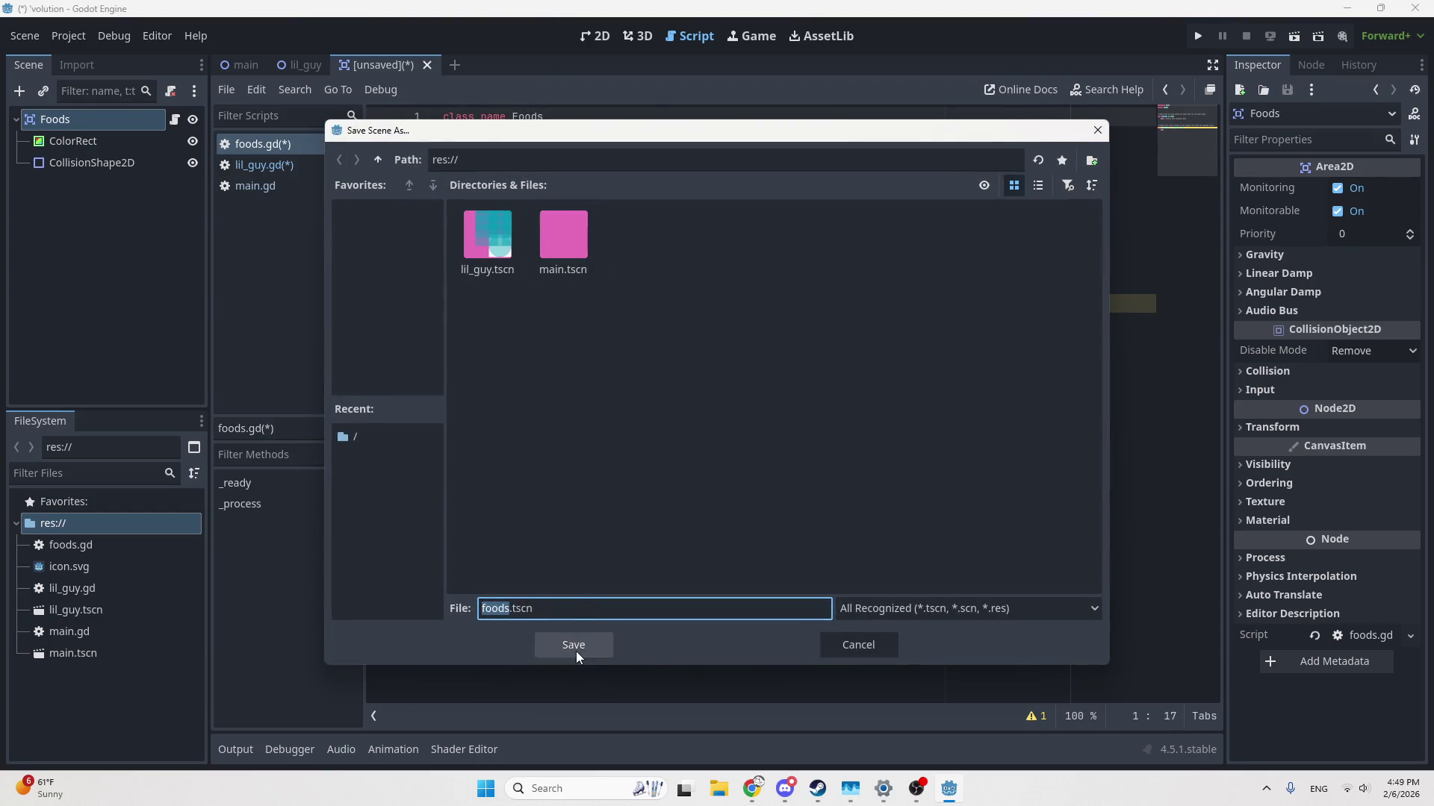
{"action": "left_click", "coordinate": [576, 651]}
{"action": "mouse_move", "coordinate": [515, 322]}
{"action": "left_mouse_down"}
{"action": "mouse_move", "coordinate": [620, 284]}
{"action": "mouse_move", "coordinate": [627, 180]}
{"action": "left_mouse_up"}
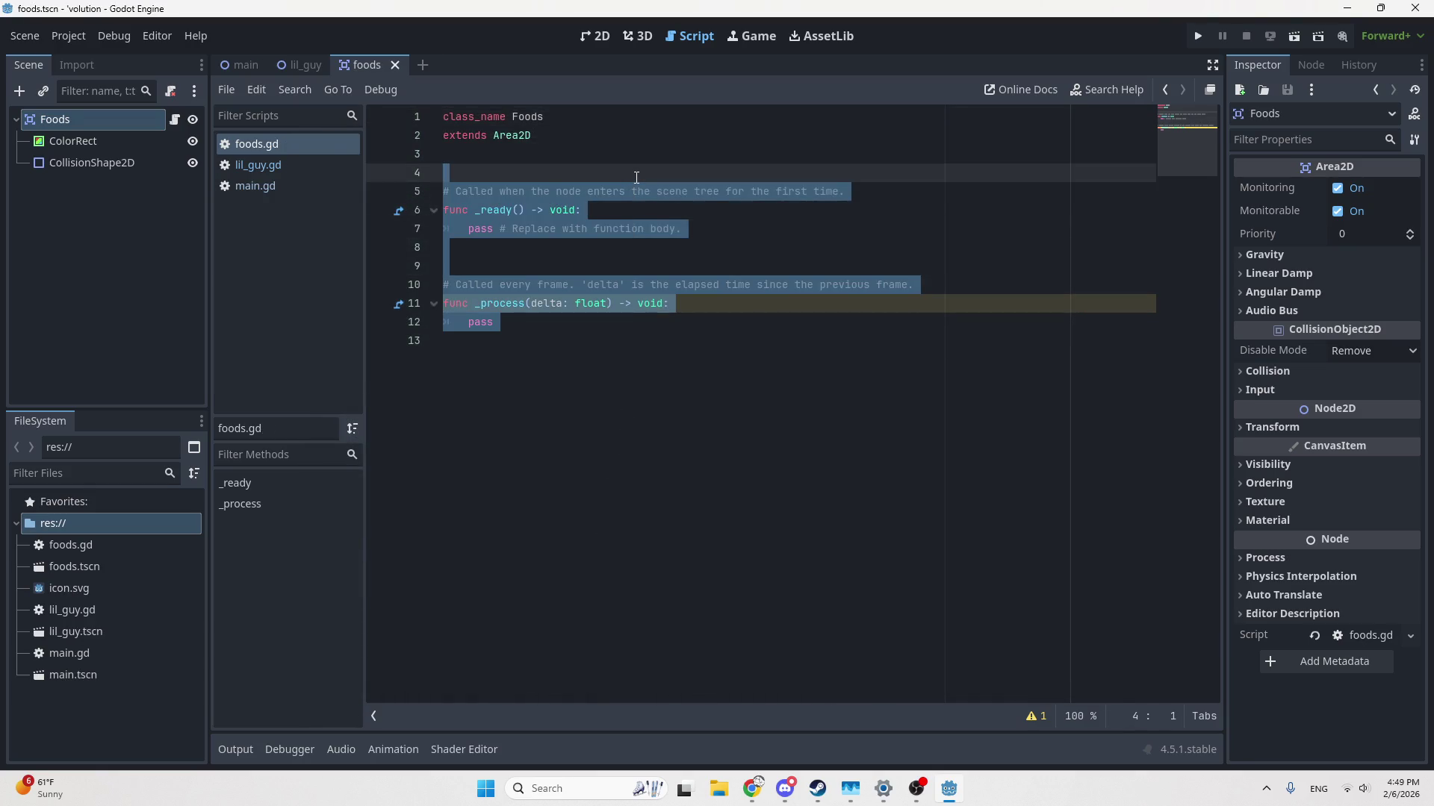
{"action": "key", "text": "BackSpace"}
{"action": "key", "text": "BackSpace"}
Declare 'var Value=1' in foods.gd, then bring up lil_guy.gd for reference
{"action": "type", "text": "var "}
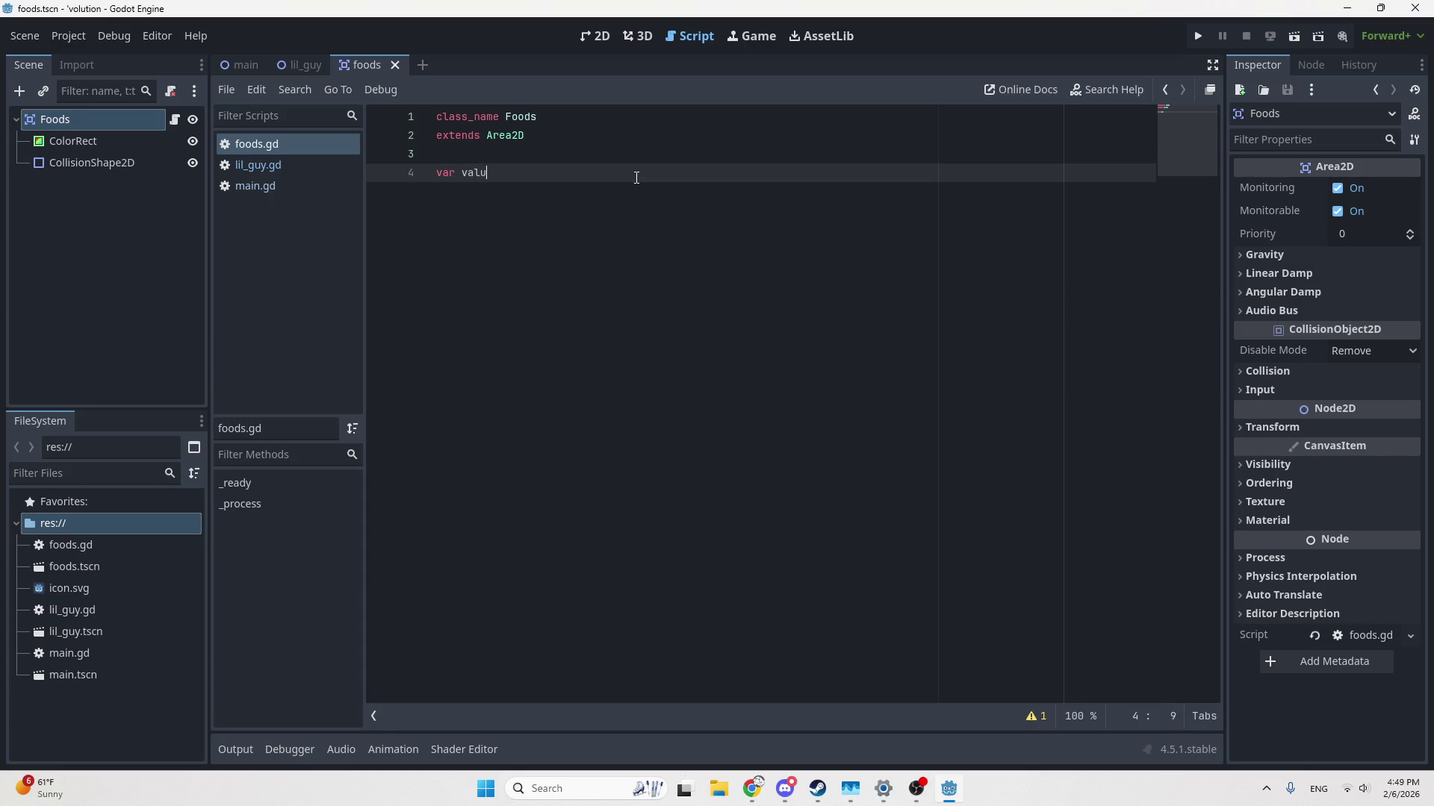
{"action": "type", "text": "Value"}
{"action": "type", "text": "=1"}
{"action": "left_click", "coordinate": [602, 39]}
{"action": "left_click", "coordinate": [640, 42]}
{"action": "left_click", "coordinate": [677, 39]}
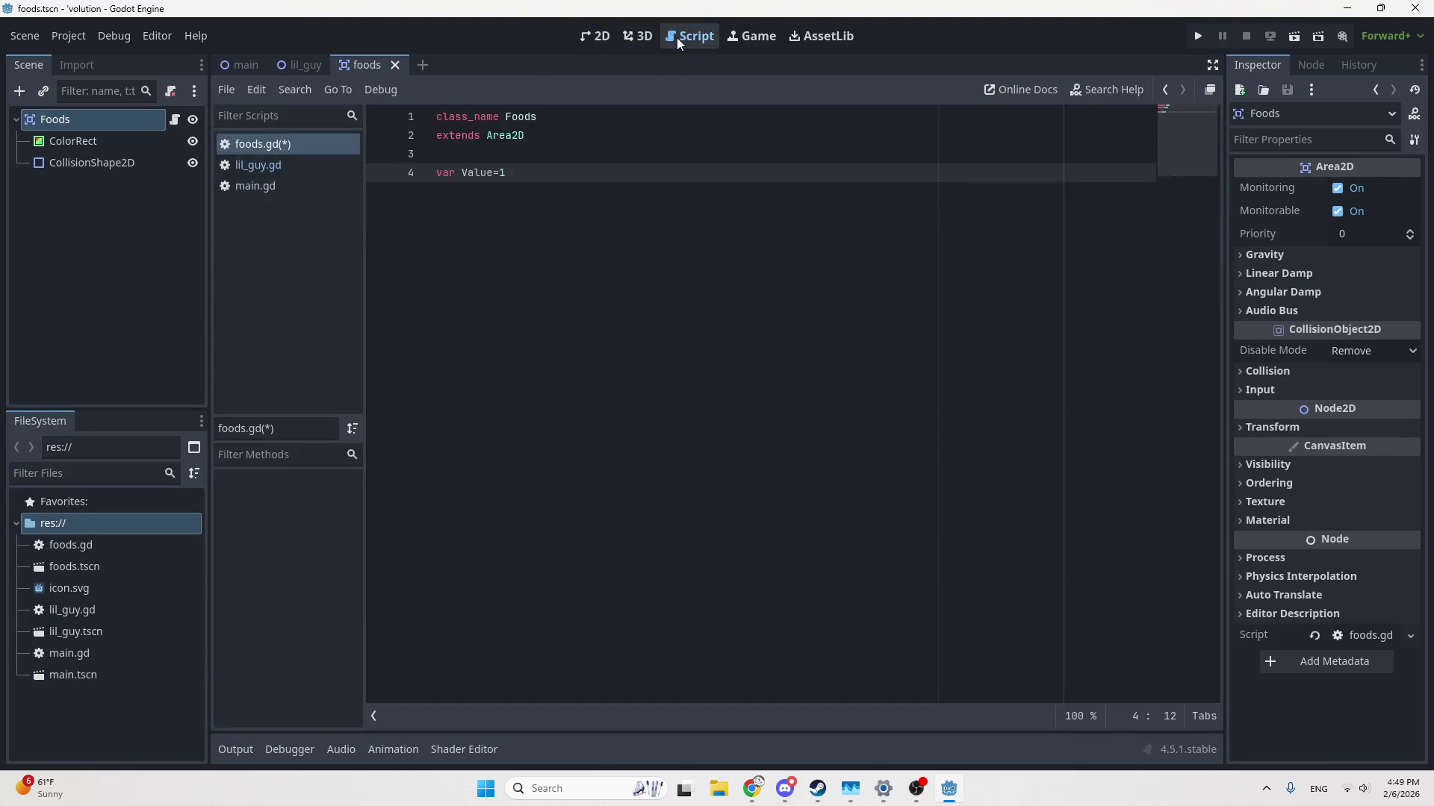
{"action": "left_click", "coordinate": [262, 164]}
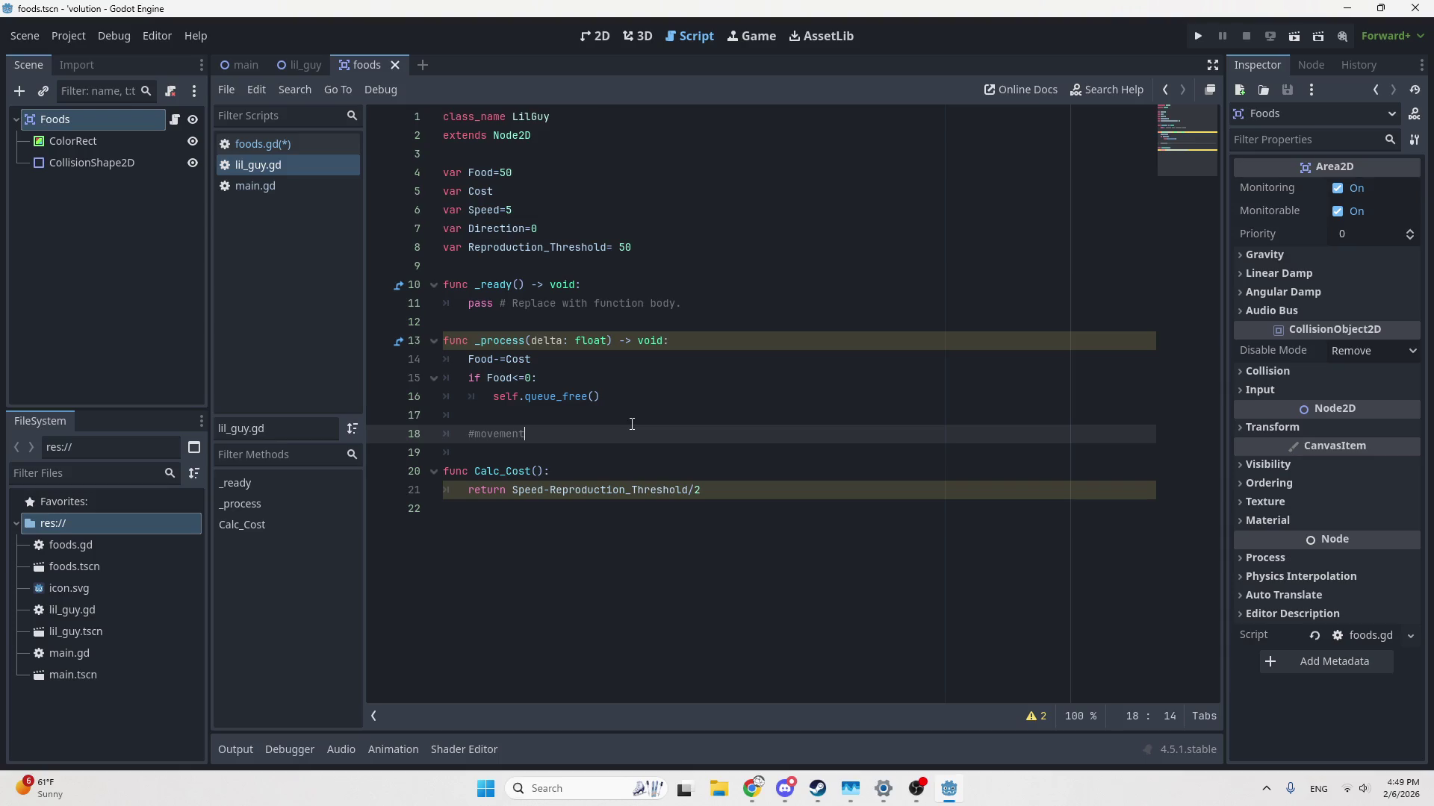
{"action": "key", "text": "Up"}
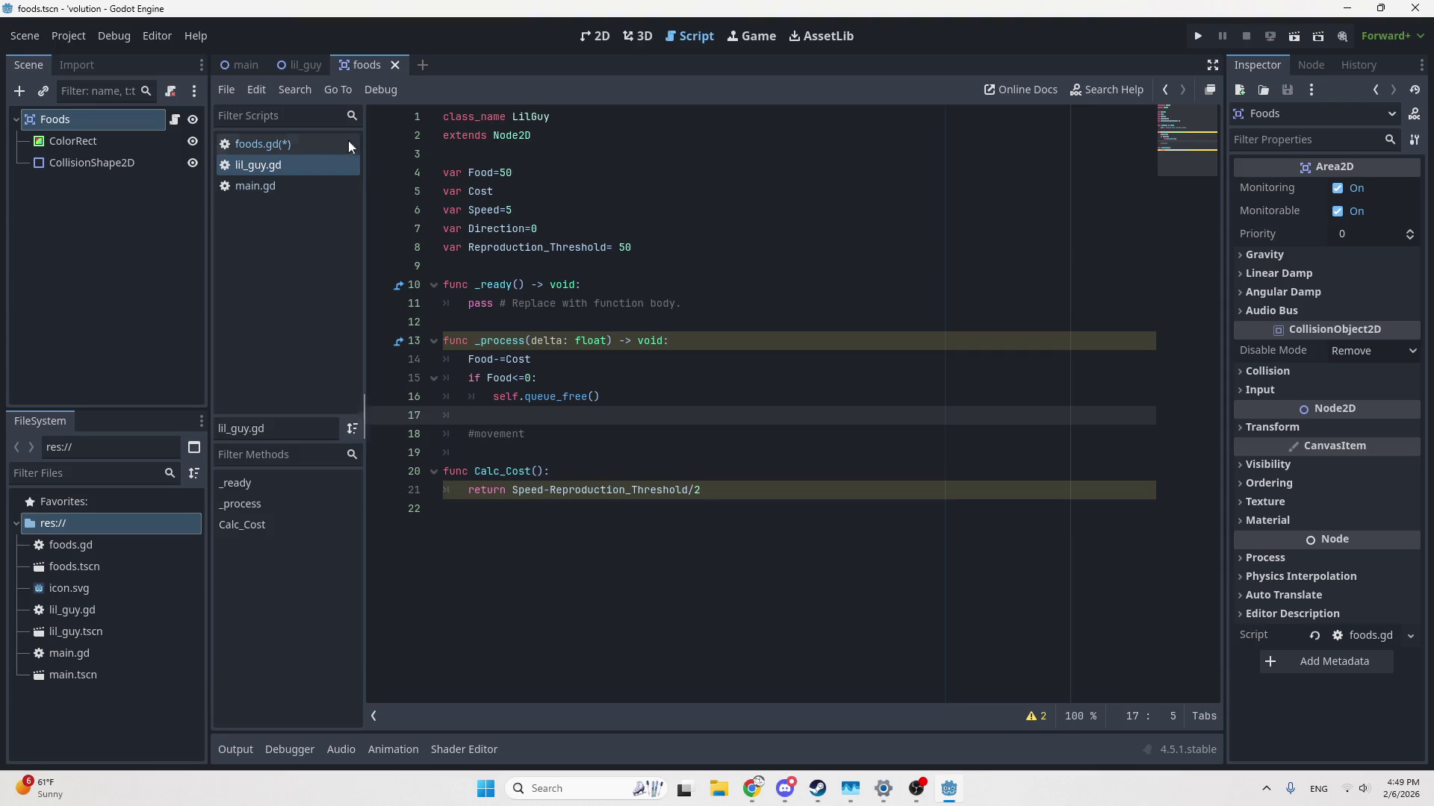
Change the Foods ColorRect colour to cyan #18ffff, then show main.tscn
{"action": "left_click", "coordinate": [422, 65]}
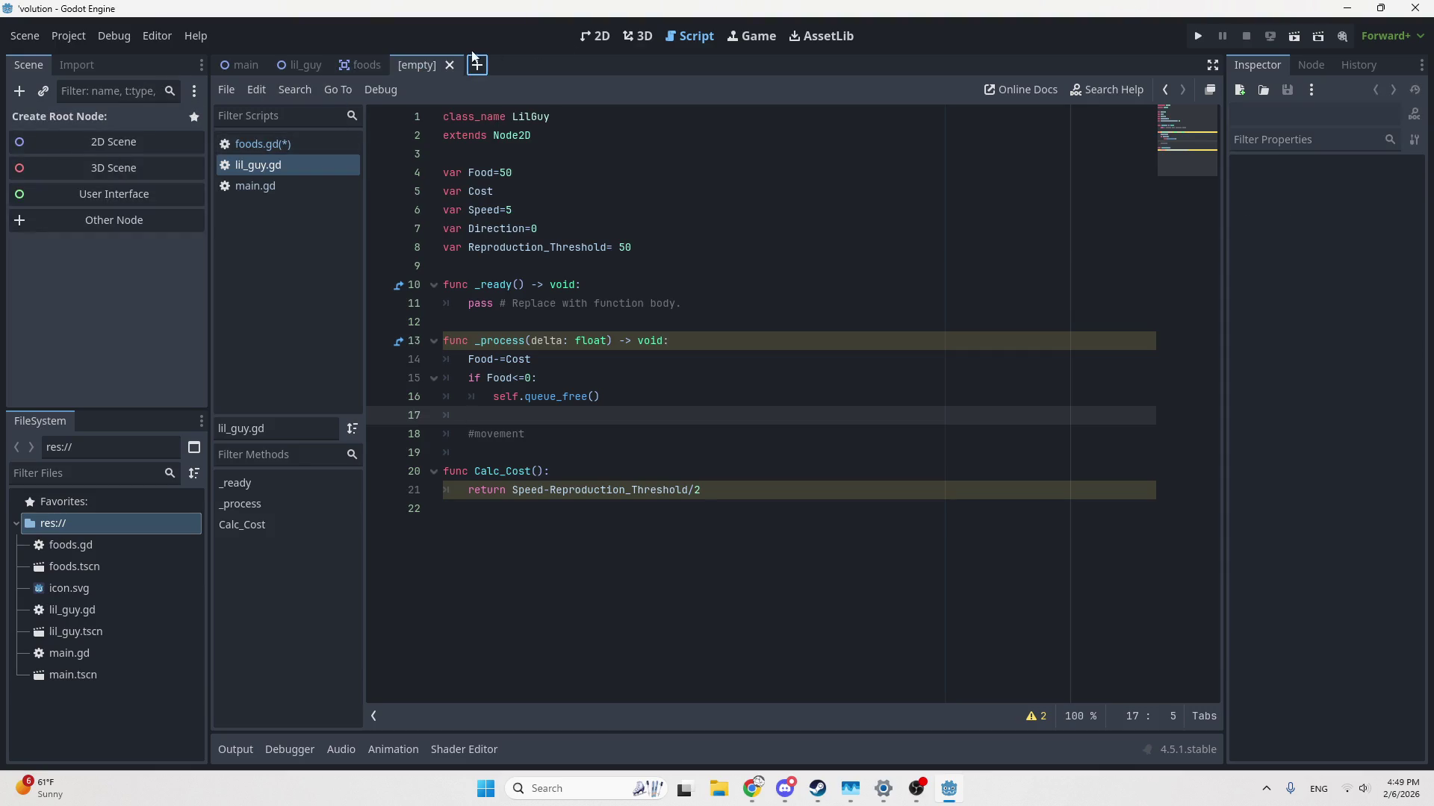
{"action": "left_click", "coordinate": [595, 36]}
{"action": "left_click", "coordinate": [371, 67]}
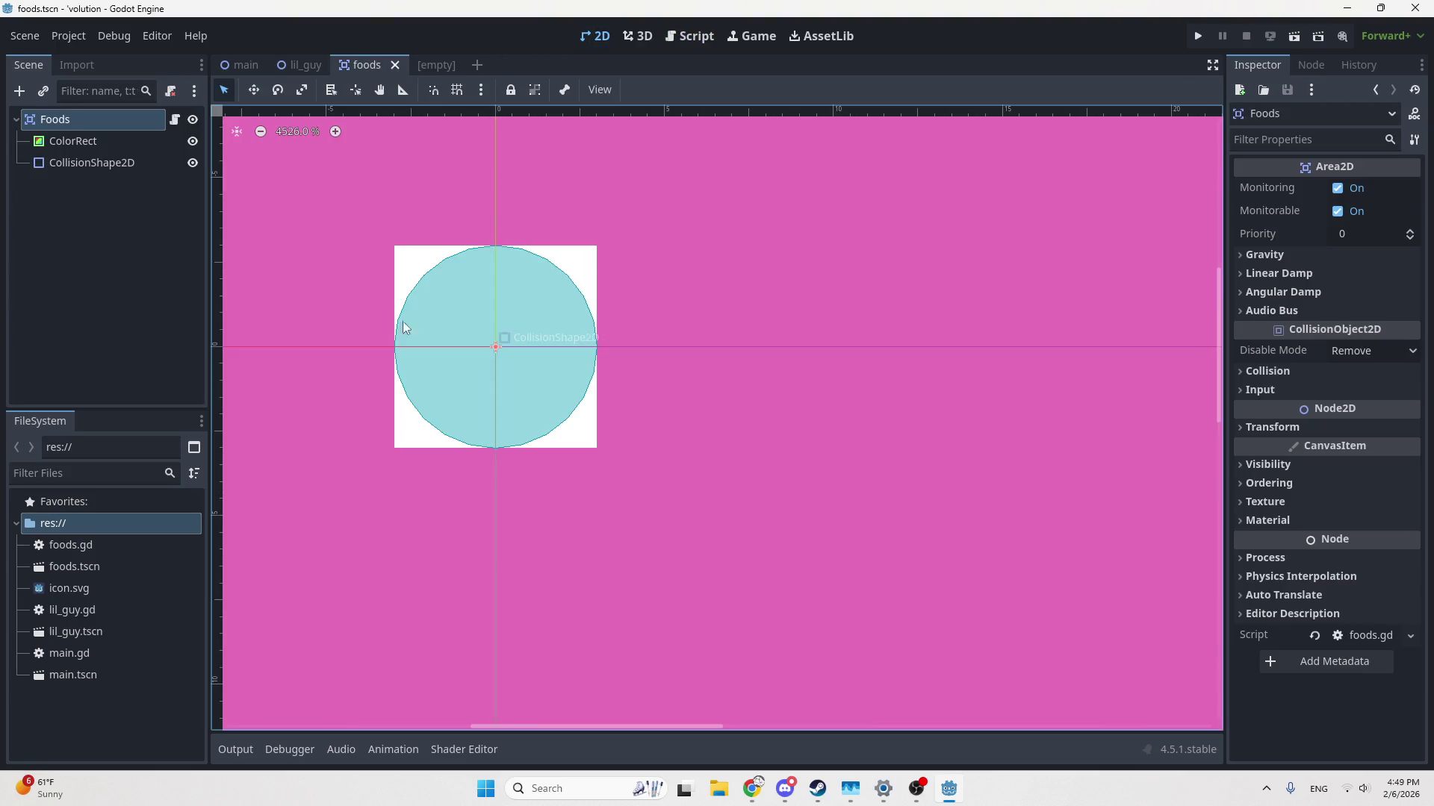
{"action": "left_click", "coordinate": [403, 257]}
{"action": "left_click", "coordinate": [1367, 187]}
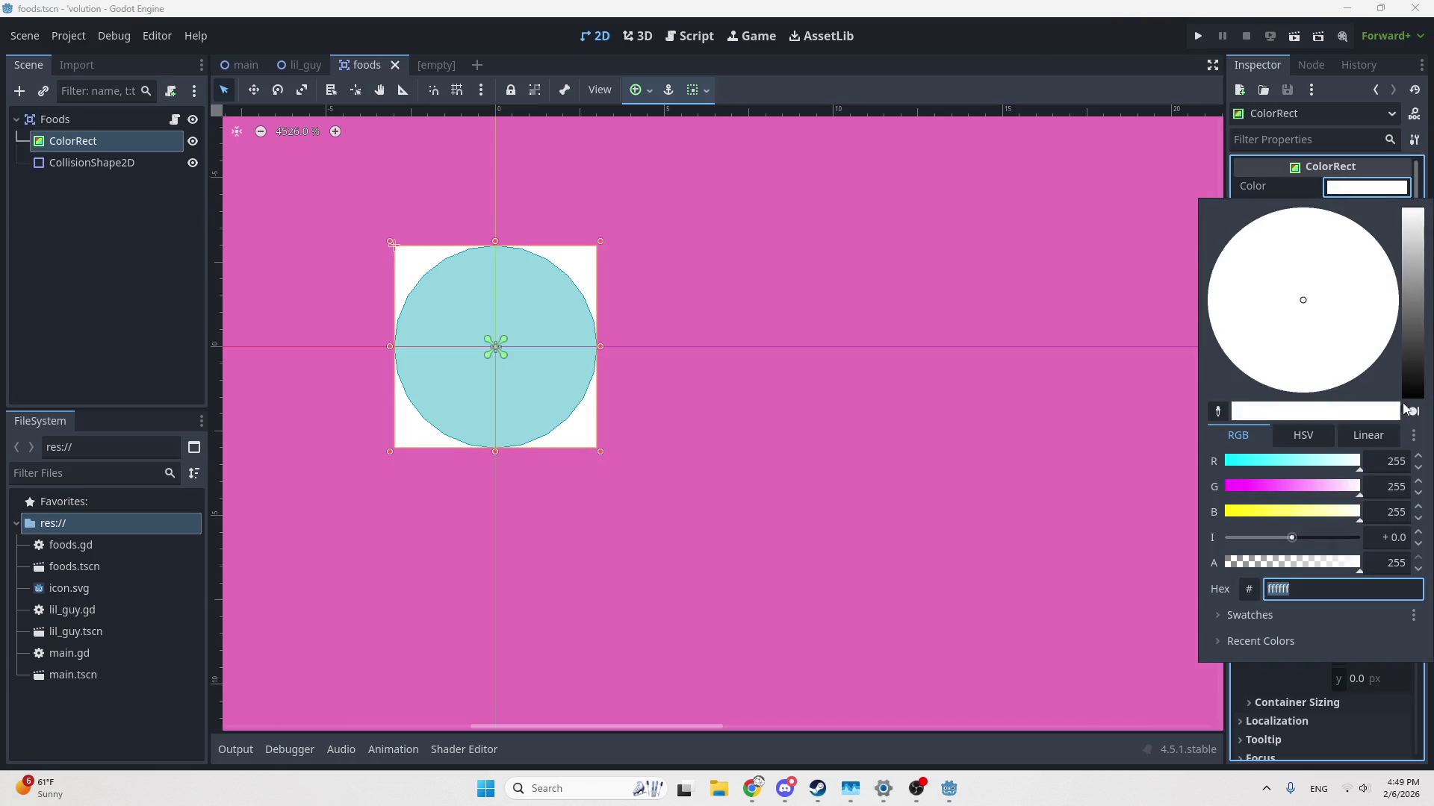
{"action": "left_click", "coordinate": [1227, 462]}
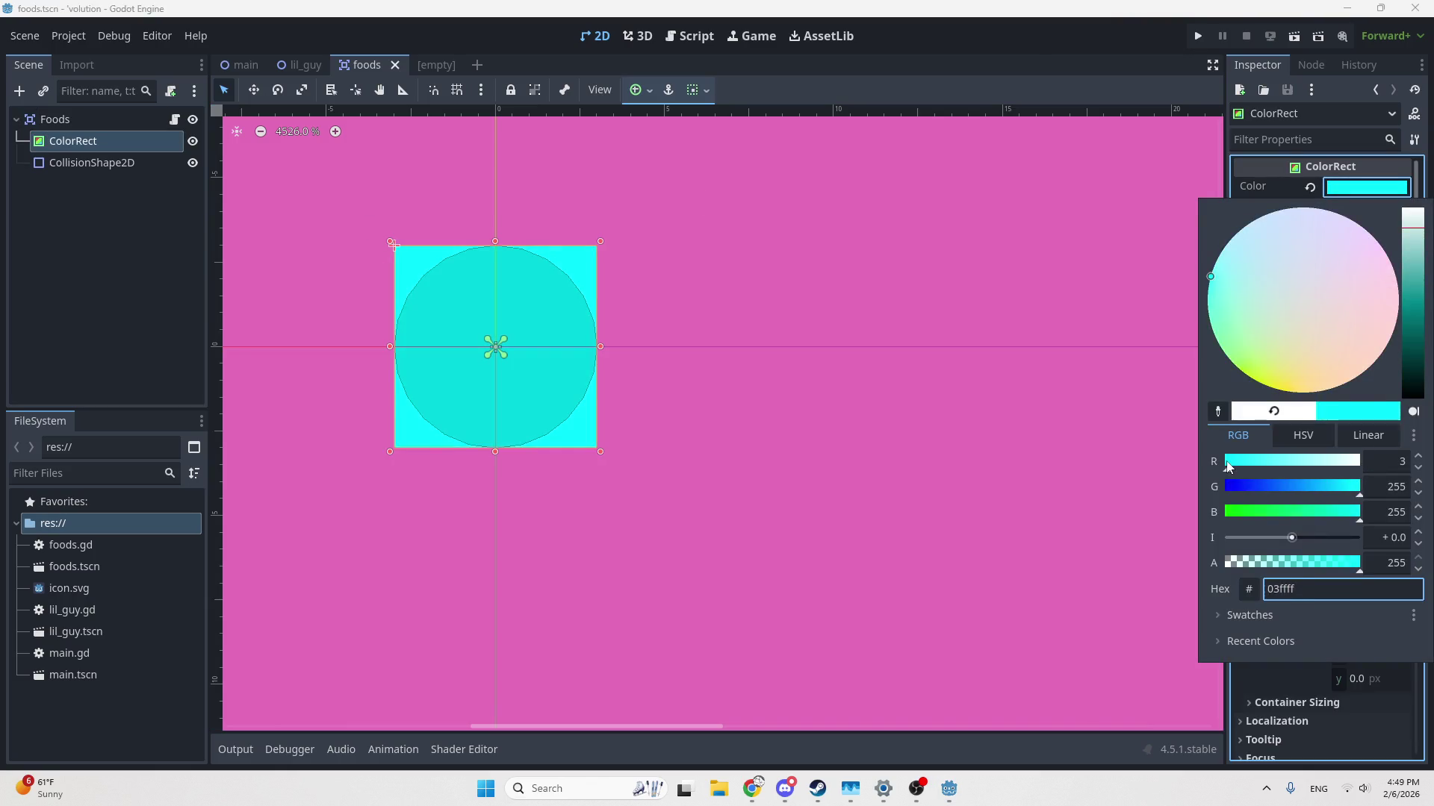
{"action": "left_click", "coordinate": [1258, 462]}
{"action": "left_click", "coordinate": [965, 361]}
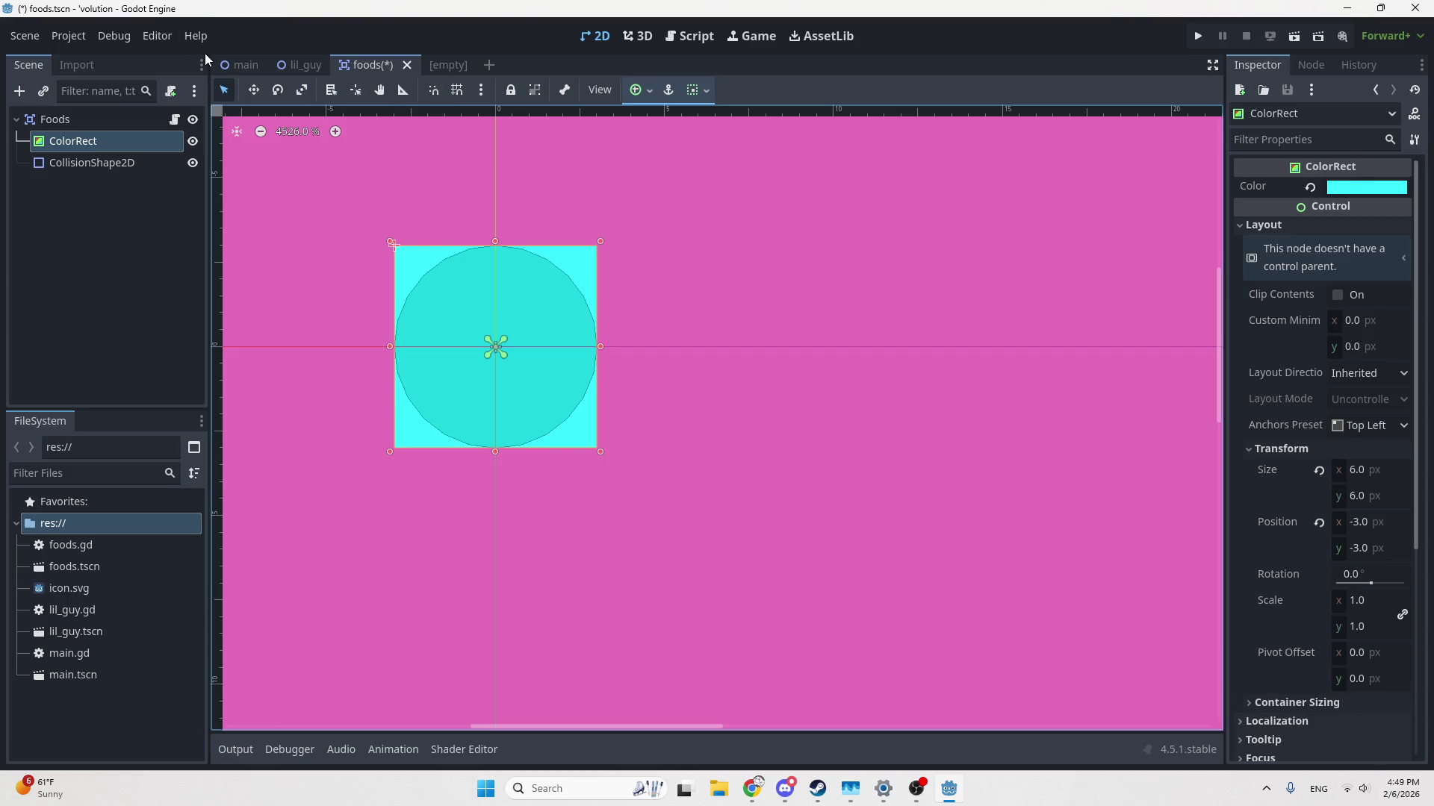
{"action": "left_click", "coordinate": [225, 69]}
{"action": "scroll", "coordinate": [478, 197], "scroll_direction": "down", "scroll_amount": 5}
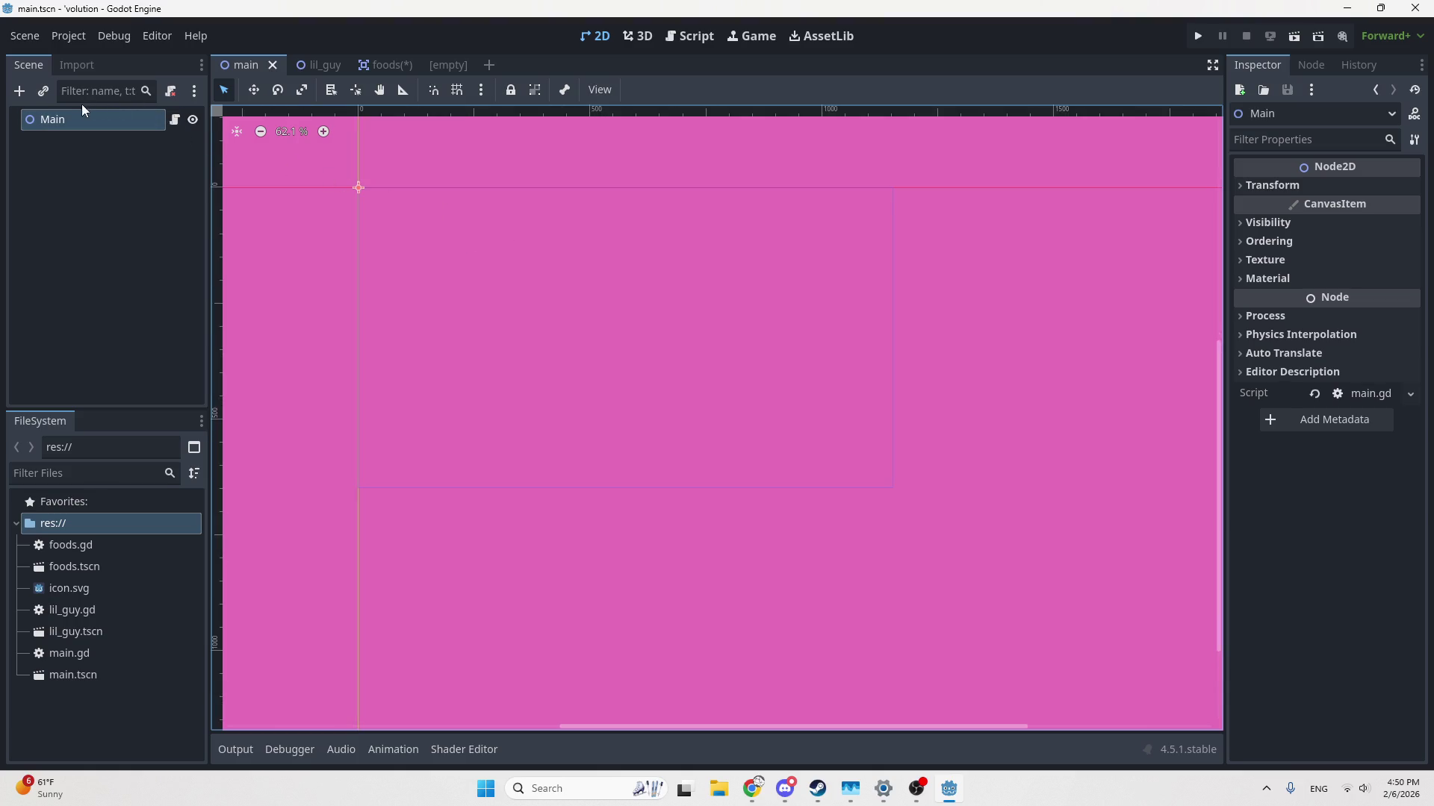
Add a Camera2D node under Main and open its main.gd script
{"action": "left_click_drag", "start_coordinate": [395, 266], "coordinate": [496, 378]}
{"action": "left_click", "coordinate": [523, 387]}
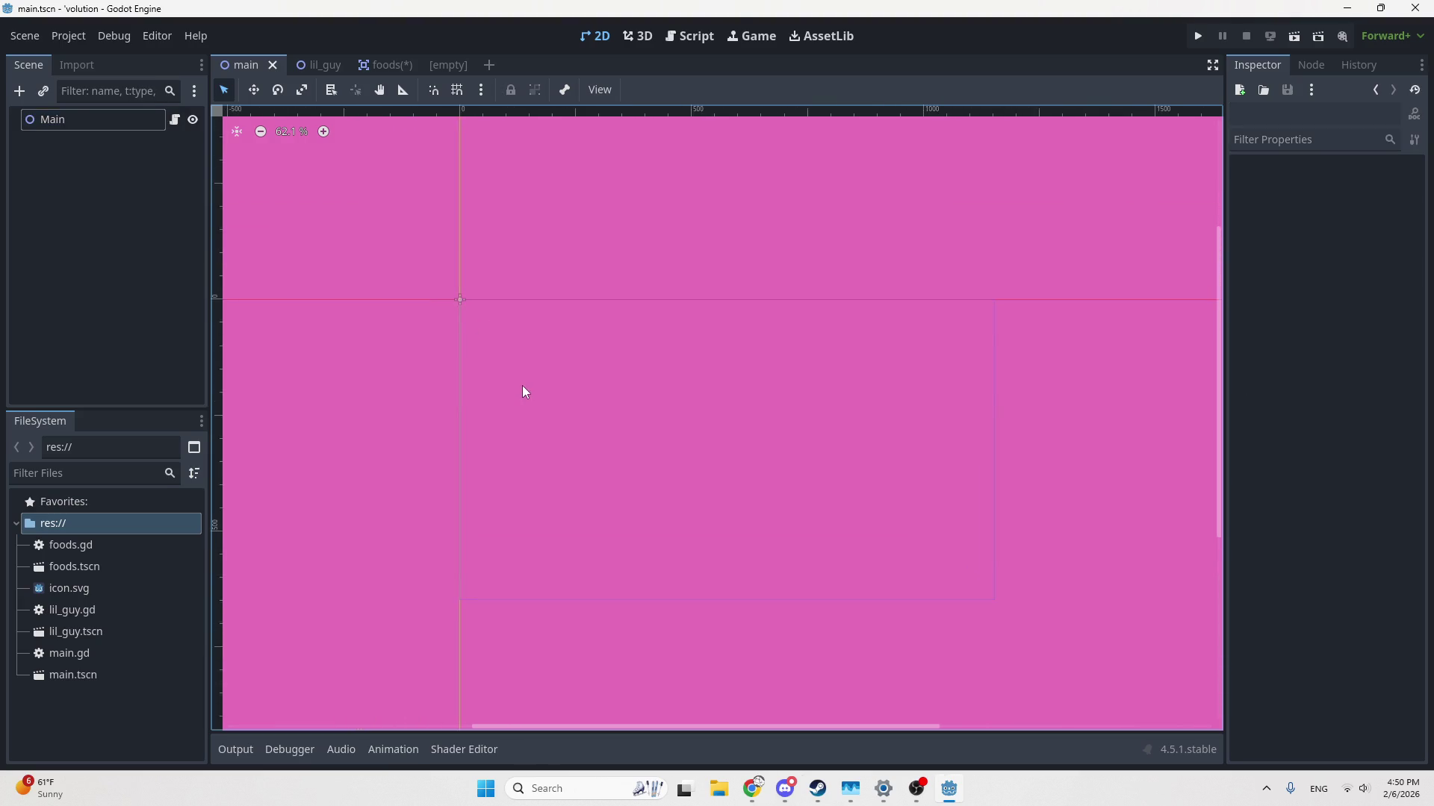
{"action": "left_click", "coordinate": [77, 118]}
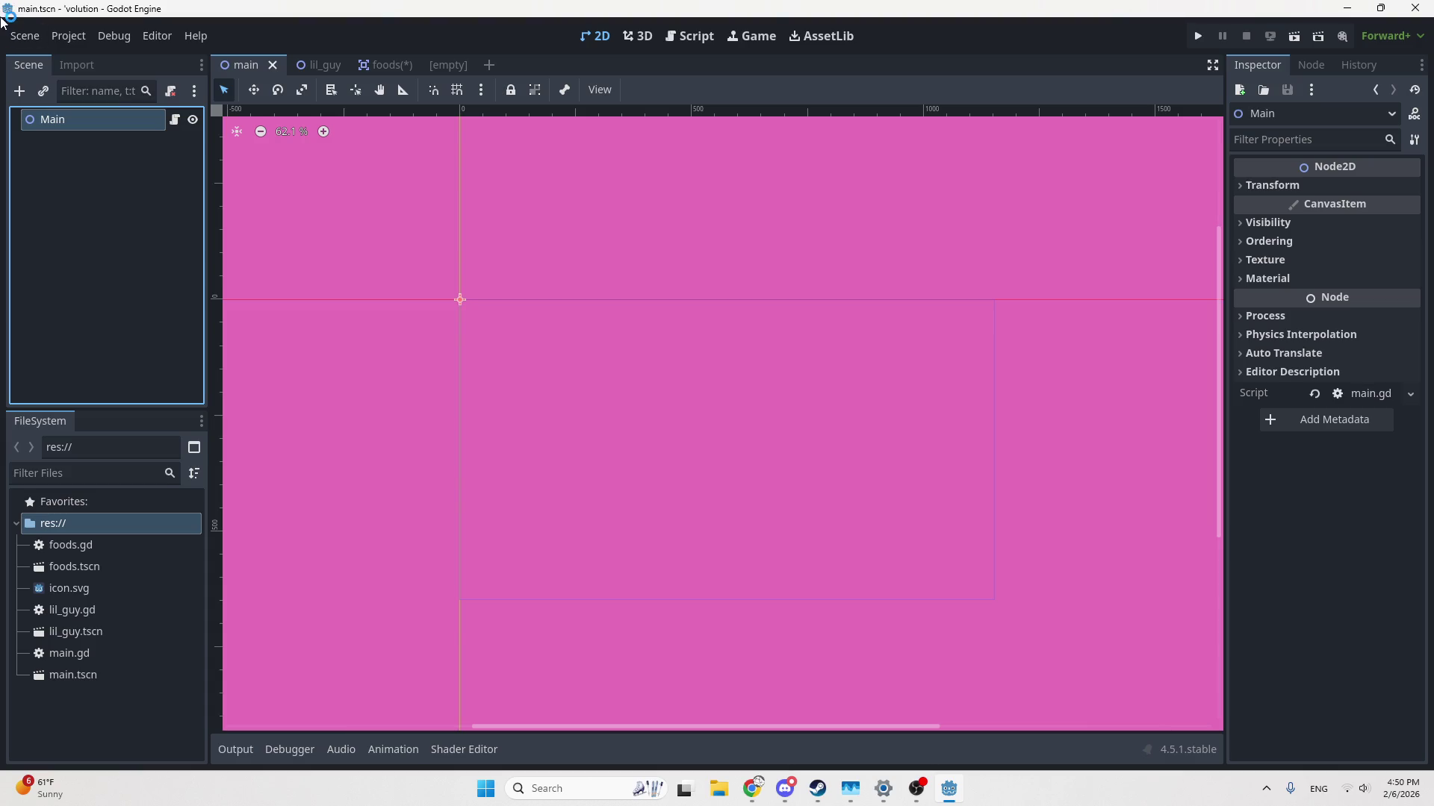
{"action": "left_click", "coordinate": [19, 91]}
{"action": "type", "text": "camera2d"}
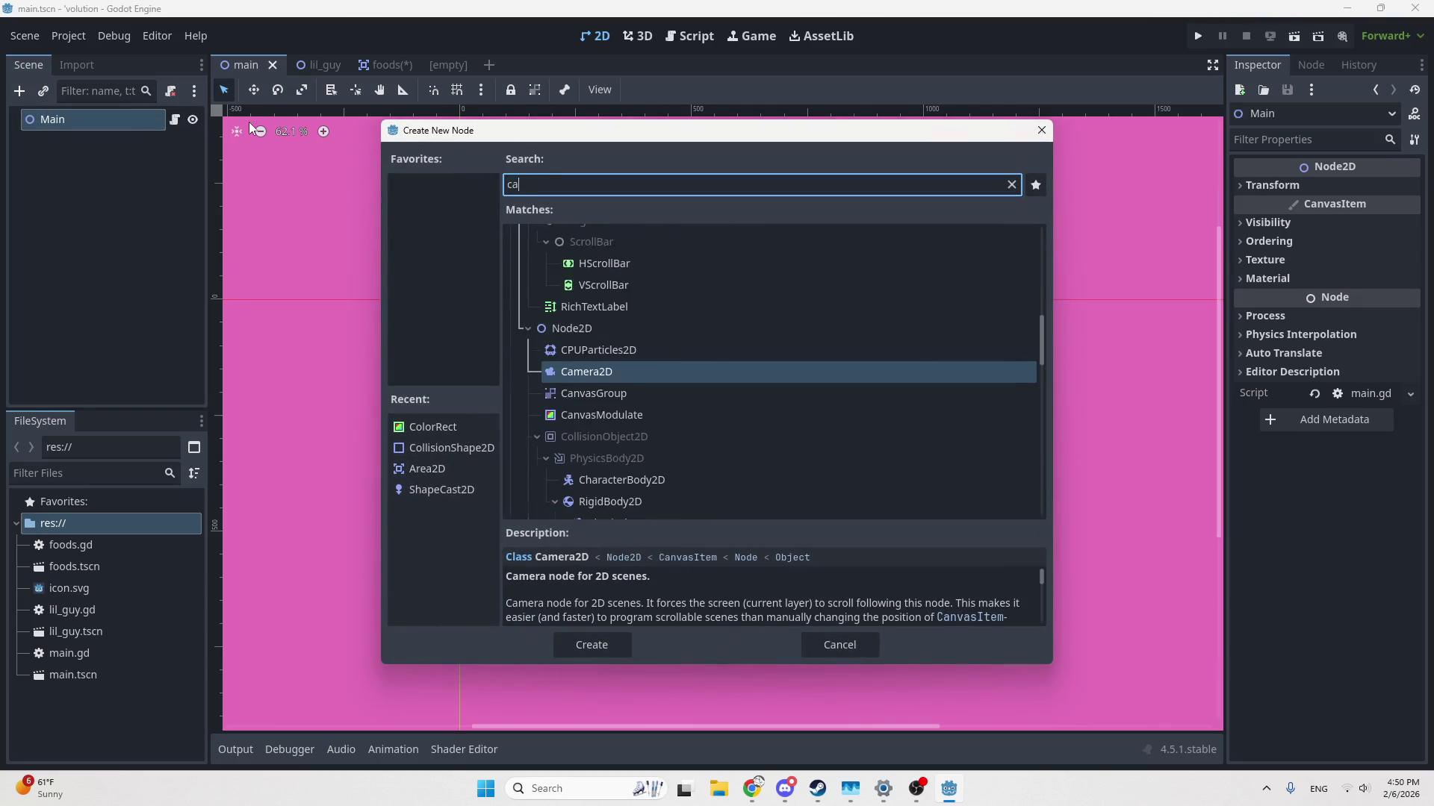
{"action": "key", "text": "Return"}
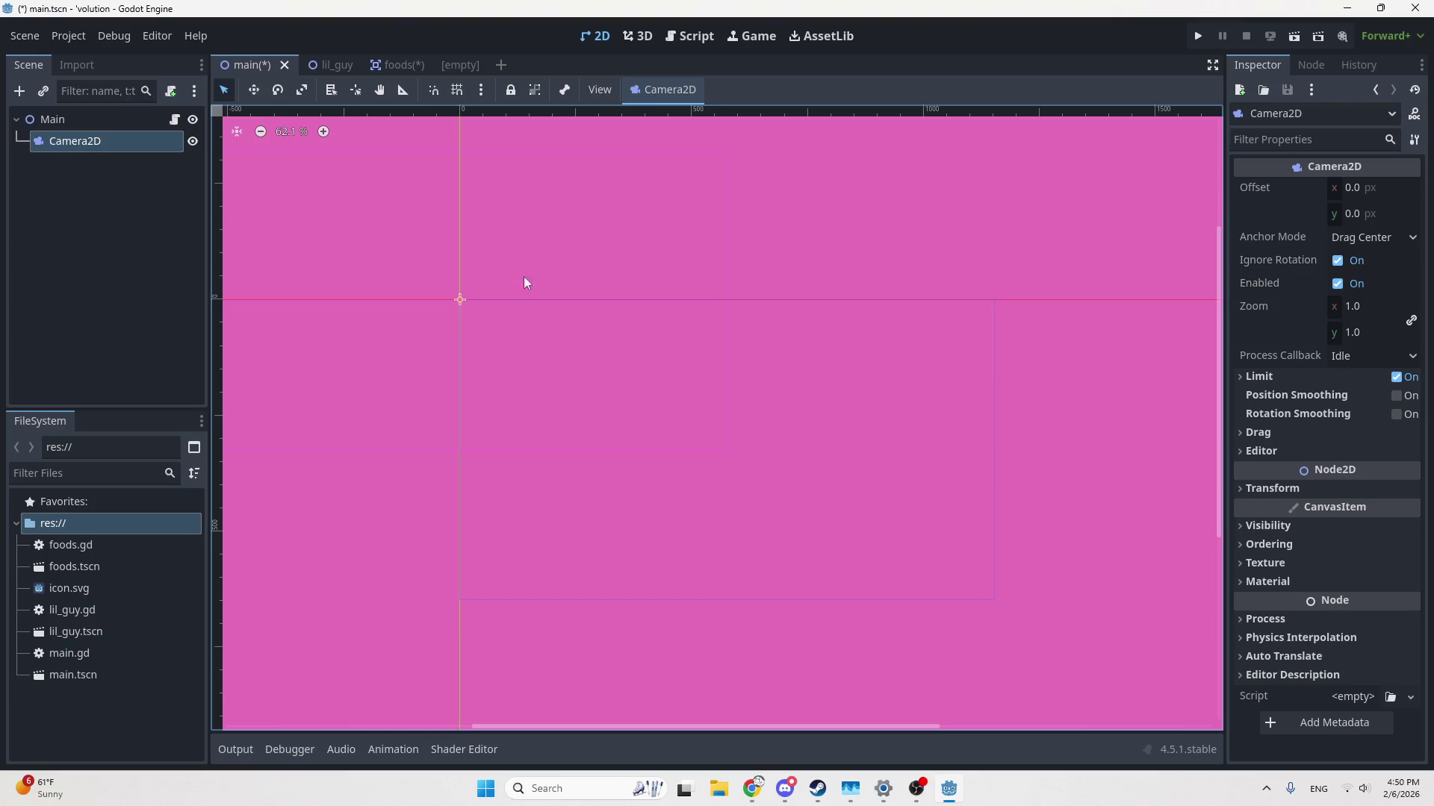
{"action": "left_click", "coordinate": [175, 120]}
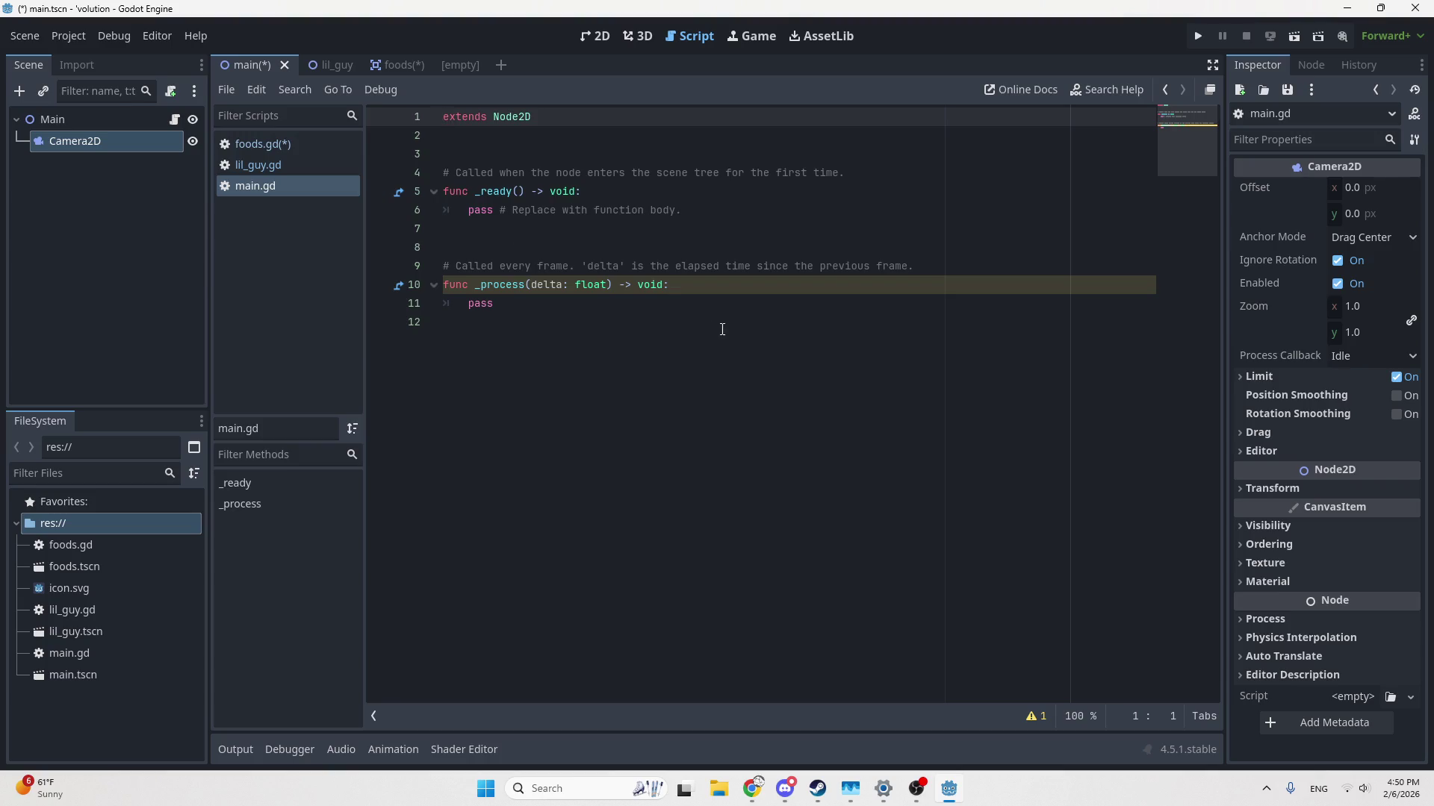
Add a new _input function below _process using the autocomplete
{"action": "left_click", "coordinate": [496, 304]}
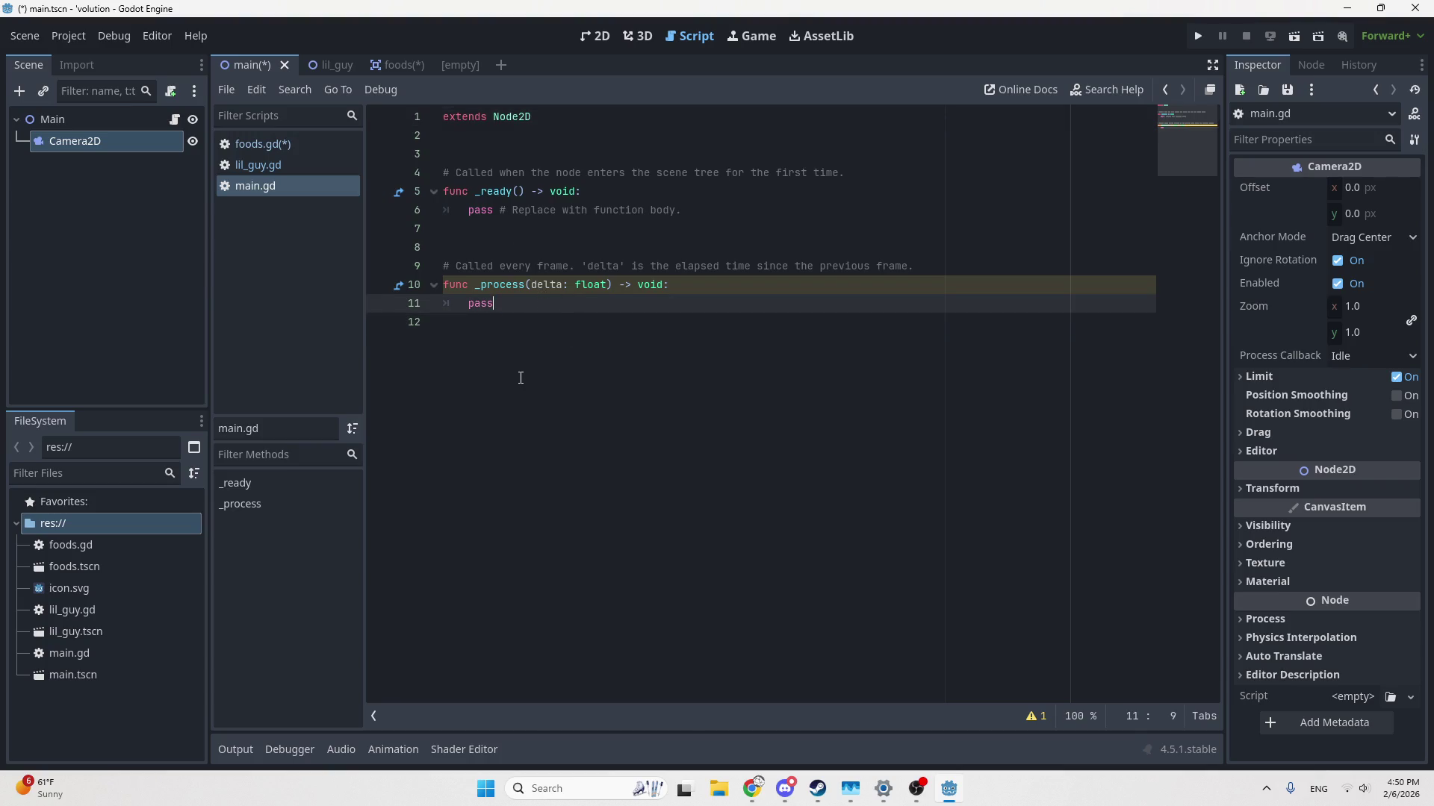
{"action": "key", "text": "Down"}
{"action": "key", "text": "Return"}
{"action": "type", "text": "f"}
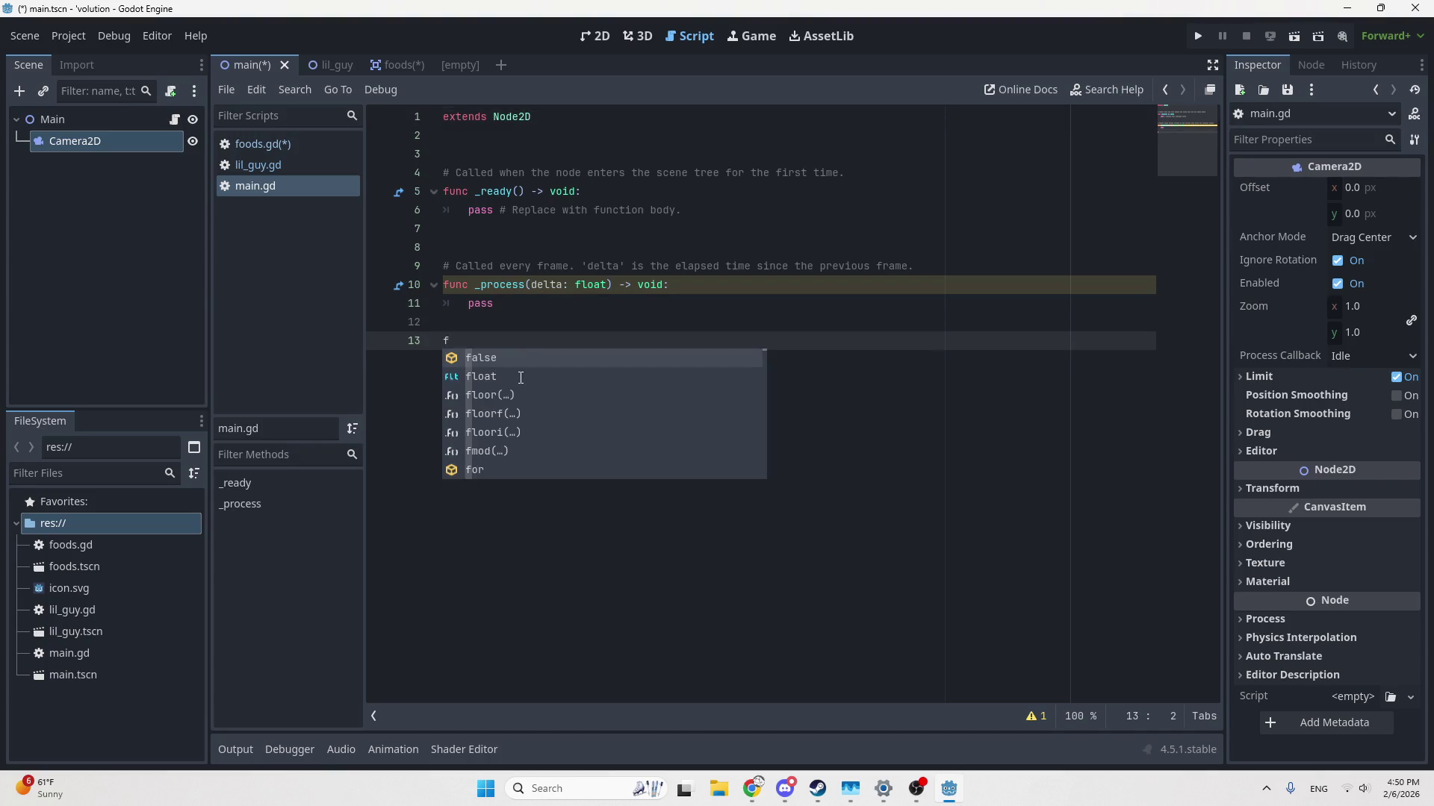
{"action": "type", "text": "unc  "}
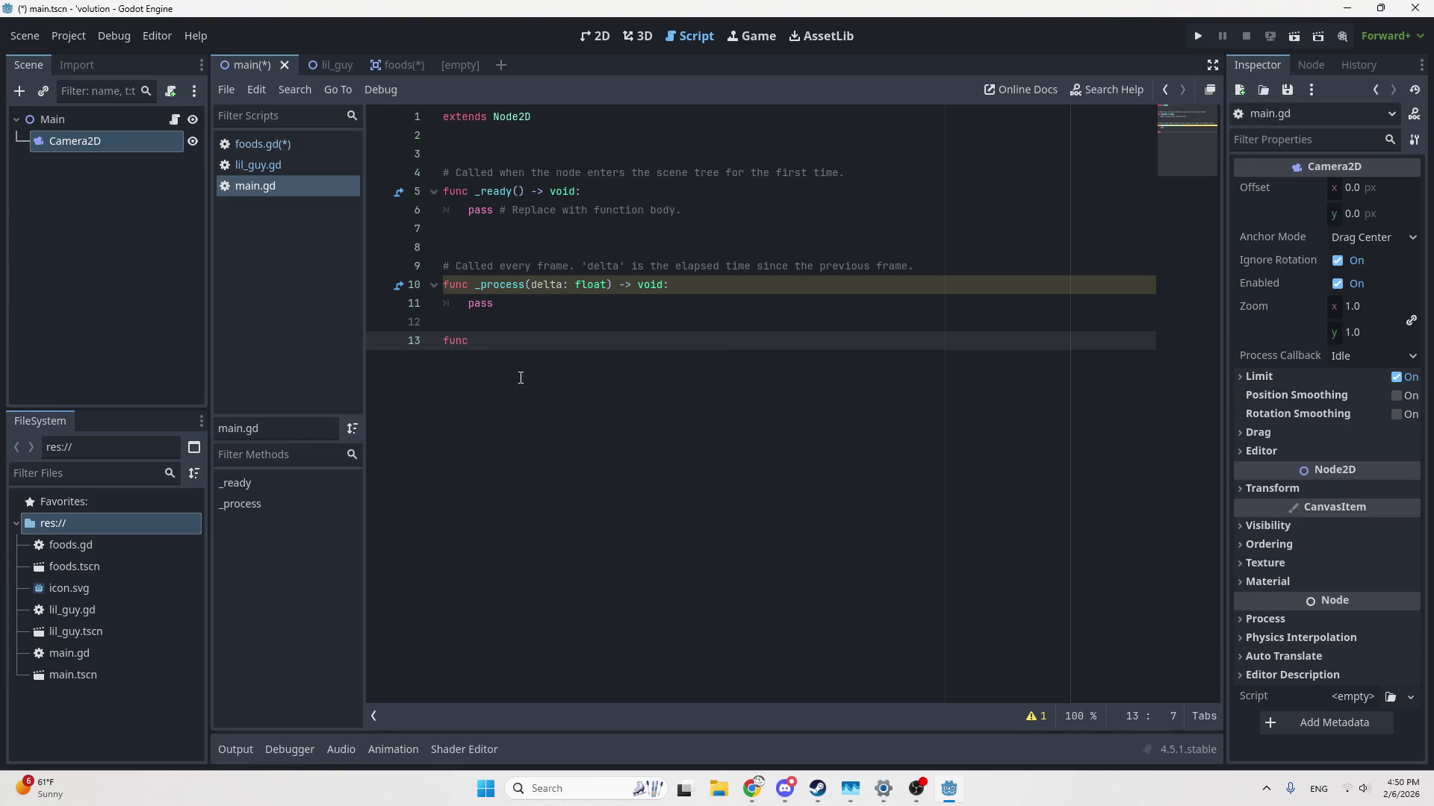
{"action": "type", "text": "_inp"}
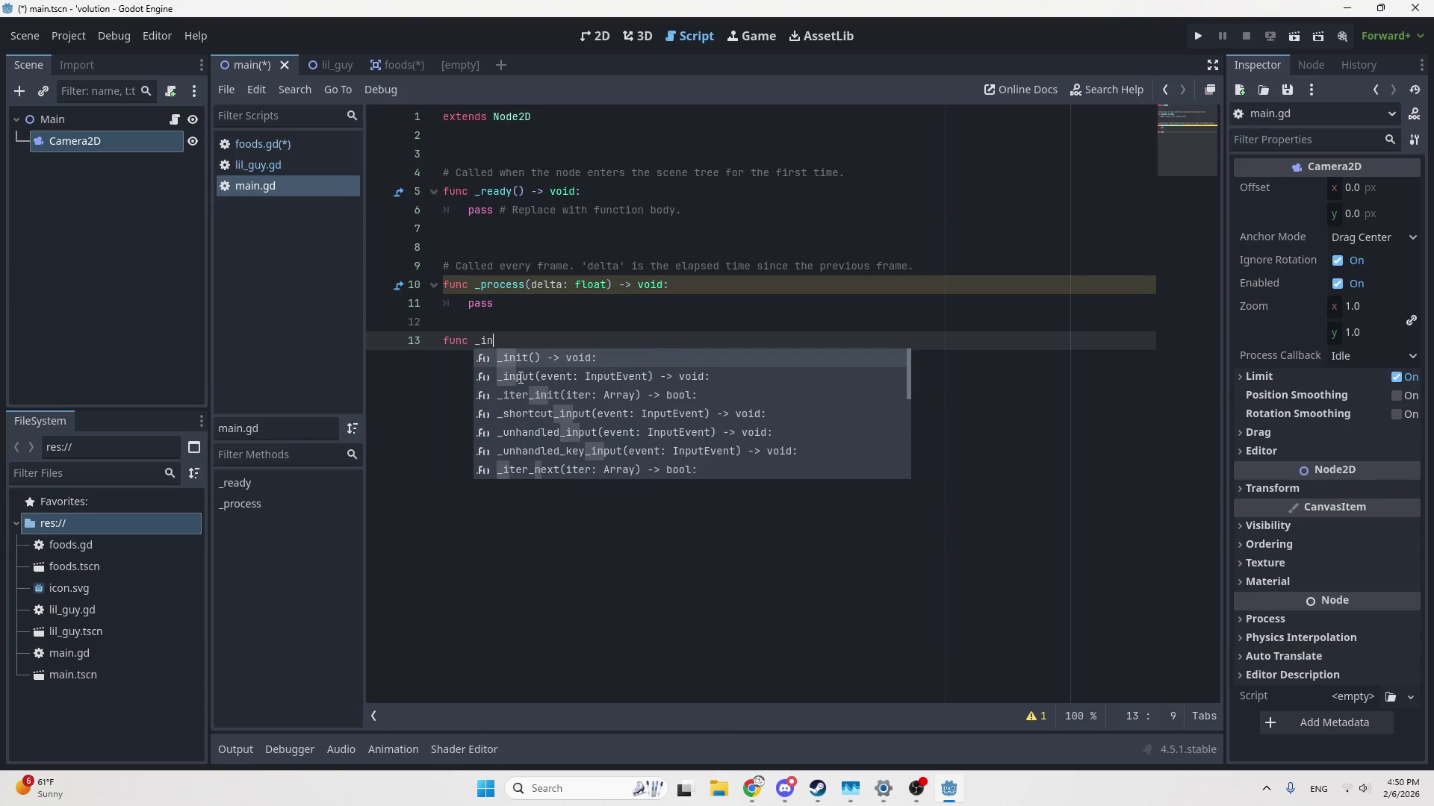
{"action": "key", "text": "Return"}
{"action": "key", "text": "Return"}
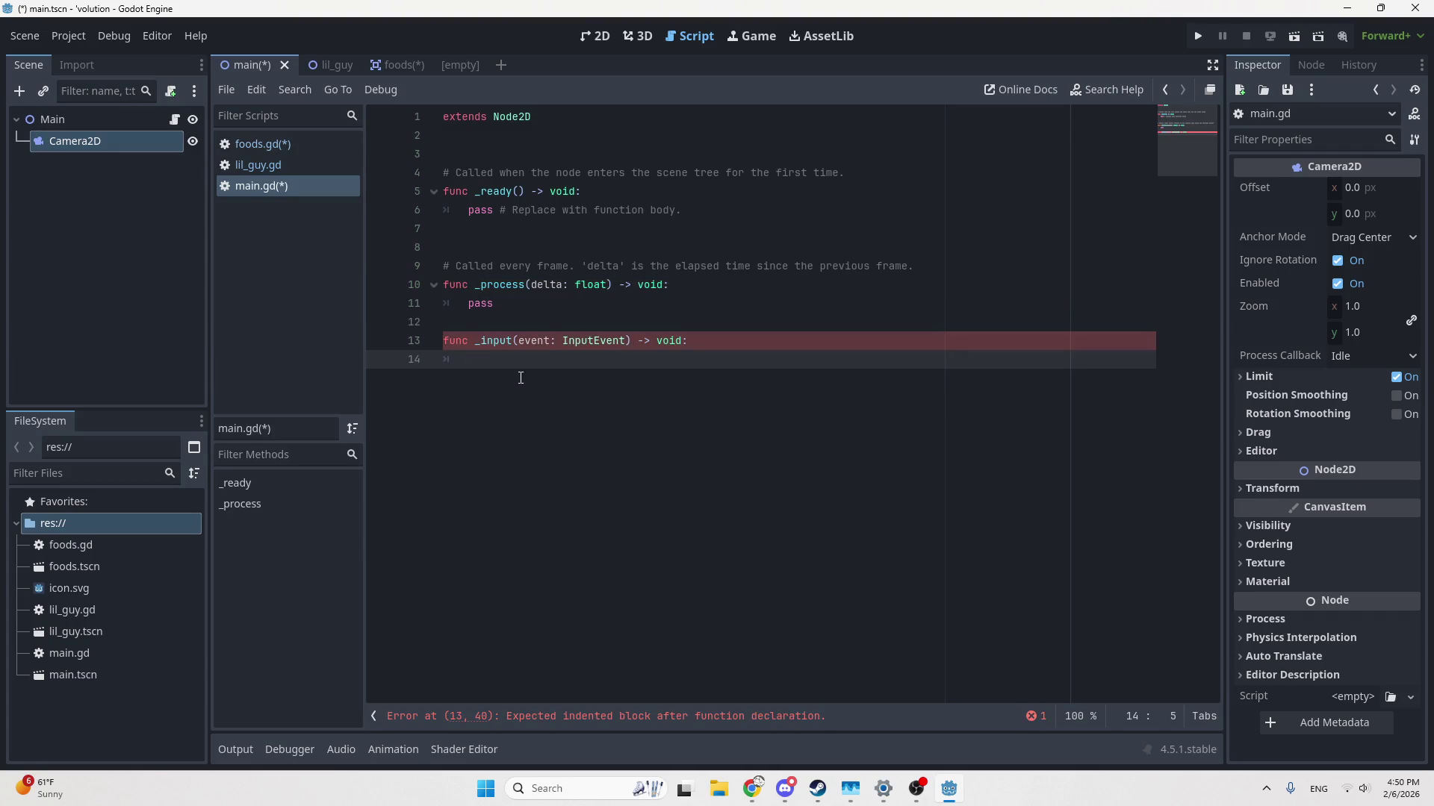
Begin the function's first line as 'if event.is', browsing the suggested completions
{"action": "type", "text": "if event "}
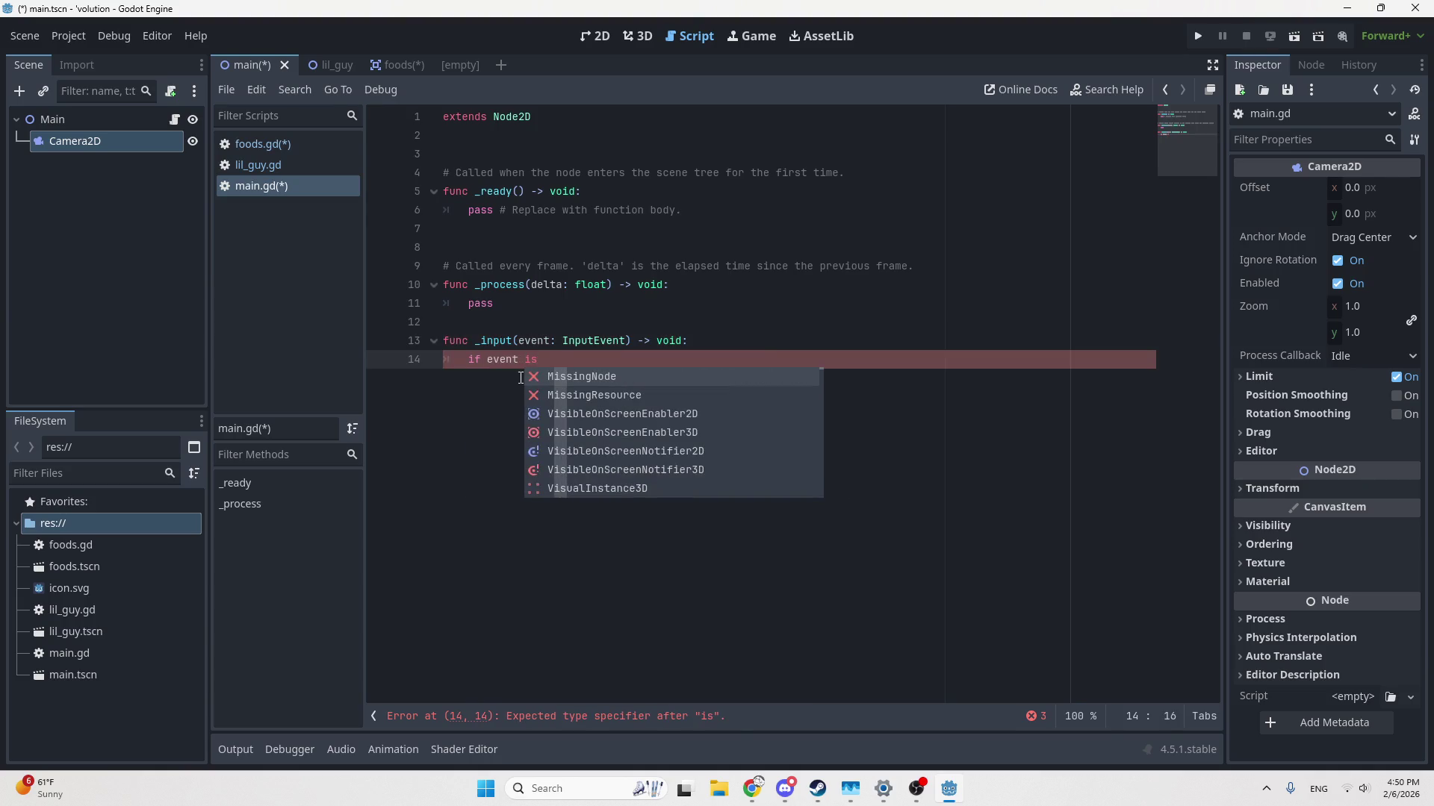
{"action": "type", "text": "is"}
{"action": "key", "text": "Down"}
{"action": "key", "text": "Up"}
{"action": "key", "text": "Down"}
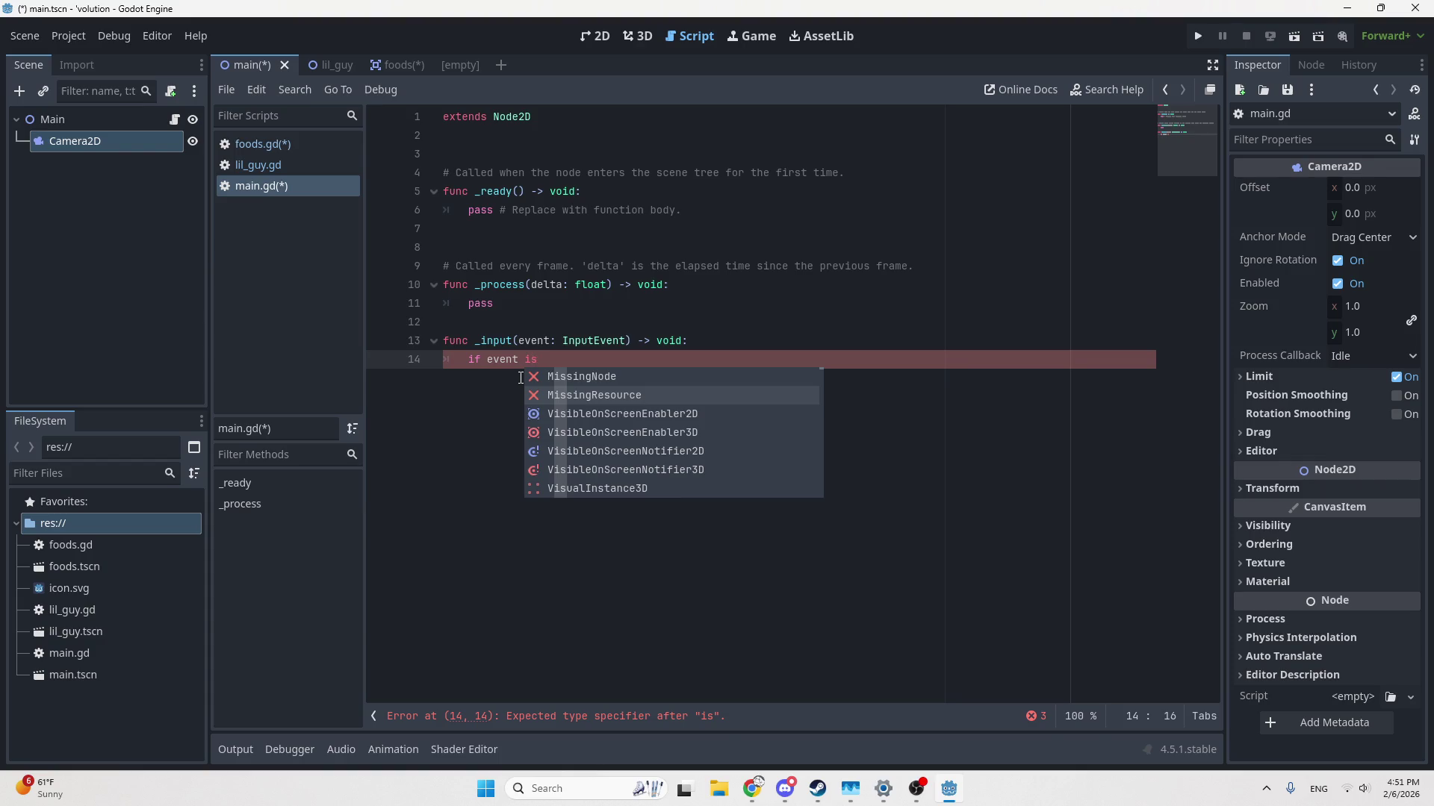
{"action": "type", "text": "_"}
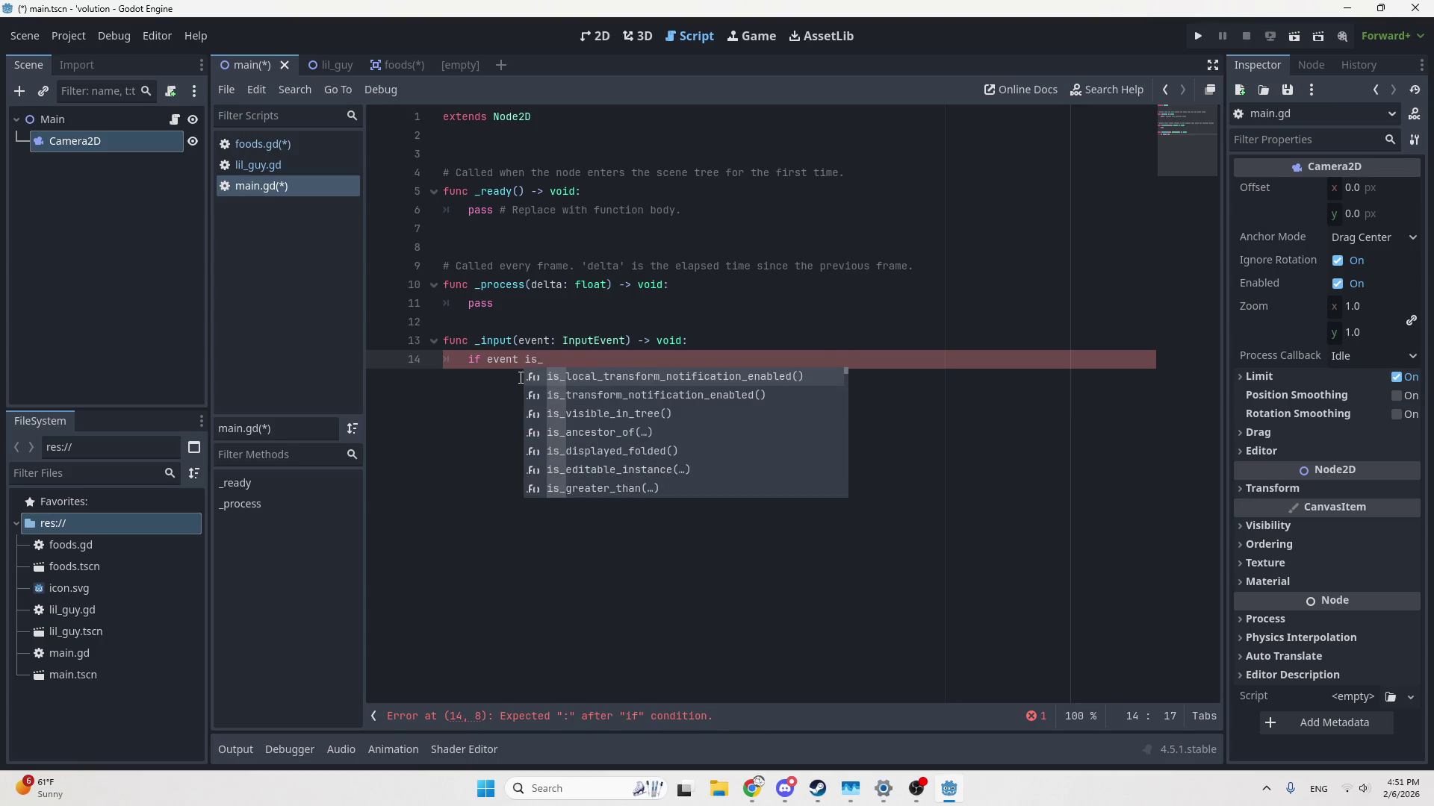
{"action": "key", "text": "BackSpace"}
{"action": "key", "text": "BackSpace"}
{"action": "key", "text": "BackSpace"}
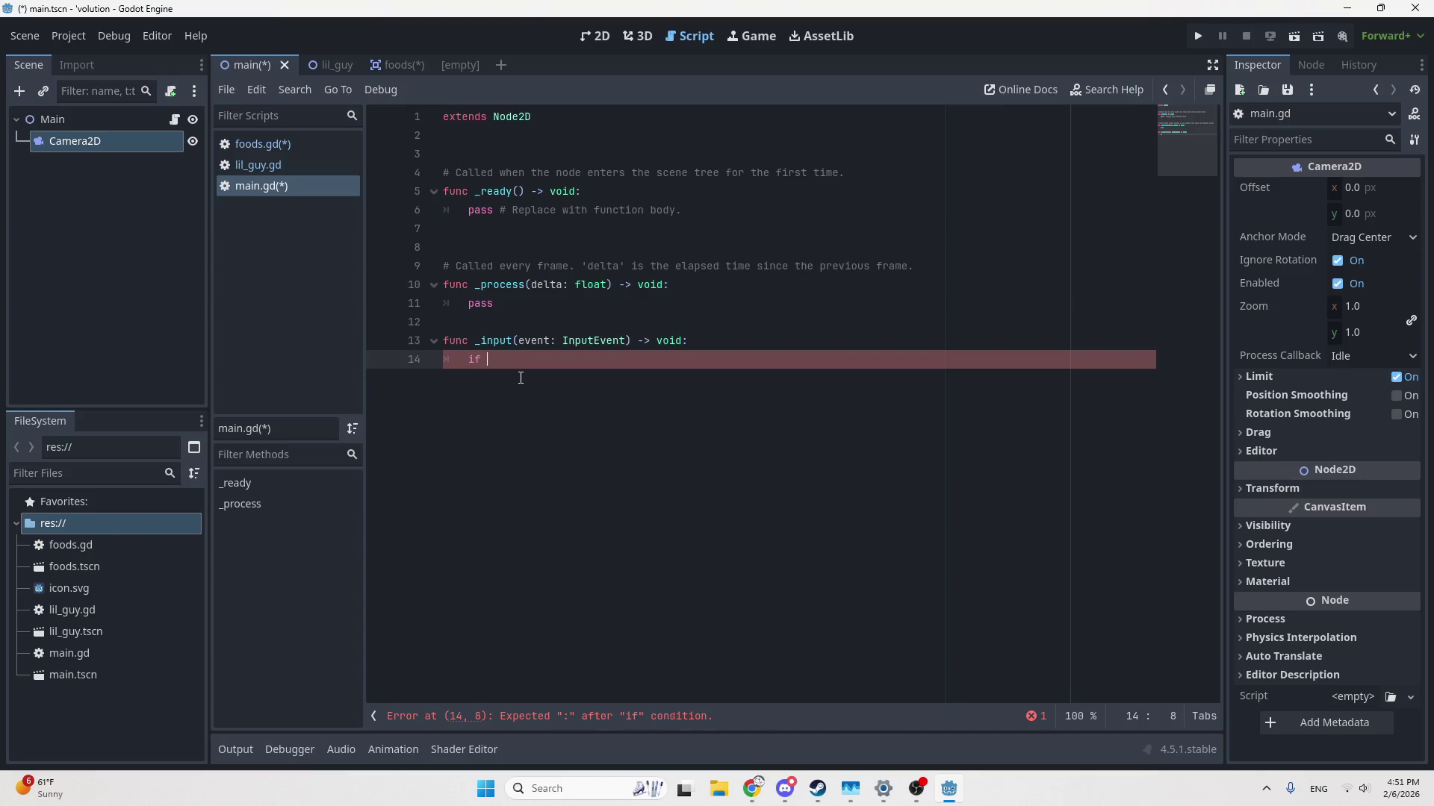
{"action": "type", "text": "ven"}
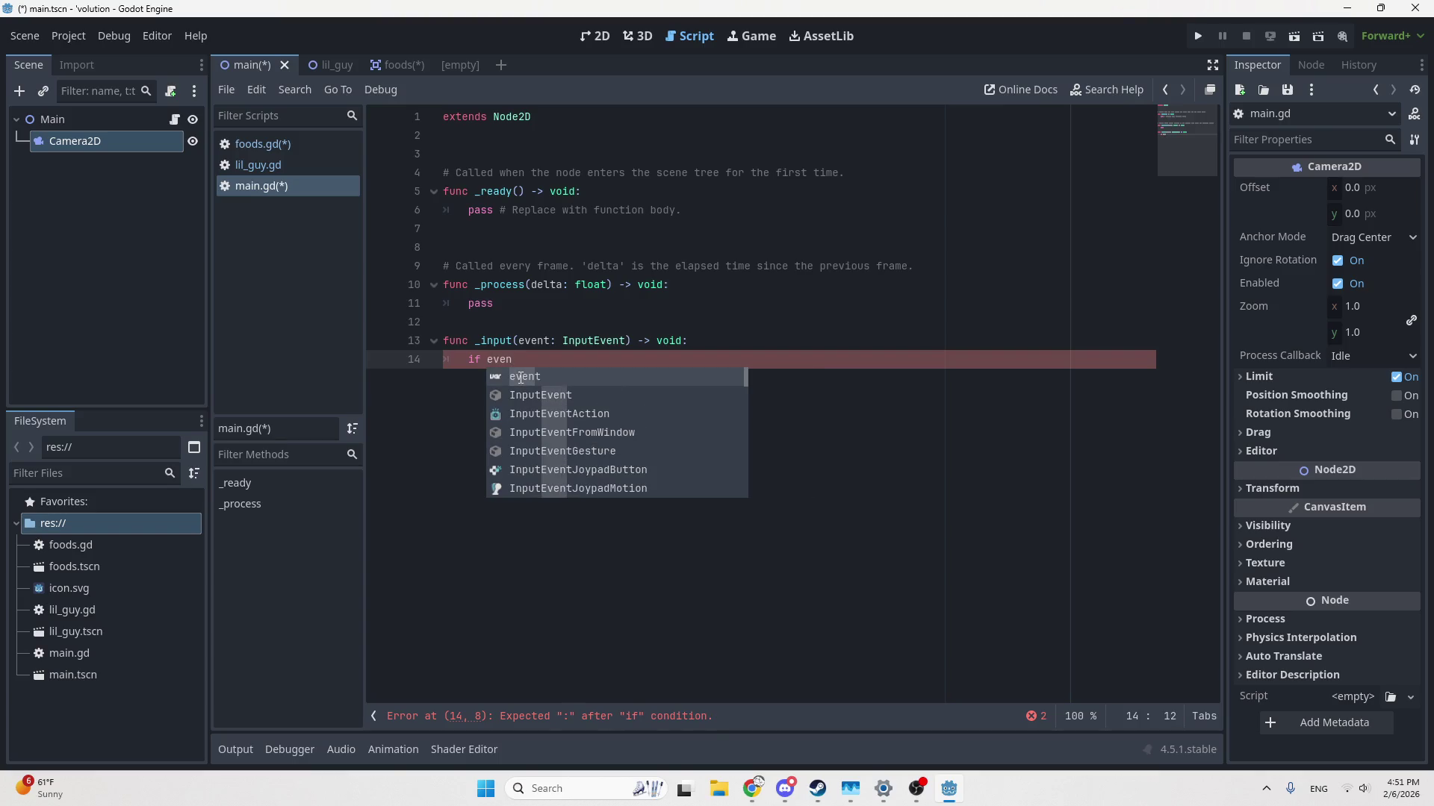
{"action": "type", "text": "t.is"}
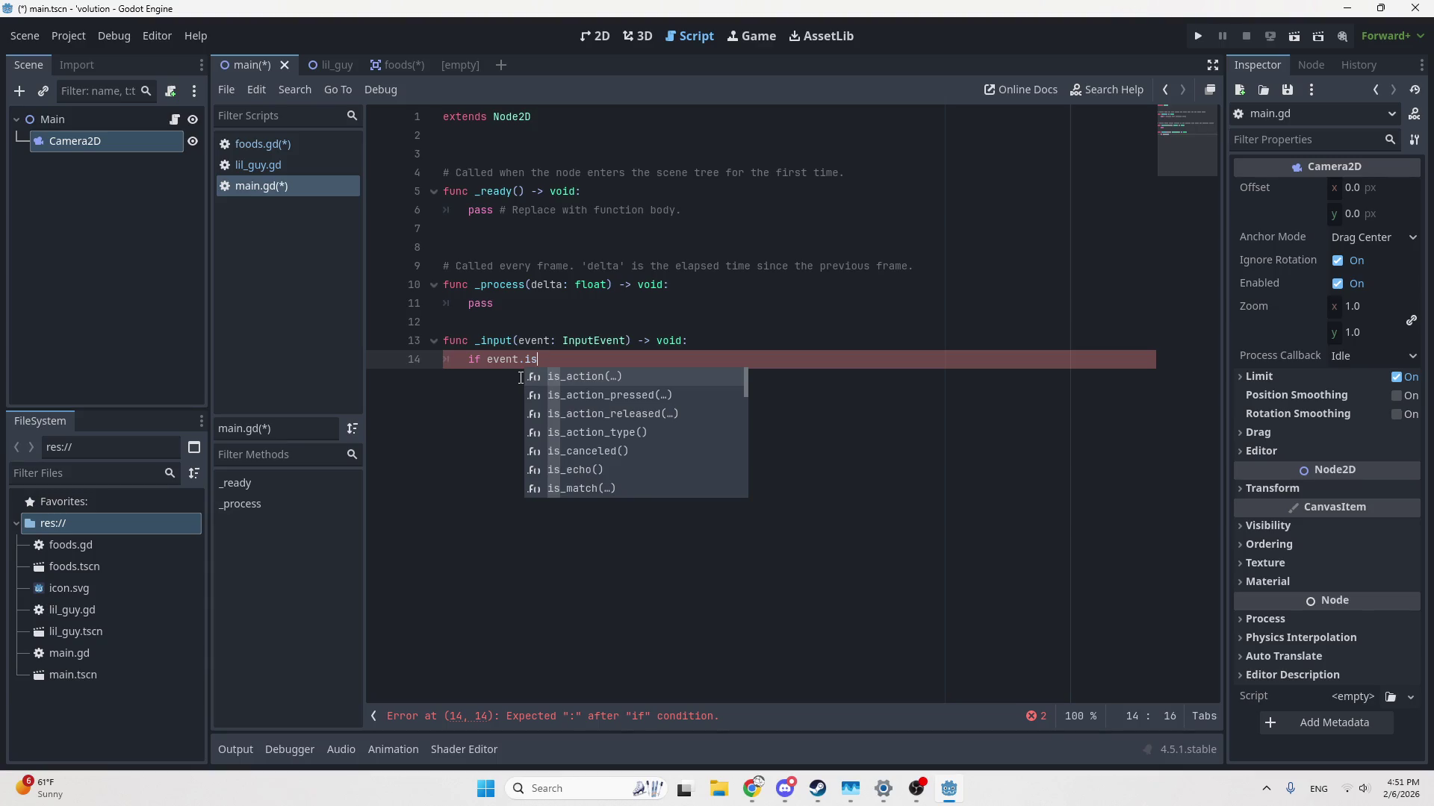
{"action": "key", "text": "Down"}
{"action": "key", "text": "Down"}
{"action": "key", "text": "Down"}
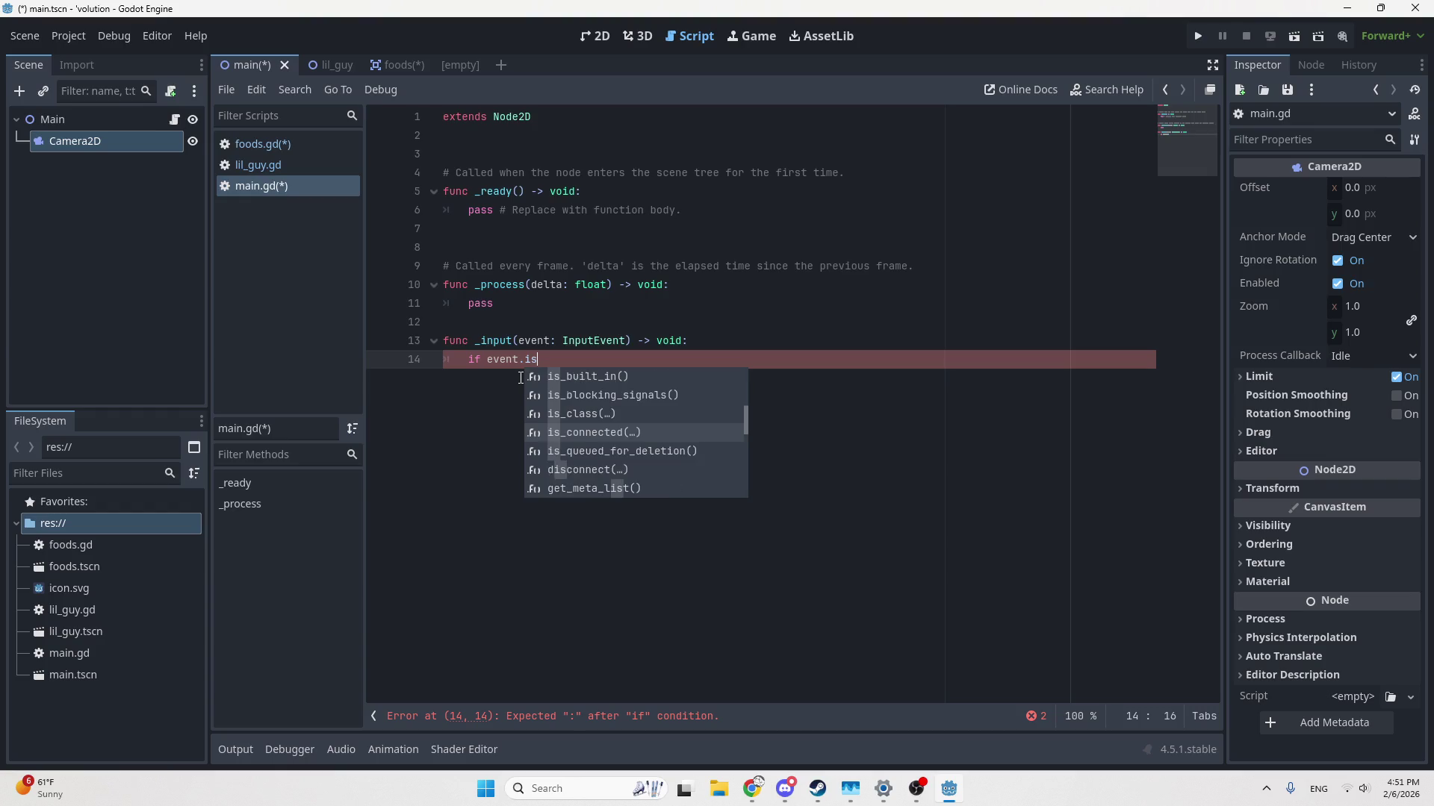
{"action": "key", "text": "Down"}
Complete the line as if event.is_action("ui_left")
{"action": "type", "text": "_b"}
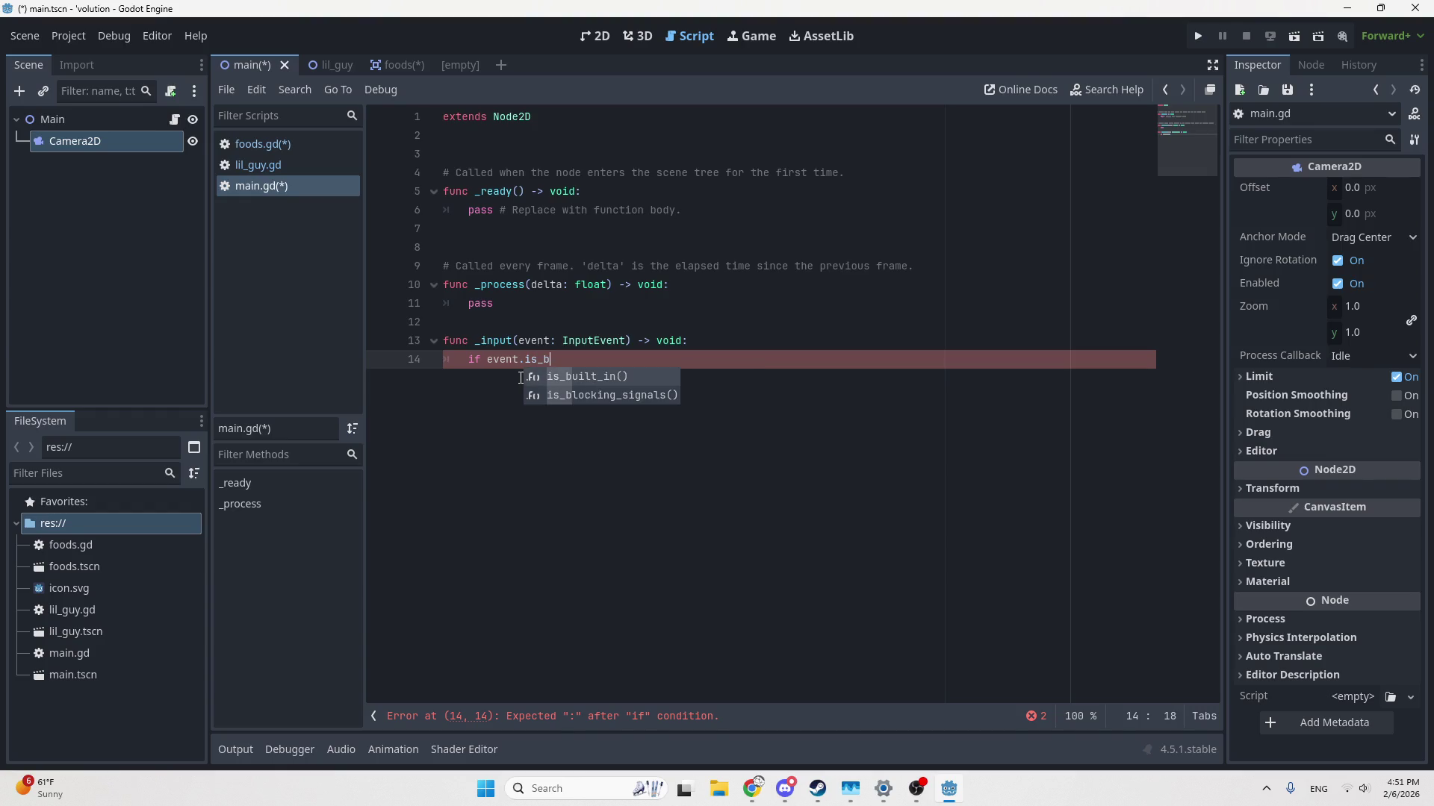
{"action": "key", "text": "BackSpace"}
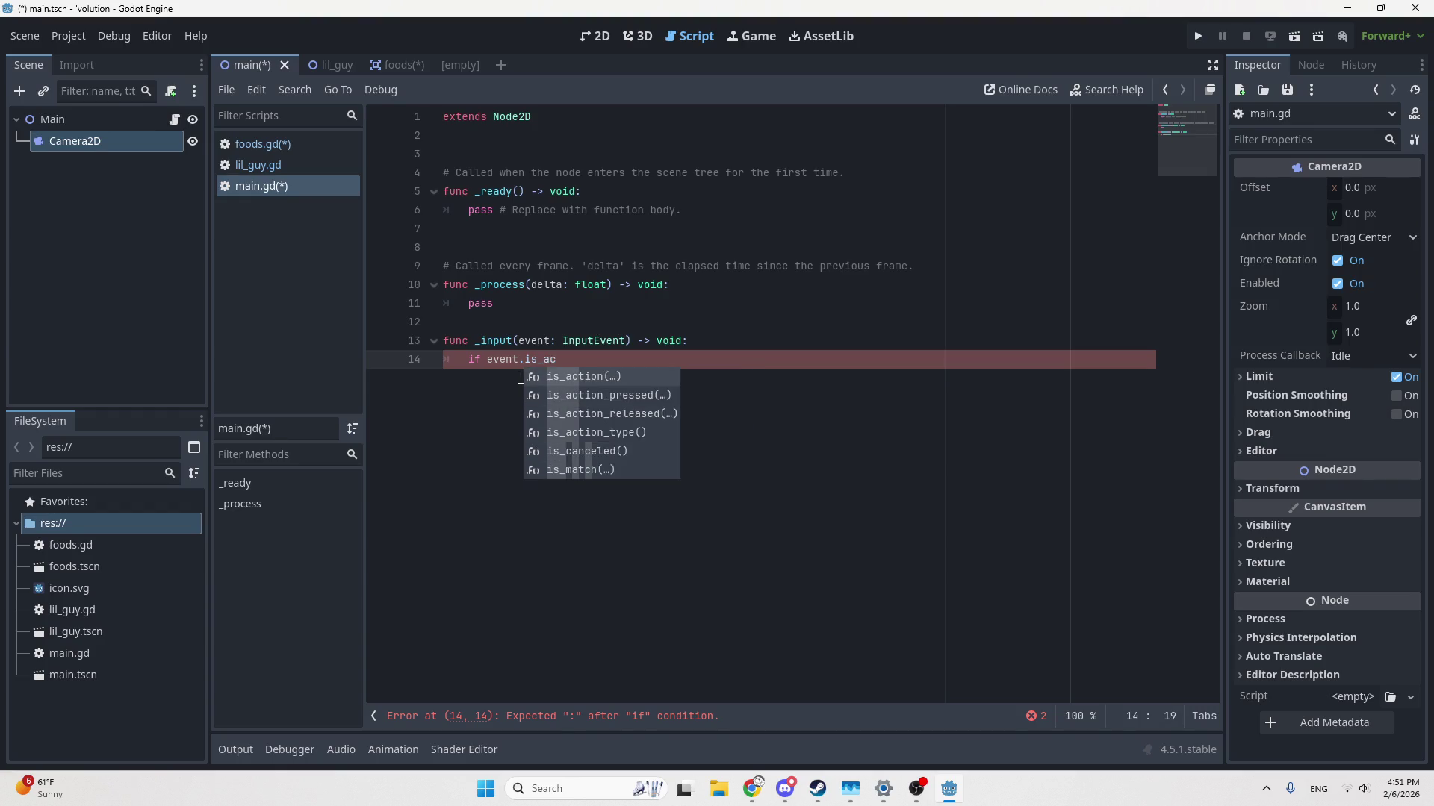
{"action": "type", "text": "t"}
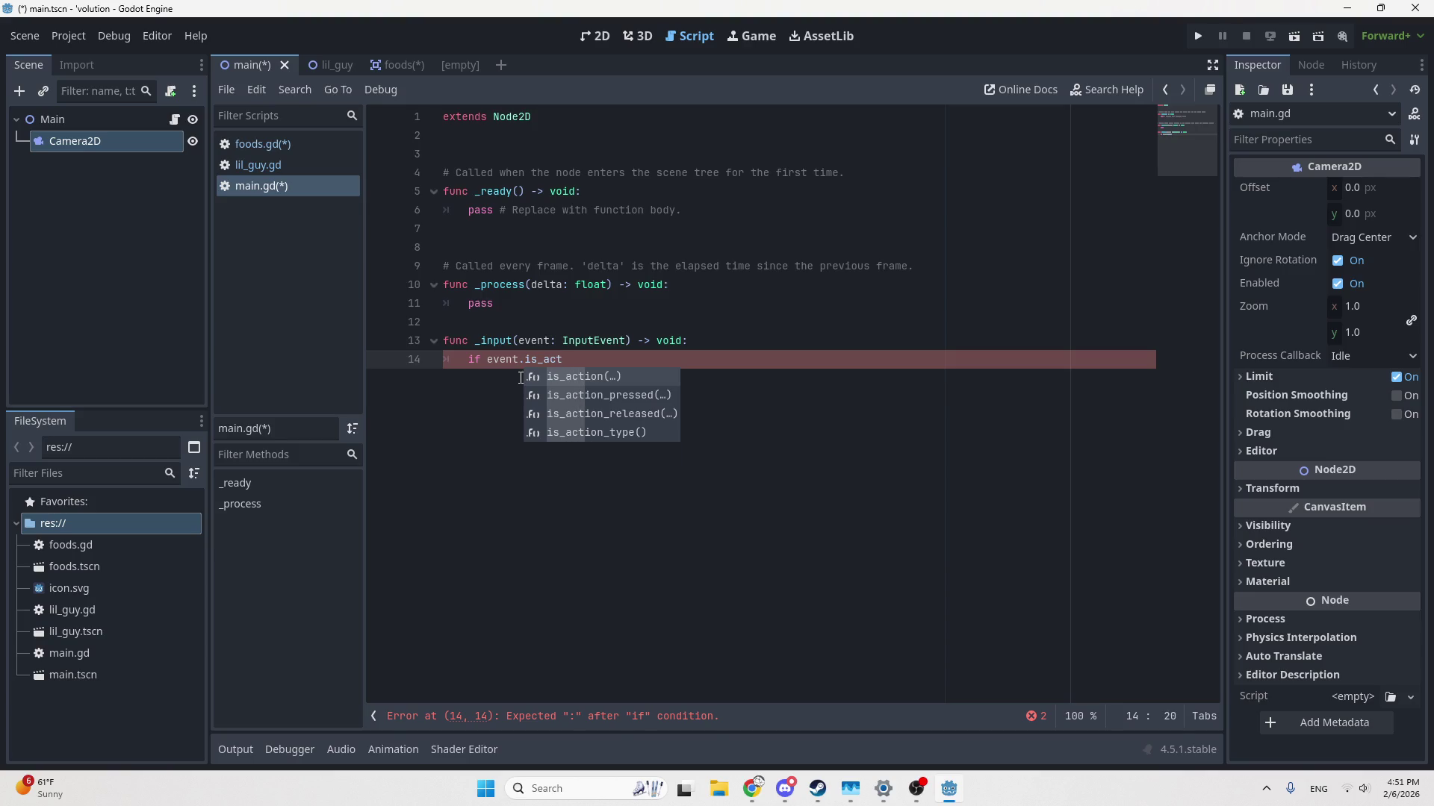
{"action": "key", "text": "Down"}
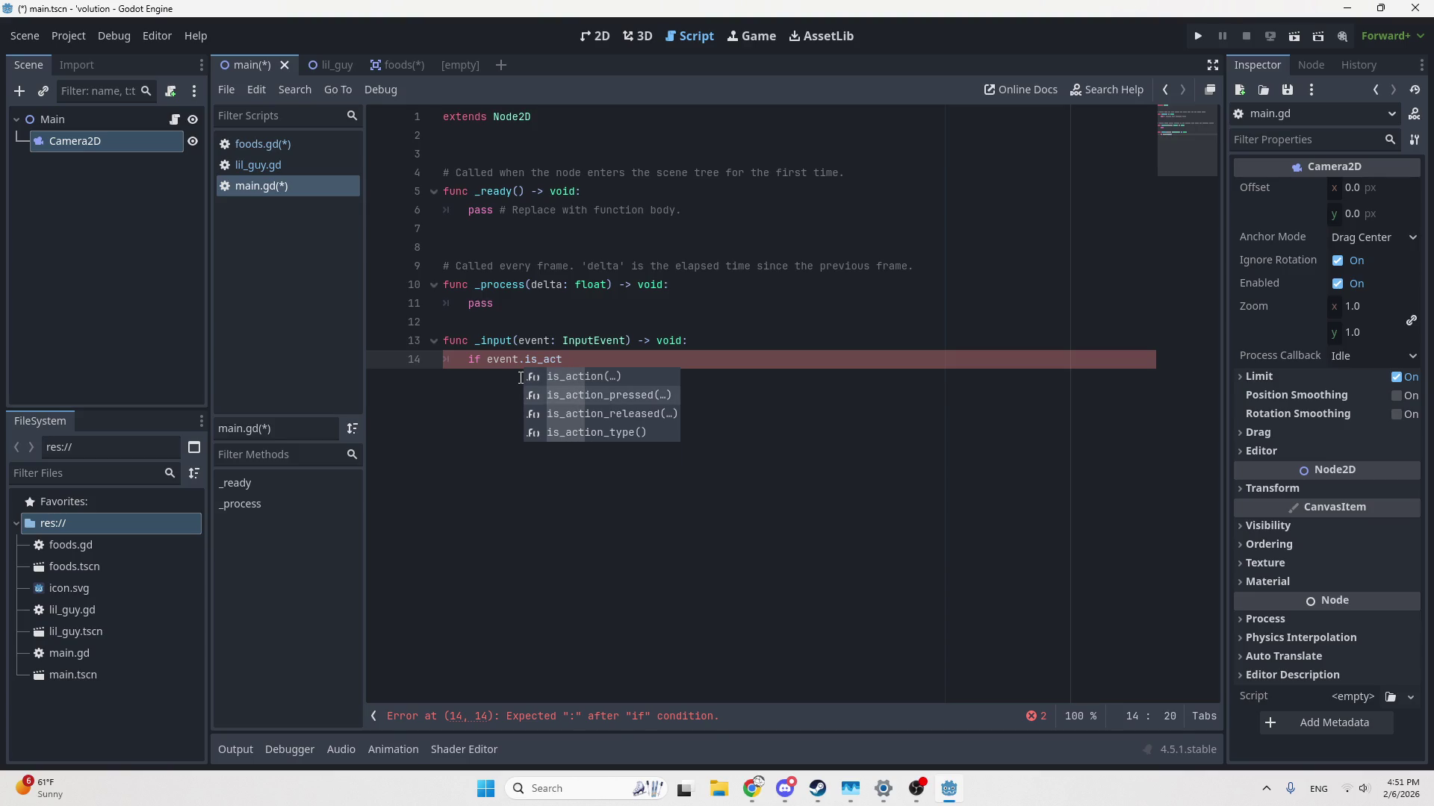
{"action": "key", "text": "Up"}
{"action": "key", "text": "Return"}
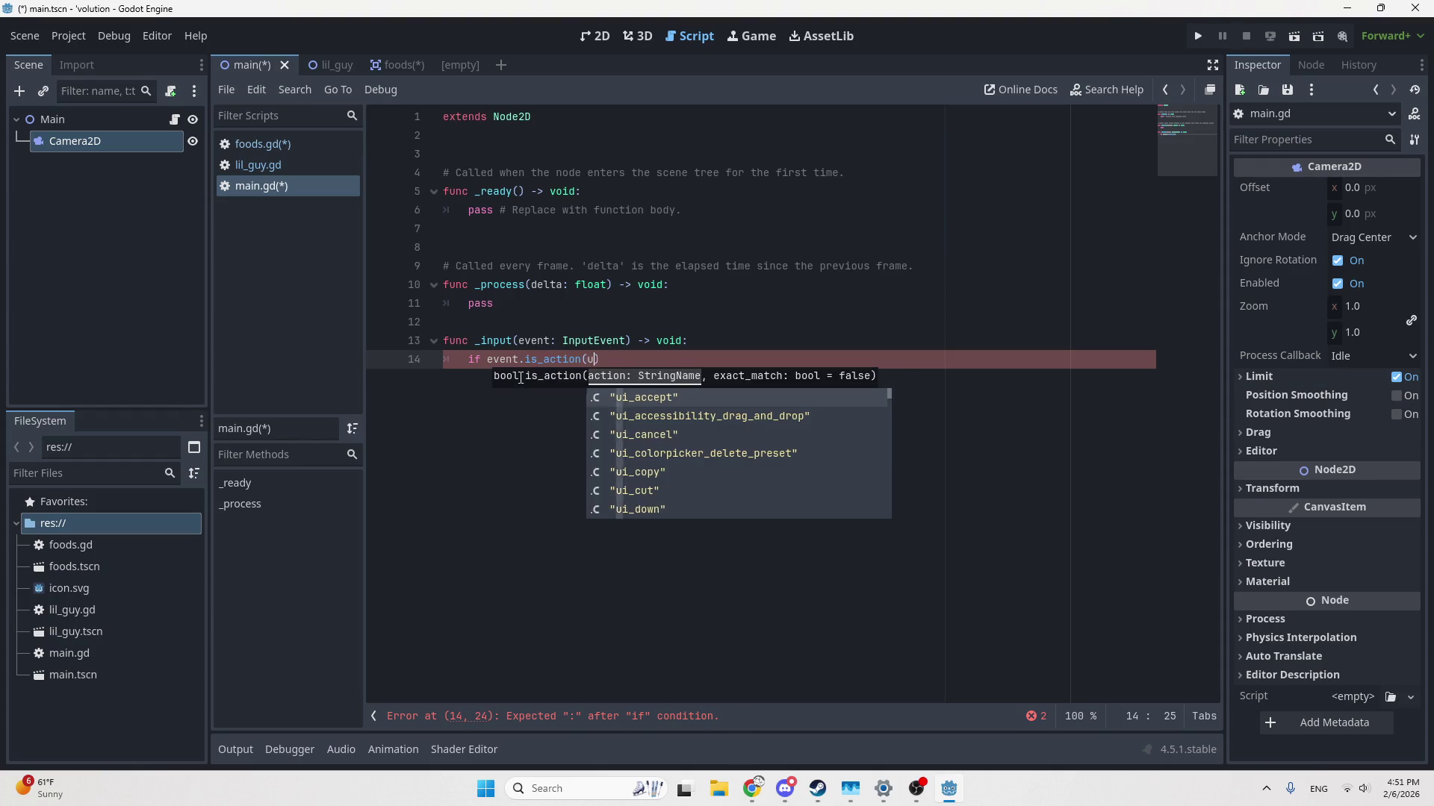
{"action": "key", "text": "Escape"}
{"action": "type", "text": "\"ui"}
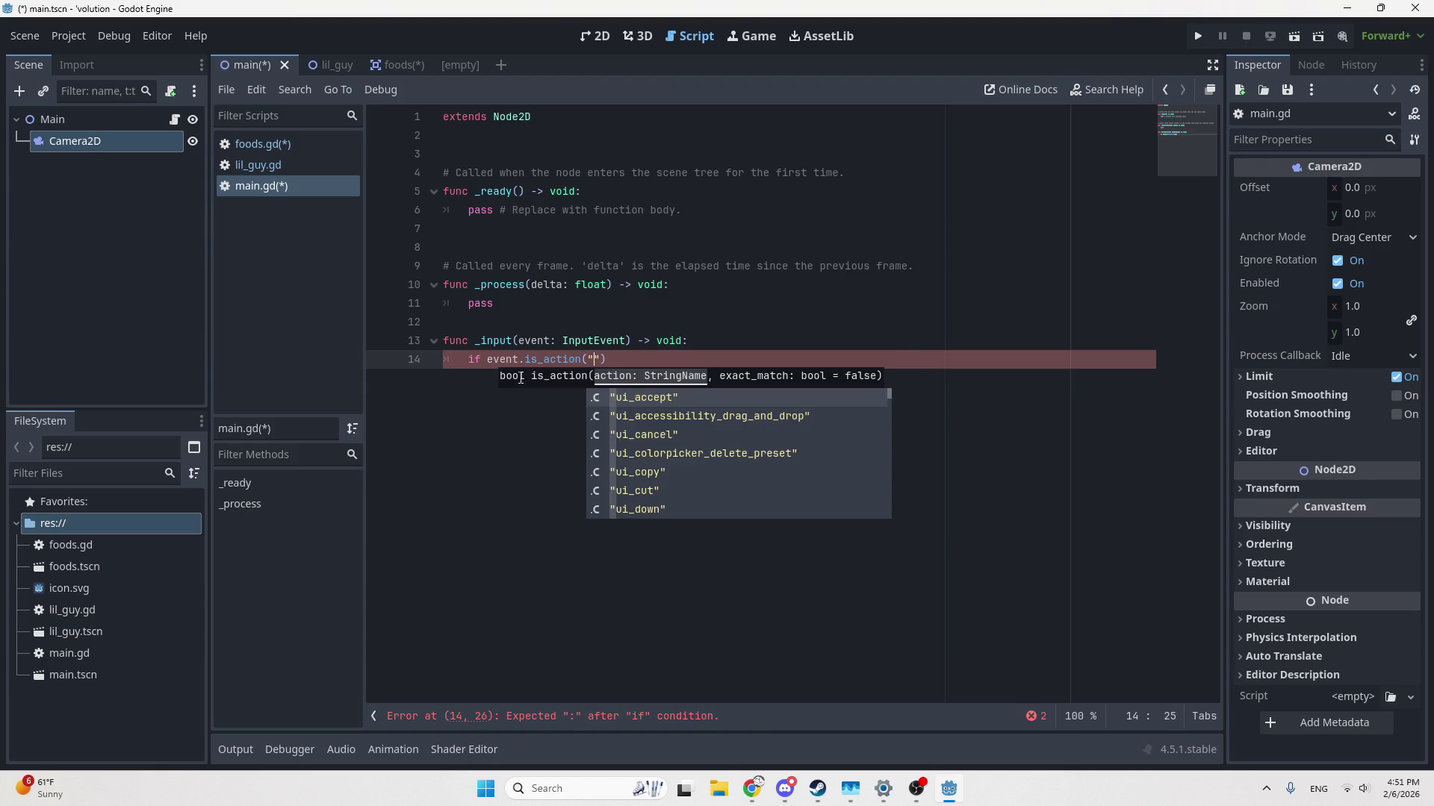
{"action": "type", "text": "_le"}
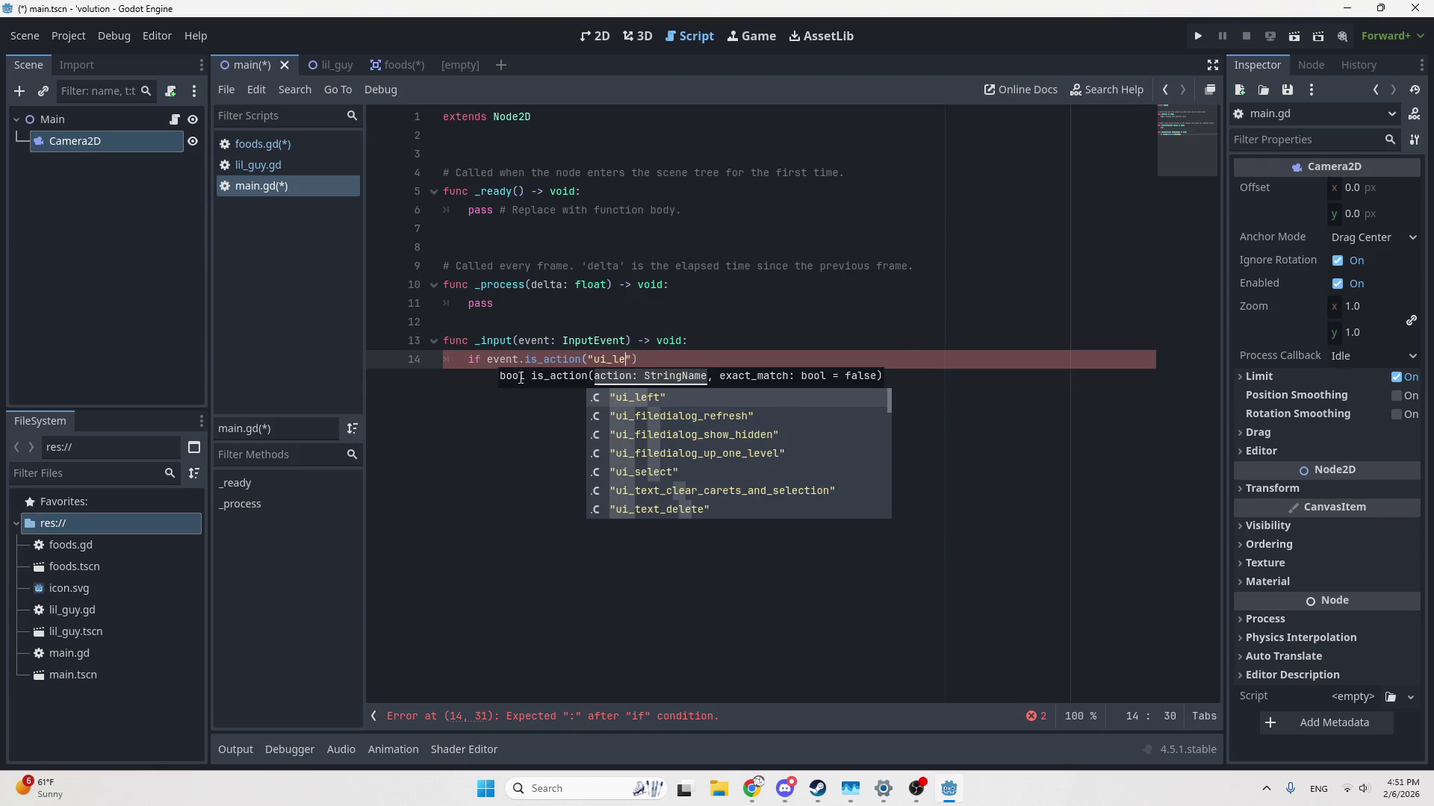
{"action": "key", "text": "Return"}
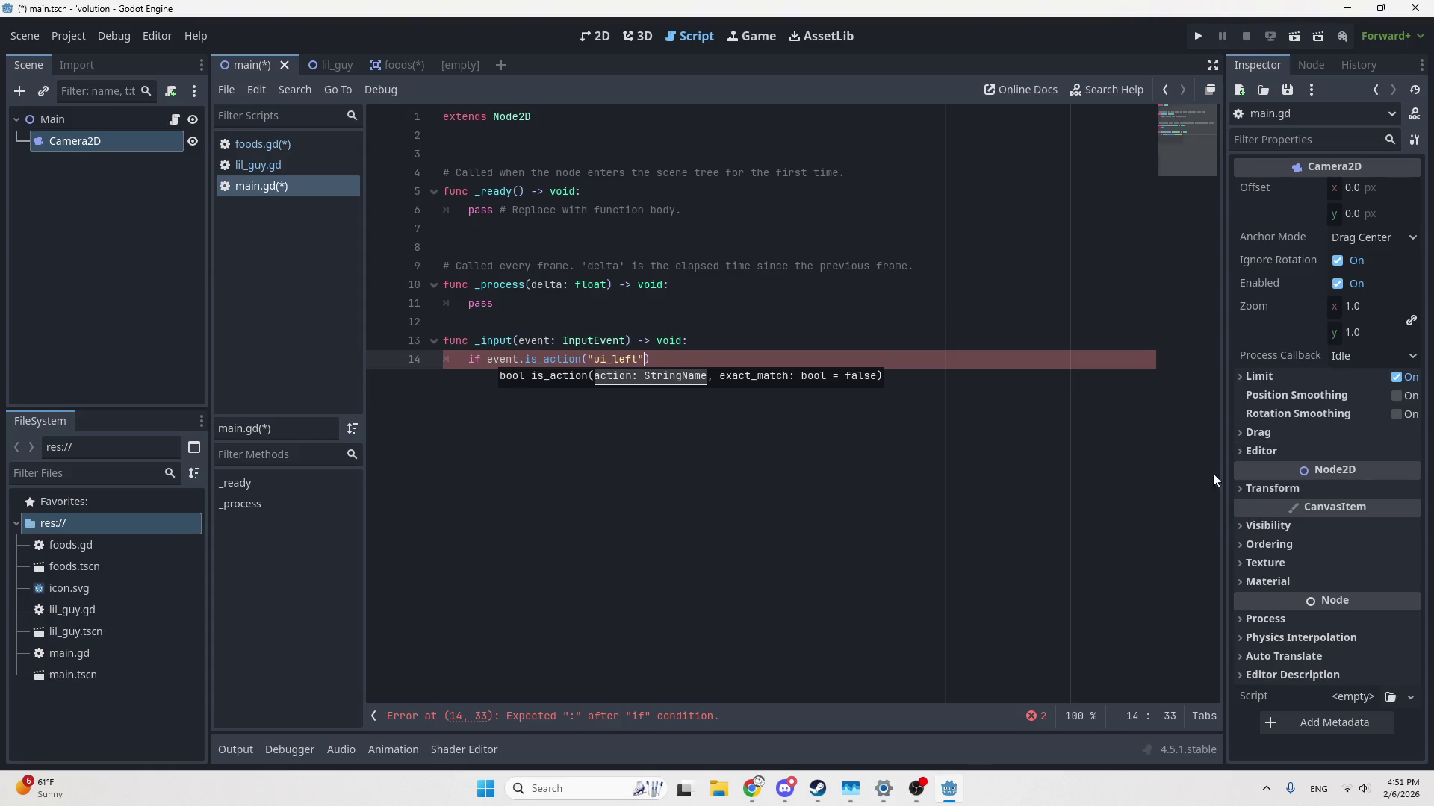
In the 2D view, add a Node2D child under the Main node
{"action": "left_click", "coordinate": [595, 36]}
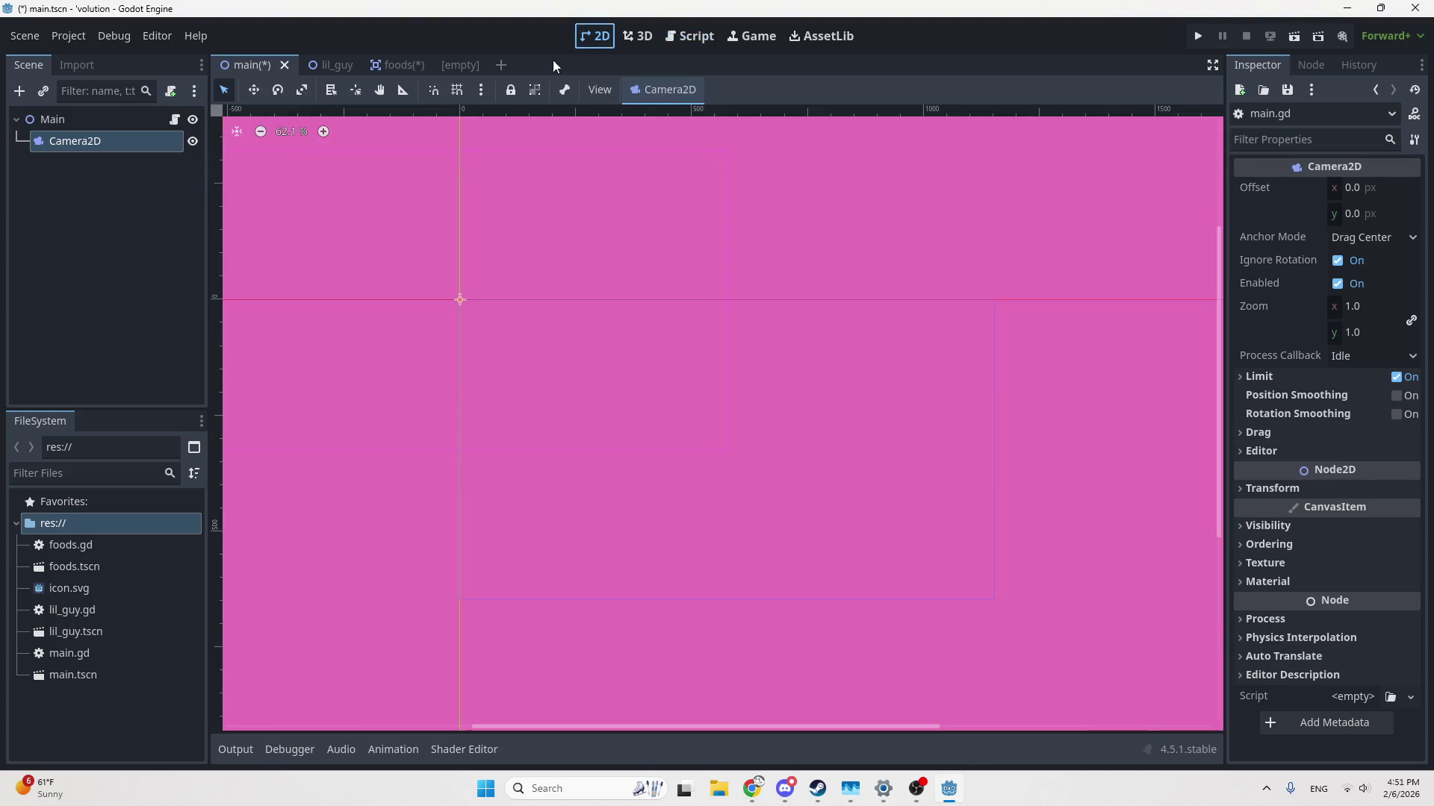
{"action": "left_click", "coordinate": [62, 126]}
{"action": "left_click", "coordinate": [20, 91]}
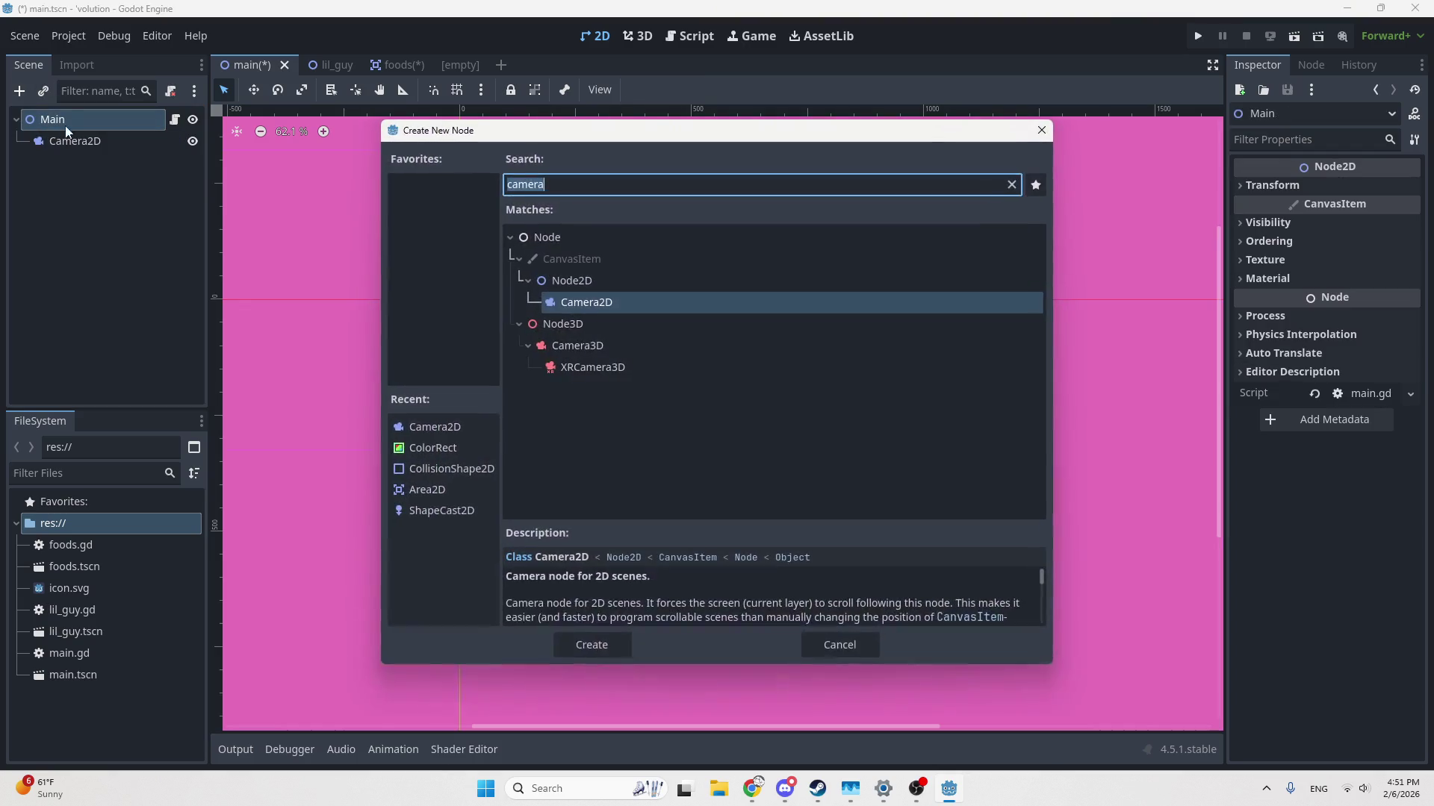
{"action": "type", "text": "node"}
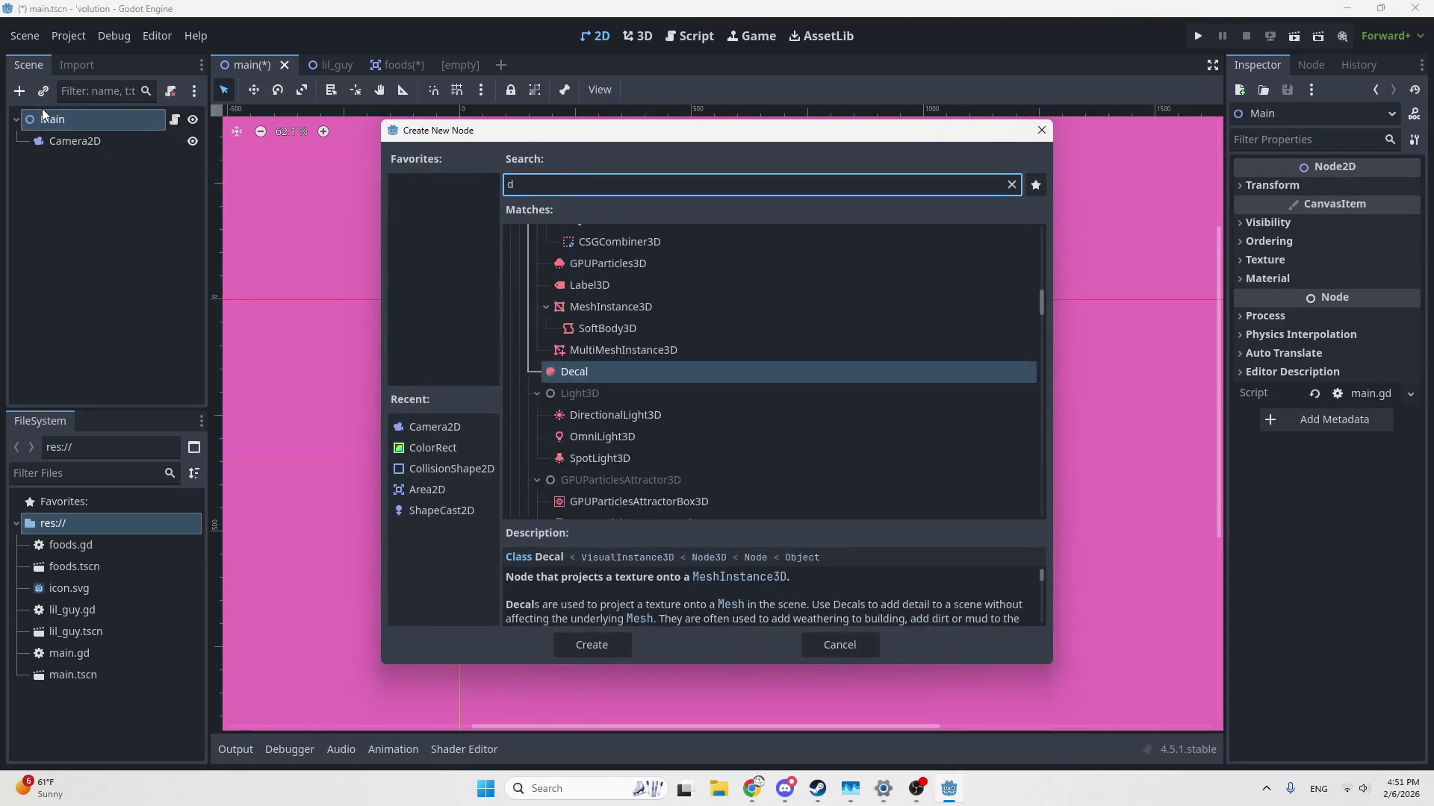
{"action": "key", "text": "Down"}
{"action": "key", "text": "Return"}
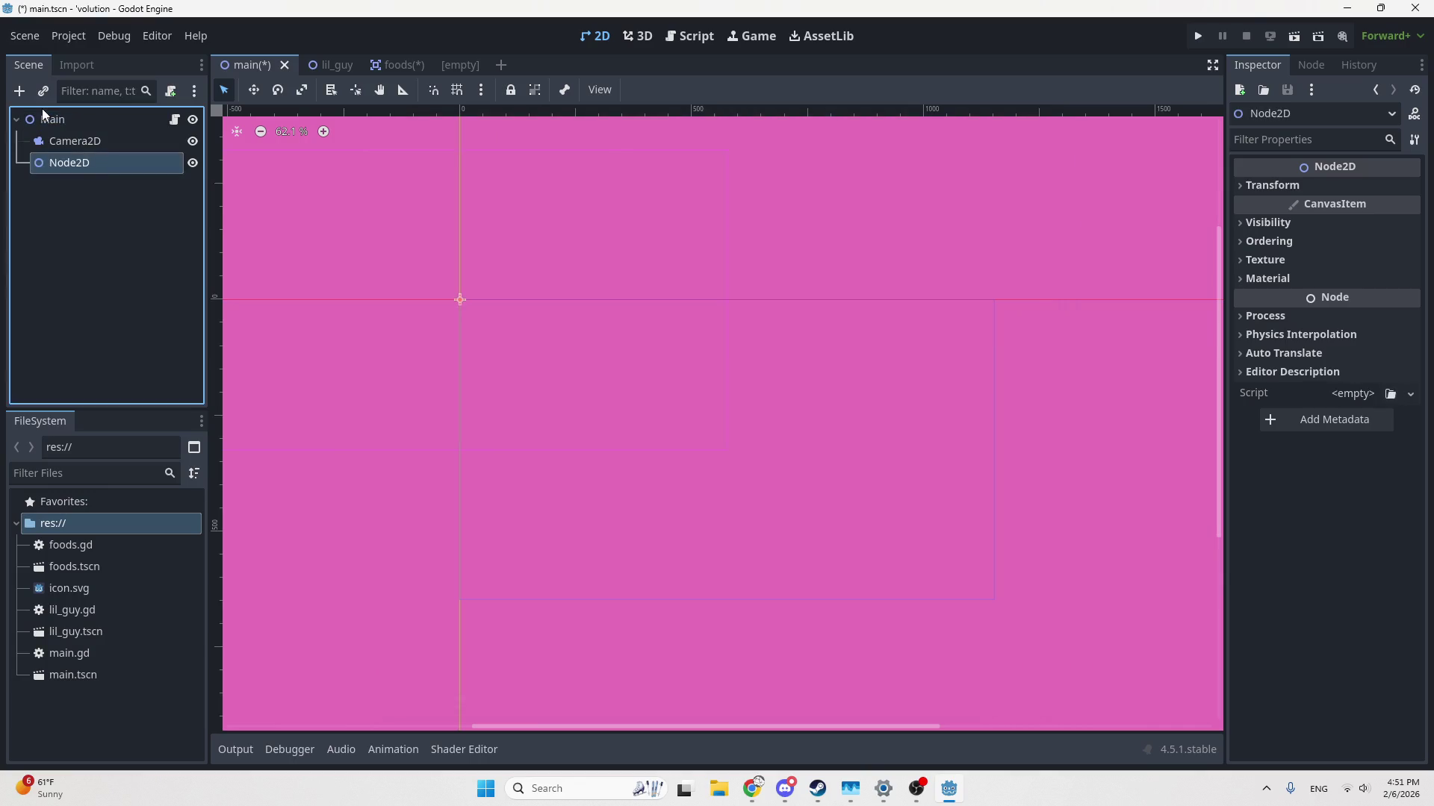
Move Camera2D inside the new Node2D and rename it CameraNode
{"action": "left_click_drag", "start_coordinate": [76, 145], "coordinate": [75, 162]}
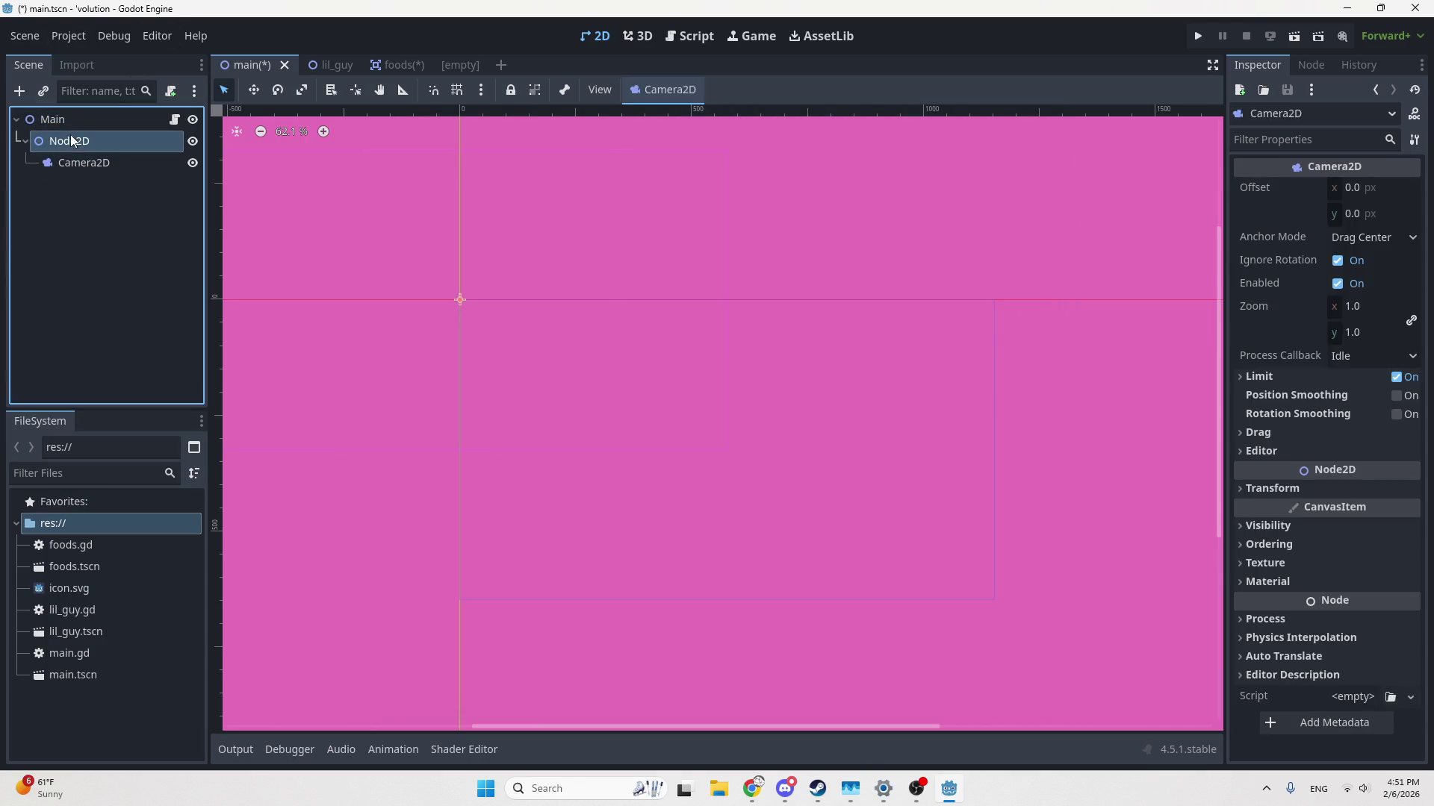
{"action": "double_click", "coordinate": [70, 141]}
{"action": "type", "text": "Cameranode"}
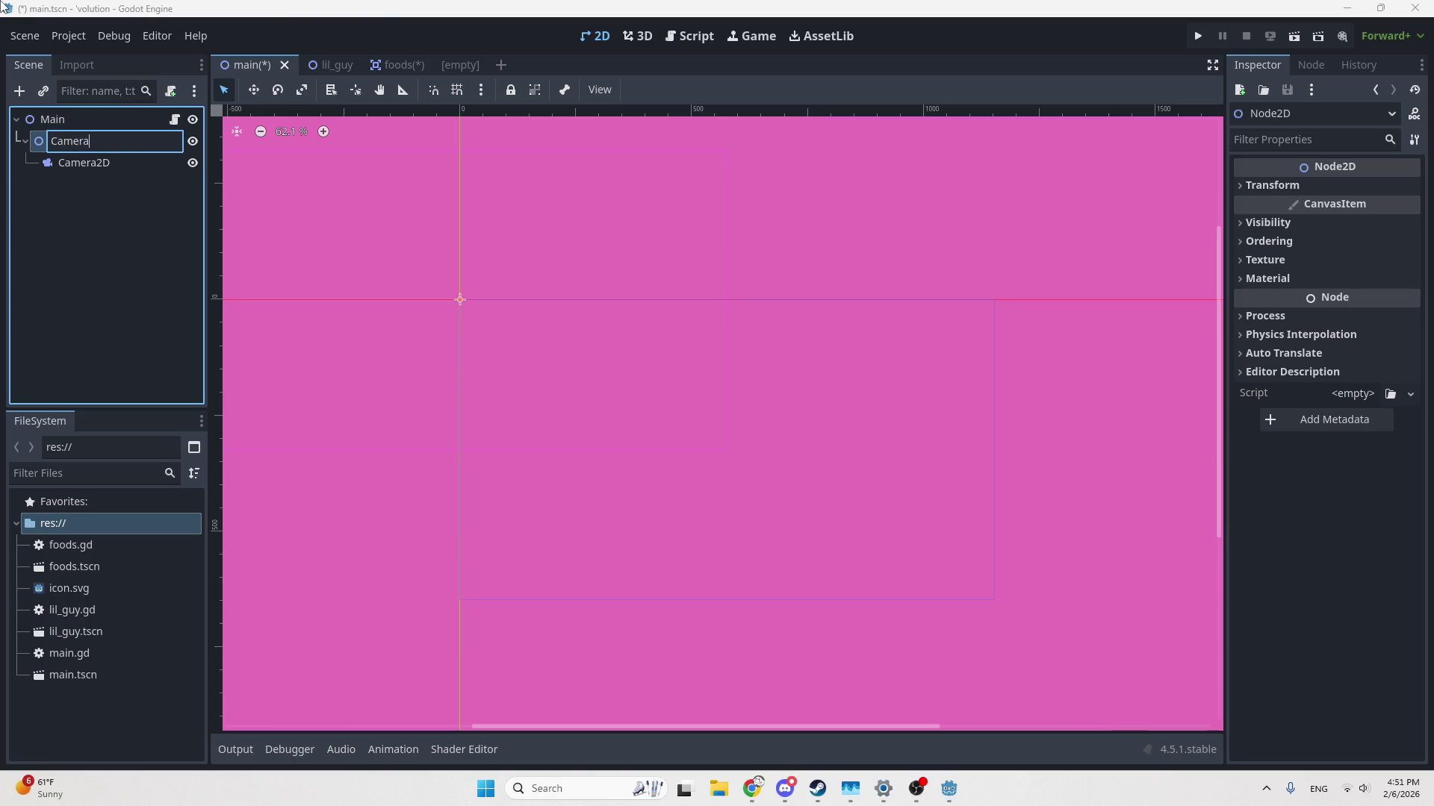
{"action": "key", "text": "BackSpace"}
{"action": "key", "text": "BackSpace"}
{"action": "key", "text": "BackSpace"}
{"action": "key", "text": "BackSpace"}
{"action": "type", "text": "Node"}
{"action": "key", "text": "Return"}
{"action": "left_click", "coordinate": [690, 36]}
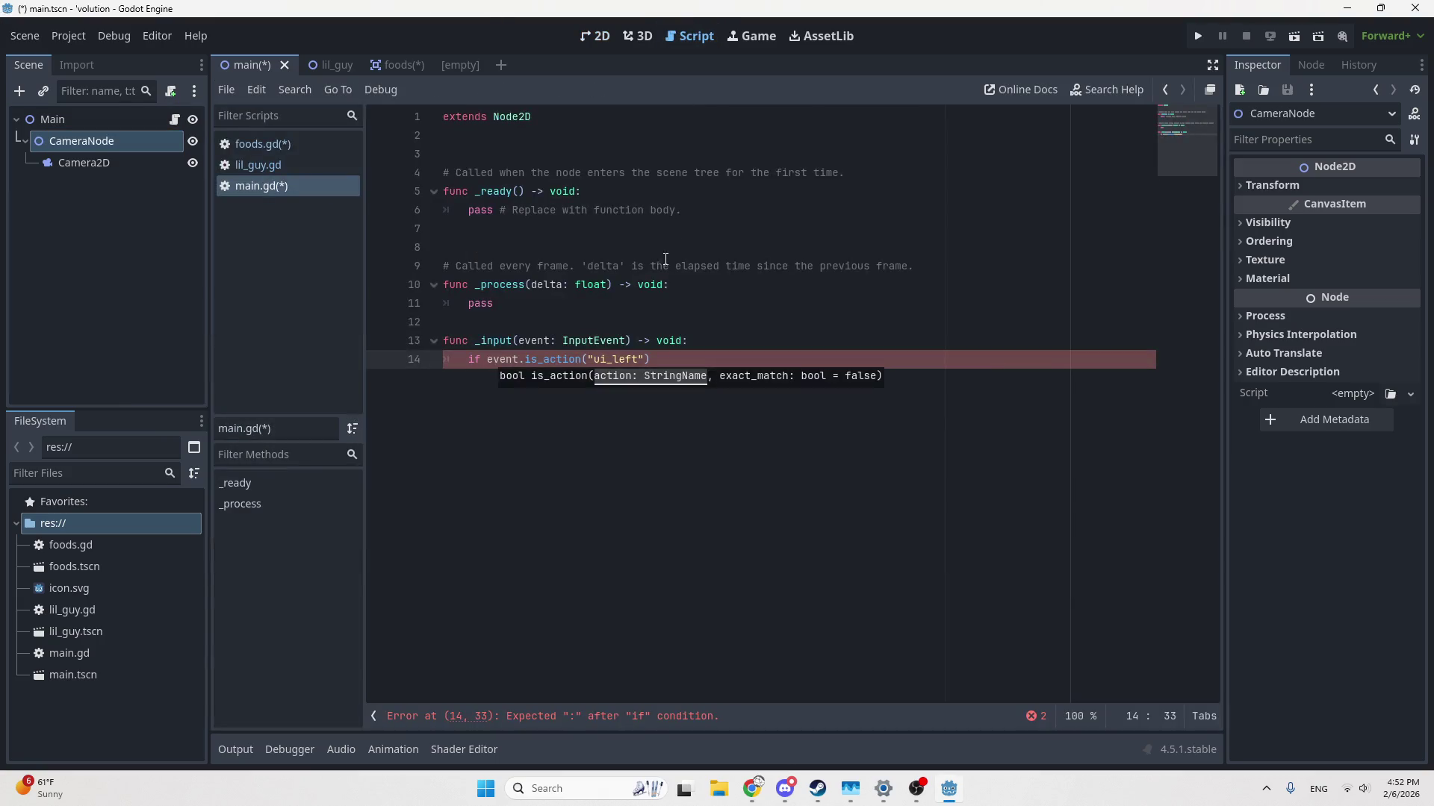
Under the ui_left check, add $CameraNode.position.x += 1
{"action": "type", "text": ")"}
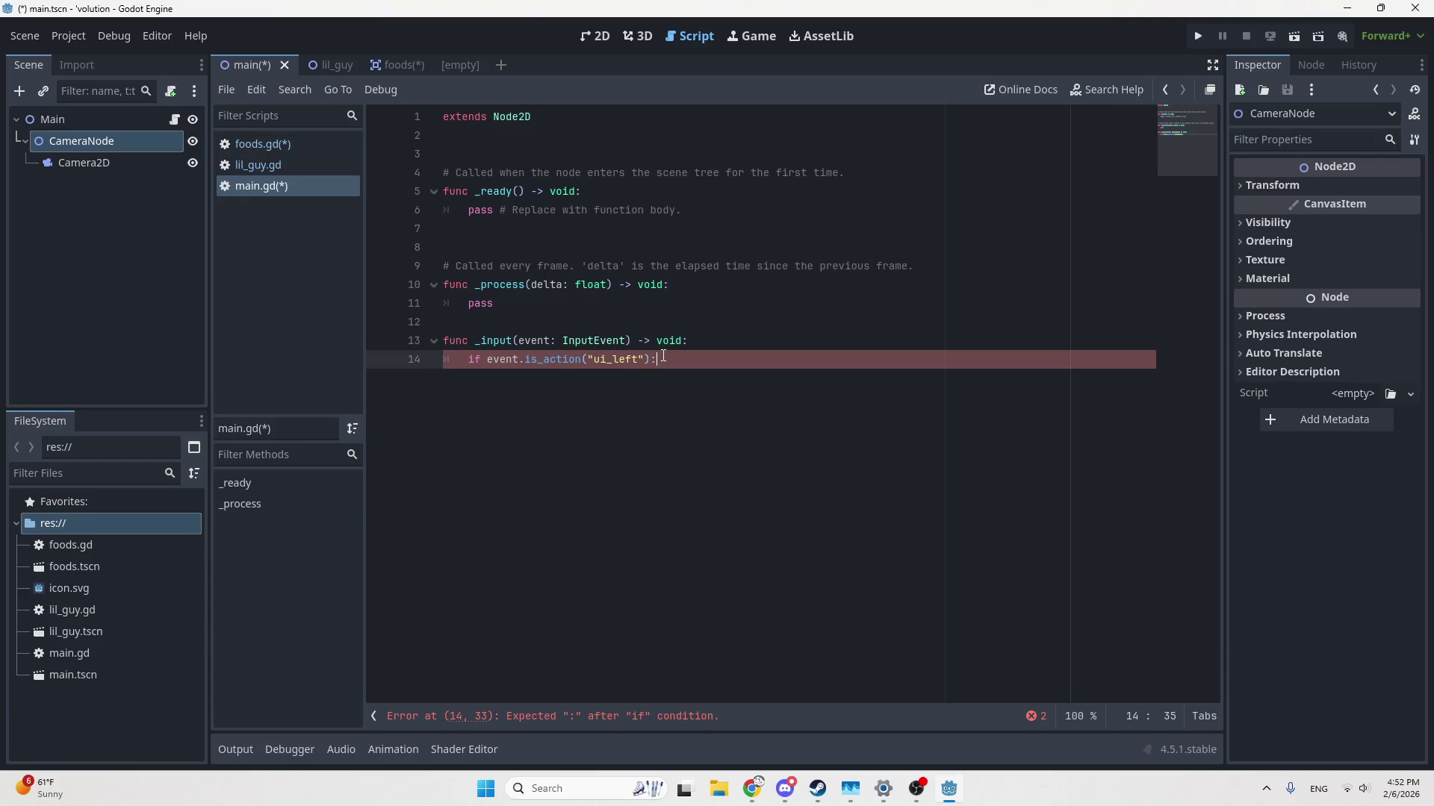
{"action": "key", "text": "Return"}
{"action": "type", "text": "camer"}
{"action": "key", "text": "BackSpace"}
{"action": "key", "text": "BackSpace"}
{"action": "key", "text": "BackSpace"}
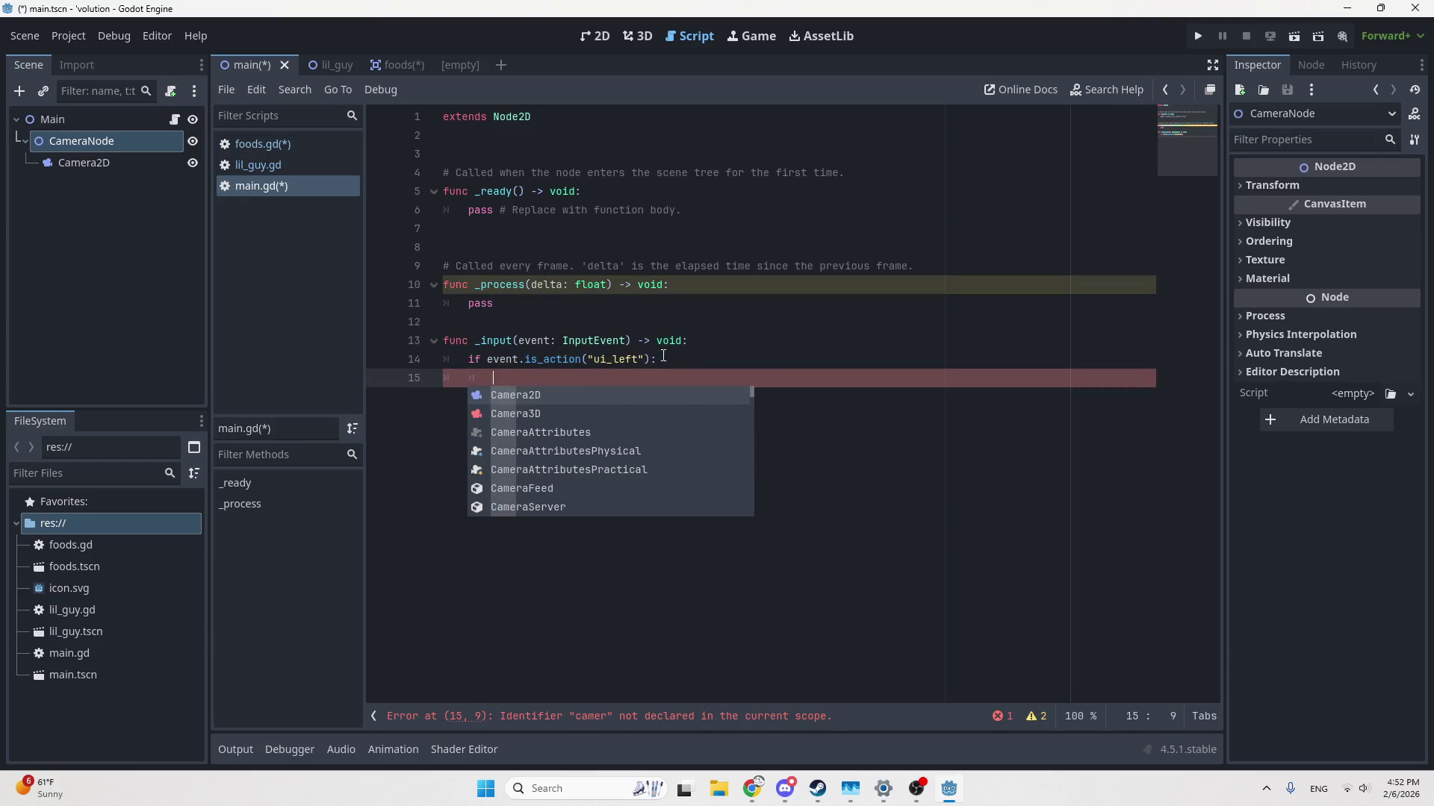
{"action": "type", "text": "$cam"}
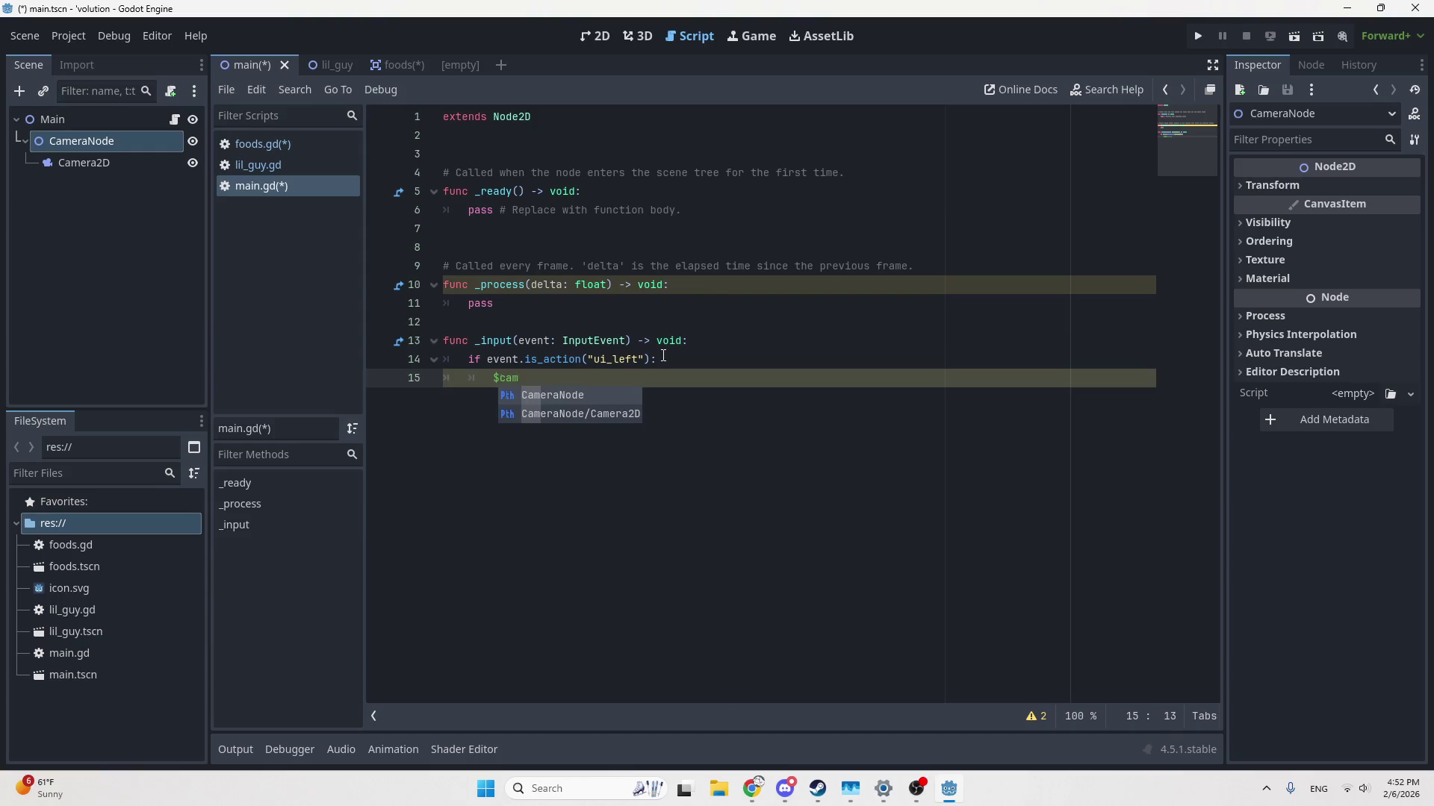
{"action": "key", "text": "Return"}
{"action": "type", "text": "."}
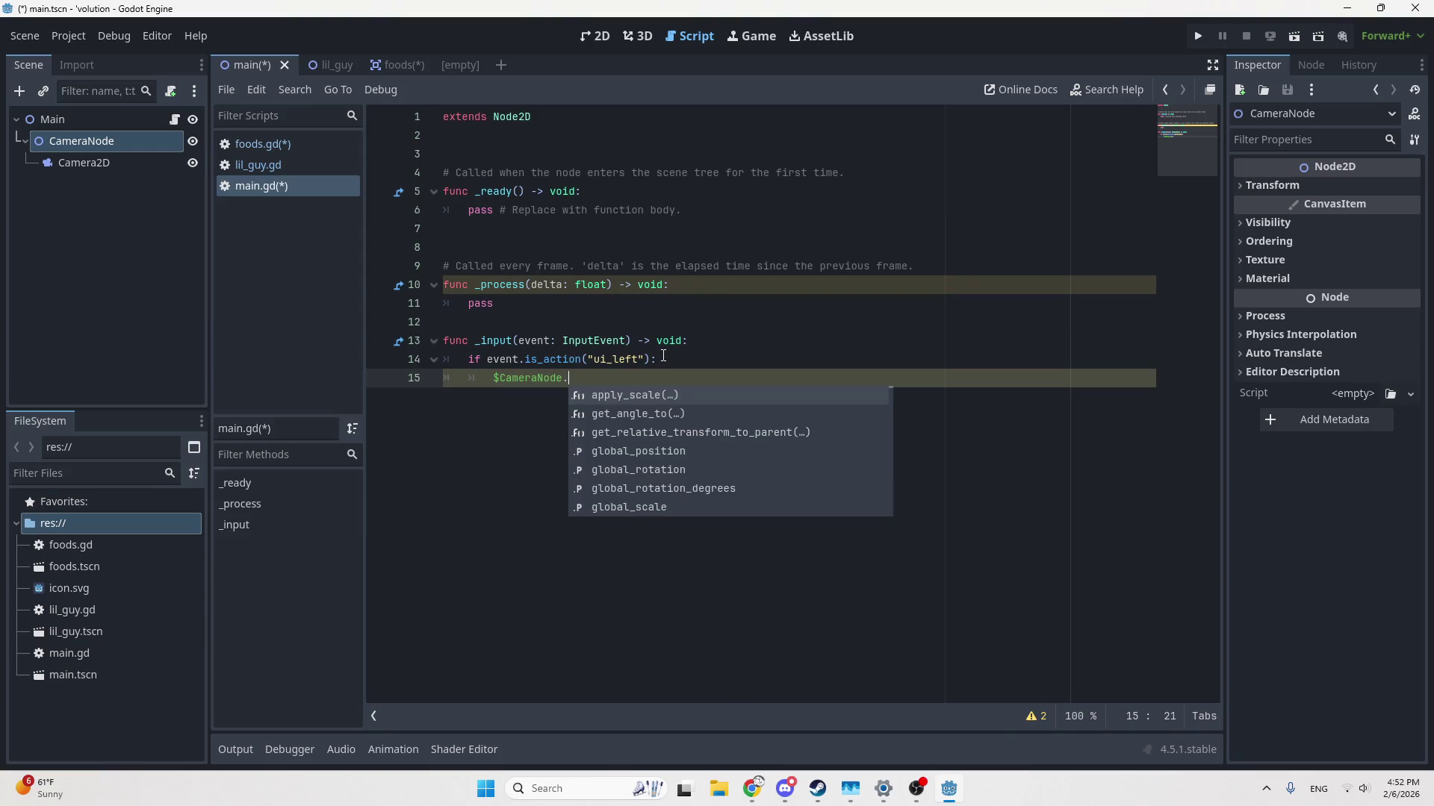
{"action": "type", "text": "p"}
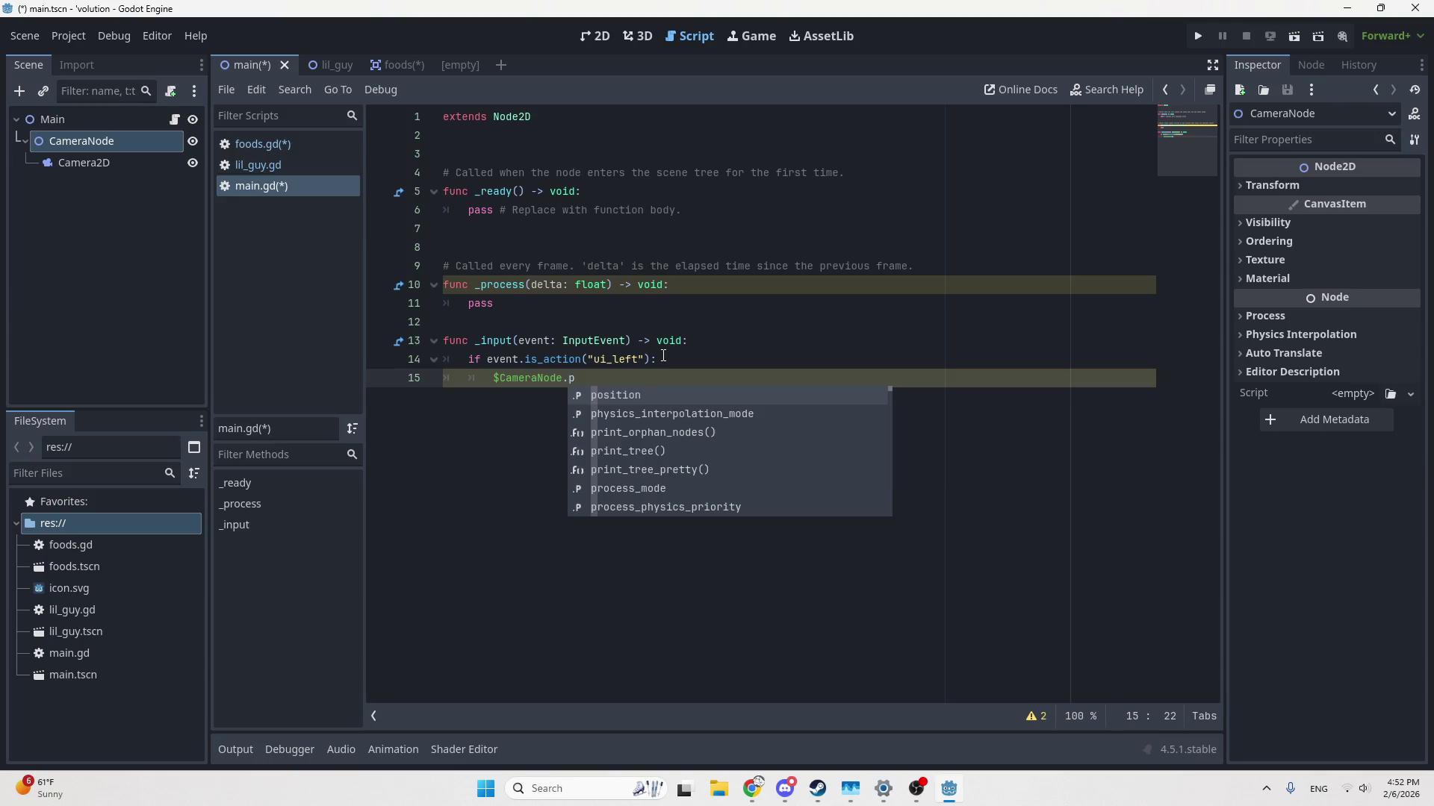
{"action": "key", "text": "Return"}
{"action": "type", "text": ".x"}
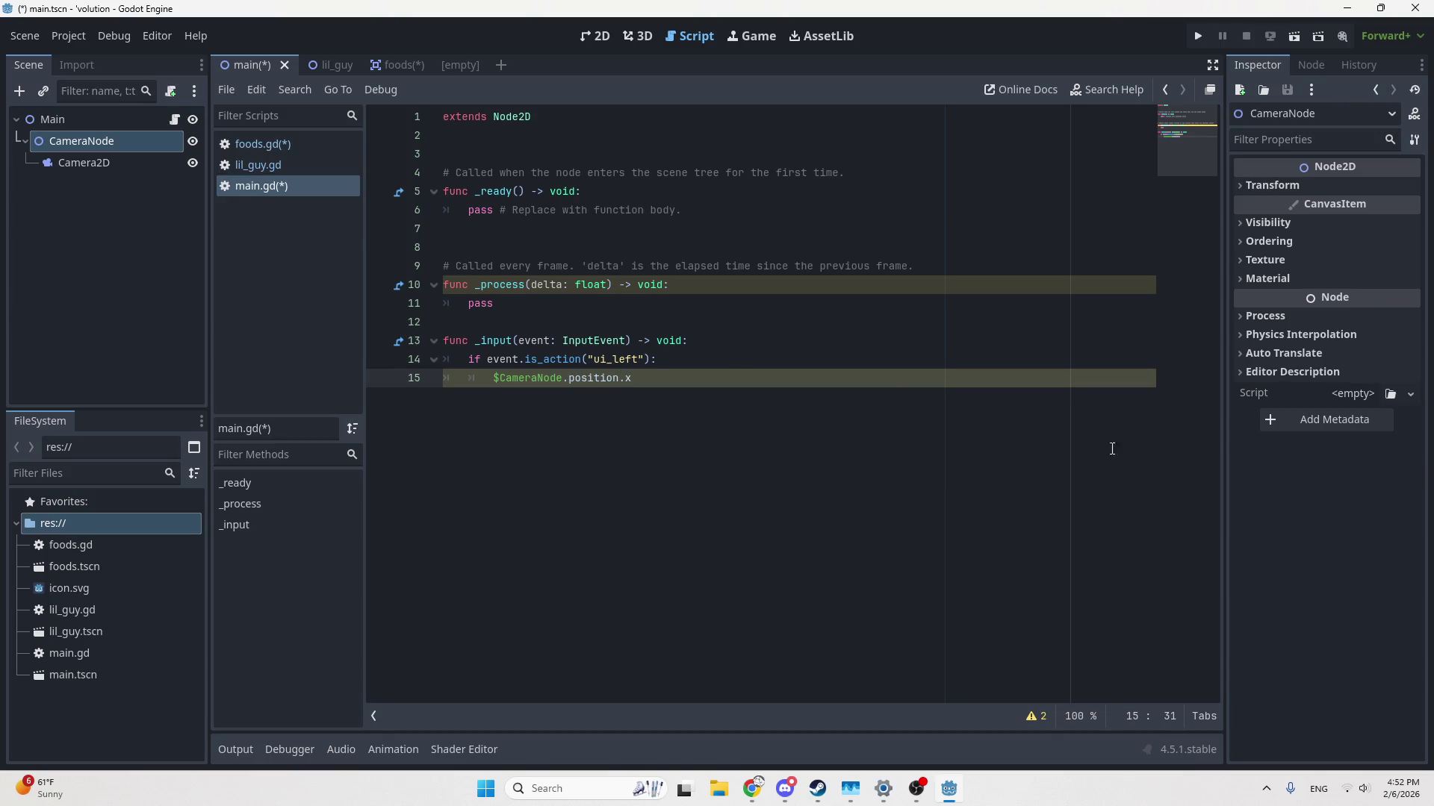
{"action": "left_click", "coordinate": [106, 161]}
{"action": "left_click", "coordinate": [109, 138]}
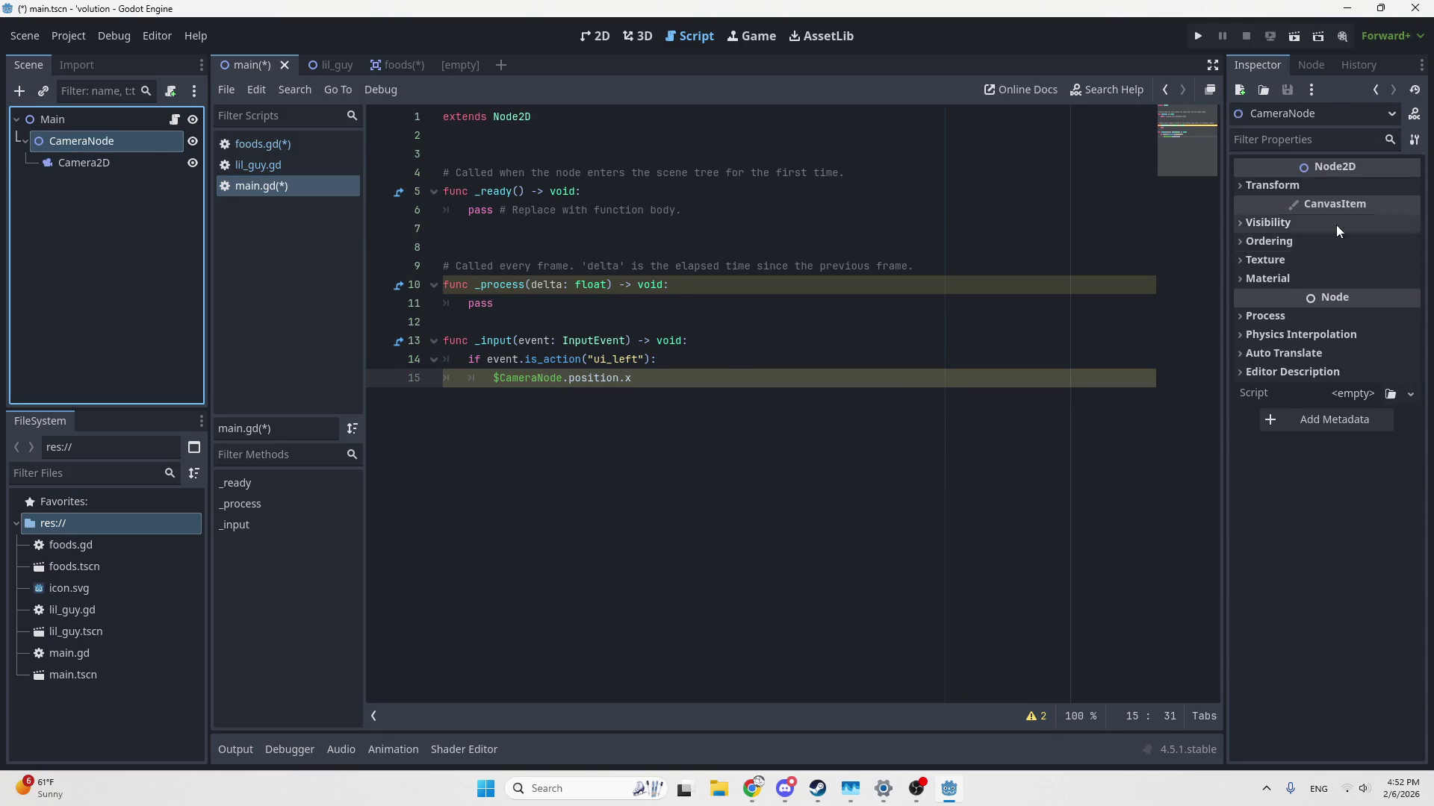
{"action": "left_click", "coordinate": [1285, 187]}
{"action": "left_click", "coordinate": [699, 379]}
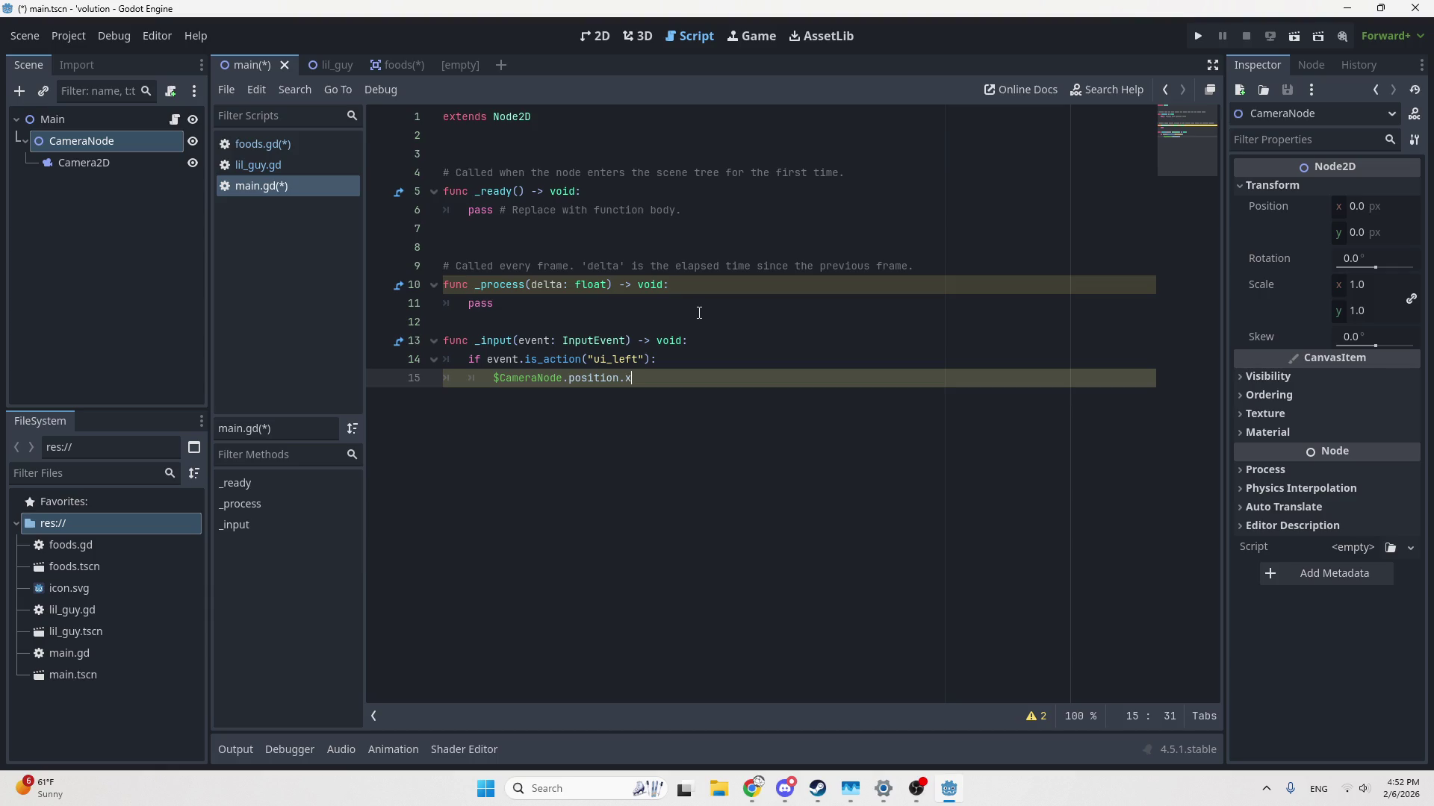
{"action": "type", "text": "+=1"}
Add an elif event.is_action("ui_right") check below it
{"action": "key", "text": "Return"}
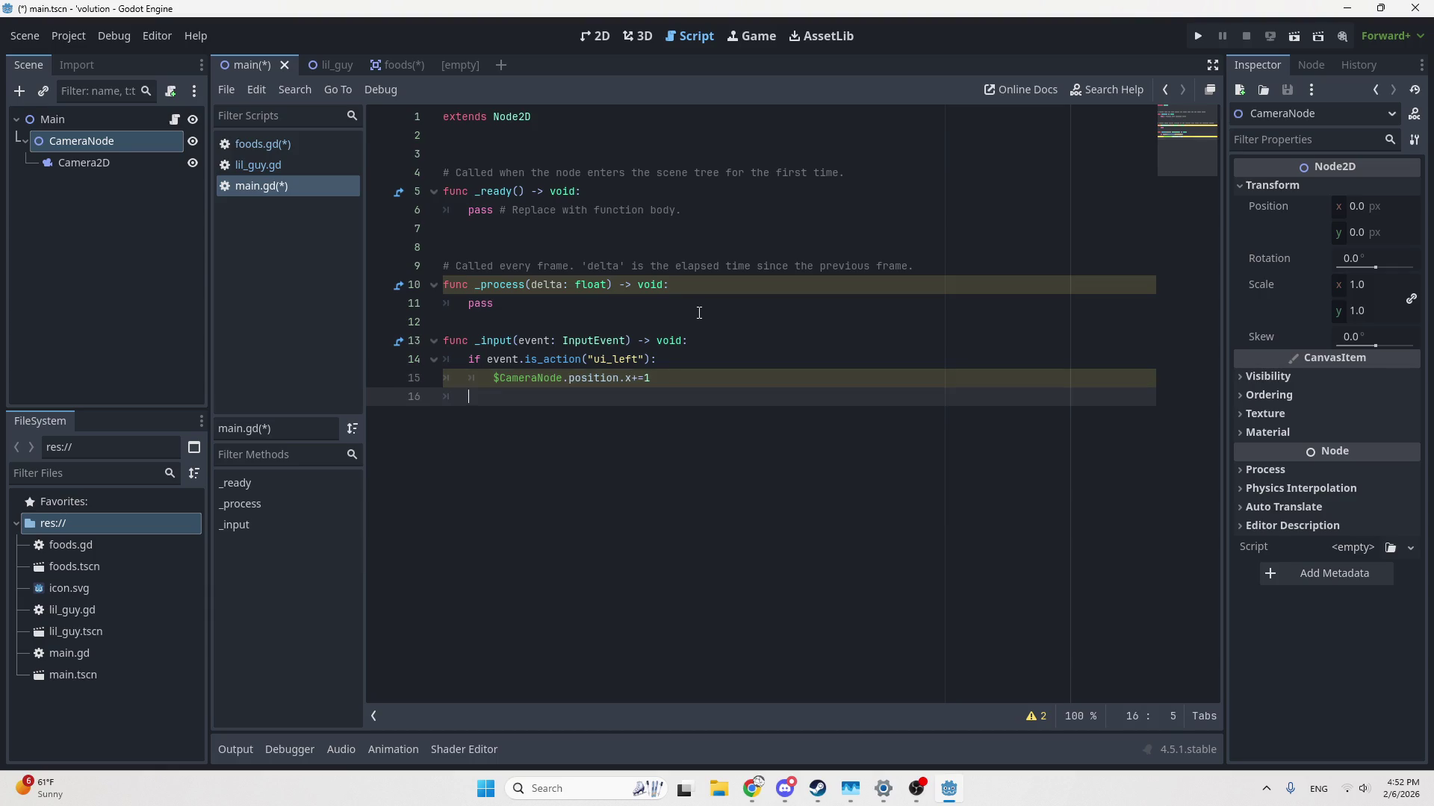
{"action": "type", "text": "elif even"}
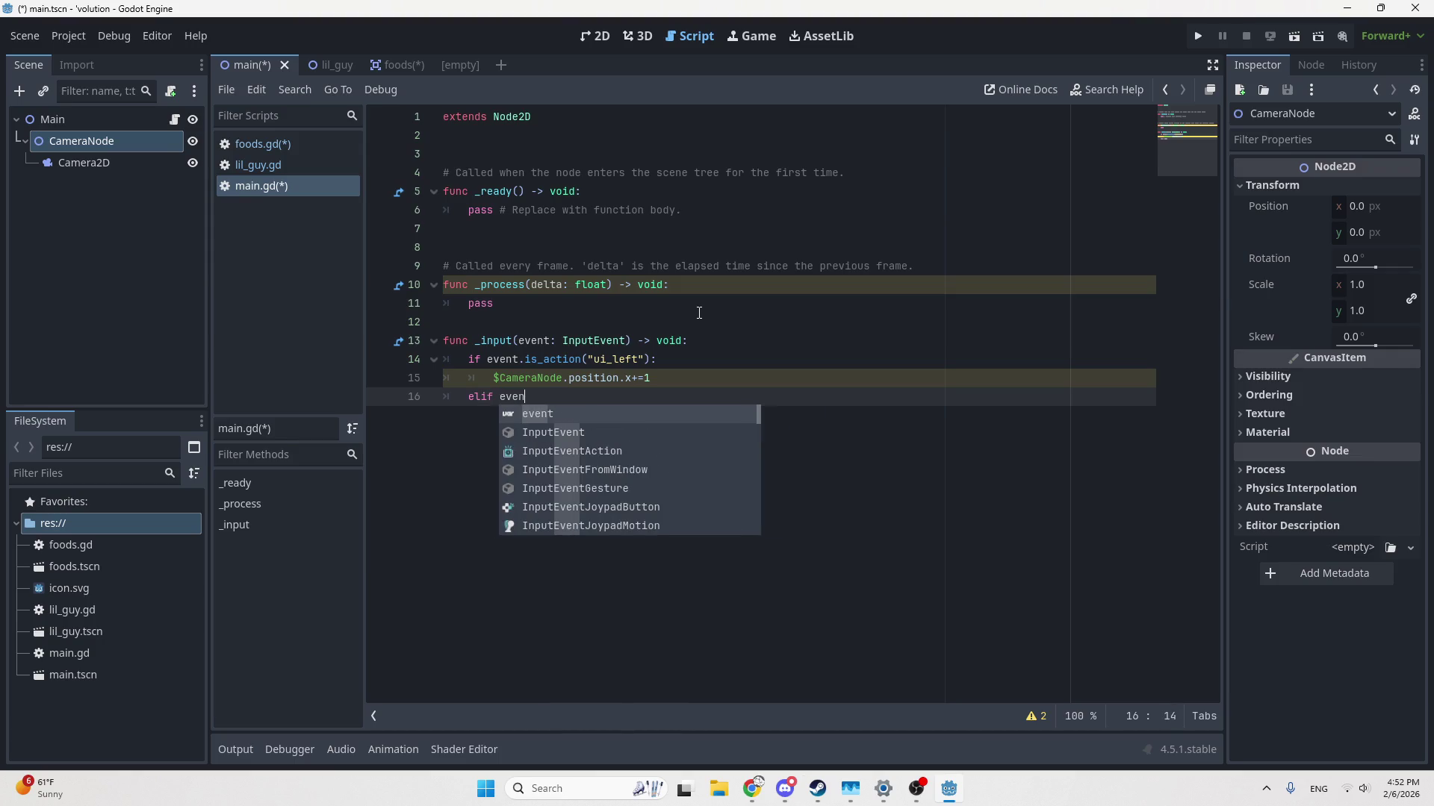
{"action": "type", "text": "t.is"}
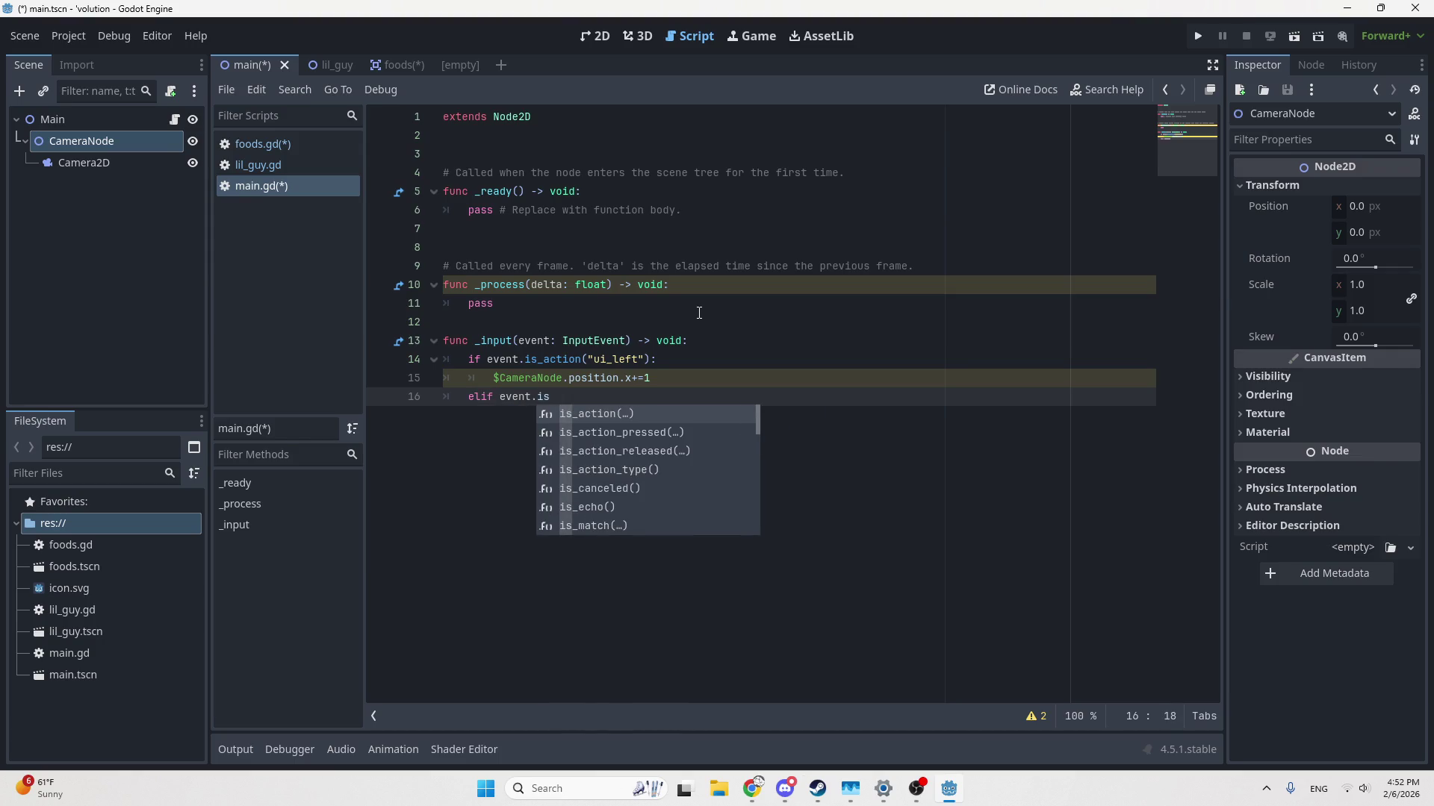
{"action": "key", "text": "Return"}
{"action": "type", "text": "\"ui"}
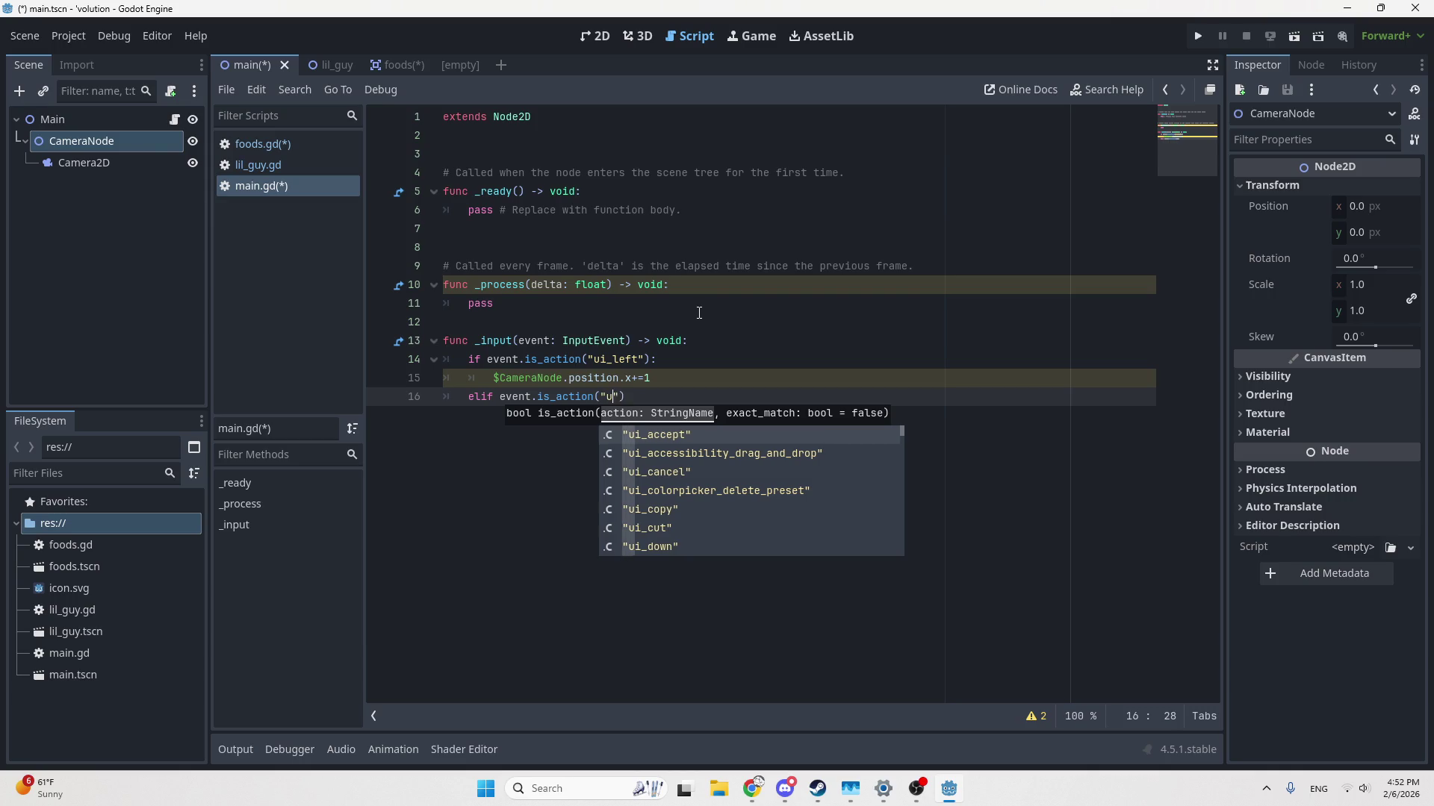
{"action": "type", "text": "_r"}
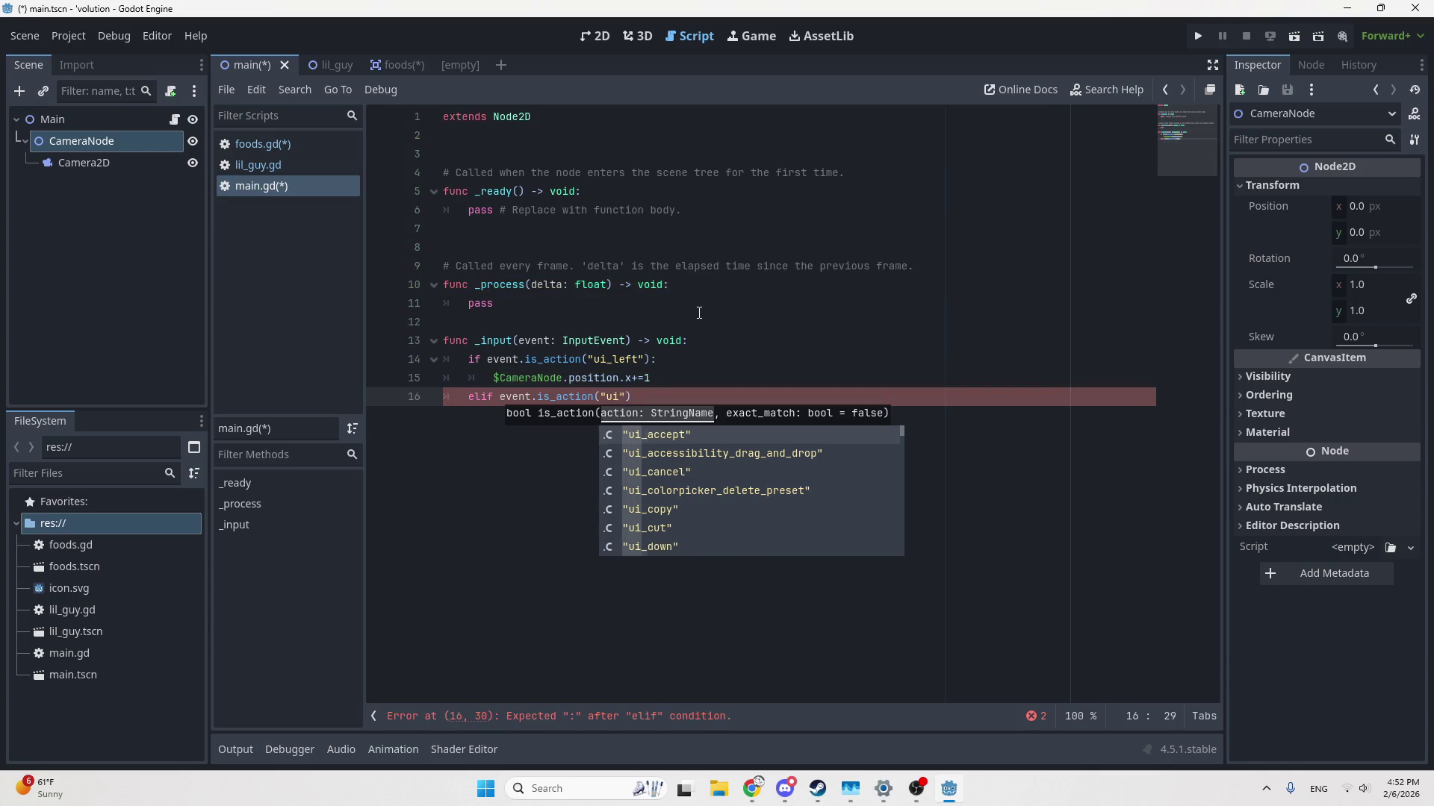
{"action": "key", "text": "Down"}
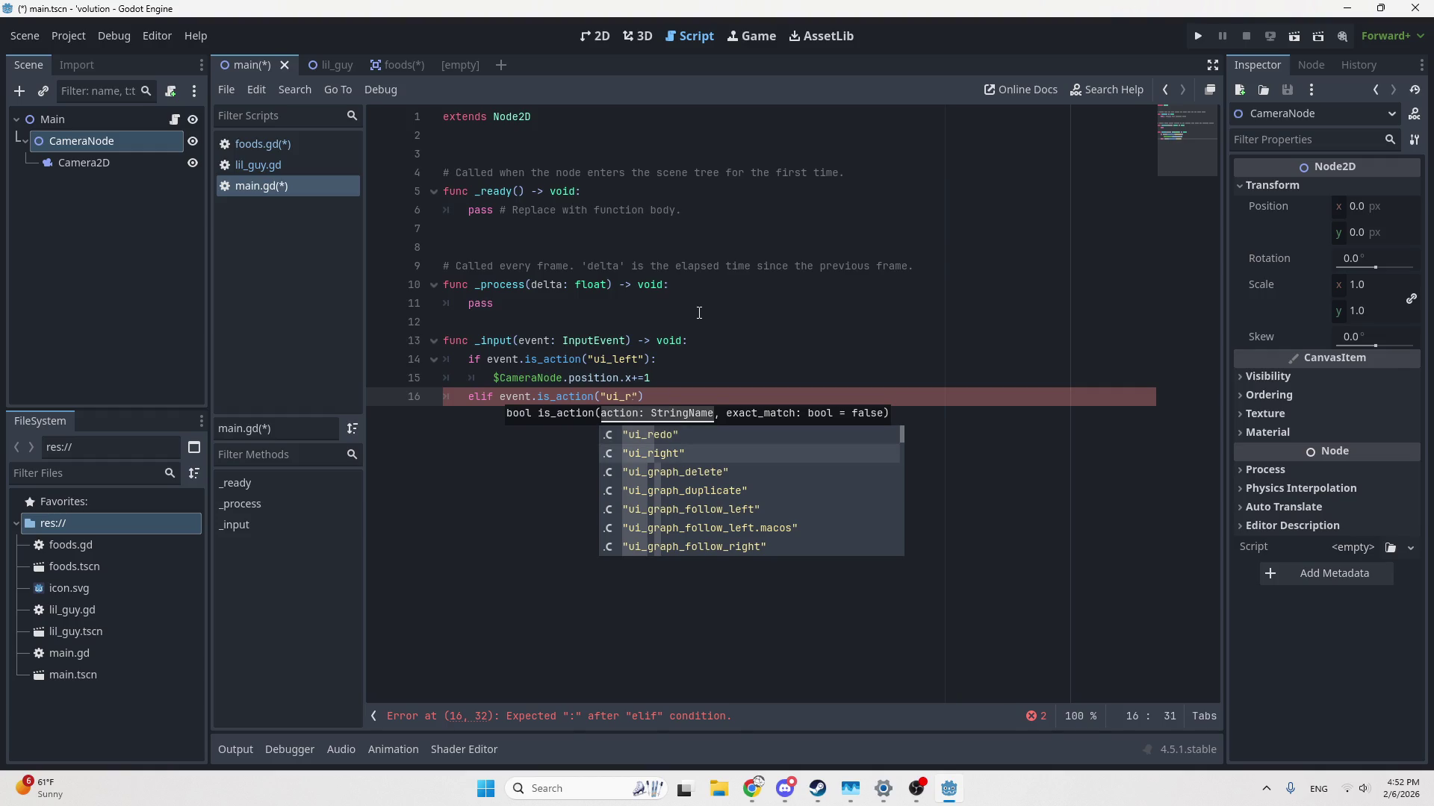
{"action": "key", "text": "Return"}
{"action": "key", "text": "Up"}
Declare var CameraSpeed=10 on line 2 of main.gd
{"action": "left_click", "coordinate": [478, 134]}
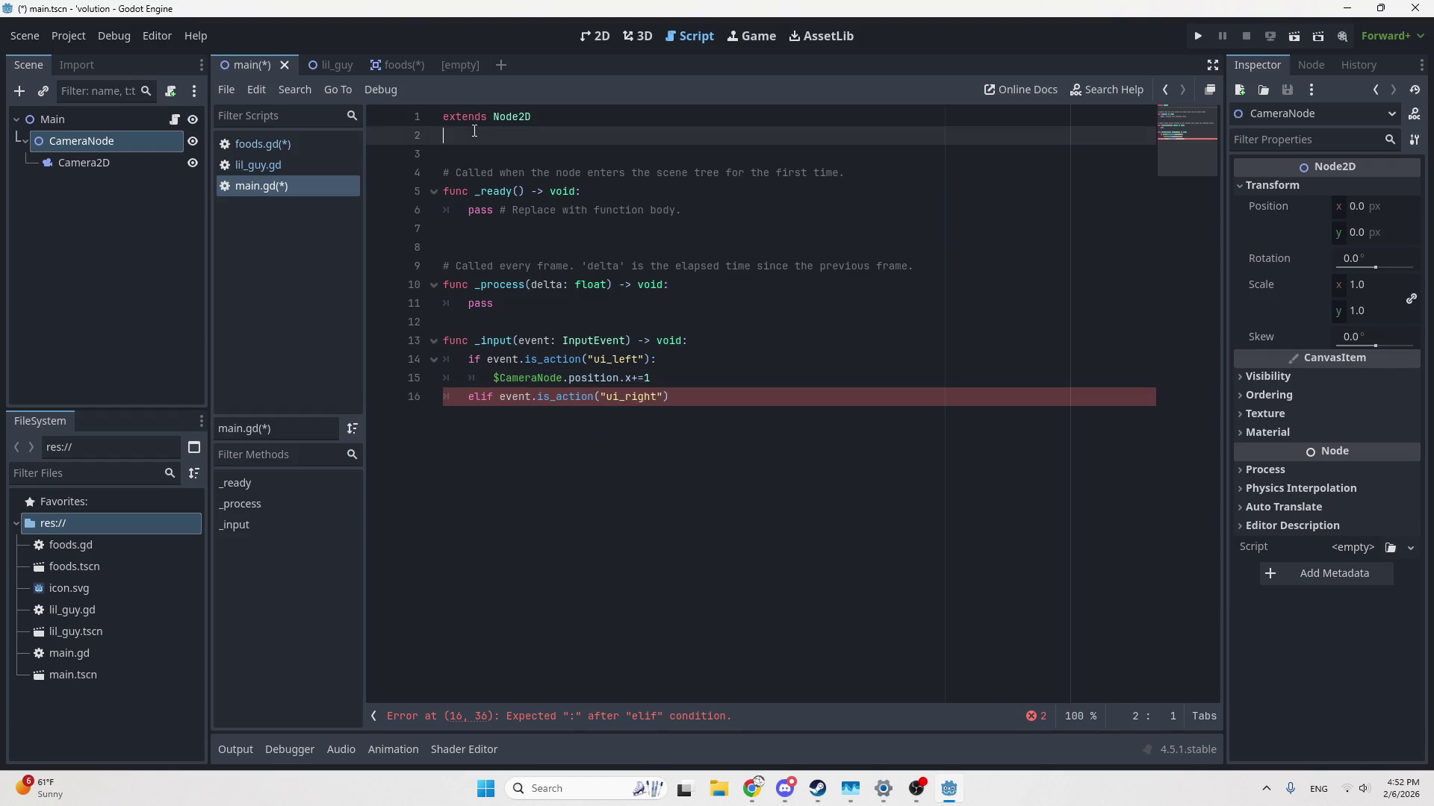
{"action": "type", "text": "var camera"}
{"action": "key", "text": "ctrl+BackSpace"}
{"action": "type", "text": "CameraSoe"}
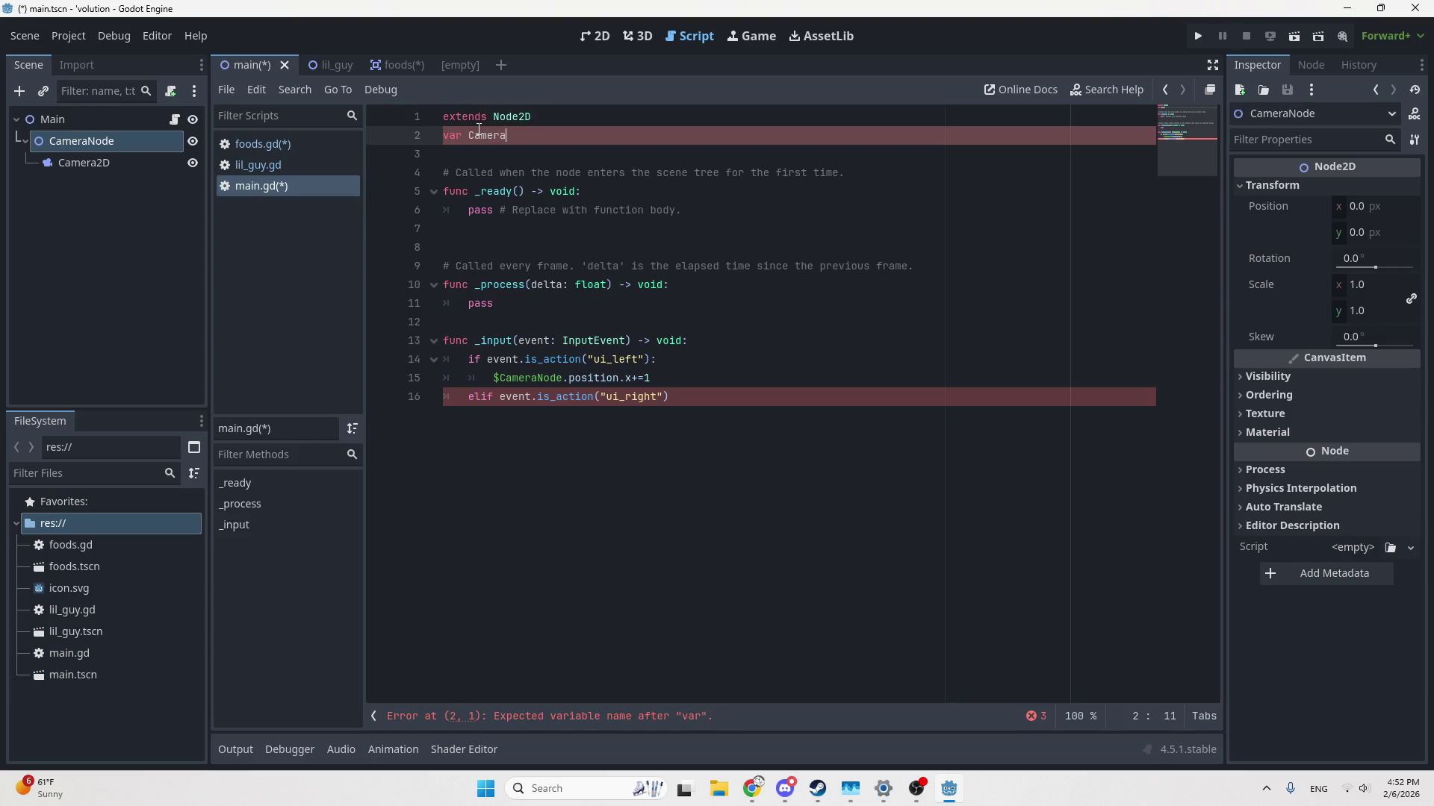
{"action": "key", "text": "BackSpace"}
{"action": "key", "text": "BackSpace"}
{"action": "type", "text": "peed="}
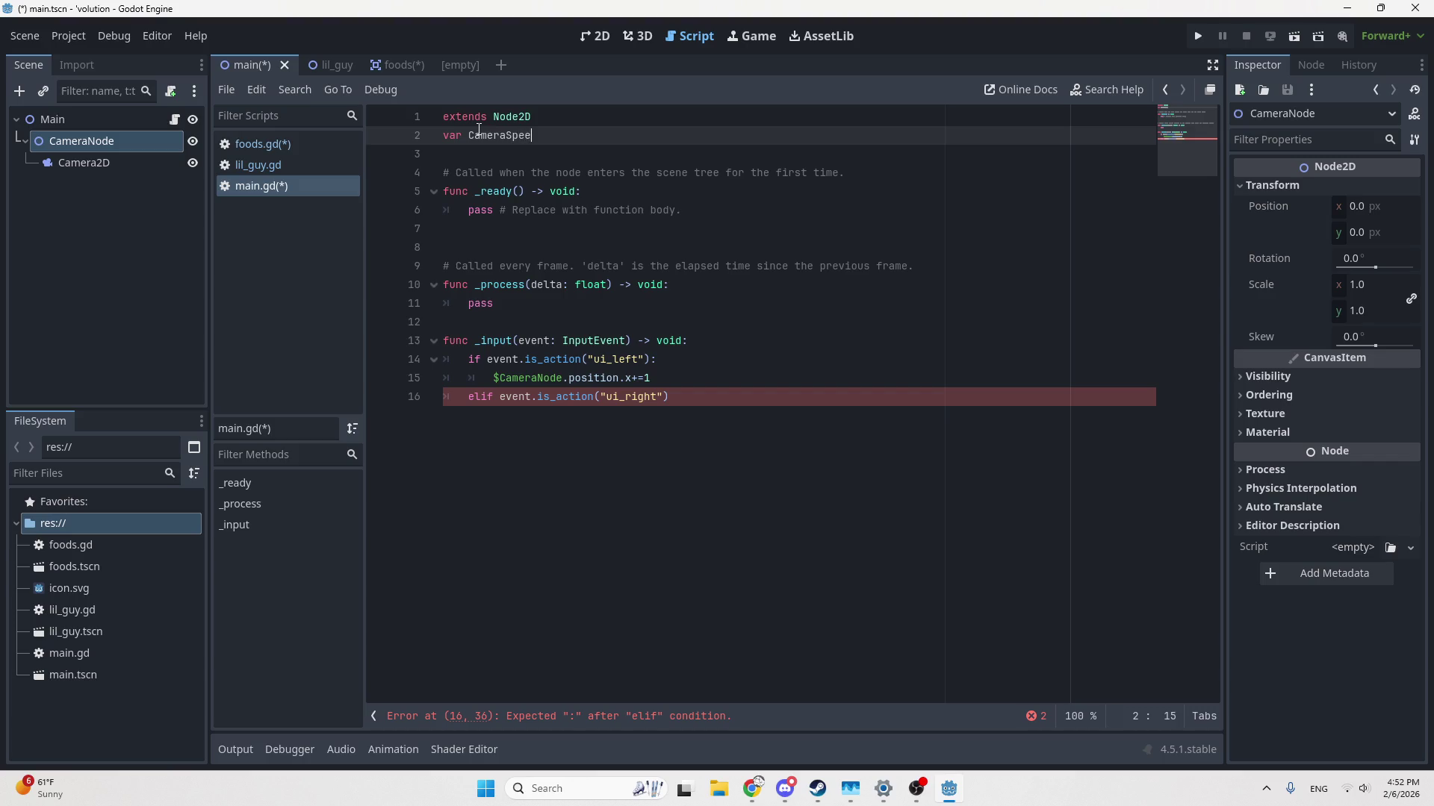
{"action": "type", "text": "10"}
Replace the hard-coded 1 in the ui_left line with CameraSpeed
{"action": "left_click", "coordinate": [690, 377]}
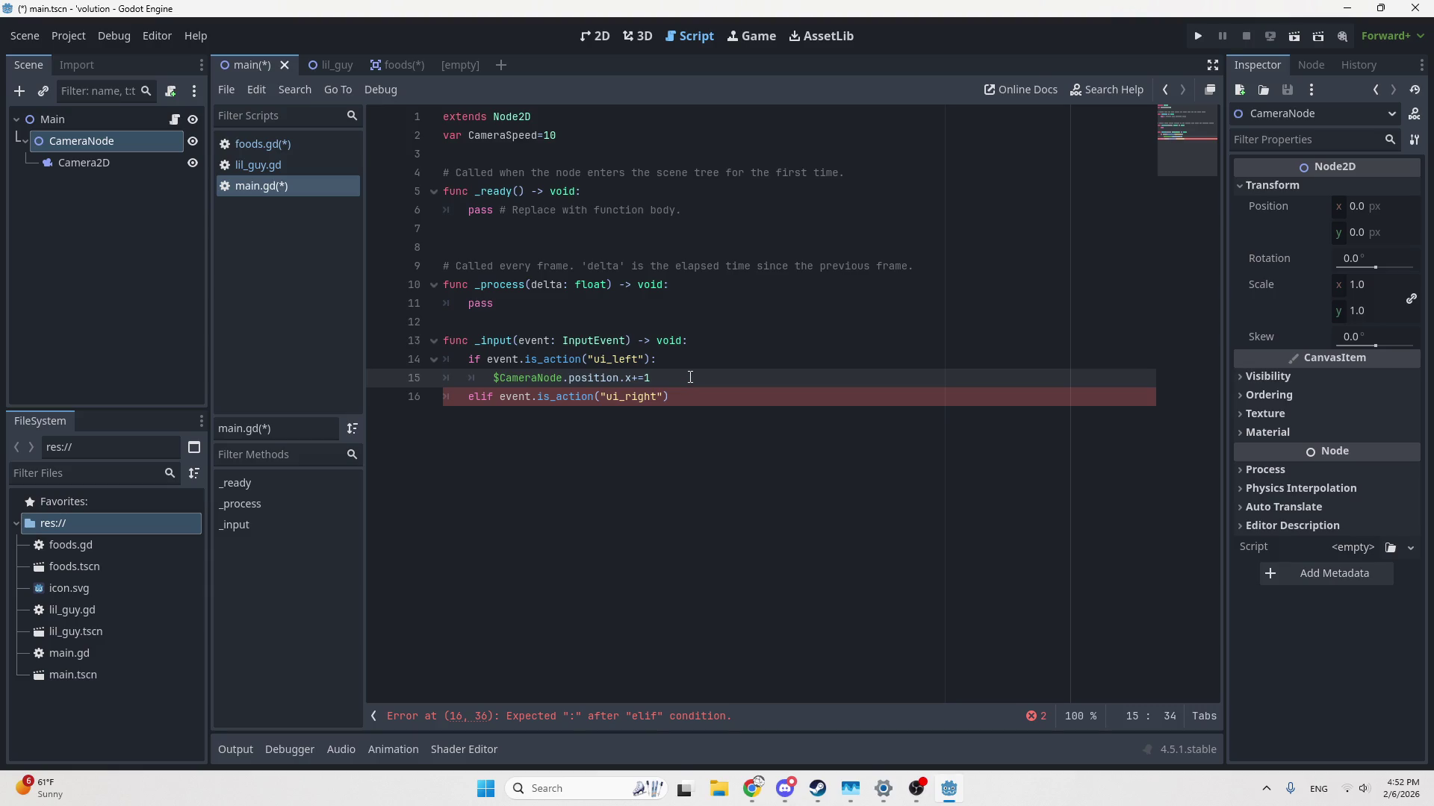
{"action": "key", "text": "BackSpace"}
{"action": "type", "text": "Cam"}
{"action": "key", "text": "Return"}
Turn the elif into an if for ui_right and end it with a colon
{"action": "key", "text": "Up"}
{"action": "key", "text": "Down"}
{"action": "key", "text": "Down"}
{"action": "key", "text": "Home"}
{"action": "key", "text": "ctrl+Right"}
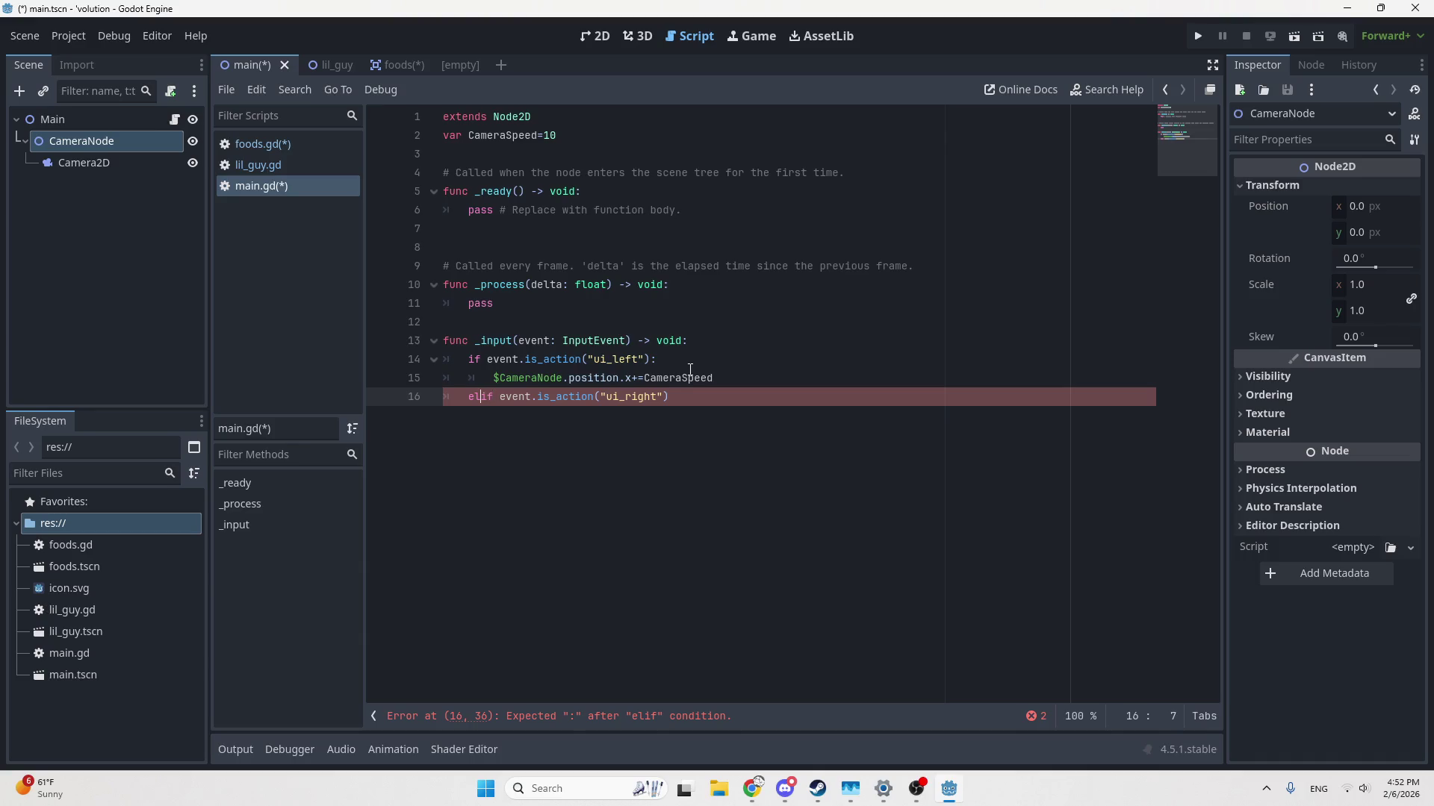
{"action": "key", "text": "BackSpace"}
{"action": "key", "text": "BackSpace"}
{"action": "key", "text": "End"}
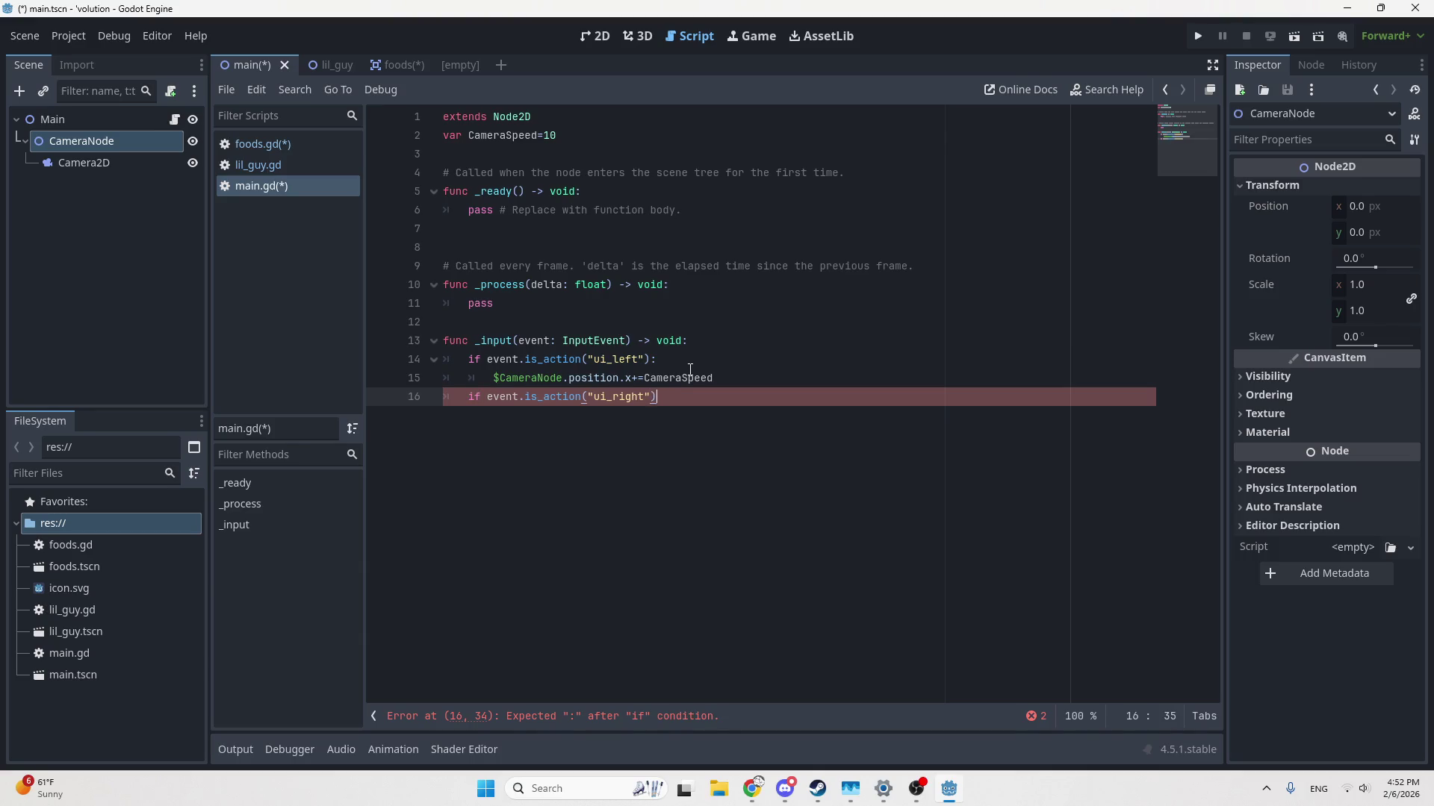
{"action": "type", "text": ":"}
{"action": "key", "text": "Return"}
Under the ui_right check, add $CameraNode.position.x -= CameraSpeed
{"action": "type", "text": "$ca"}
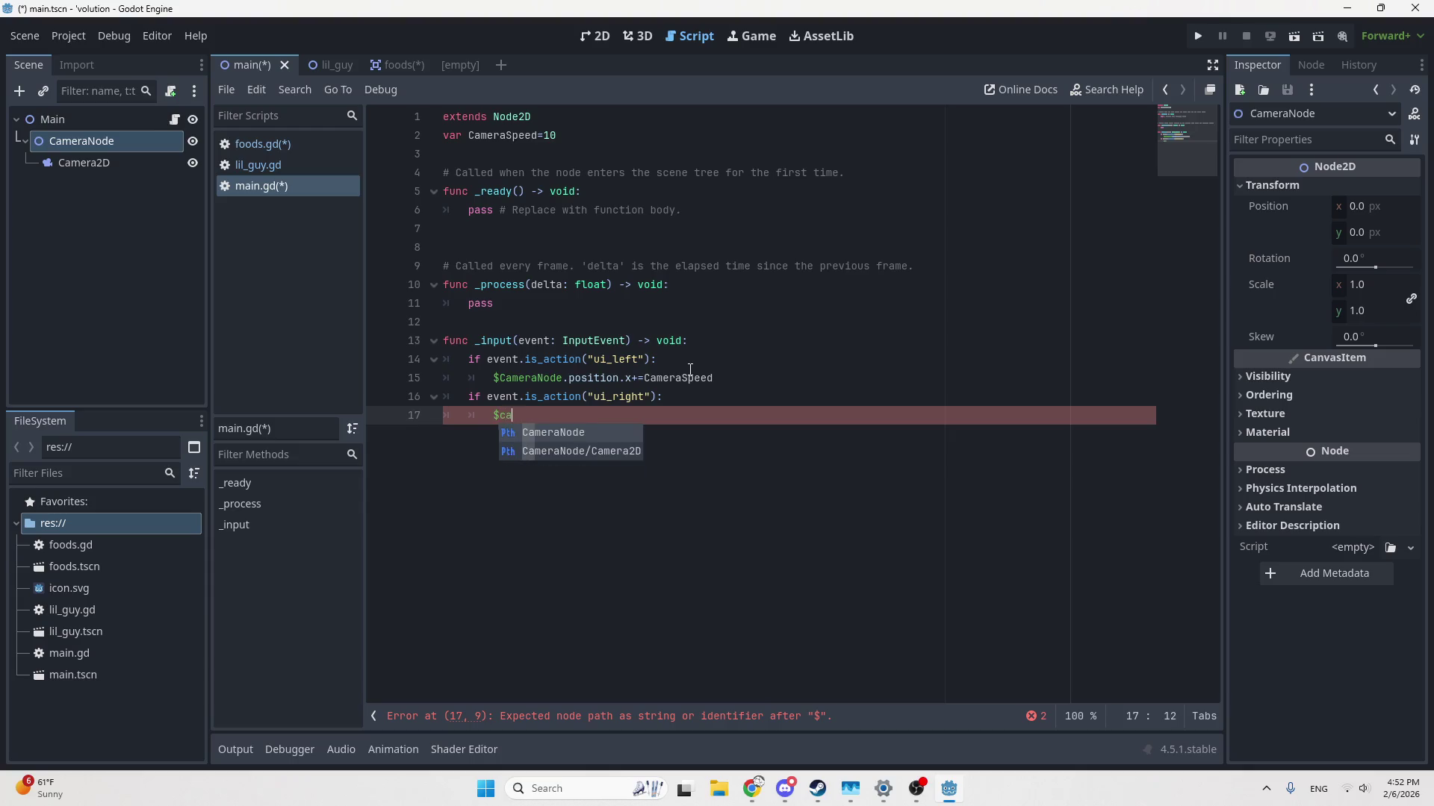
{"action": "key", "text": "Return"}
{"action": "type", "text": ".poso"}
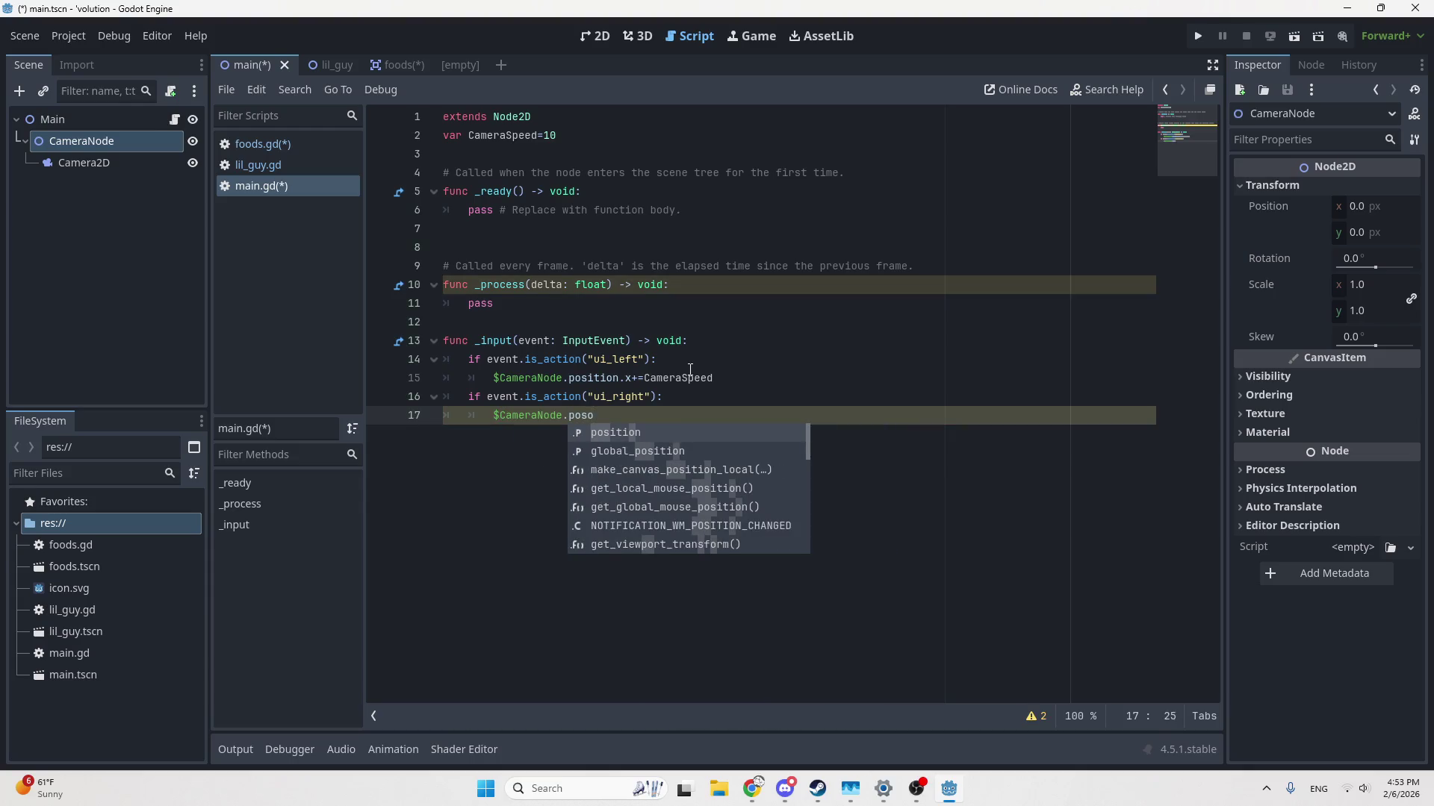
{"action": "key", "text": "Return"}
{"action": "type", "text": ".x+"}
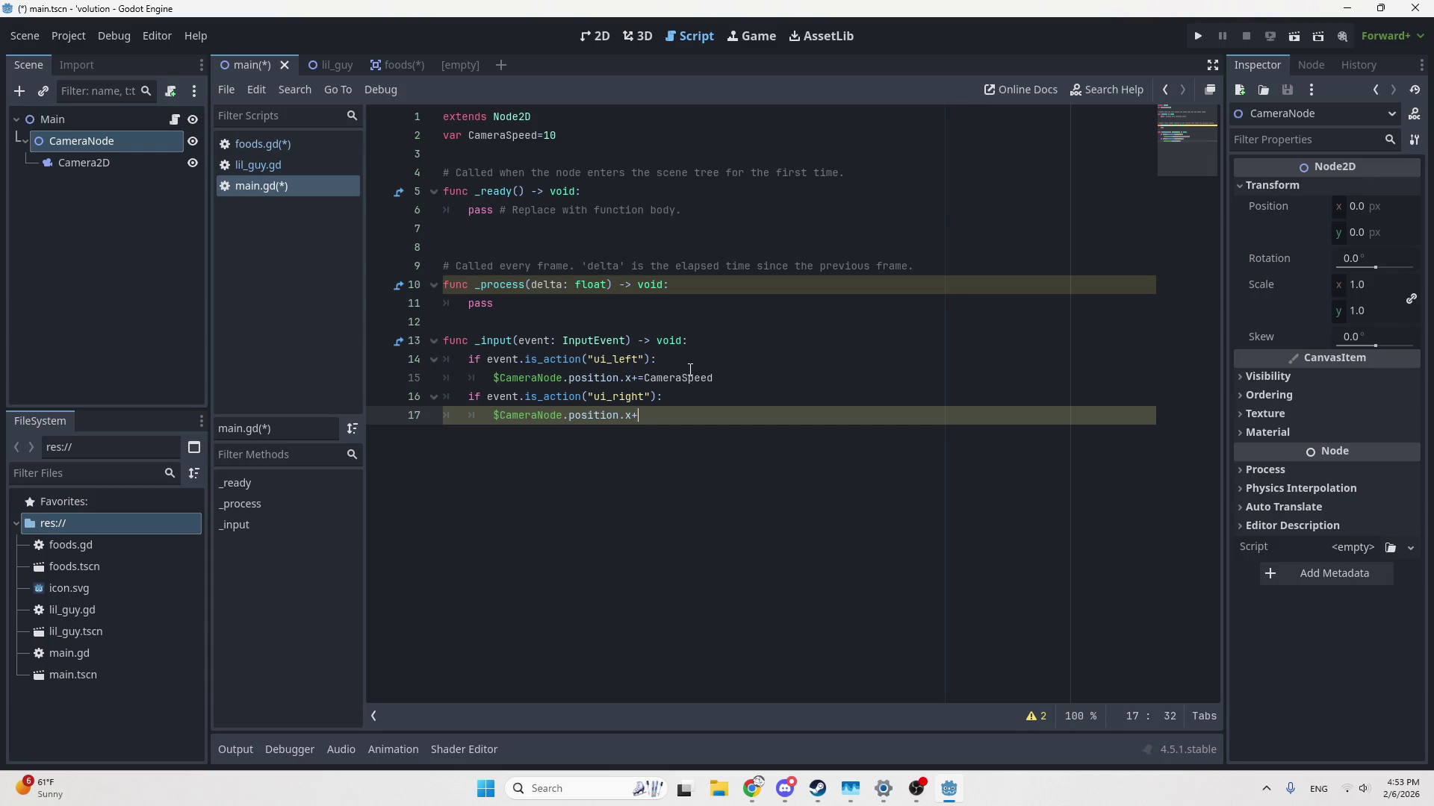
{"action": "key", "text": "BackSpace"}
{"action": "type", "text": "-=C"}
{"action": "key", "text": "Return"}
{"action": "key", "text": "shift+Up"}
{"action": "key", "text": "shift+Up"}
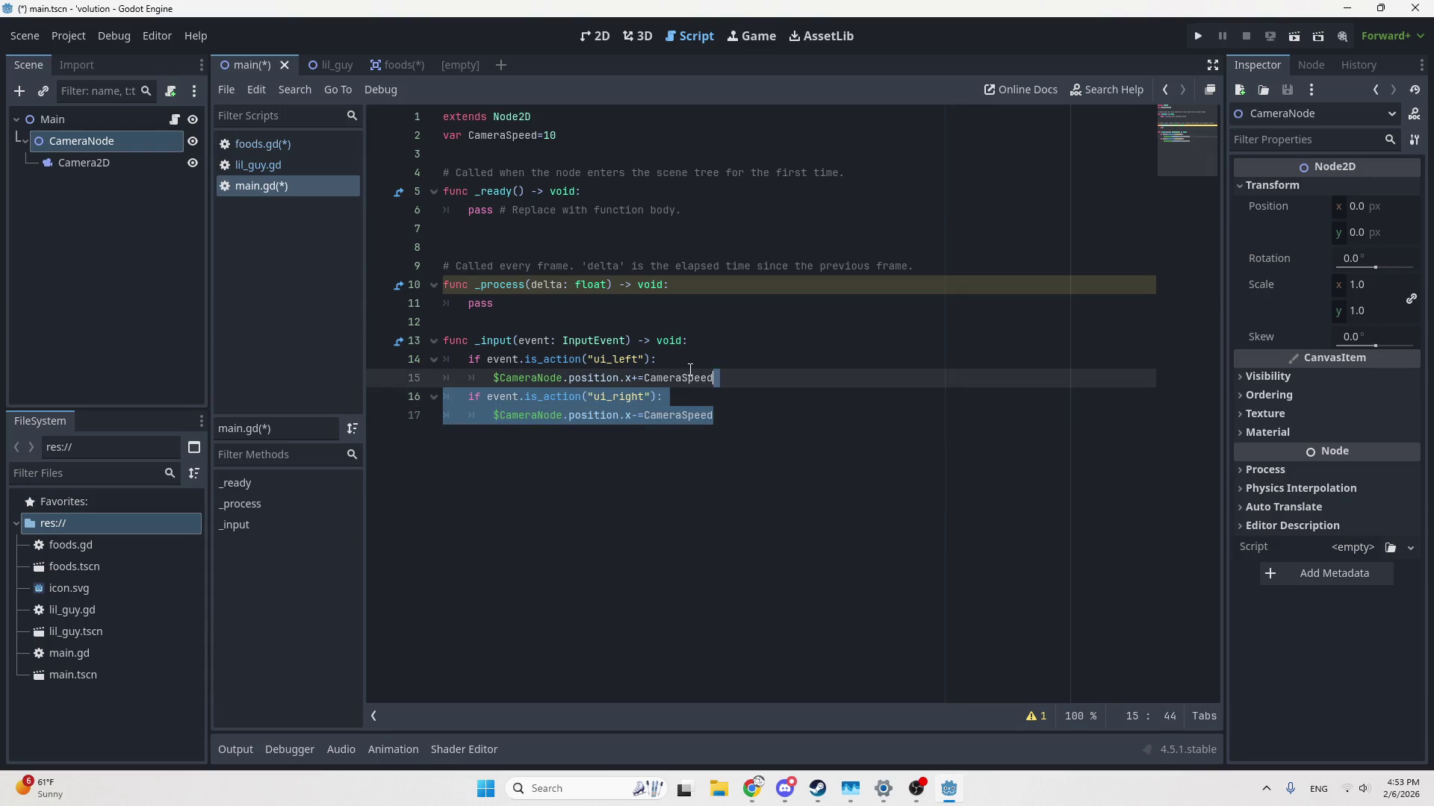
Duplicate the ui_right block and change the first copy's action to ui_up
{"action": "key", "text": "ctrl+shift+d"}
{"action": "key", "text": "ctrl+shift+d"}
{"action": "key", "text": "Up"}
{"action": "key", "text": "Up"}
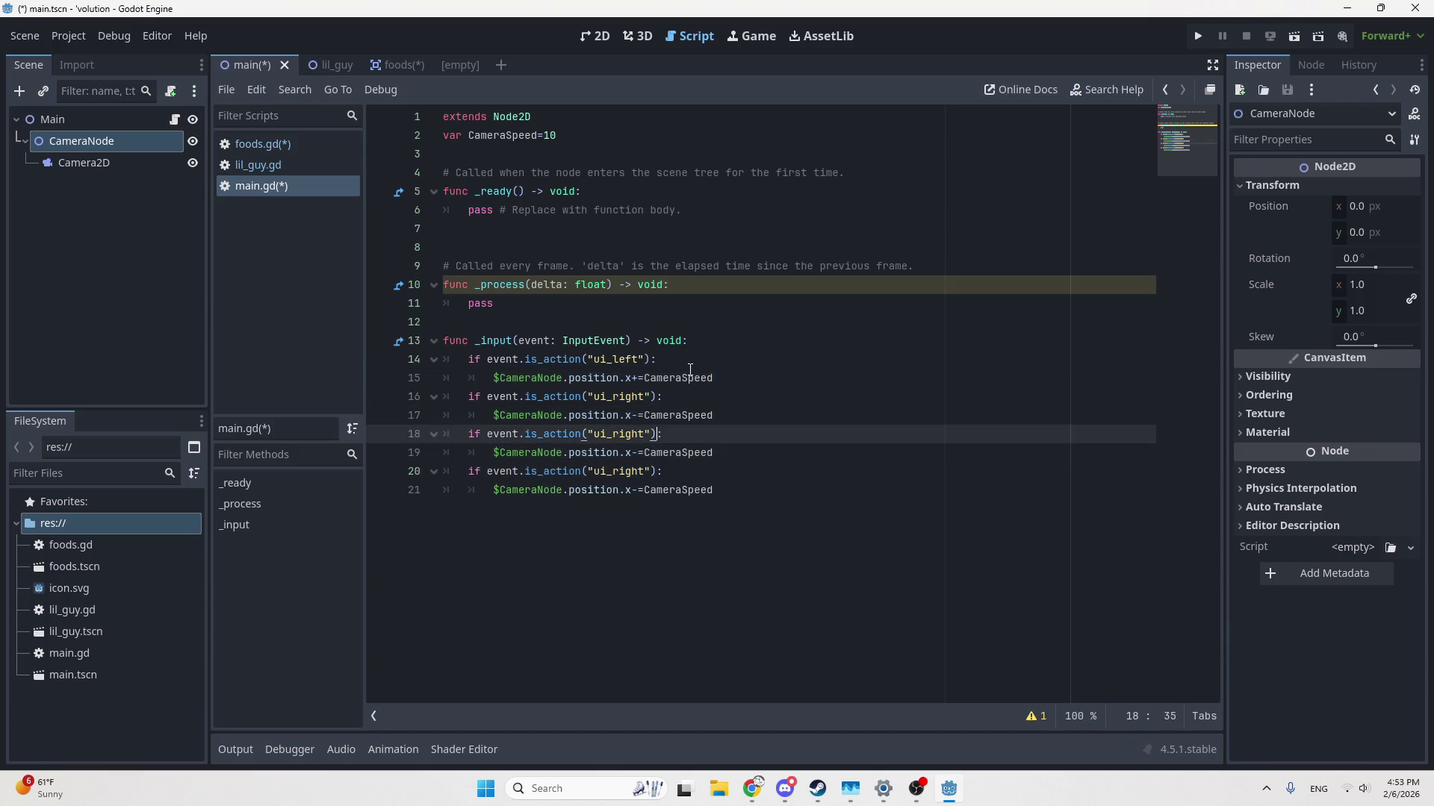
{"action": "key", "text": "Left"}
{"action": "key", "text": "Left"}
{"action": "key", "text": "BackSpace"}
{"action": "key", "text": "BackSpace"}
{"action": "key", "text": "BackSpace"}
{"action": "key", "text": "BackSpace"}
{"action": "type", "text": "u"}
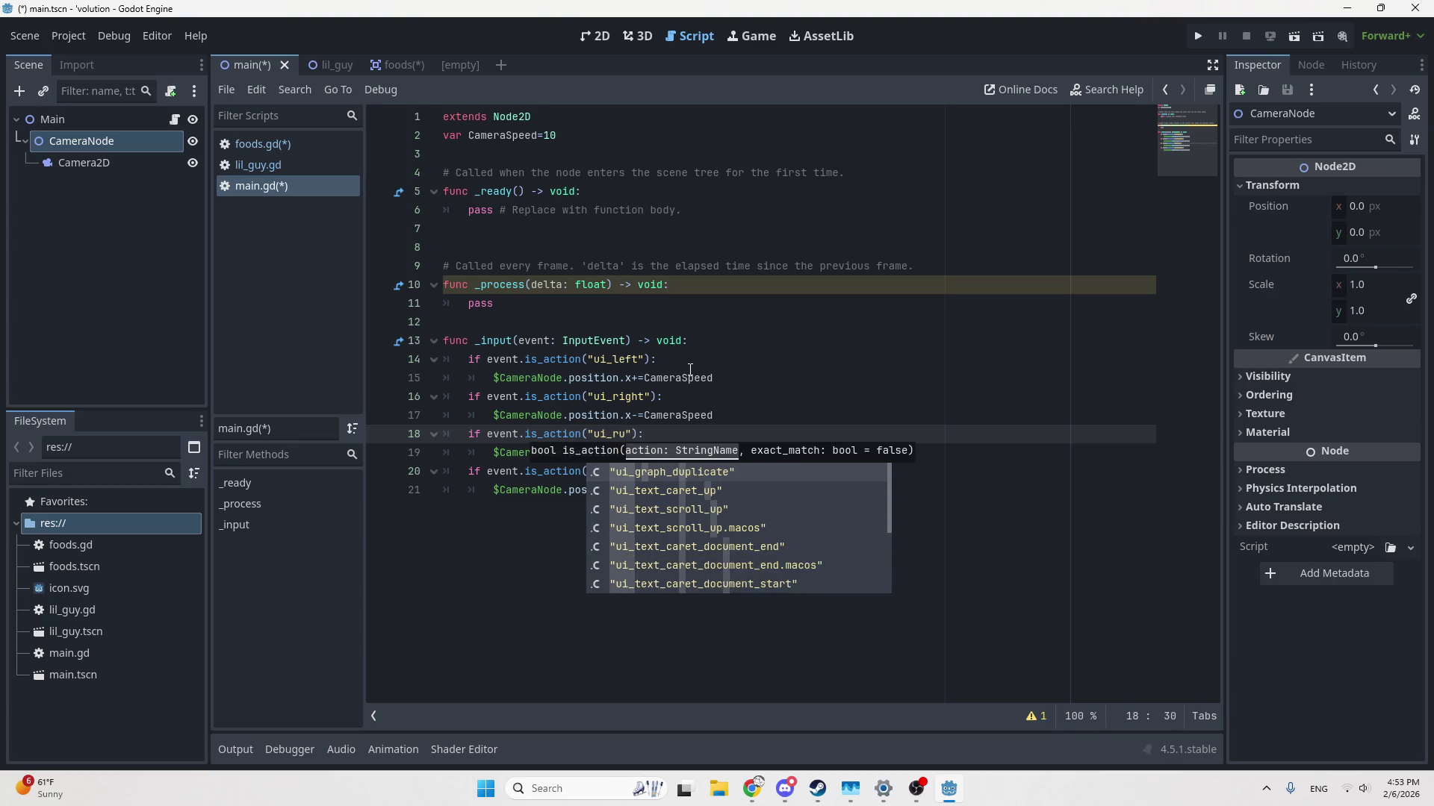
{"action": "type", "text": "p"}
{"action": "key", "text": "Return"}
{"action": "key", "text": "Down"}
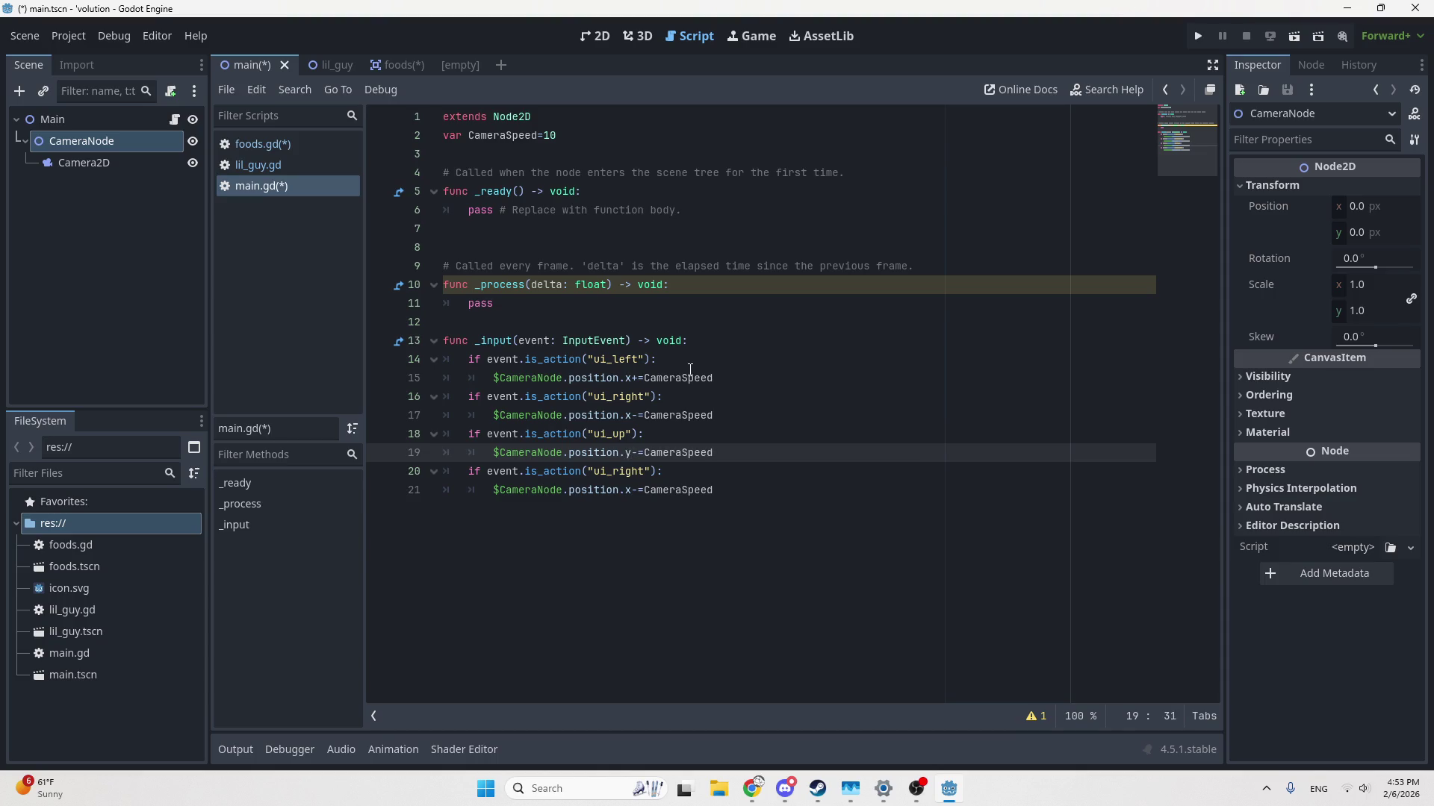
Change the second copy to ui_down with position.y += CameraSpeed
{"action": "key", "text": "Down"}
{"action": "key", "text": "ctrl+BackSpace"}
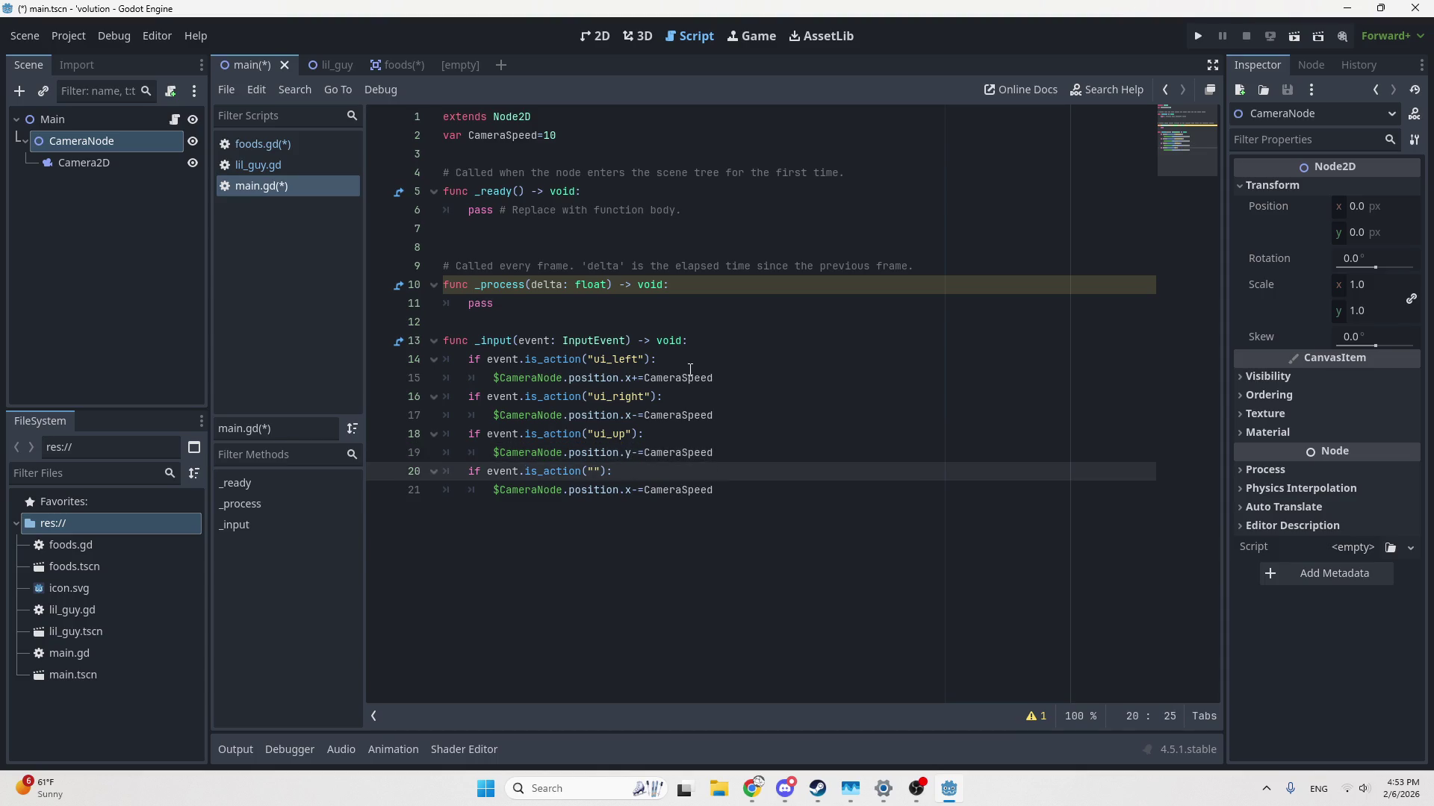
{"action": "type", "text": "ui_d"}
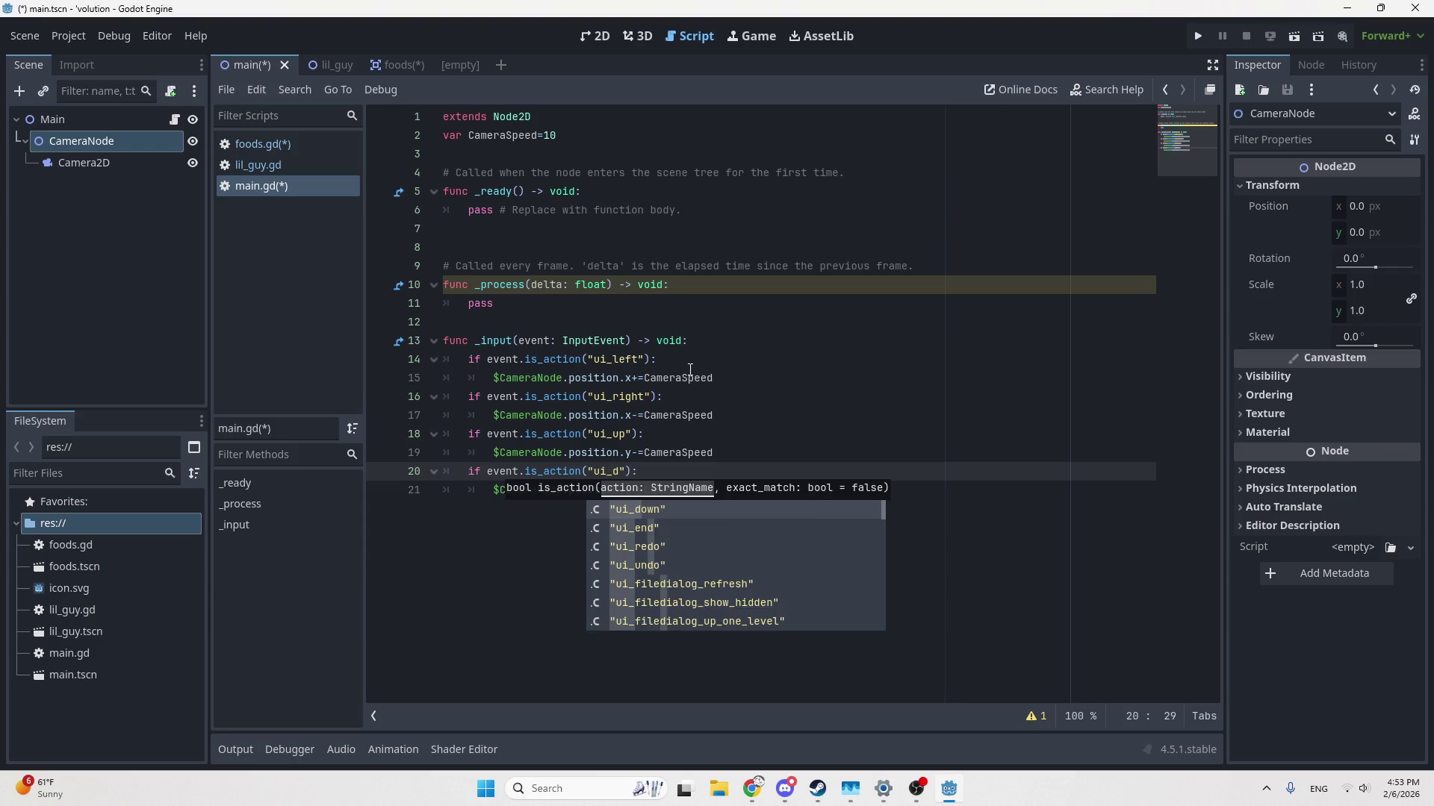
{"action": "key", "text": "Return"}
{"action": "key", "text": "Down"}
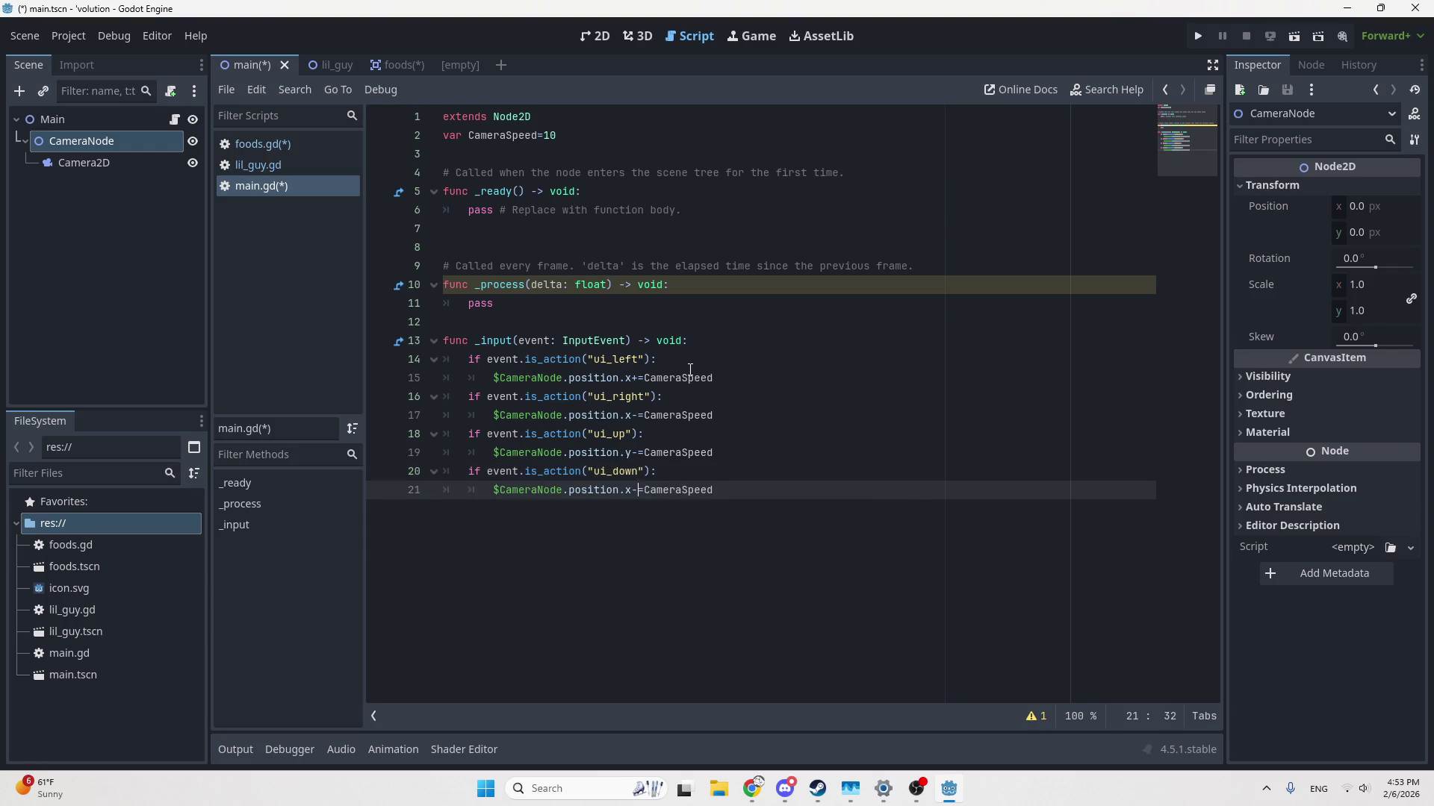
{"action": "key", "text": "BackSpace"}
{"action": "key", "text": "BackSpace"}
{"action": "type", "text": "y+"}
{"action": "left_click", "coordinate": [595, 36]}
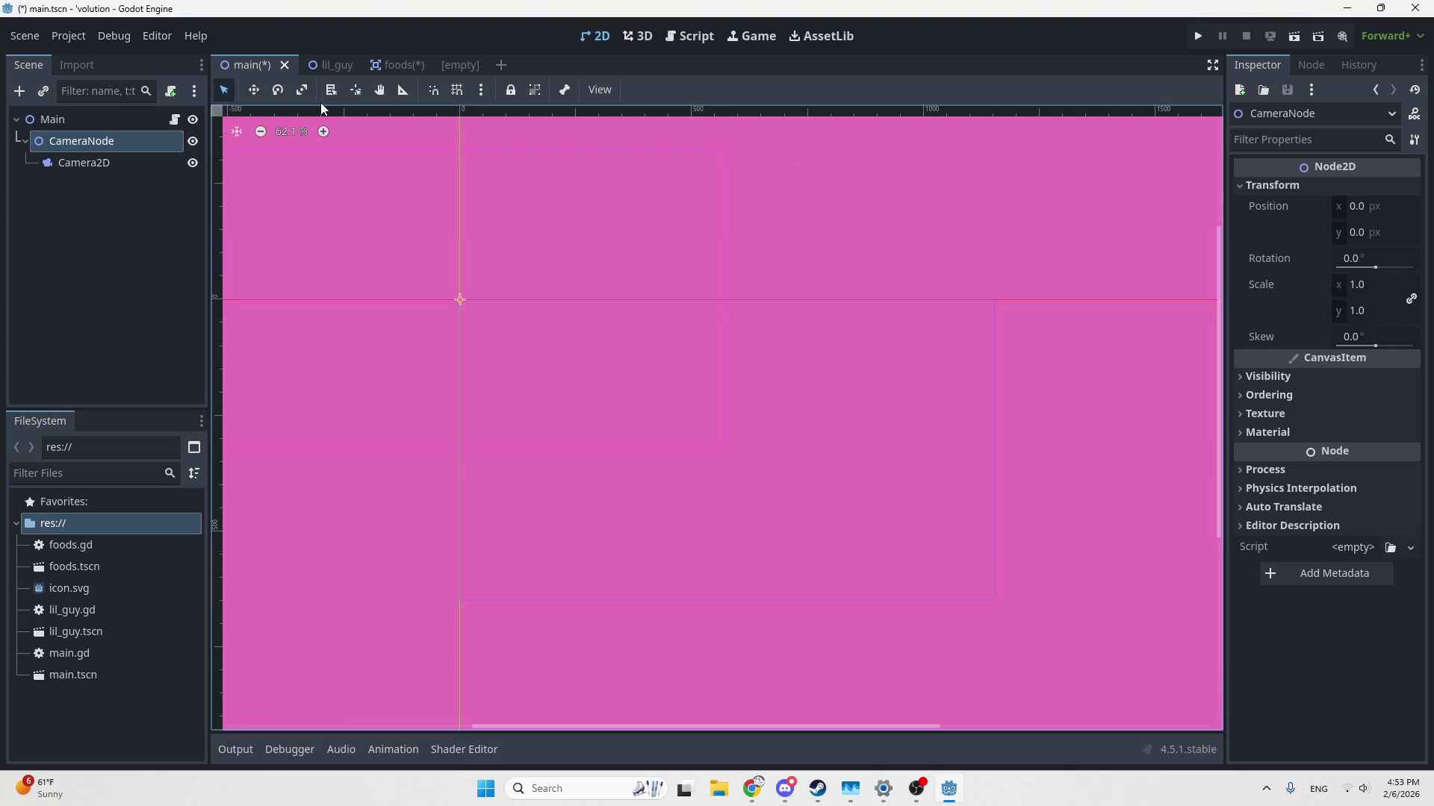
Back in main.gd, add var FoodSpawnRate=3 on line 3 below CameraSpeed
{"action": "left_click", "coordinate": [160, 116]}
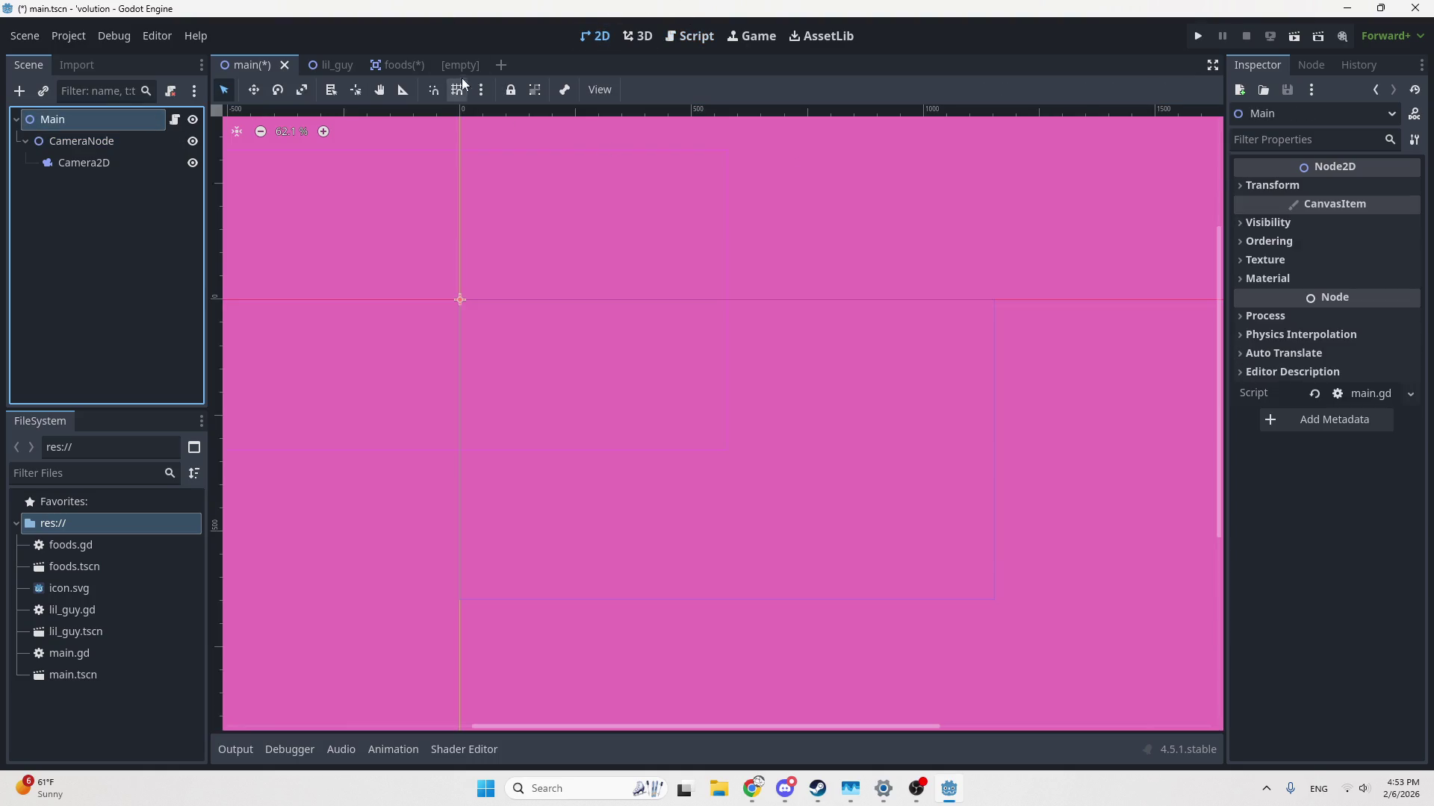
{"action": "left_click", "coordinate": [173, 120]}
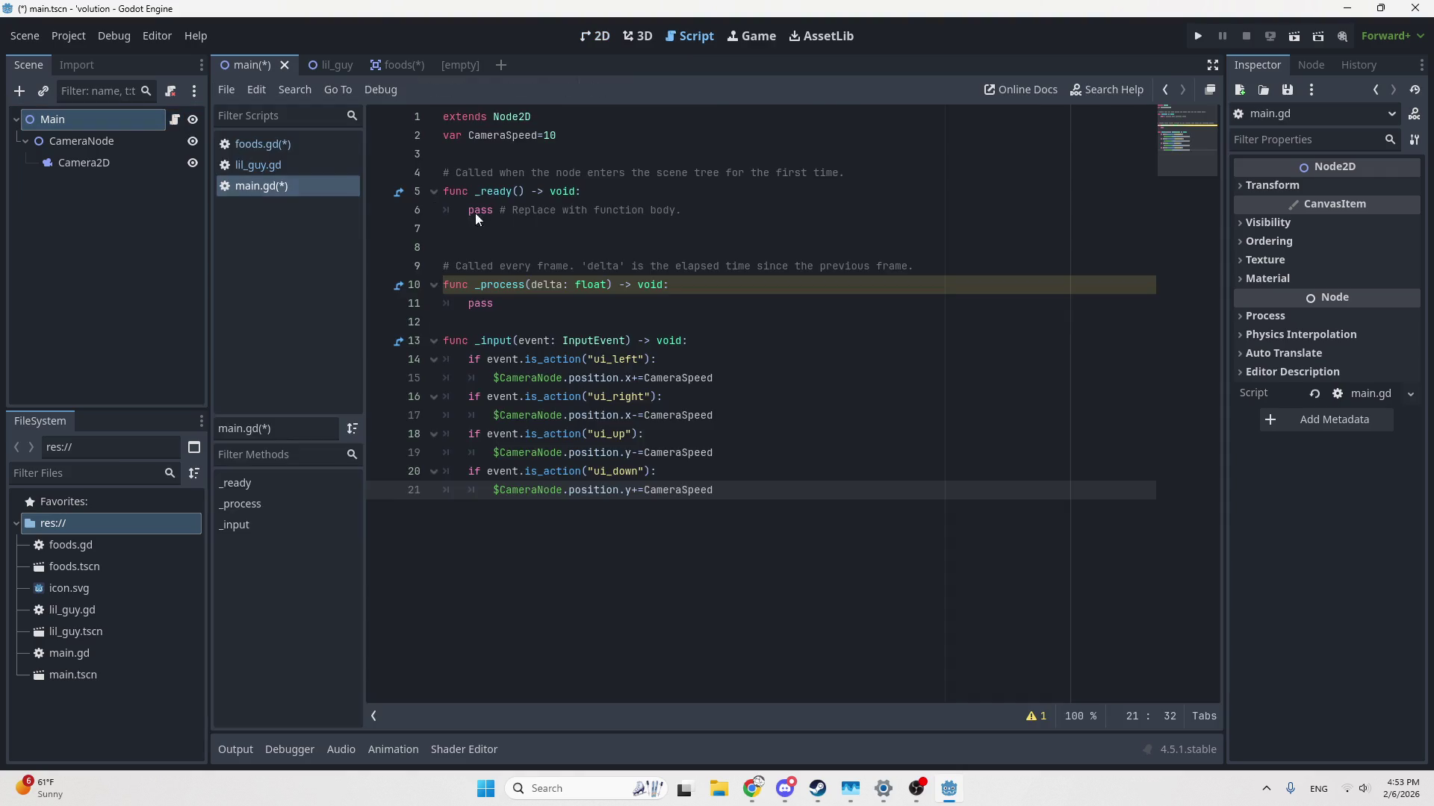
{"action": "left_click", "coordinate": [597, 136]}
{"action": "key", "text": "Return"}
{"action": "type", "text": "VoodS"}
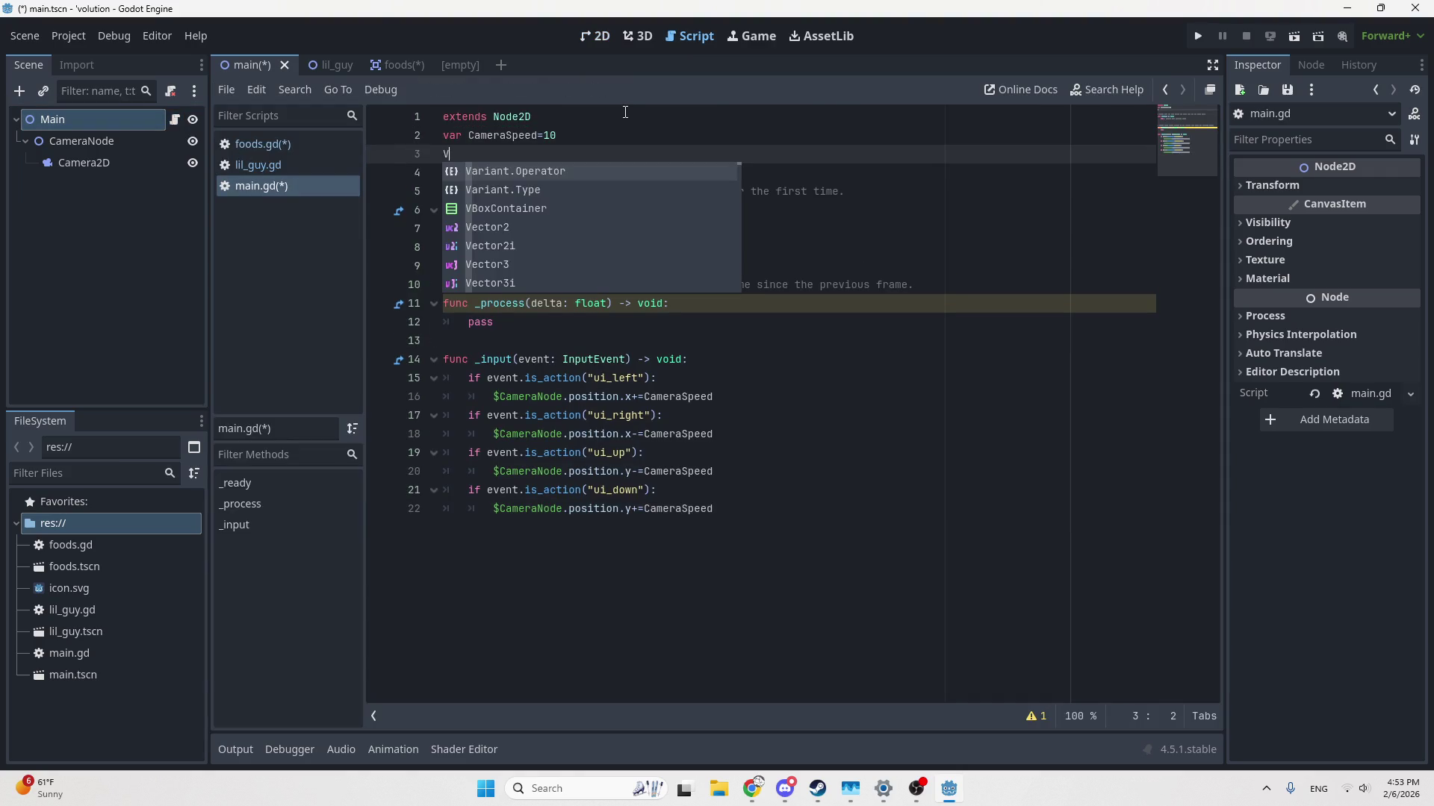
{"action": "key", "text": "BackSpace"}
{"action": "key", "text": "BackSpace"}
{"action": "key", "text": "BackSpace"}
{"action": "type", "text": "FoodSp"}
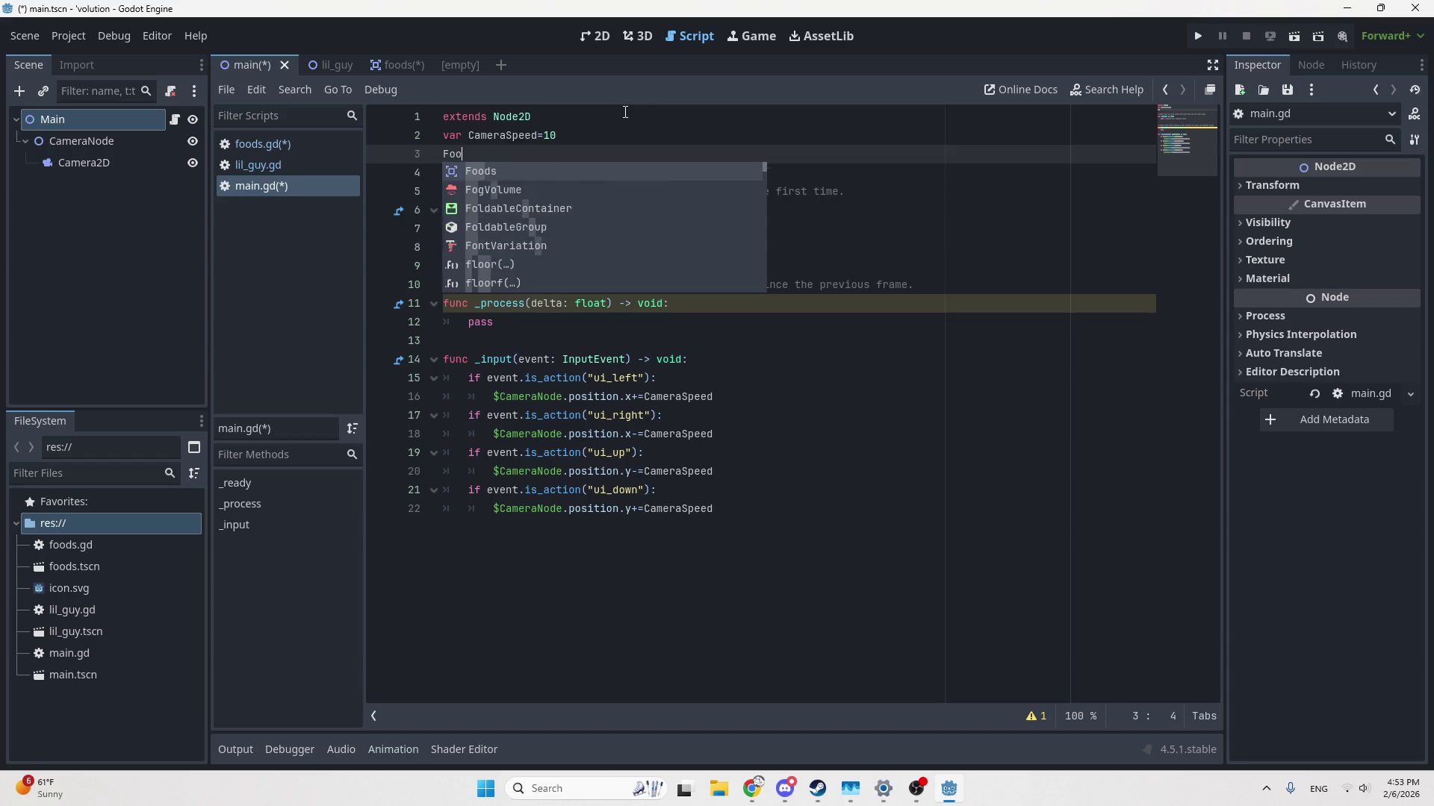
{"action": "key", "text": "BackSpace"}
{"action": "key", "text": "BackSpace"}
{"action": "key", "text": "BackSpace"}
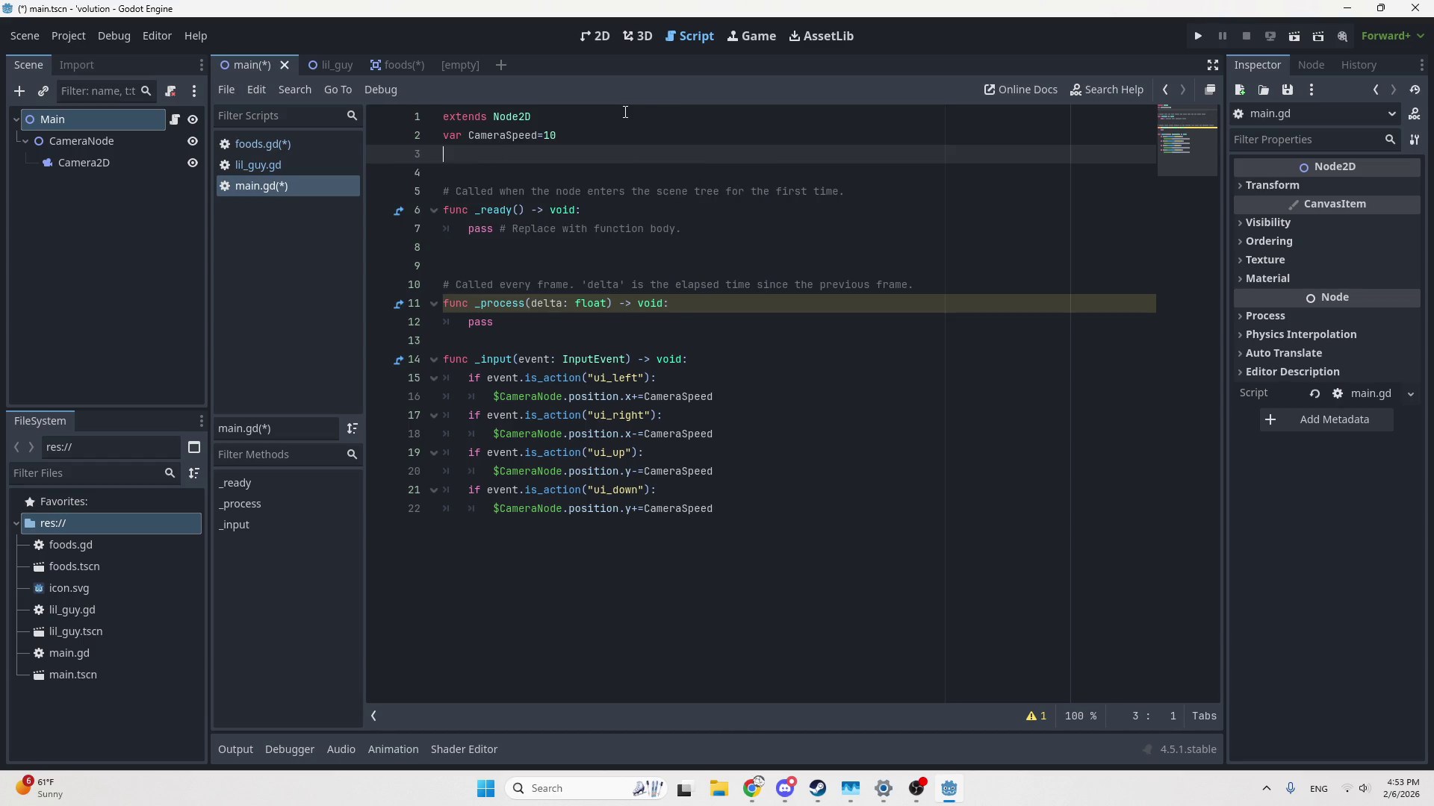
{"action": "type", "text": "var FoodSpawnR"}
{"action": "type", "text": "ate"}
{"action": "type", "text": "=3"}
Create a Timer child under Main and rename it FoodTimer
{"action": "left_click", "coordinate": [19, 91]}
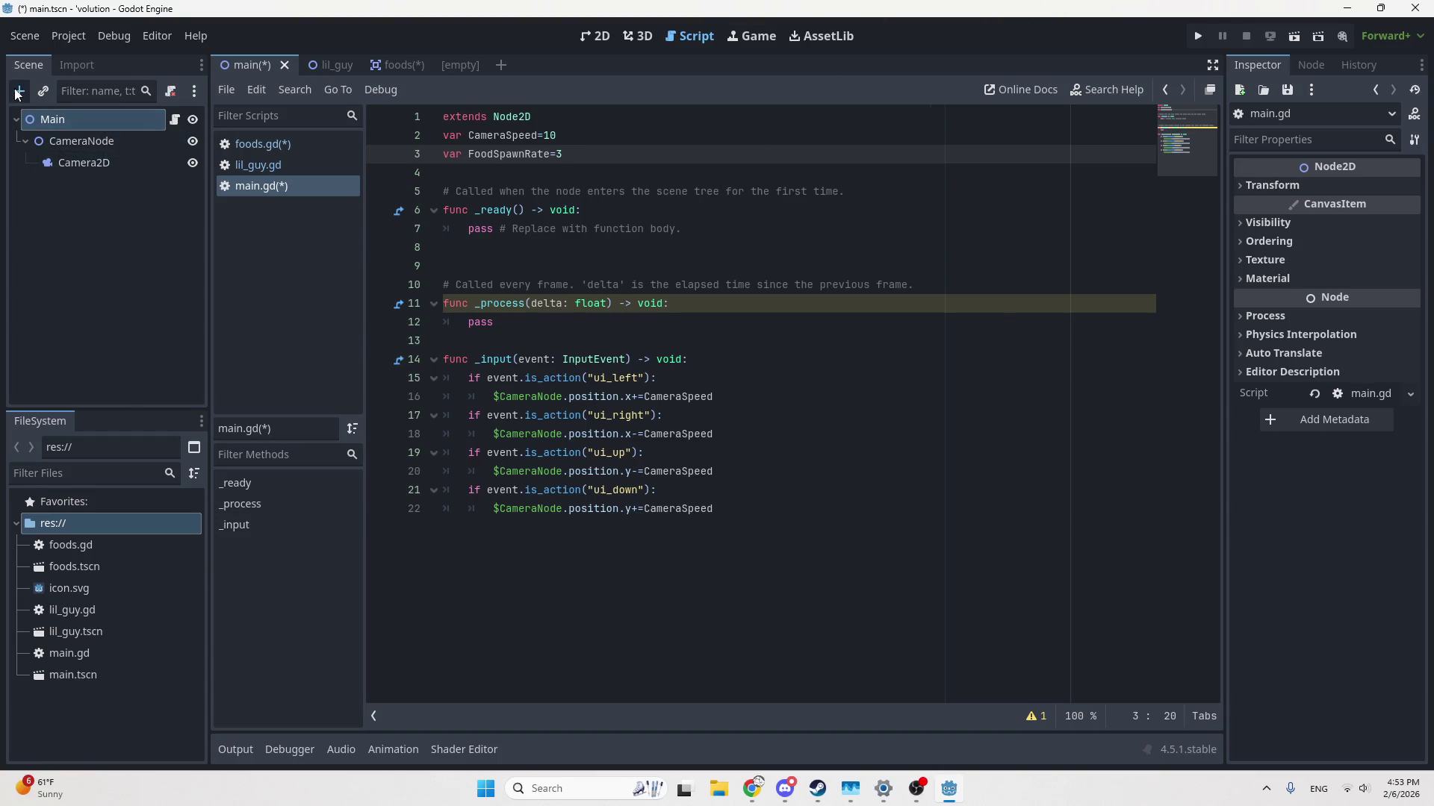
{"action": "type", "text": "timer"}
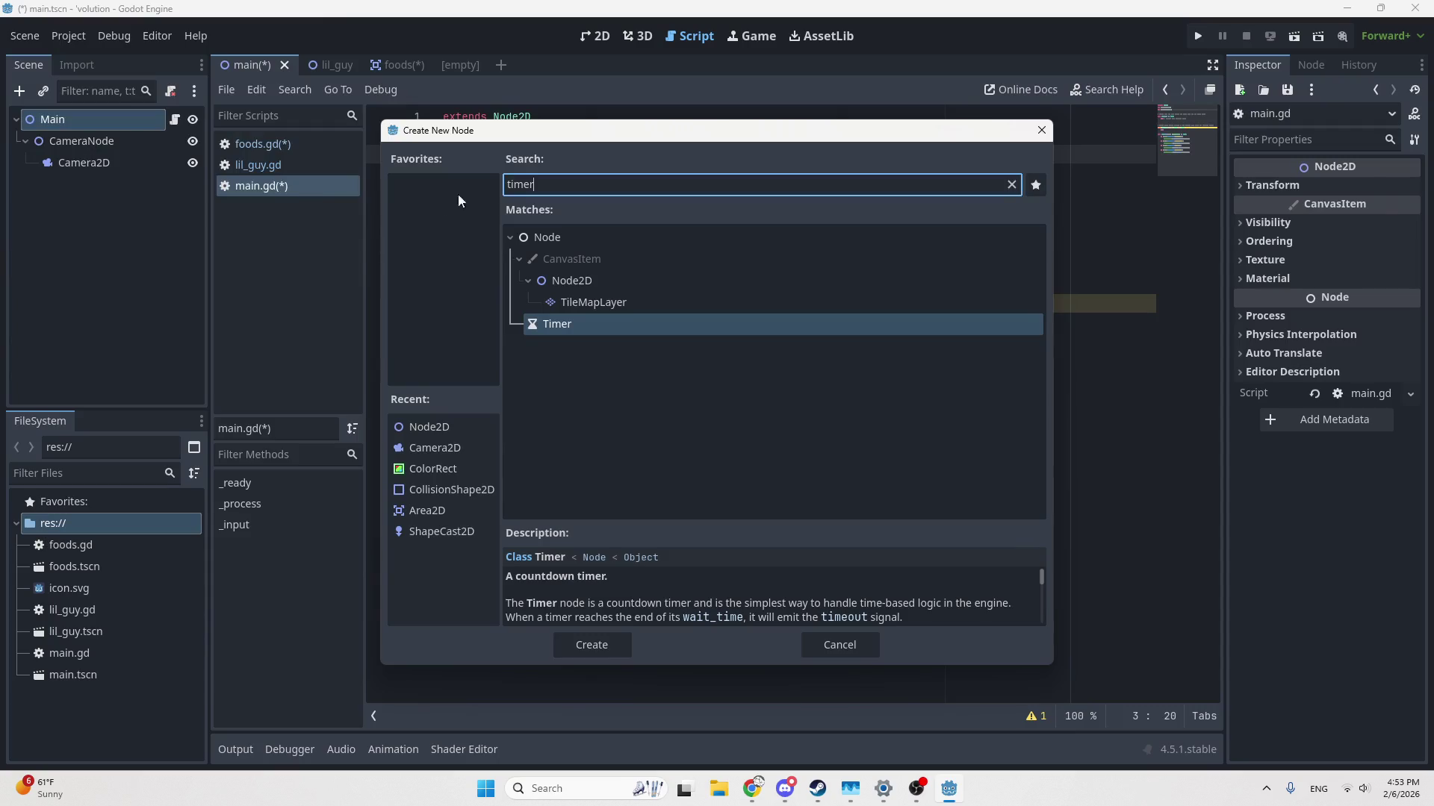
{"action": "left_click", "coordinate": [591, 645]}
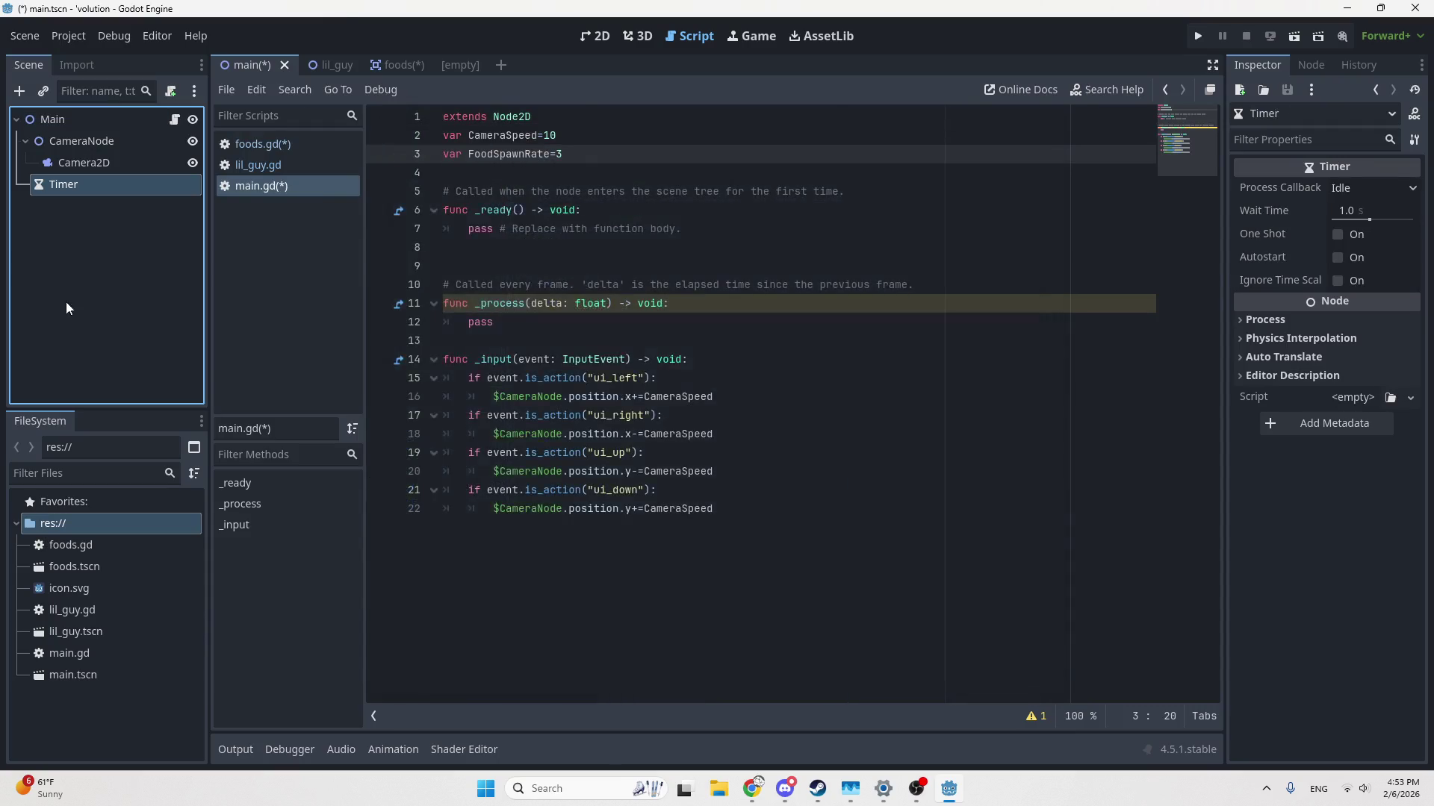
{"action": "left_click", "coordinate": [97, 182]}
{"action": "key", "text": "BackSpace"}
{"action": "key", "text": "BackSpace"}
{"action": "key", "text": "BackSpace"}
{"action": "type", "text": "F"}
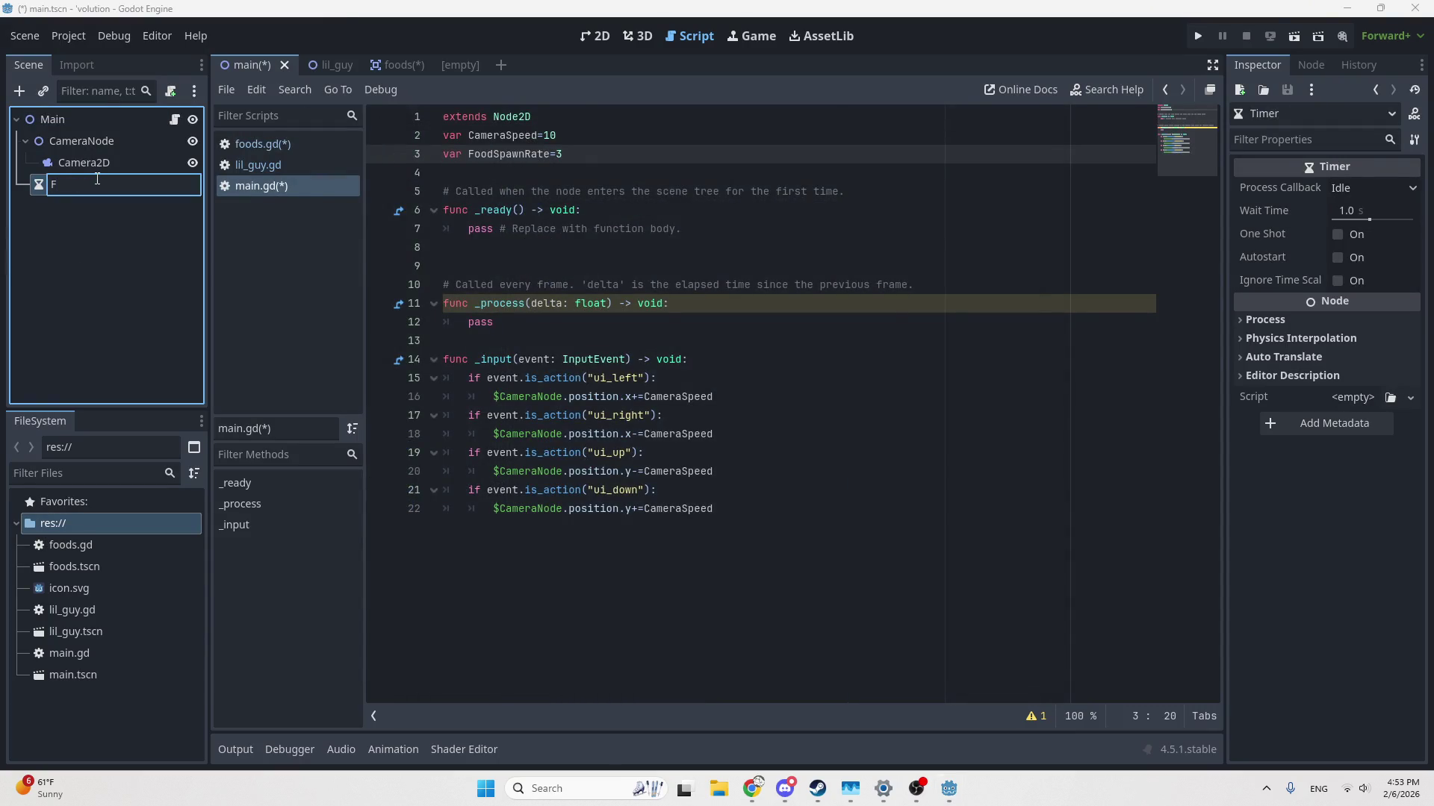
{"action": "type", "text": "oodTimer"}
{"action": "key", "text": "Return"}
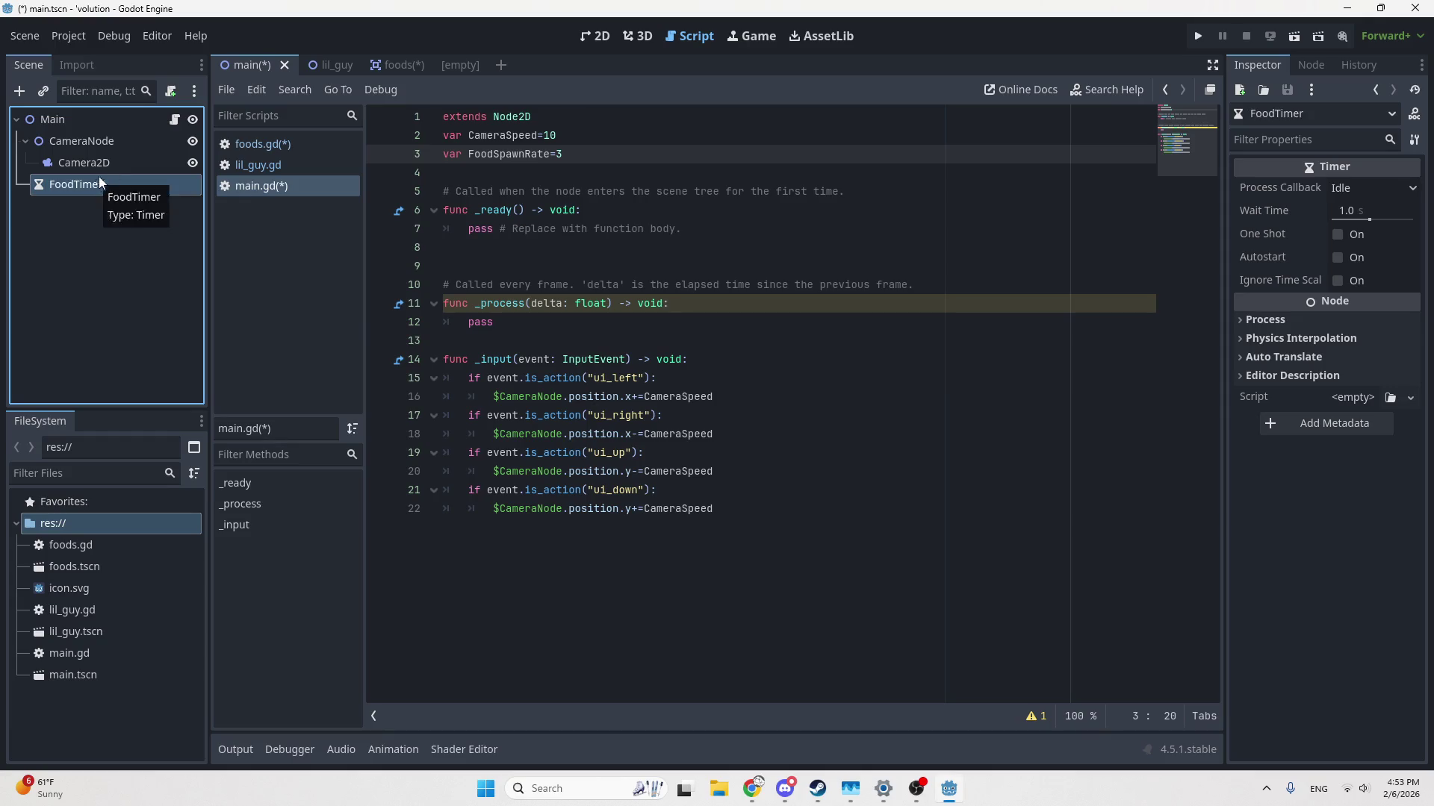
Select the Wait Time field and delete the FoodSpawnRate line from main.gd
{"action": "left_click", "coordinate": [1382, 207]}
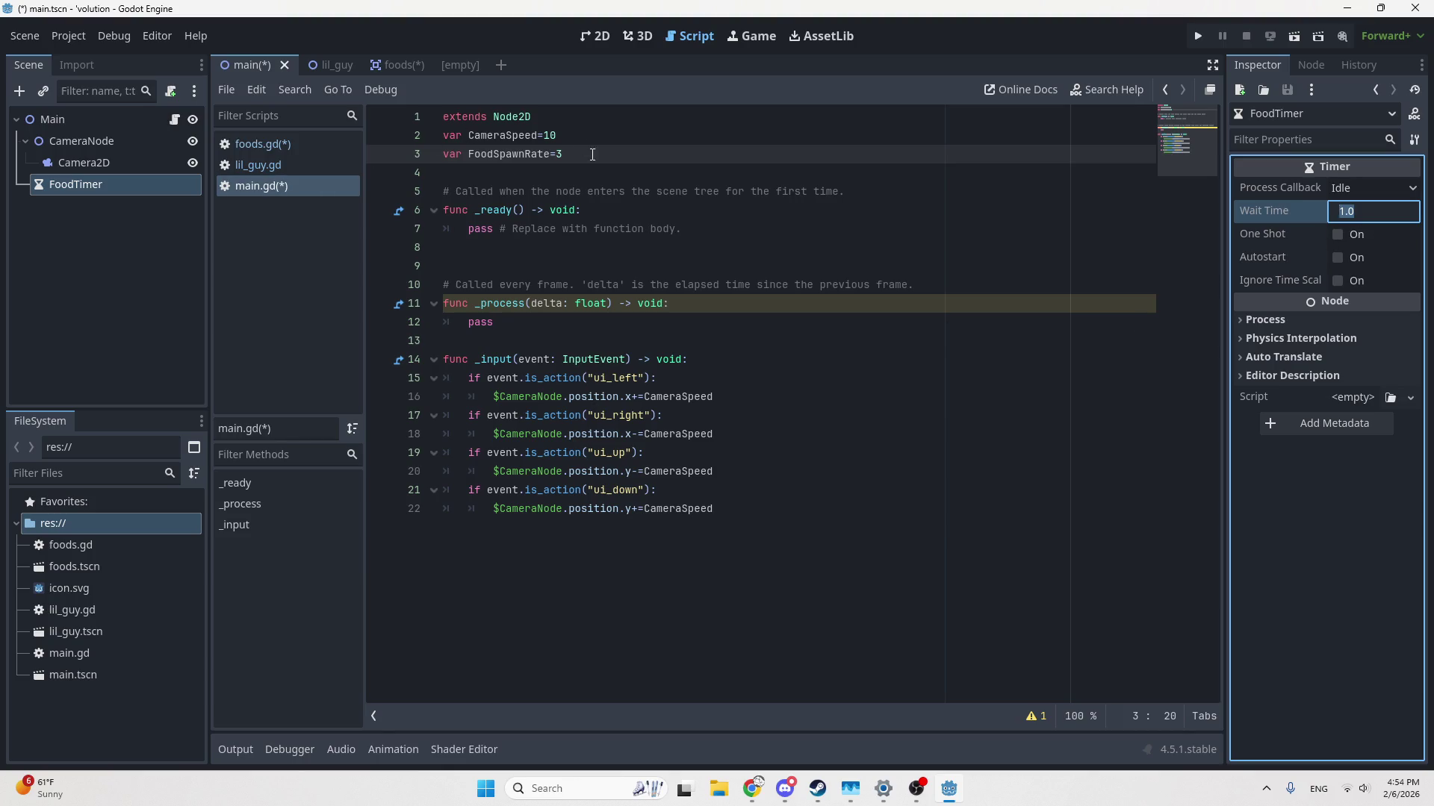
{"action": "left_click_drag", "start_coordinate": [613, 154], "coordinate": [608, 138]}
{"action": "key", "text": "BackSpace"}
Connect FoodTimer's timeout signal to main.gd as _on_food_timer_timeout
{"action": "left_click", "coordinate": [1311, 62]}
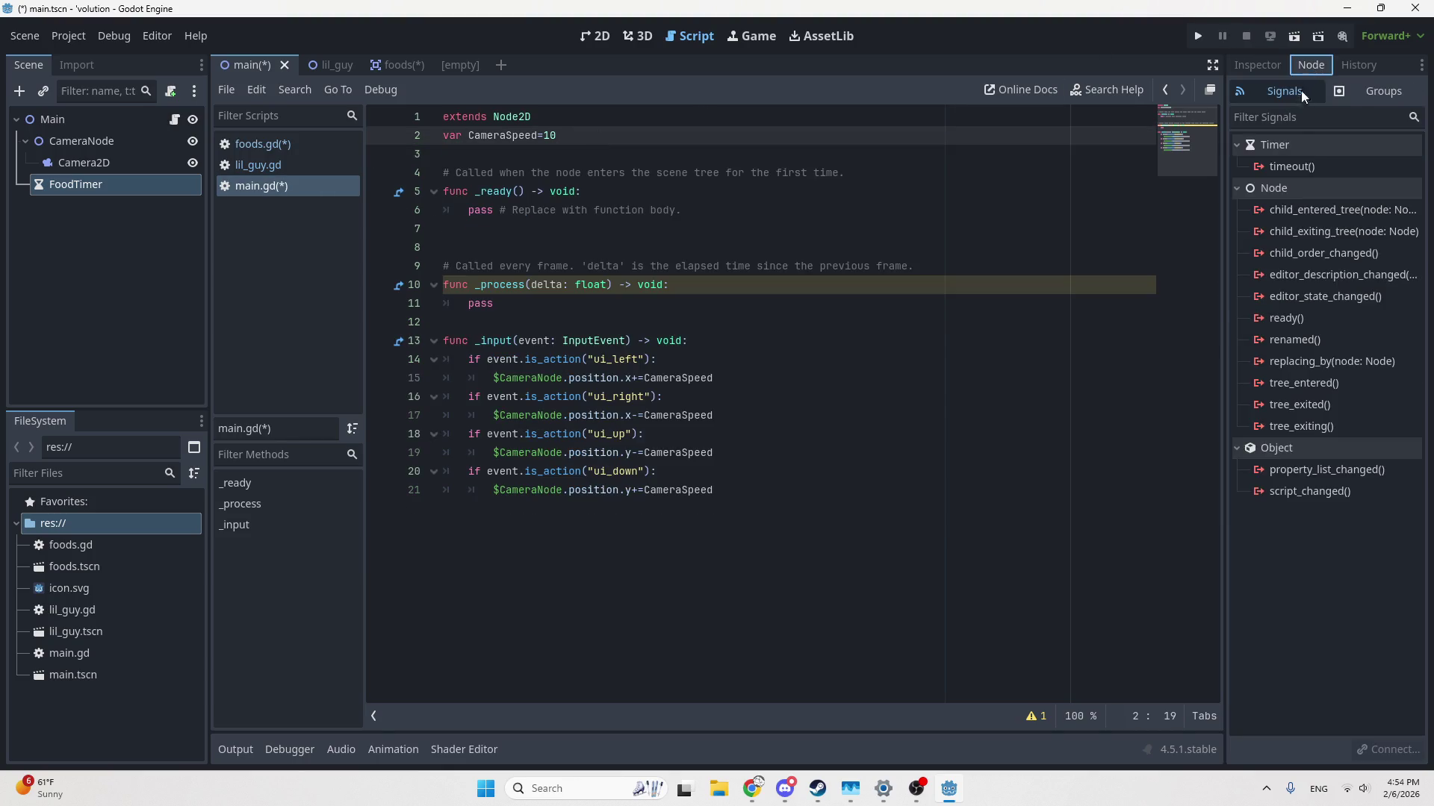
{"action": "left_click", "coordinate": [1291, 165]}
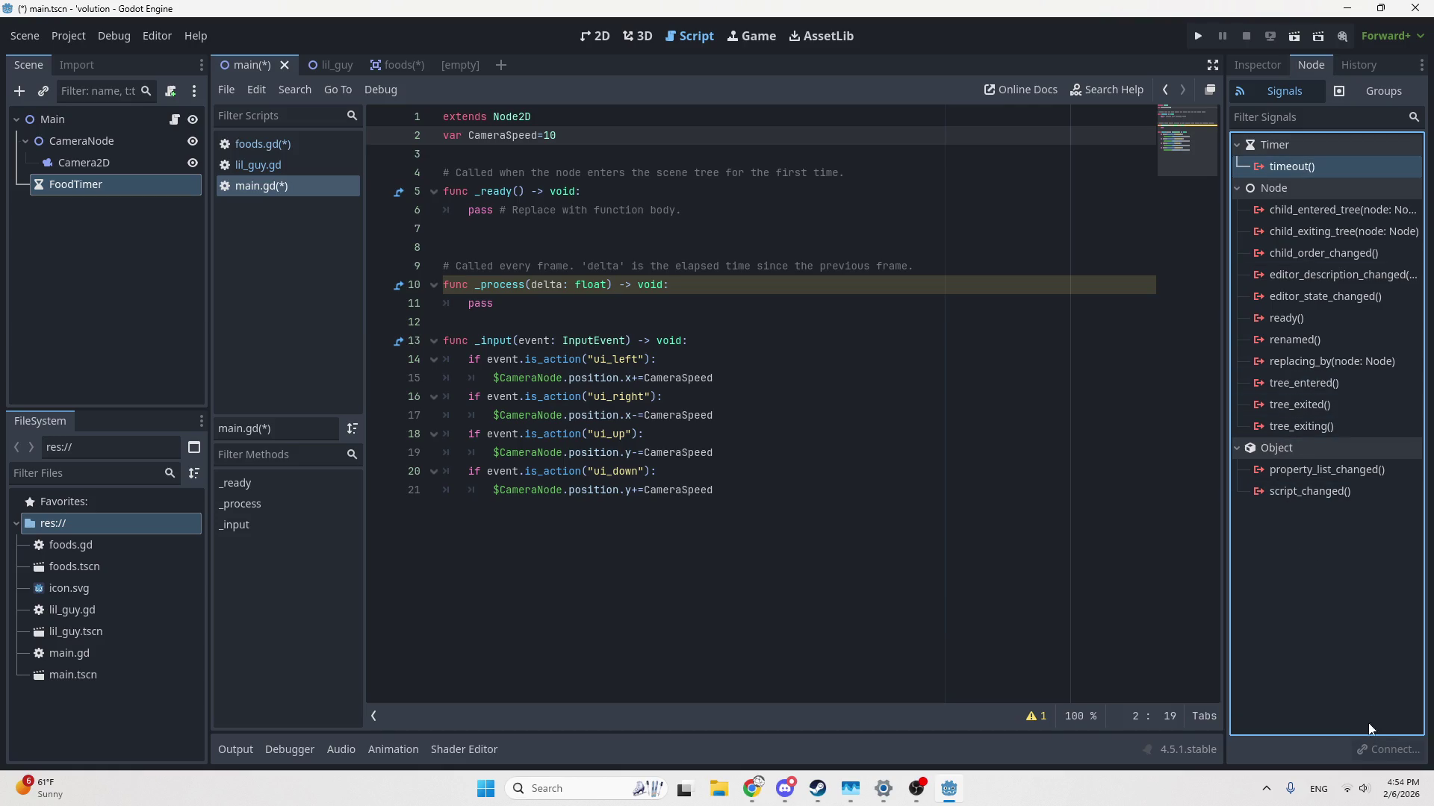
{"action": "double_click", "coordinate": [1326, 167]}
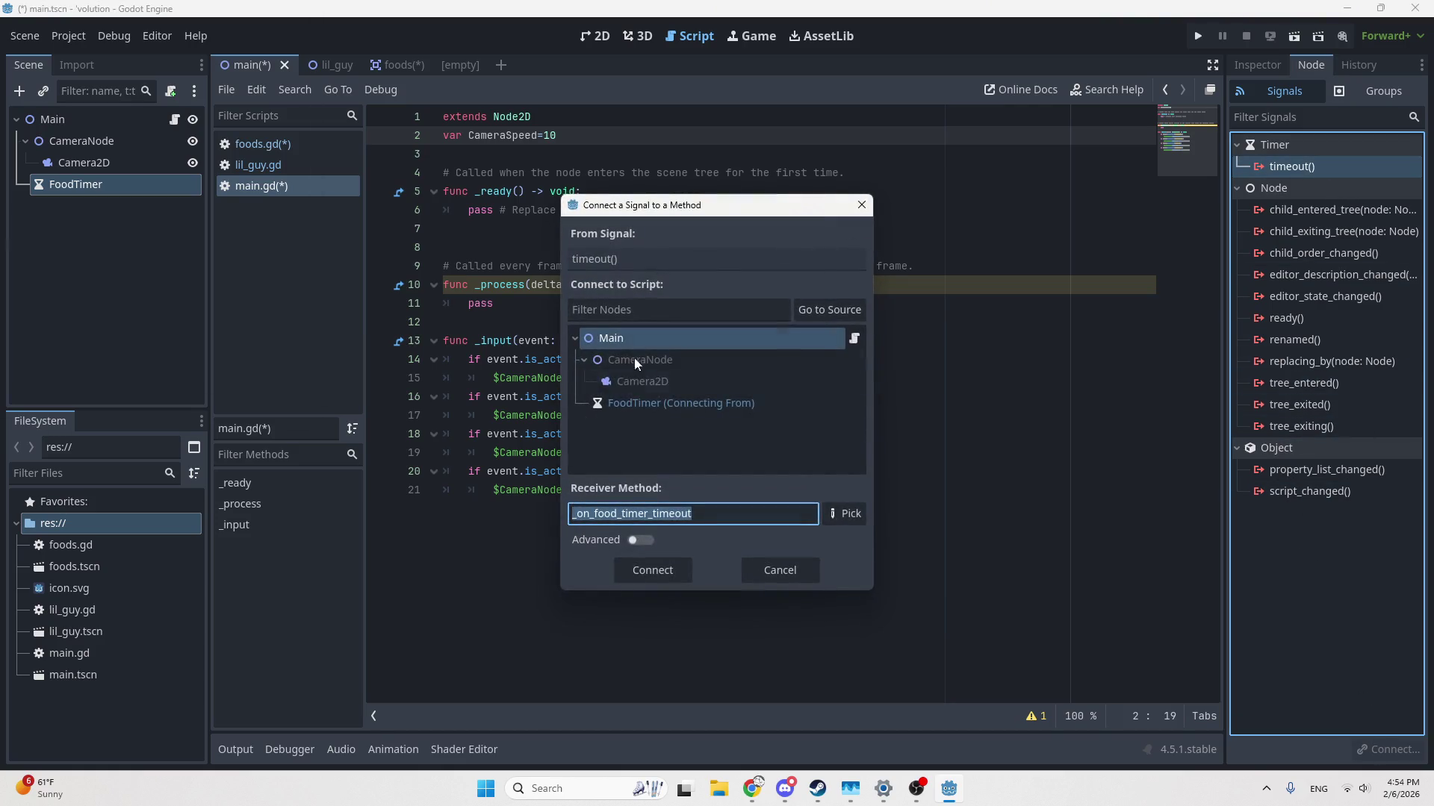
{"action": "left_click", "coordinate": [664, 571]}
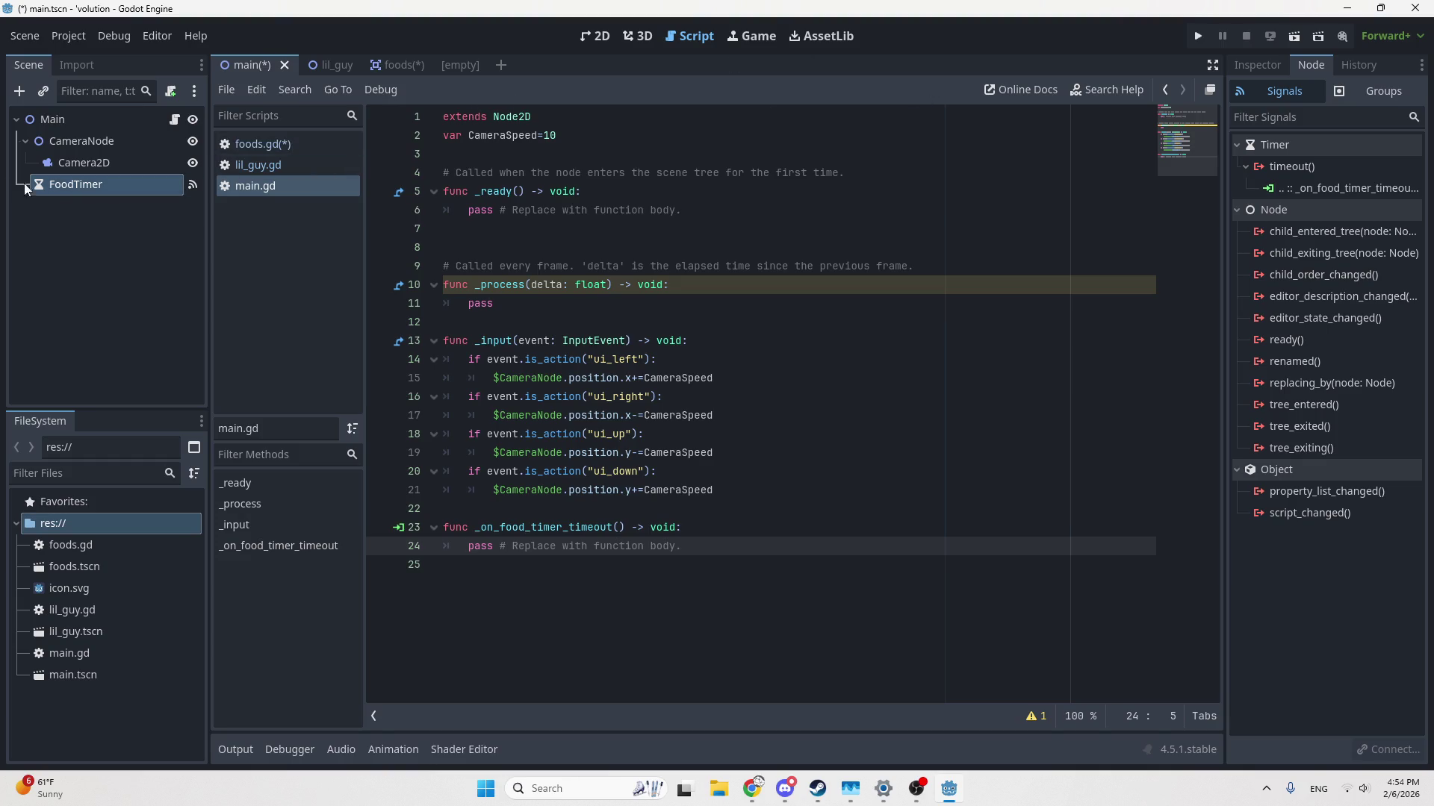
Turn on Autostart for FoodTimer, keeping Idle as its process callback
{"action": "double_click", "coordinate": [61, 179]}
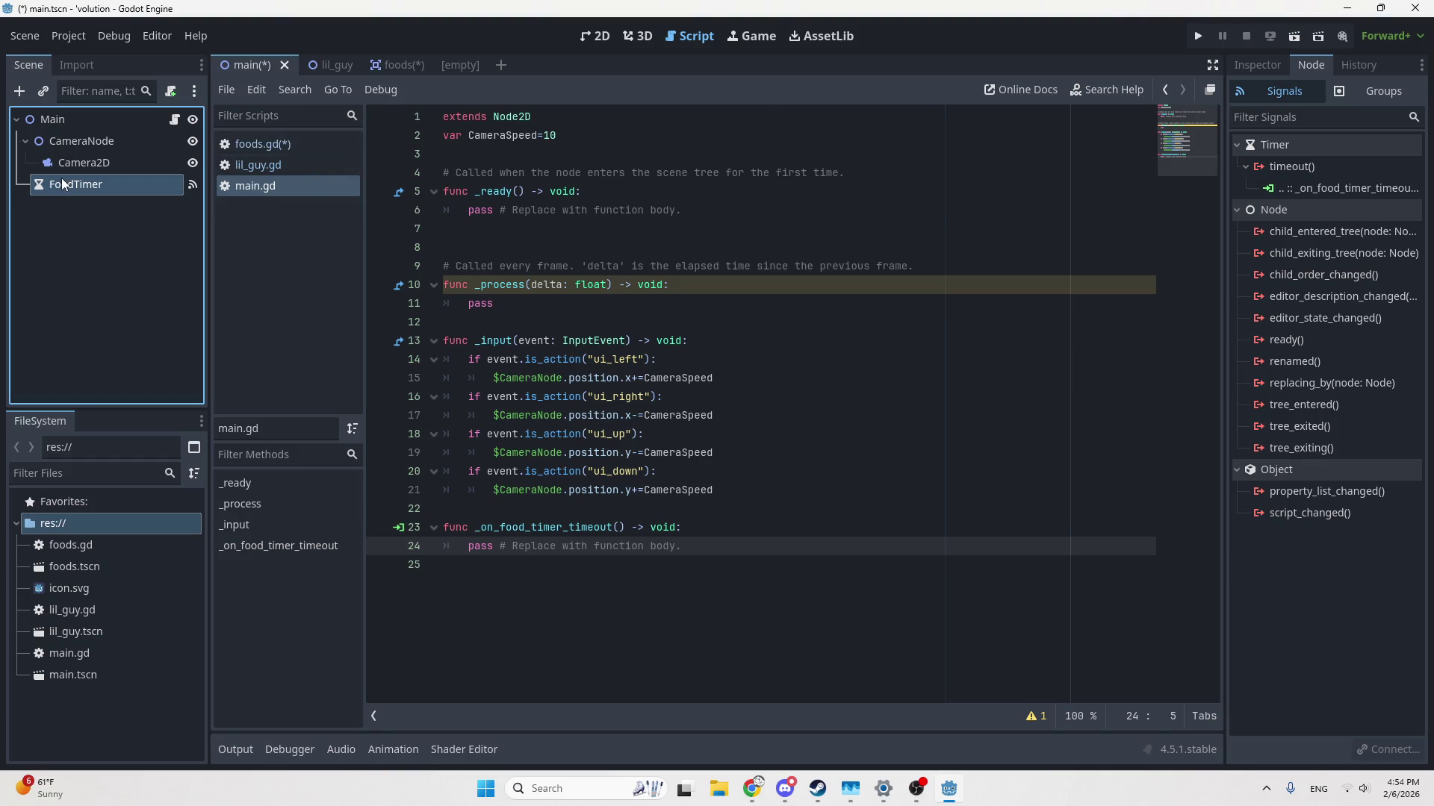
{"action": "left_click", "coordinate": [1254, 69]}
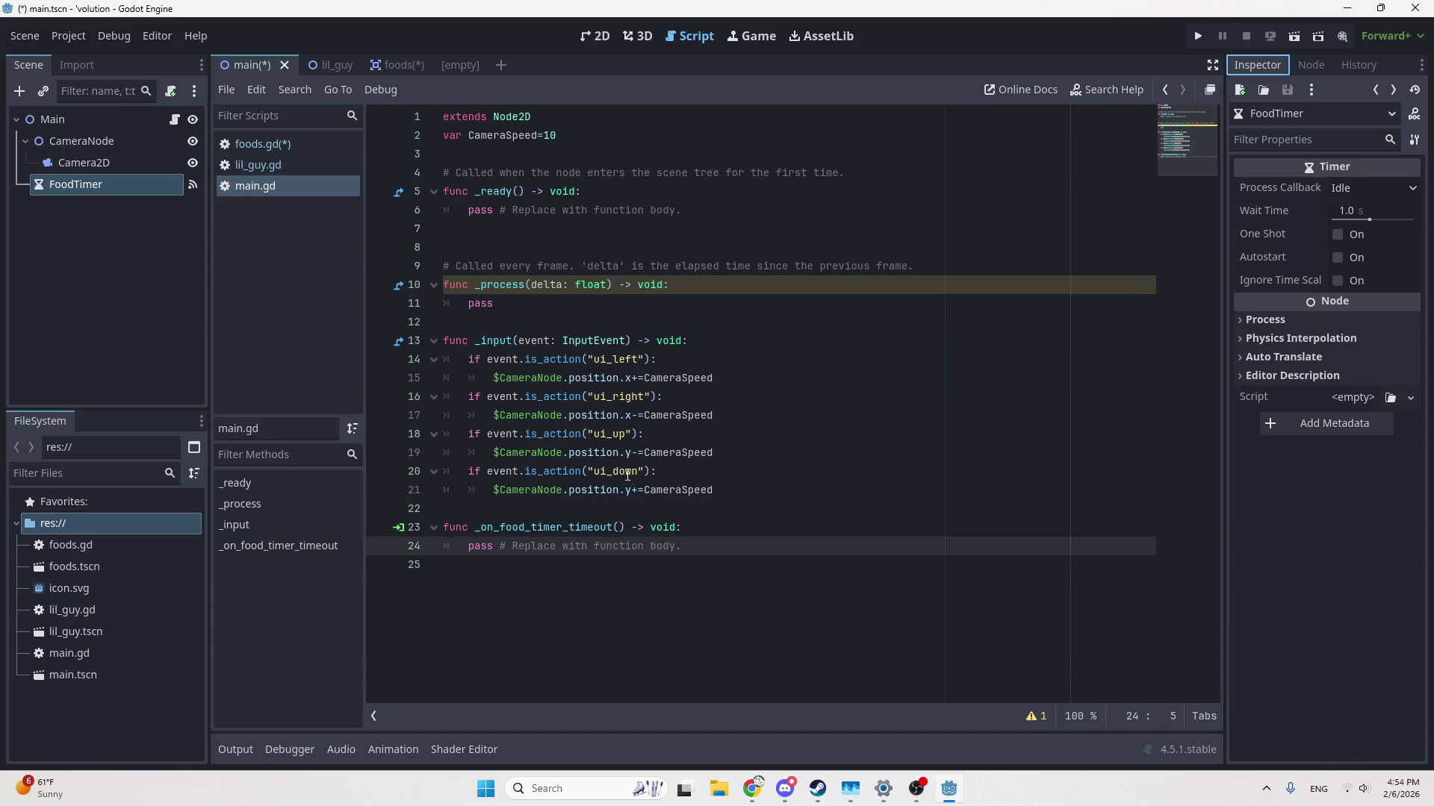
{"action": "left_click", "coordinate": [756, 559]}
{"action": "key", "text": "shift+Home"}
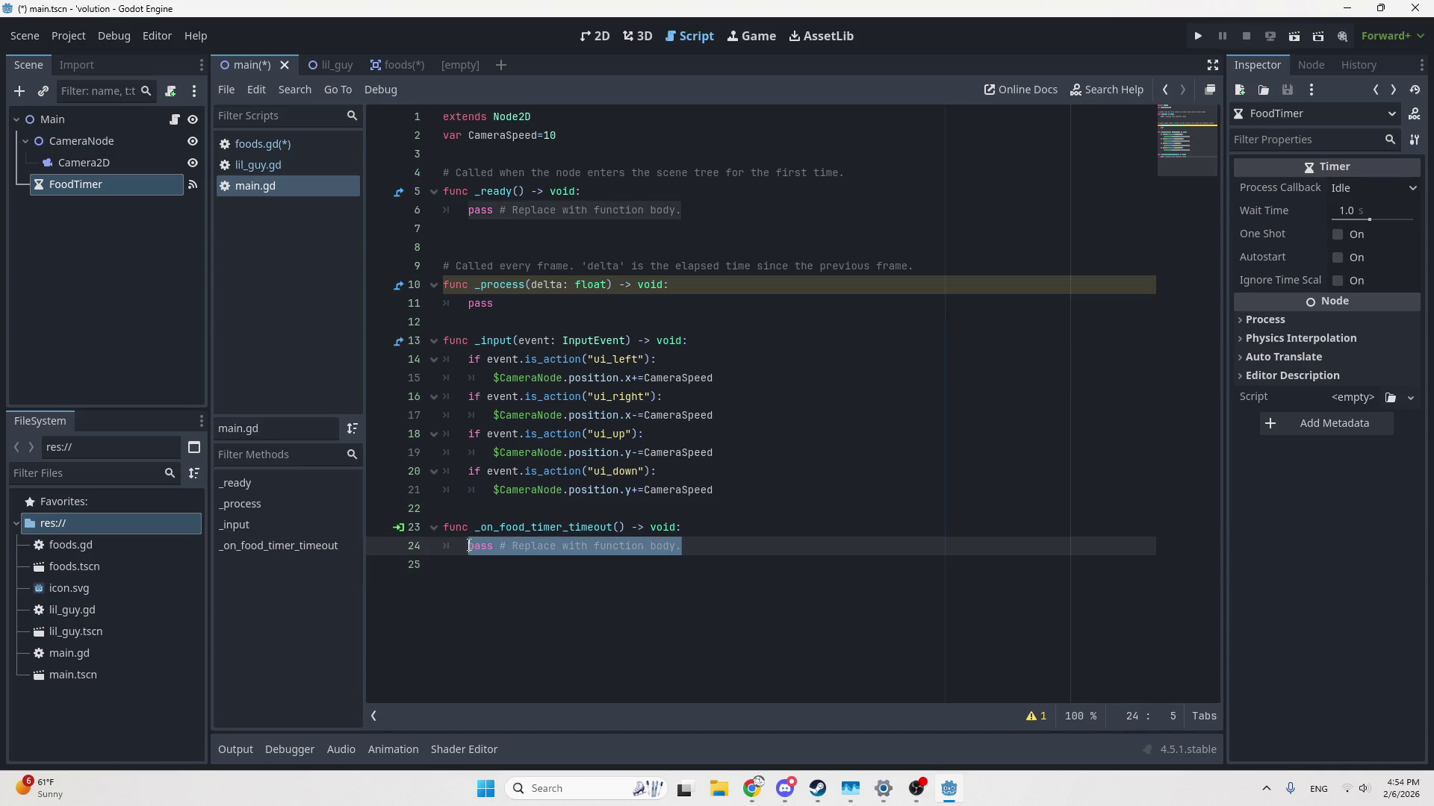
{"action": "left_click", "coordinate": [1338, 257]}
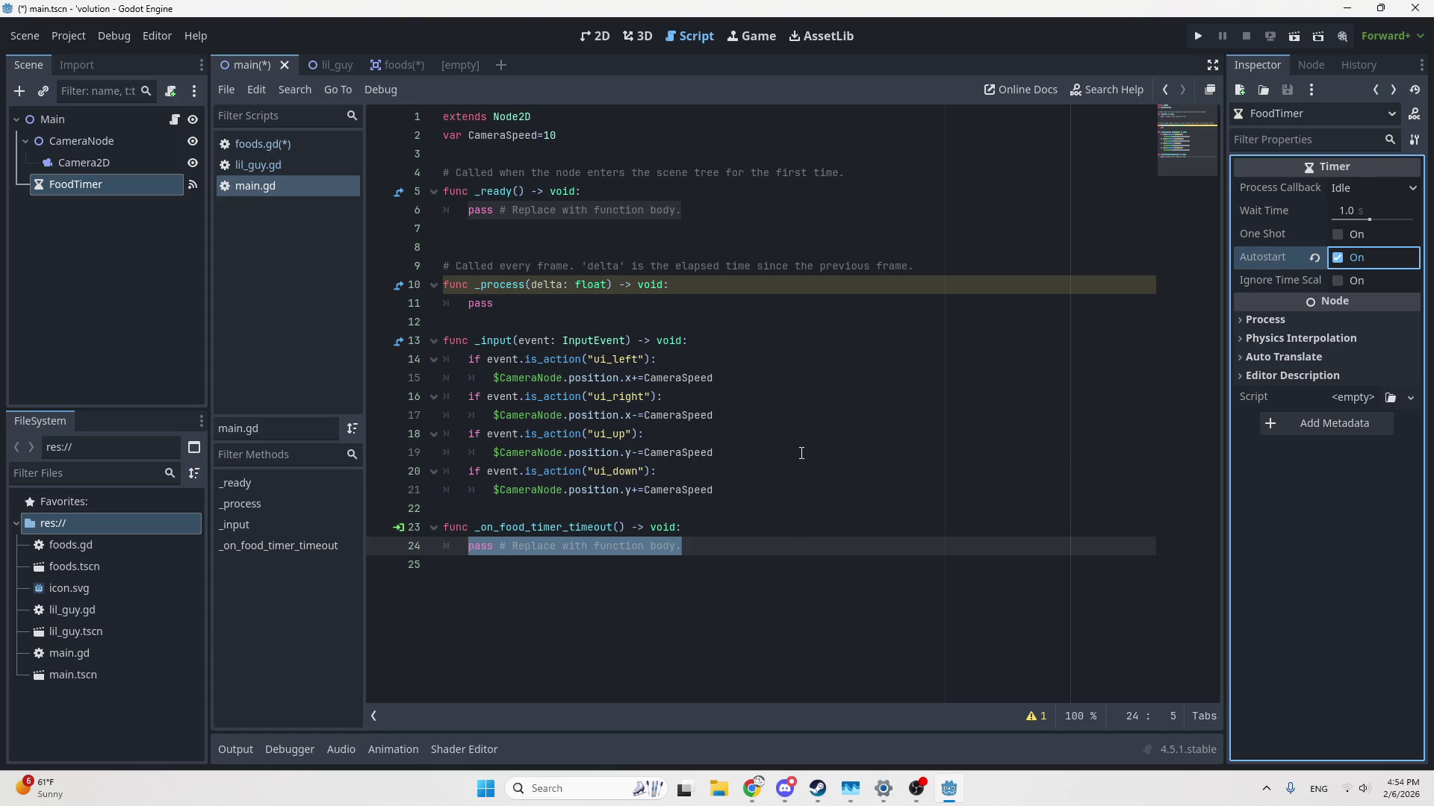
{"action": "left_click", "coordinate": [1365, 187]}
{"action": "left_click", "coordinate": [1359, 189]}
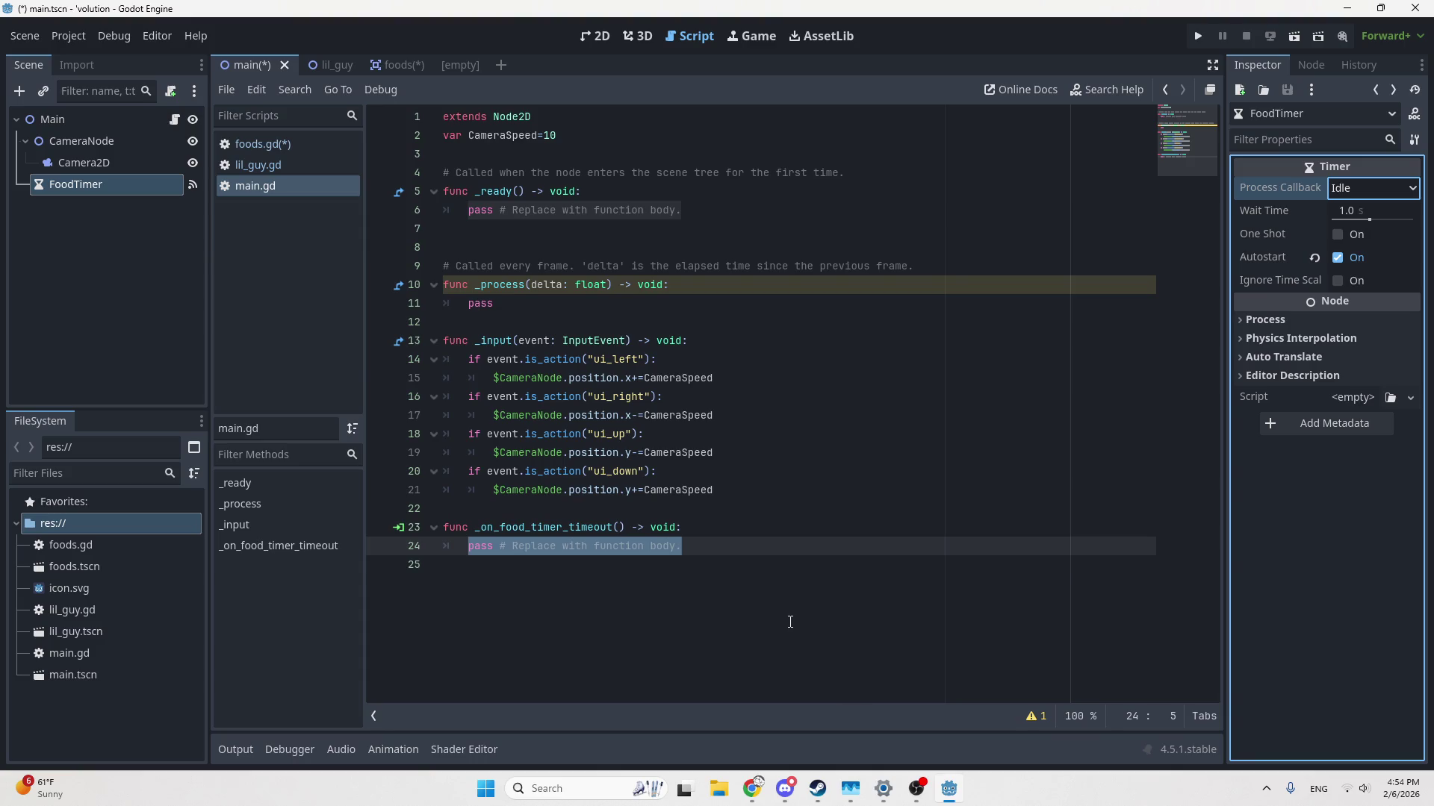
Replace the pass body of _on_food_timer_timeout with get_tree(). and switch to Chrome
{"action": "left_click", "coordinate": [761, 564]}
{"action": "left_click", "coordinate": [756, 546]}
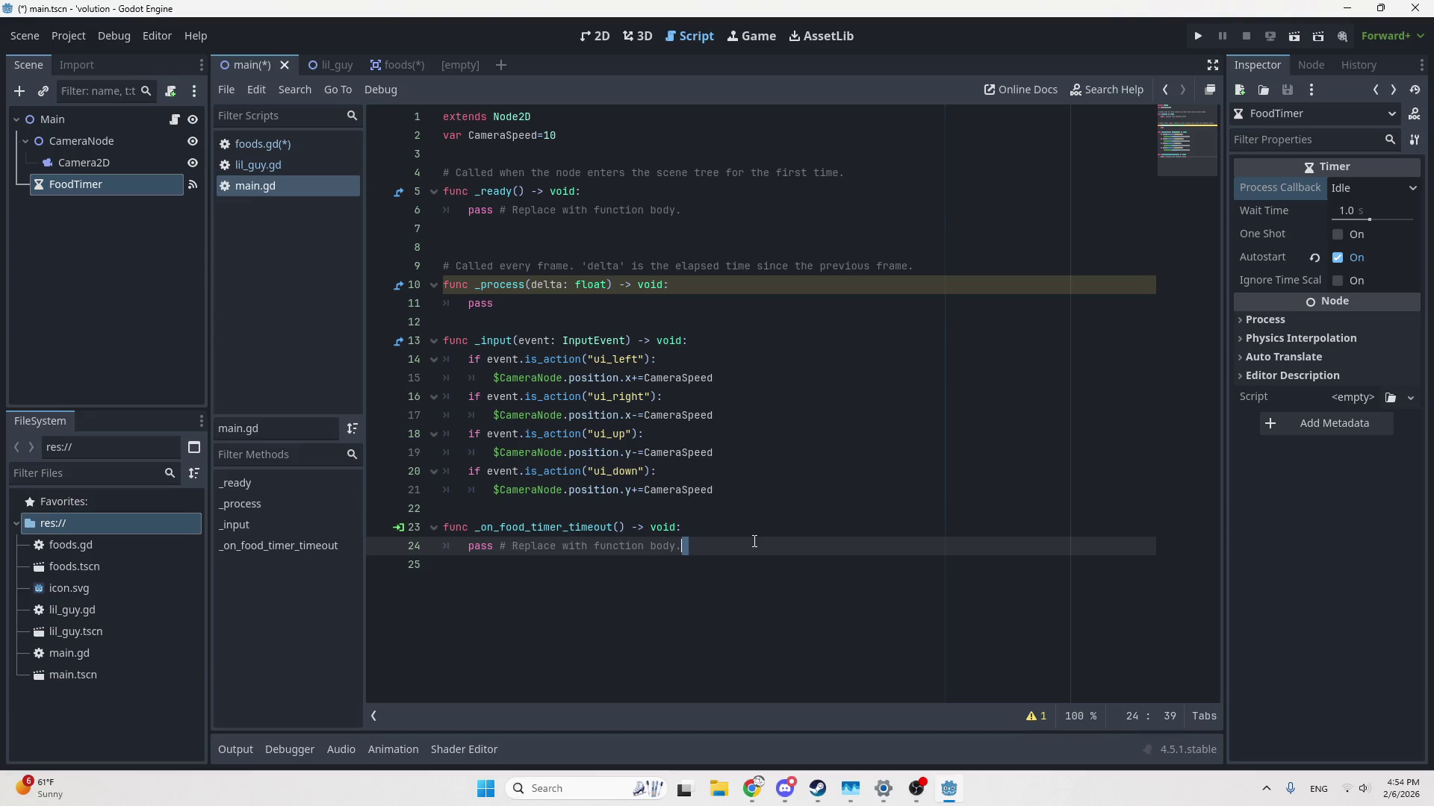
{"action": "key", "text": "shift+Up"}
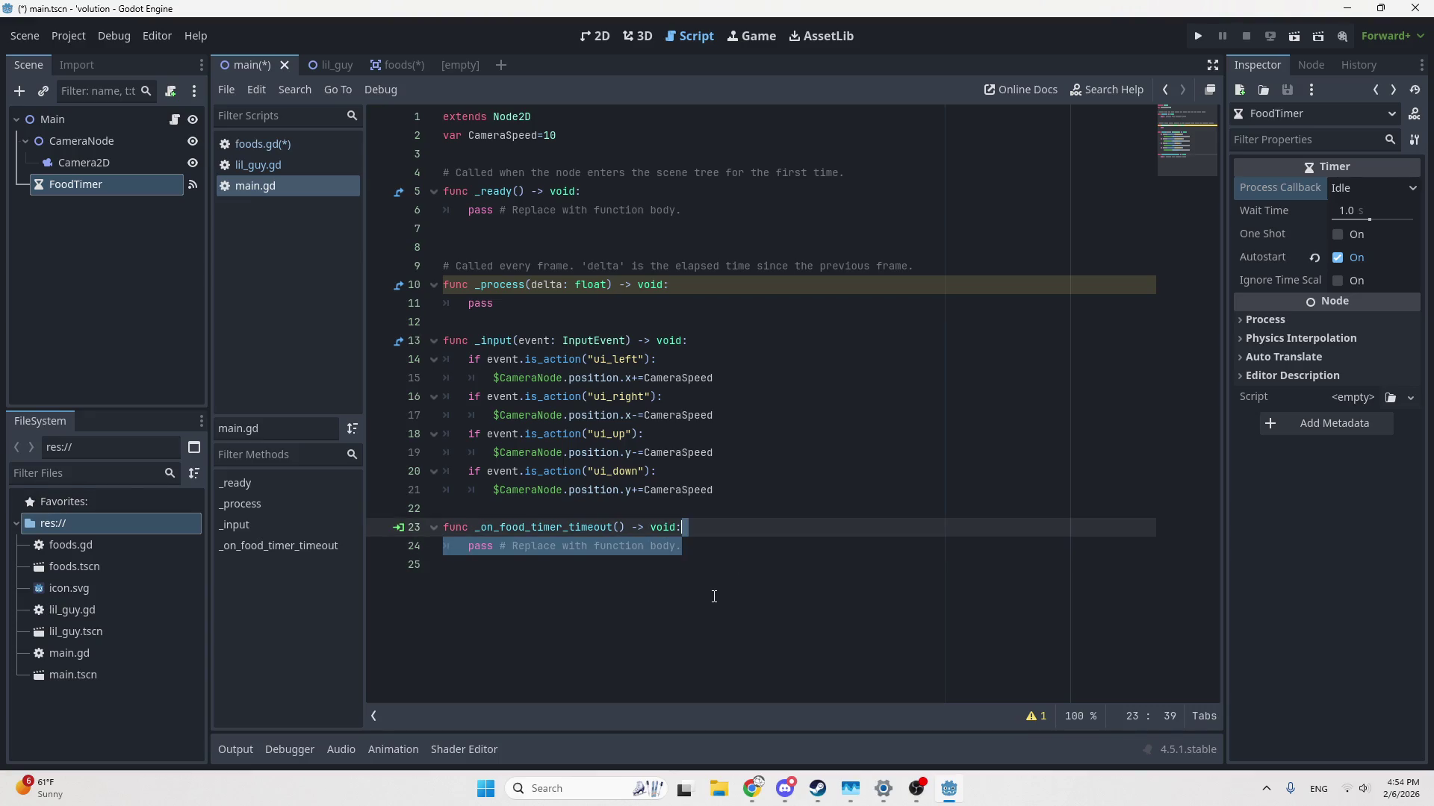
{"action": "key", "text": "Return"}
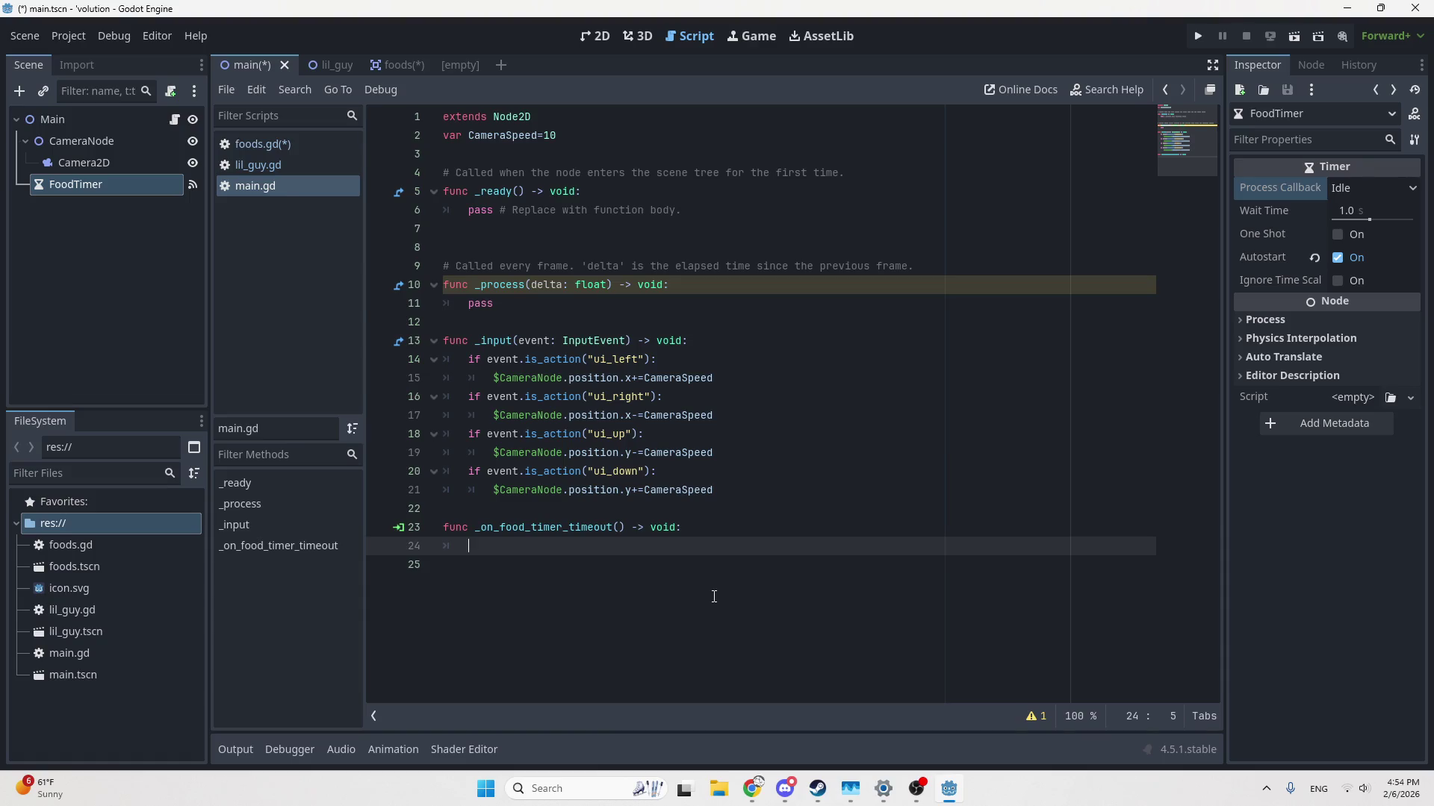
{"action": "type", "text": "get_t"}
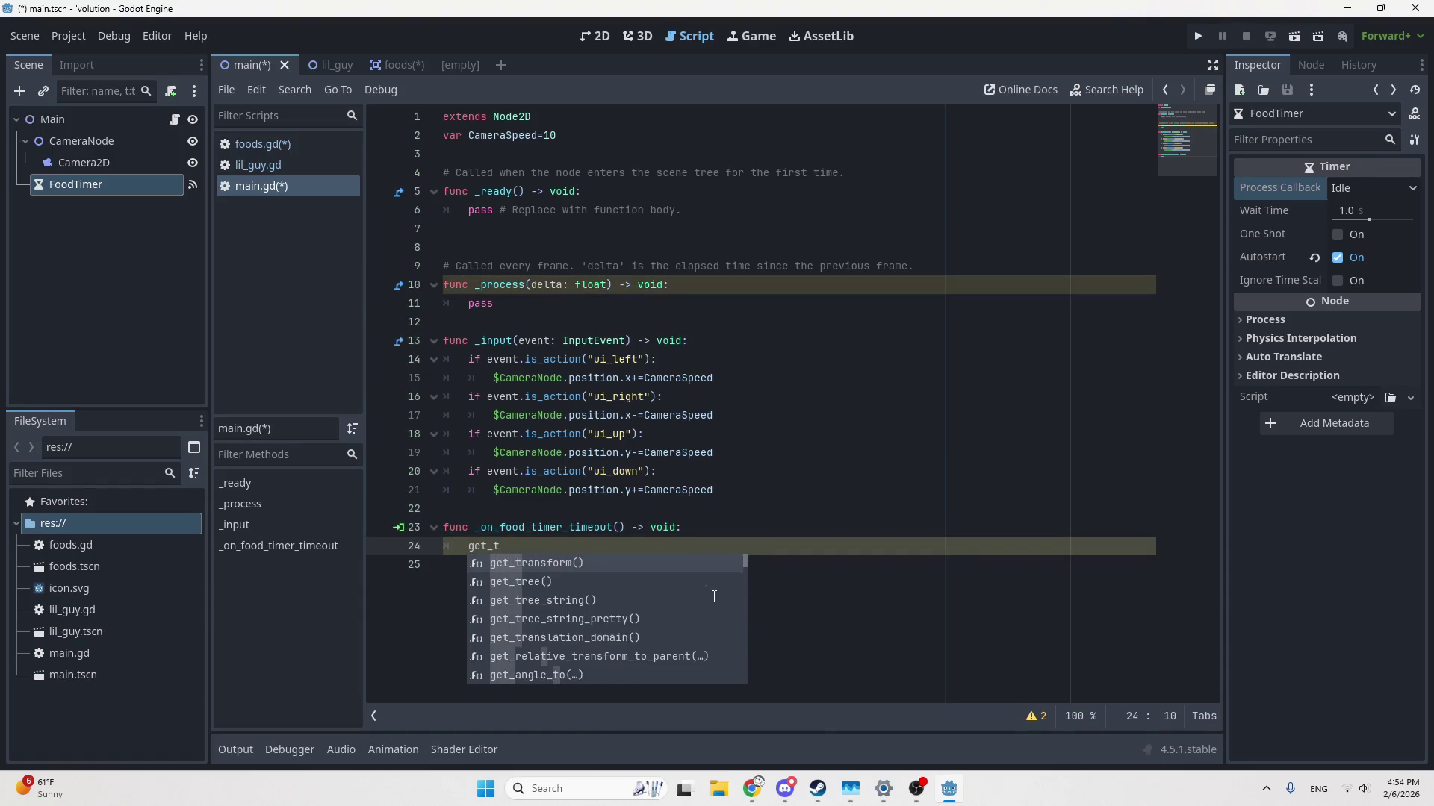
{"action": "type", "text": "ree"}
{"action": "key", "text": "Return"}
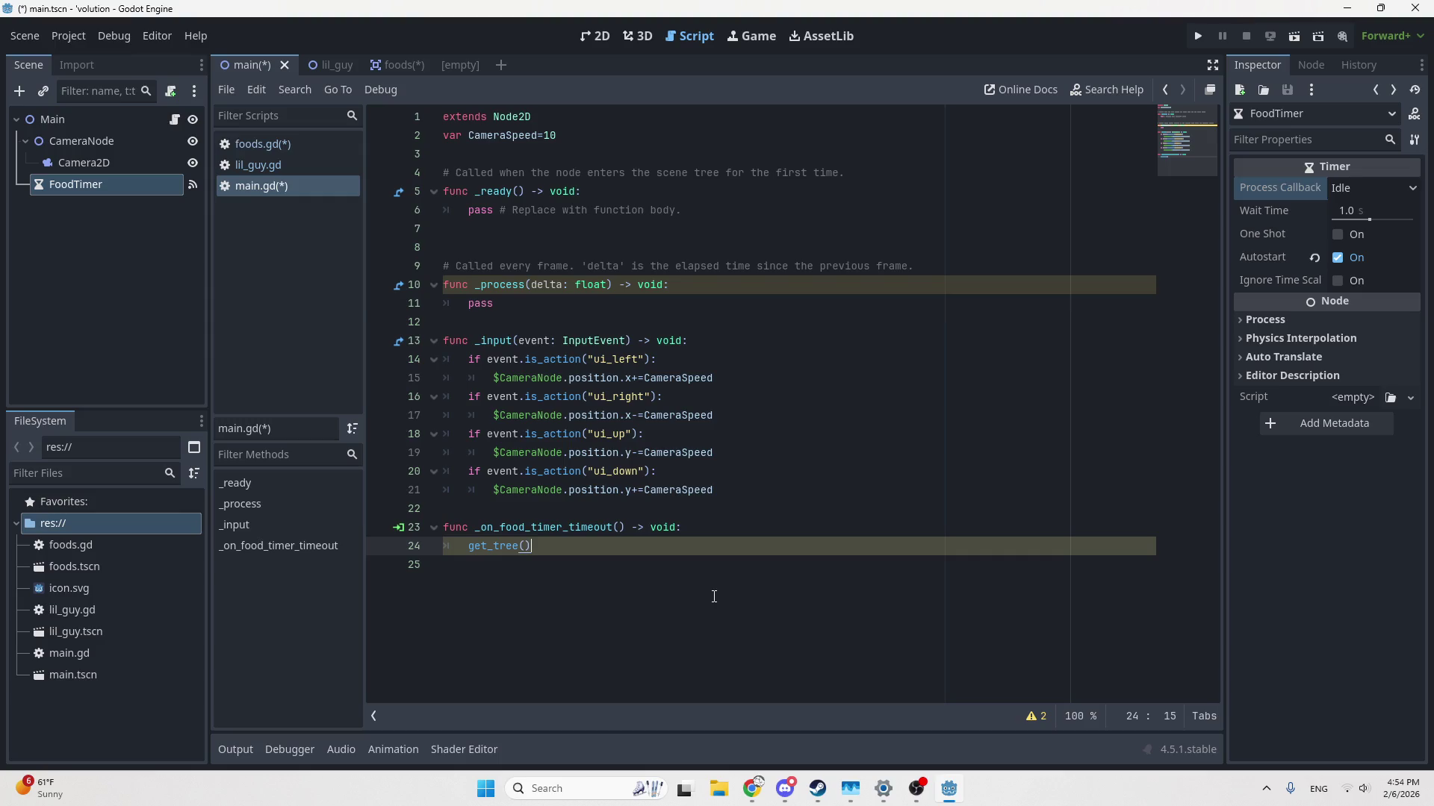
{"action": "type", "text": ".instanci"}
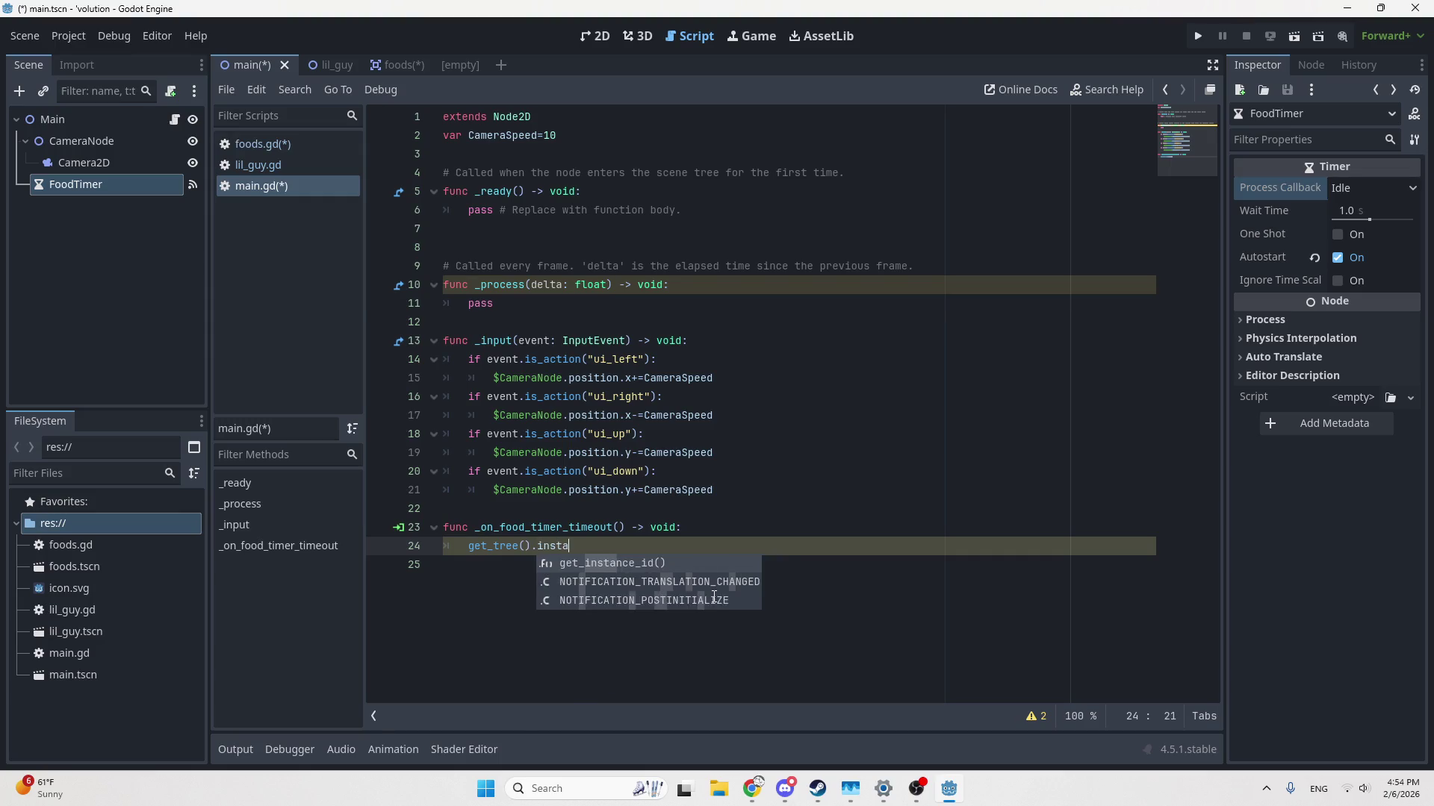
{"action": "type", "text": "tia"}
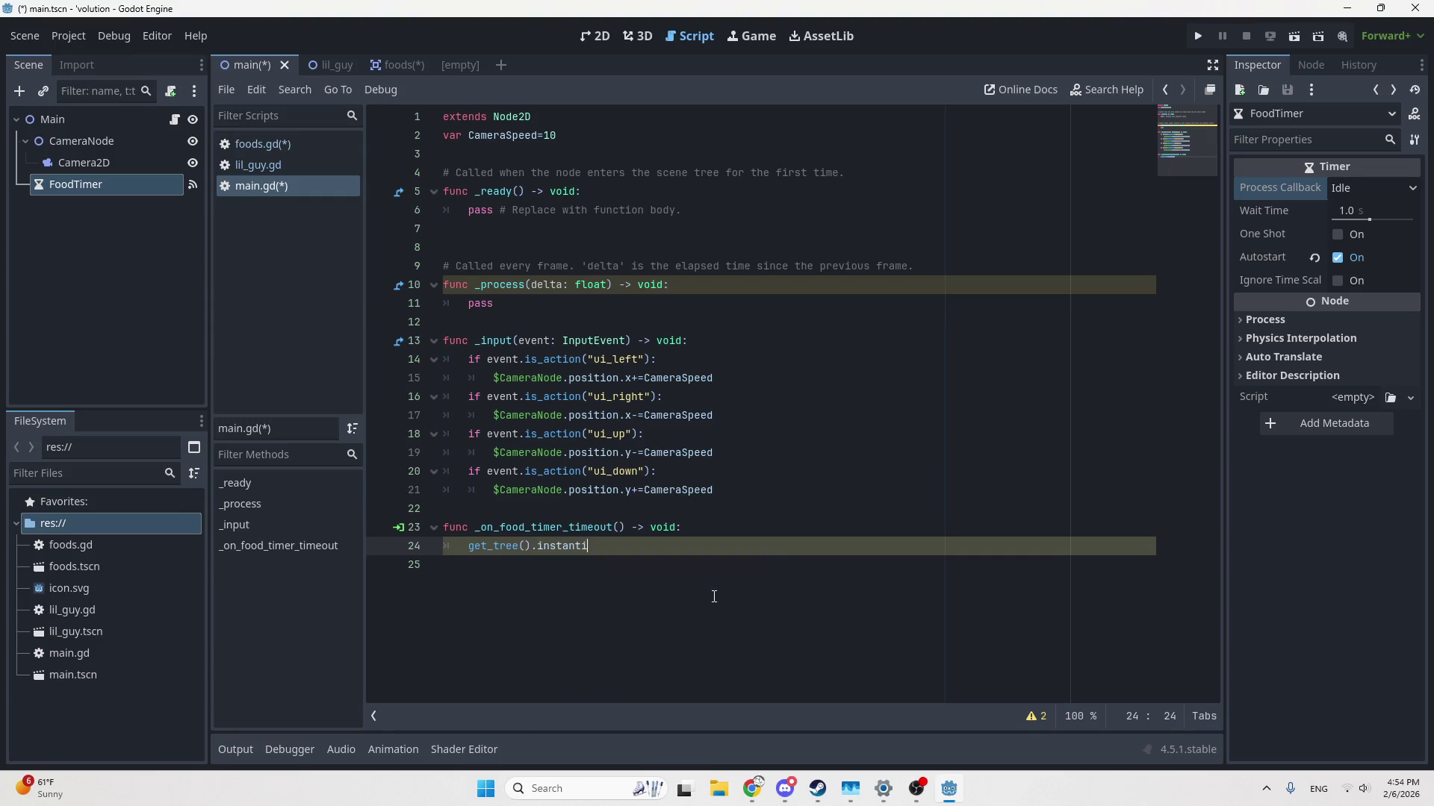
{"action": "key", "text": "ctrl+BackSpace"}
{"action": "key", "text": "alt+Tab"}
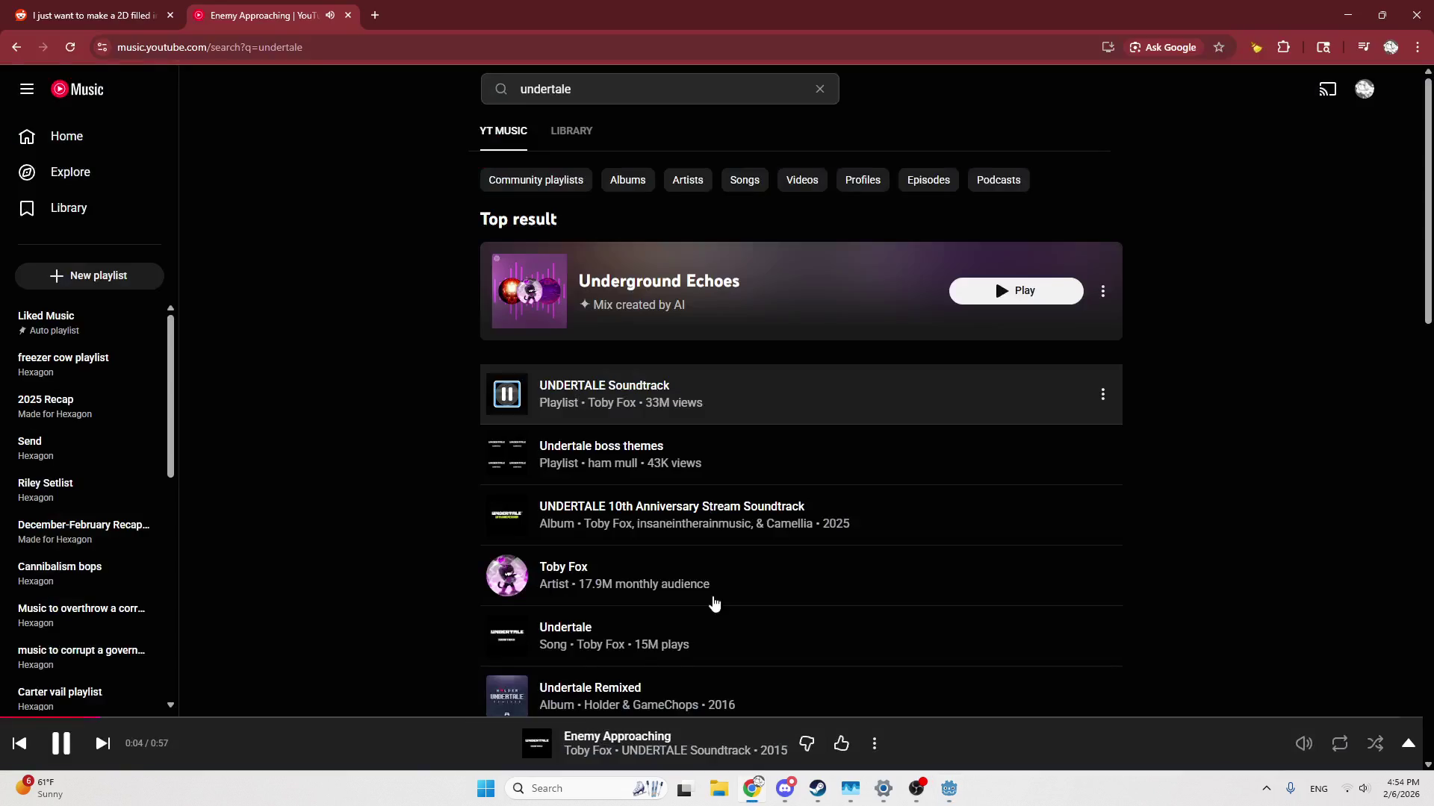
Search Google for 'godot instantiate scene' in a new browser tab
{"action": "key", "text": "ctrl+t"}
{"action": "type", "text": "godot instantiate"}
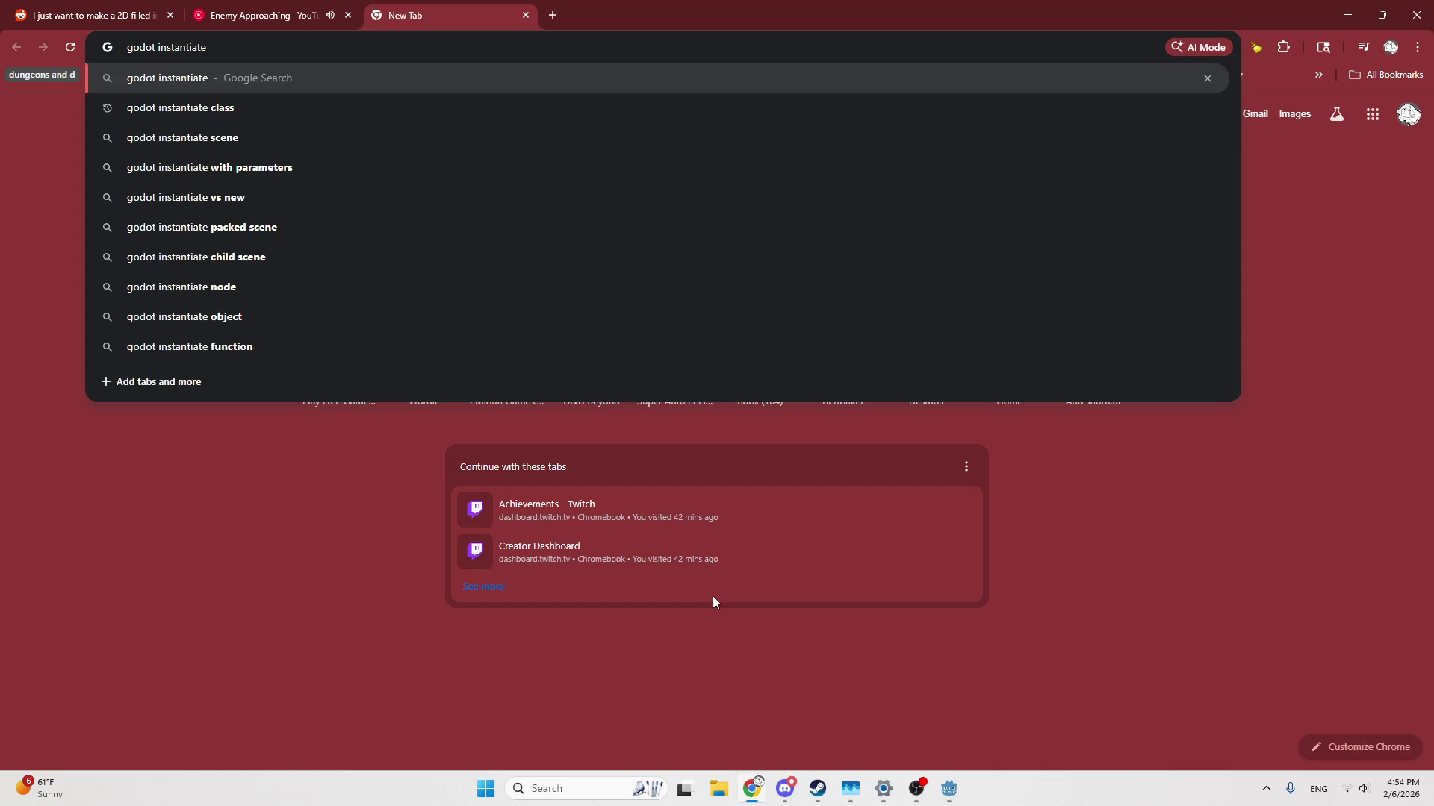
{"action": "type", "text": " scene"}
{"action": "key", "text": "Return"}
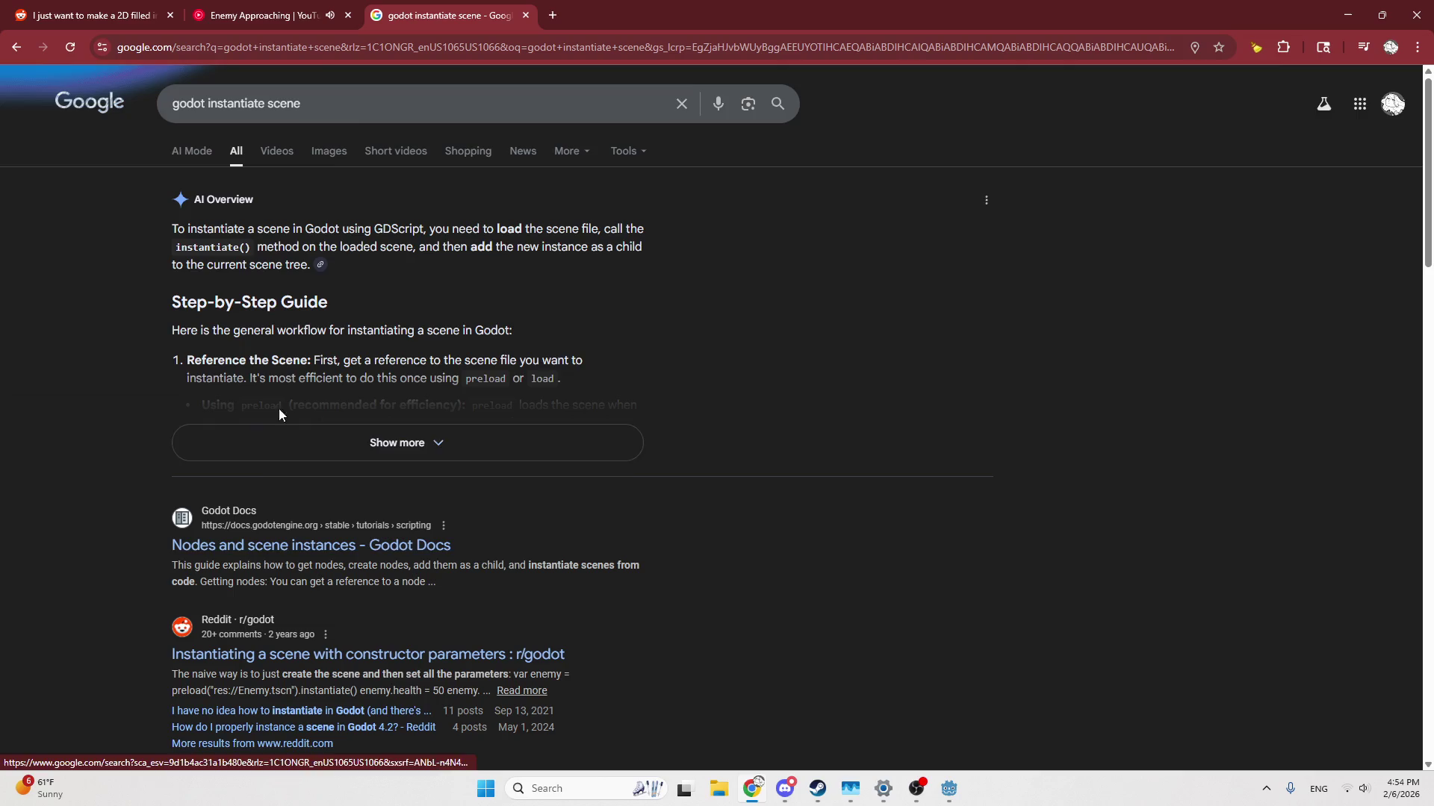
Check the Reddit result, then open the Godot Docs 'Nodes and scene instances' page
{"action": "left_click", "coordinate": [282, 655]}
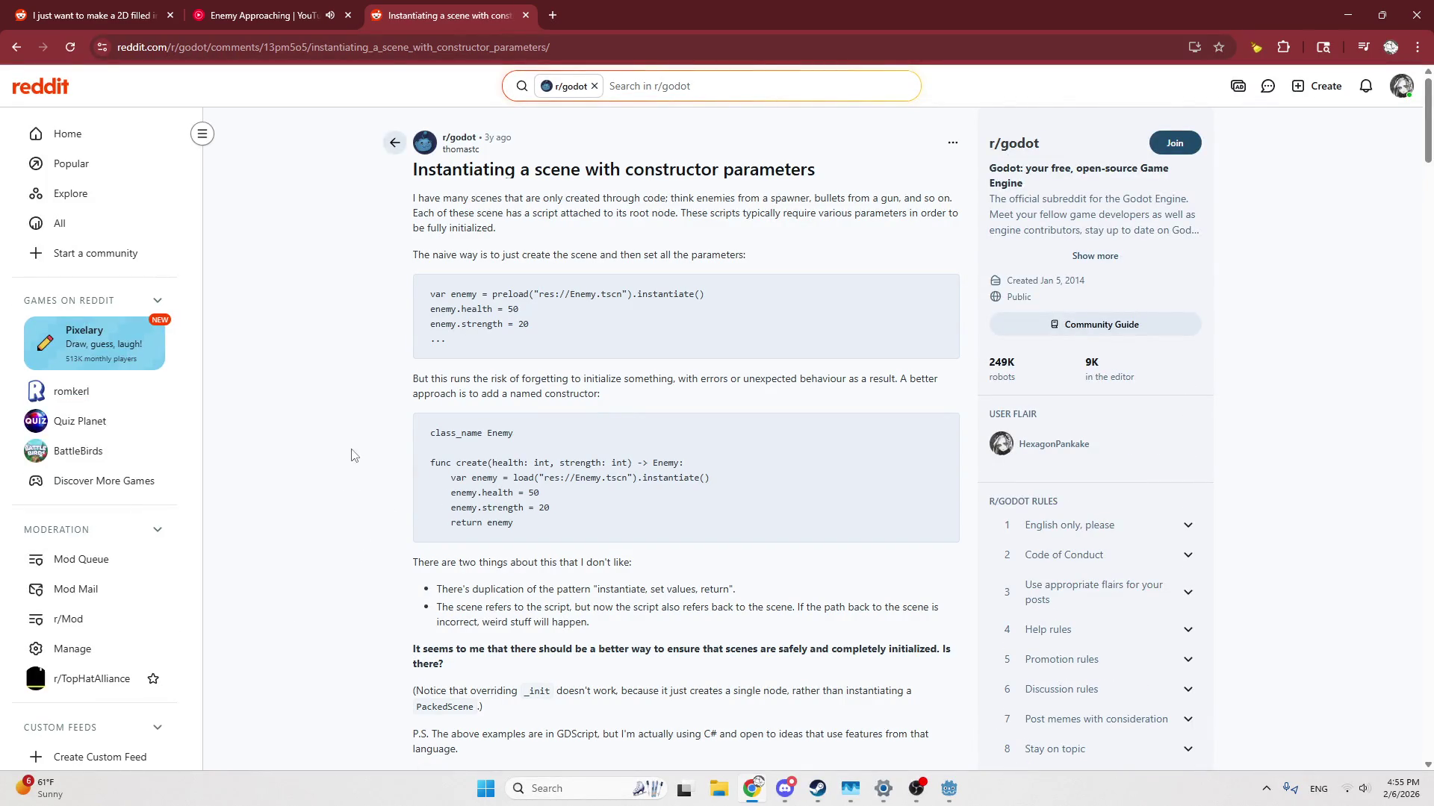
{"action": "left_click", "coordinate": [16, 47]}
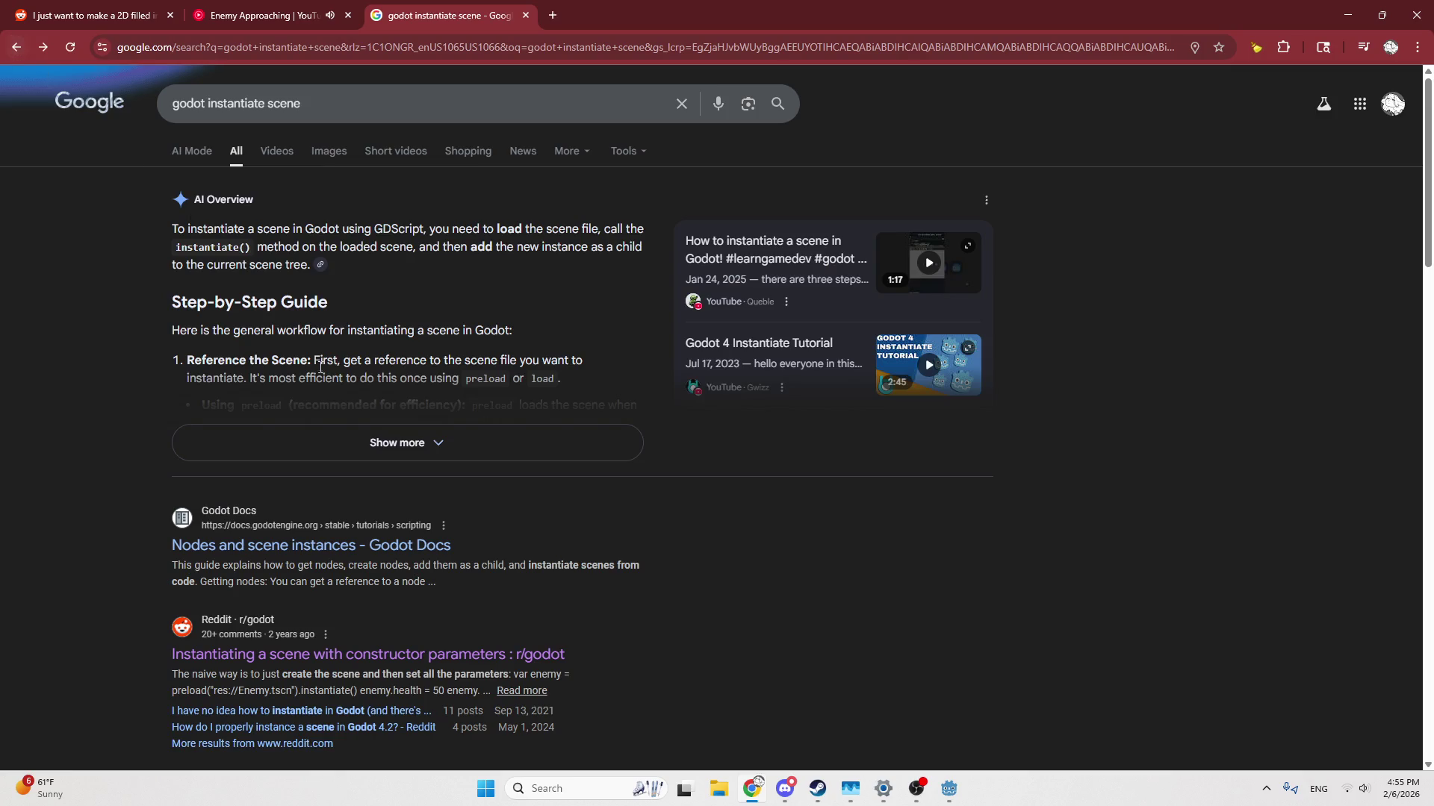
{"action": "middle_click", "coordinate": [112, 28]}
{"action": "left_click", "coordinate": [320, 544]}
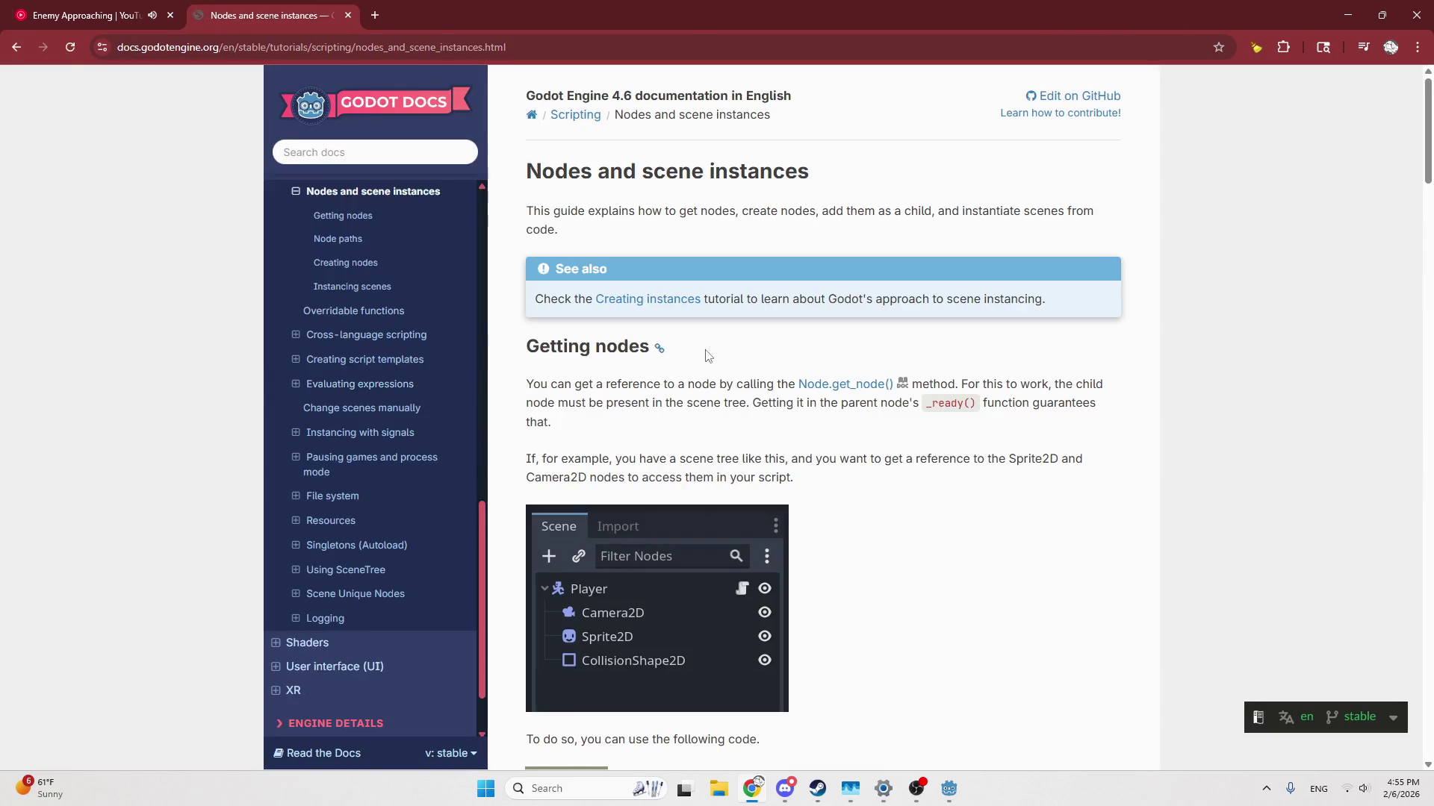
Scroll the docs page to the Instancing scenes section showing load() and preload() examples
{"action": "scroll", "coordinate": [707, 355], "scroll_direction": "down", "scroll_amount": 4}
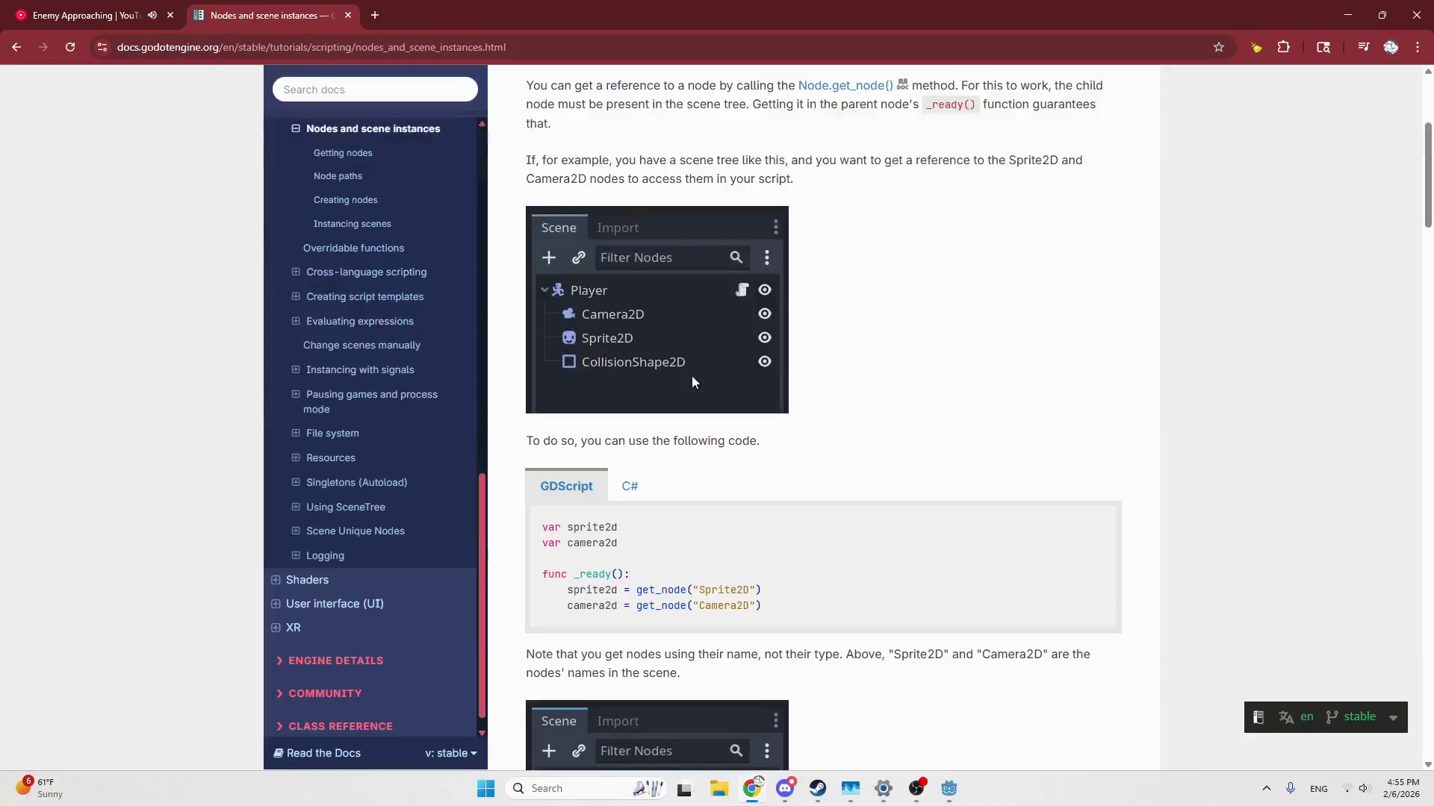
{"action": "scroll", "coordinate": [691, 374], "scroll_direction": "down", "scroll_amount": 5}
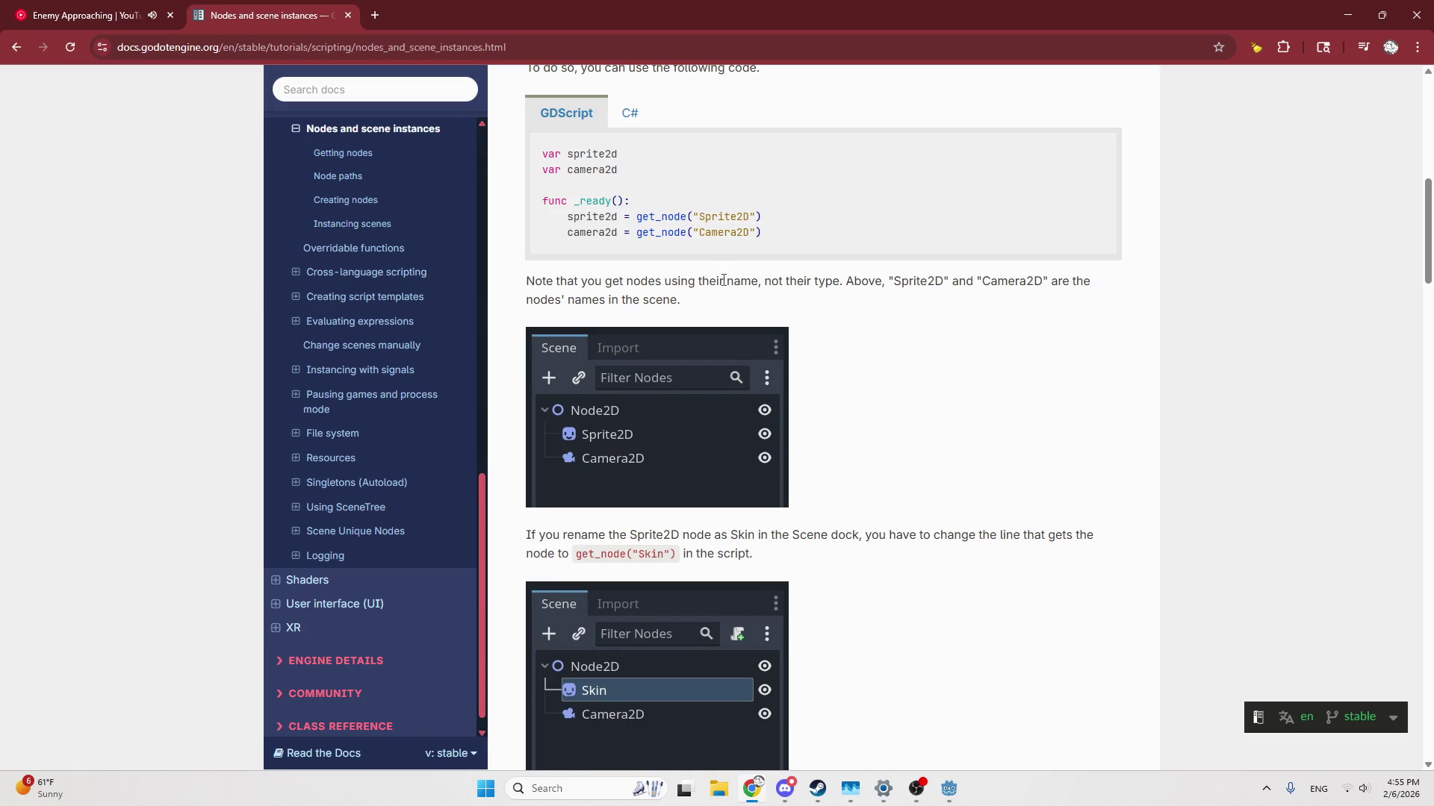
{"action": "scroll", "coordinate": [723, 284], "scroll_direction": "down", "scroll_amount": 6}
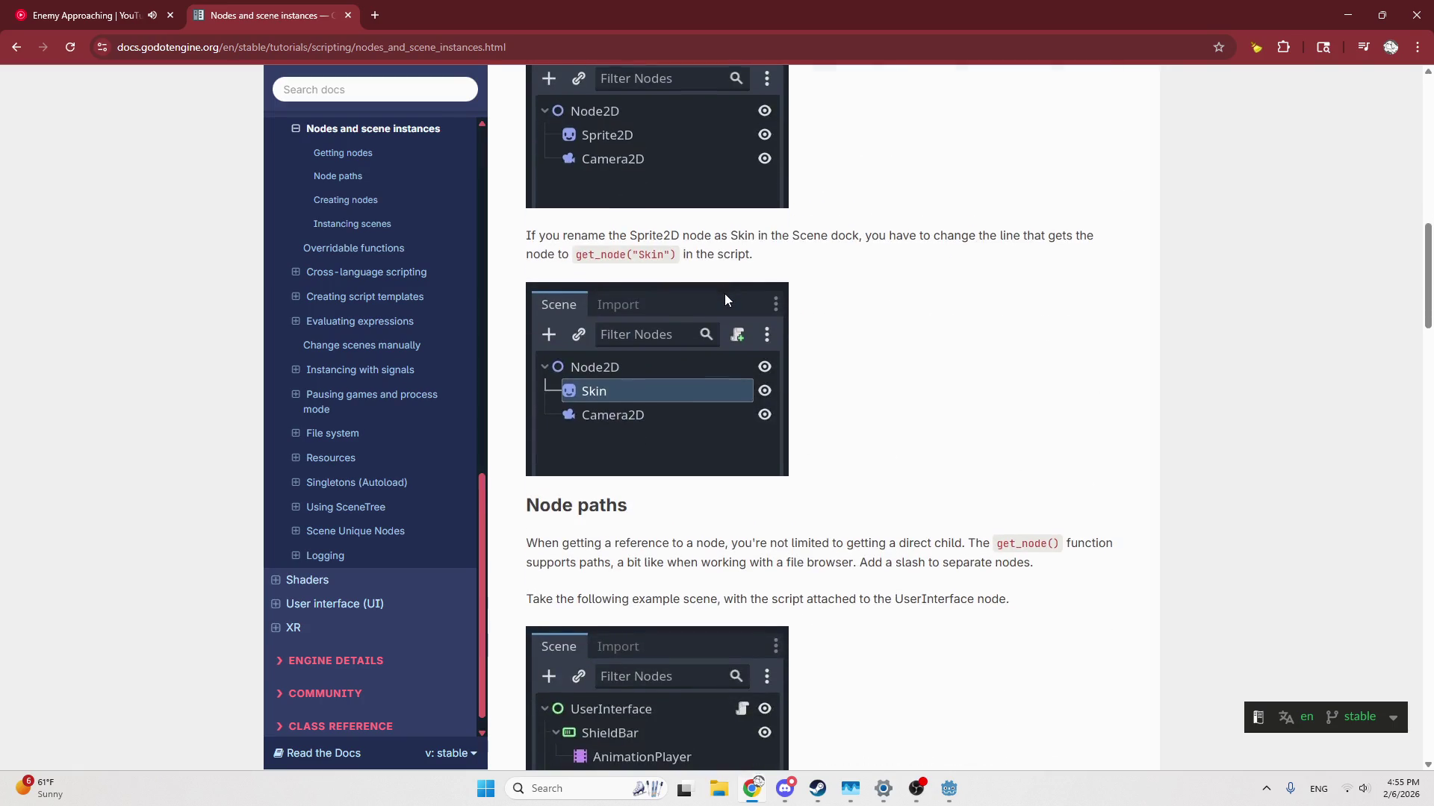
{"action": "scroll", "coordinate": [731, 308], "scroll_direction": "down", "scroll_amount": 8}
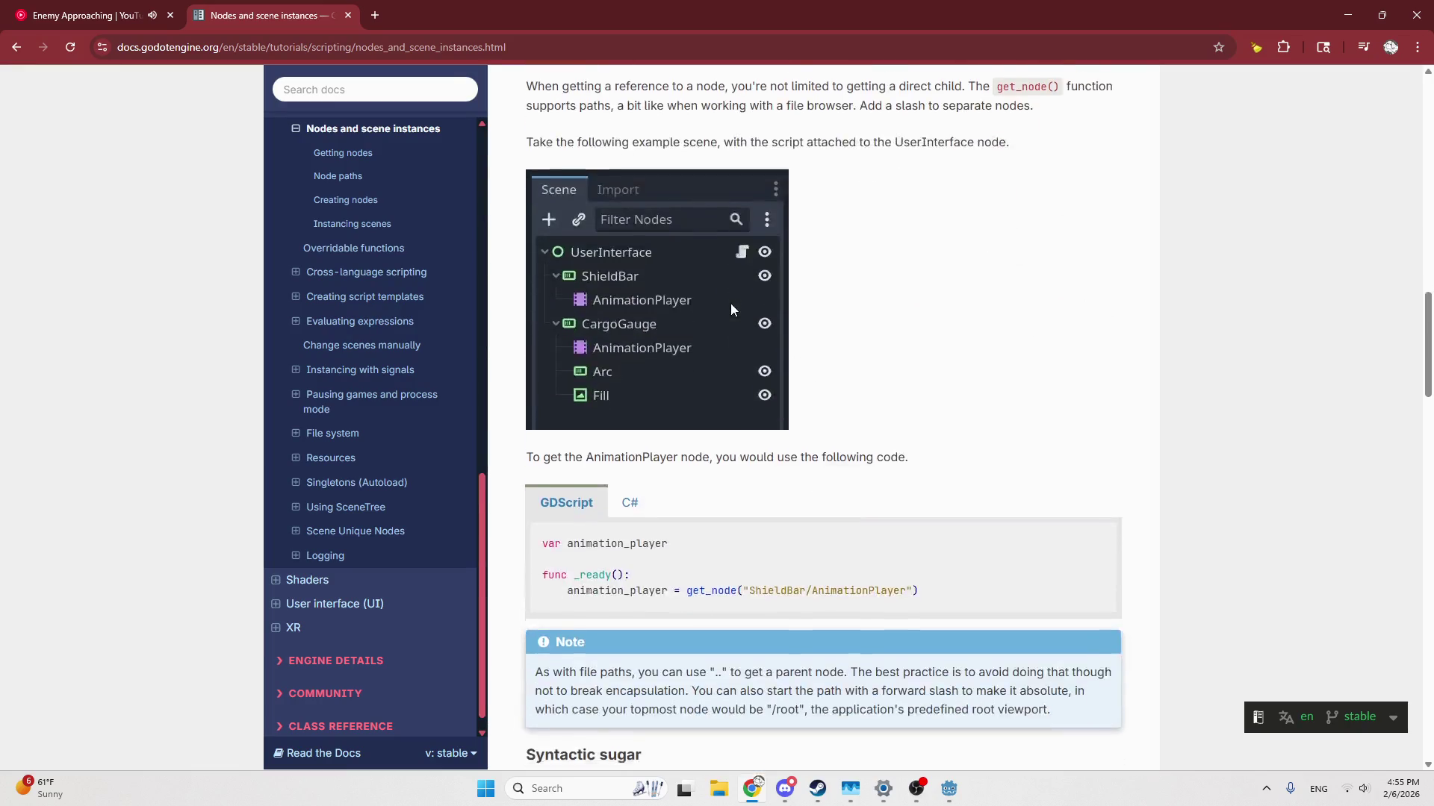
{"action": "scroll", "coordinate": [731, 309], "scroll_direction": "down", "scroll_amount": 4}
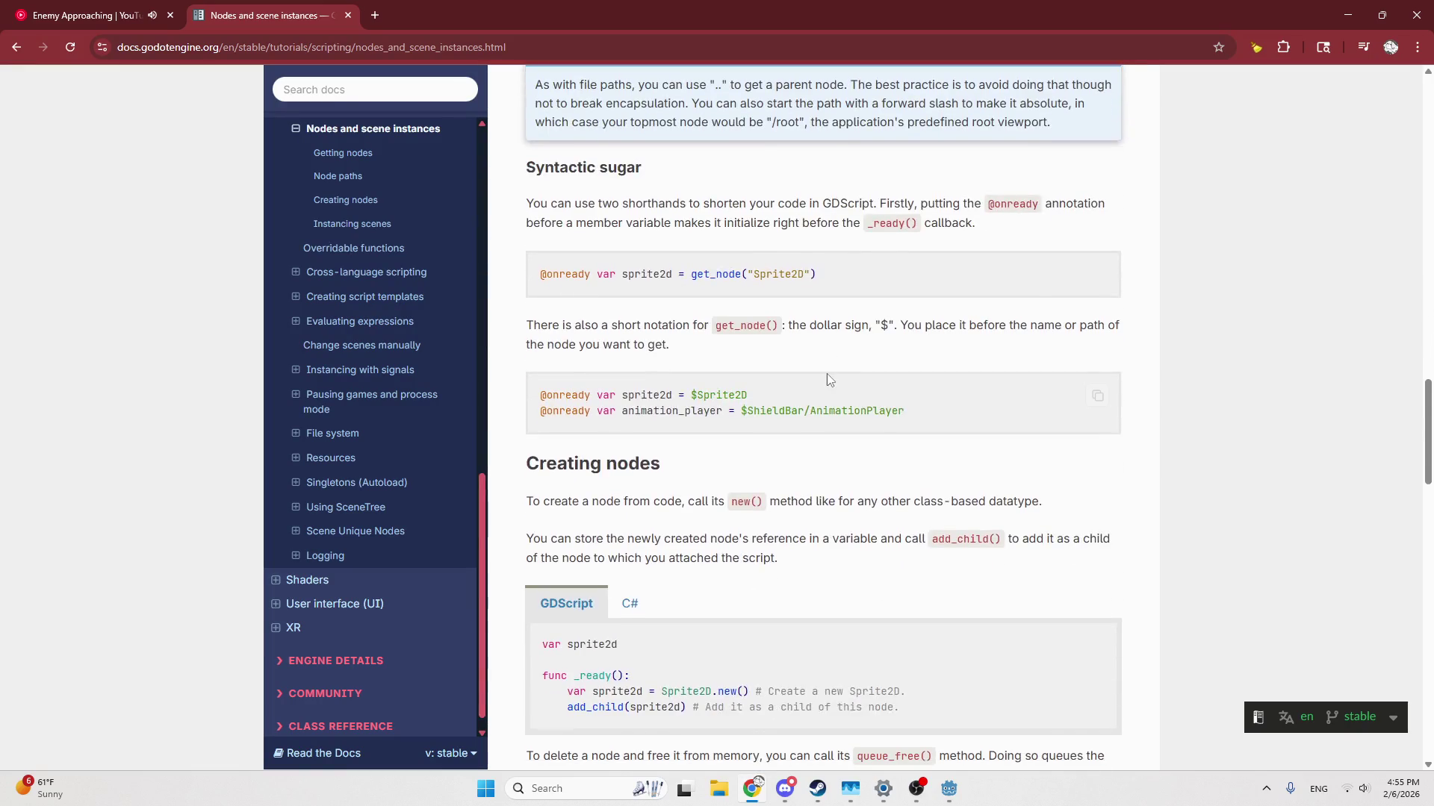
{"action": "scroll", "coordinate": [821, 378], "scroll_direction": "down", "scroll_amount": 1}
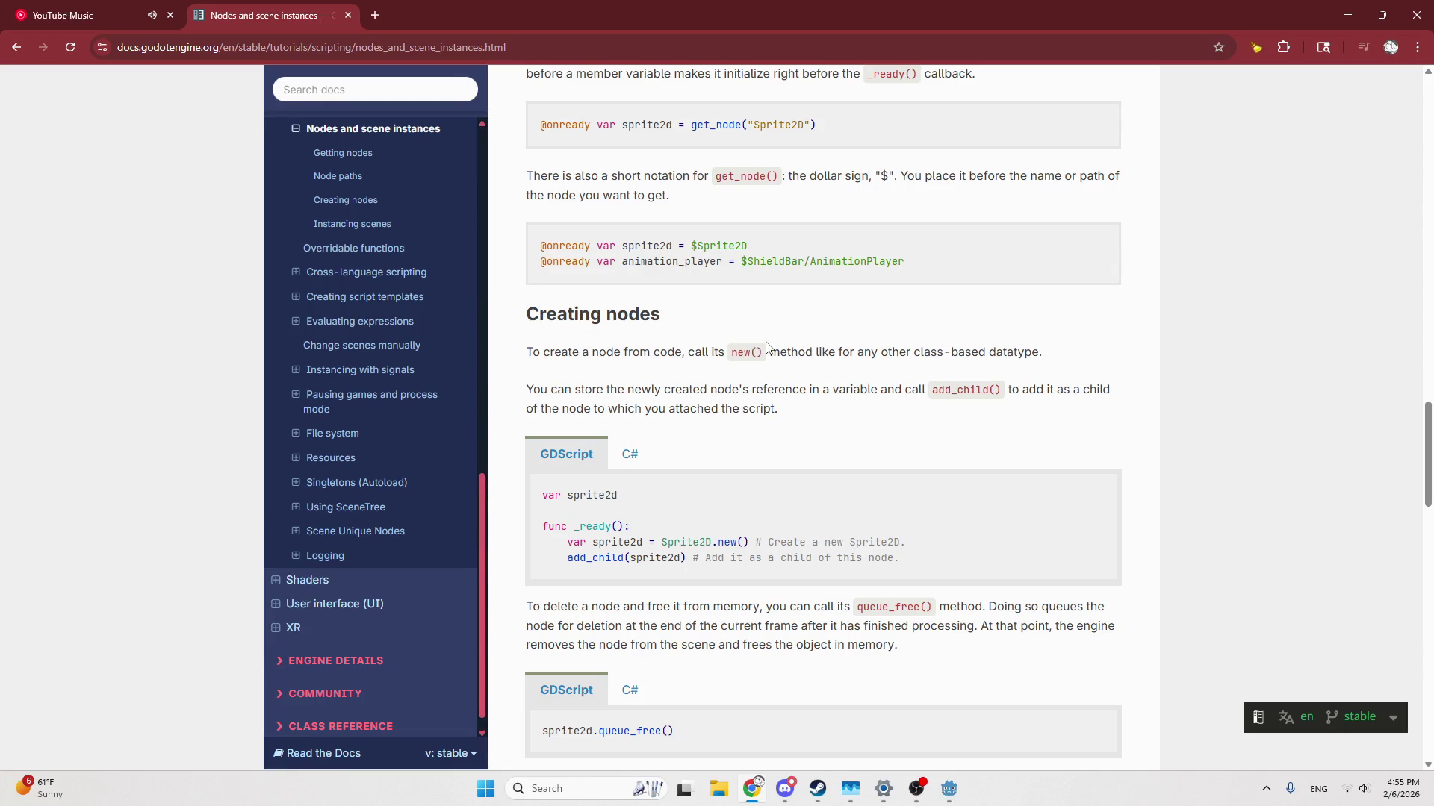
{"action": "scroll", "coordinate": [767, 347], "scroll_direction": "down", "scroll_amount": 3}
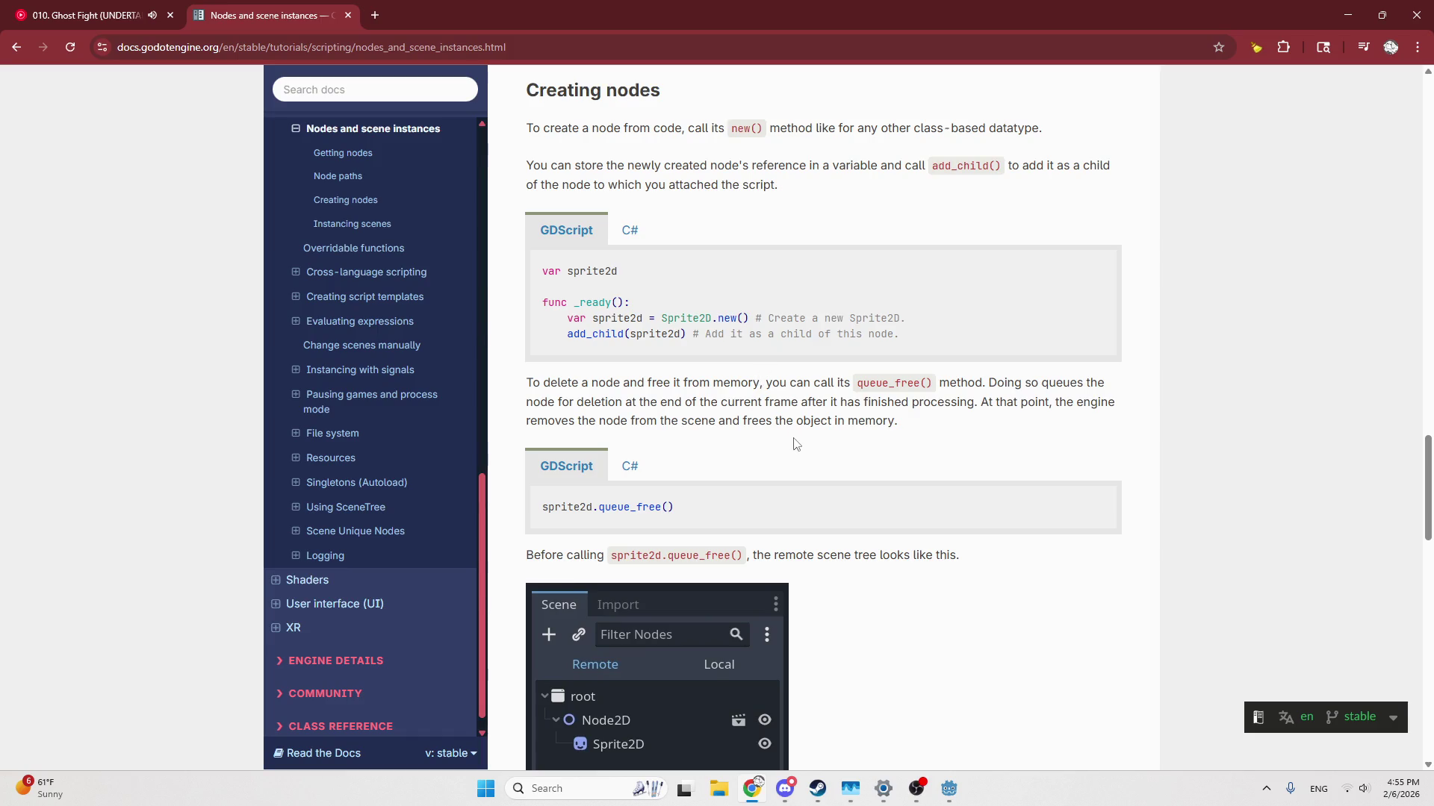
{"action": "scroll", "coordinate": [799, 467], "scroll_direction": "down", "scroll_amount": 3}
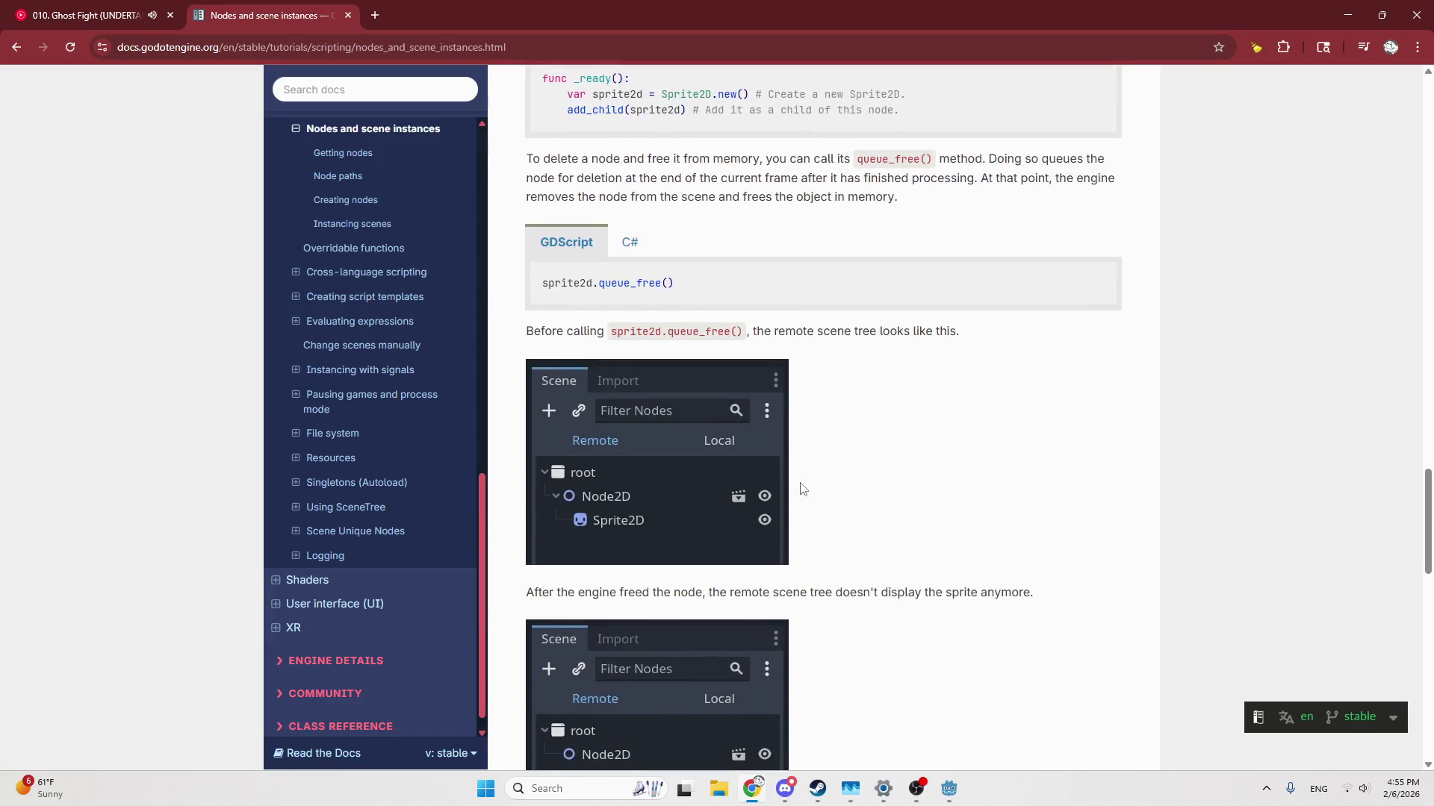
{"action": "scroll", "coordinate": [802, 489], "scroll_direction": "down", "scroll_amount": 2}
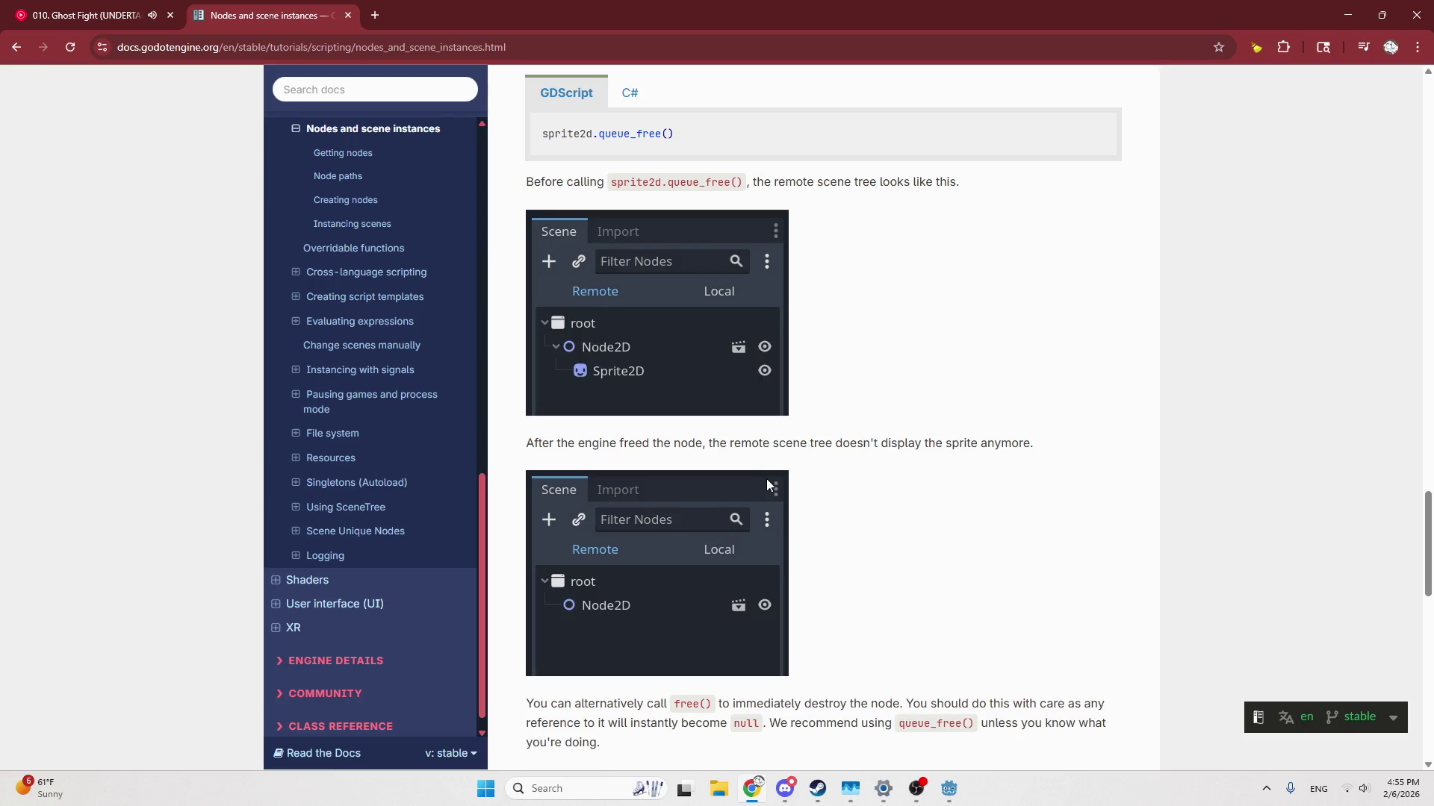
{"action": "scroll", "coordinate": [776, 448], "scroll_direction": "up", "scroll_amount": 5}
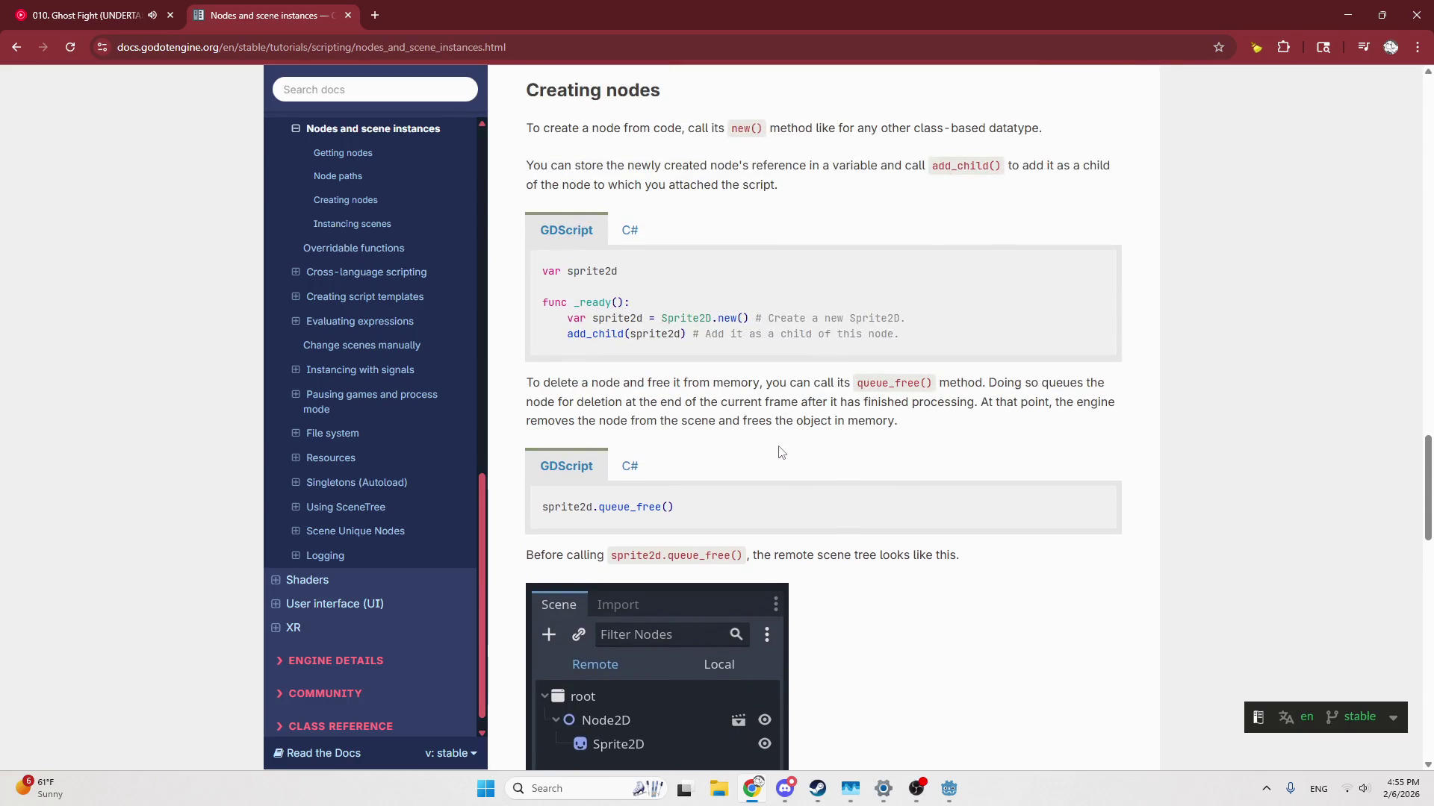
{"action": "scroll", "coordinate": [781, 451], "scroll_direction": "down", "scroll_amount": 8}
{"action": "scroll", "coordinate": [782, 446], "scroll_direction": "down", "scroll_amount": 2}
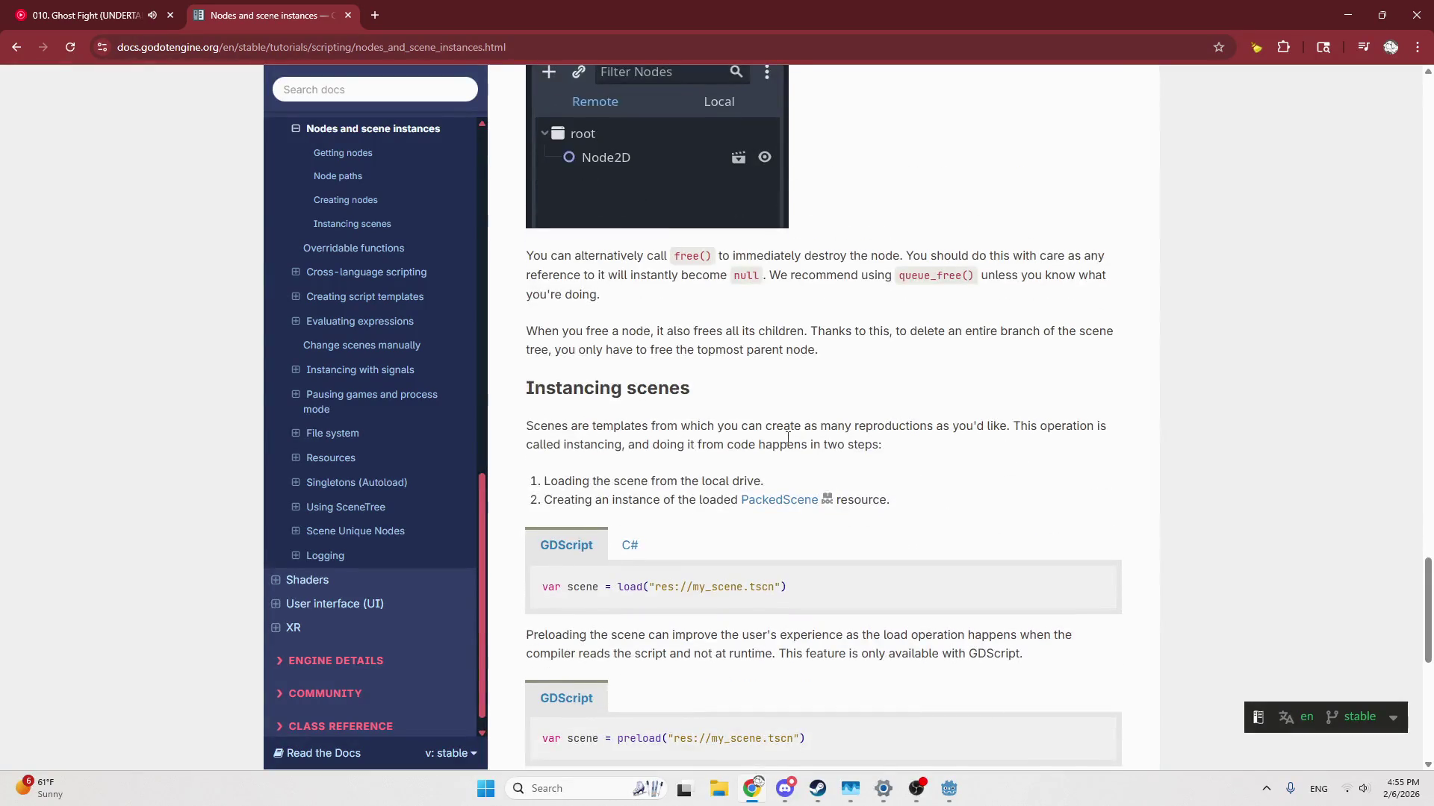
Add var Food=preload("res://foods.gd") as line 3 of main.gd
{"action": "mouse_move", "coordinate": [889, 793]}
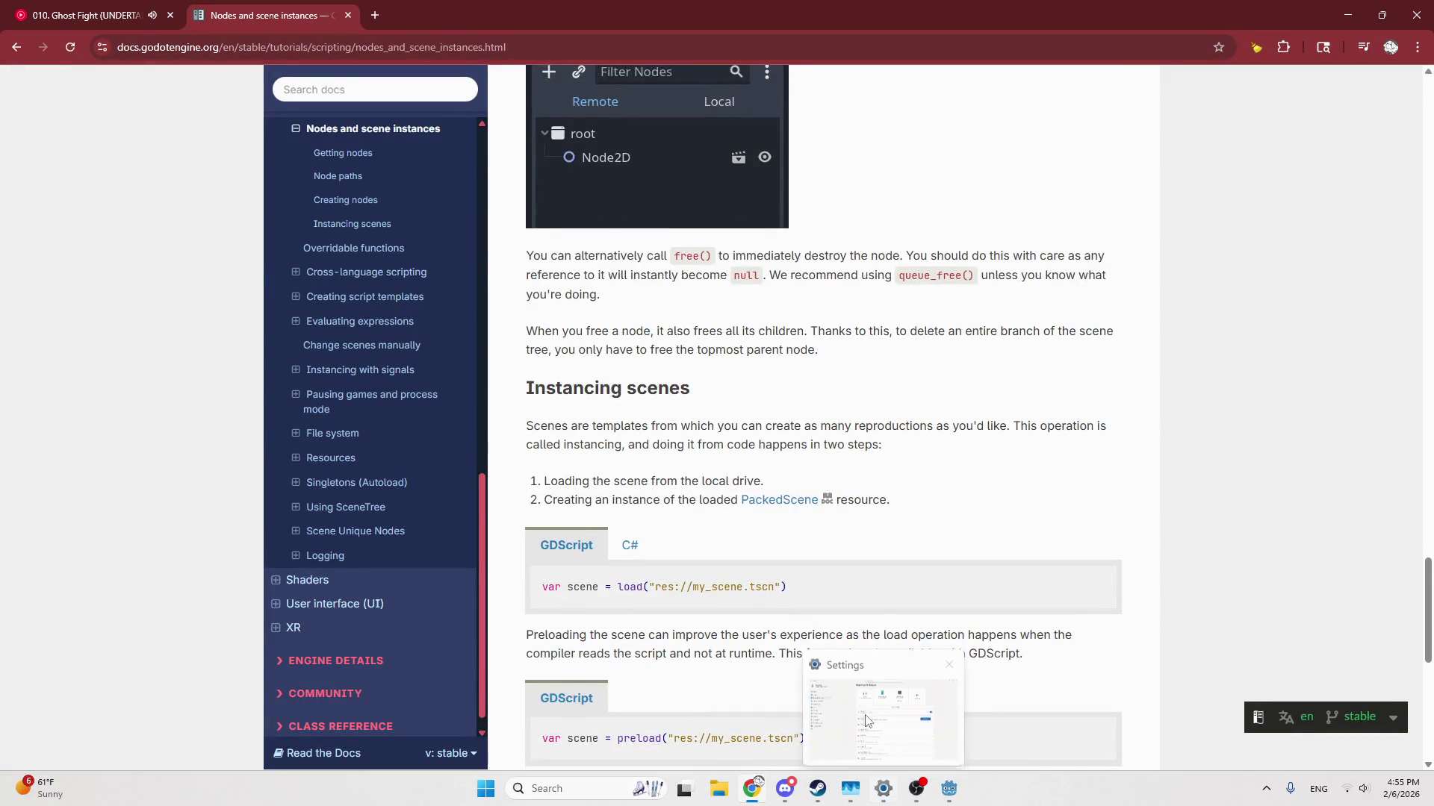
{"action": "mouse_move", "coordinate": [947, 794]}
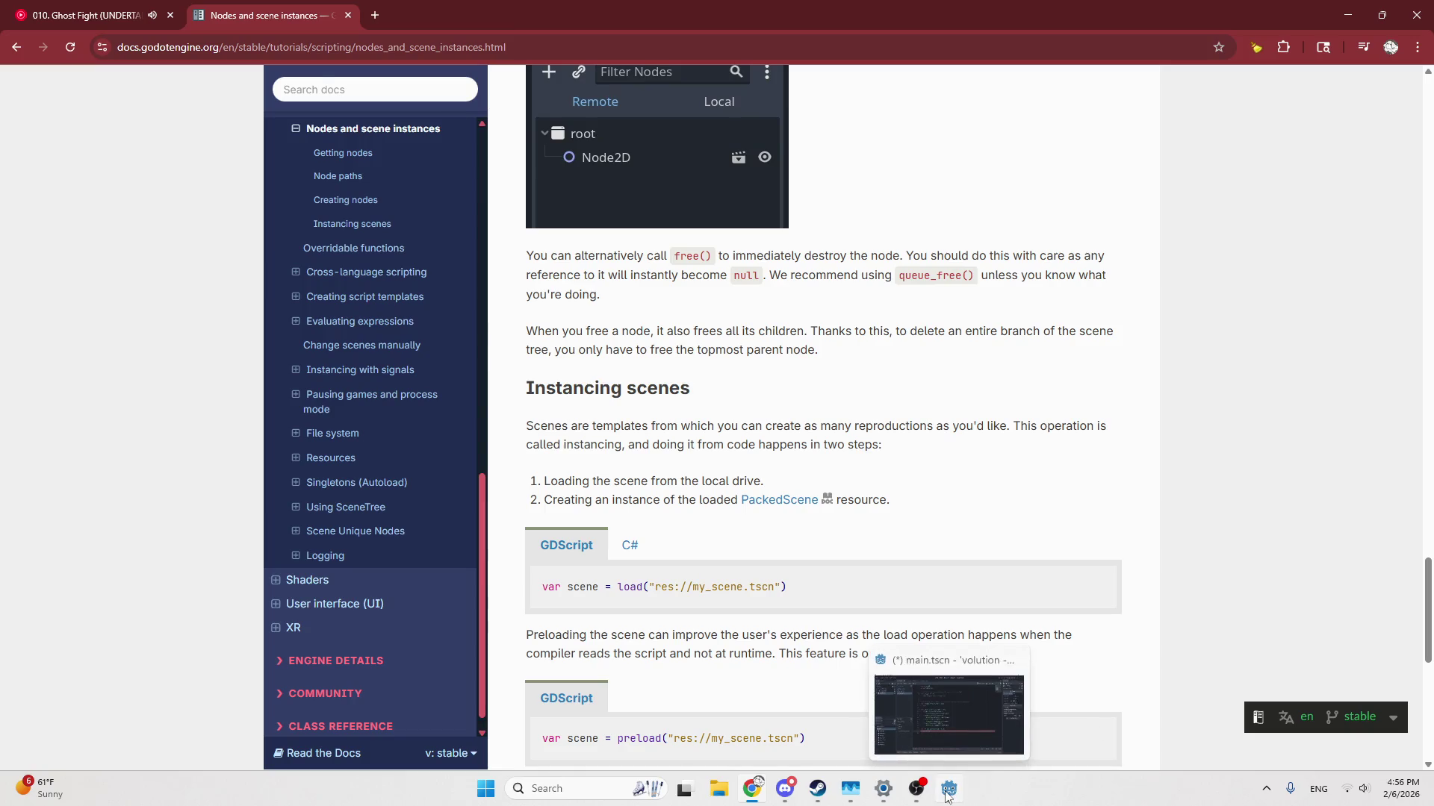
{"action": "left_click", "coordinate": [947, 793]}
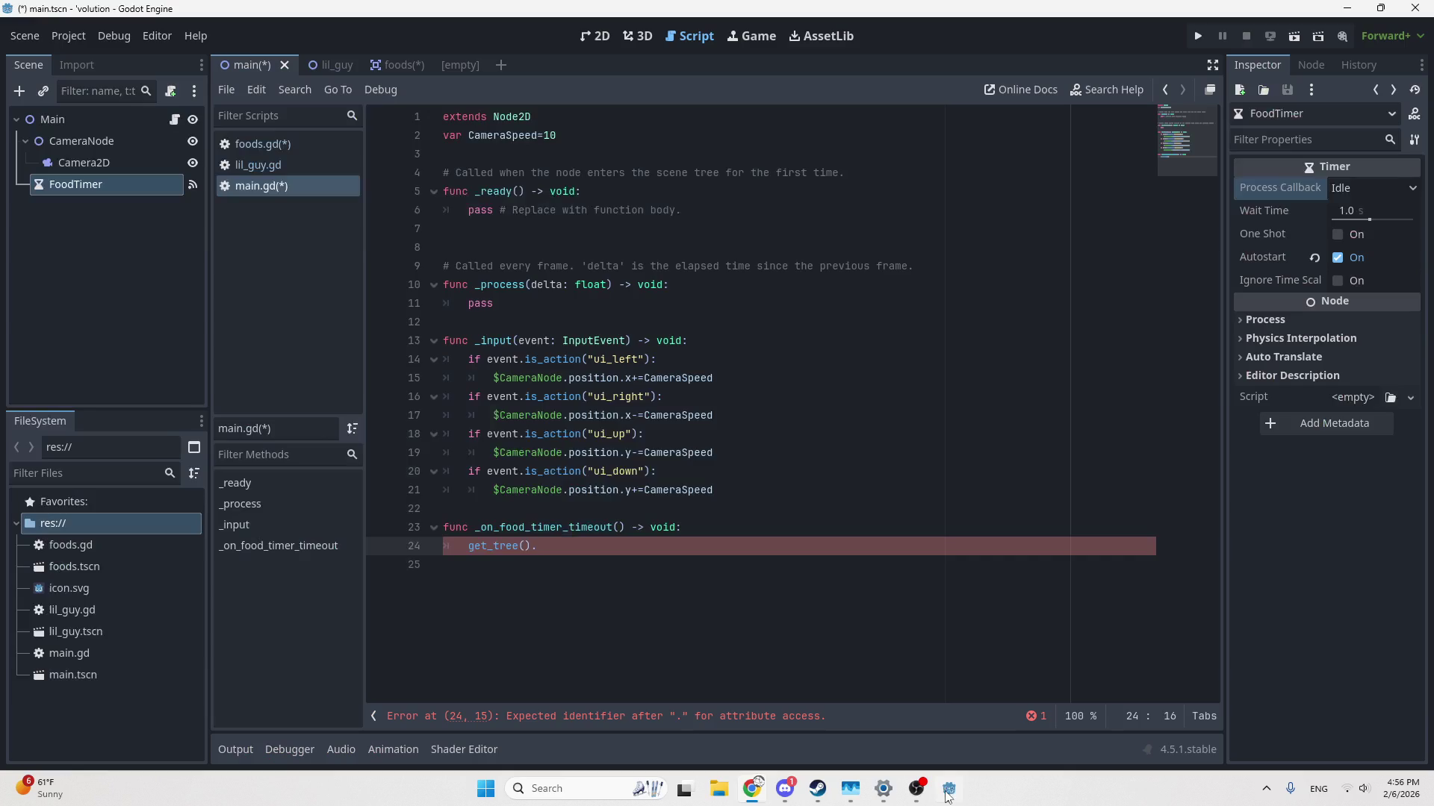
{"action": "left_click", "coordinate": [579, 150]}
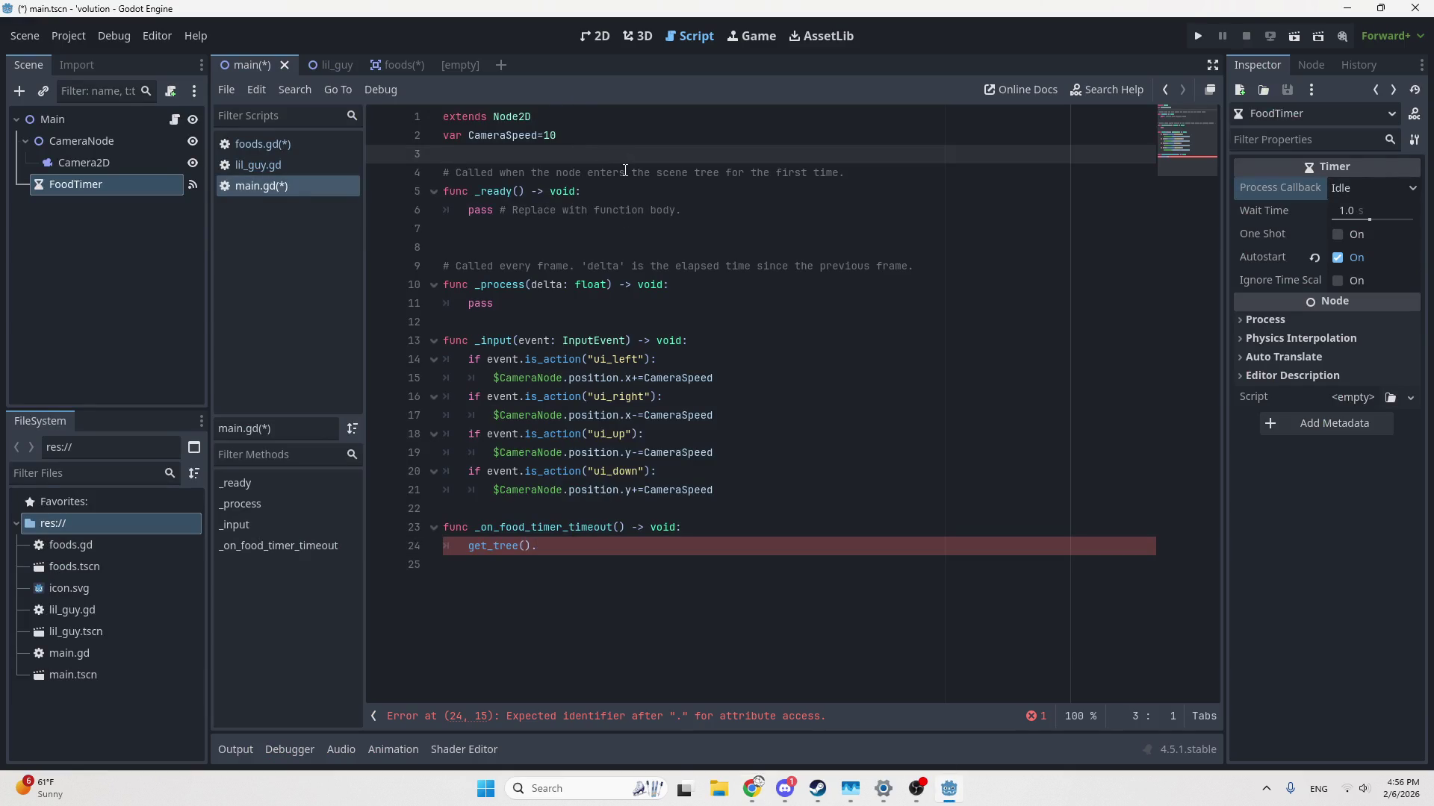
{"action": "key", "text": "Return"}
{"action": "key", "text": "Up"}
{"action": "type", "text": "var Food"}
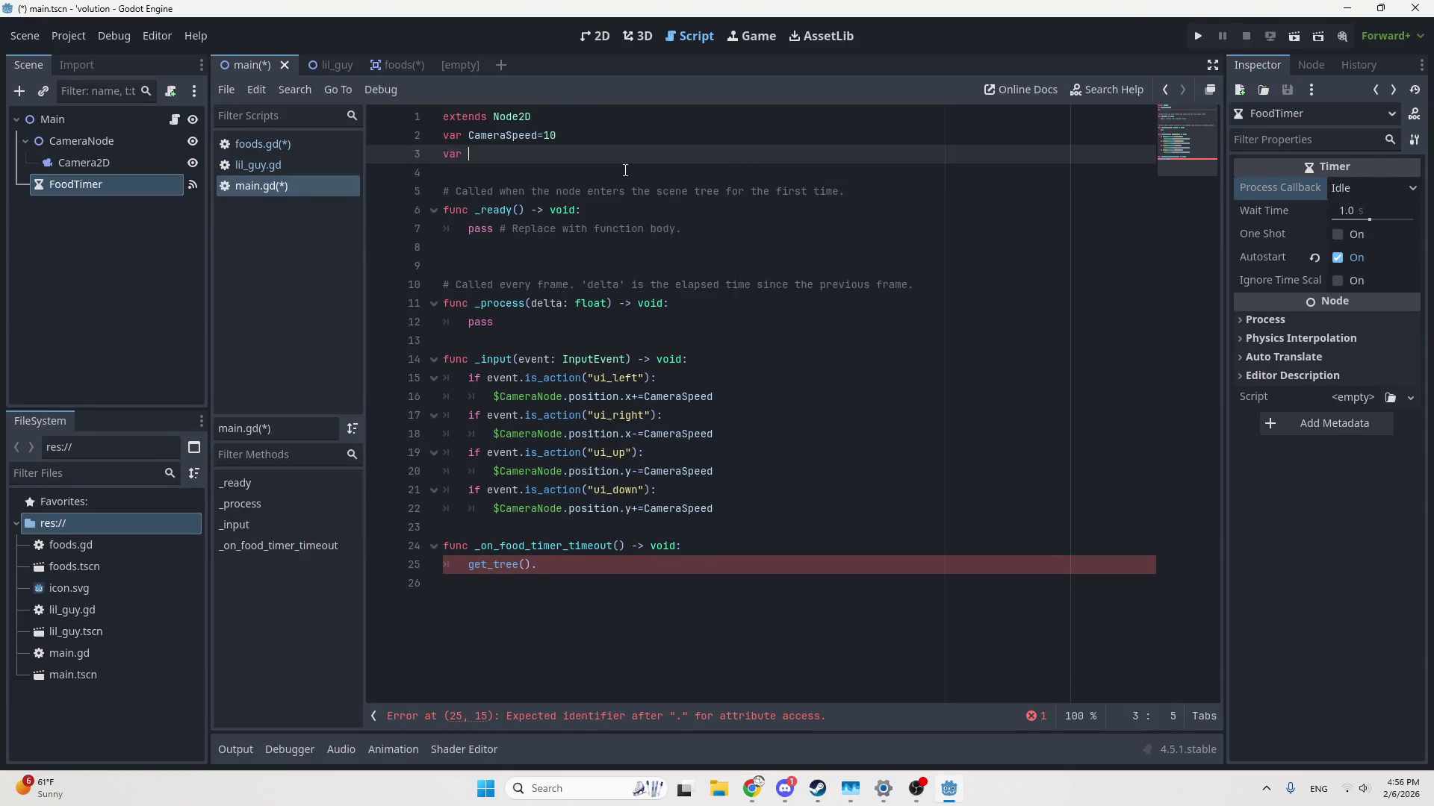
{"action": "type", "text": "=preload("}
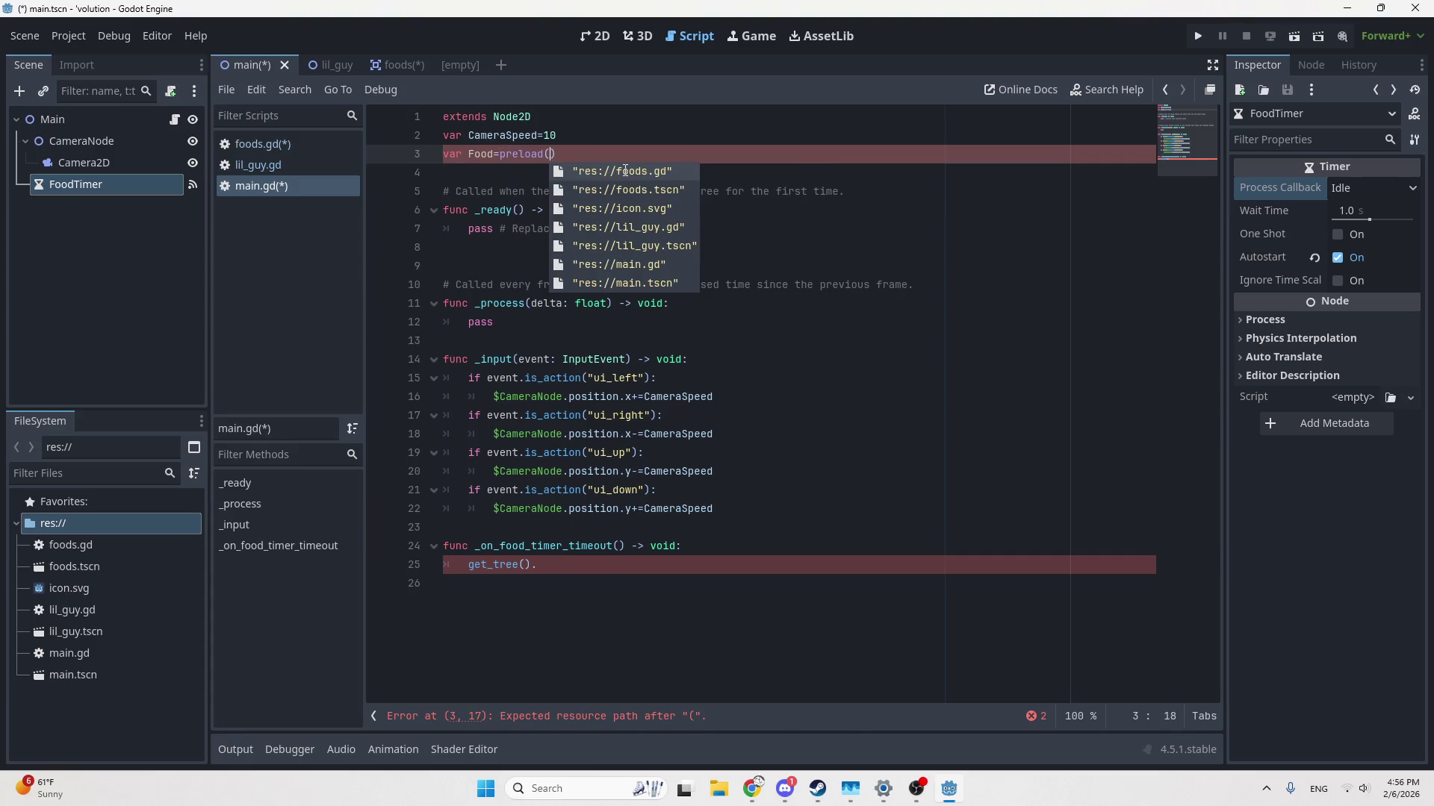
{"action": "key", "text": "Return"}
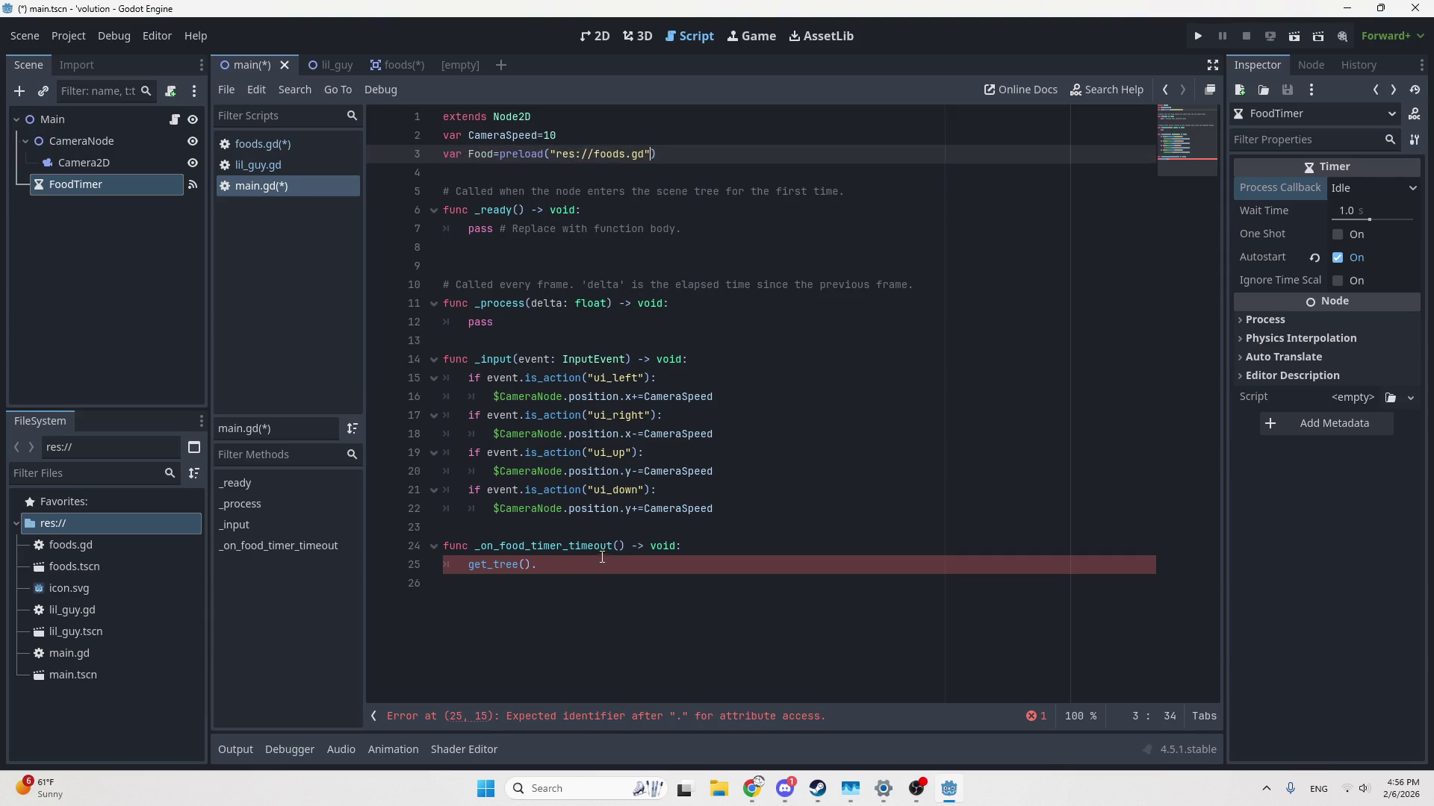
{"action": "left_click", "coordinate": [602, 558]}
Read the docs' instantiate() example, then begin typing add on line 25
{"action": "key", "text": "alt+Tab"}
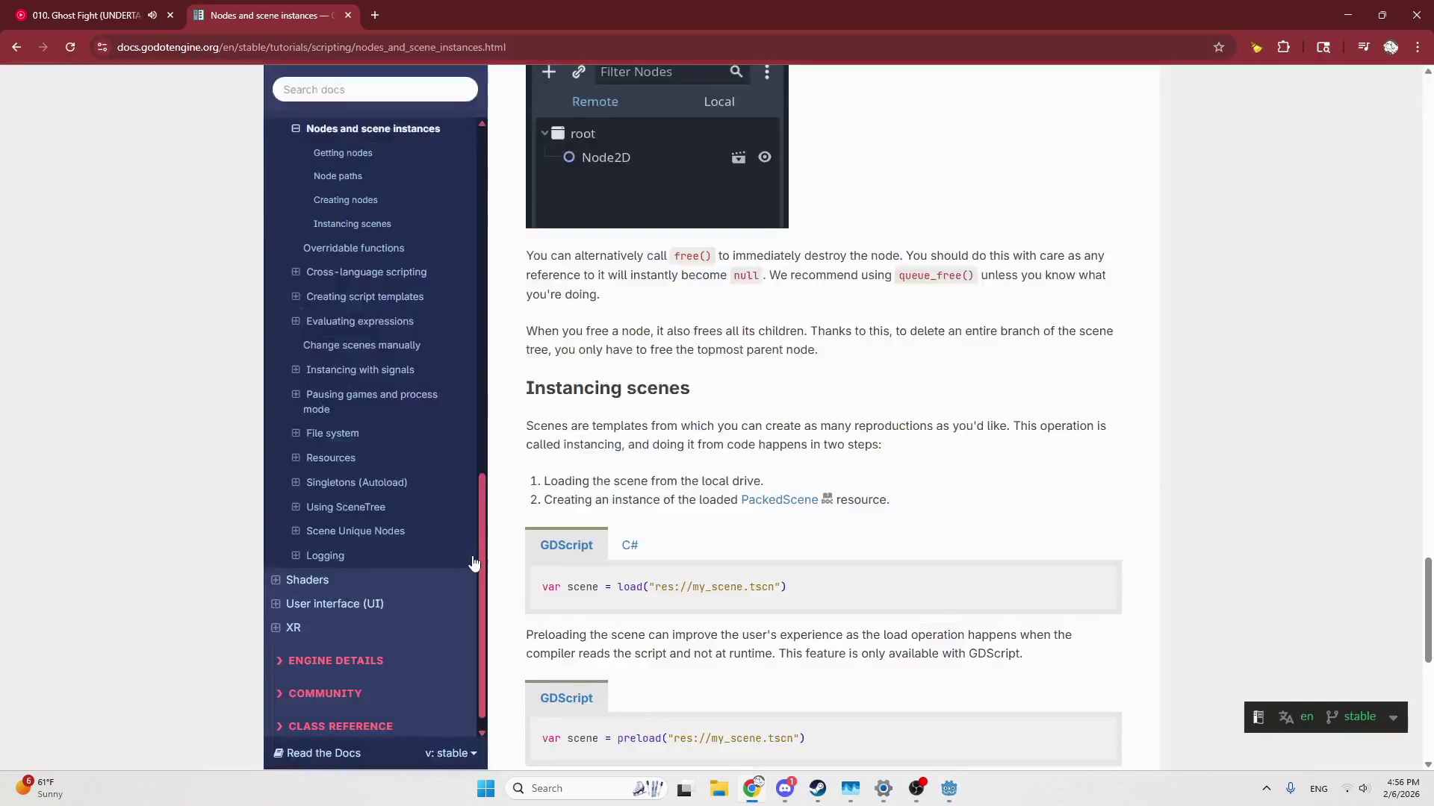
{"action": "scroll", "coordinate": [556, 506], "scroll_direction": "down", "scroll_amount": 5}
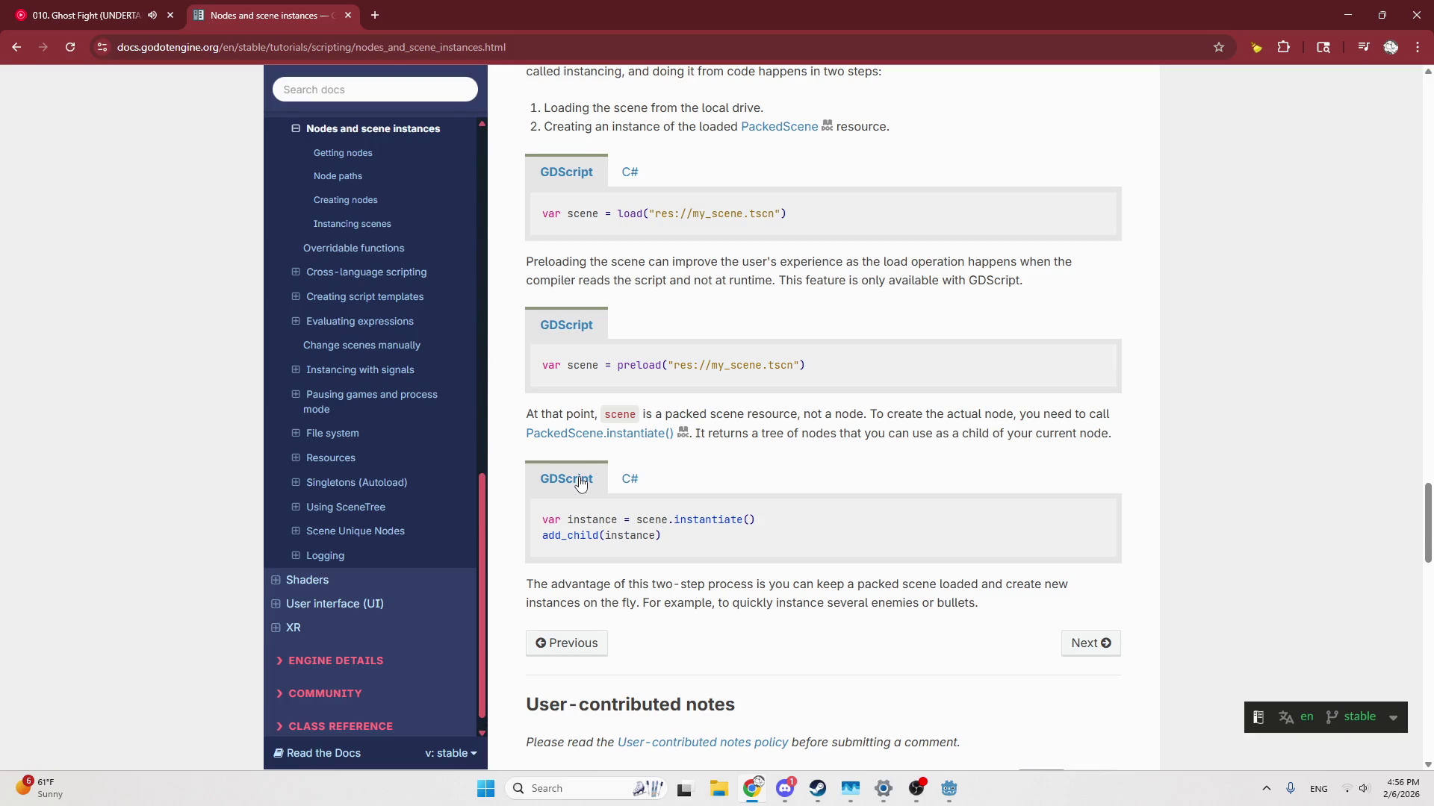
{"action": "key", "text": "alt+Tab"}
{"action": "type", "text": "add"}
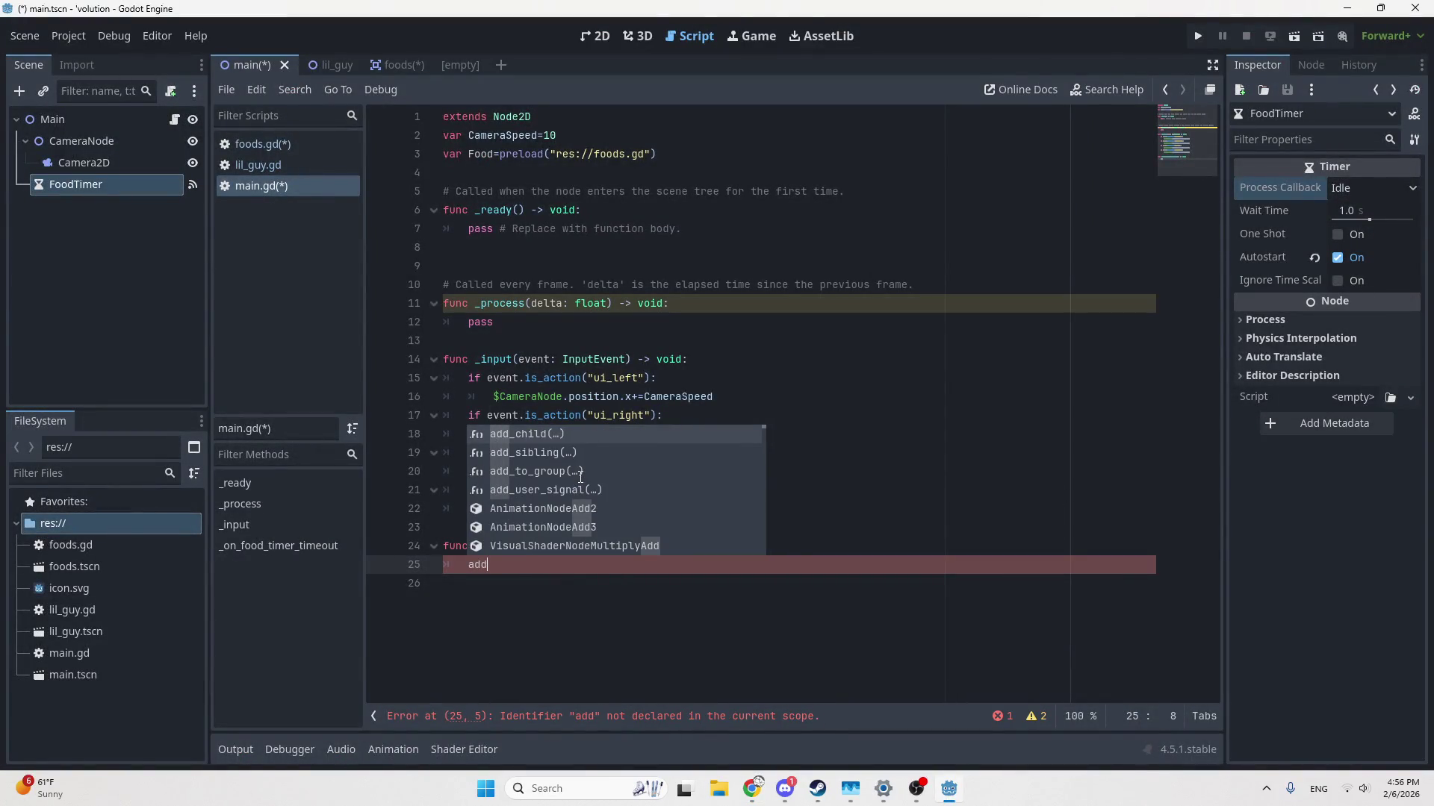
Complete line 25 as add_child(Food.instantiate()) and save main.gd
{"action": "key", "text": "Return"}
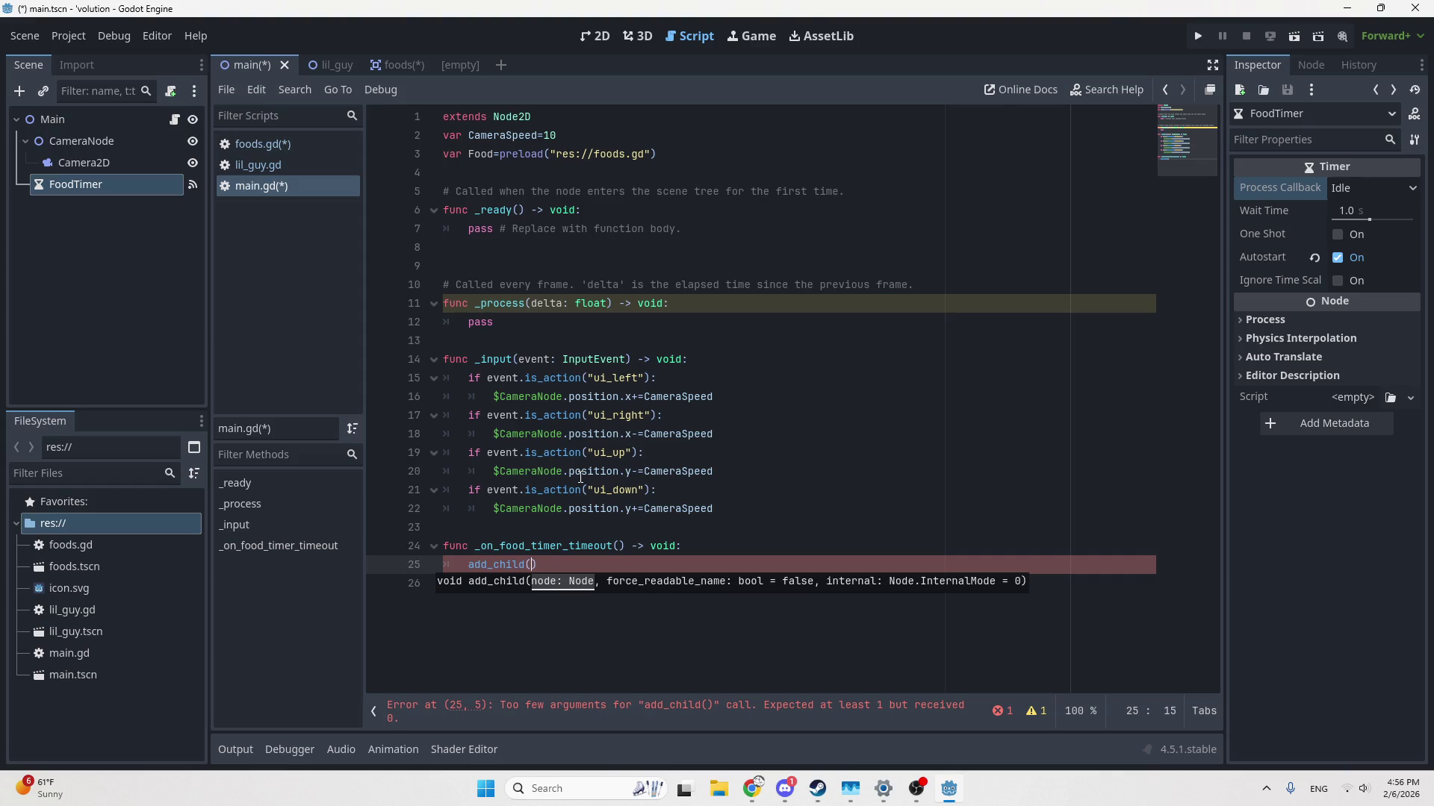
{"action": "type", "text": "Food.ins"}
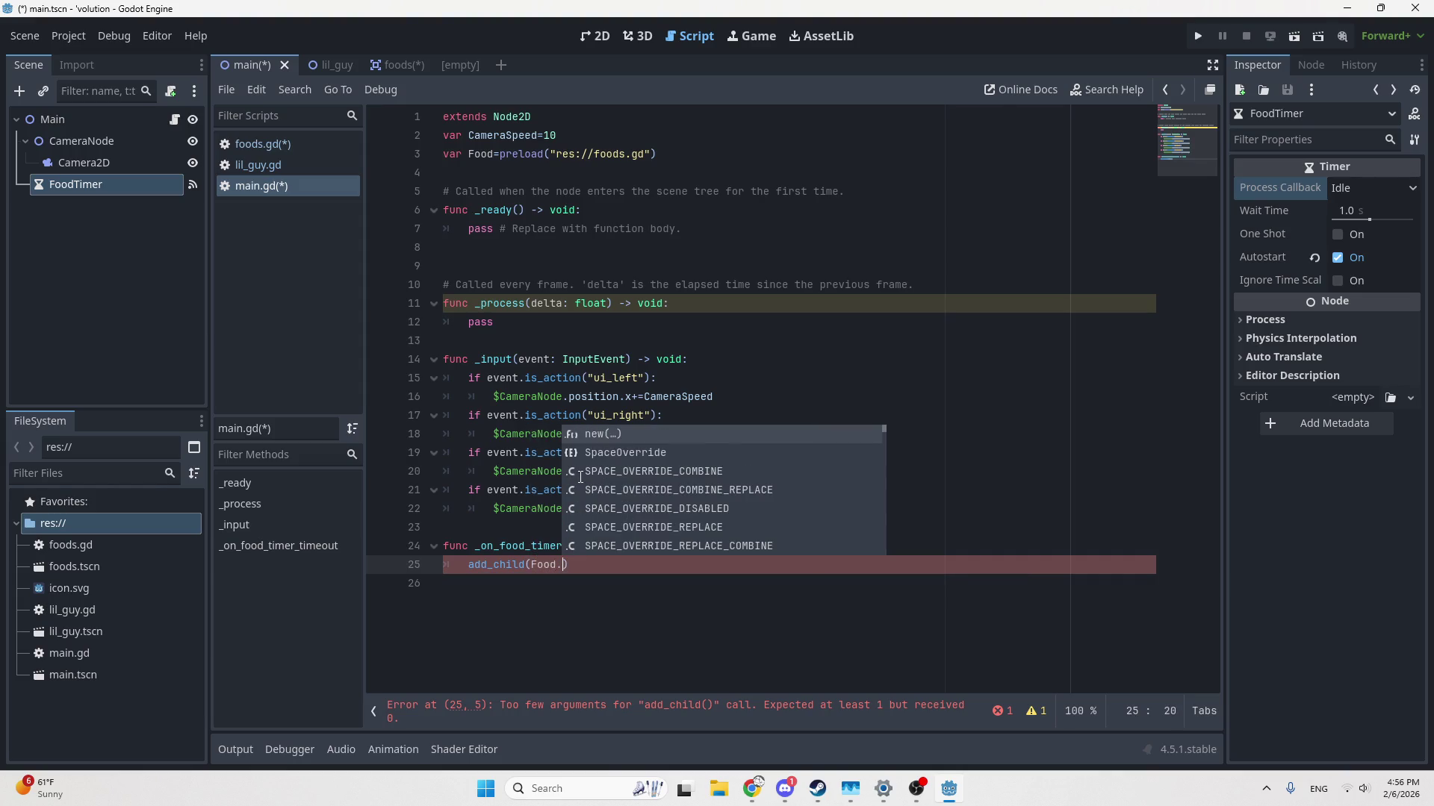
{"action": "type", "text": "tantia"}
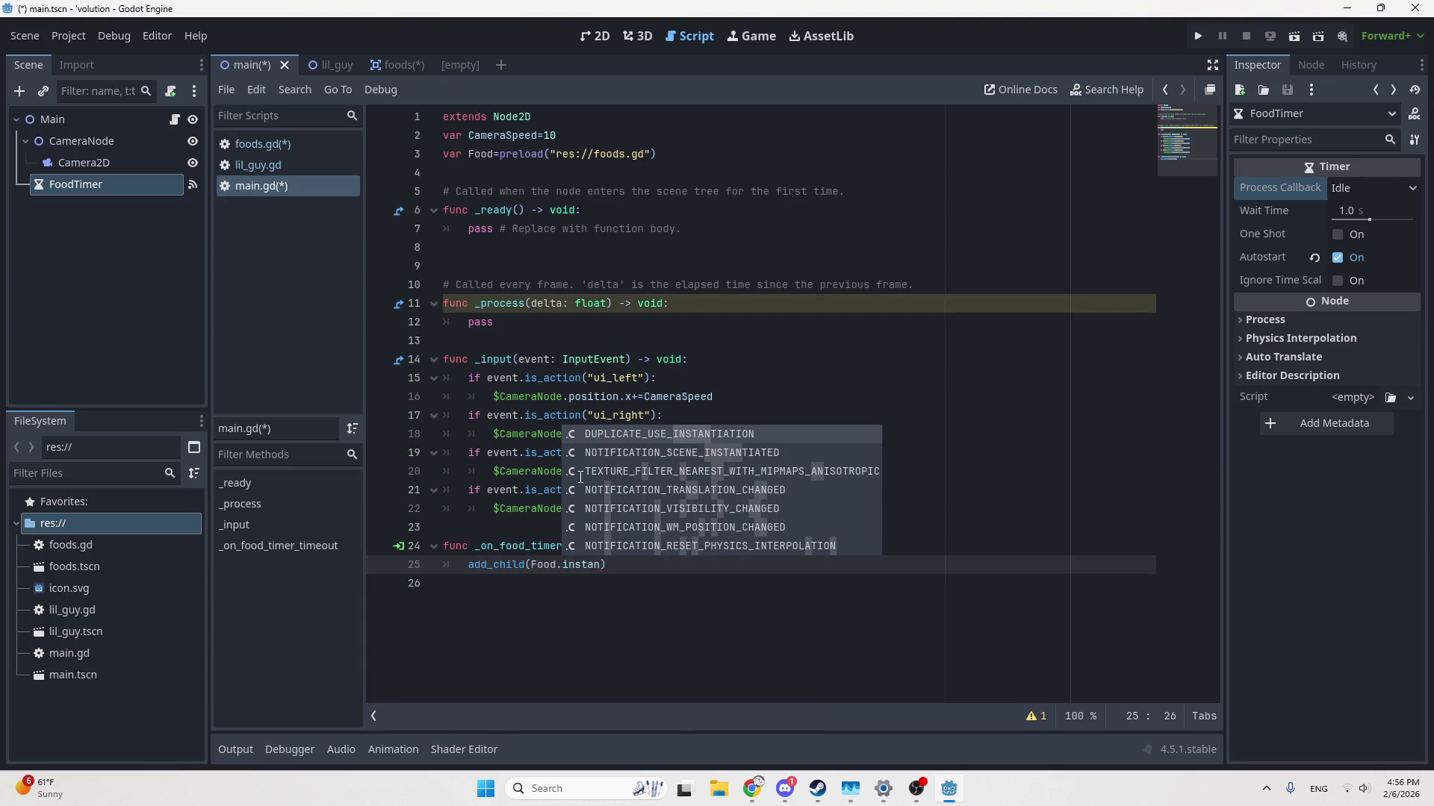
{"action": "type", "text": "te"}
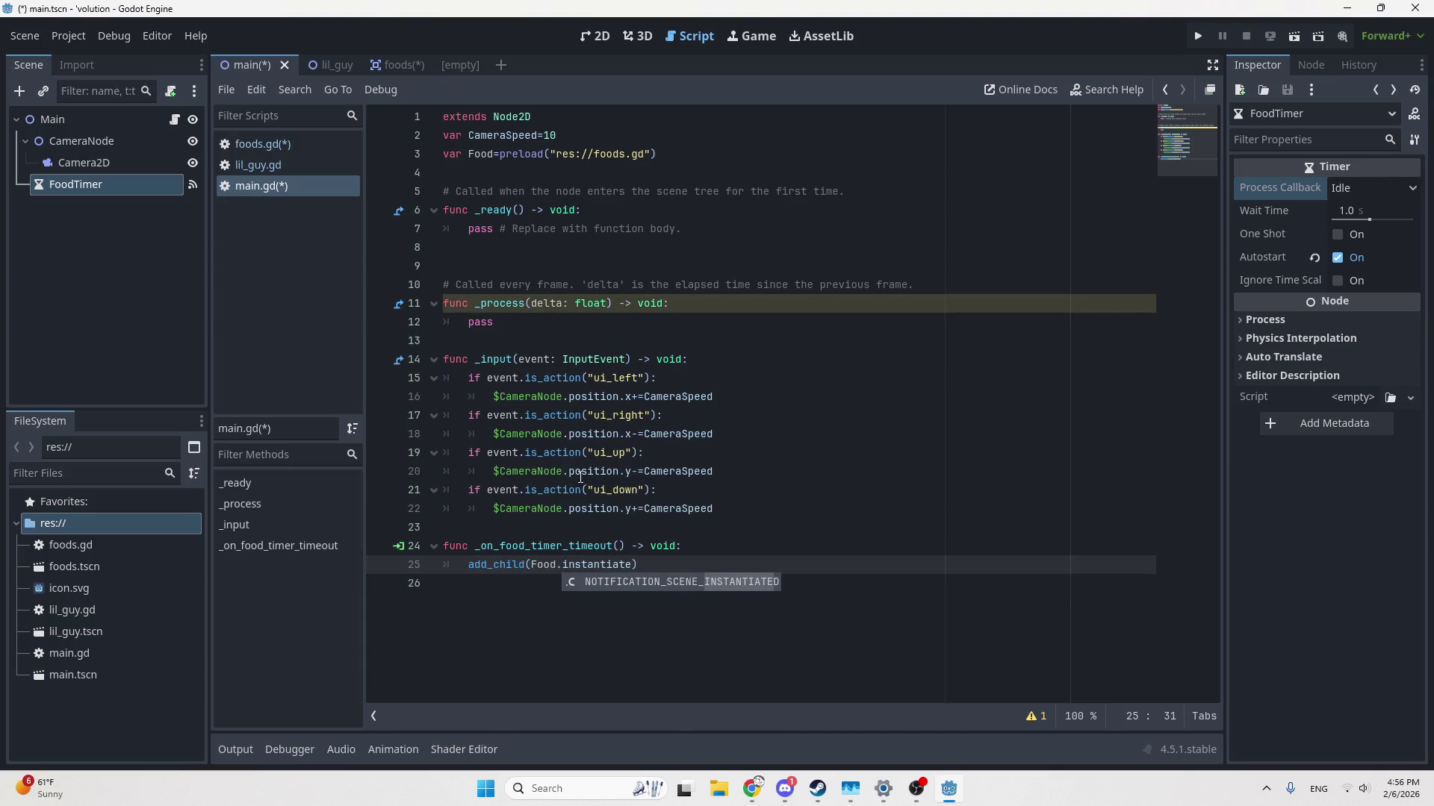
{"action": "key", "text": "alt+Tab"}
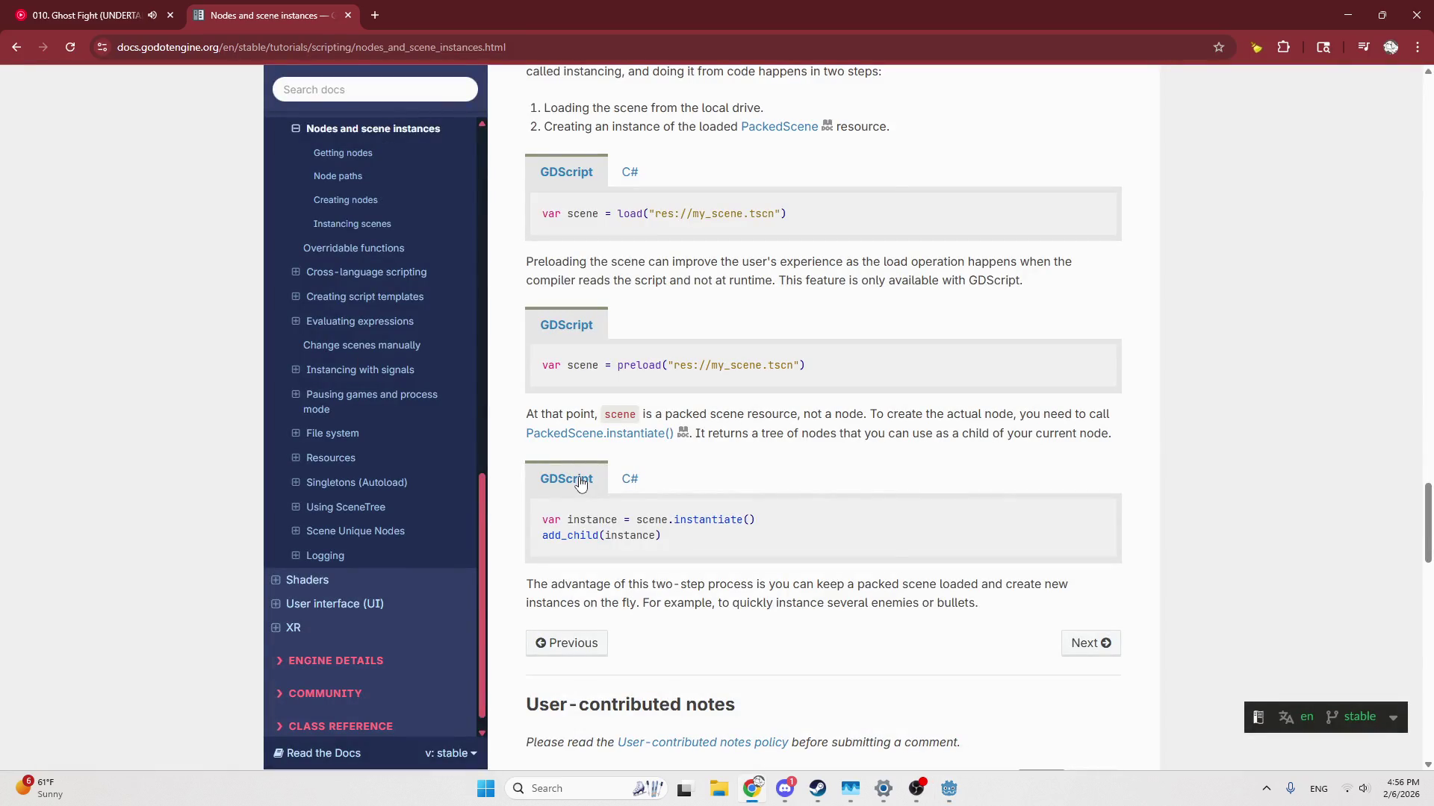
{"action": "key", "text": "alt+Tab"}
{"action": "key", "text": "Return"}
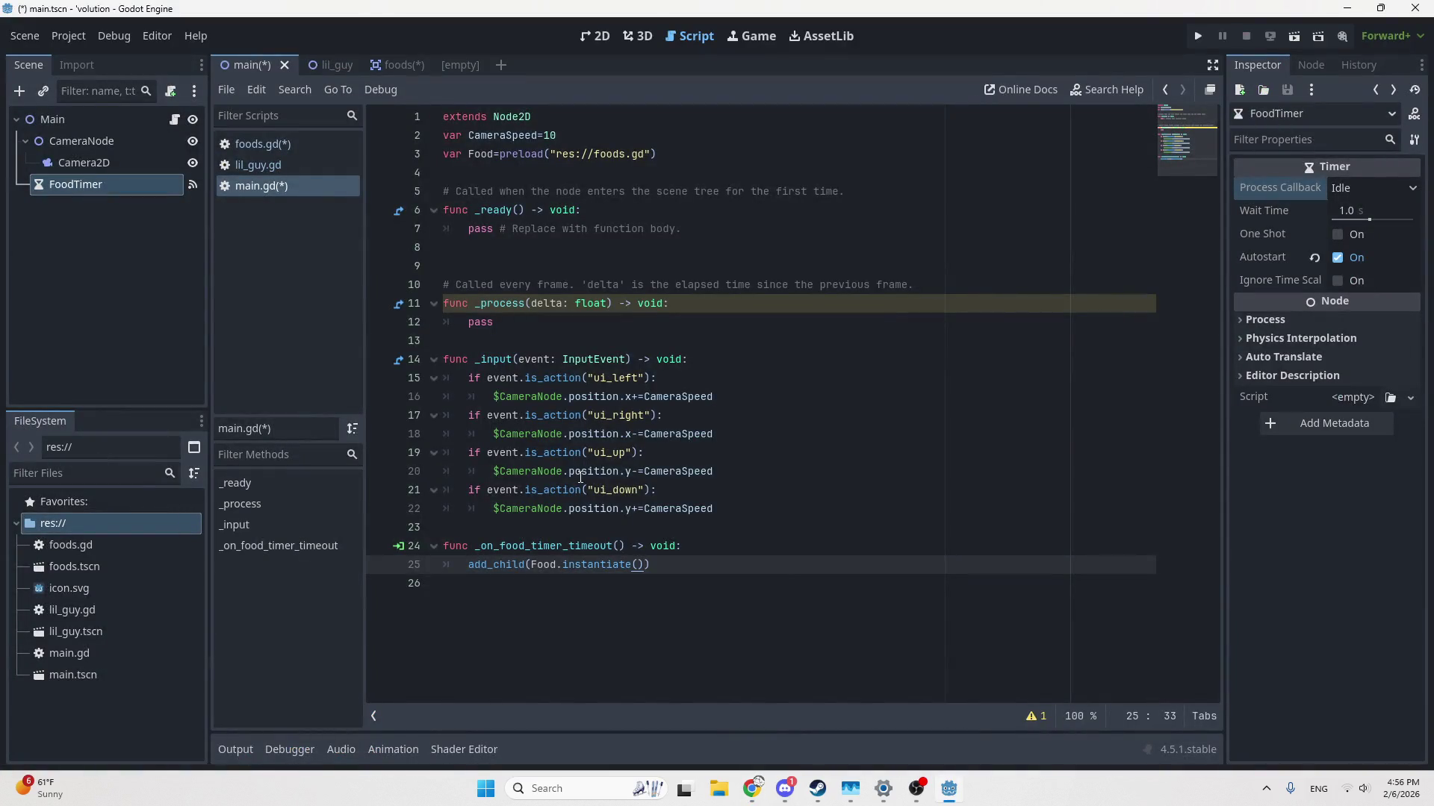
{"action": "key", "text": "Down"}
{"action": "key", "text": "ctrl+s"}
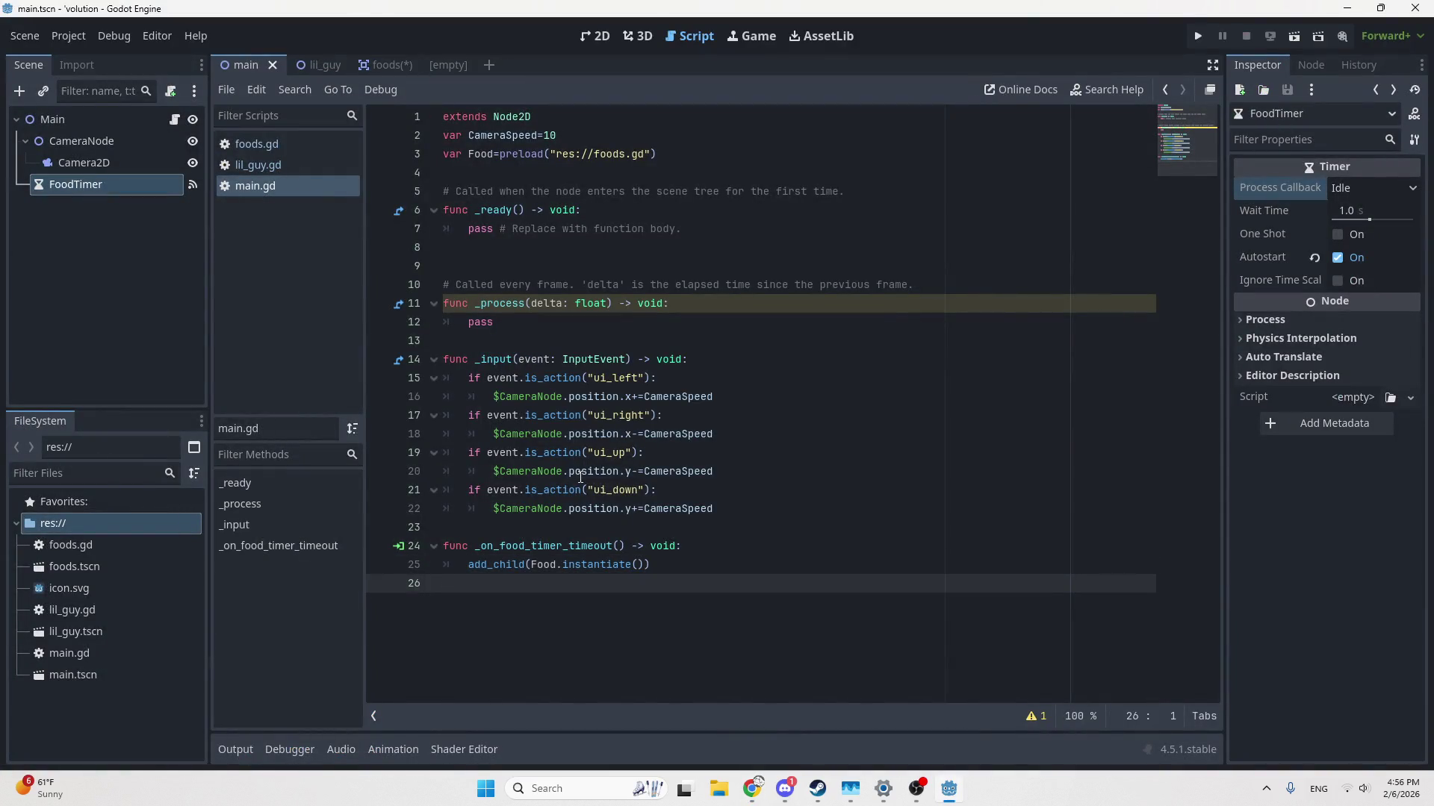
Move the Godot Docs on to the Overridable functions page, then return to main.gd
{"action": "left_click", "coordinate": [371, 65]}
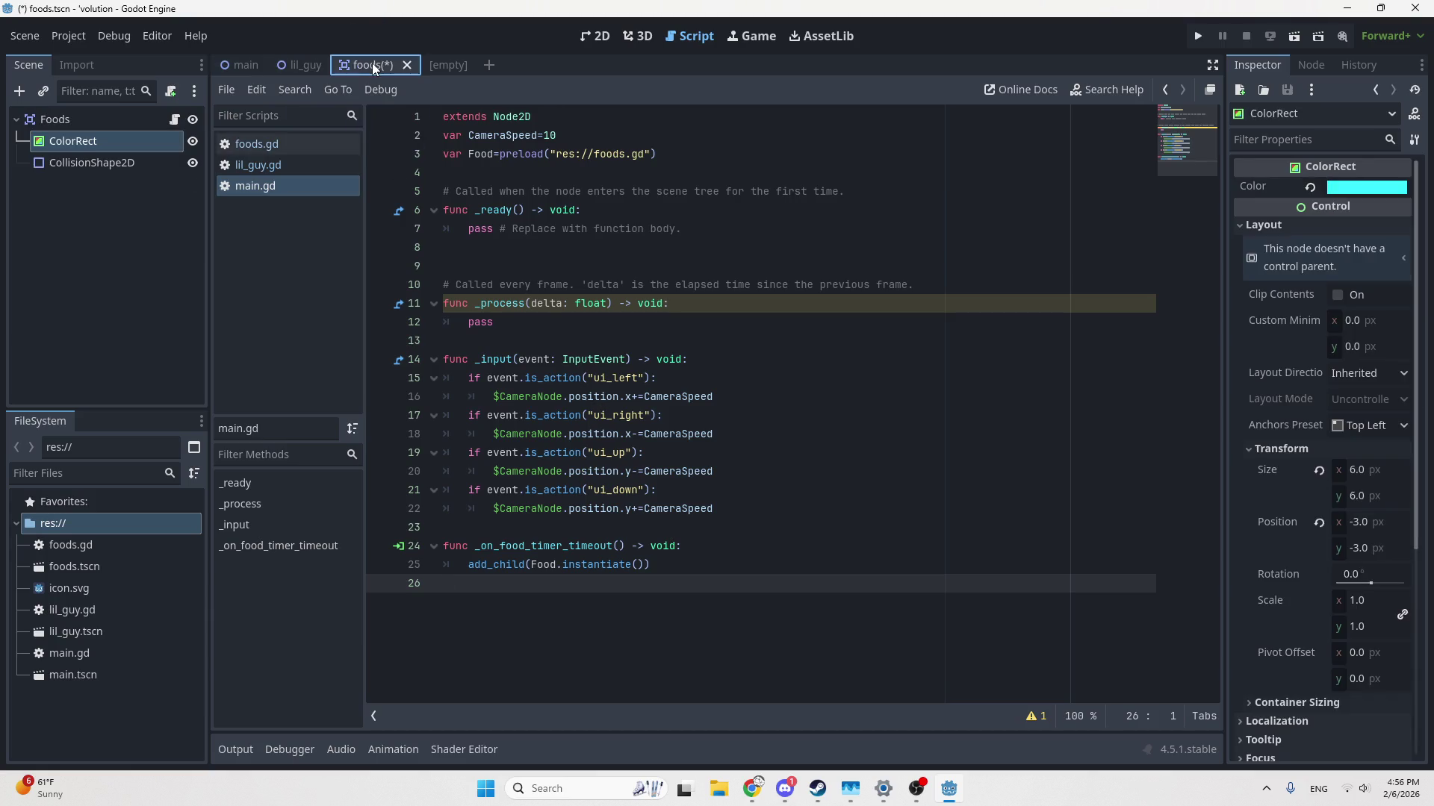
{"action": "left_click", "coordinate": [257, 60]}
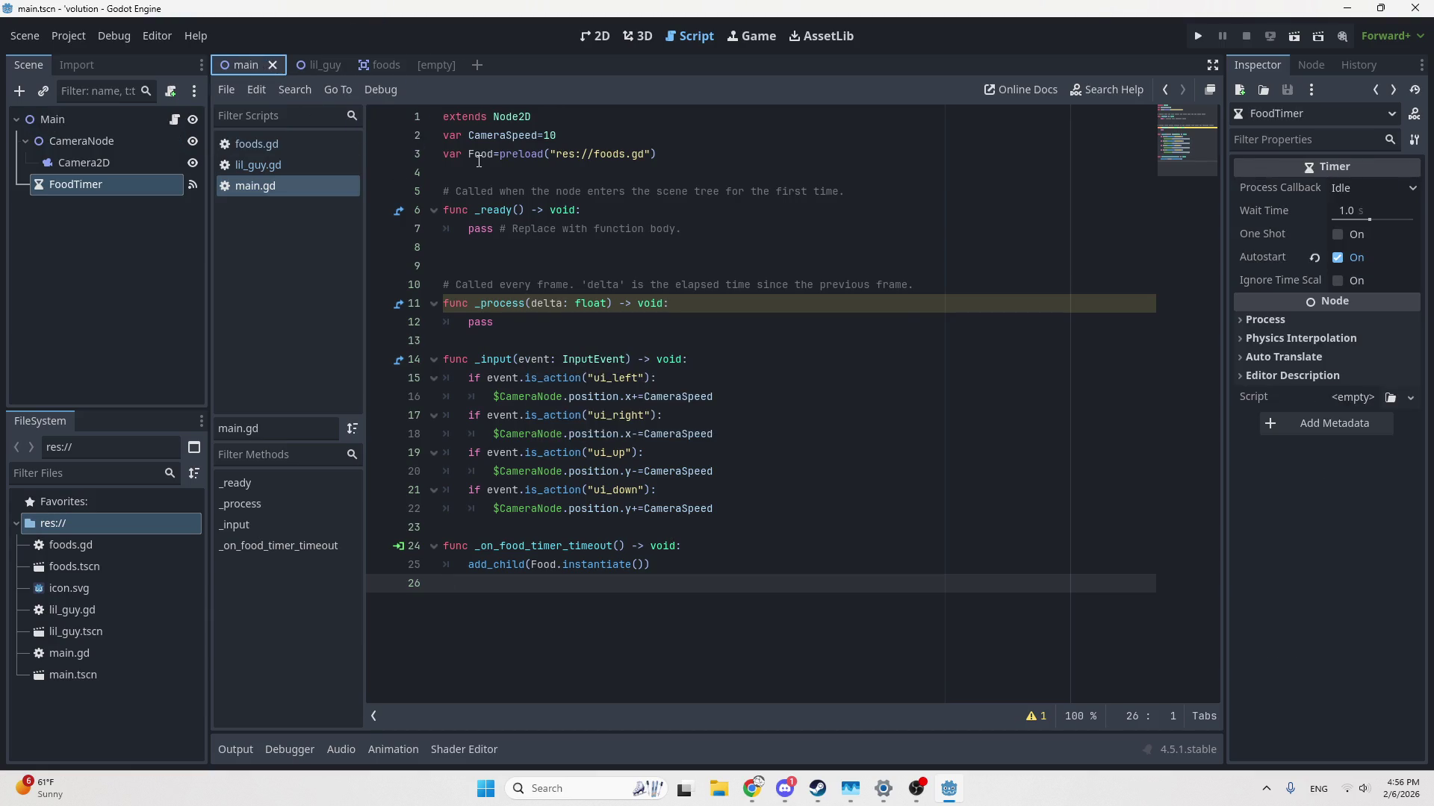
{"action": "key", "text": "alt+Tab"}
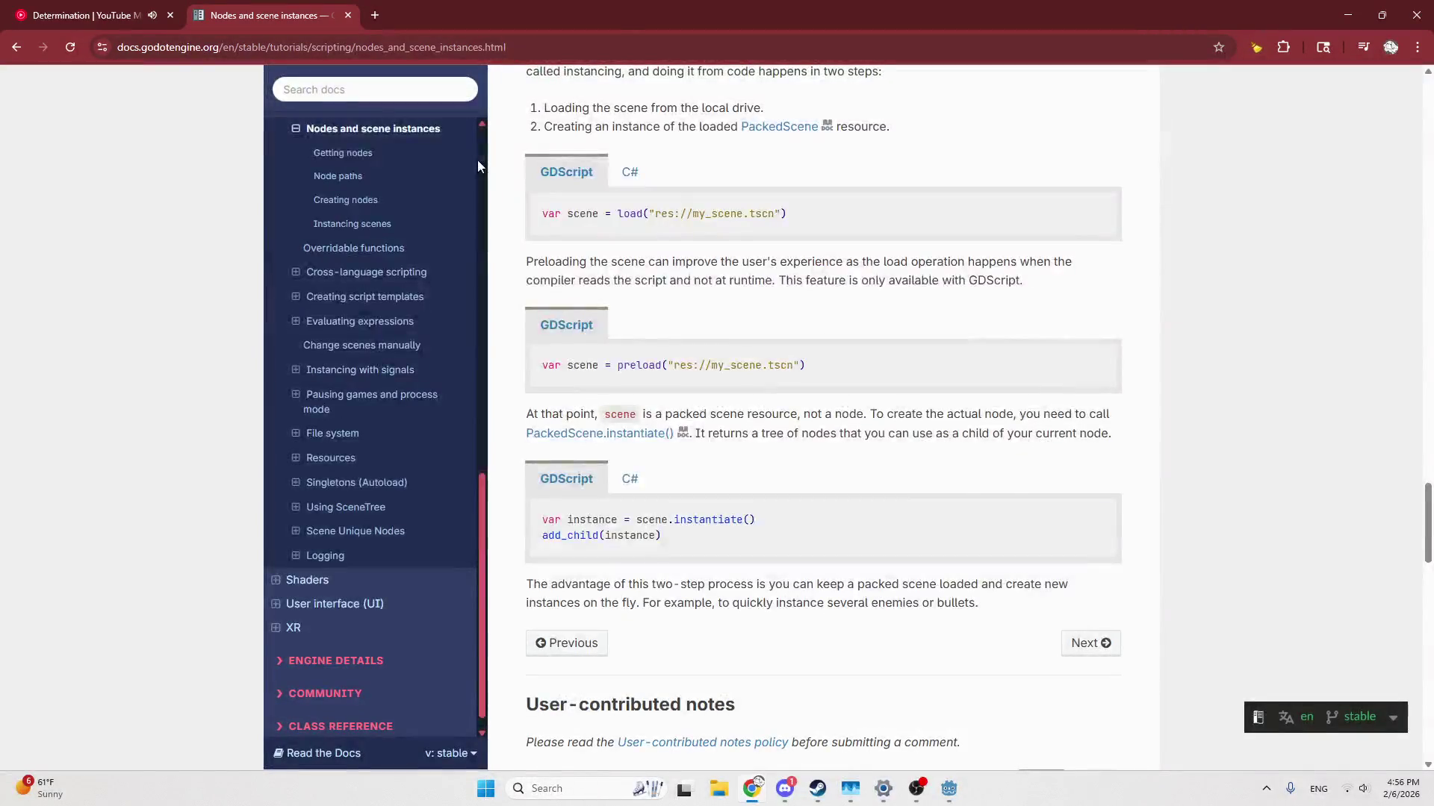
{"action": "key", "text": "alt+Tab"}
{"action": "key", "text": "alt+Tab"}
{"action": "scroll", "coordinate": [774, 331], "scroll_direction": "down", "scroll_amount": 4}
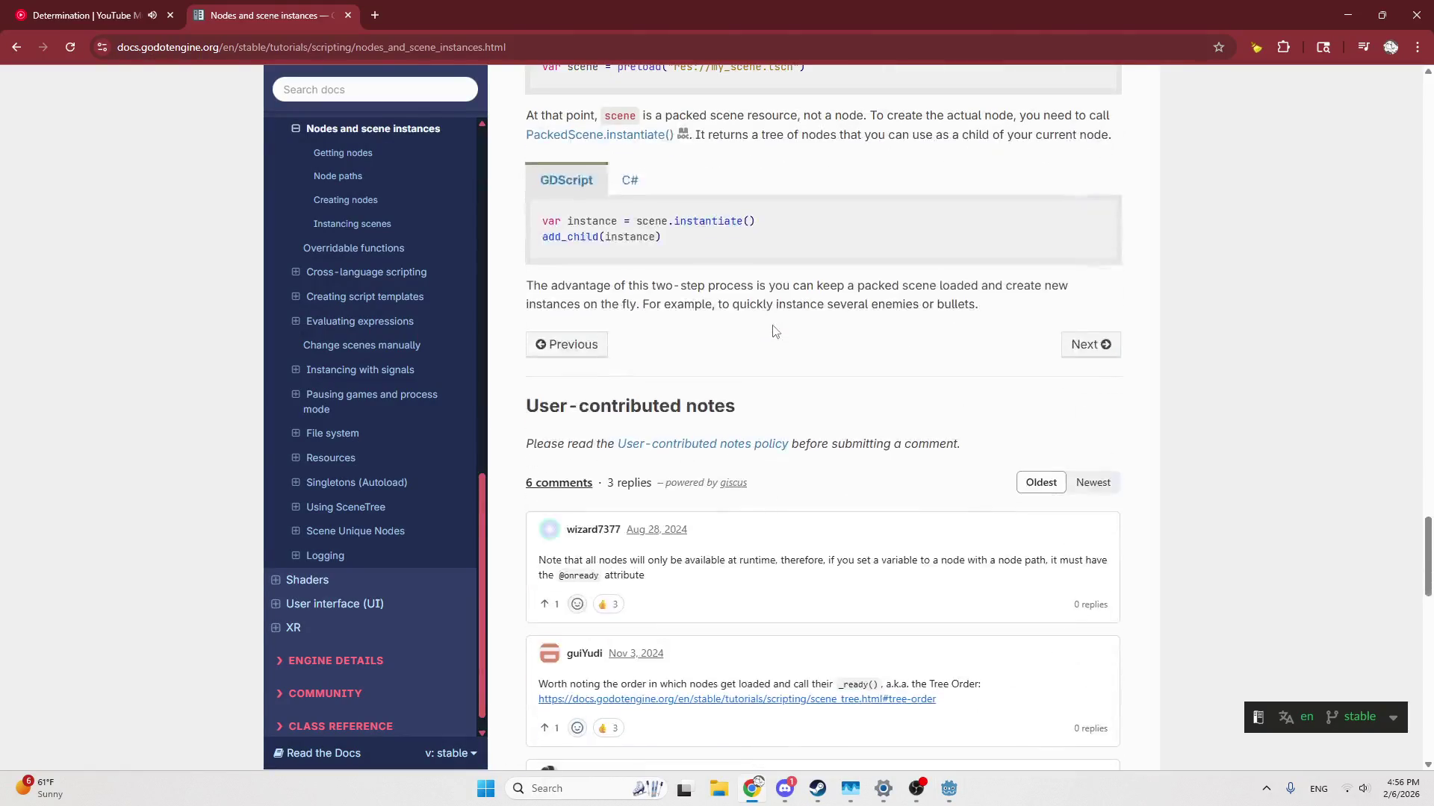
{"action": "scroll", "coordinate": [774, 331], "scroll_direction": "up", "scroll_amount": 2}
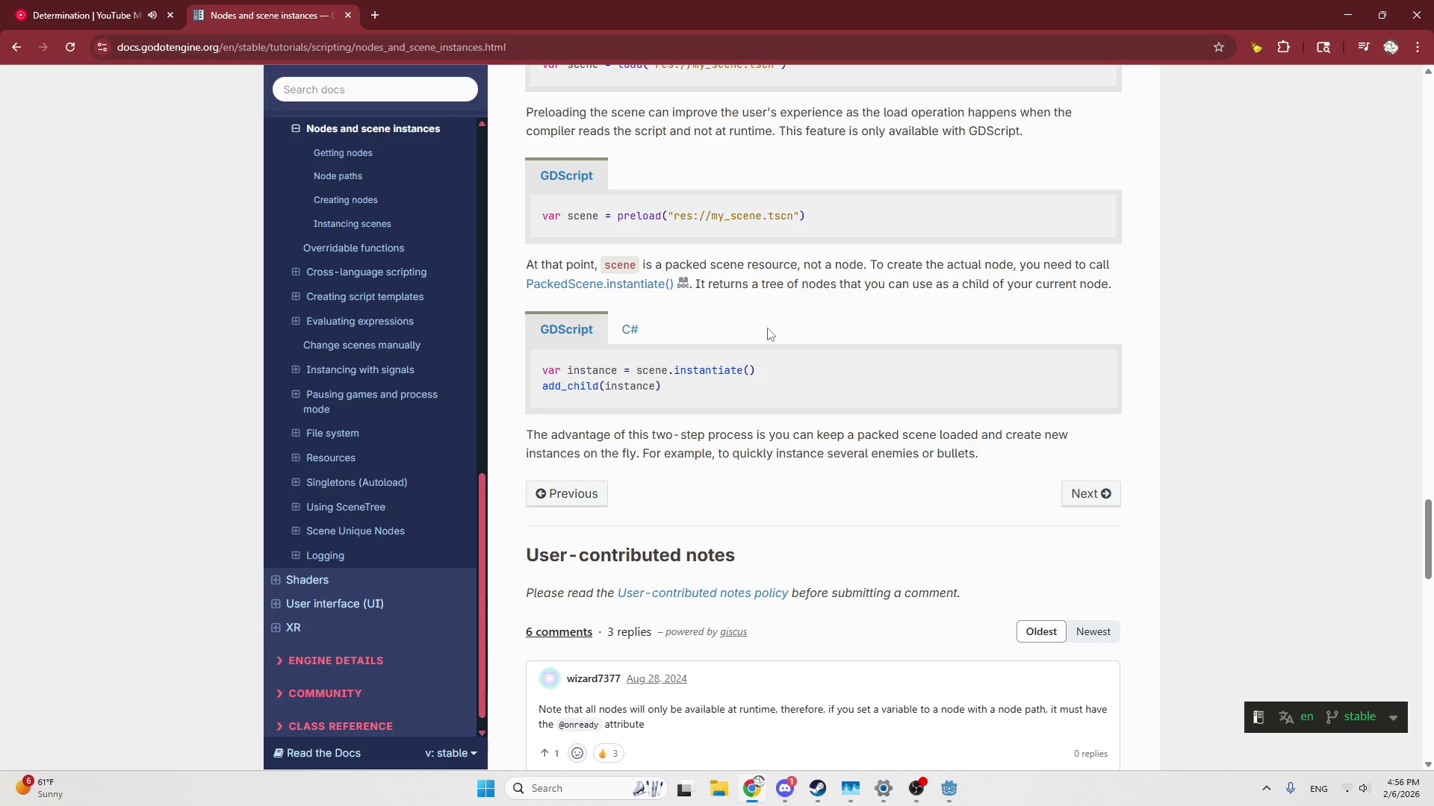
{"action": "left_click", "coordinate": [1082, 499]}
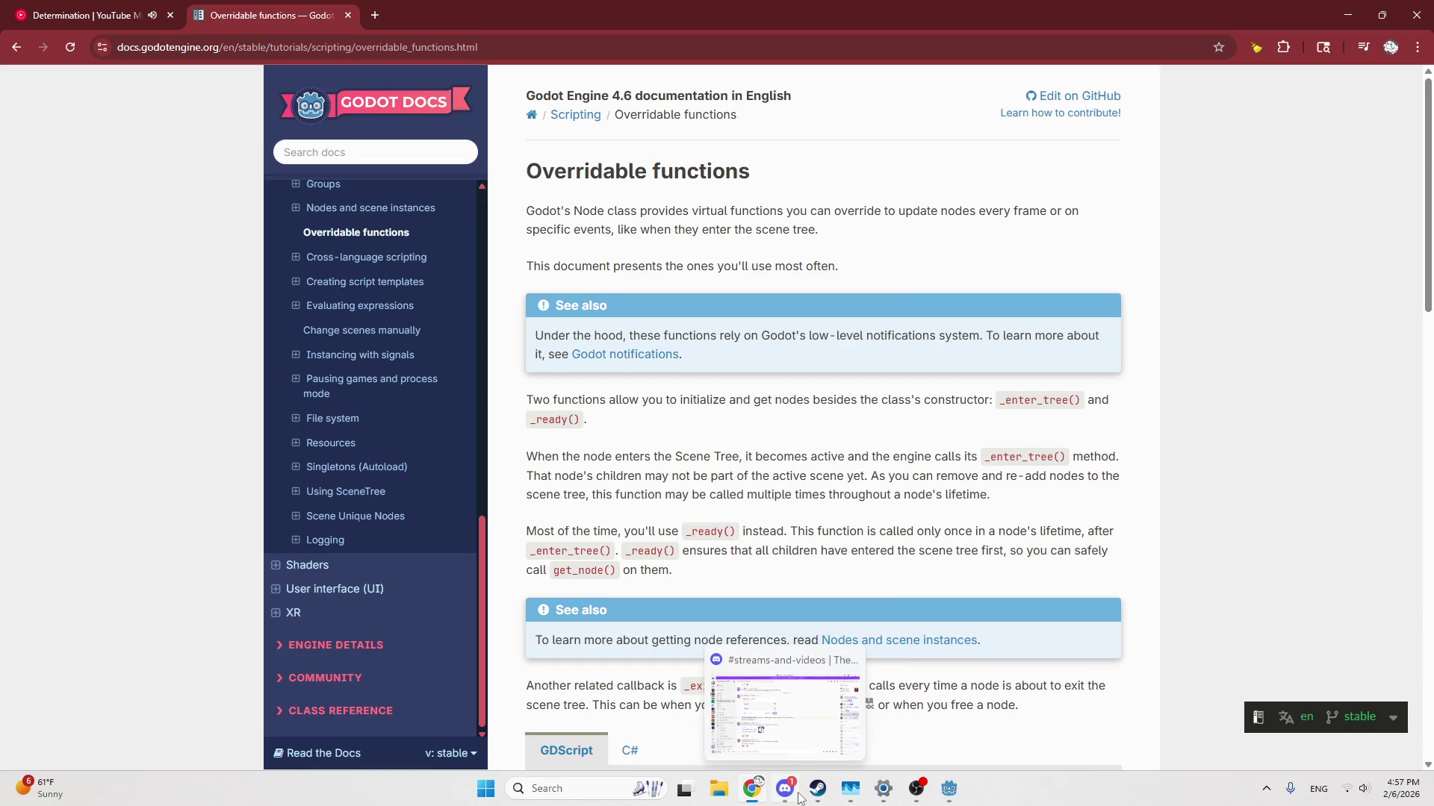
{"action": "left_click", "coordinate": [949, 788]}
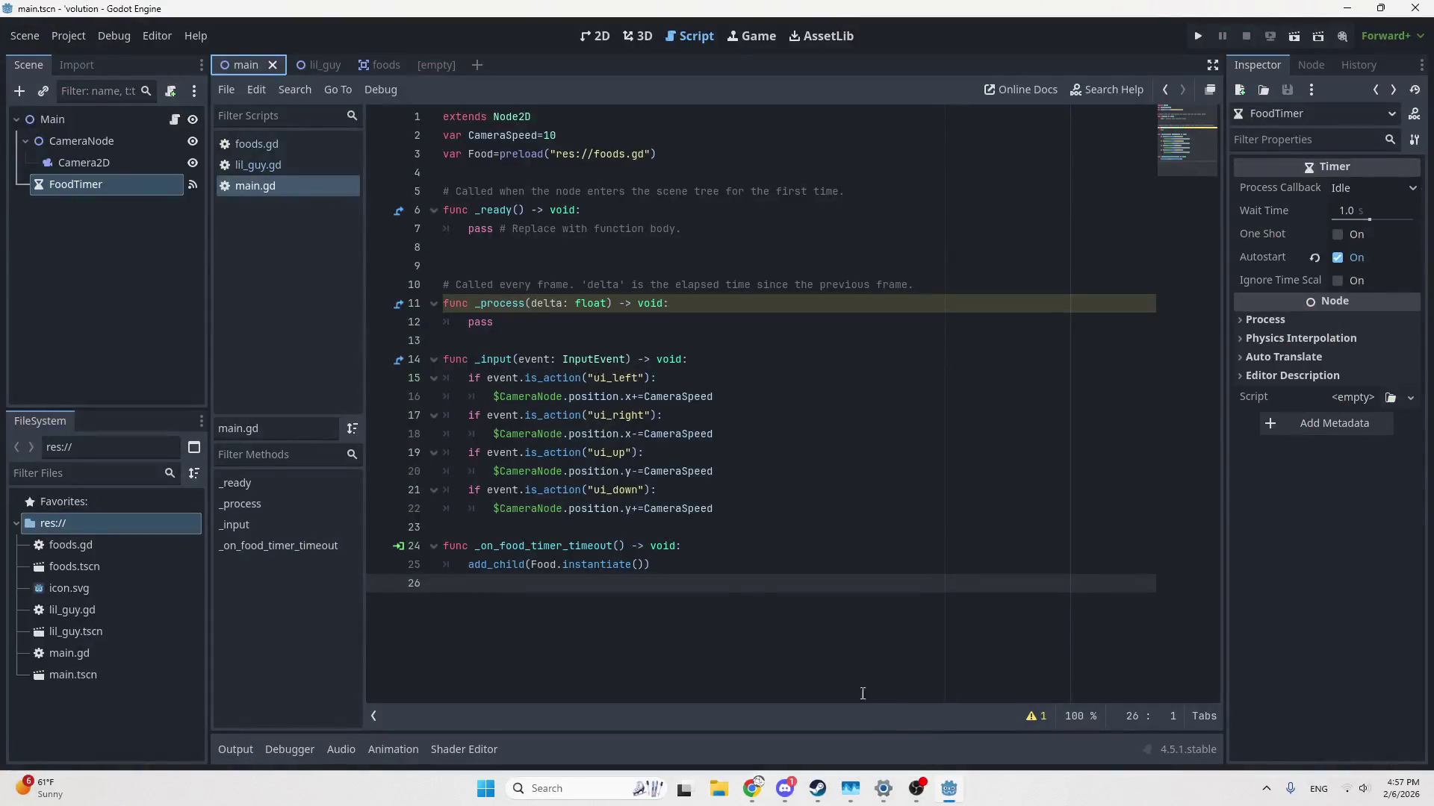
Rewrite line 25 as var NewFood= Food.instantiate()
{"action": "left_click_drag", "start_coordinate": [705, 566], "coordinate": [731, 547]}
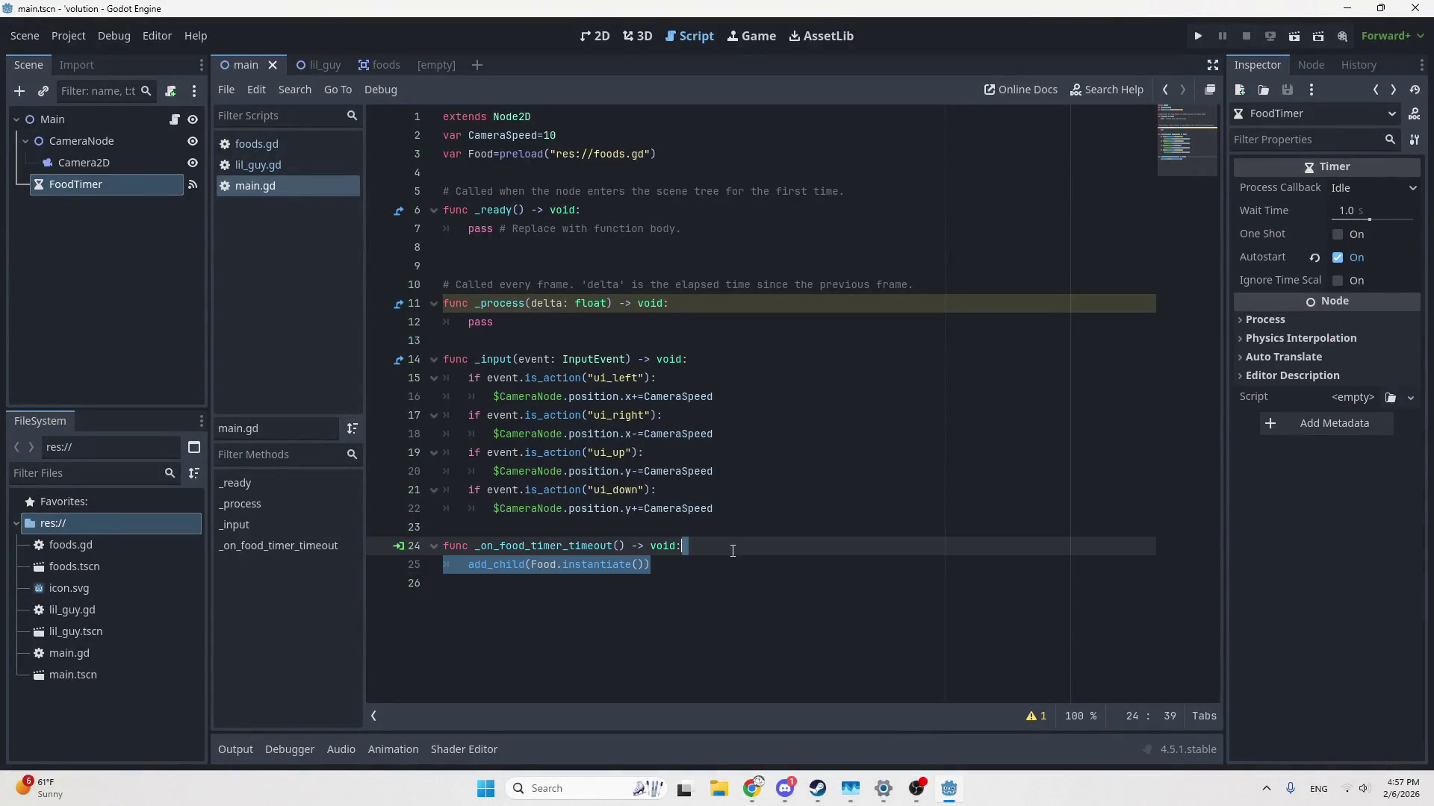
{"action": "key", "text": "Return"}
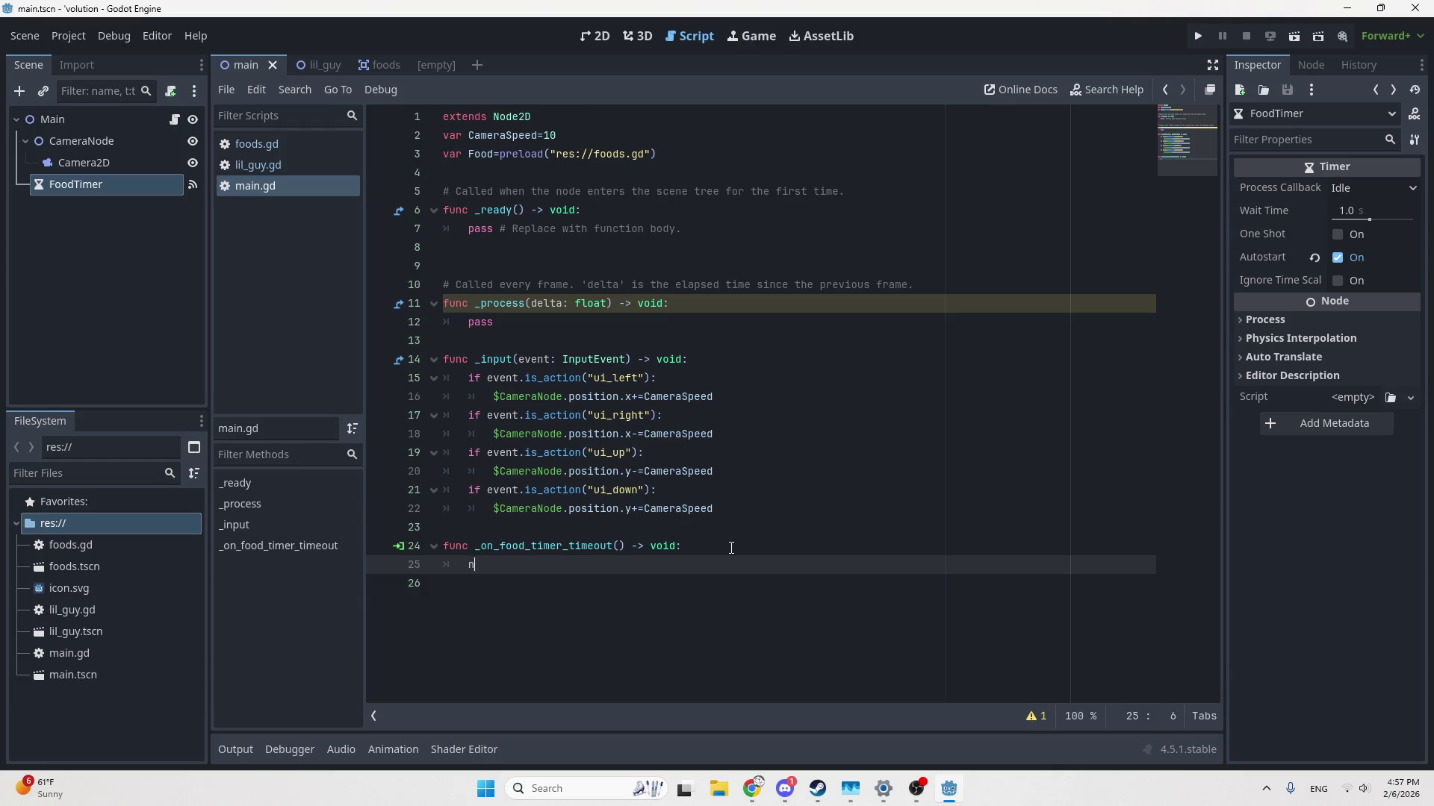
{"action": "type", "text": "ew"}
{"action": "key", "text": "BackSpace"}
{"action": "key", "text": "BackSpace"}
{"action": "key", "text": "BackSpace"}
{"action": "type", "text": "NewFood"}
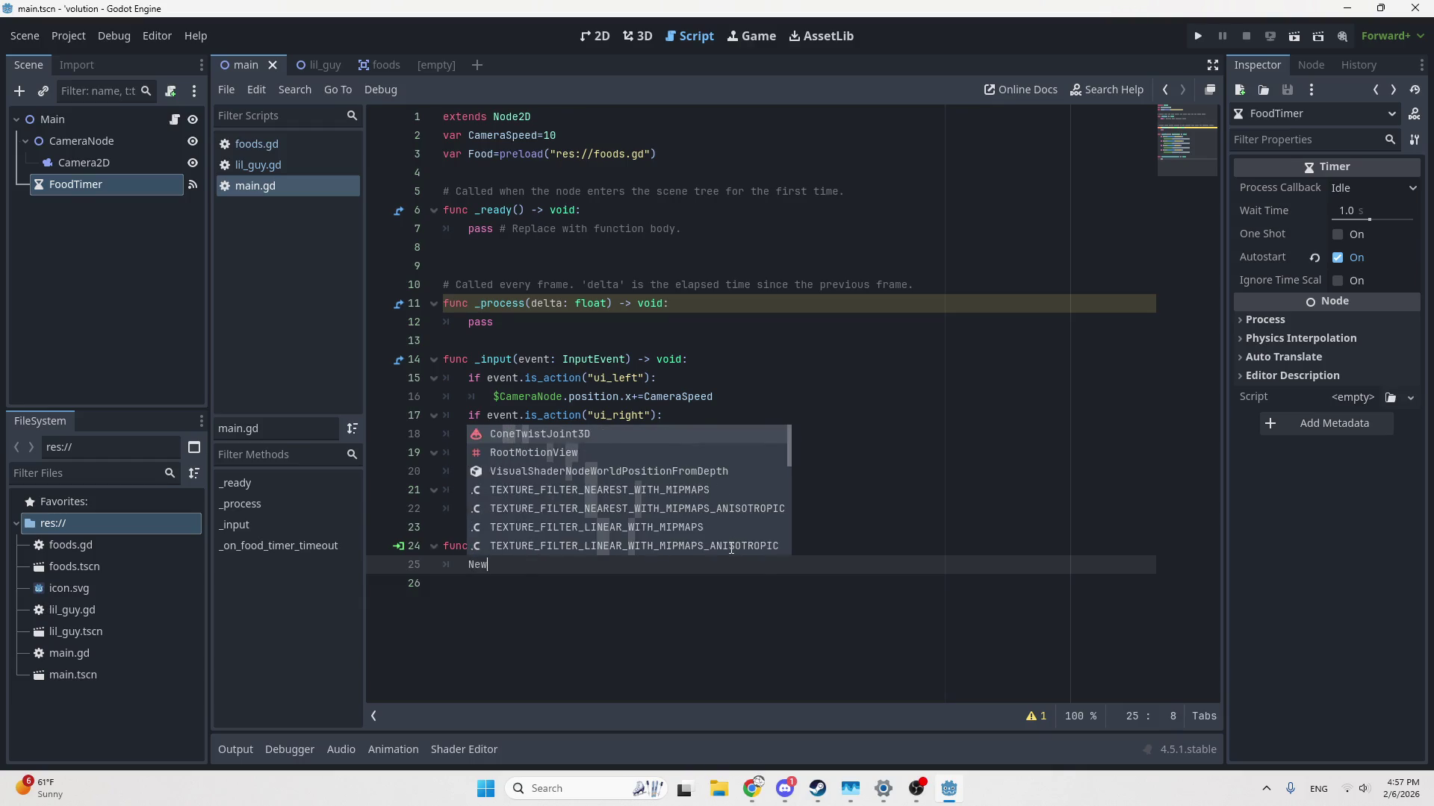
{"action": "key", "text": "ctrl+BackSpace"}
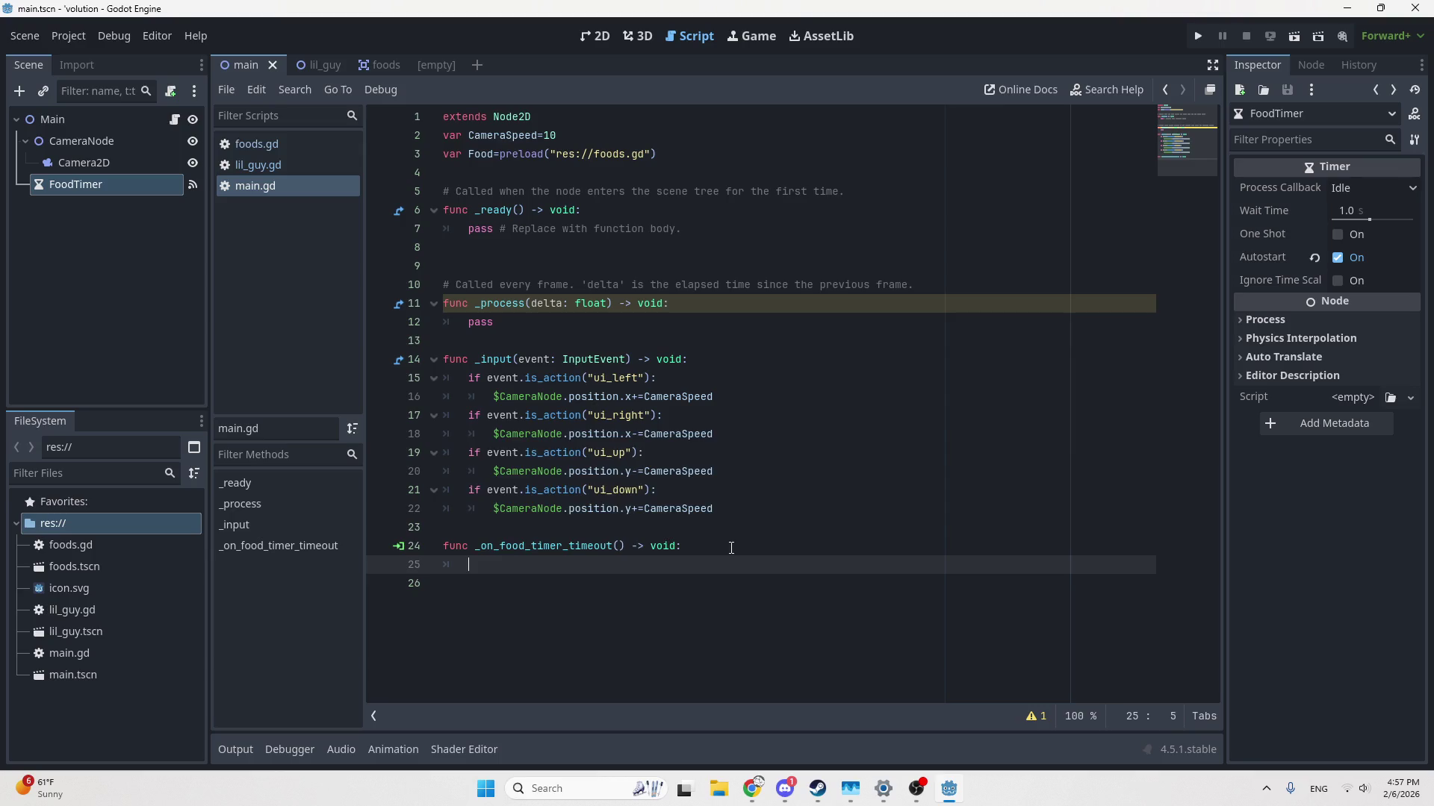
{"action": "type", "text": "var NewFood= "}
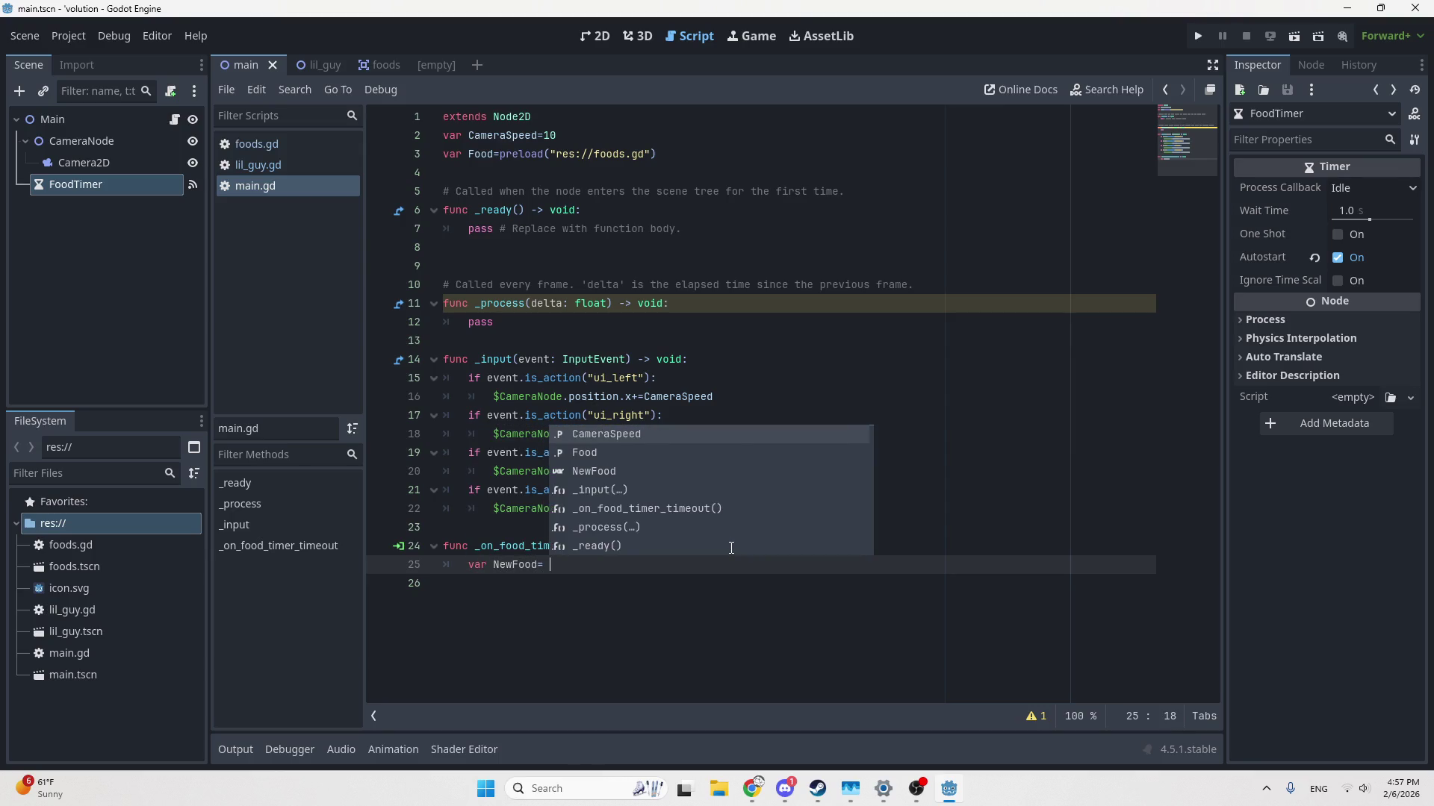
{"action": "type", "text": "Food"}
{"action": "type", "text": ".instant"}
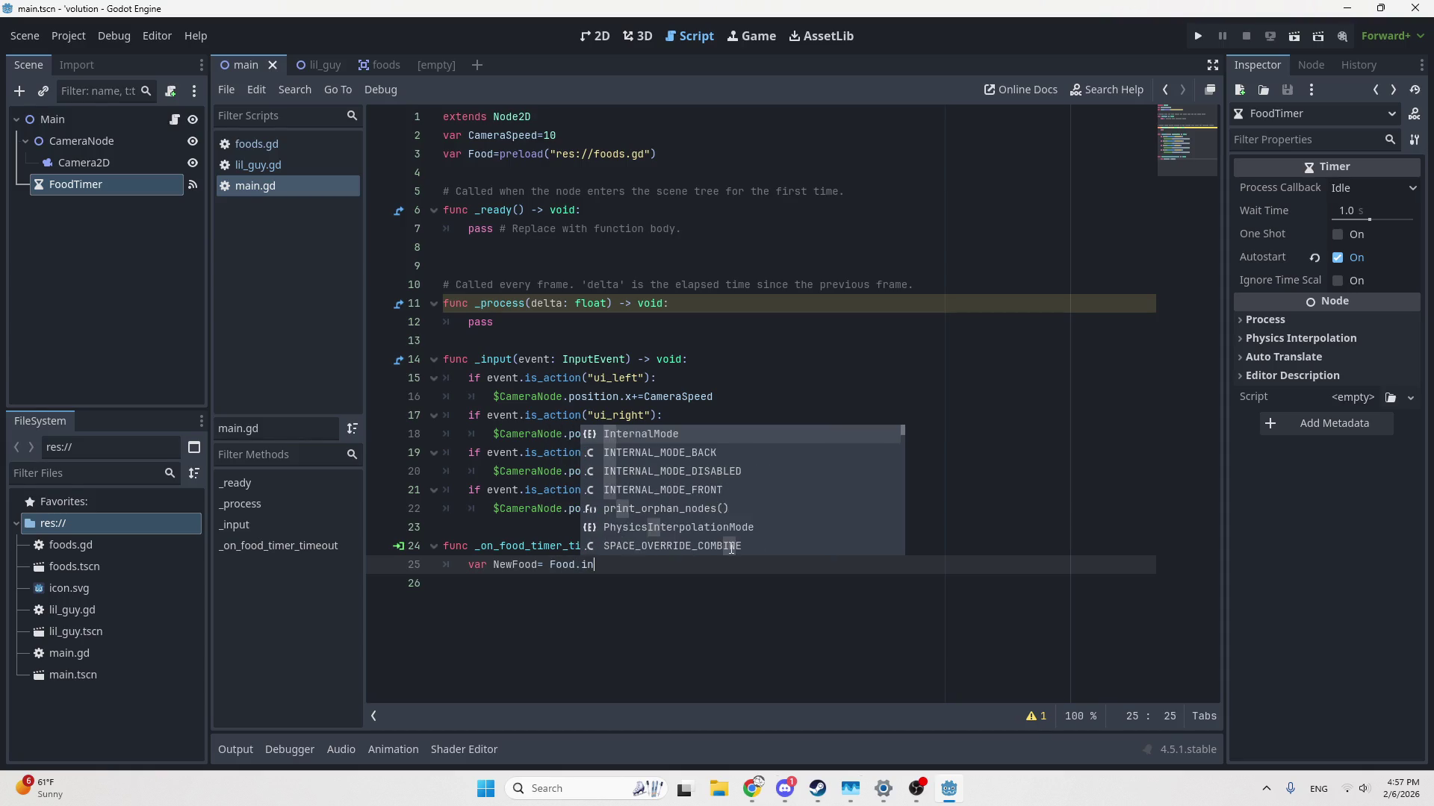
{"action": "type", "text": "iate()"}
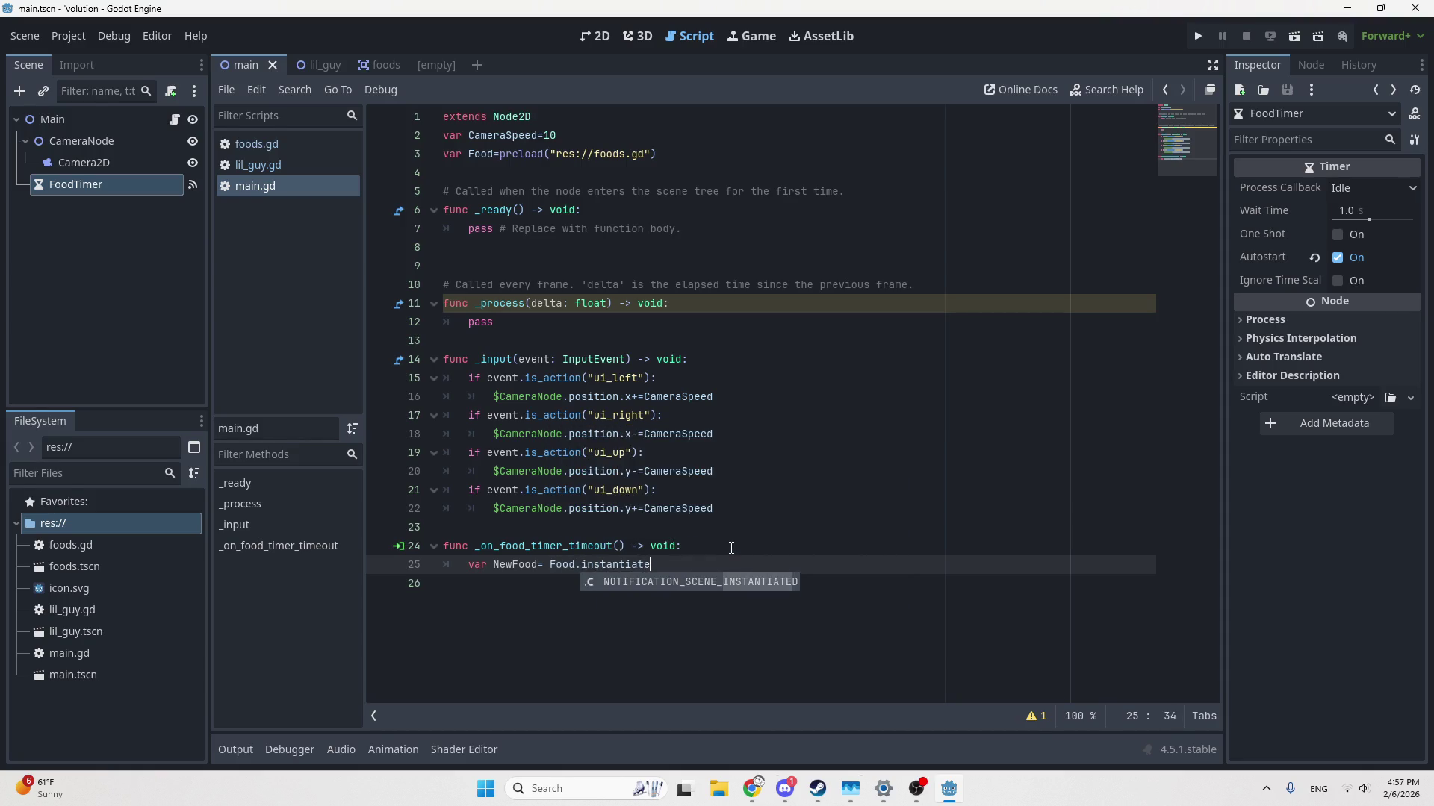
{"action": "key", "text": "Return"}
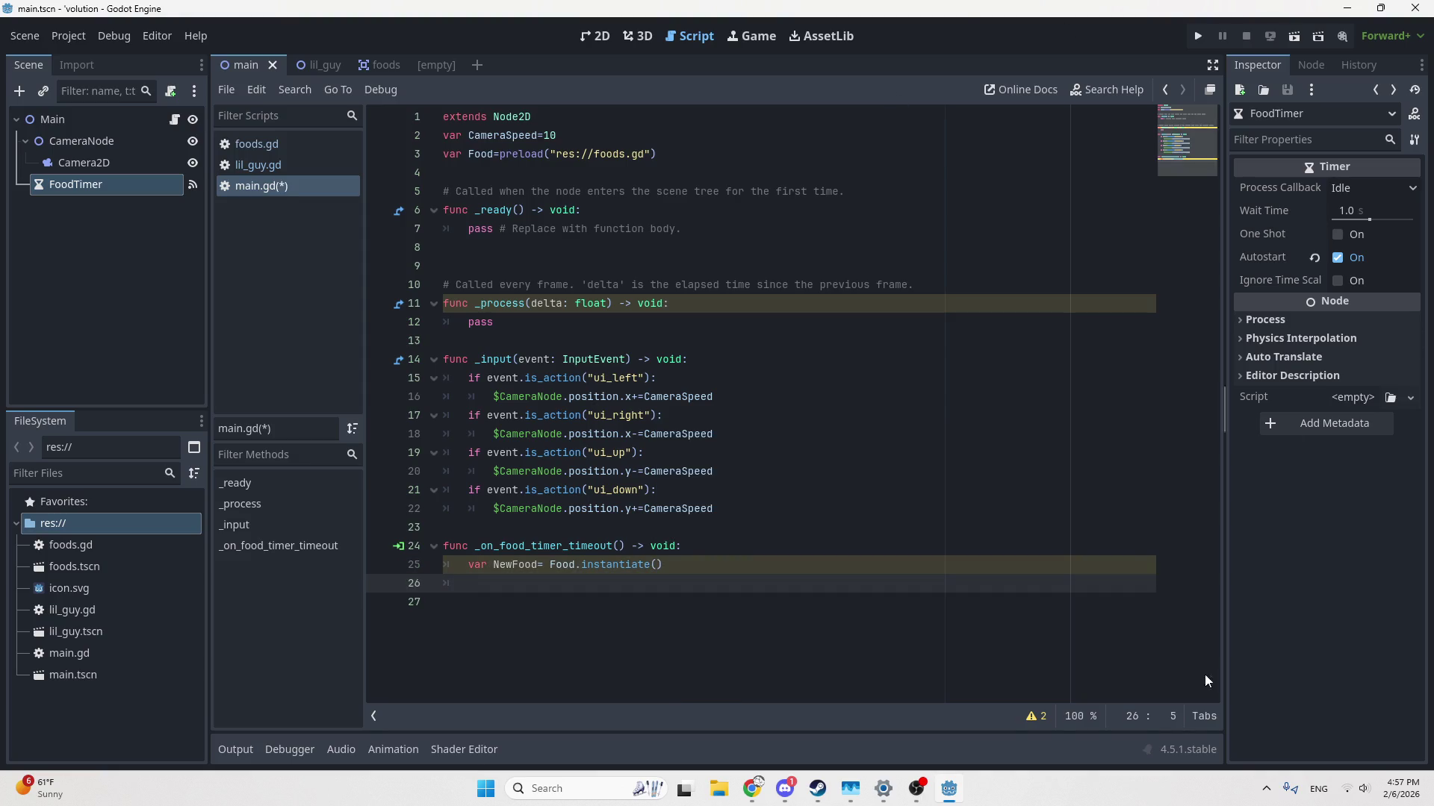
Review the unused-variable warnings for lines 25 and 11, then start line 26 with NewFood=
{"action": "left_click", "coordinate": [1031, 717]}
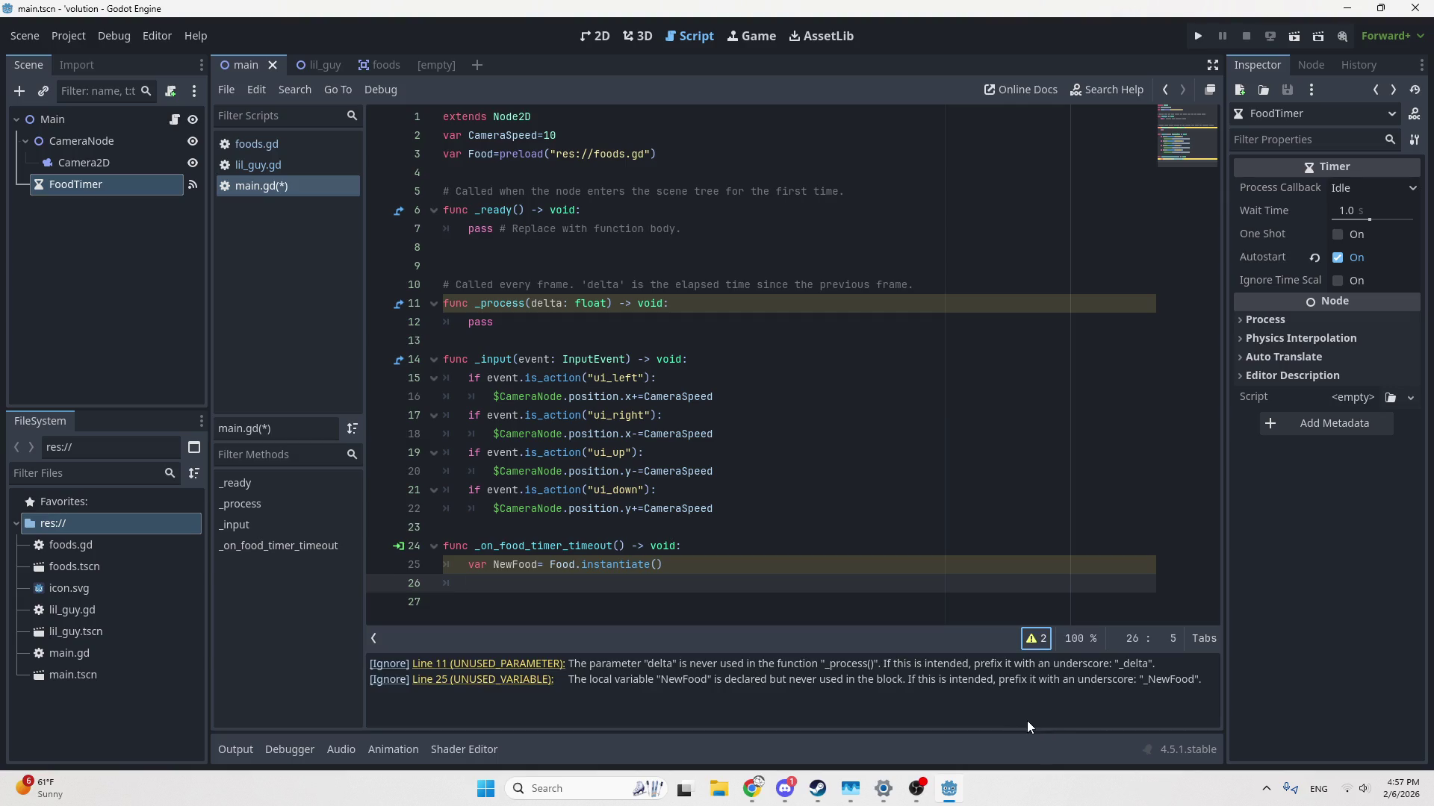
{"action": "left_click", "coordinate": [521, 681]}
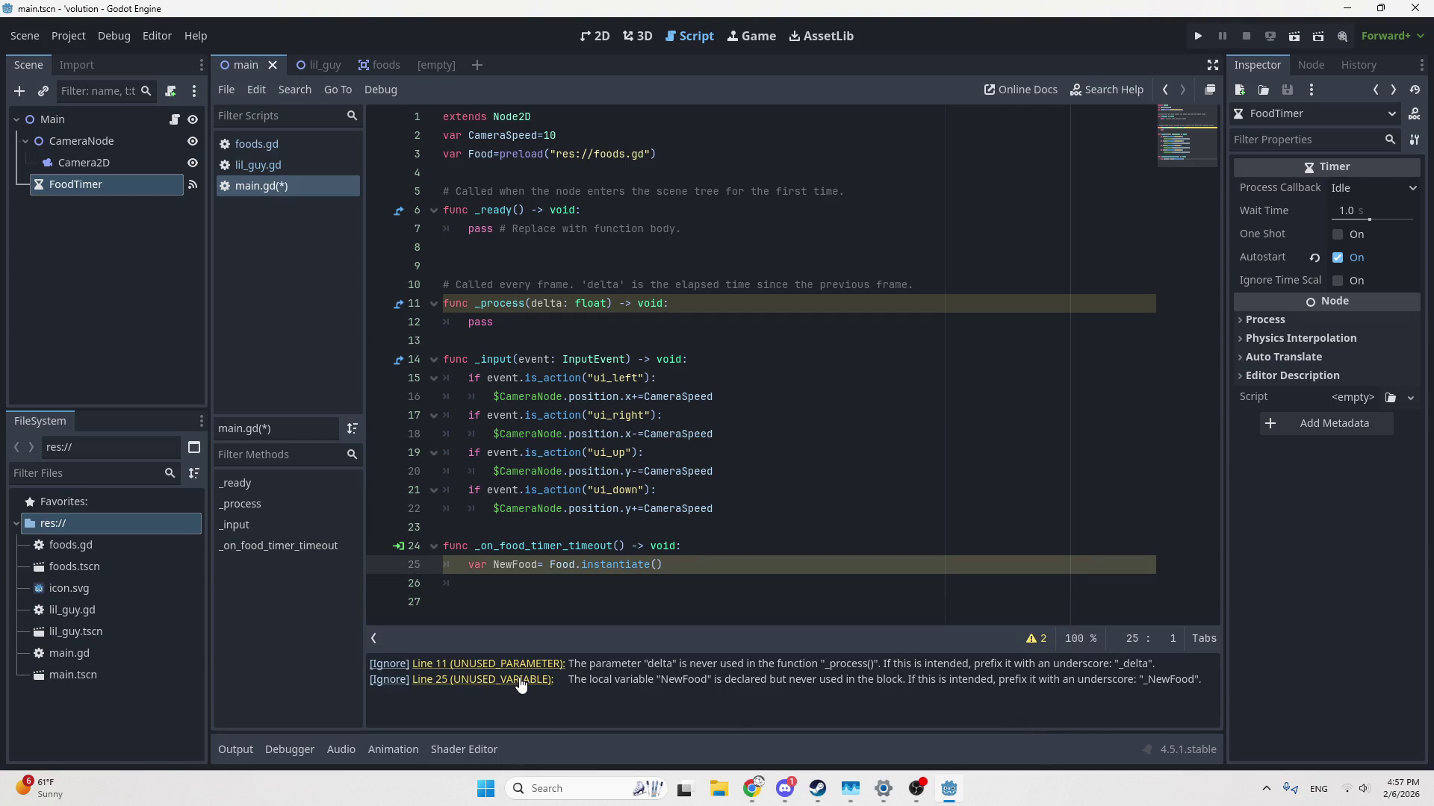
{"action": "left_click", "coordinate": [520, 665]}
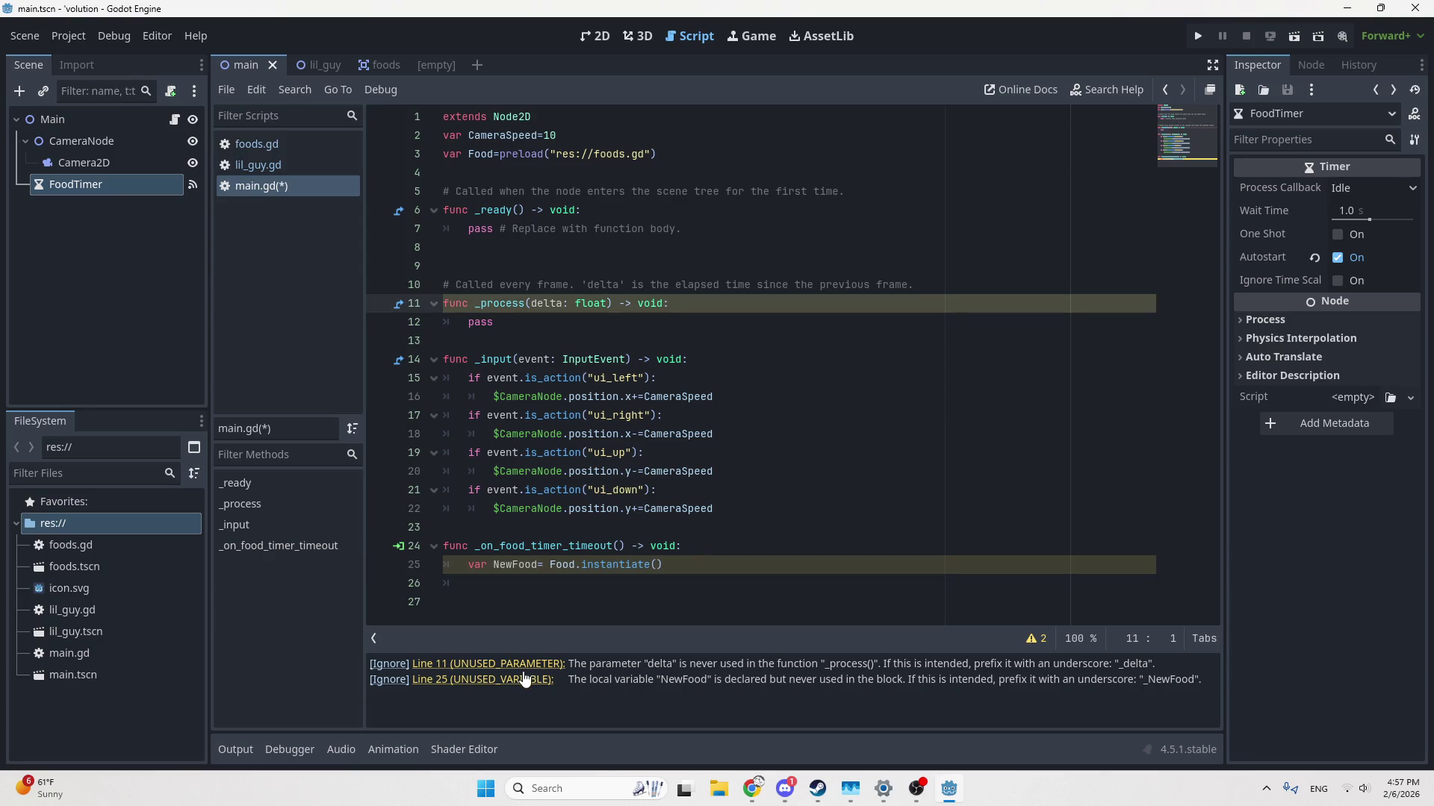
{"action": "left_click", "coordinate": [703, 573]}
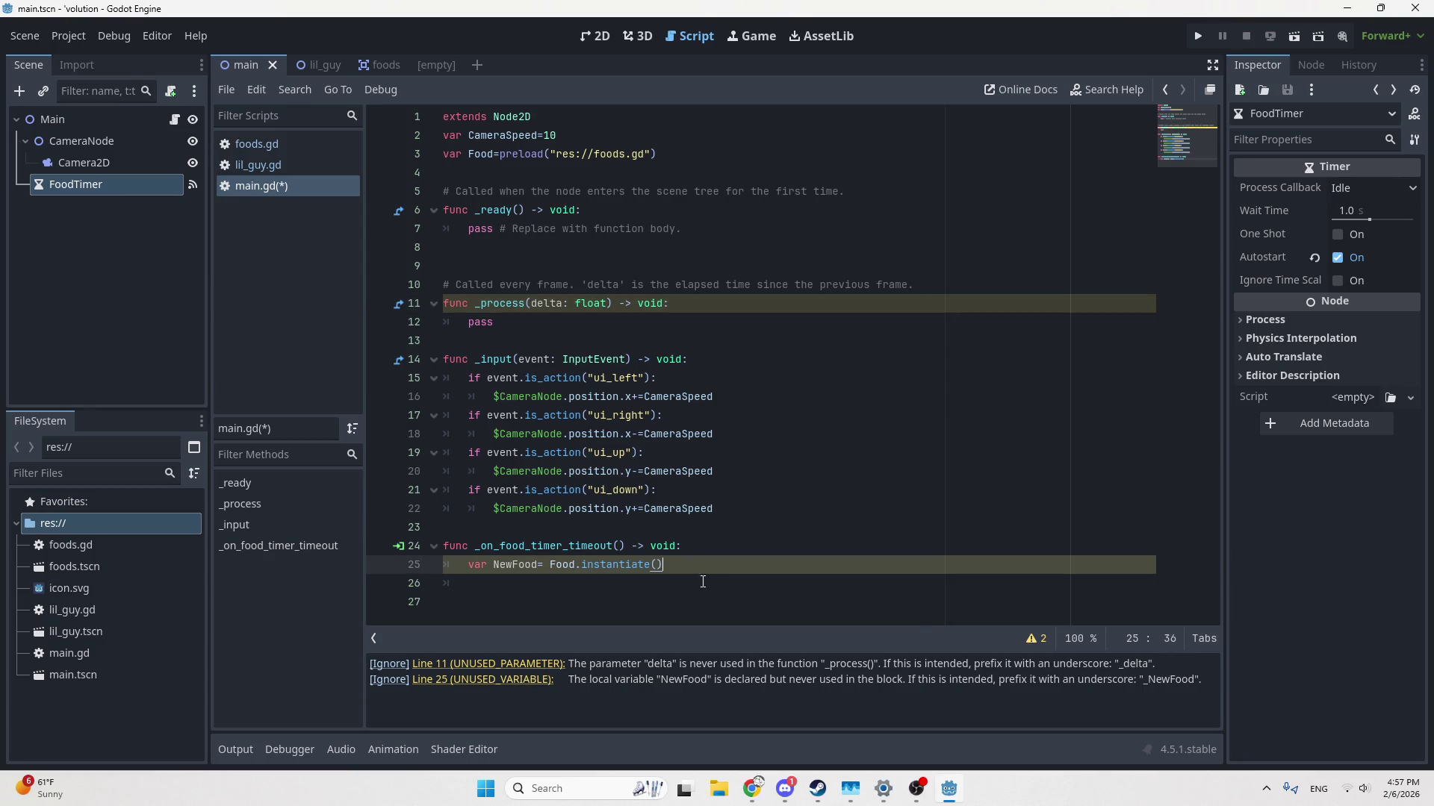
{"action": "left_click", "coordinate": [687, 581]}
{"action": "type", "text": "e"}
{"action": "key", "text": "BackSpace"}
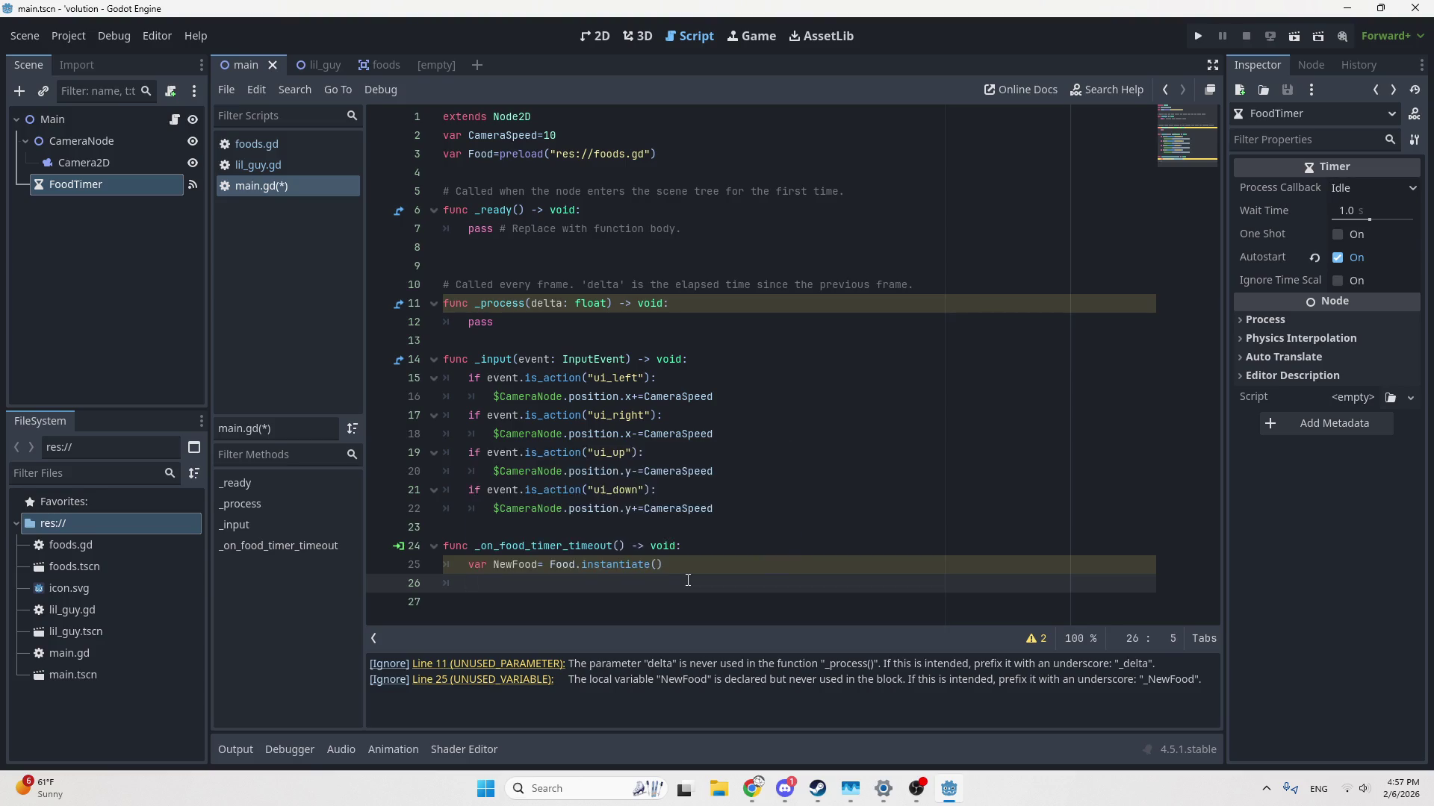
{"action": "type", "text": "NewFood"}
{"action": "type", "text": "="}
Try NewFood.Position on line 26, then clear it
{"action": "key", "text": "BackSpace"}
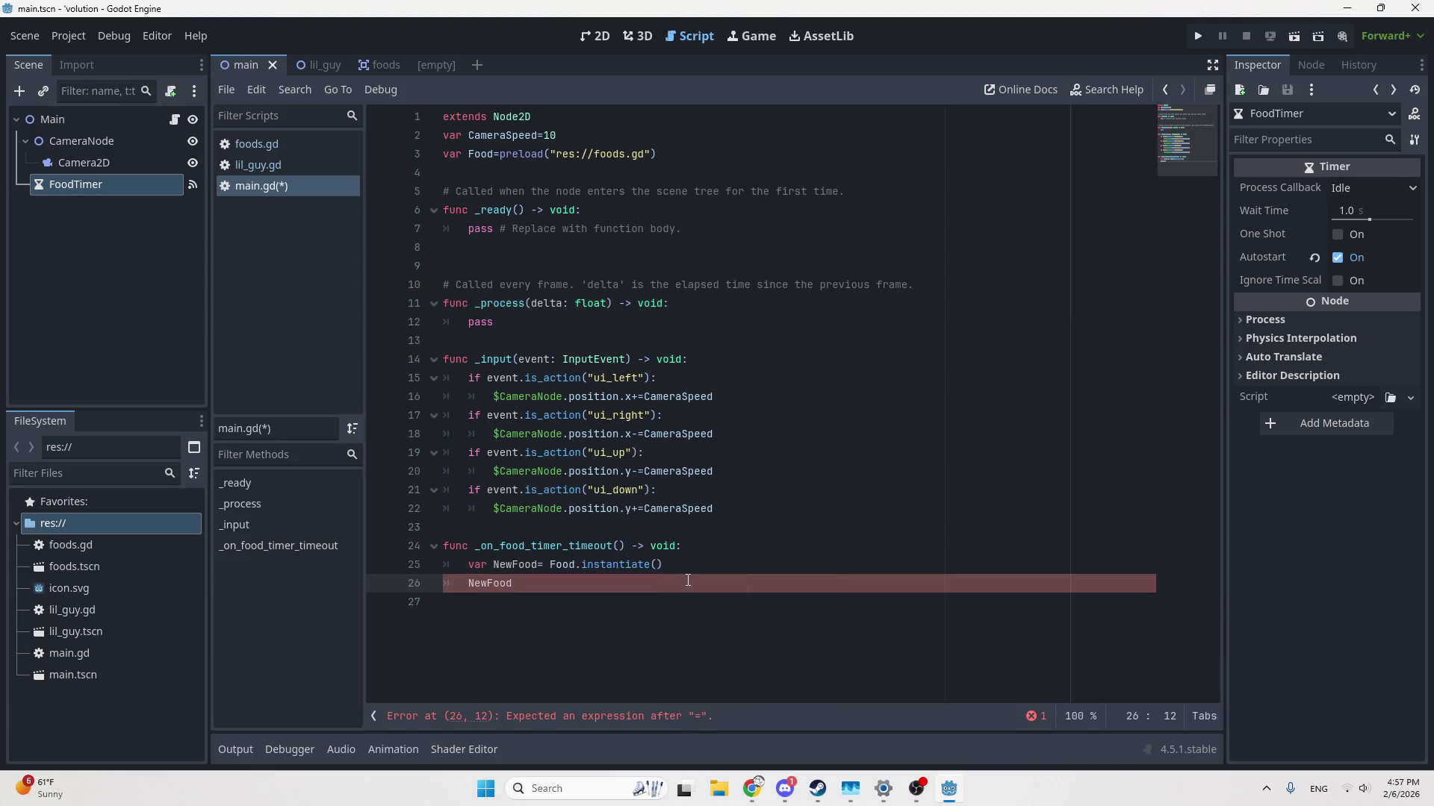
{"action": "type", "text": ".Position"}
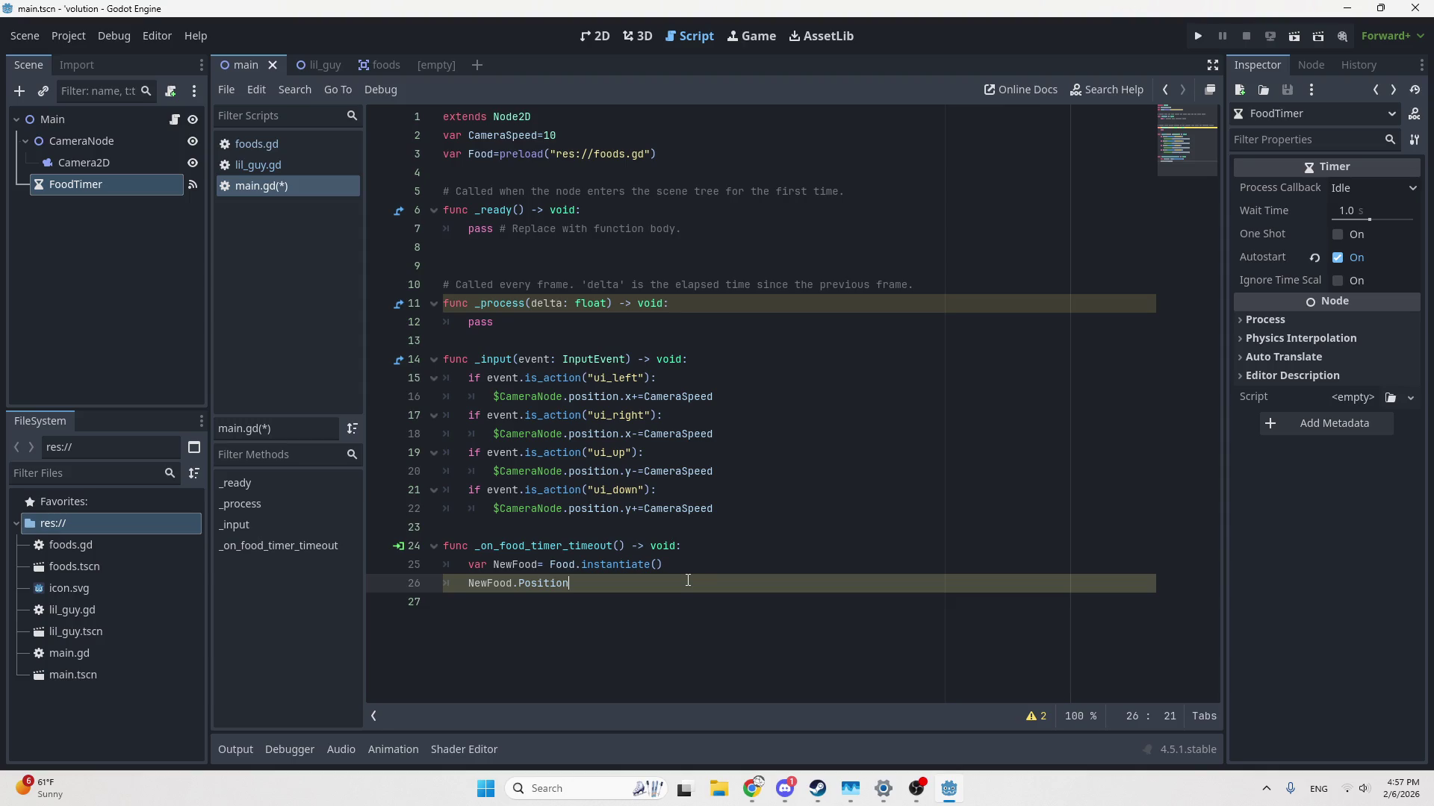
{"action": "key", "text": "ctrl+BackSpace"}
{"action": "key", "text": "ctrl+BackSpace"}
Write randf_range(0,2*PI) on line 26 for the random spawn angle
{"action": "type", "text": "rand"}
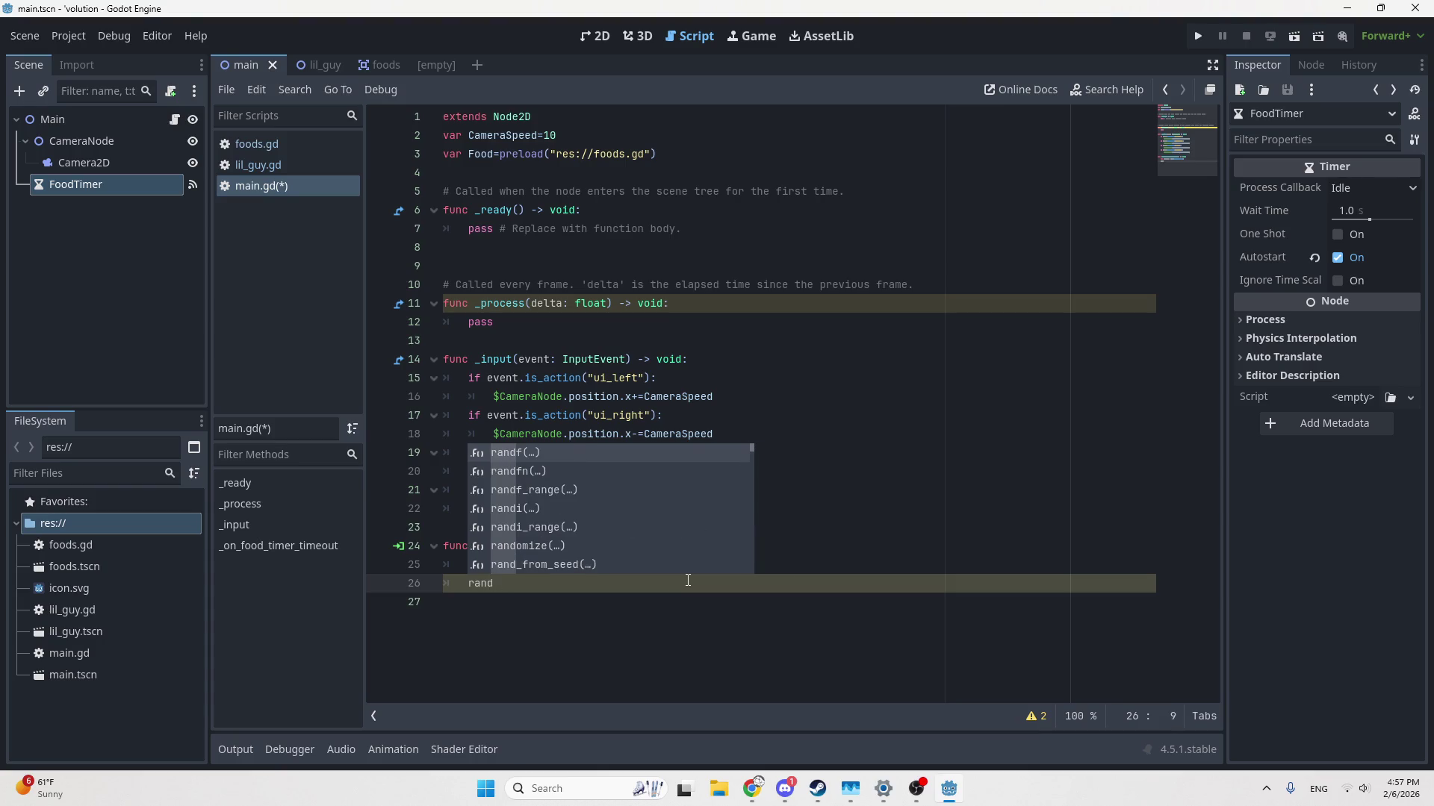
{"action": "key", "text": "Down"}
{"action": "key", "text": "Down"}
{"action": "key", "text": "Down"}
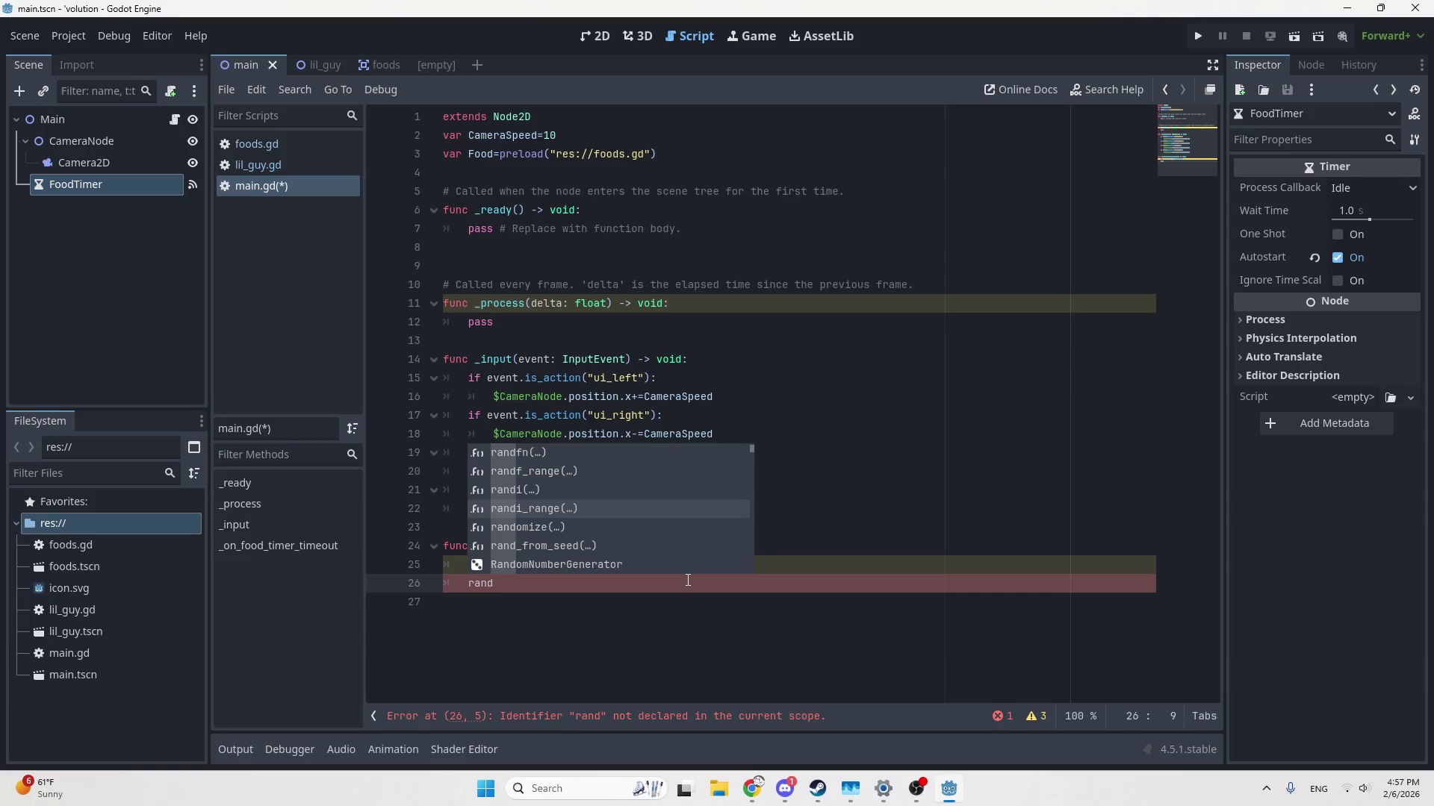
{"action": "key", "text": "Return"}
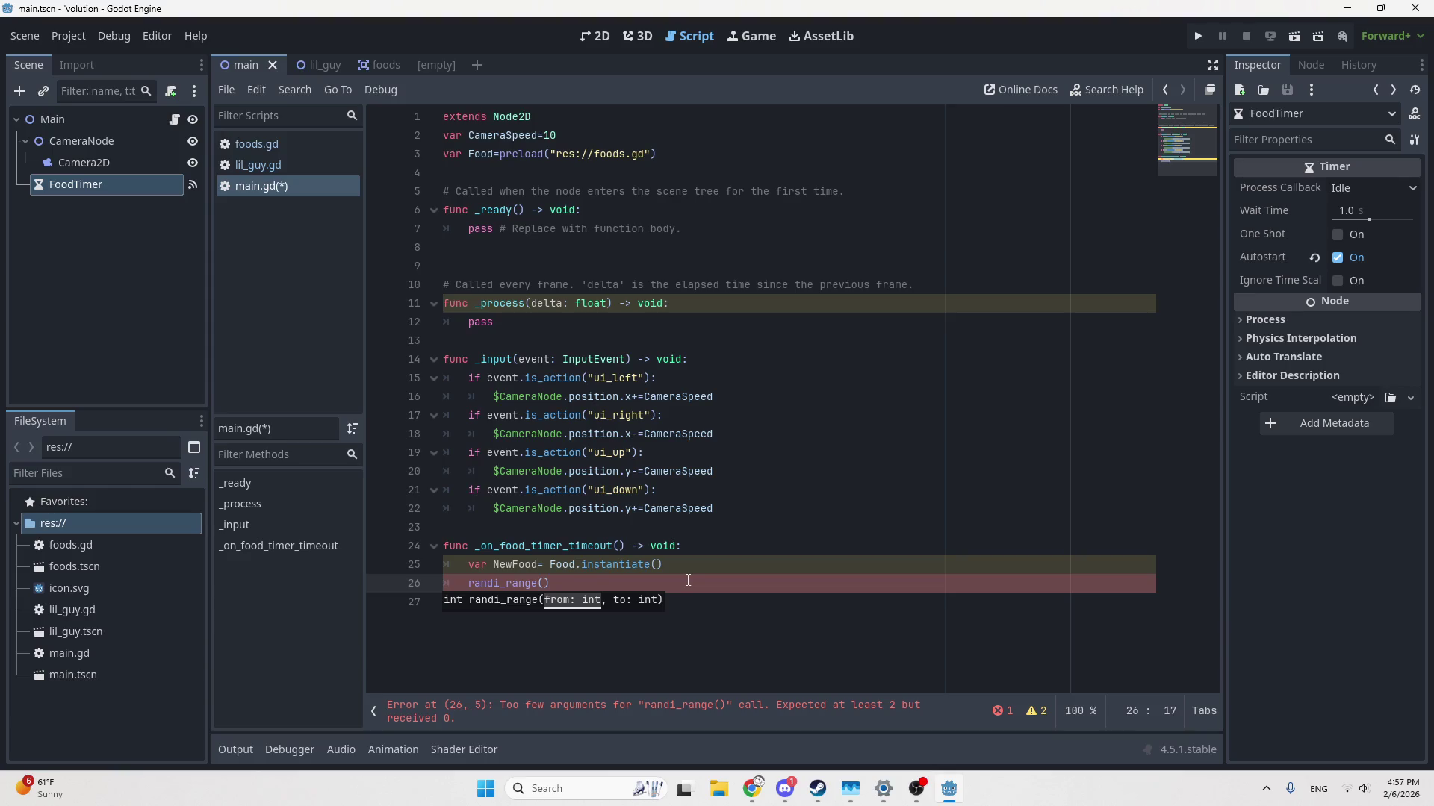
{"action": "key", "text": "BackSpace"}
{"action": "key", "text": "BackSpace"}
{"action": "key", "text": "BackSpace"}
{"action": "type", "text": "d"}
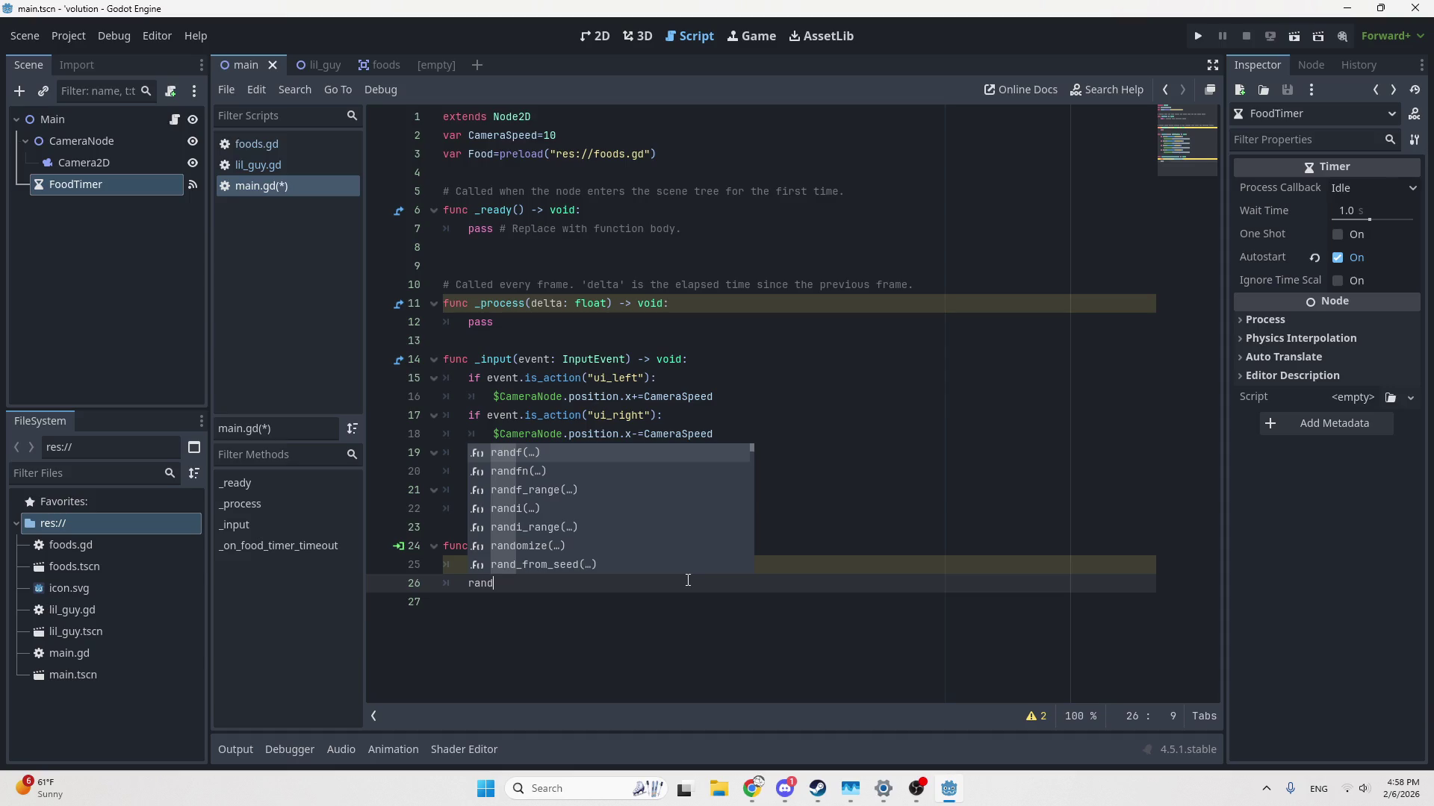
{"action": "key", "text": "Down"}
{"action": "key", "text": "Down"}
{"action": "key", "text": "Return"}
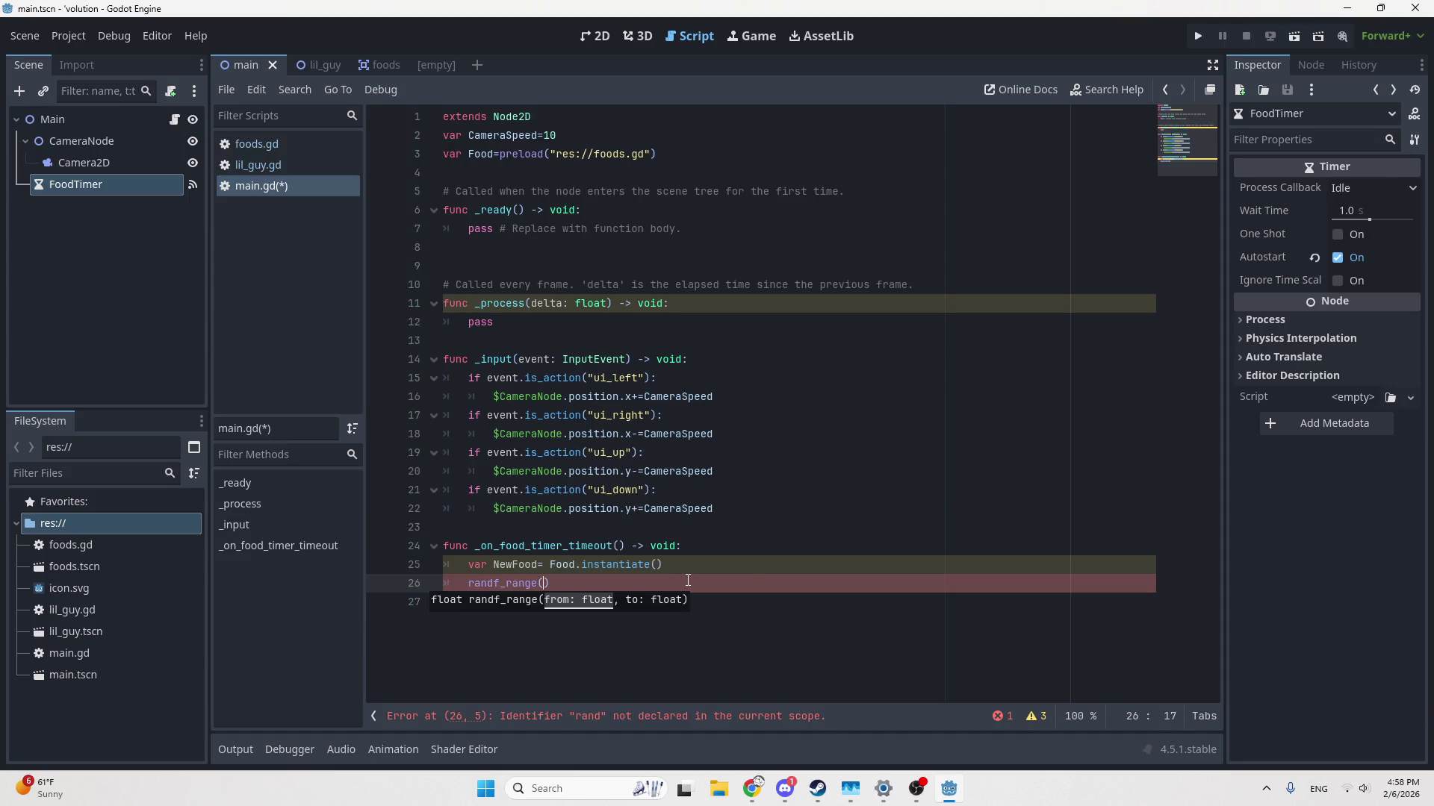
{"action": "type", "text": "0,"}
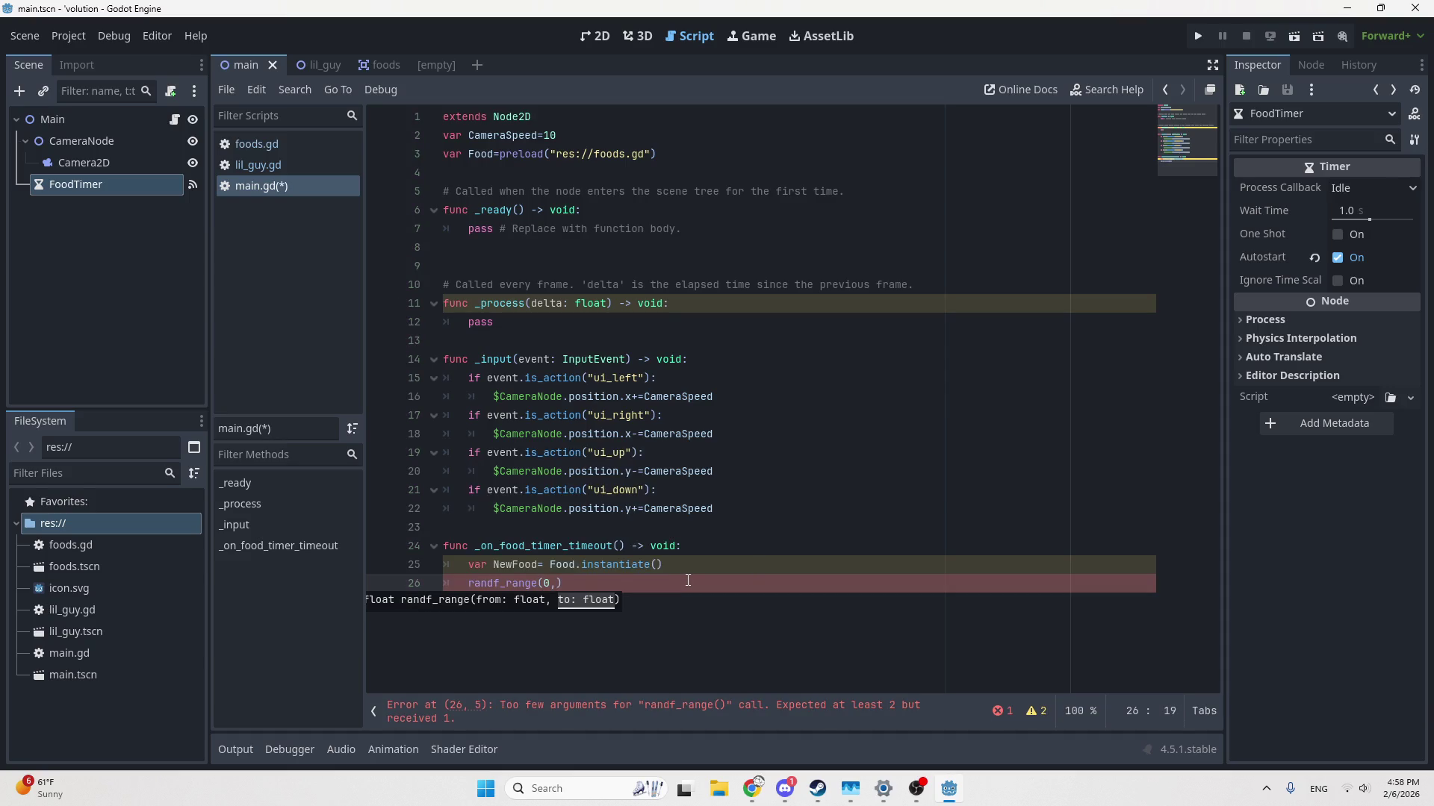
{"action": "type", "text": "2"}
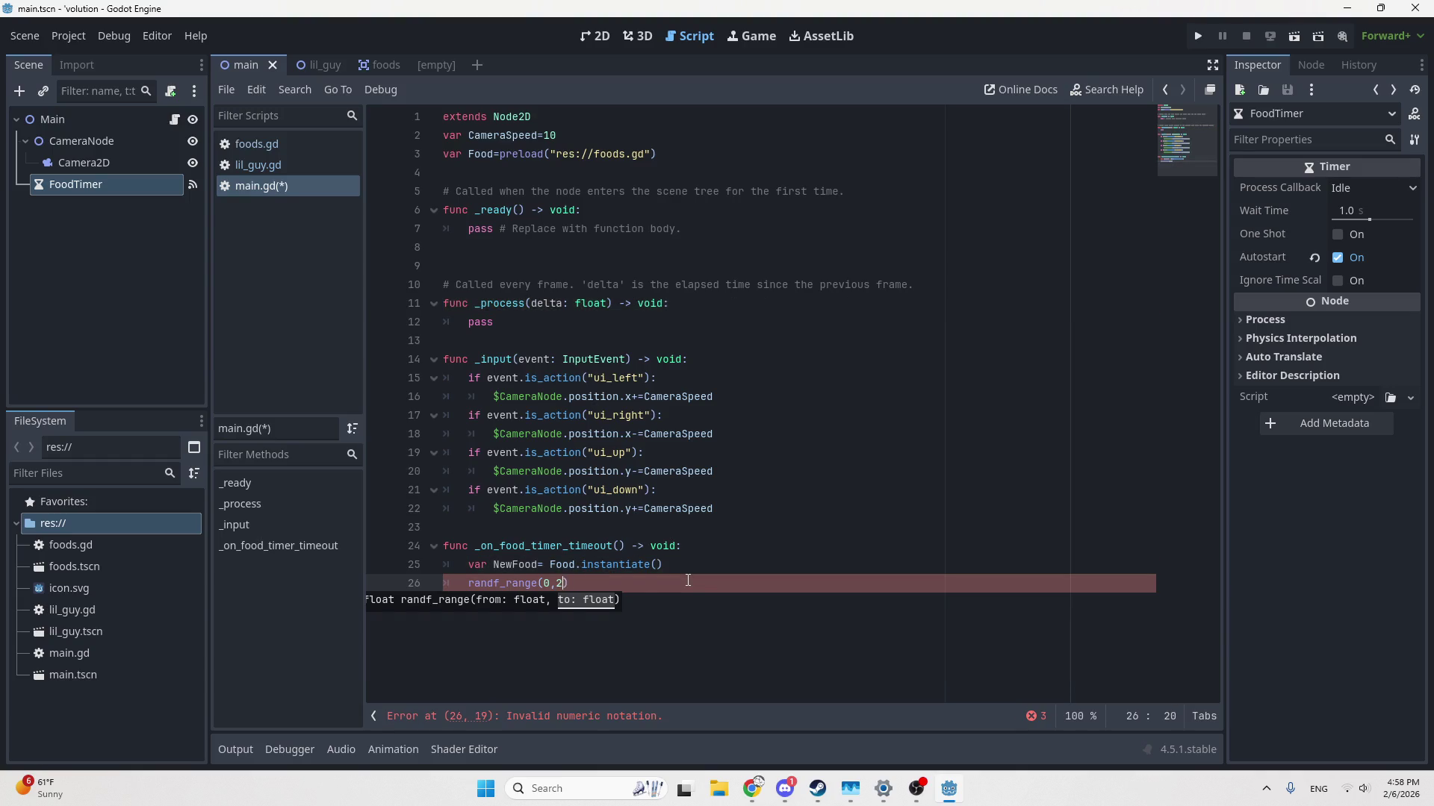
{"action": "type", "text": "*PI"}
{"action": "key", "text": "Escape"}
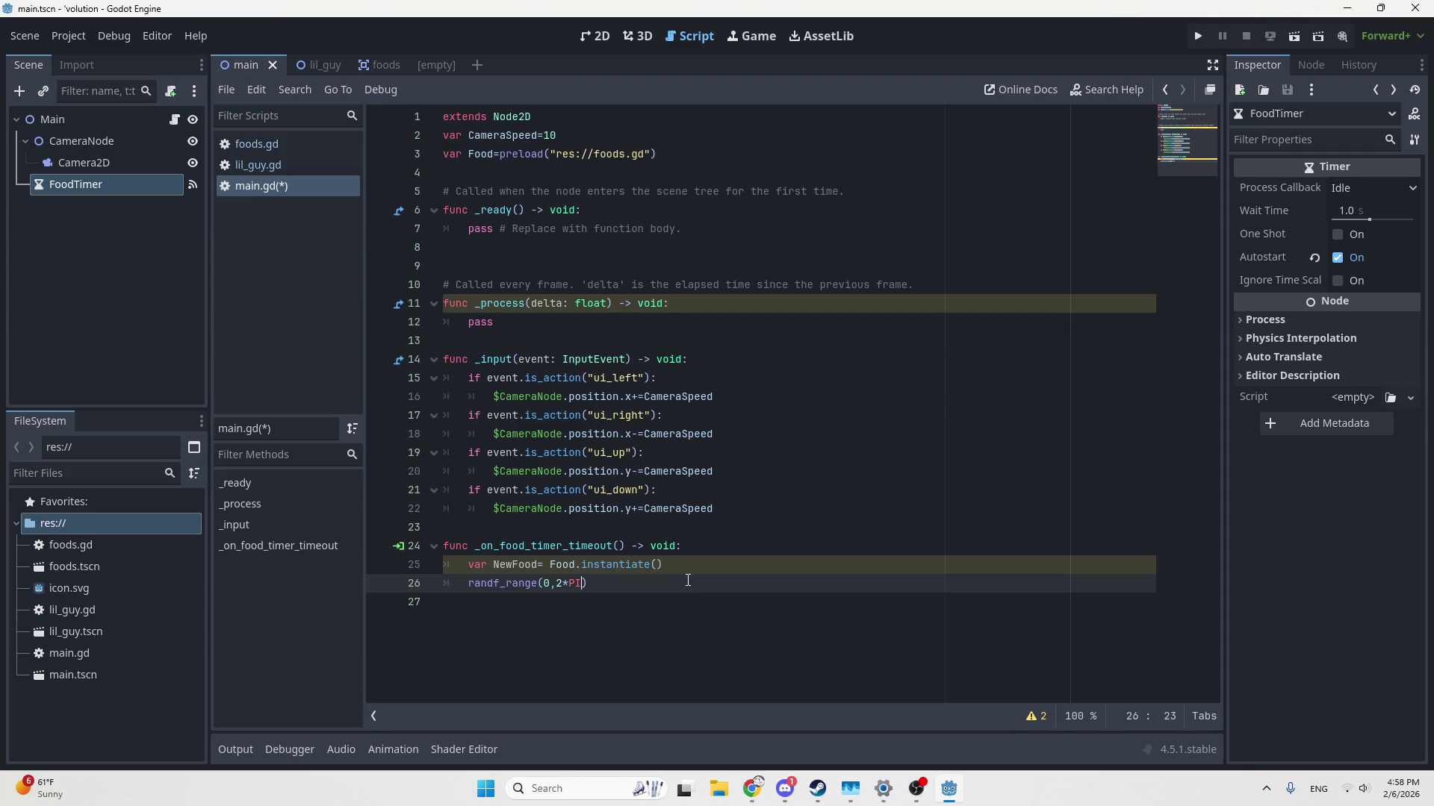
Declare var foodspawn=Vector2(0,16) on line 27 of the timer callback
{"action": "key", "text": "Return"}
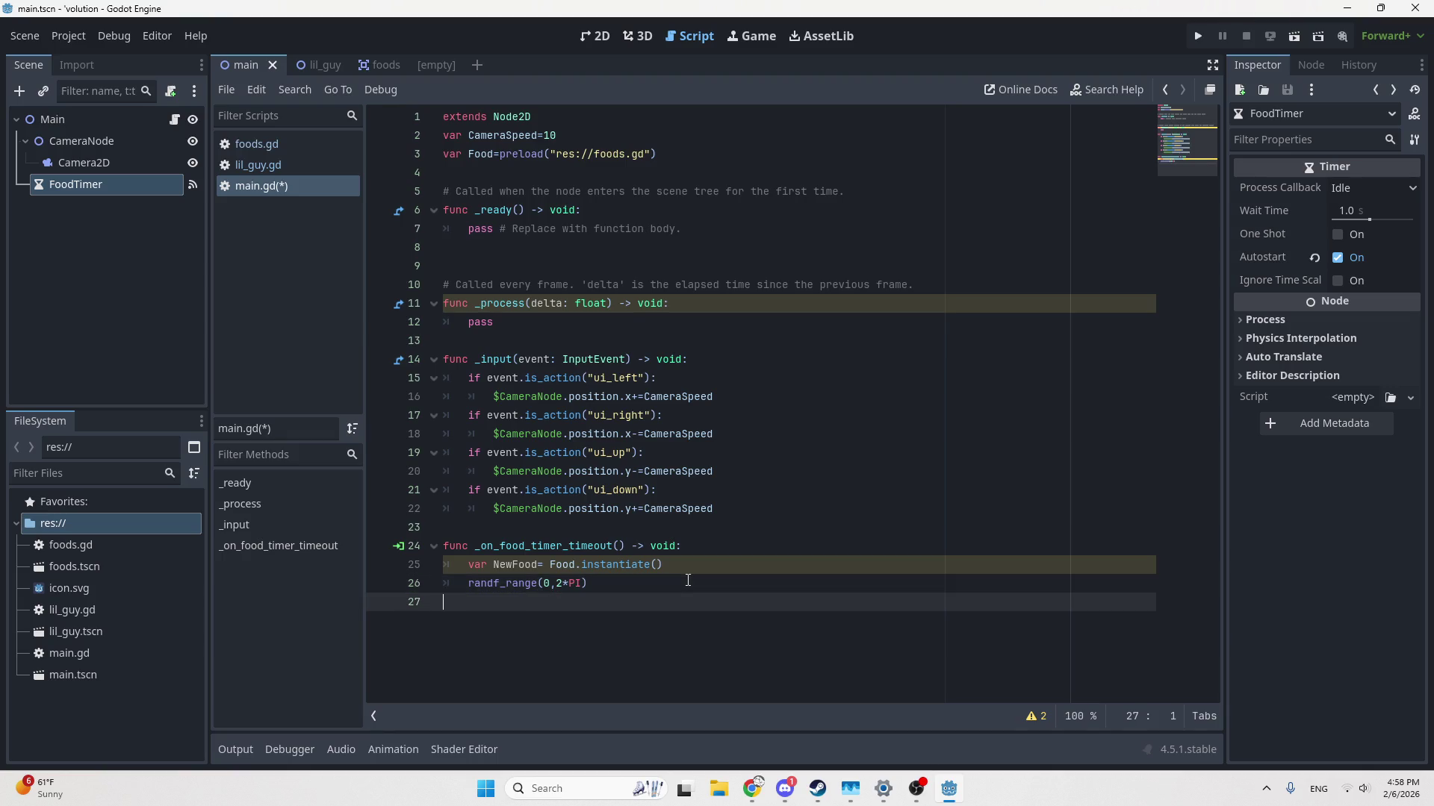
{"action": "type", "text": "food"}
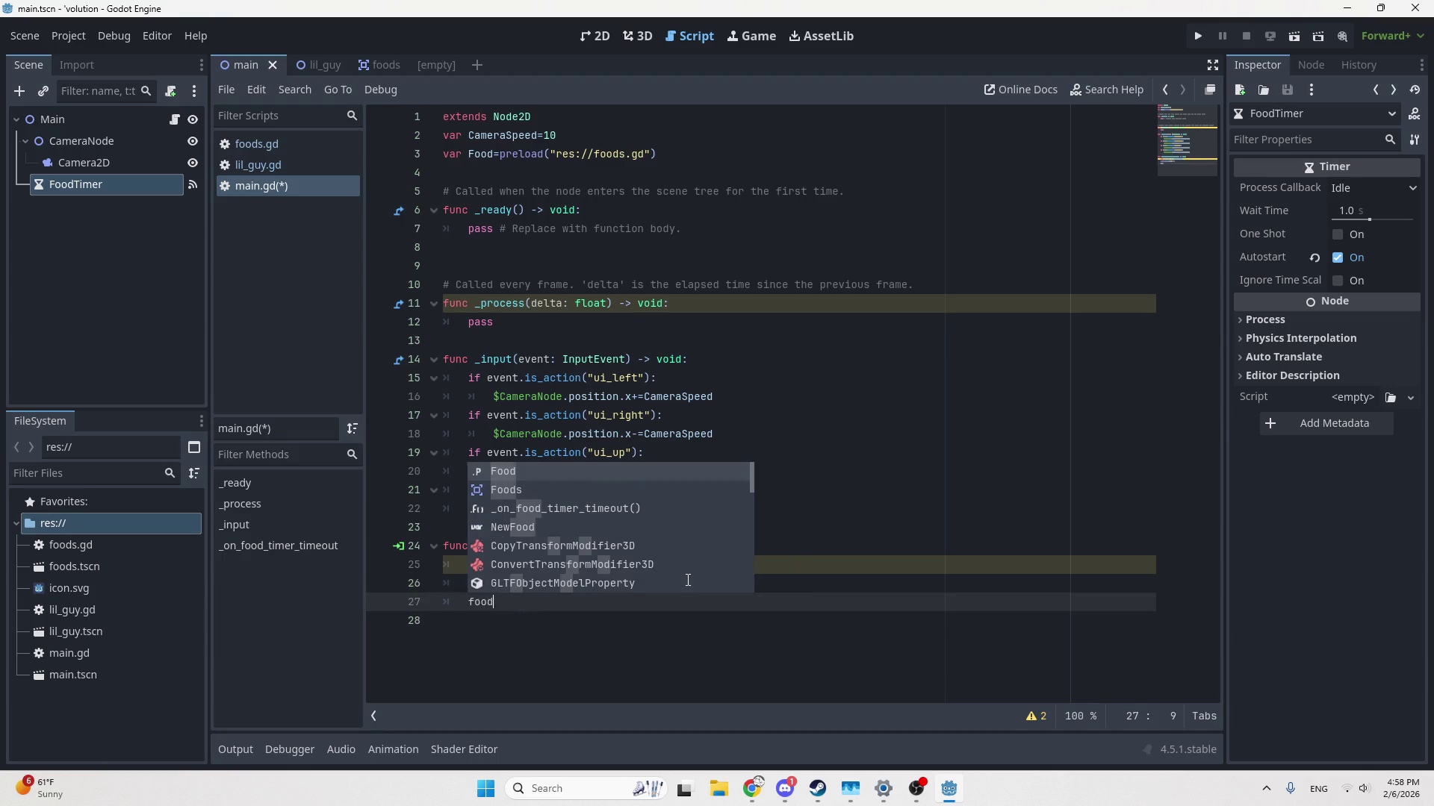
{"action": "type", "text": "spawn"}
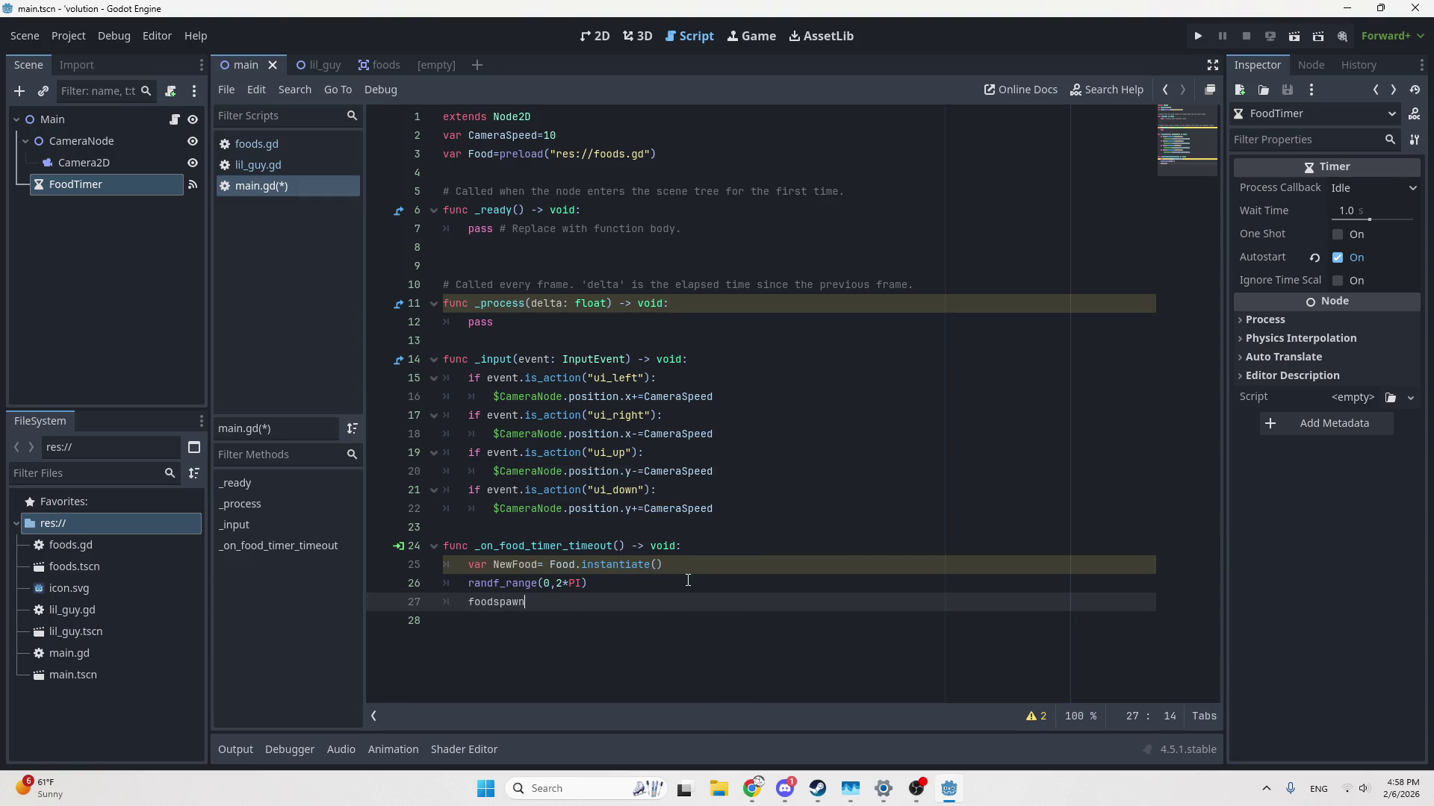
{"action": "type", "text": "="}
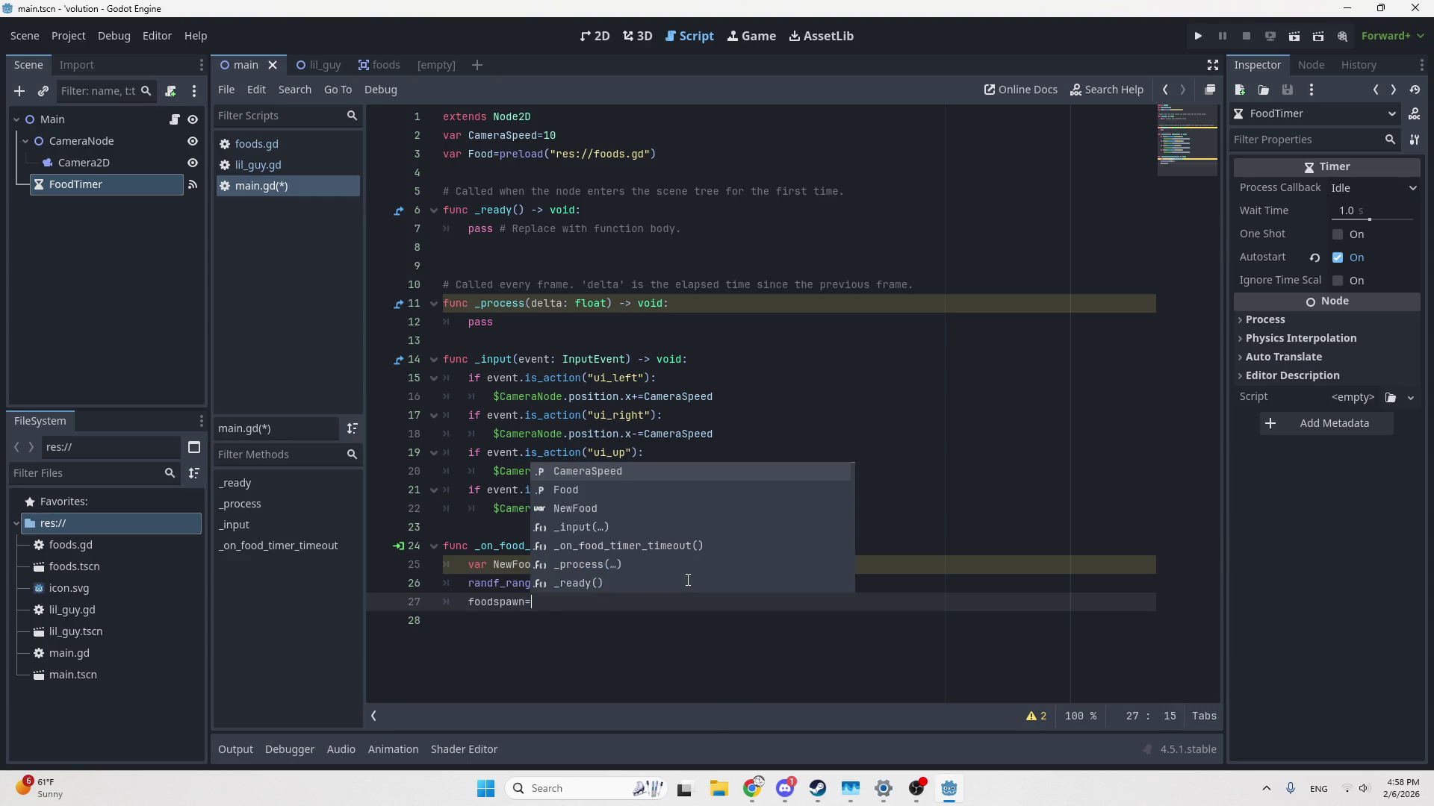
{"action": "type", "text": "Vector2"}
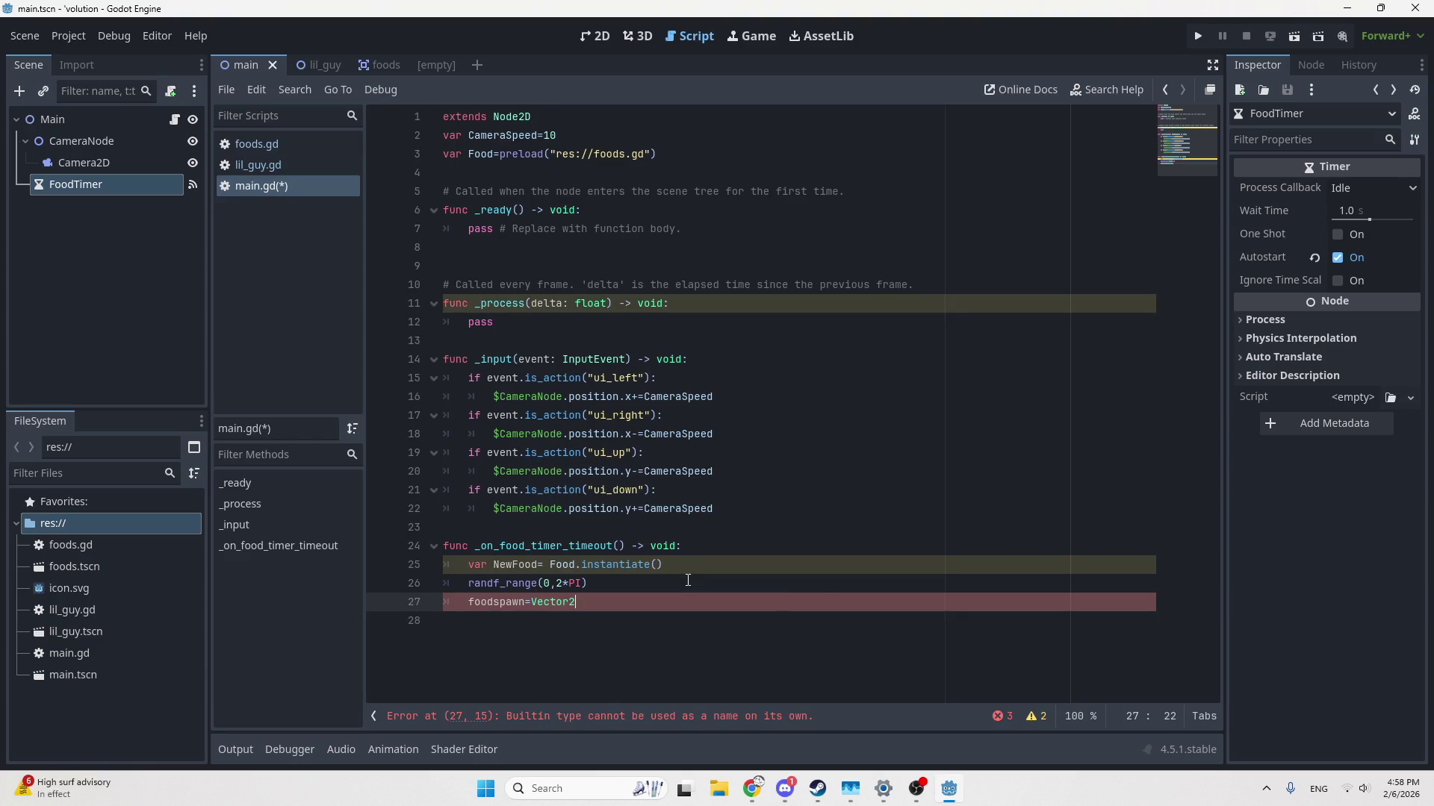
{"action": "type", "text": "(0"}
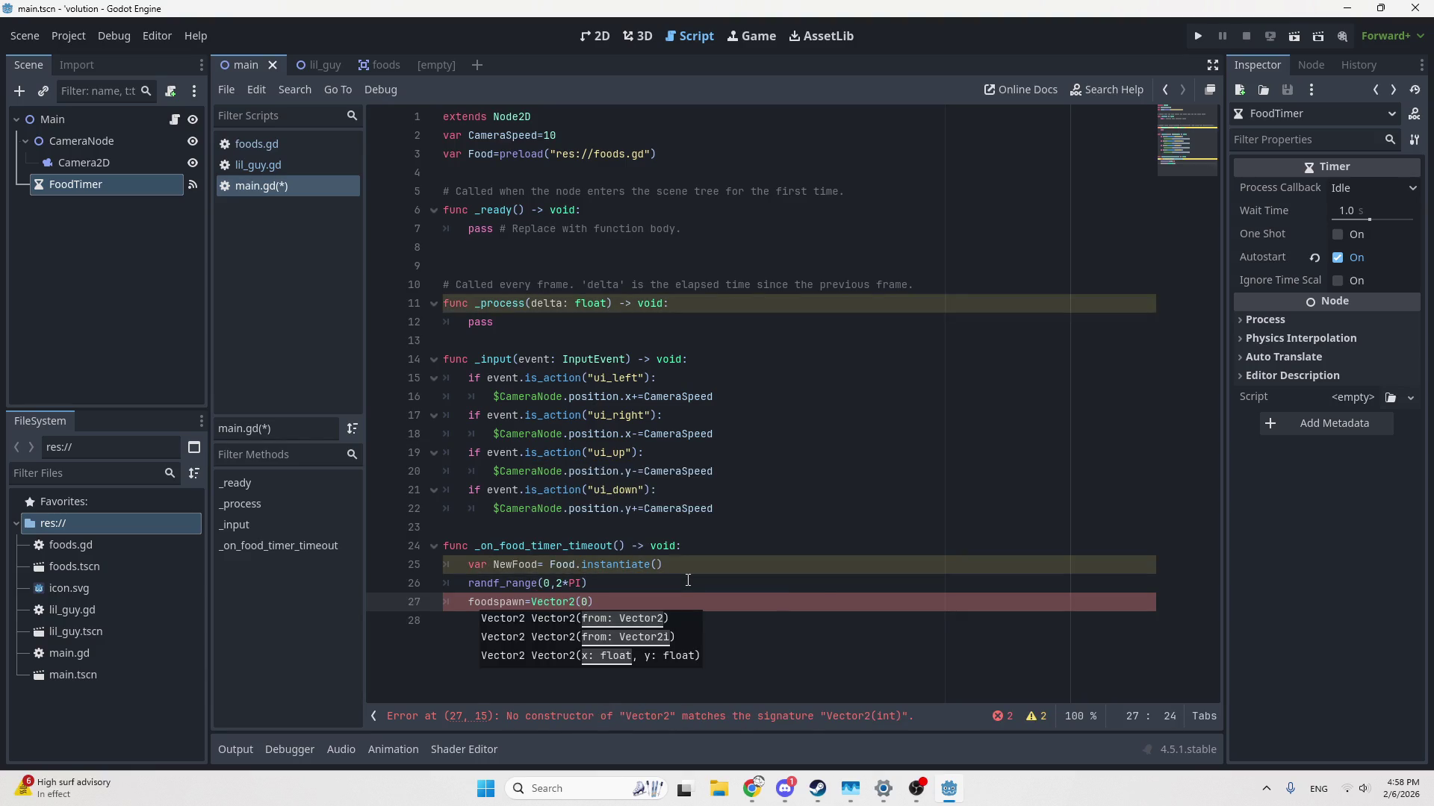
{"action": "type", "text": ",16"}
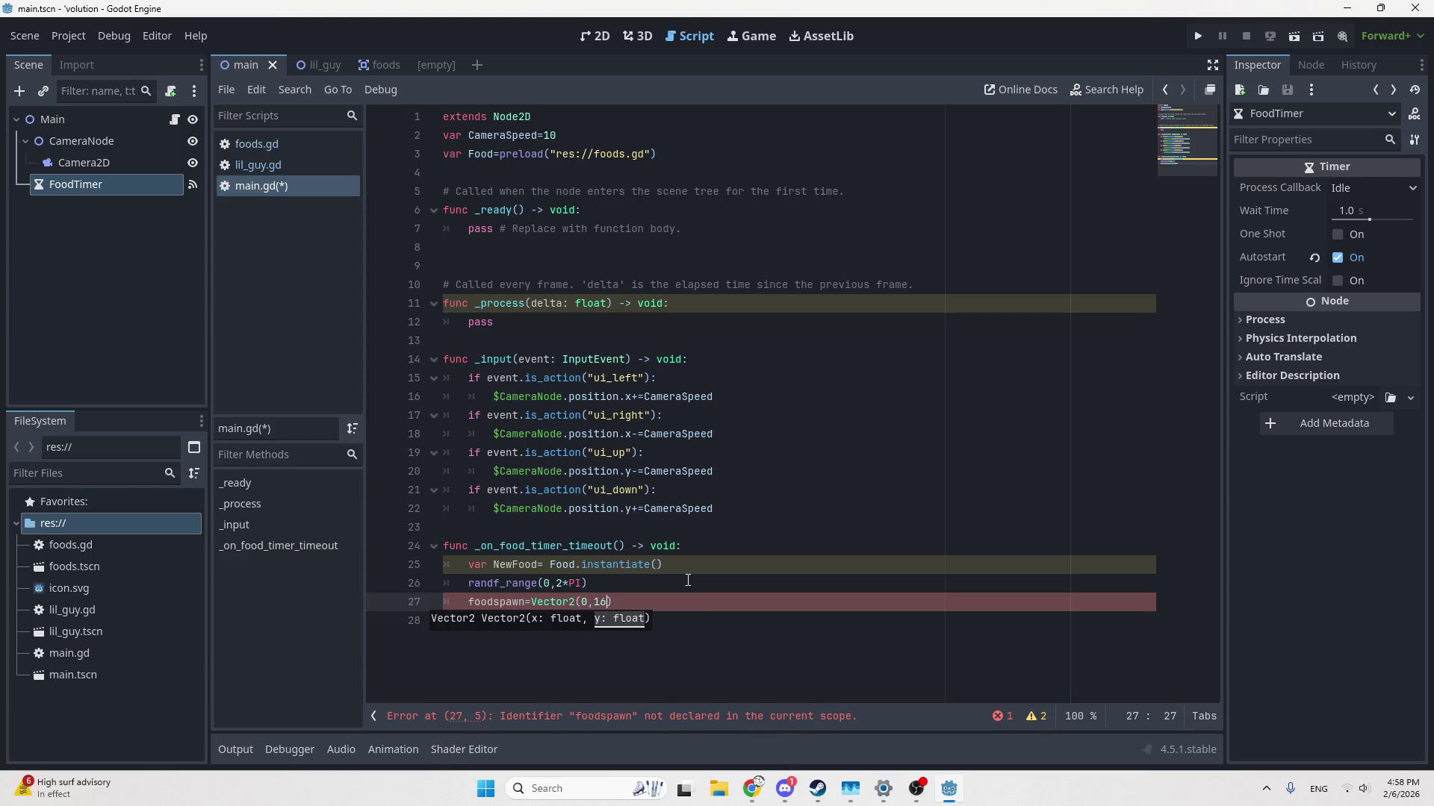
{"action": "type", "text": ")"}
{"action": "key", "text": "Home"}
{"action": "key", "text": "Home"}
{"action": "type", "text": "var"}
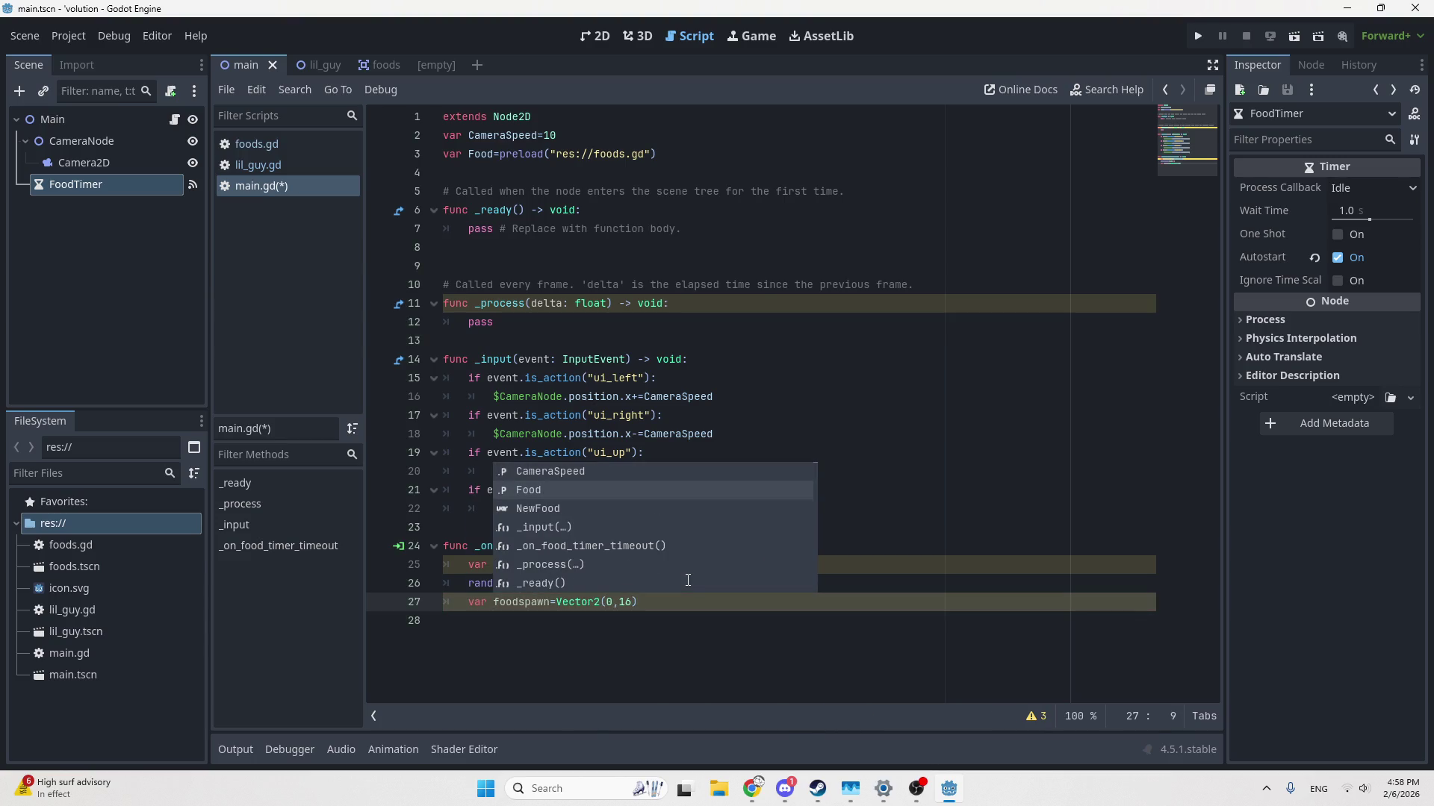
{"action": "key", "text": "Escape"}
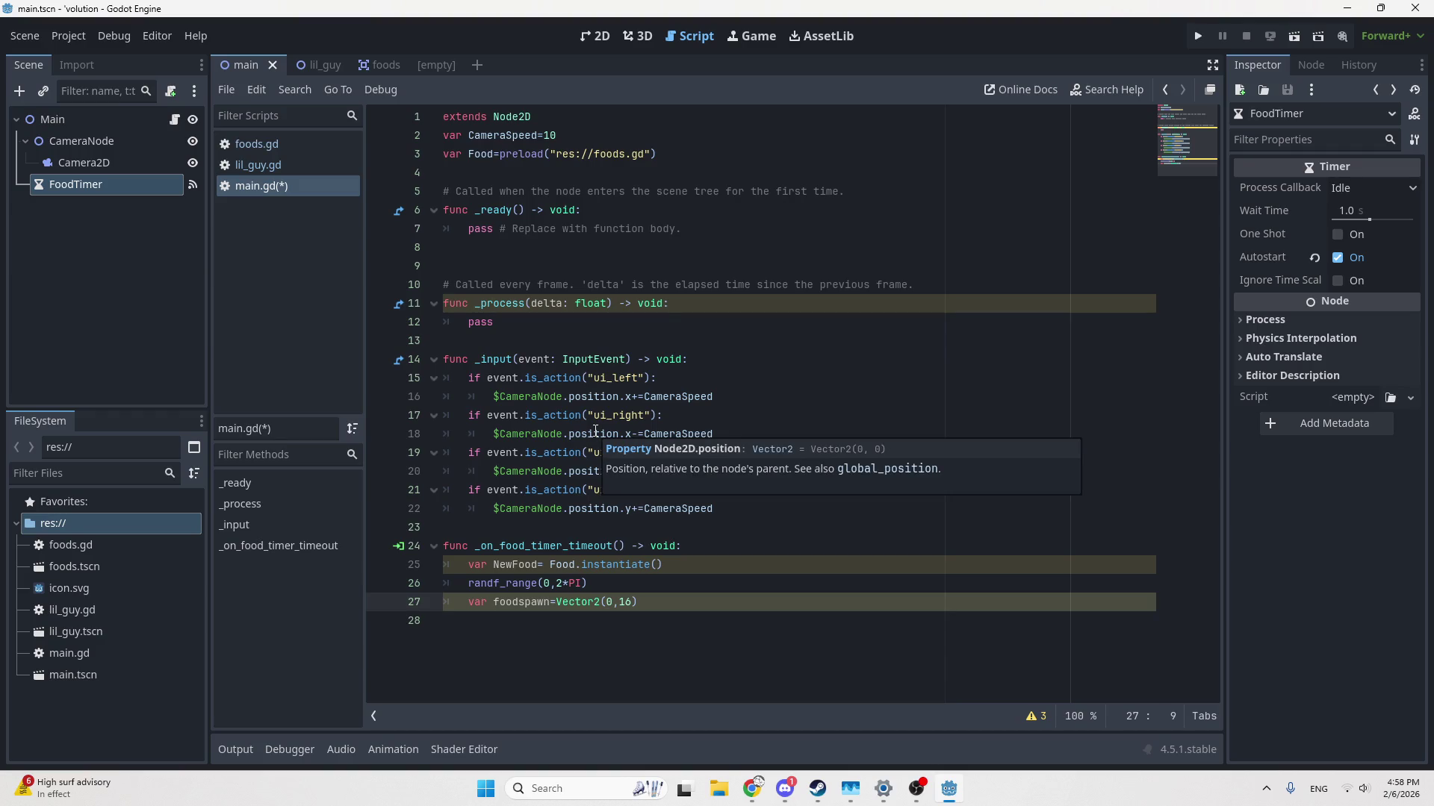
{"action": "left_click", "coordinate": [713, 628]}
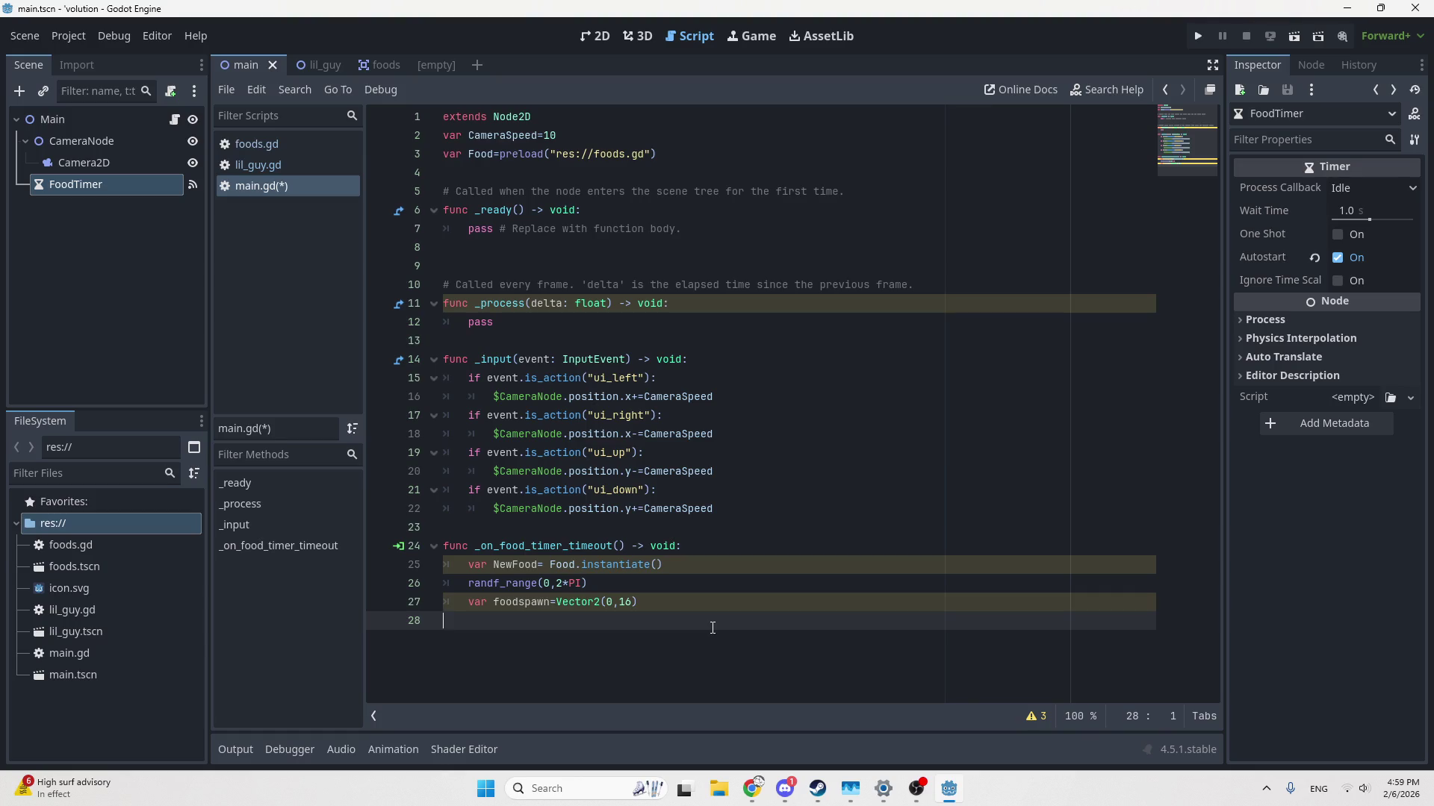
Watch the video attachment in the Discord direct message, then return to the Godot script
{"action": "left_click", "coordinate": [776, 796]}
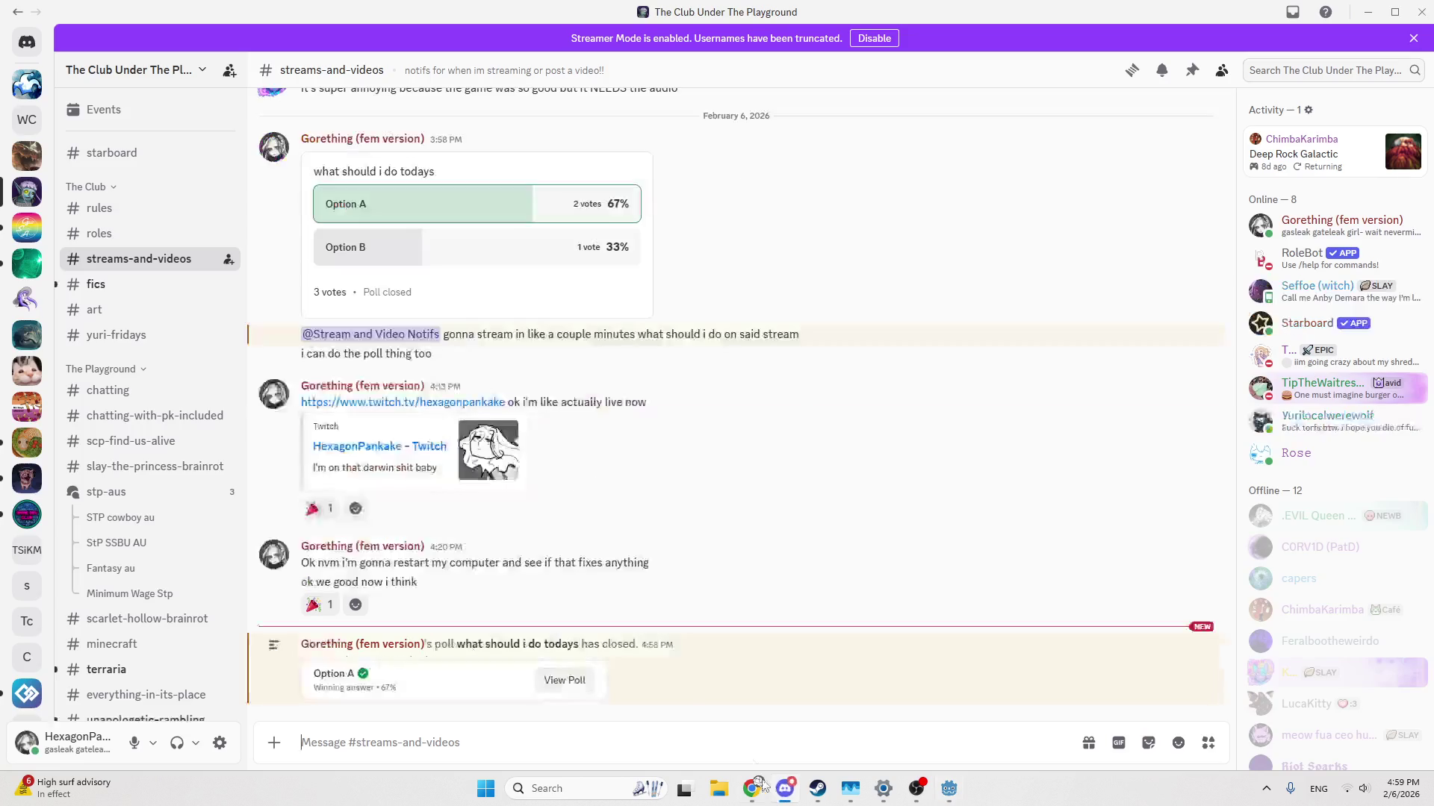
{"action": "left_click", "coordinate": [20, 44]}
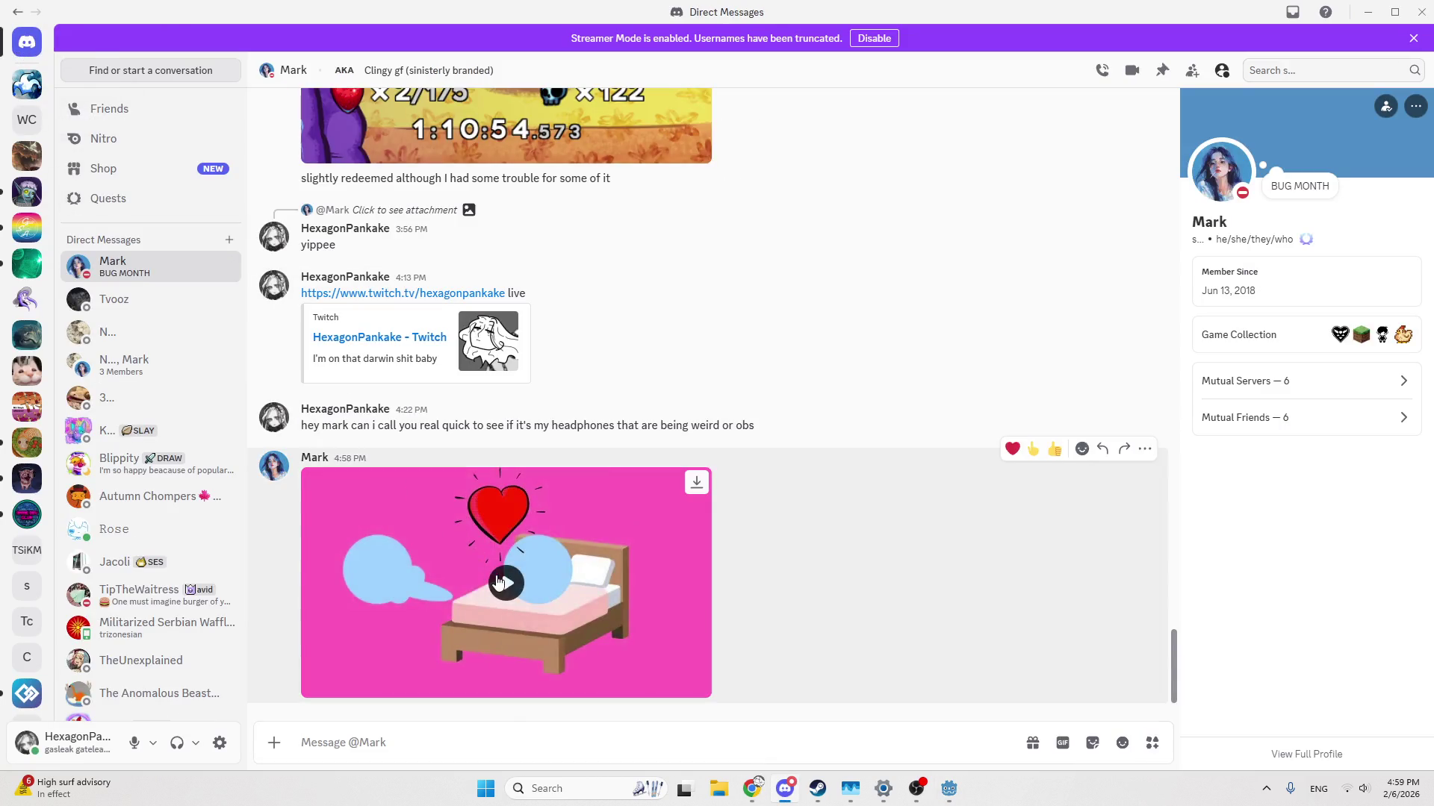
{"action": "left_click", "coordinate": [496, 575]}
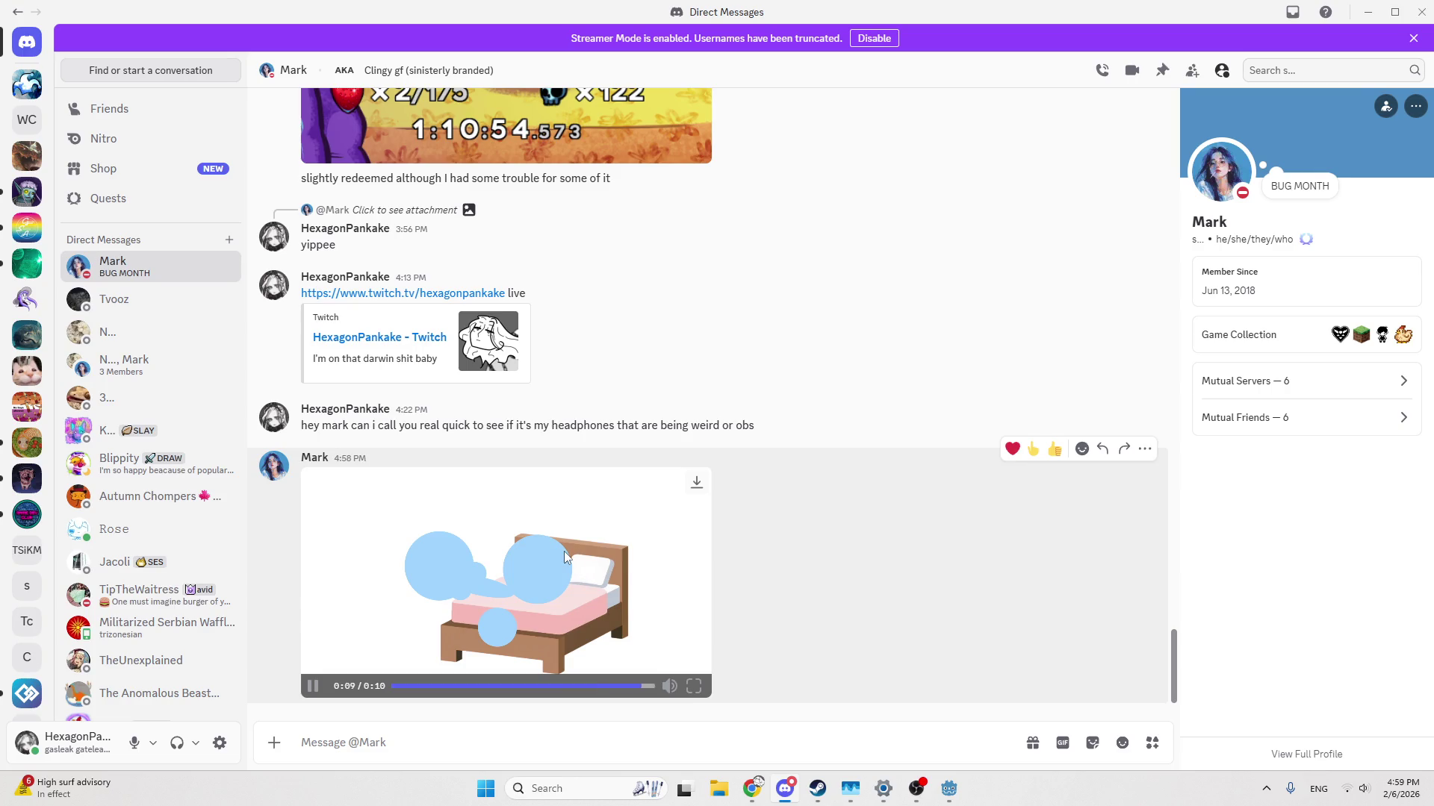
{"action": "left_click", "coordinate": [947, 793]}
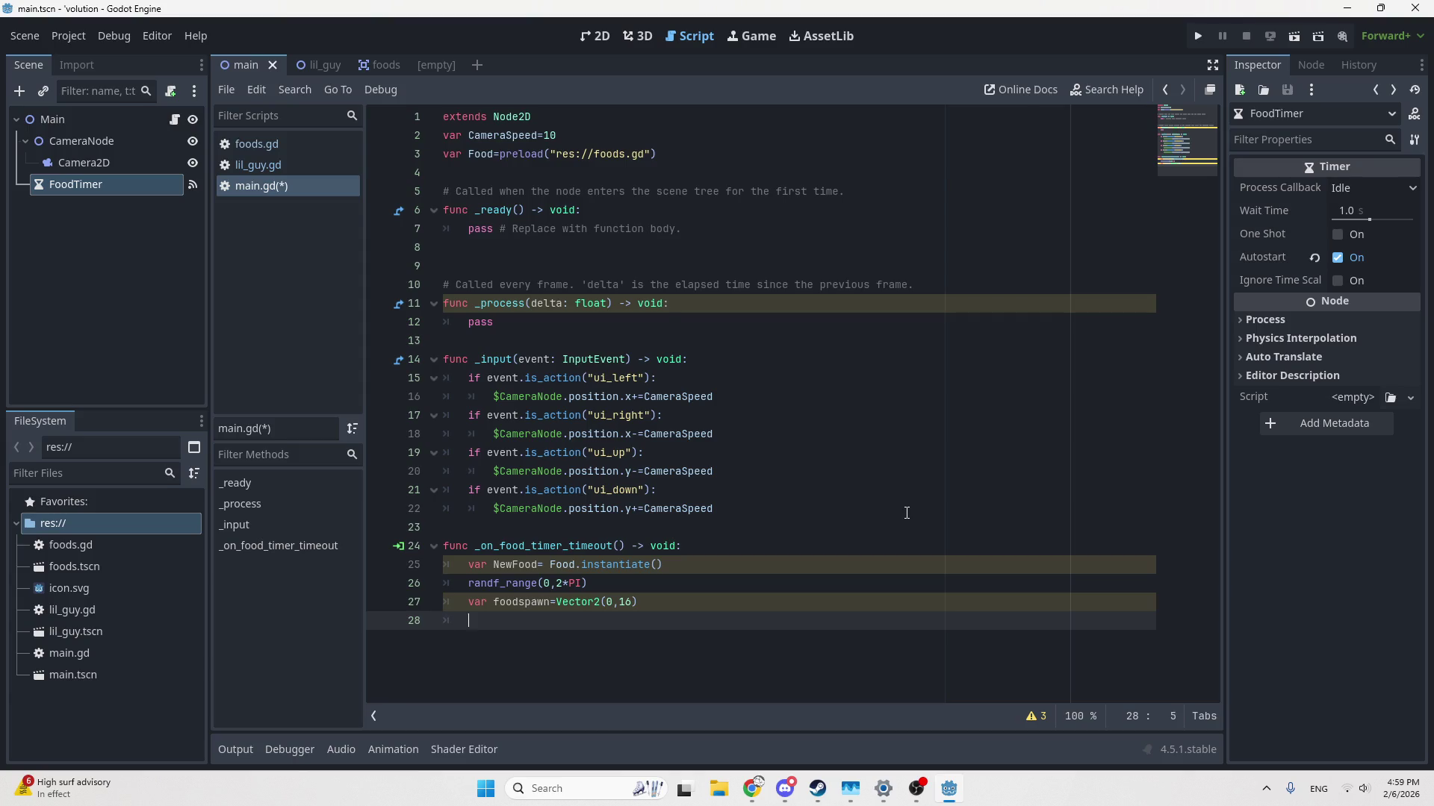
Write foodspawn.rotated(randf_range(0,2*PI)), moving the standalone randf_range call inside rotated()
{"action": "type", "text": "food"}
{"action": "key", "text": "Return"}
{"action": "type", "text": ".rot"}
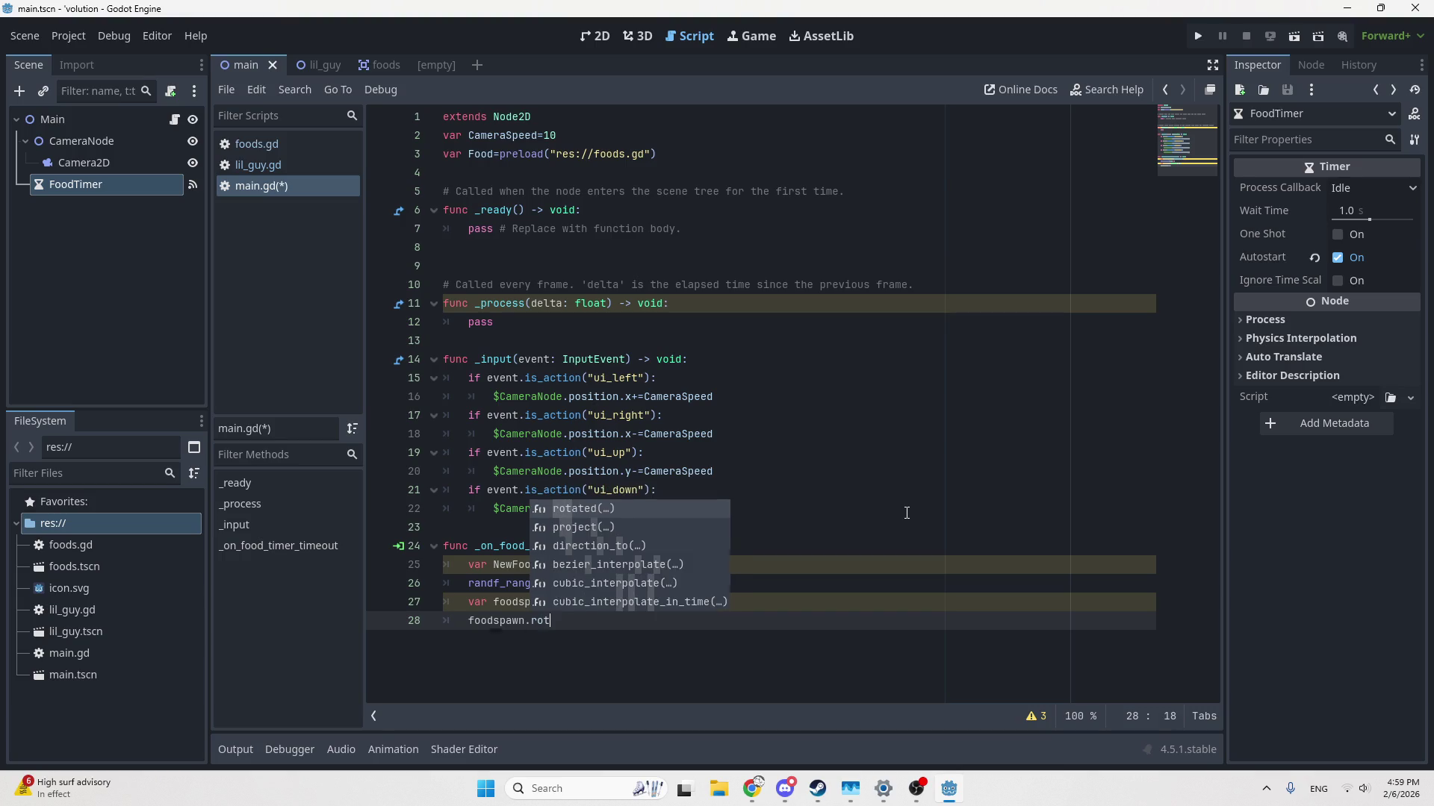
{"action": "key", "text": "Return"}
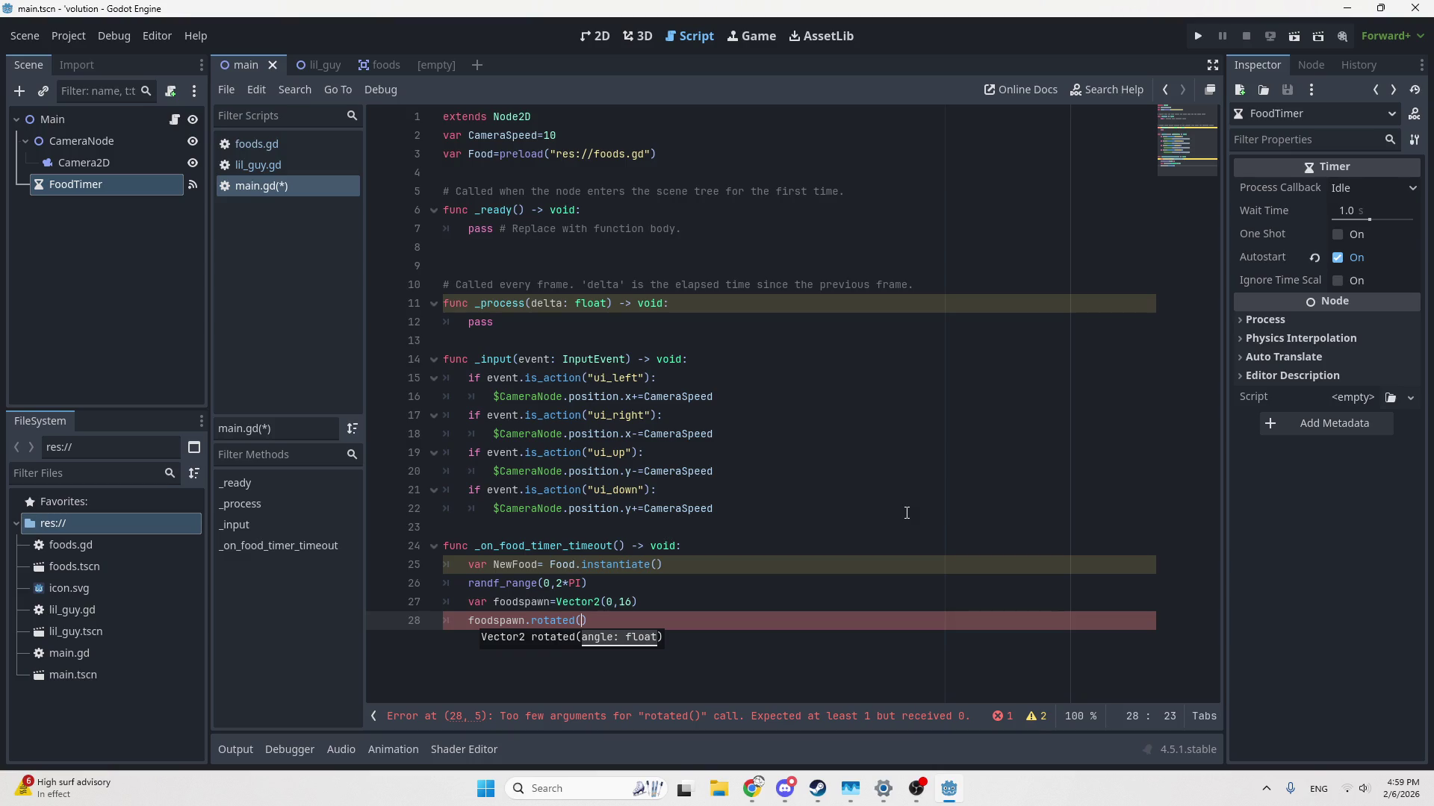
{"action": "triple_click", "coordinate": [676, 583]}
{"action": "key", "text": "BackSpace"}
{"action": "key", "text": "BackSpace"}
{"action": "left_click", "coordinate": [585, 602]}
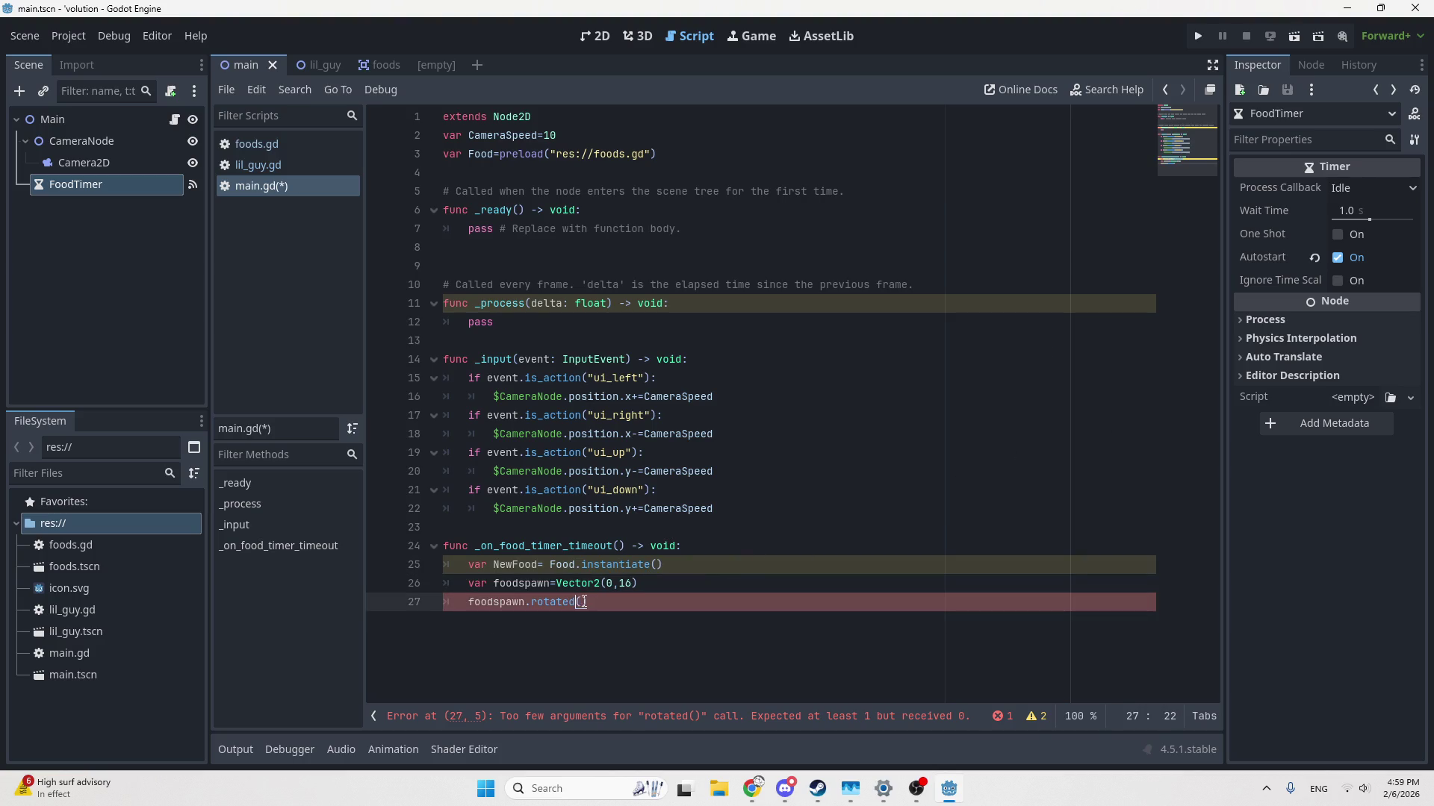
{"action": "key", "text": "ctrl+z"}
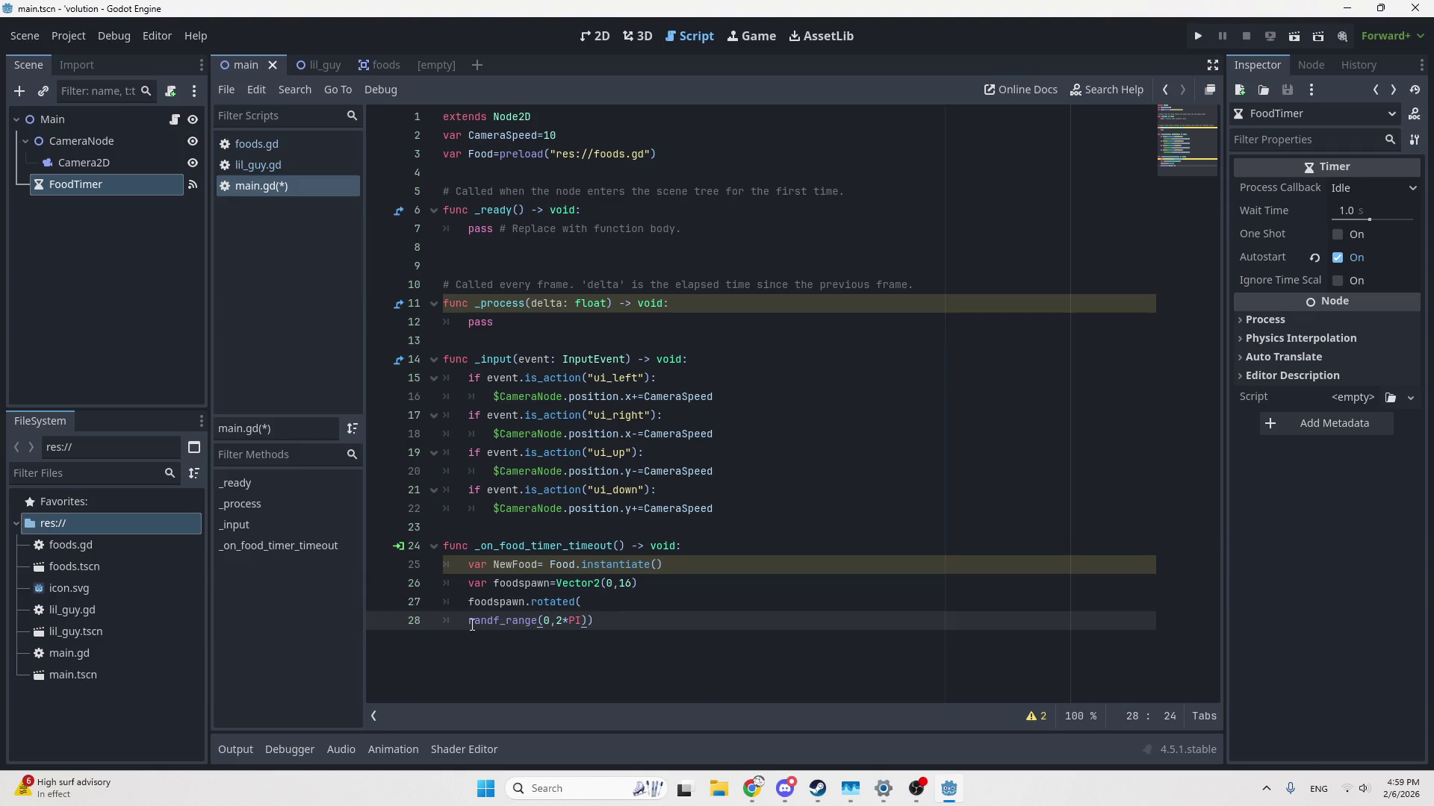
{"action": "left_click", "coordinate": [472, 621]}
{"action": "key", "text": "BackSpace"}
{"action": "key", "text": "BackSpace"}
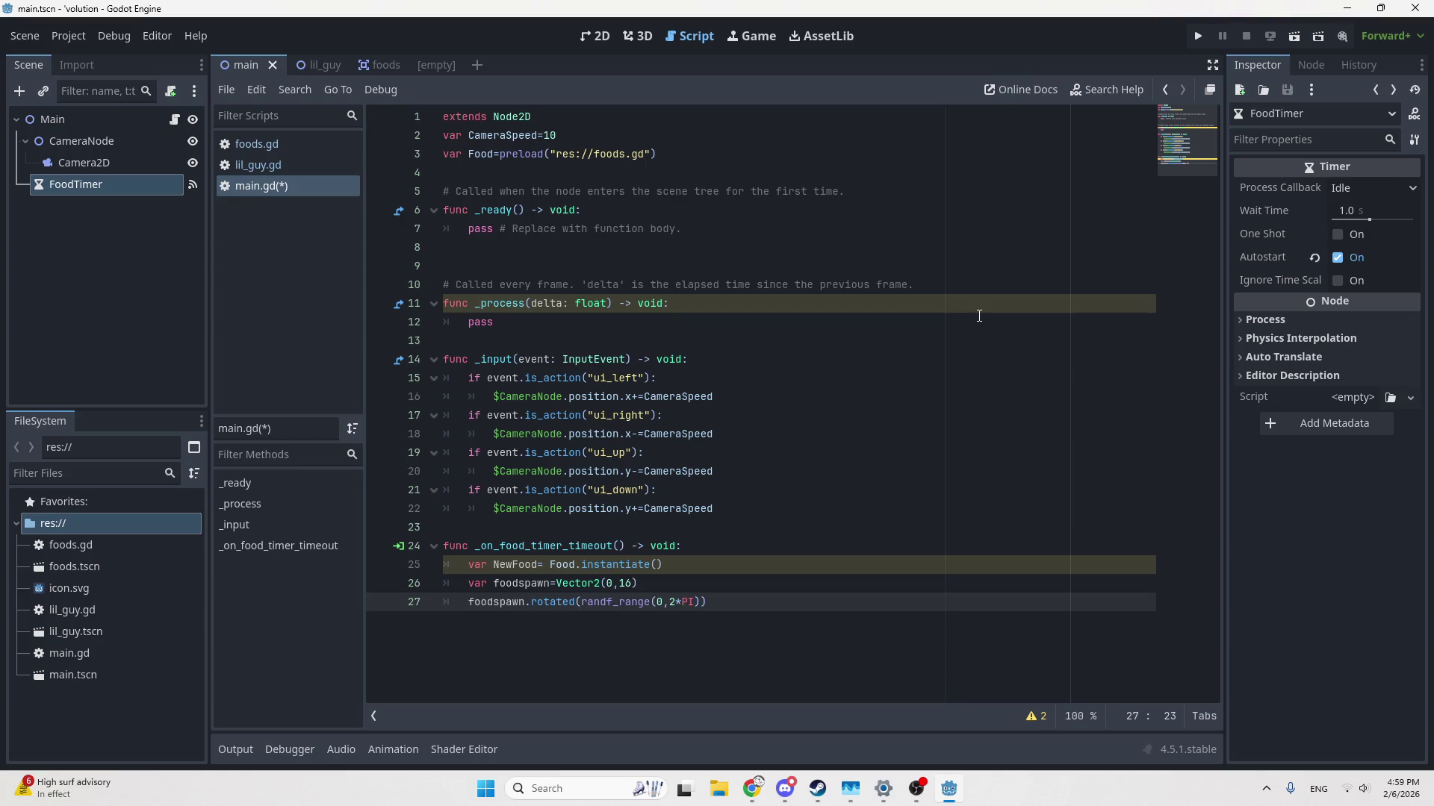
Start line 27 with NewFood.position= ahead of the rotated spawn vector
{"action": "key", "text": "Up"}
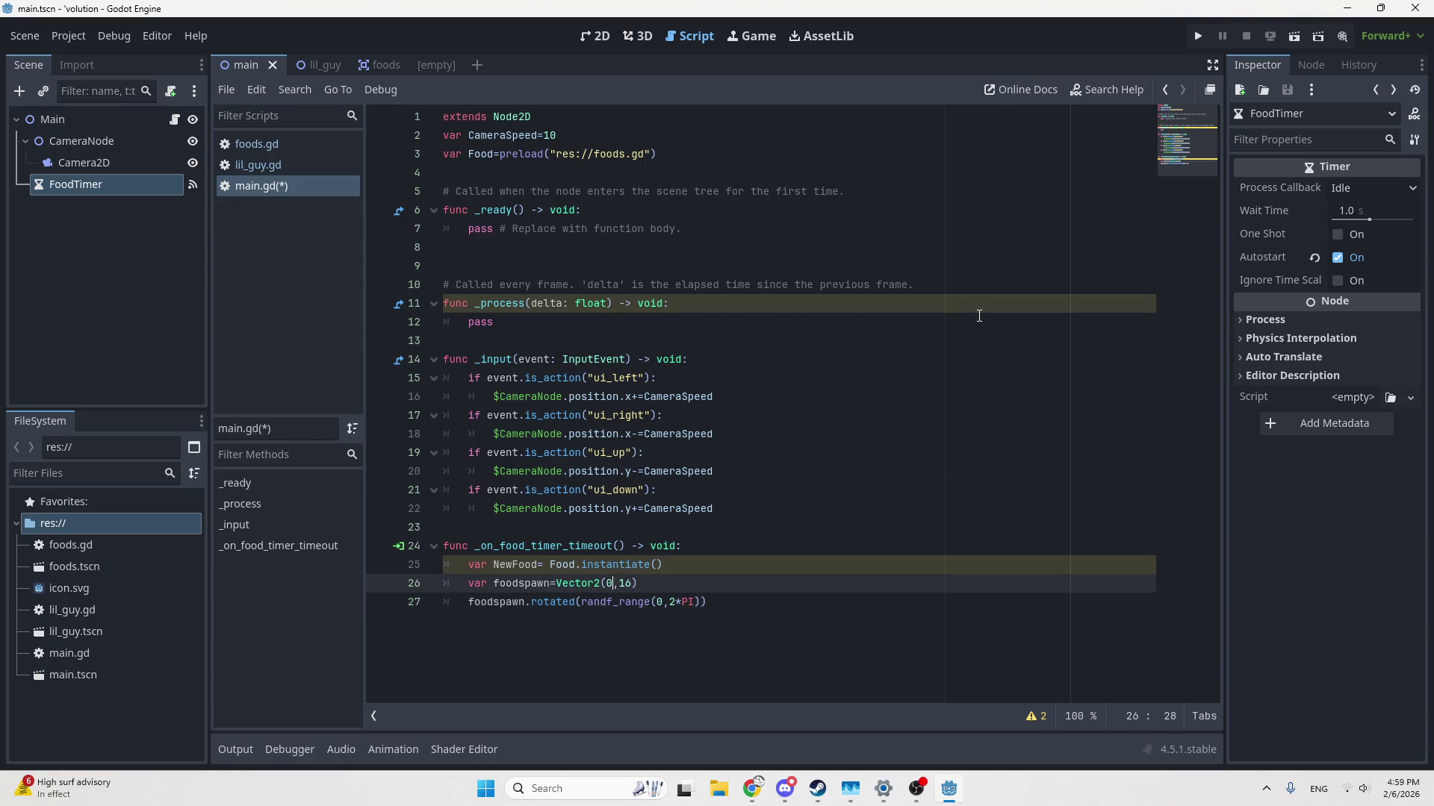
{"action": "key", "text": "Right"}
{"action": "key", "text": "Right"}
{"action": "key", "text": "Right"}
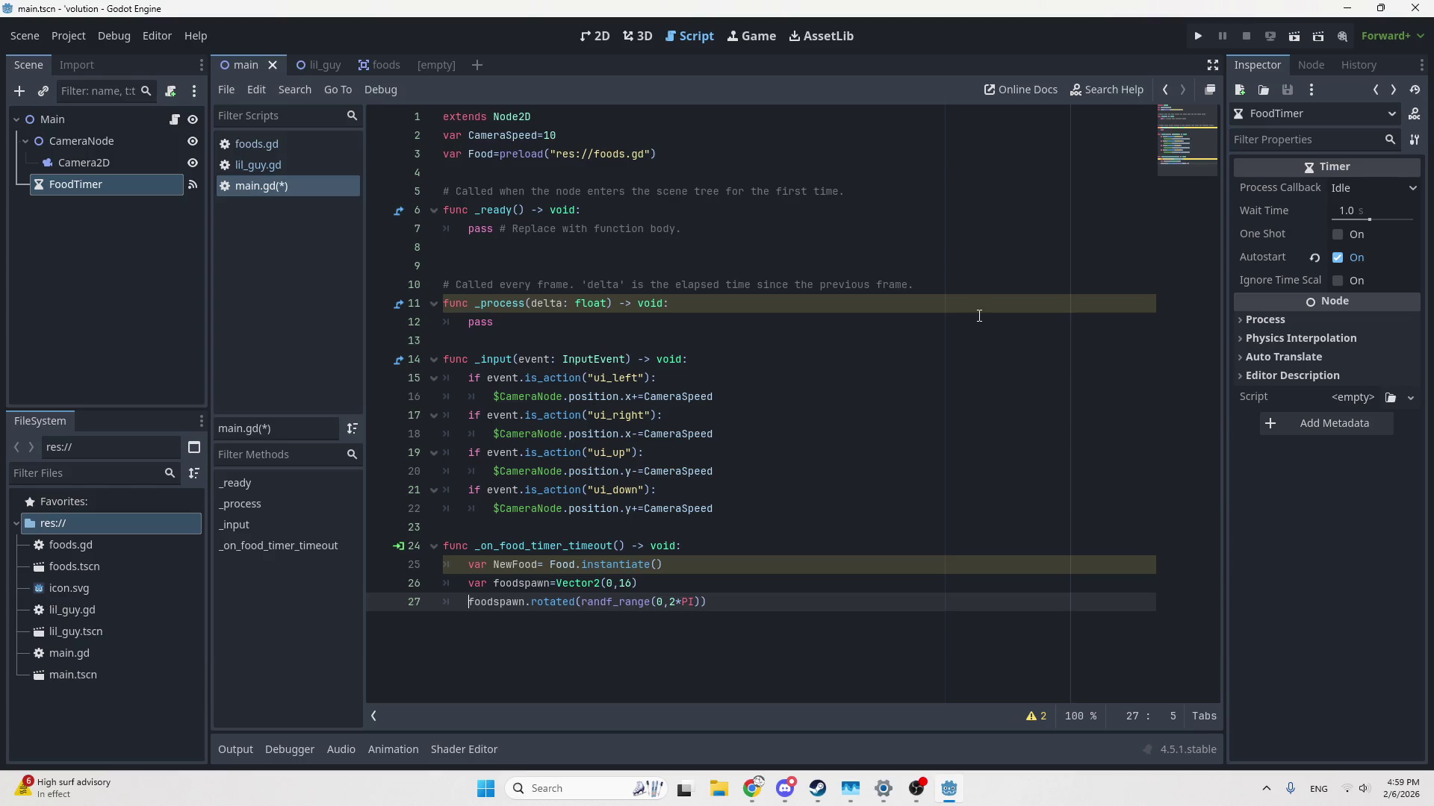
{"action": "type", "text": "Ne"}
{"action": "key", "text": "Tab"}
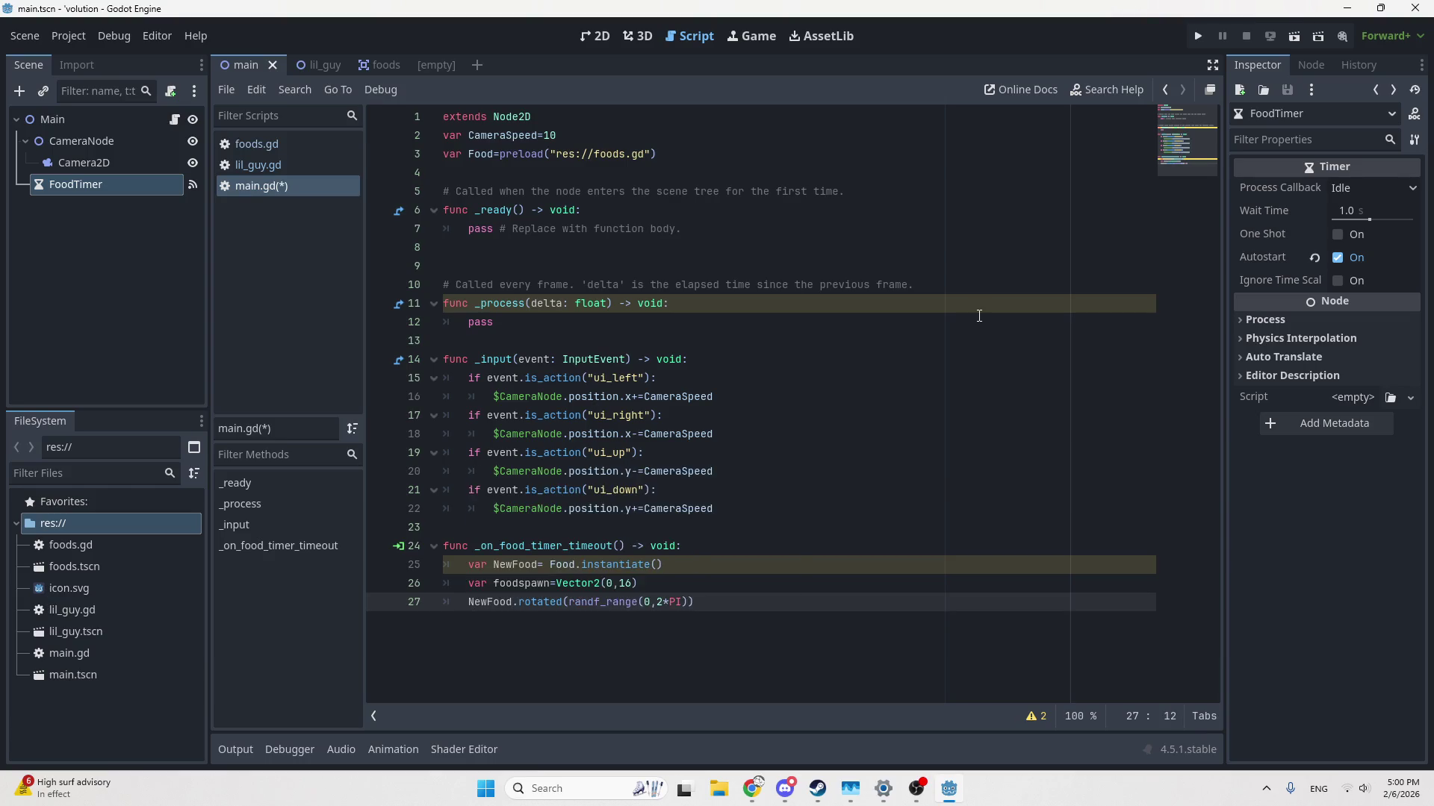
{"action": "type", "text": ".p"}
{"action": "type", "text": "osition"}
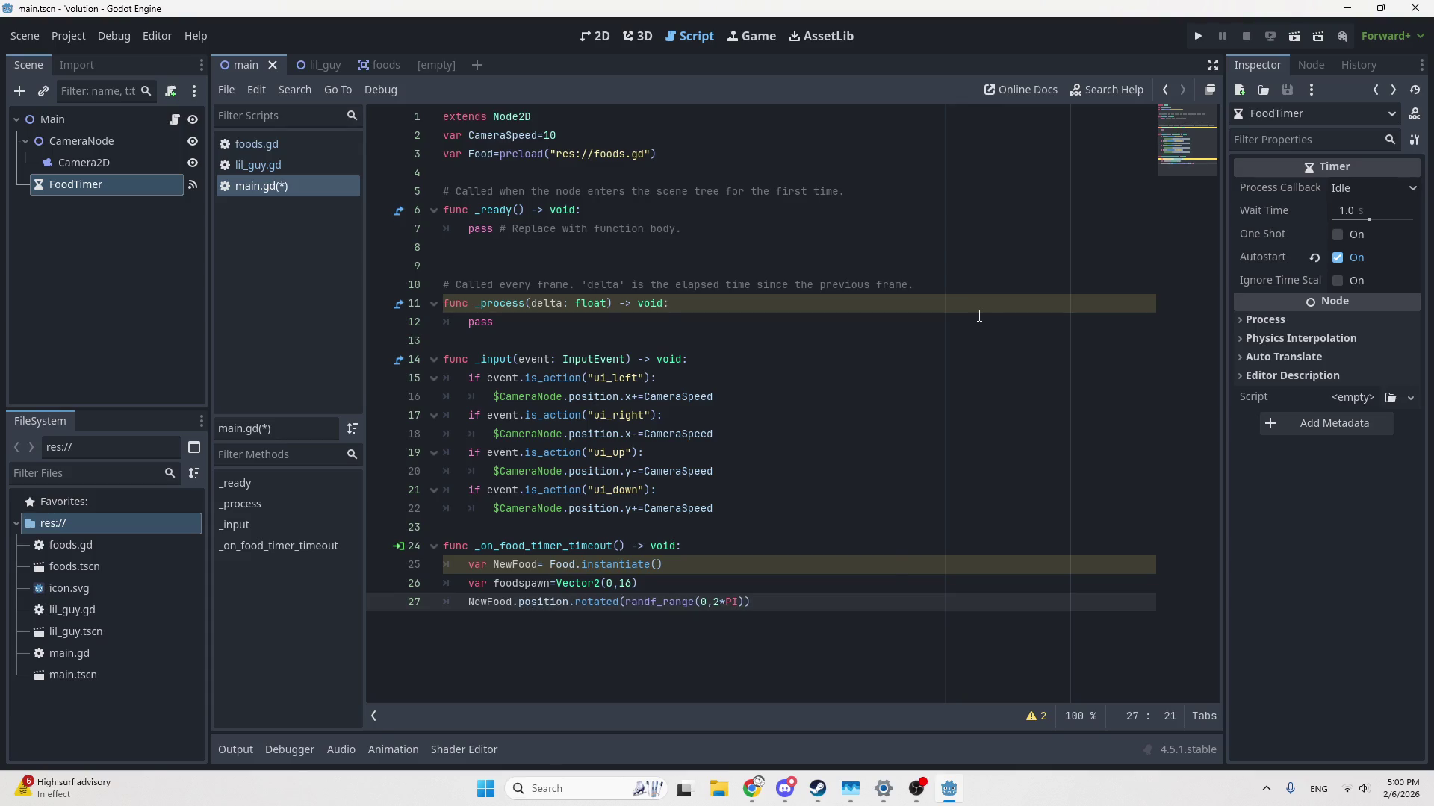
{"action": "type", "text": "=F"}
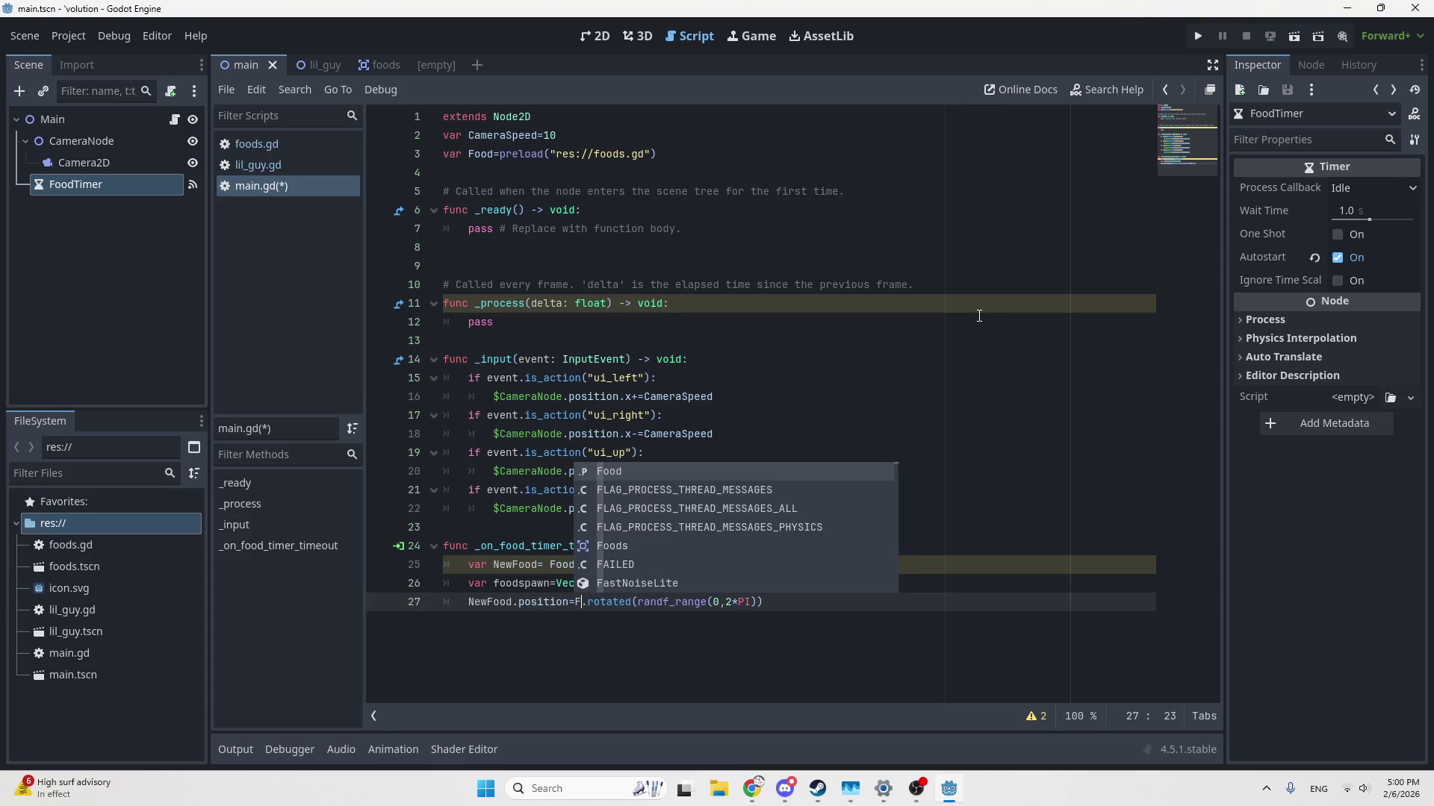
{"action": "key", "text": "BackSpace"}
Complete the spawn vector name and capitalise it to Foodspawn on lines 26 and 27
{"action": "type", "text": "foods"}
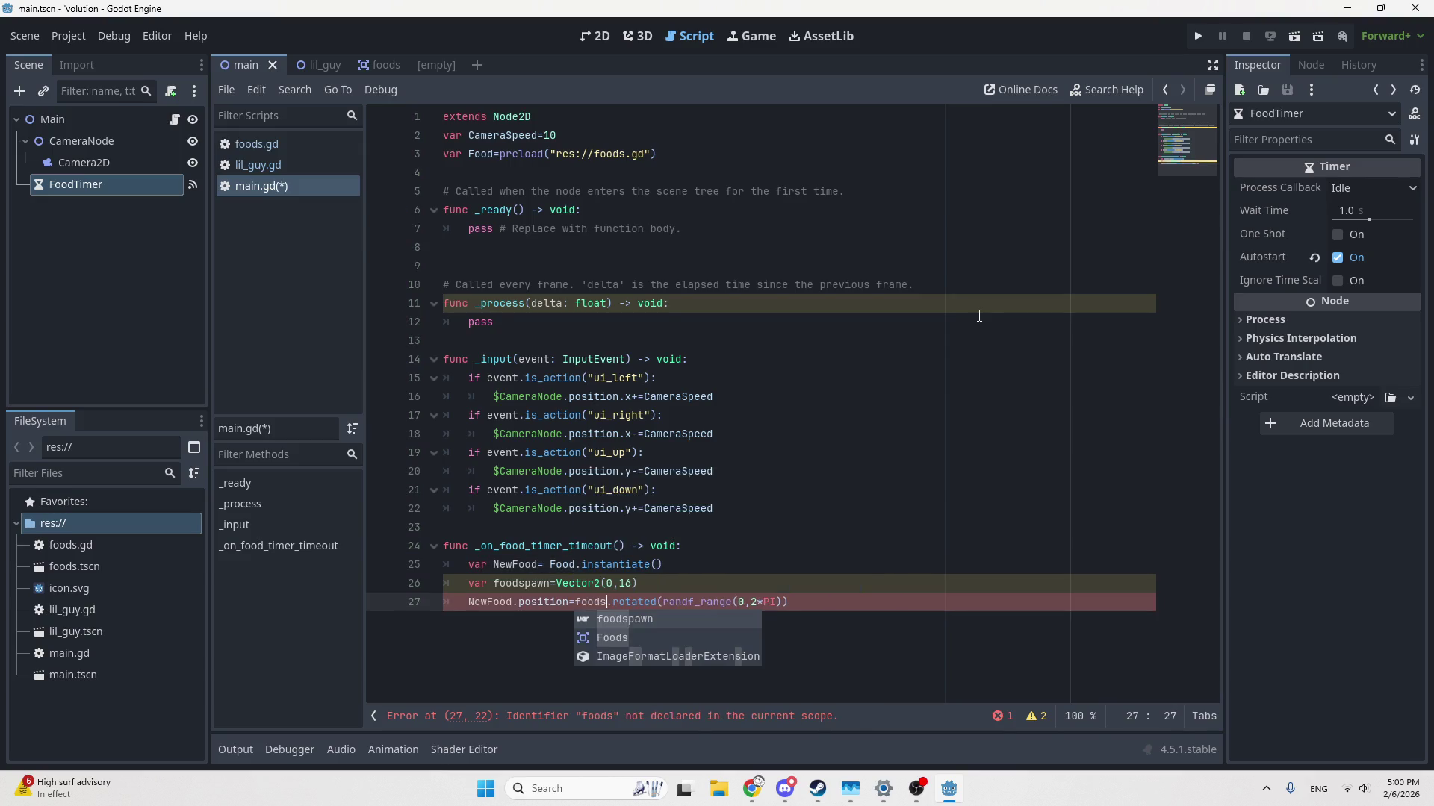
{"action": "key", "text": "Return"}
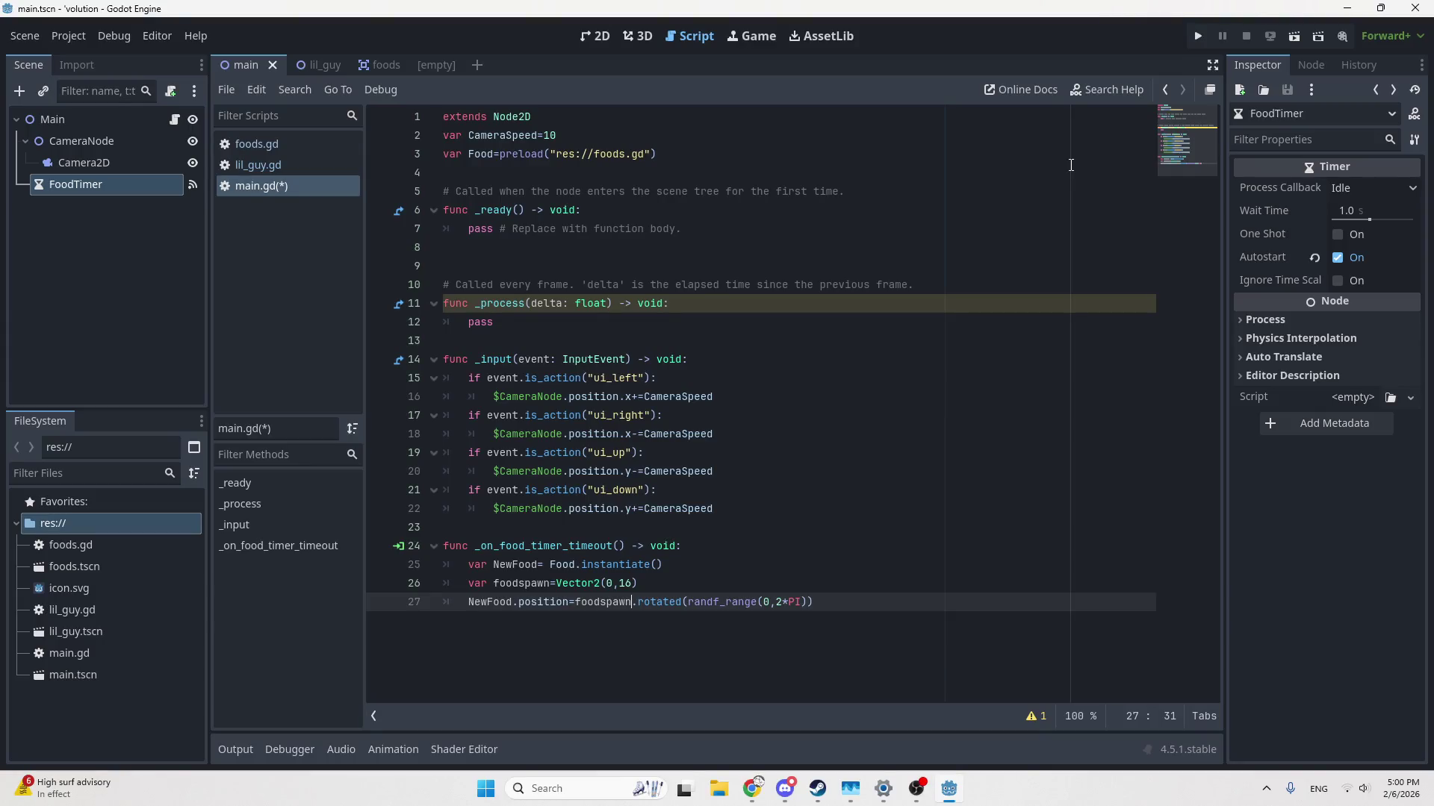
{"action": "key", "text": "BackSpace"}
{"action": "type", "text": "F"}
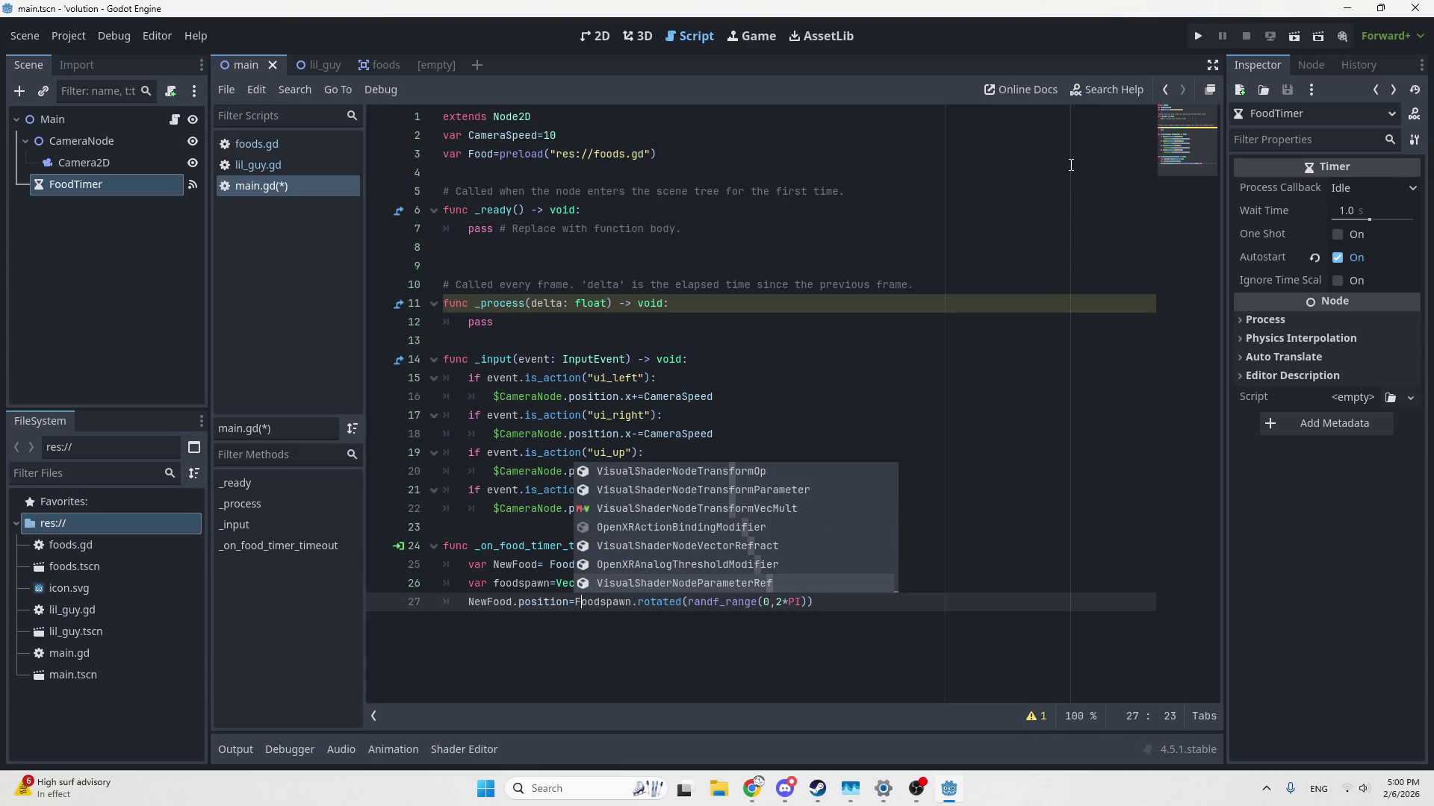
{"action": "key", "text": "Escape"}
{"action": "key", "text": "Up"}
{"action": "key", "text": "Left"}
{"action": "key", "text": "Left"}
{"action": "key", "text": "Left"}
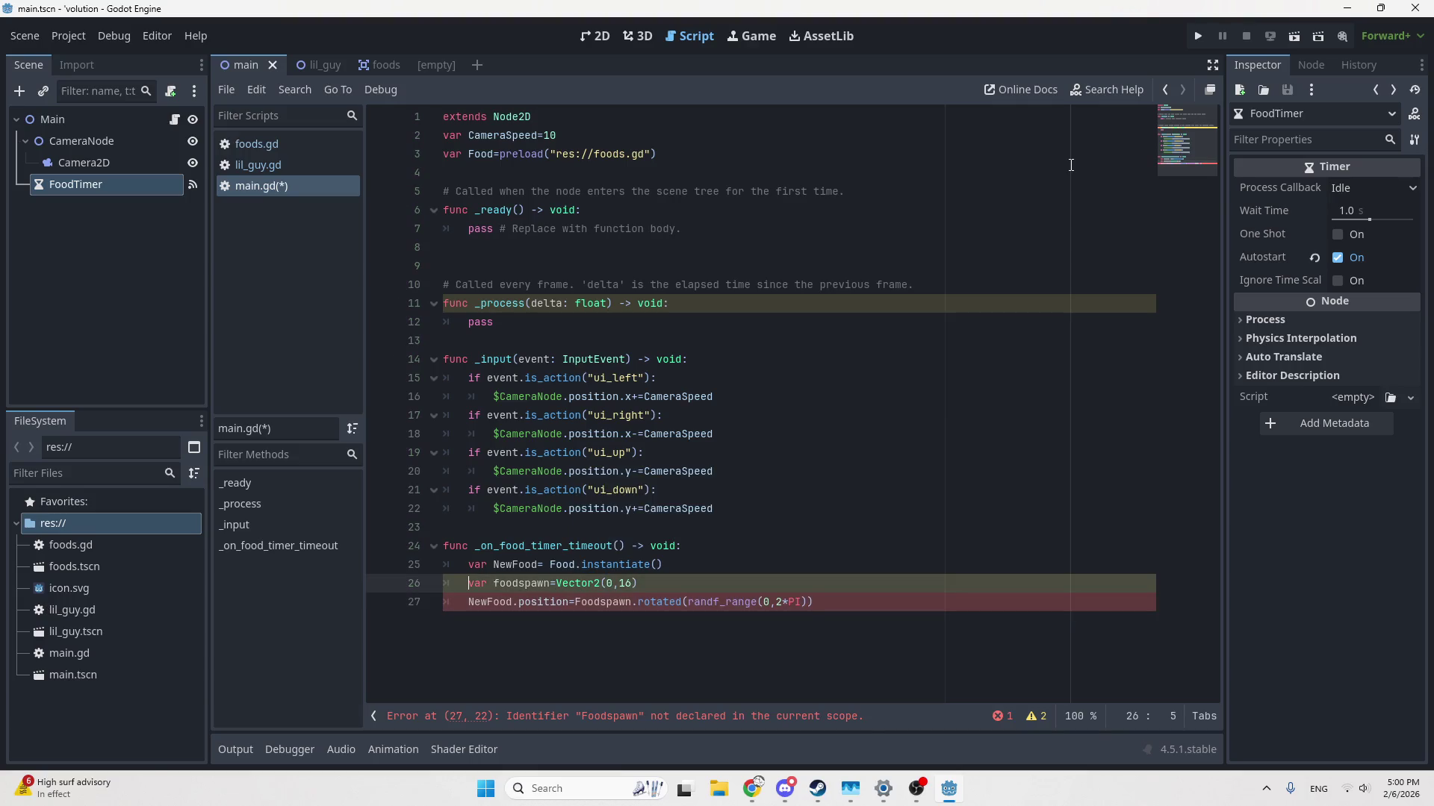
{"action": "key", "text": "BackSpace"}
{"action": "type", "text": "F"}
{"action": "key", "text": "Delete"}
{"action": "key", "text": "Delete"}
{"action": "type", "text": "oo"}
{"action": "key", "text": "Down"}
Add add_child(NewFood) on a new line 28
{"action": "key", "text": "End"}
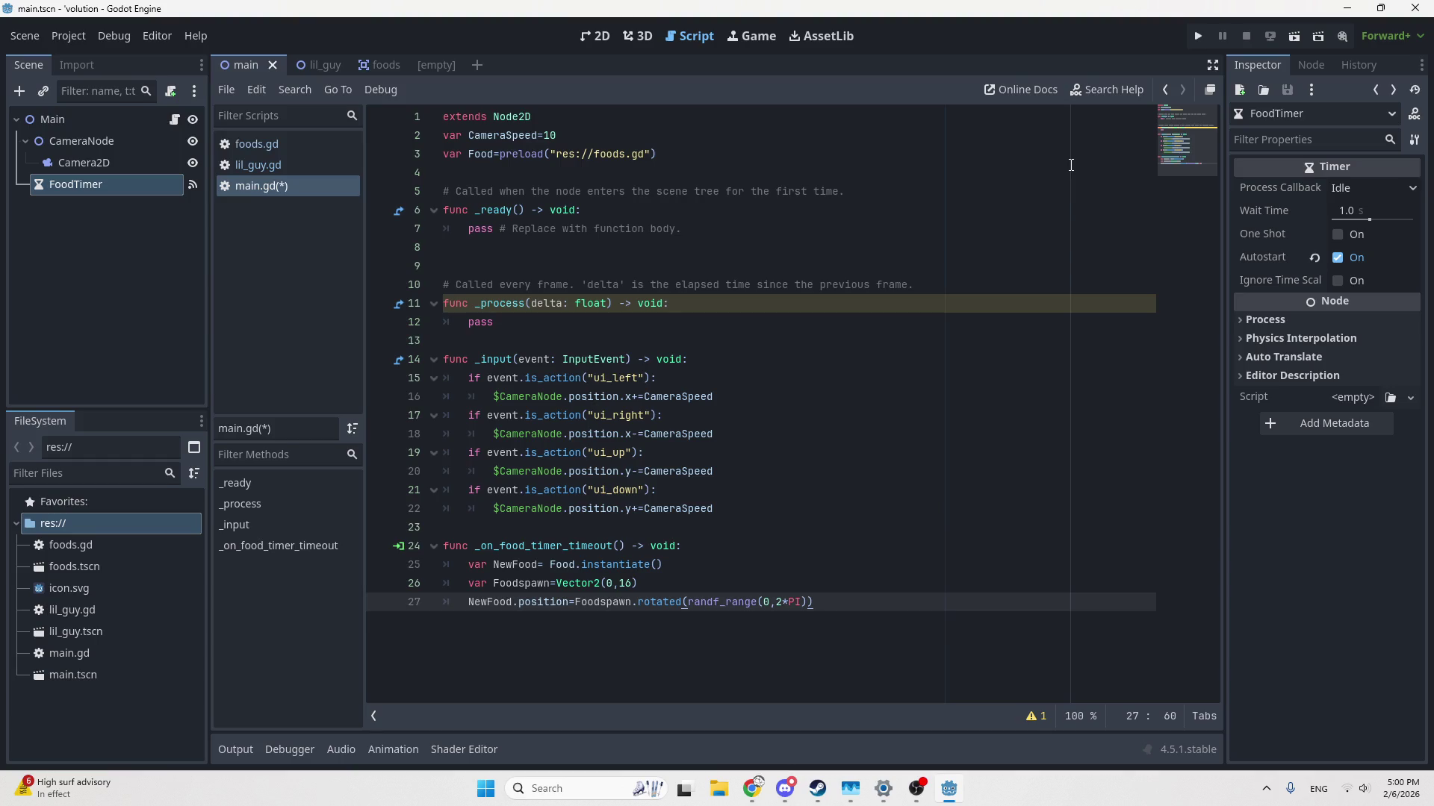
{"action": "key", "text": "Return"}
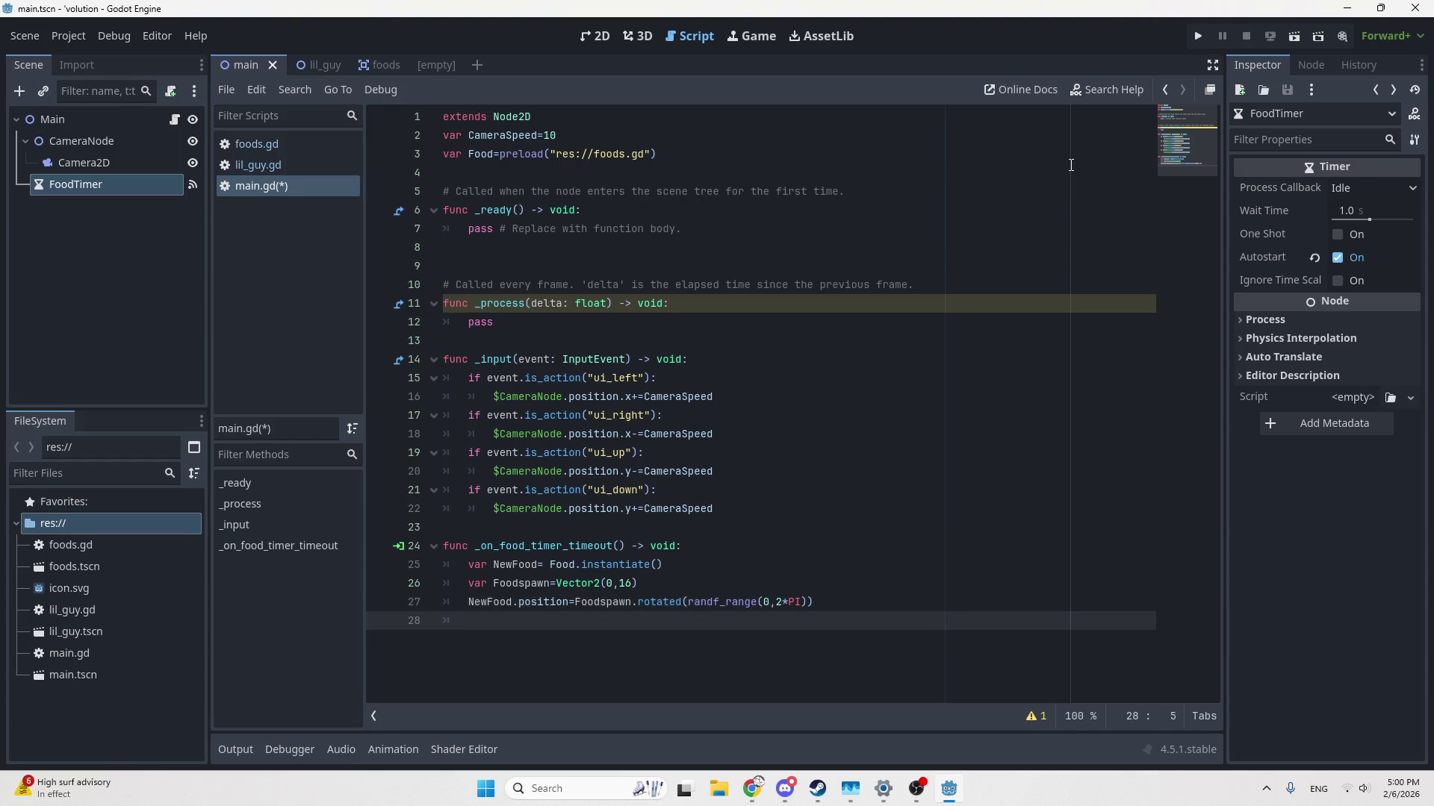
{"action": "type", "text": "add_child("}
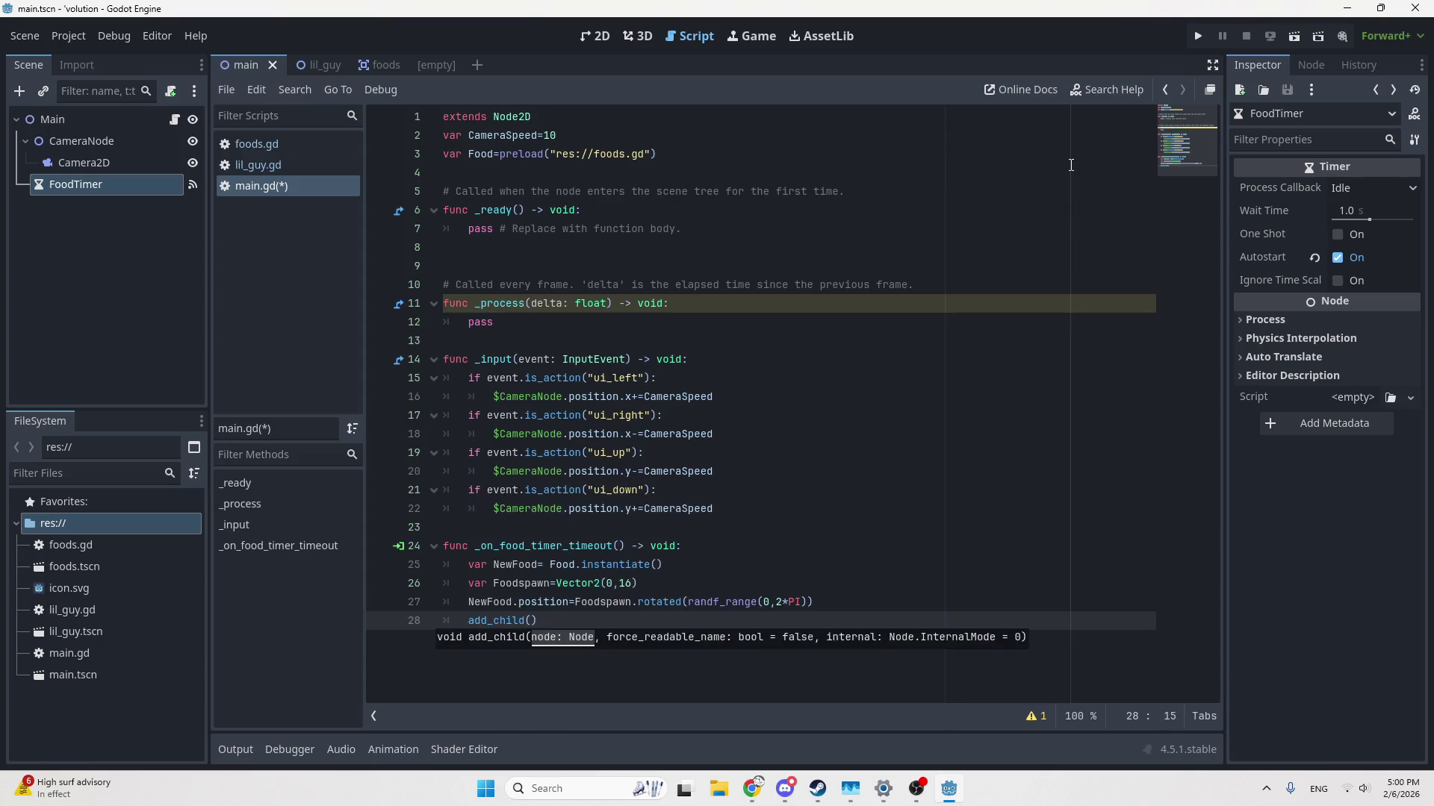
{"action": "type", "text": "NewFood"}
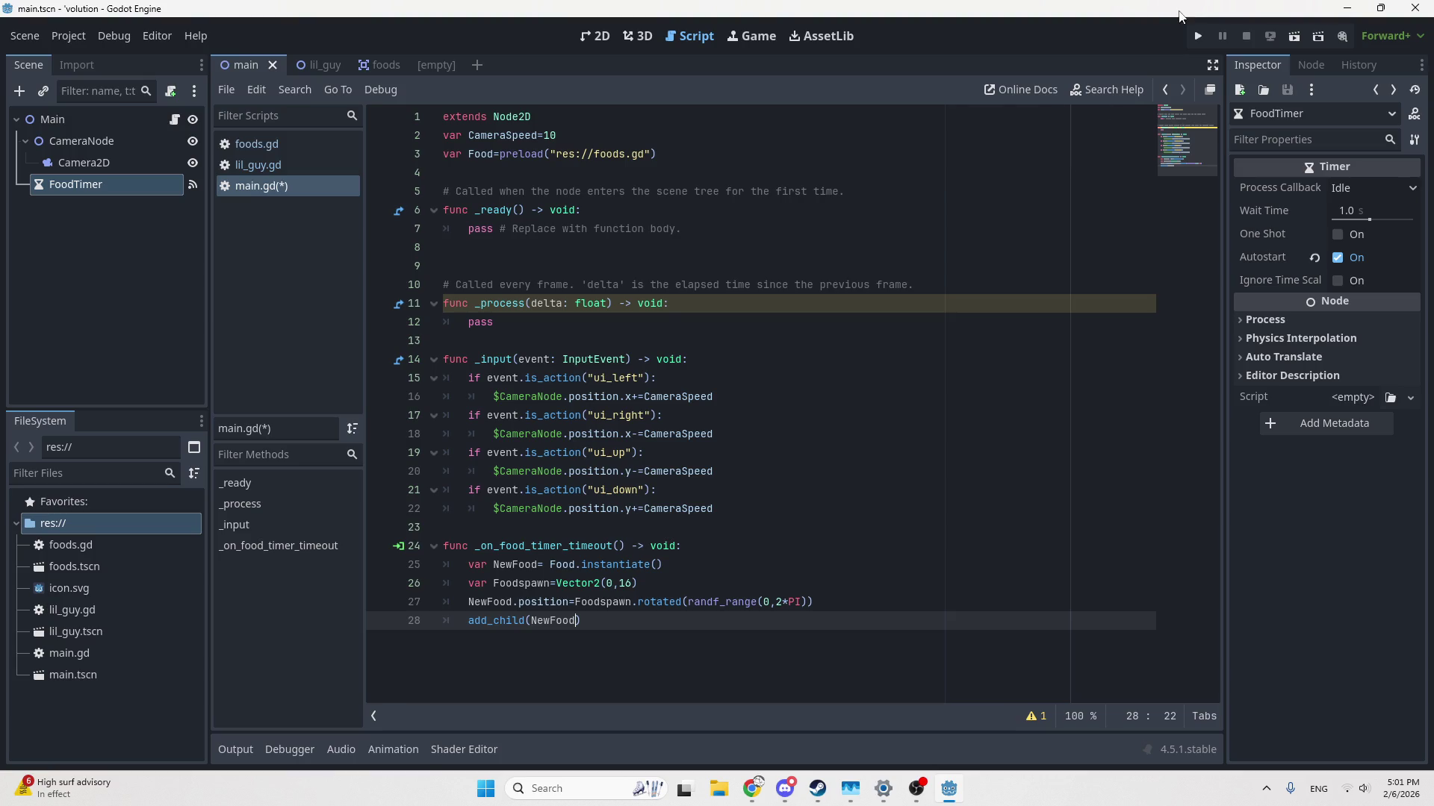
Set main.tscn as the project's main scene and run the game
{"action": "left_click", "coordinate": [1197, 35]}
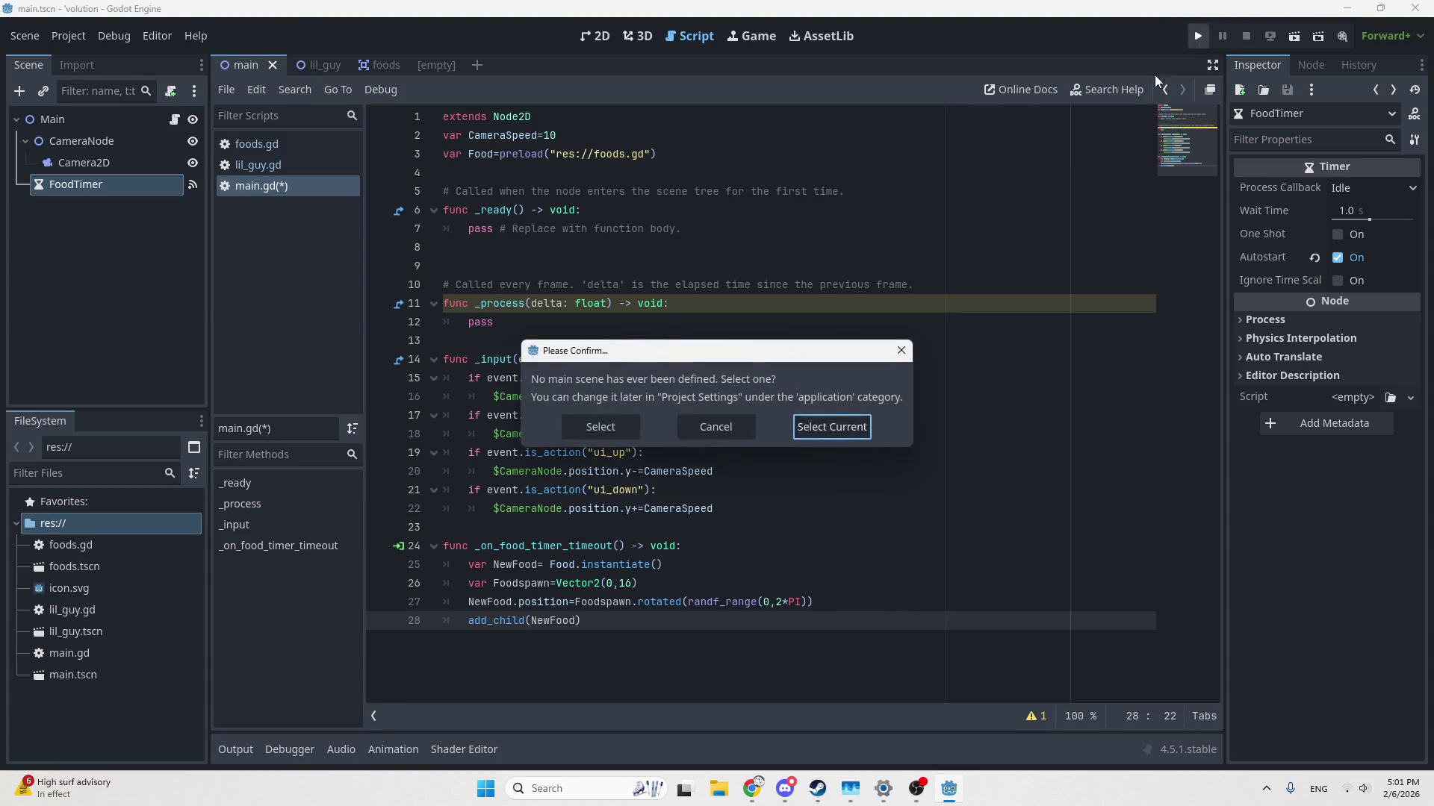
{"action": "left_click", "coordinate": [594, 427]}
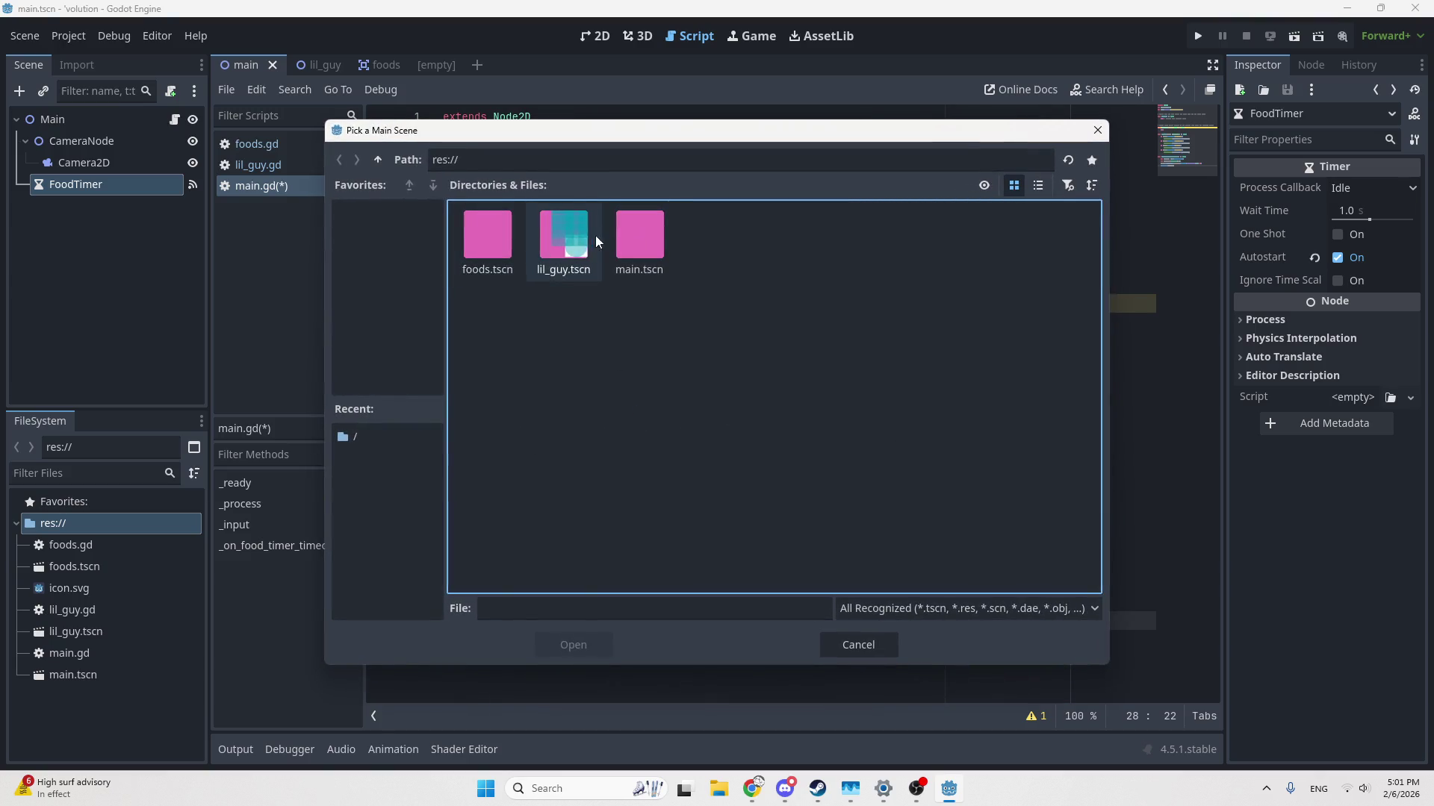
{"action": "left_click", "coordinate": [636, 237]}
{"action": "left_click", "coordinate": [569, 646]}
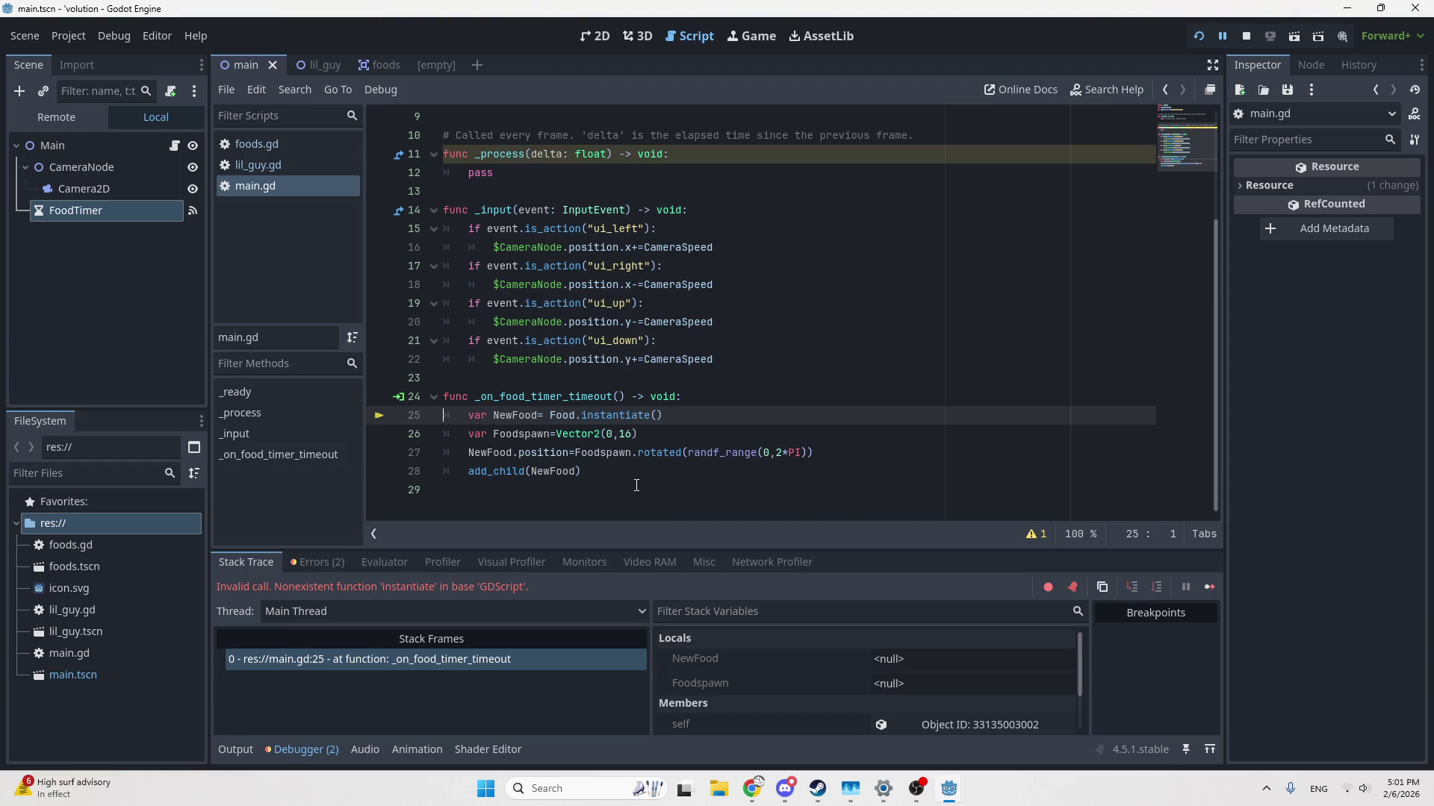
Change line 3's Food preload path to res://foods.tscn and rerun the game
{"action": "scroll", "coordinate": [637, 485], "scroll_direction": "up", "scroll_amount": 3}
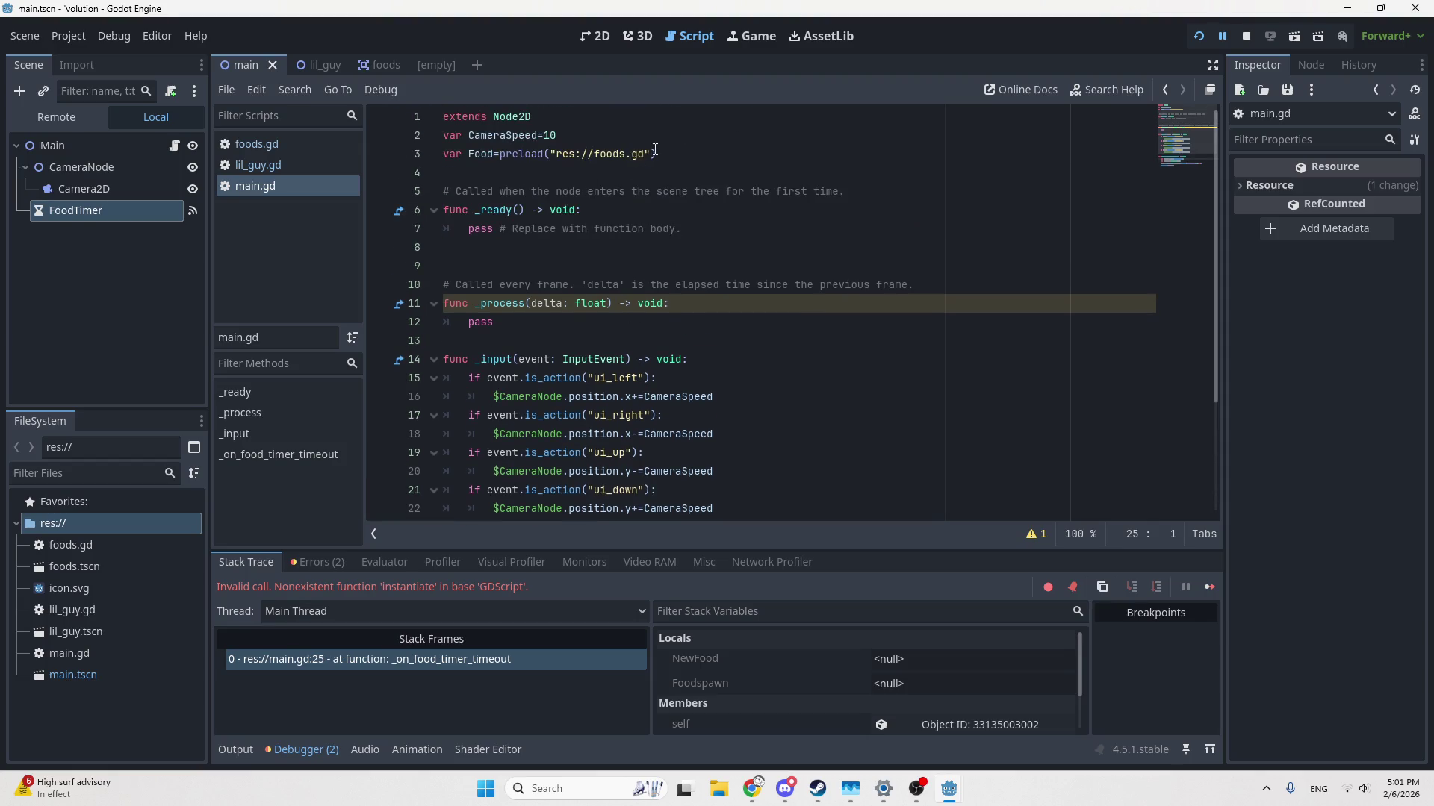
{"action": "left_click", "coordinate": [643, 152]}
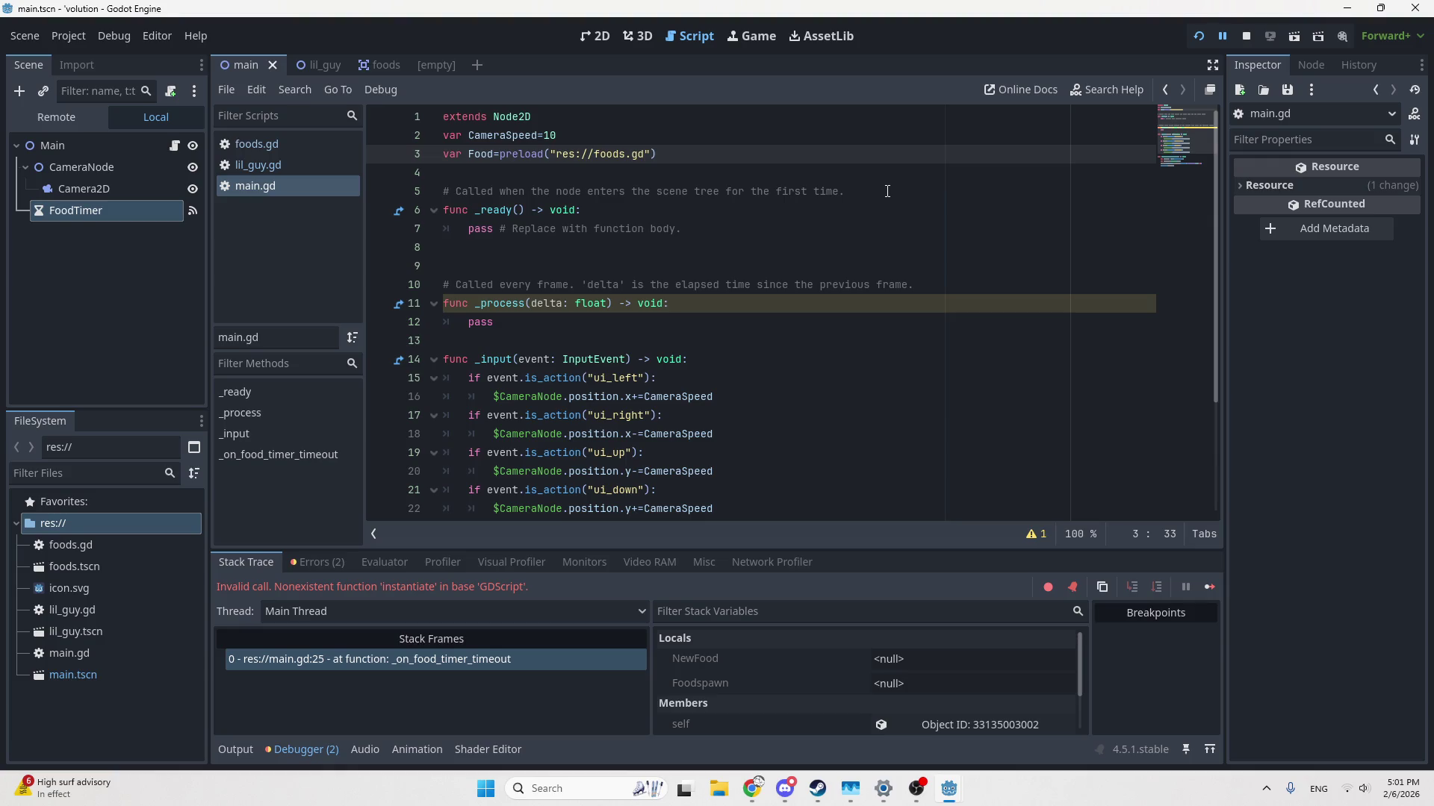
{"action": "key", "text": "BackSpace"}
{"action": "key", "text": "BackSpace"}
{"action": "type", "text": "tsc"}
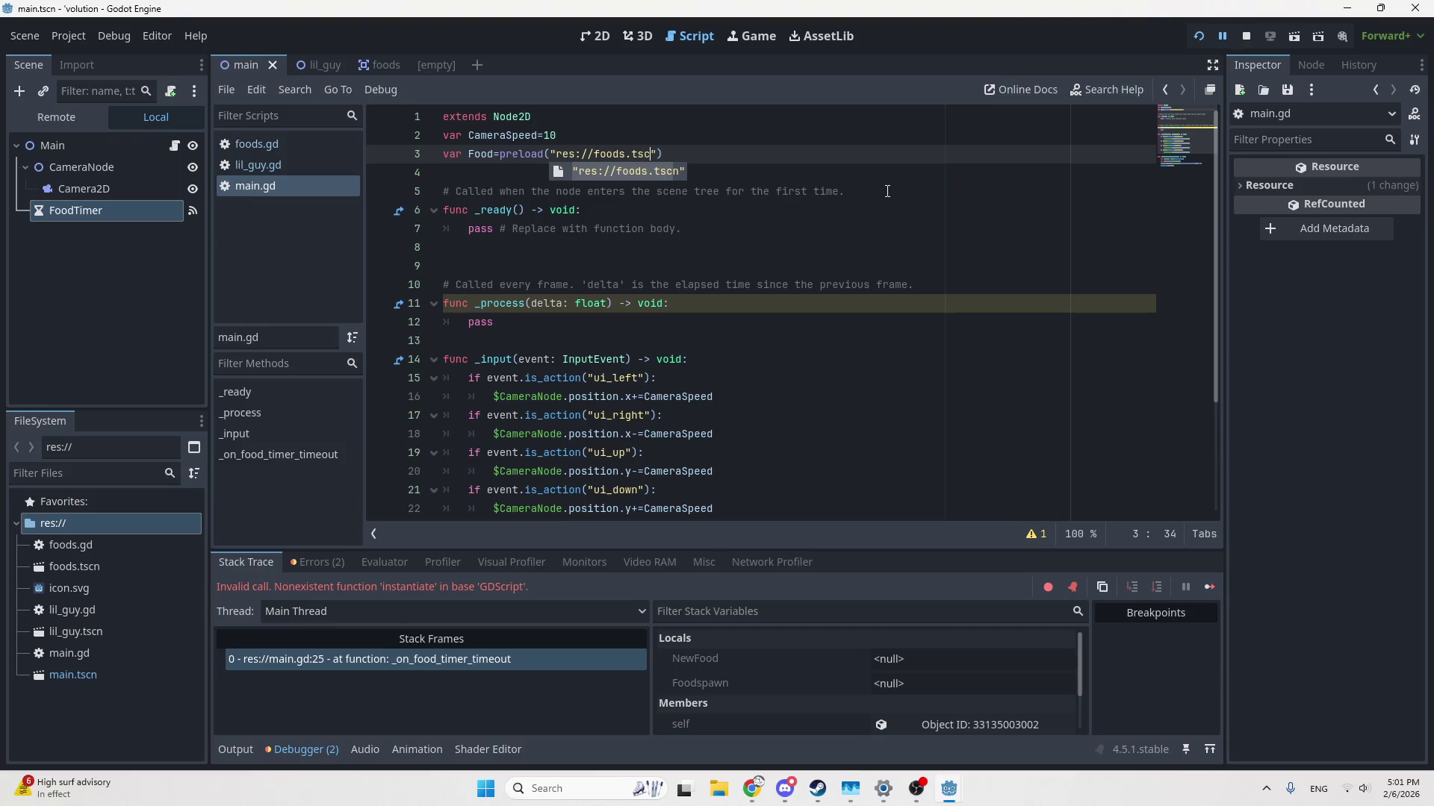
{"action": "type", "text": "n"}
{"action": "left_click", "coordinate": [928, 141]}
{"action": "left_click", "coordinate": [1197, 35]}
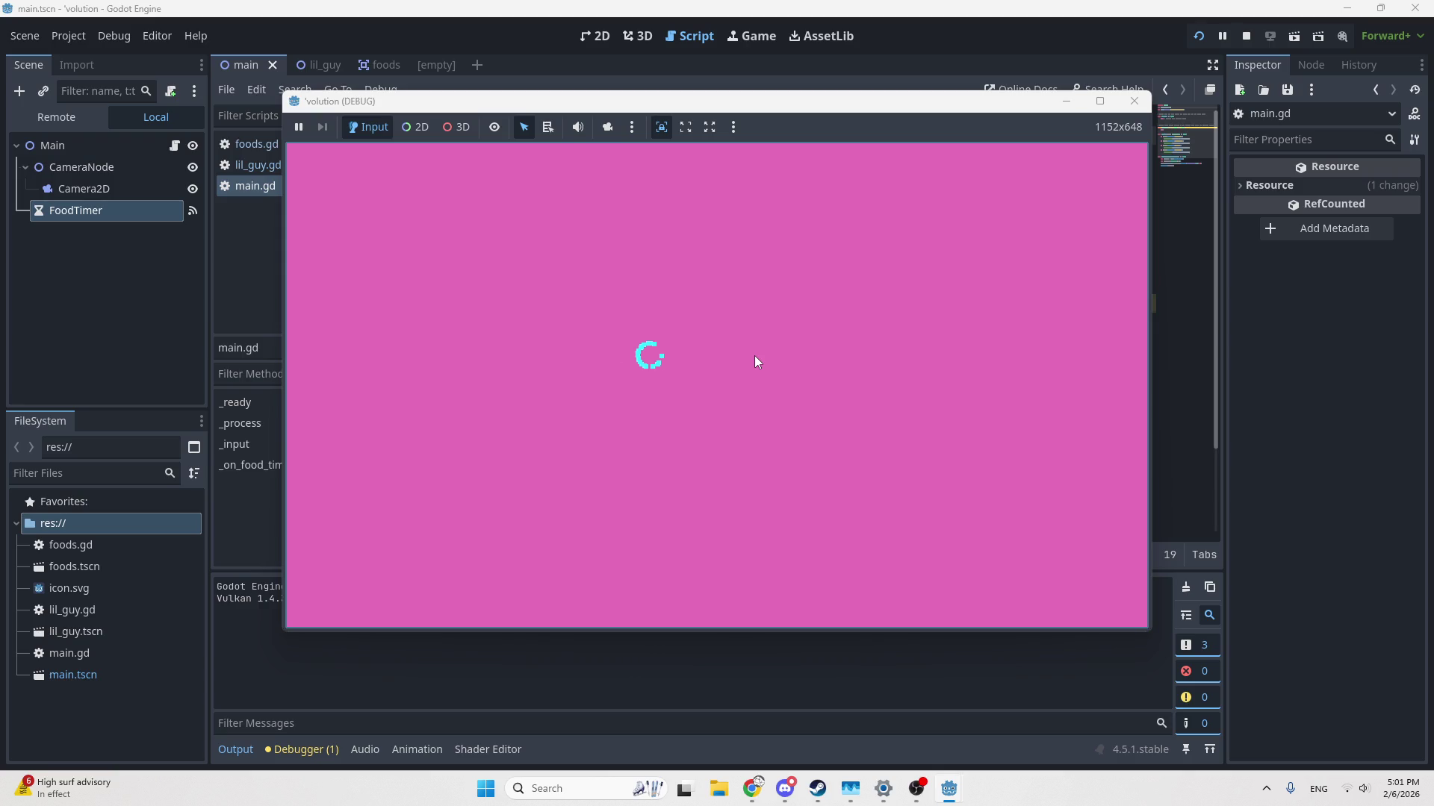
Close the game and swap operators so ui_left uses x-= and ui_right uses x+=
{"action": "left_click", "coordinate": [1134, 101]}
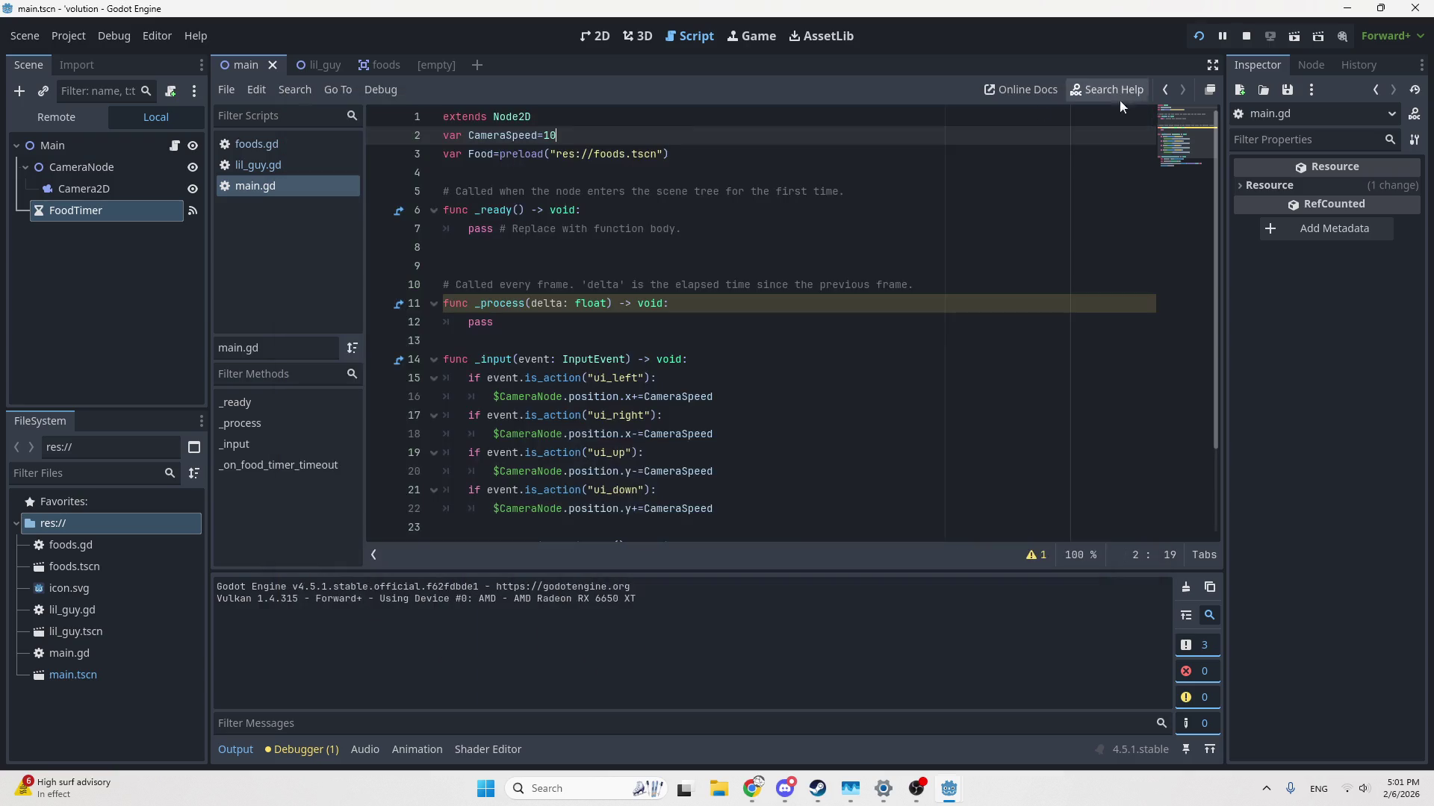
{"action": "scroll", "coordinate": [575, 272], "scroll_direction": "down", "scroll_amount": 2}
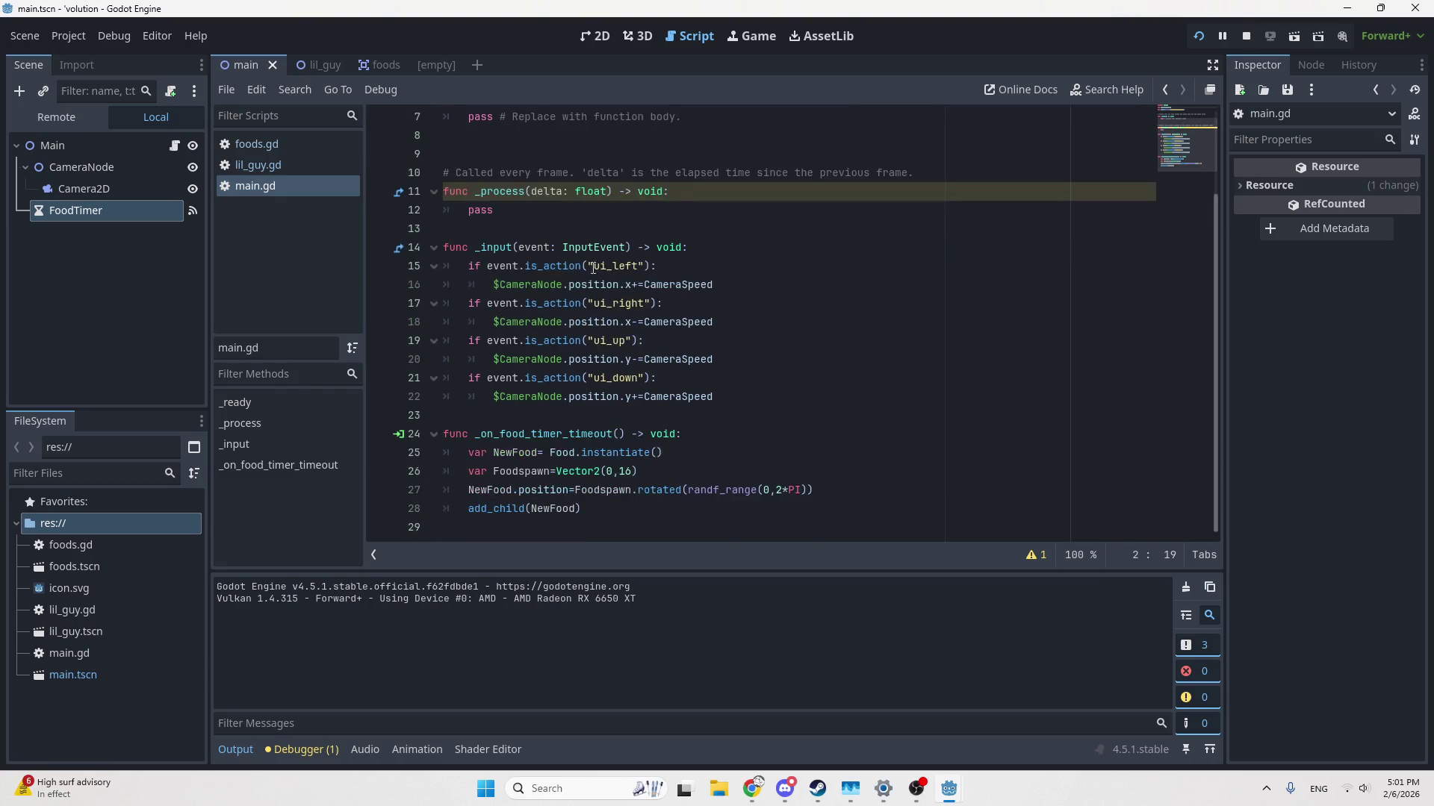
{"action": "left_click", "coordinate": [638, 321]}
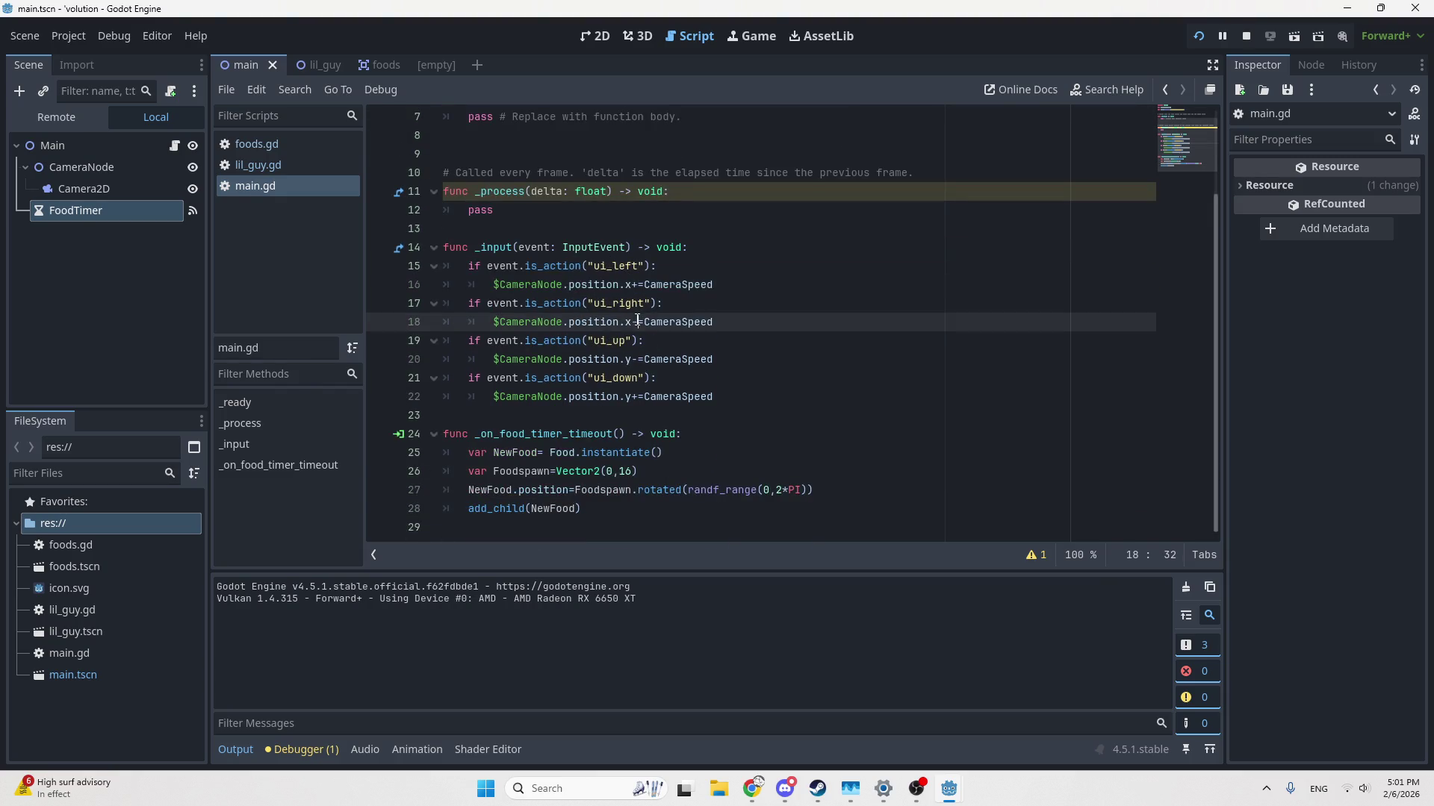
{"action": "key", "text": "BackSpace"}
{"action": "type", "text": "+"}
{"action": "key", "text": "Up"}
{"action": "key", "text": "Up"}
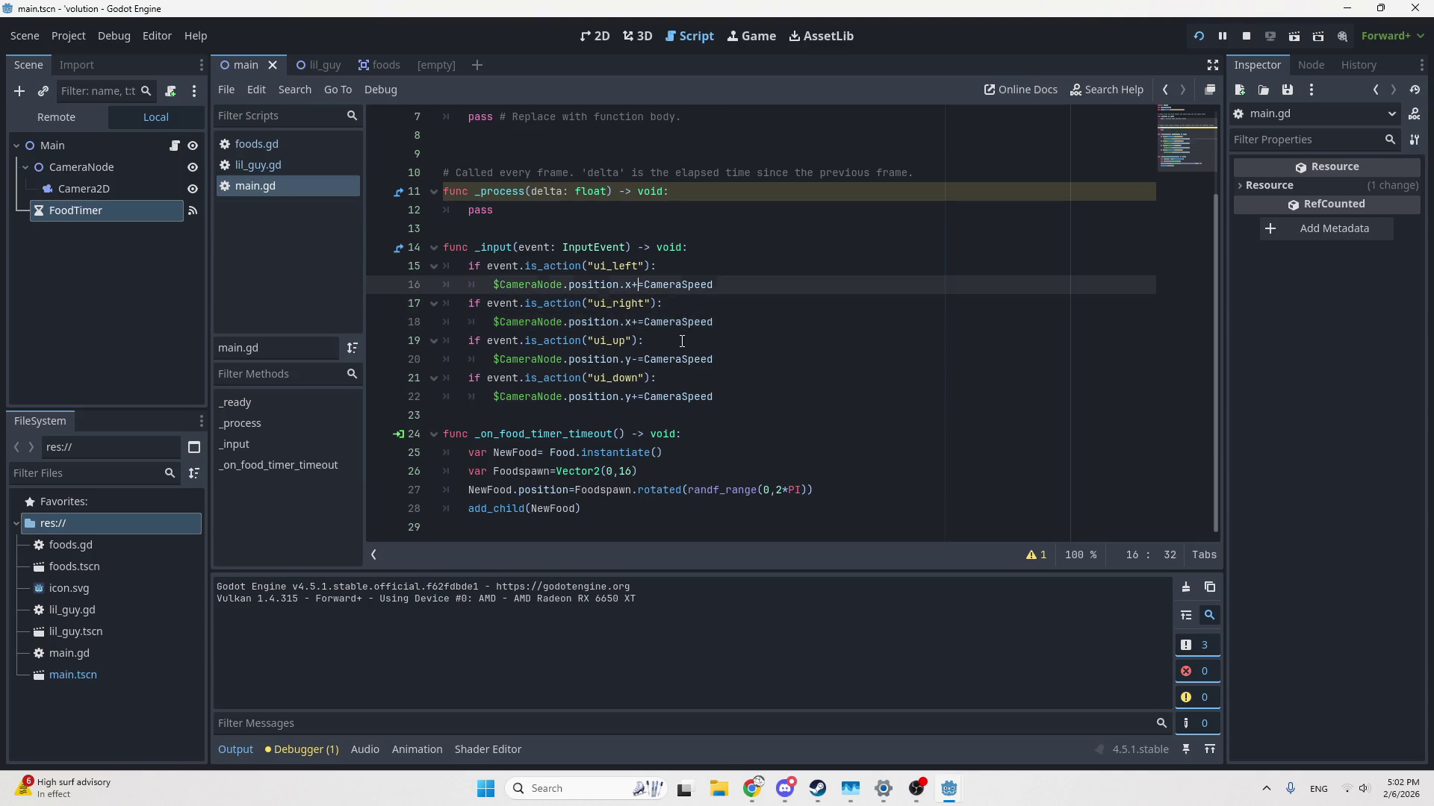
{"action": "key", "text": "BackSpace"}
{"action": "type", "text": "-"}
Test-run the game, then return to main.gd and select the _input function body
{"action": "left_click", "coordinate": [1198, 35]}
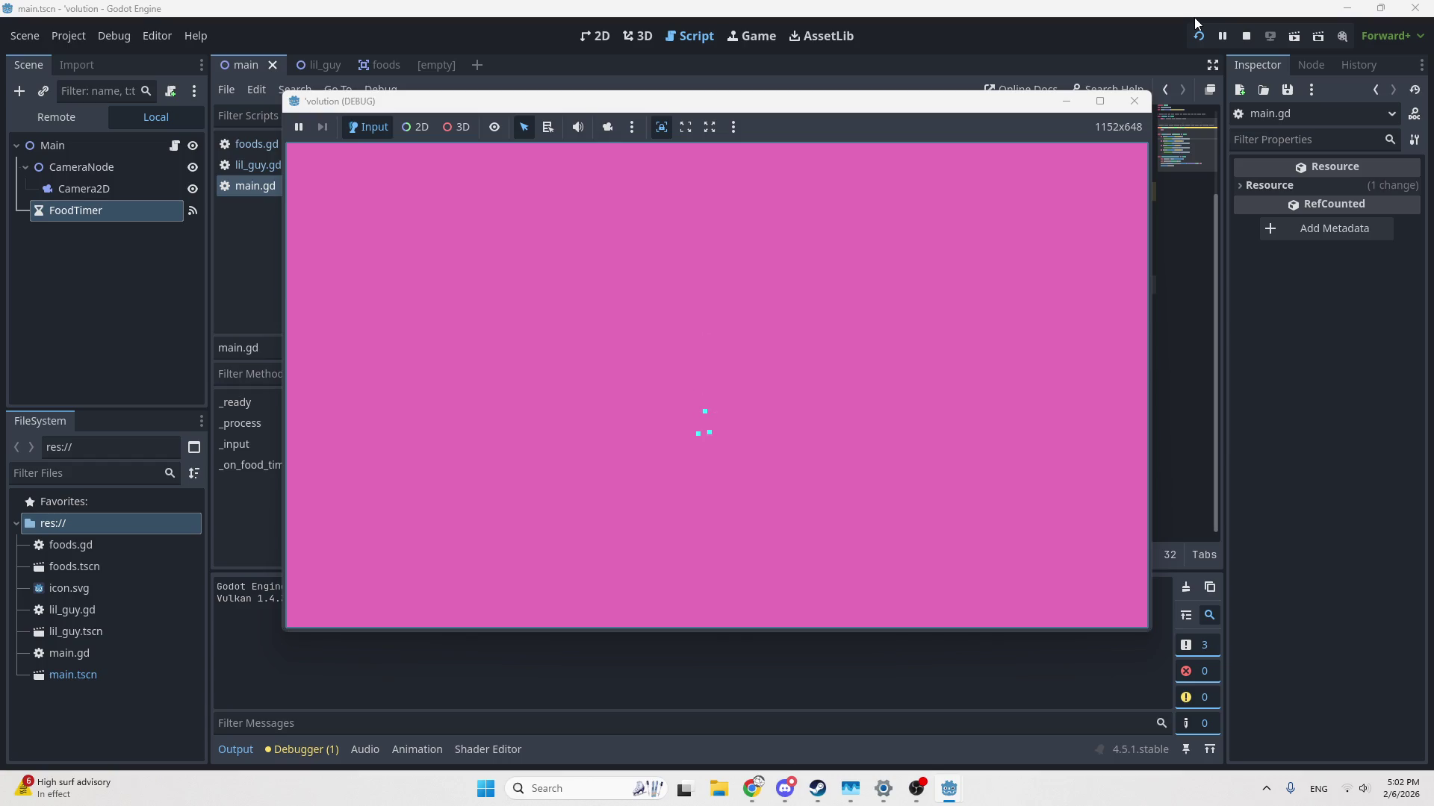
{"action": "left_click", "coordinate": [1142, 68]}
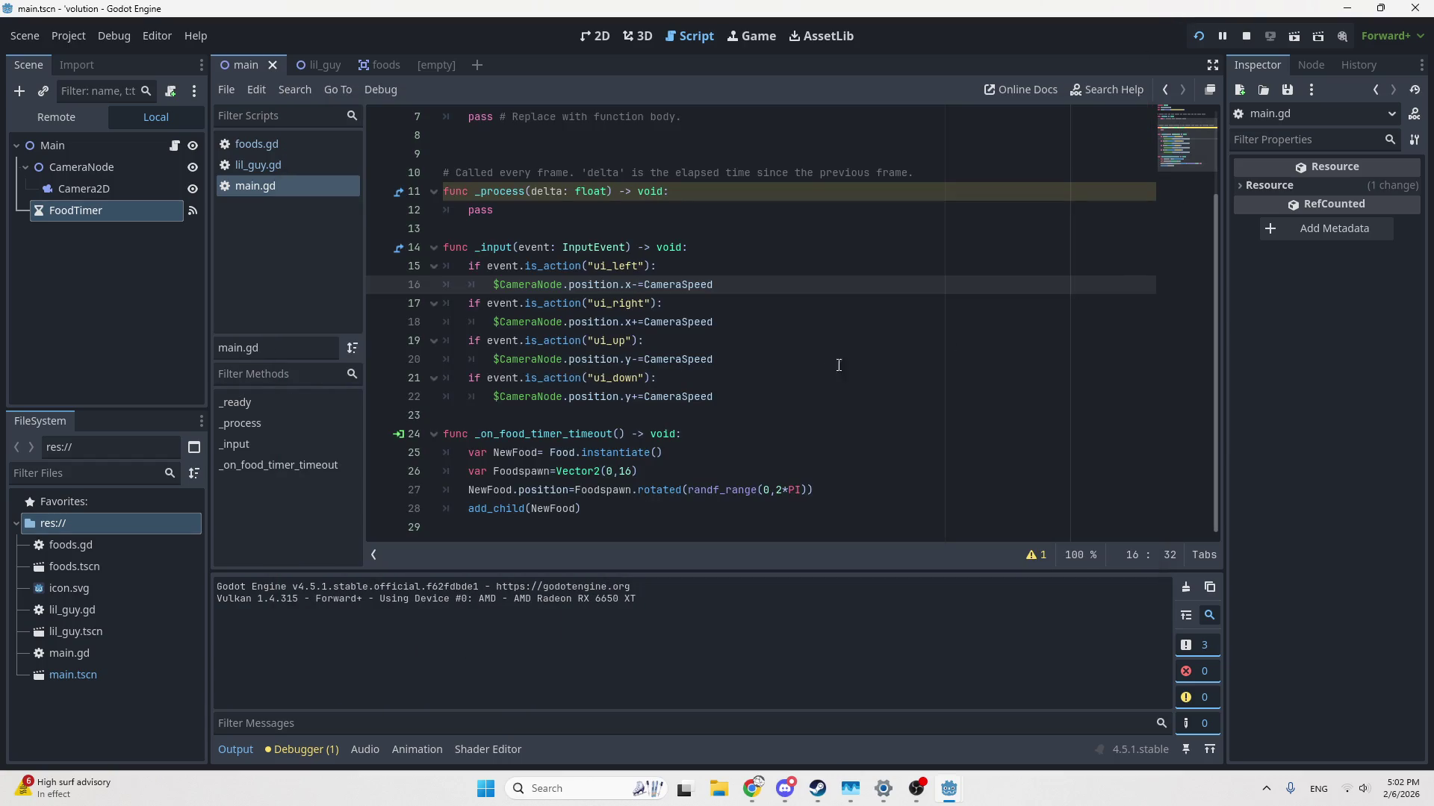
{"action": "left_click_drag", "start_coordinate": [739, 396], "coordinate": [736, 255]}
{"action": "key", "text": "ctrl+c"}
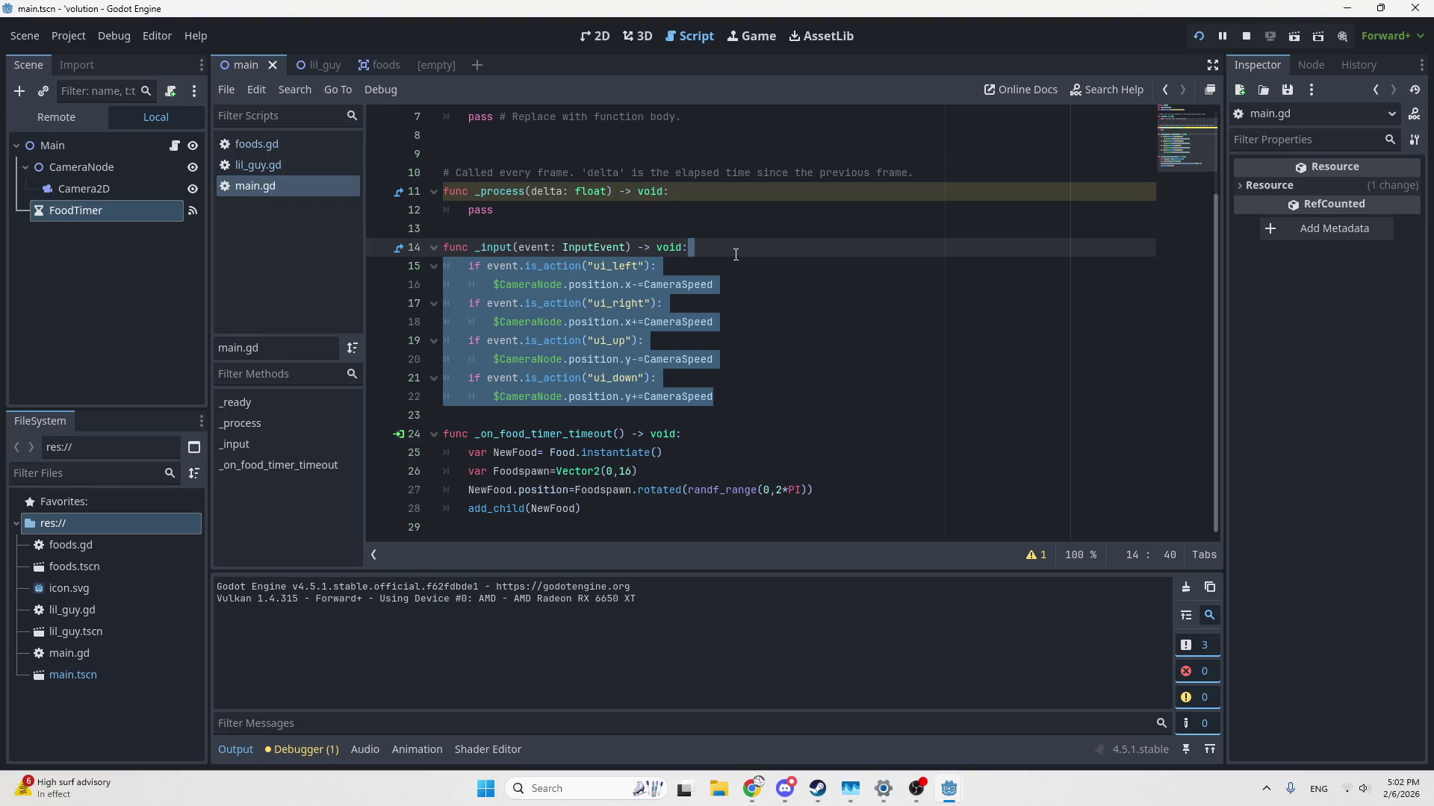
Move the camera if-blocks from _input into _process in place of pass, deleting _input
{"action": "key", "text": "Delete"}
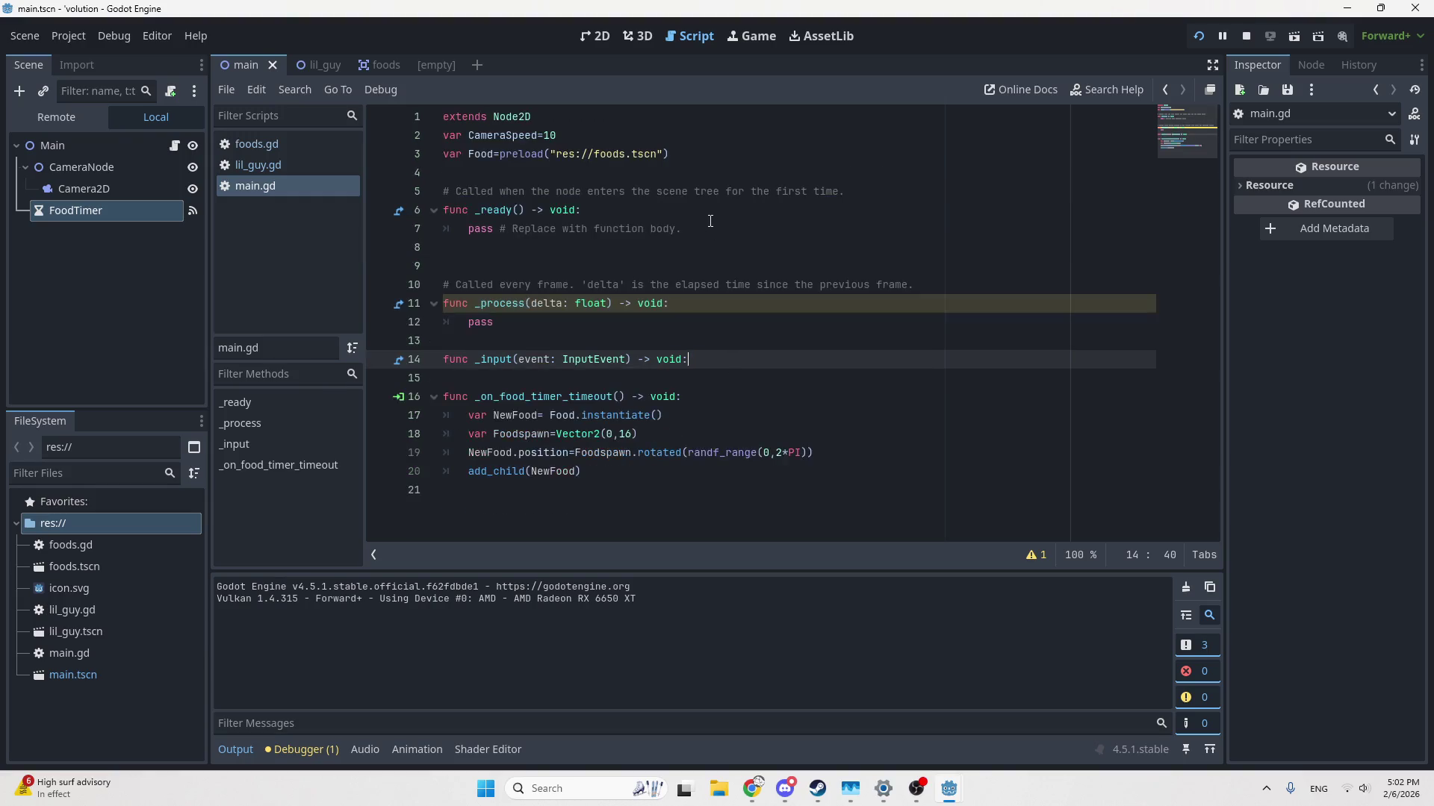
{"action": "key", "text": "shift+Home"}
{"action": "key", "text": "BackSpace"}
{"action": "key", "text": "BackSpace"}
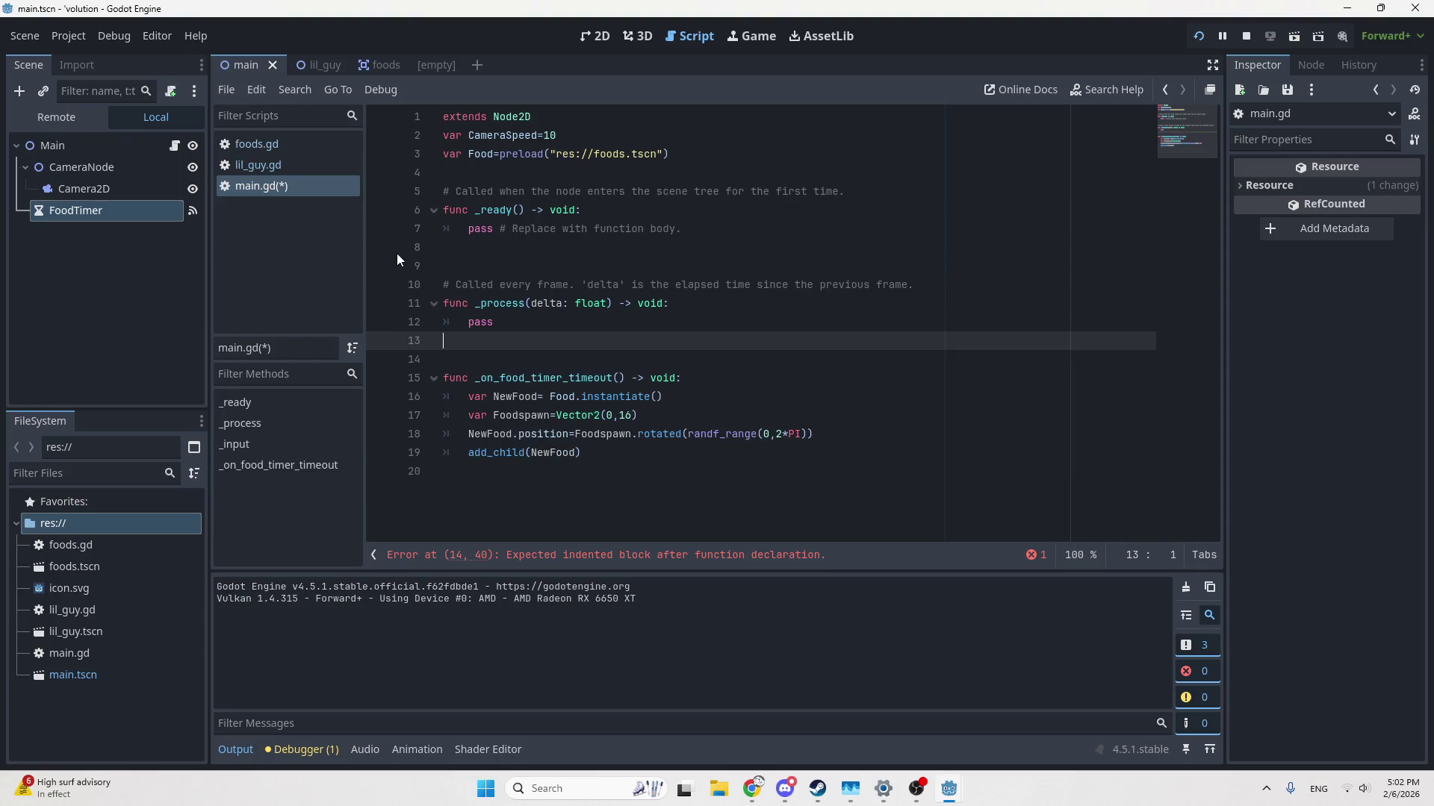
{"action": "key", "text": "Up"}
{"action": "key", "text": "shift+End"}
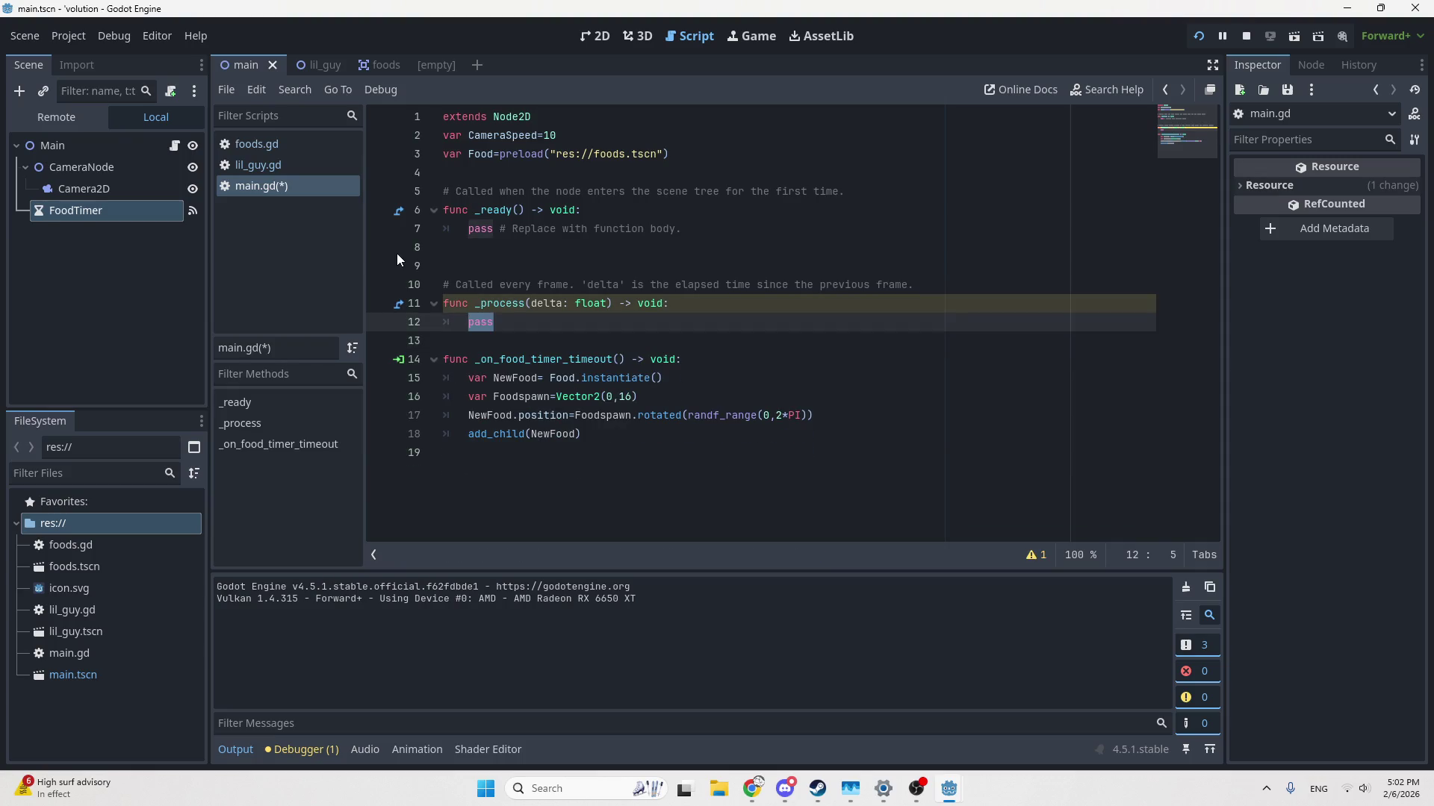
{"action": "key", "text": "ctrl+v"}
{"action": "key", "text": "Up"}
{"action": "key", "text": "Up"}
{"action": "key", "text": "Up"}
{"action": "key", "text": "Up"}
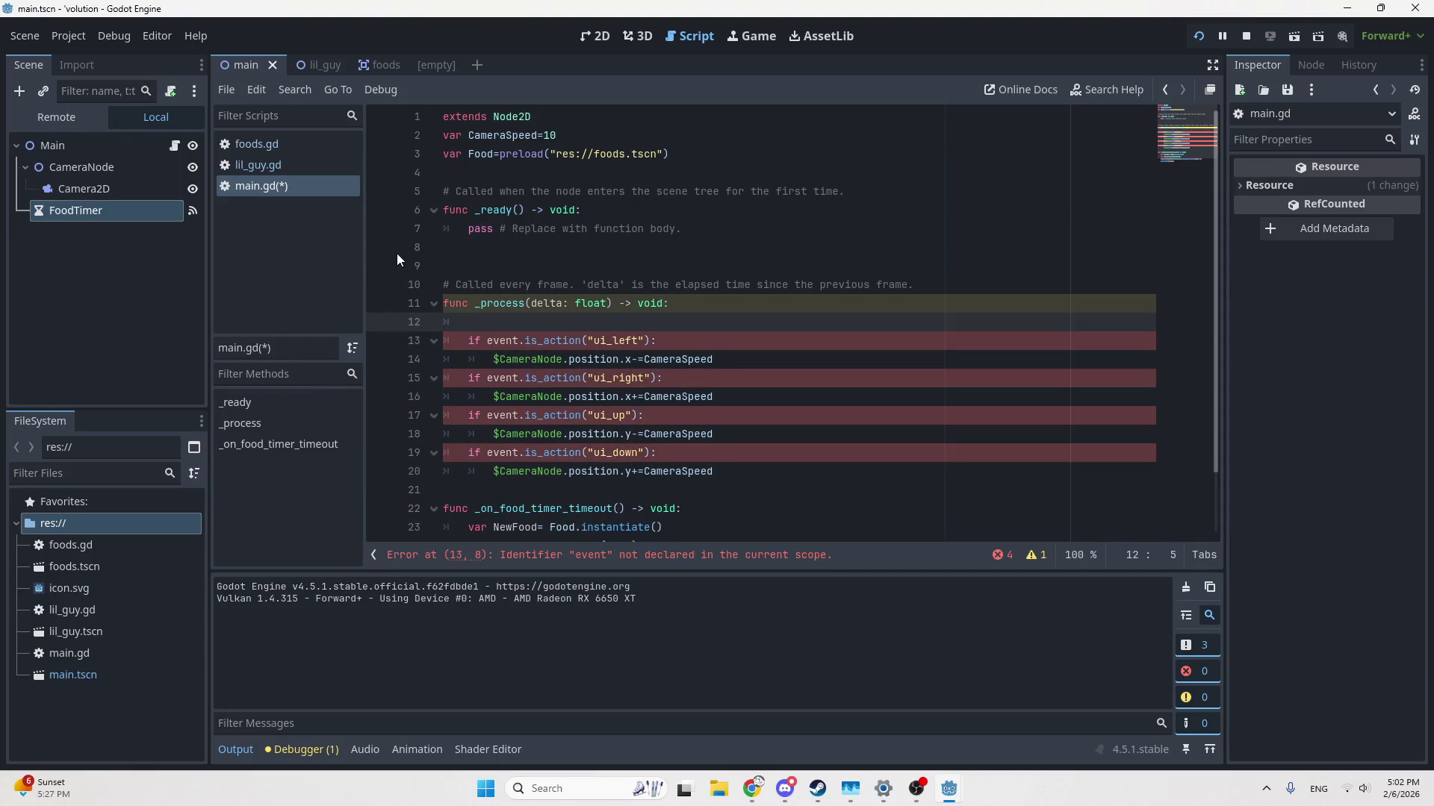
{"action": "key", "text": "BackSpace"}
{"action": "key", "text": "BackSpace"}
Replace event.is_action with Input.is_action_pressed on line 12 and copy that call
{"action": "key", "text": "Down"}
{"action": "key", "text": "ctrl+Left"}
{"action": "key", "text": "ctrl+Left"}
{"action": "key", "text": "ctrl+Left"}
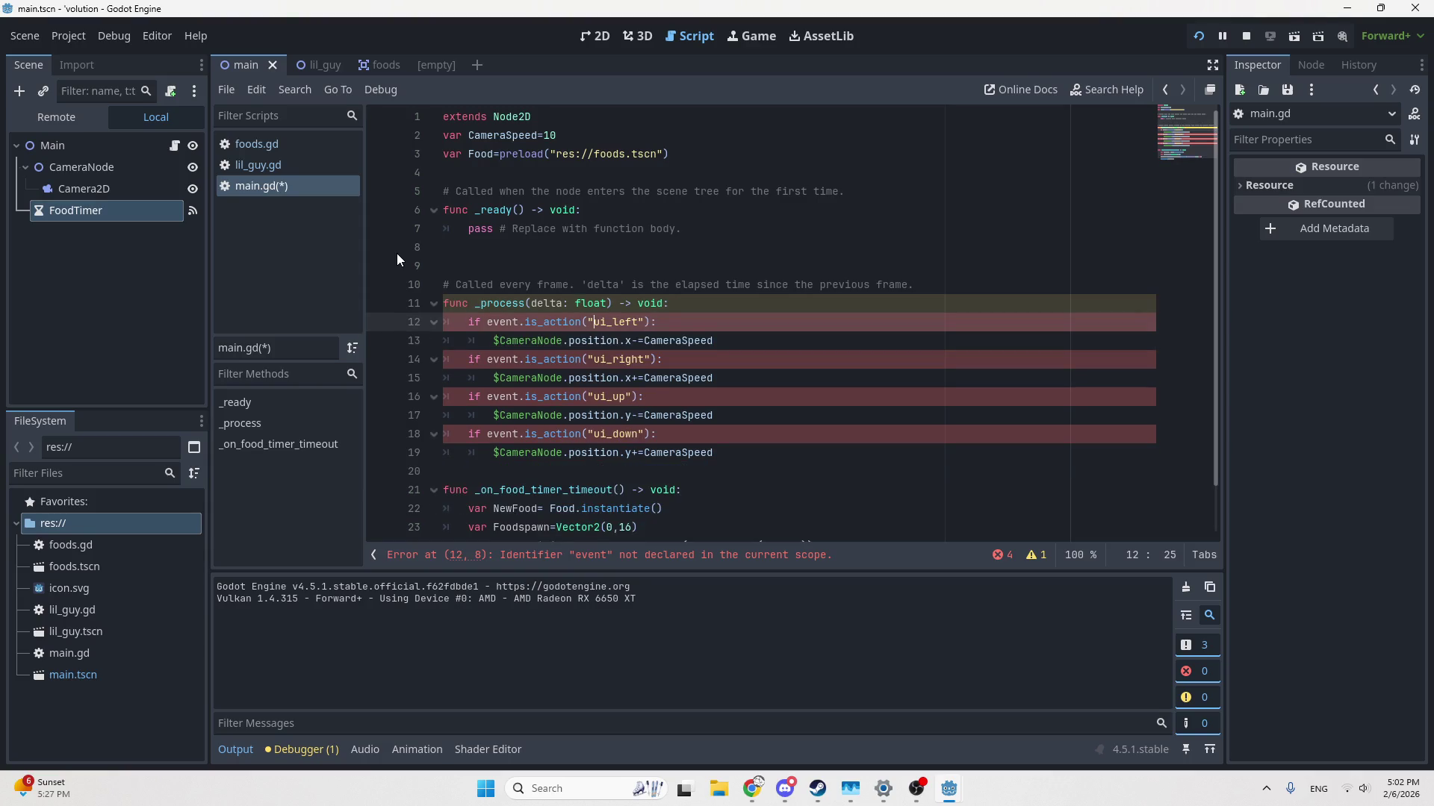
{"action": "key", "text": "ctrl+BackSpace"}
{"action": "type", "text": "Inp"}
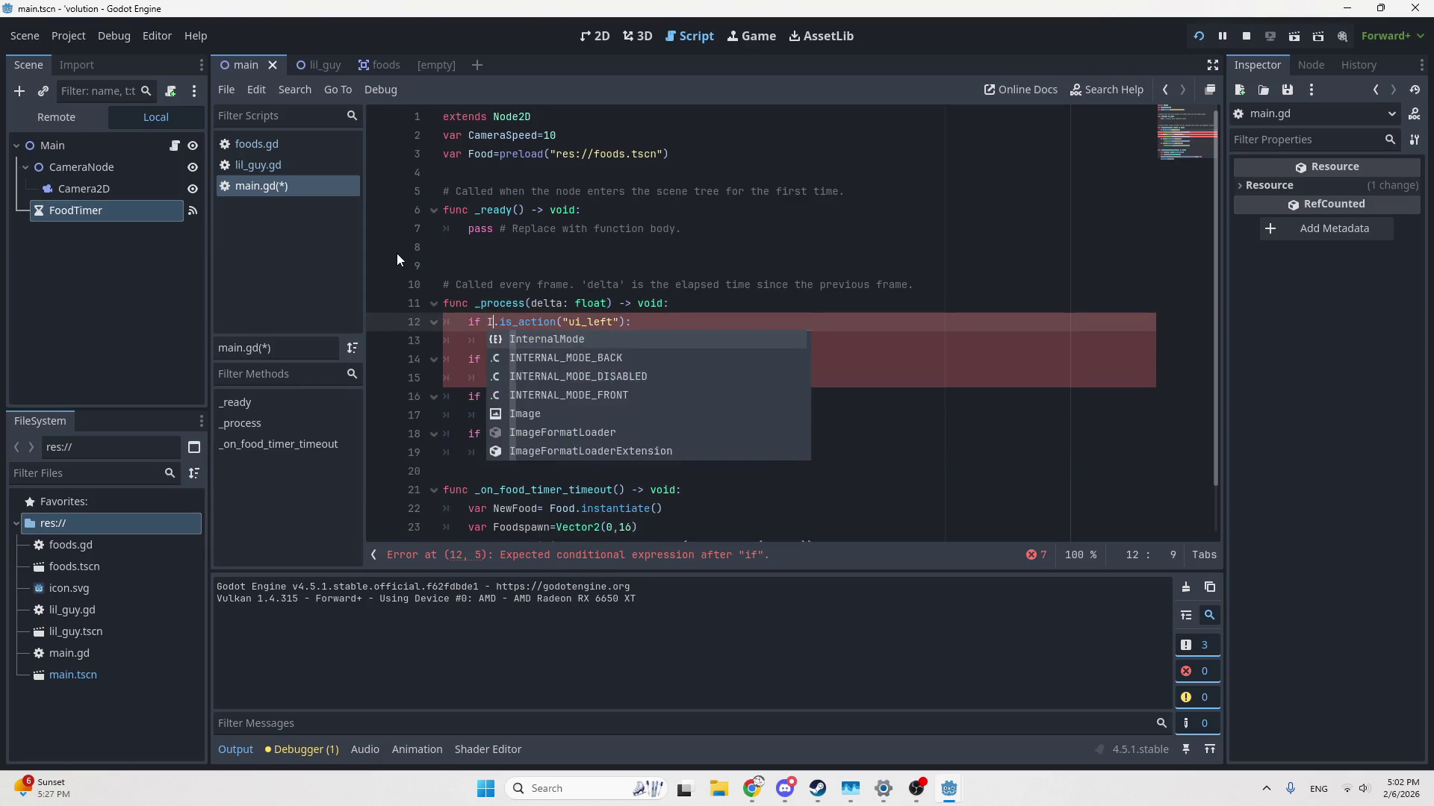
{"action": "key", "text": "Return"}
{"action": "key", "text": "Right"}
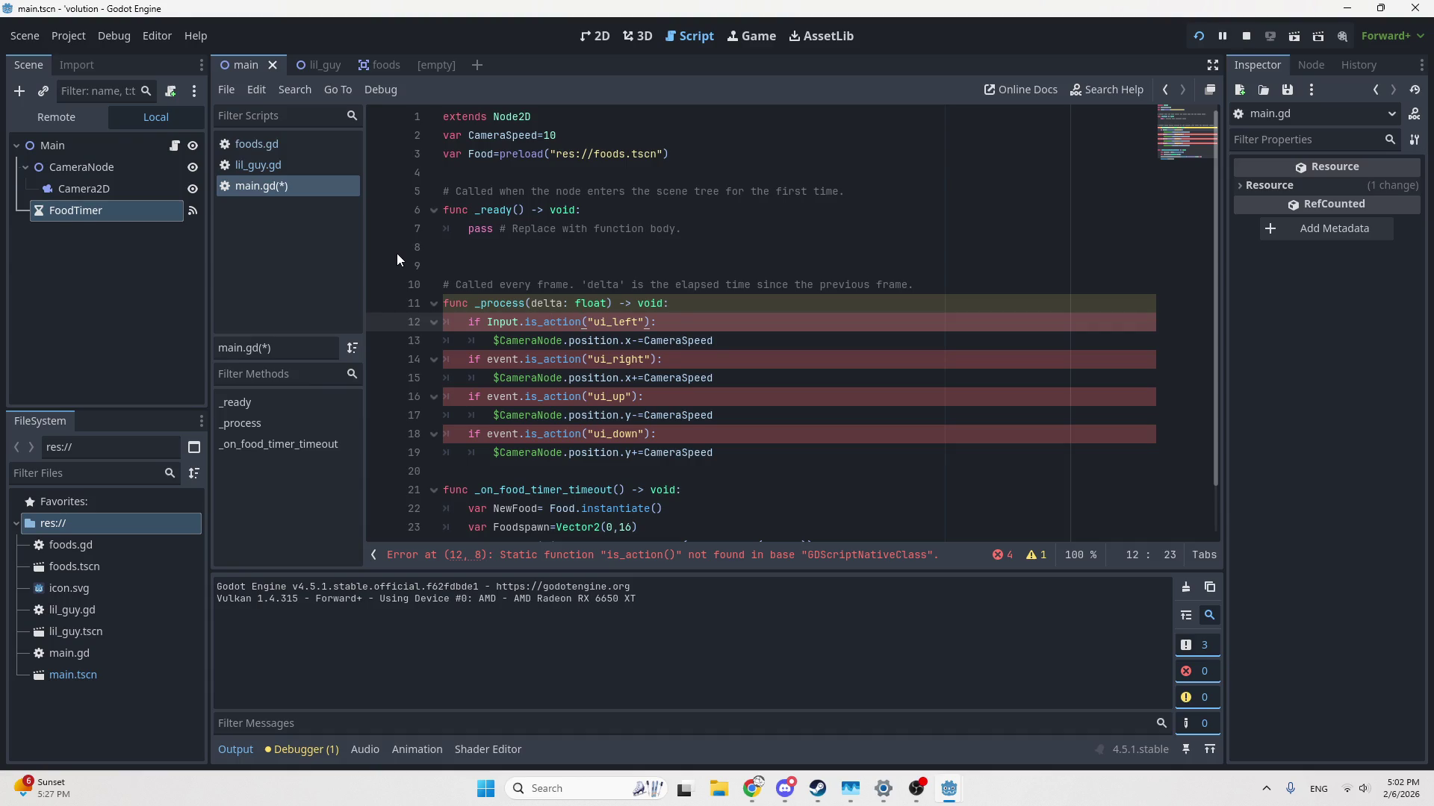
{"action": "type", "text": "P"}
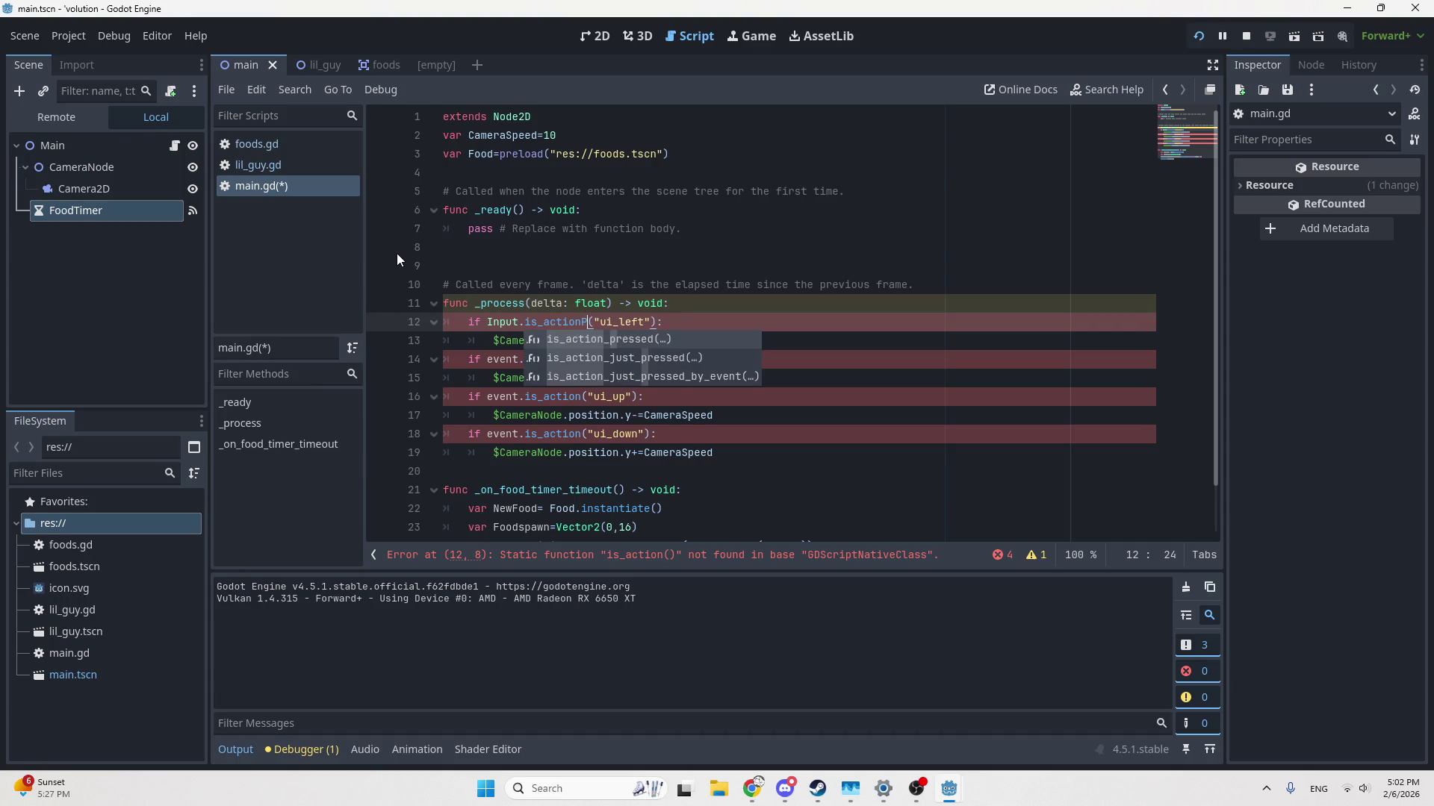
{"action": "key", "text": "Return"}
{"action": "key", "text": "ctrl+shift+Left"}
{"action": "key", "text": "ctrl+shift+Left"}
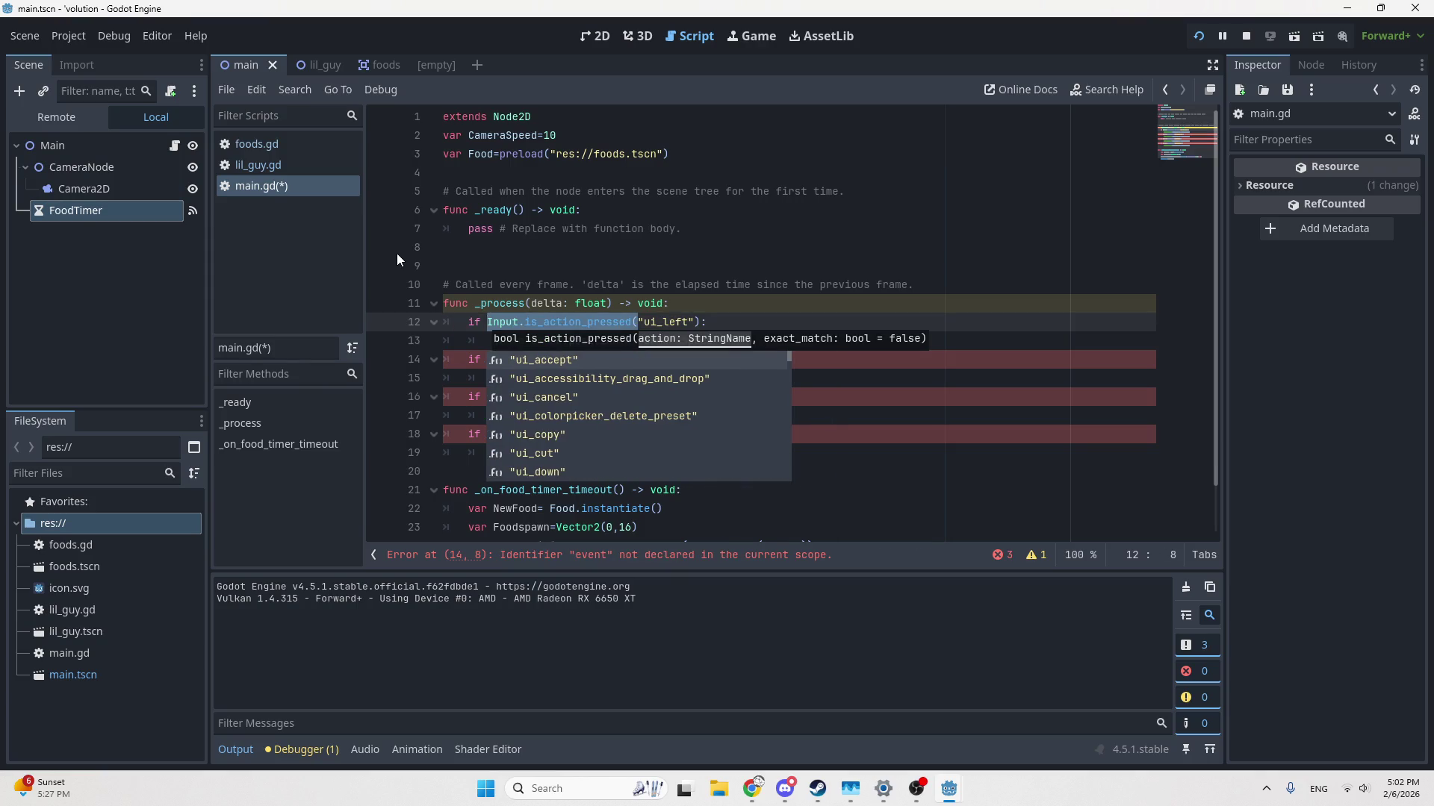
{"action": "key", "text": "Escape"}
{"action": "key", "text": "Down"}
{"action": "key", "text": "Down"}
{"action": "key", "text": "Up"}
{"action": "key", "text": "Up"}
{"action": "key", "text": "ctrl+d"}
{"action": "key", "text": "ctrl+shift+Right"}
{"action": "key", "text": "ctrl+shift+Right"}
{"action": "key", "text": "ctrl+shift+Left"}
{"action": "key", "text": "shift+Left"}
{"action": "key", "text": "ctrl+c"}
Paste Input.is_action_pressed over event.is_action on lines 14, 16 and 18
{"action": "key", "text": "Down"}
{"action": "key", "text": "Down"}
{"action": "key", "text": "ctrl+Left"}
{"action": "key", "text": "ctrl+Left"}
{"action": "key", "text": "ctrl+Left"}
{"action": "key", "text": "ctrl+d"}
{"action": "key", "text": "ctrl+shift+Right"}
{"action": "key", "text": "ctrl+shift+Right"}
{"action": "key", "text": "ctrl+v"}
{"action": "key", "text": "Down"}
{"action": "key", "text": "Down"}
{"action": "key", "text": "ctrl+Left"}
{"action": "key", "text": "ctrl+Left"}
{"action": "key", "text": "ctrl+Left"}
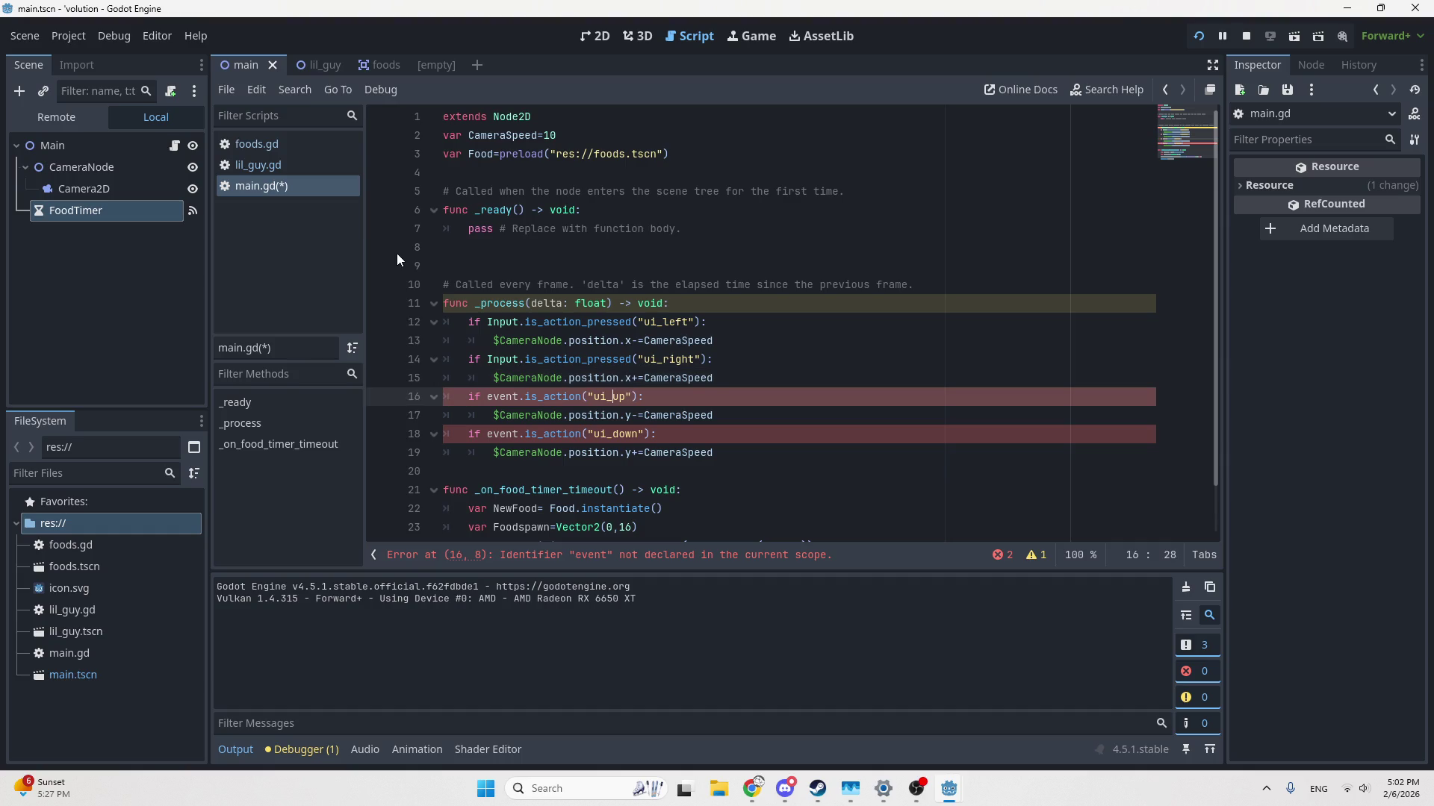
{"action": "key", "text": "ctrl+d"}
{"action": "key", "text": "ctrl+shift+Right"}
{"action": "key", "text": "ctrl+shift+Right"}
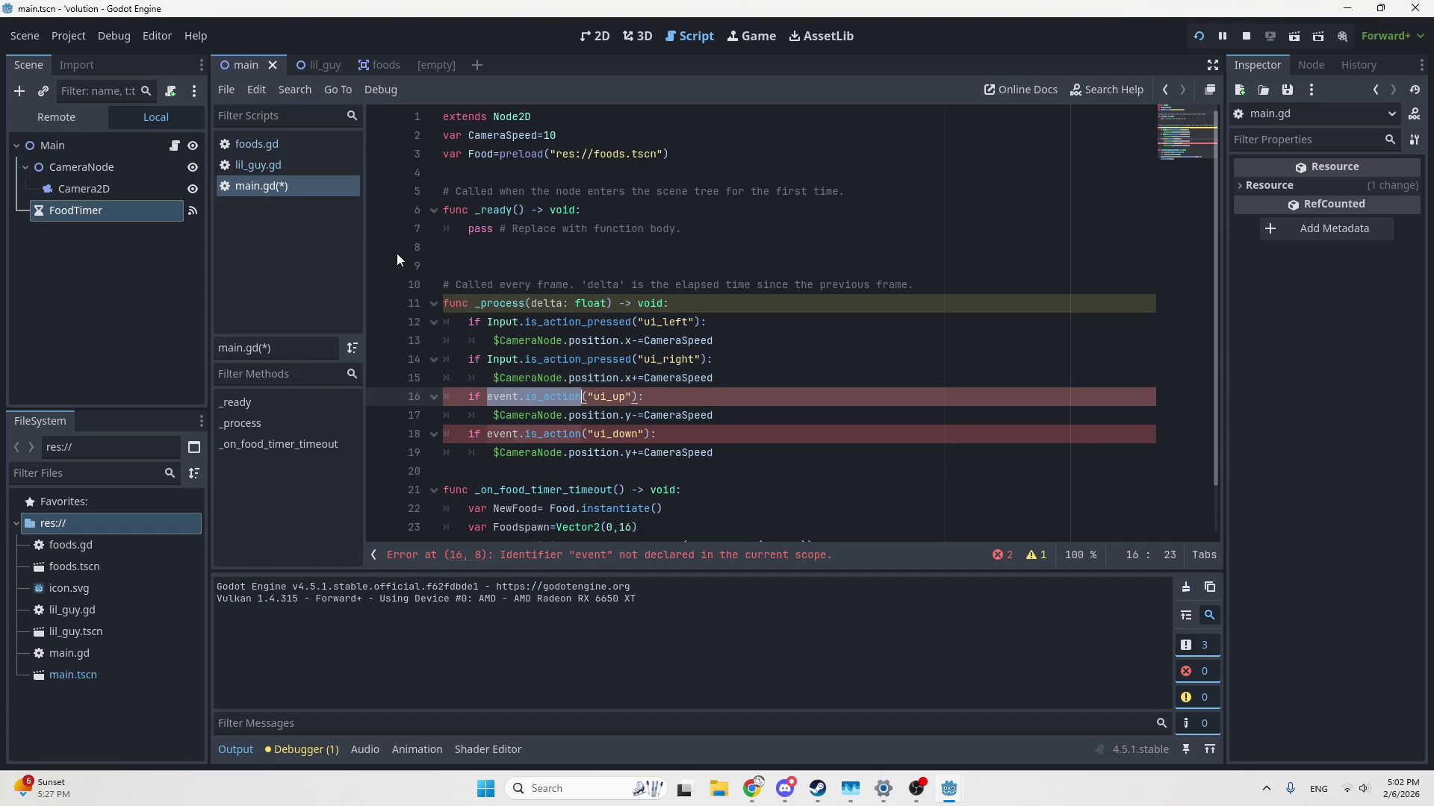
{"action": "key", "text": "ctrl+v"}
{"action": "scroll", "coordinate": [396, 254], "scroll_direction": "down", "scroll_amount": 1}
{"action": "key", "text": "Down"}
{"action": "key", "text": "Down"}
{"action": "key", "text": "ctrl+Left"}
{"action": "key", "text": "ctrl+Left"}
{"action": "key", "text": "ctrl+Left"}
{"action": "key", "text": "ctrl+shift+Right"}
{"action": "key", "text": "ctrl+shift+Right"}
{"action": "key", "text": "ctrl+v"}
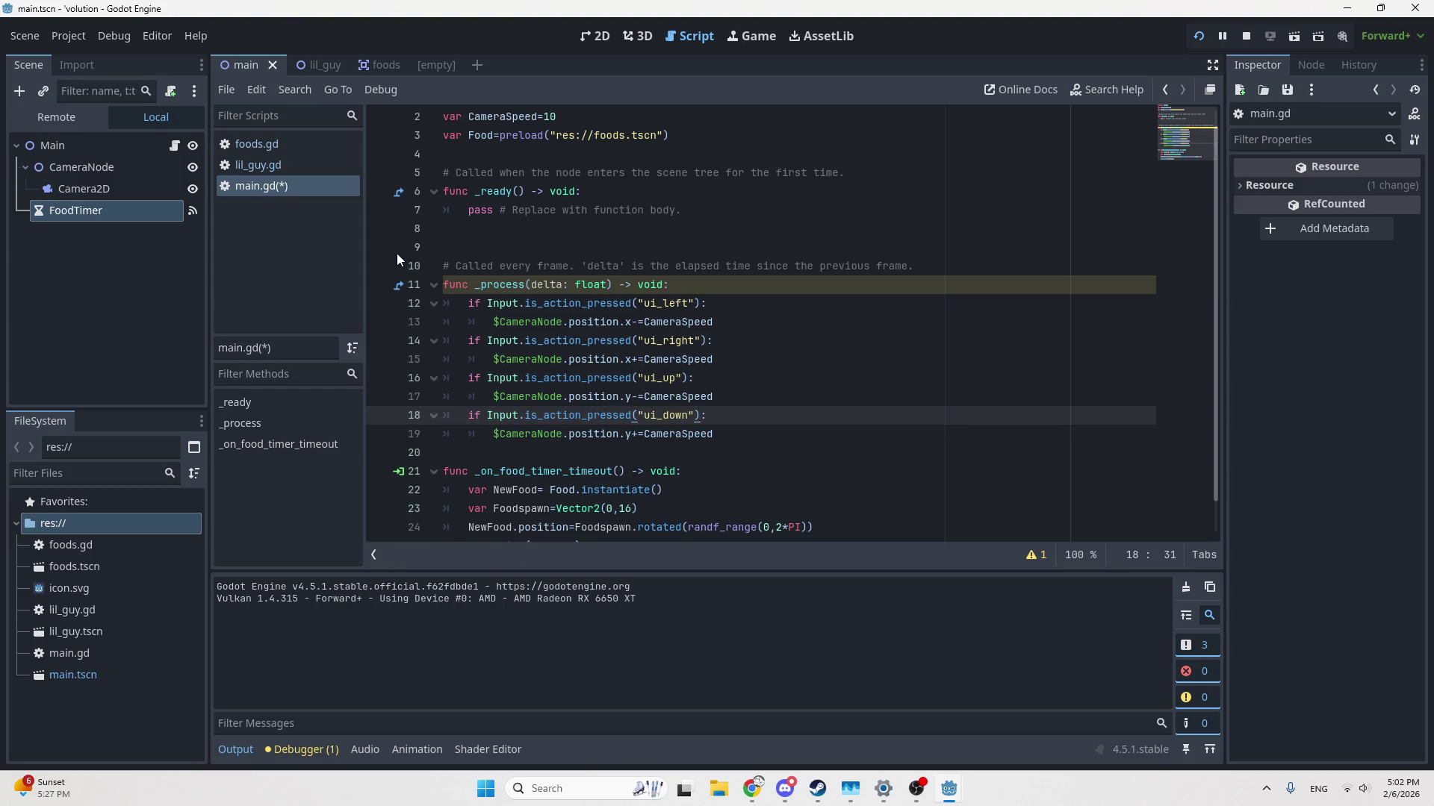
{"action": "left_click", "coordinate": [902, 351]}
{"action": "key", "text": "shift+Up"}
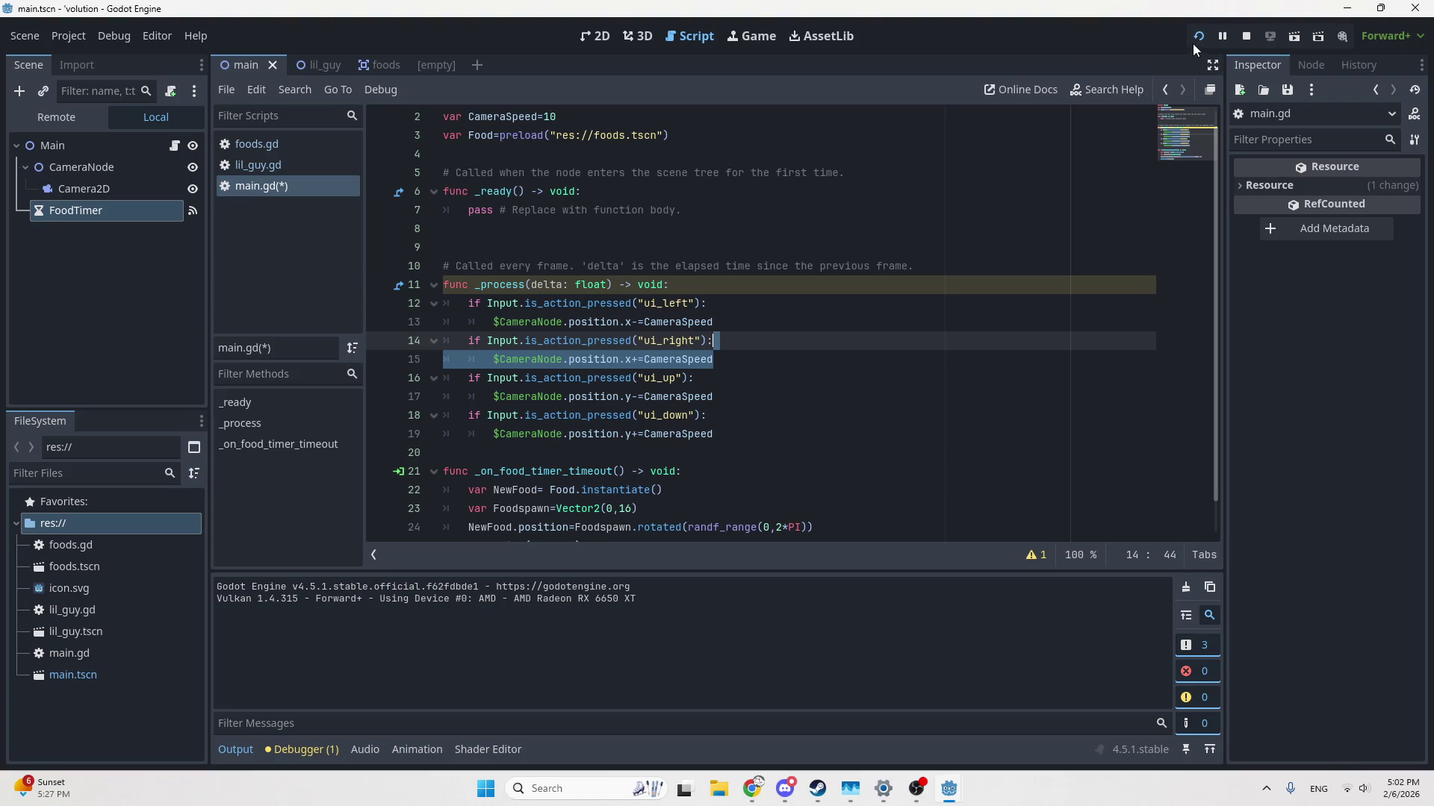
Save main.gd, test the new camera controls in the running game, then close it
{"action": "left_click", "coordinate": [1194, 44]}
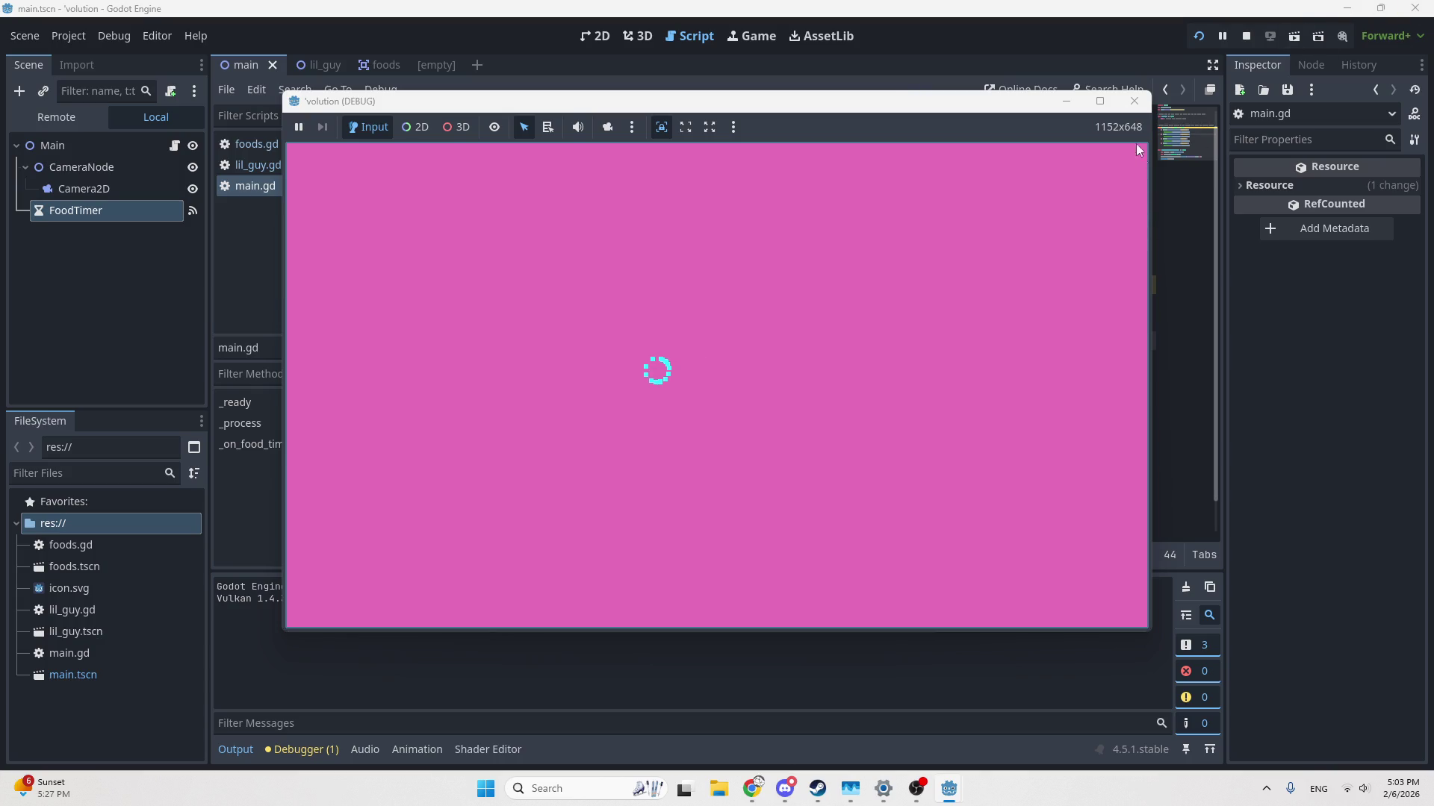
{"action": "left_click", "coordinate": [1148, 106]}
{"action": "left_click", "coordinate": [1149, 106]}
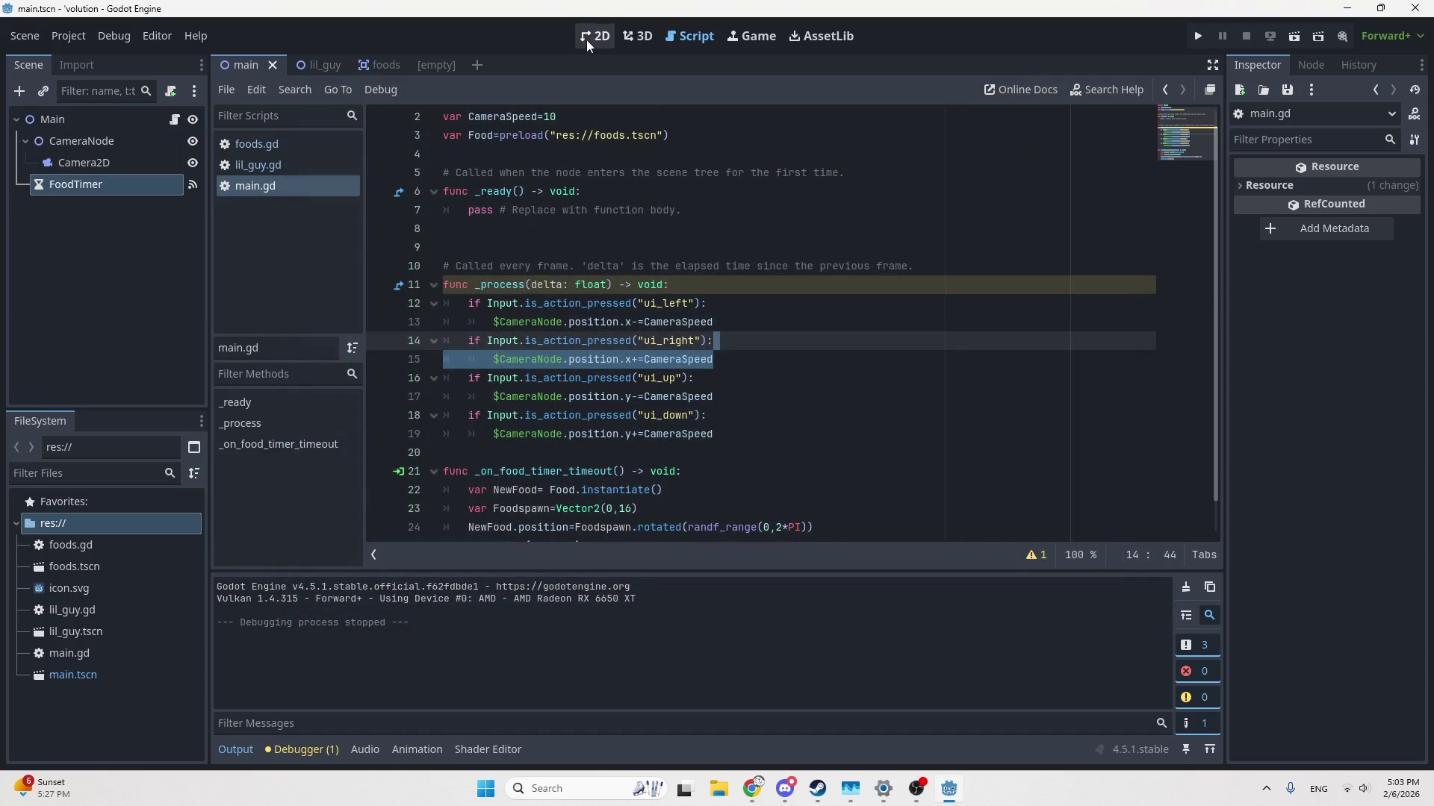
Instance lil_guy under Main, move it to (59, 45), then switch to the empty scene
{"action": "left_click", "coordinate": [587, 39]}
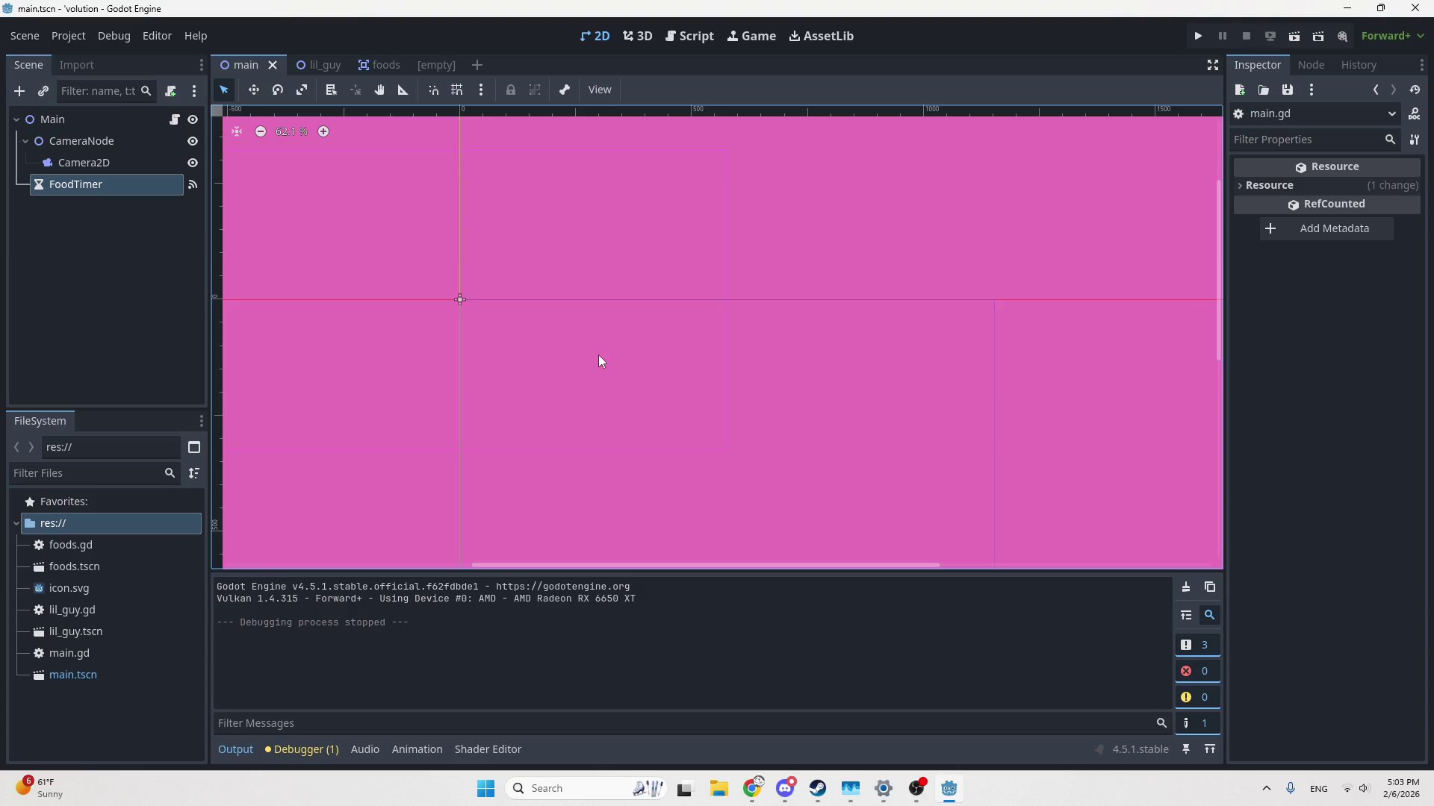
{"action": "left_click", "coordinate": [51, 116]}
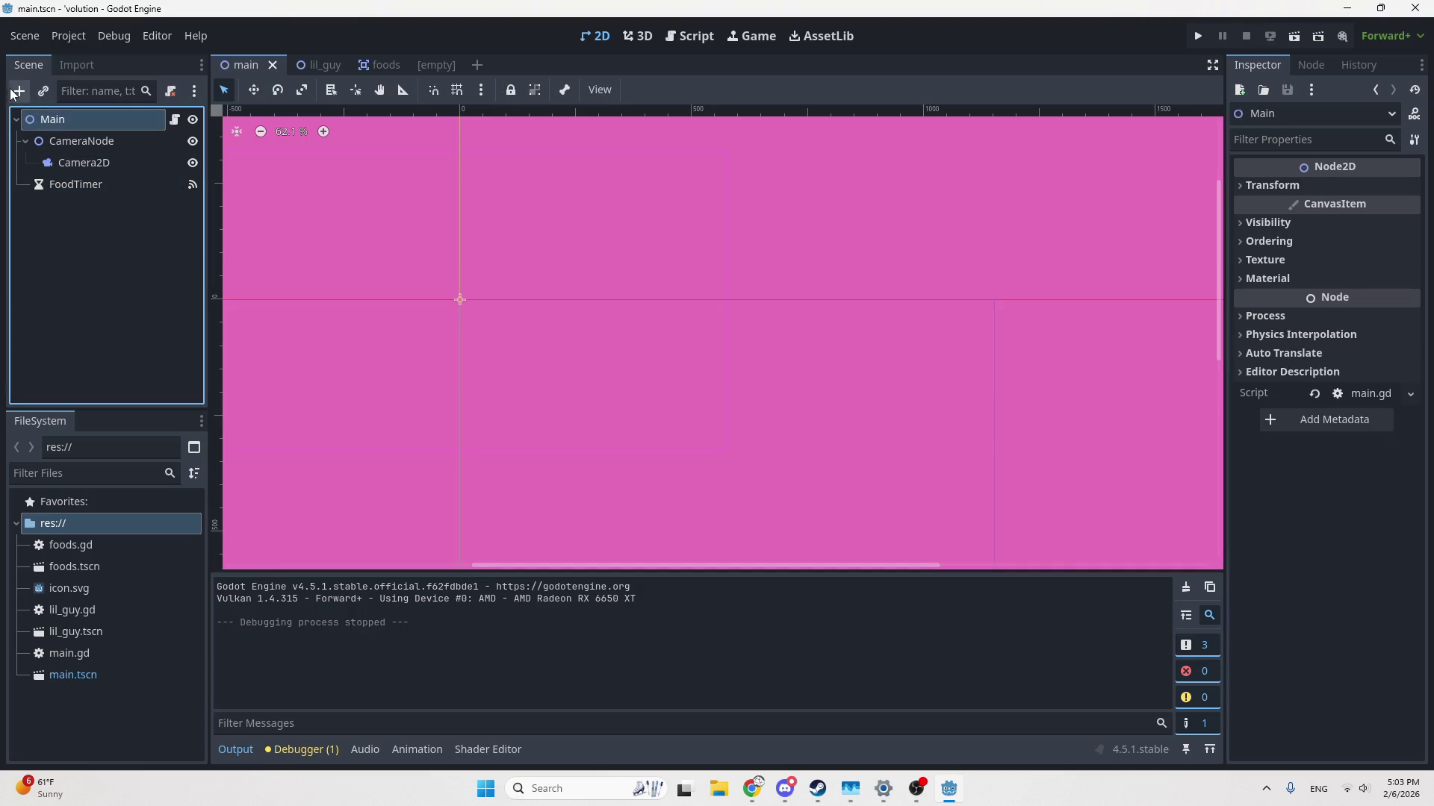
{"action": "left_click", "coordinate": [20, 91]}
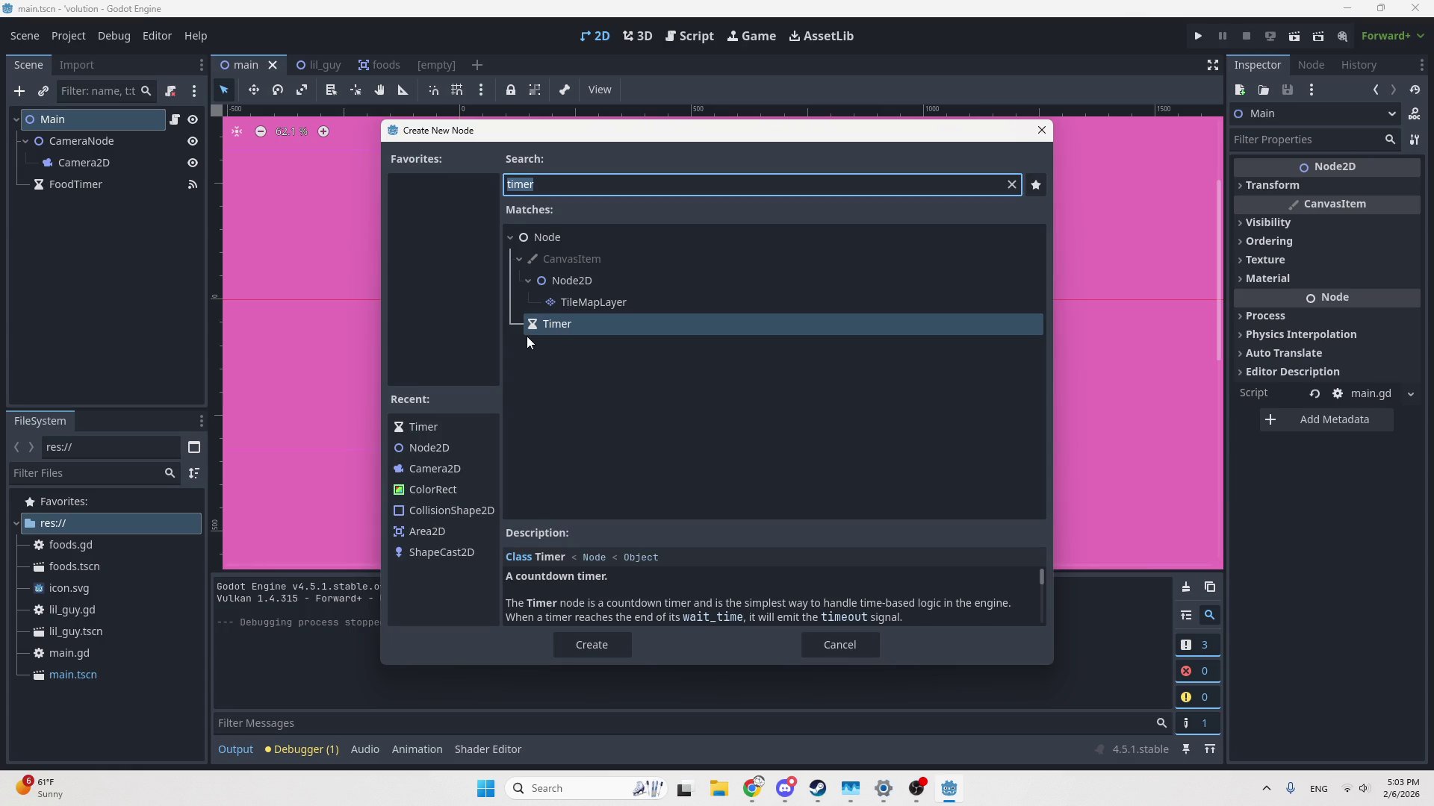
{"action": "key", "text": "Escape"}
{"action": "key", "text": "ctrl+shift+a"}
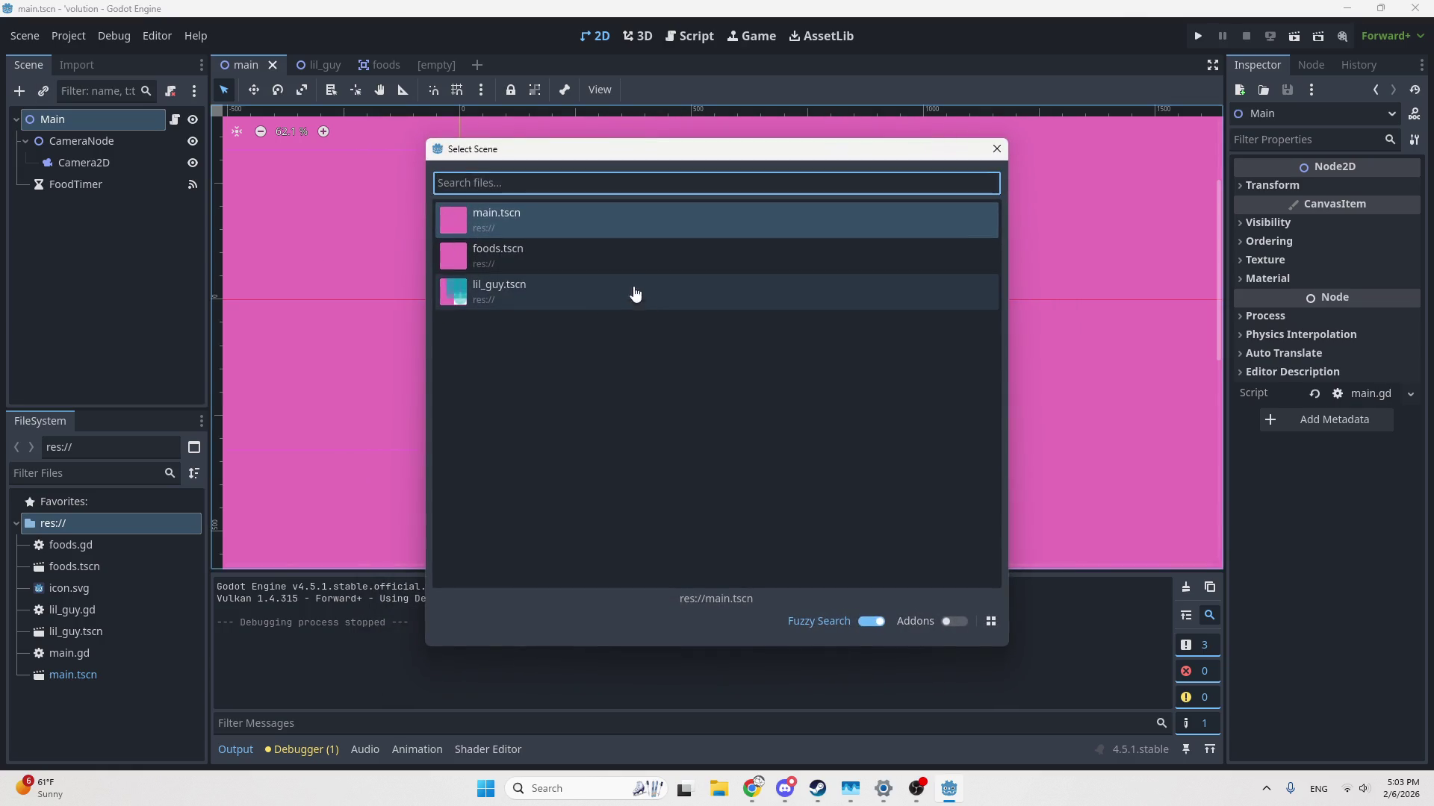
{"action": "double_click", "coordinate": [579, 303]}
{"action": "scroll", "coordinate": [393, 340], "scroll_direction": "down", "scroll_amount": 2}
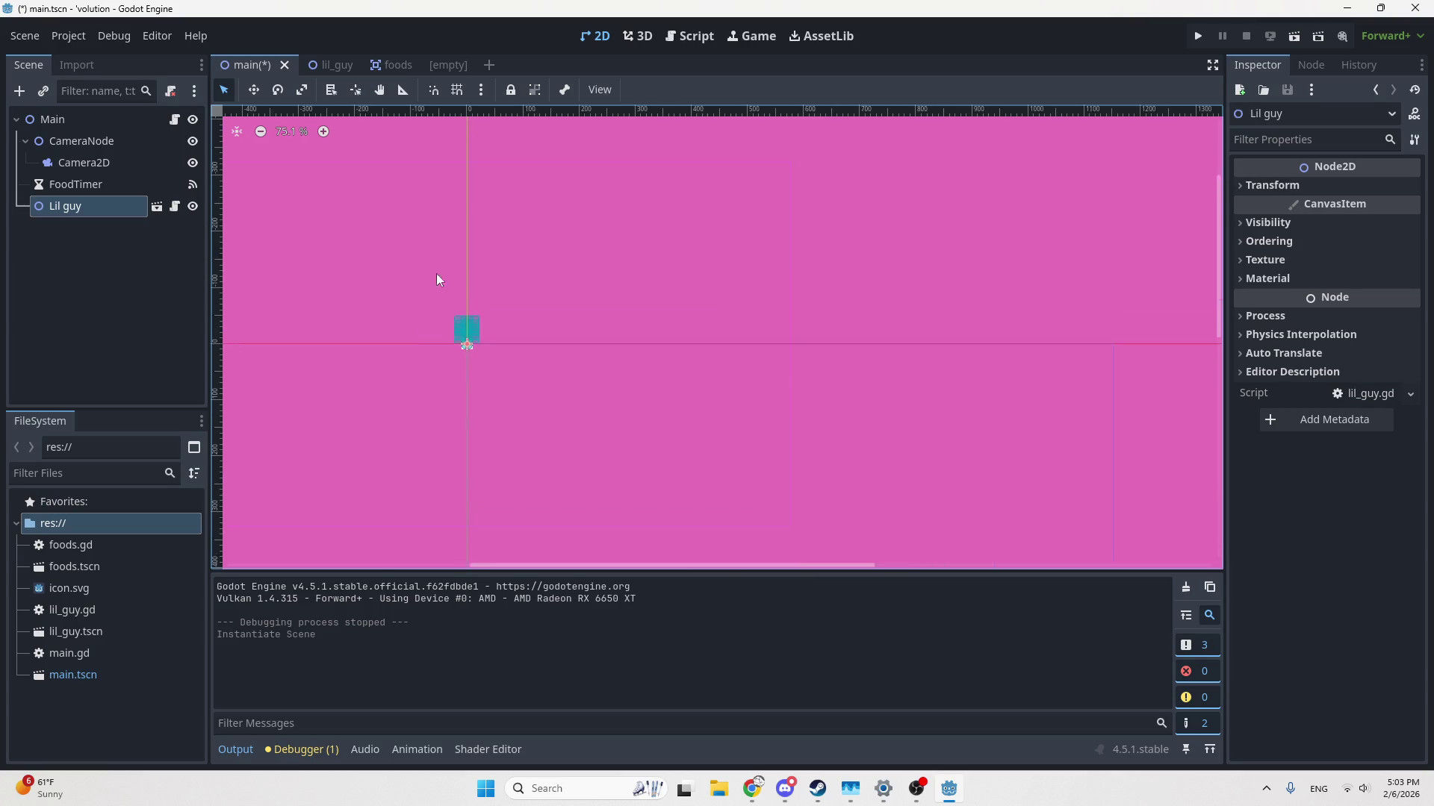
{"action": "scroll", "coordinate": [462, 456], "scroll_direction": "up", "scroll_amount": 7}
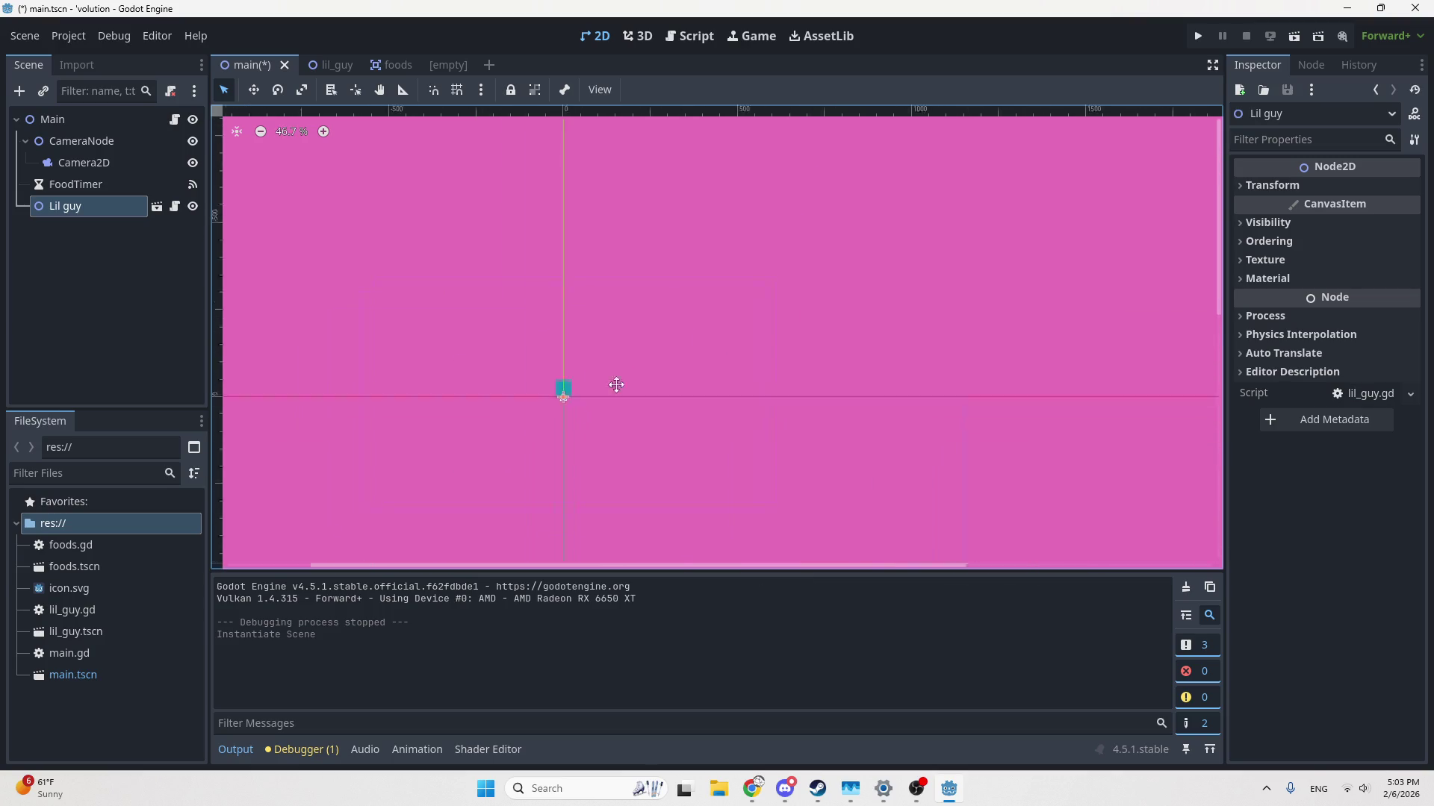
{"action": "mouse_move", "coordinate": [711, 274]}
{"action": "left_mouse_down"}
{"action": "mouse_move", "coordinate": [797, 348]}
{"action": "mouse_move", "coordinate": [761, 340]}
{"action": "mouse_move", "coordinate": [717, 381]}
{"action": "mouse_move", "coordinate": [806, 360]}
{"action": "left_mouse_up"}
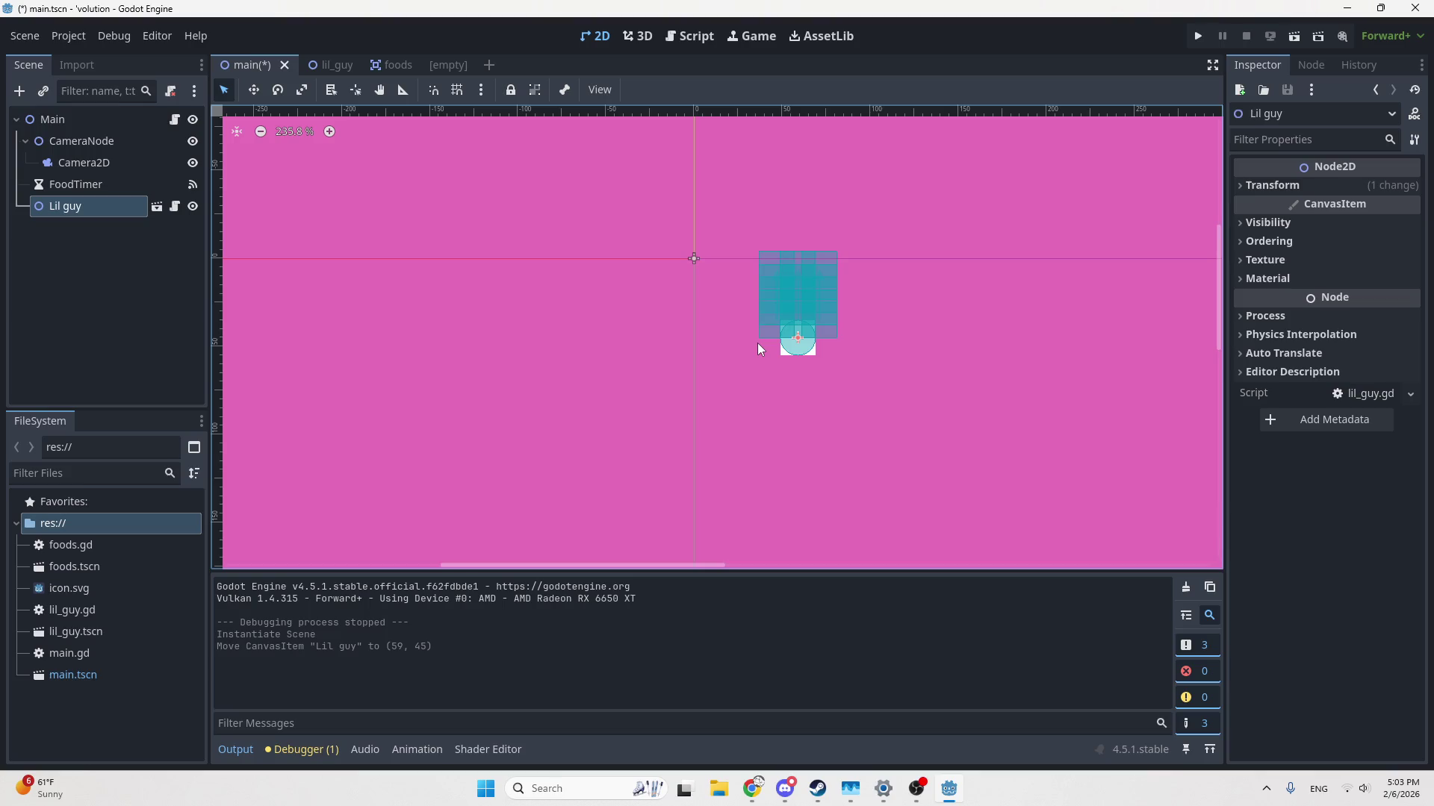
{"action": "key", "text": "ctrl+Tab"}
{"action": "key", "text": "ctrl+Tab"}
{"action": "key", "text": "ctrl+Tab"}
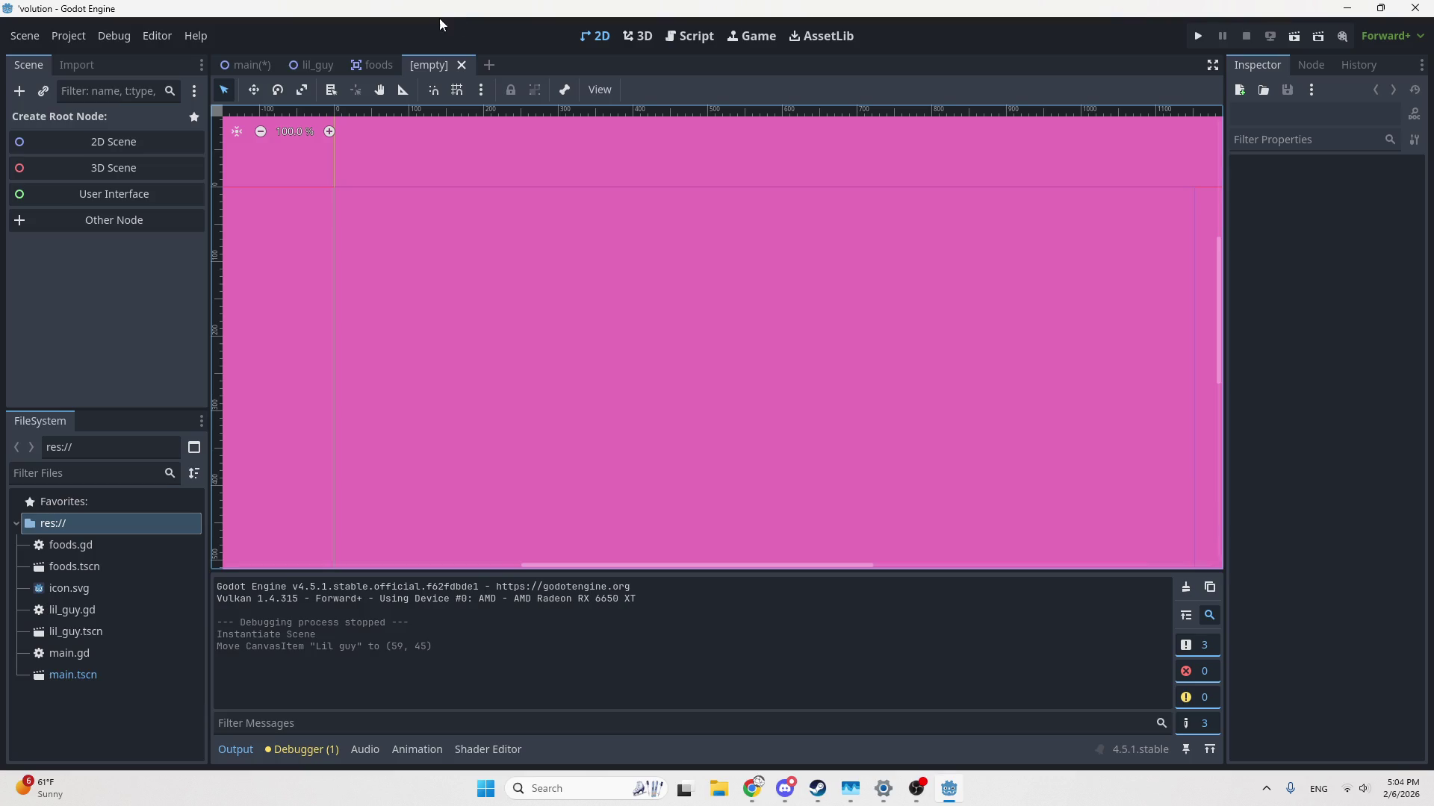
Close the [empty] tab, look over the foods and main scenes, then open lil_guy.gd
{"action": "left_click", "coordinate": [461, 65]}
{"action": "left_click", "coordinate": [709, 39]}
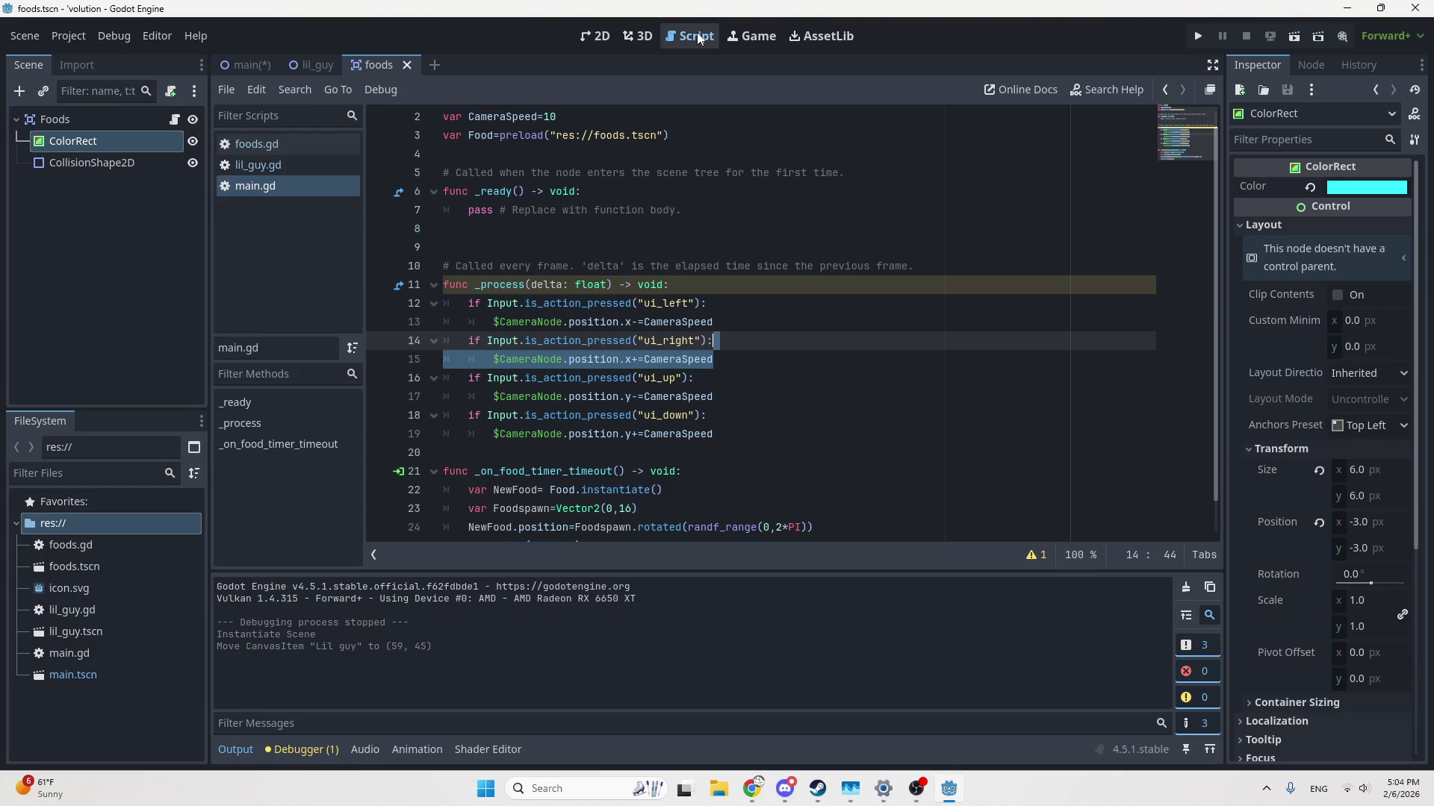
{"action": "left_click", "coordinate": [603, 39]}
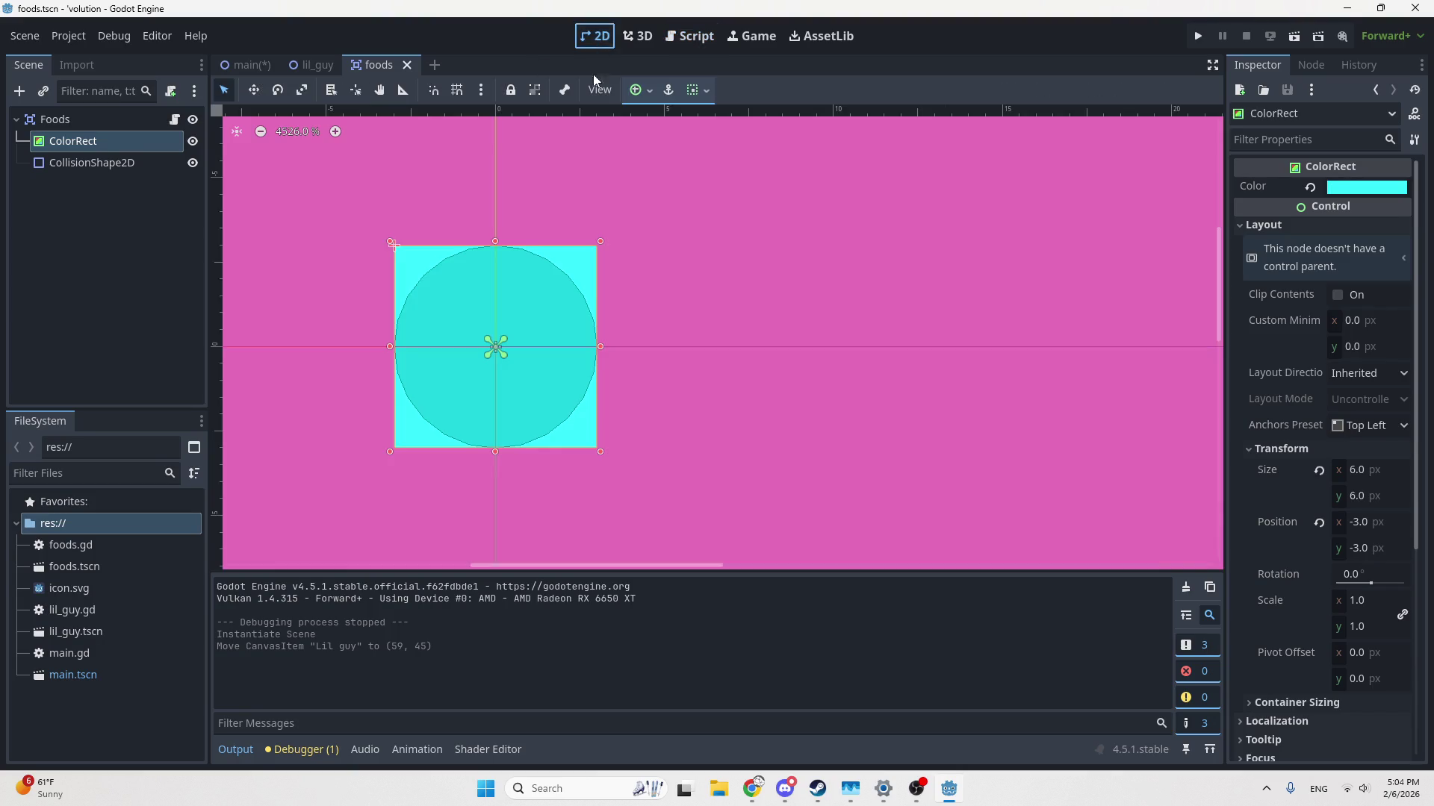
{"action": "left_click", "coordinate": [234, 66]}
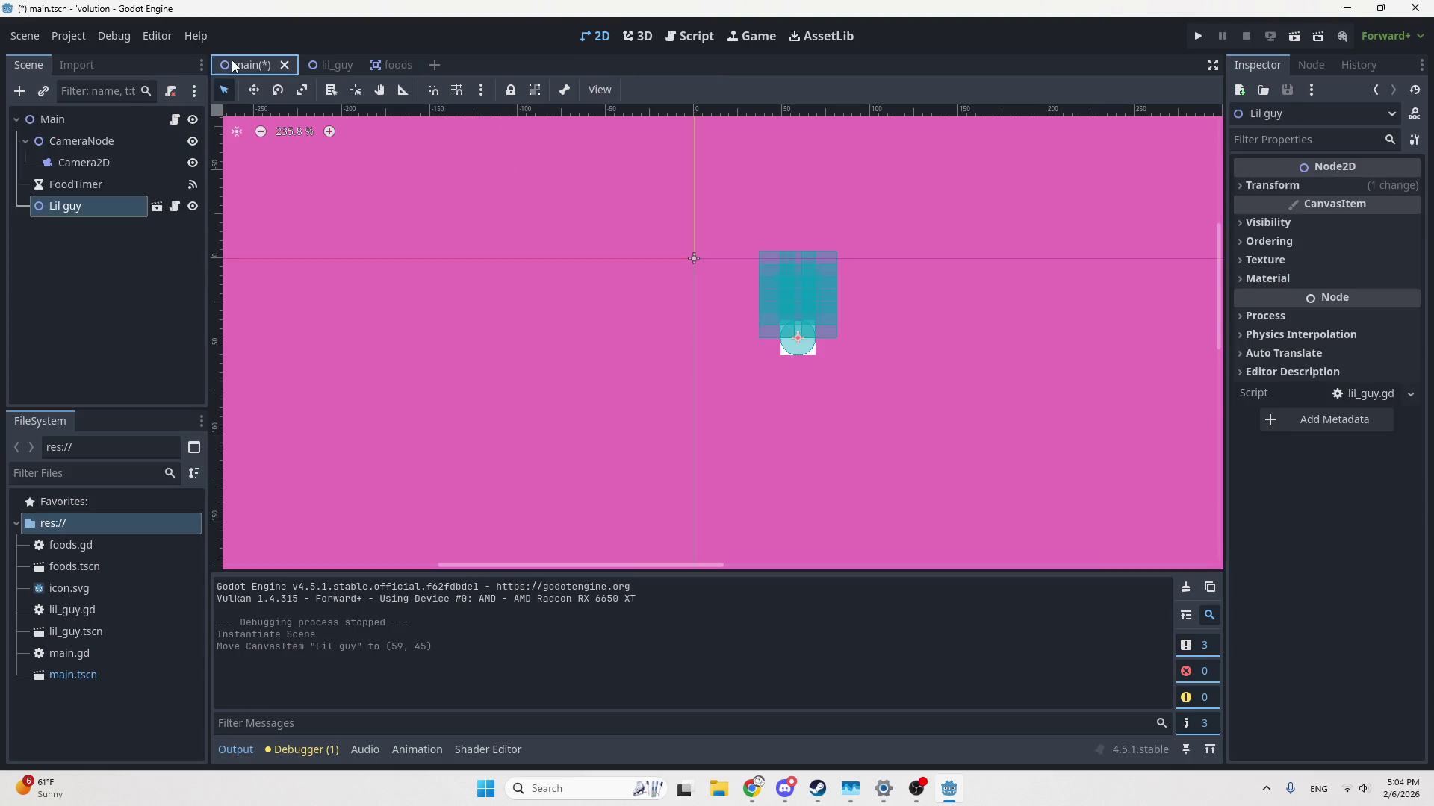
{"action": "left_click", "coordinate": [702, 38]}
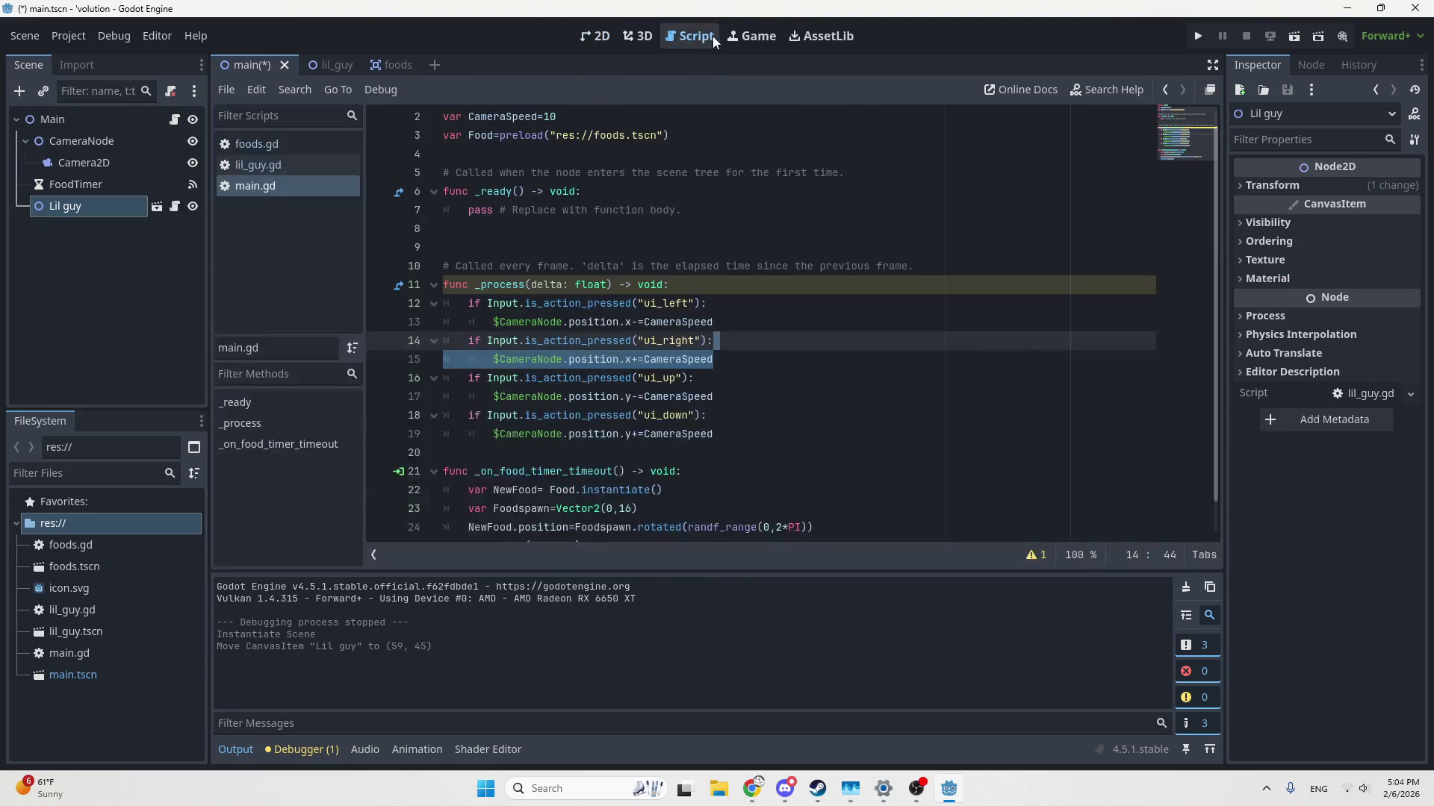
{"action": "scroll", "coordinate": [775, 443], "scroll_direction": "down", "scroll_amount": 1}
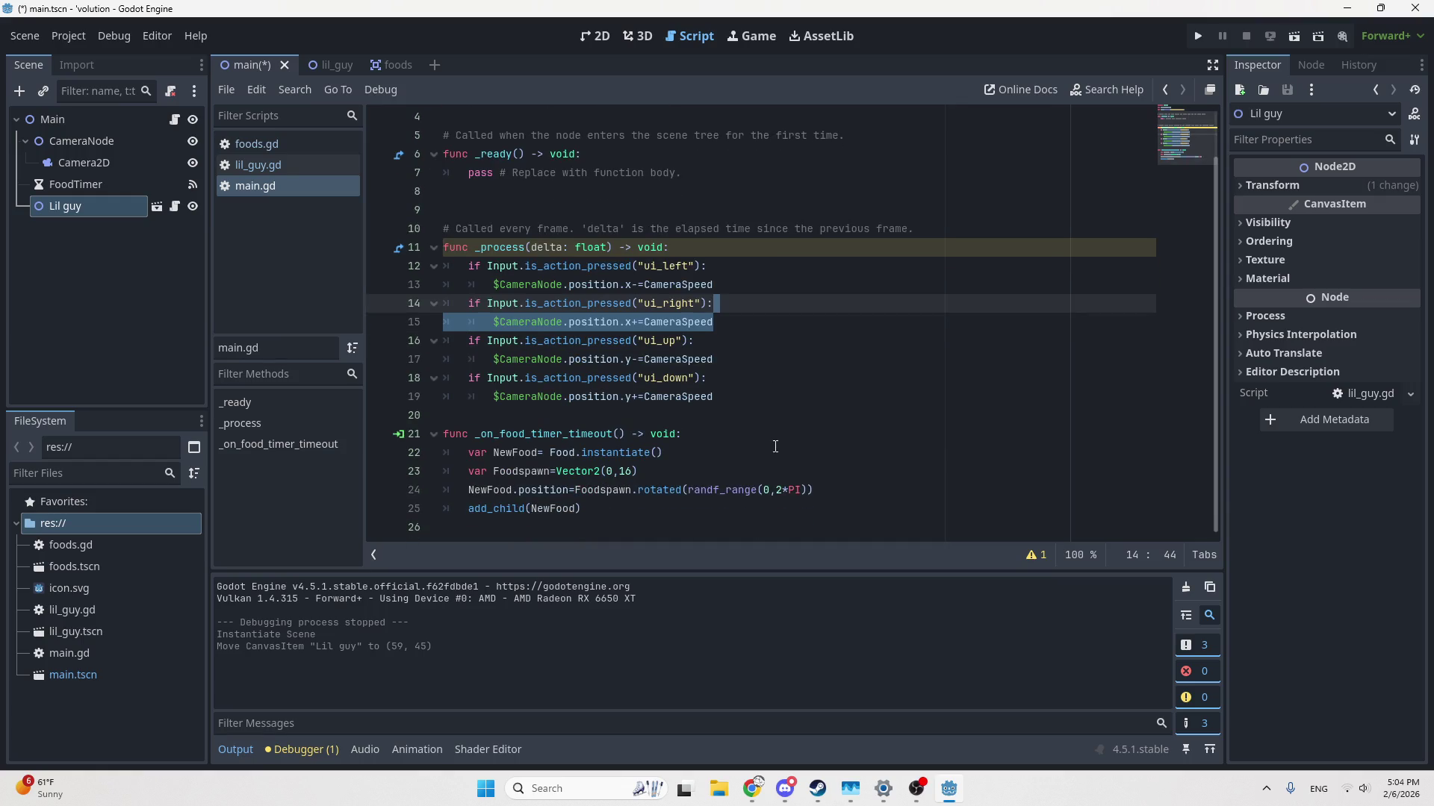
{"action": "left_click", "coordinate": [309, 67]}
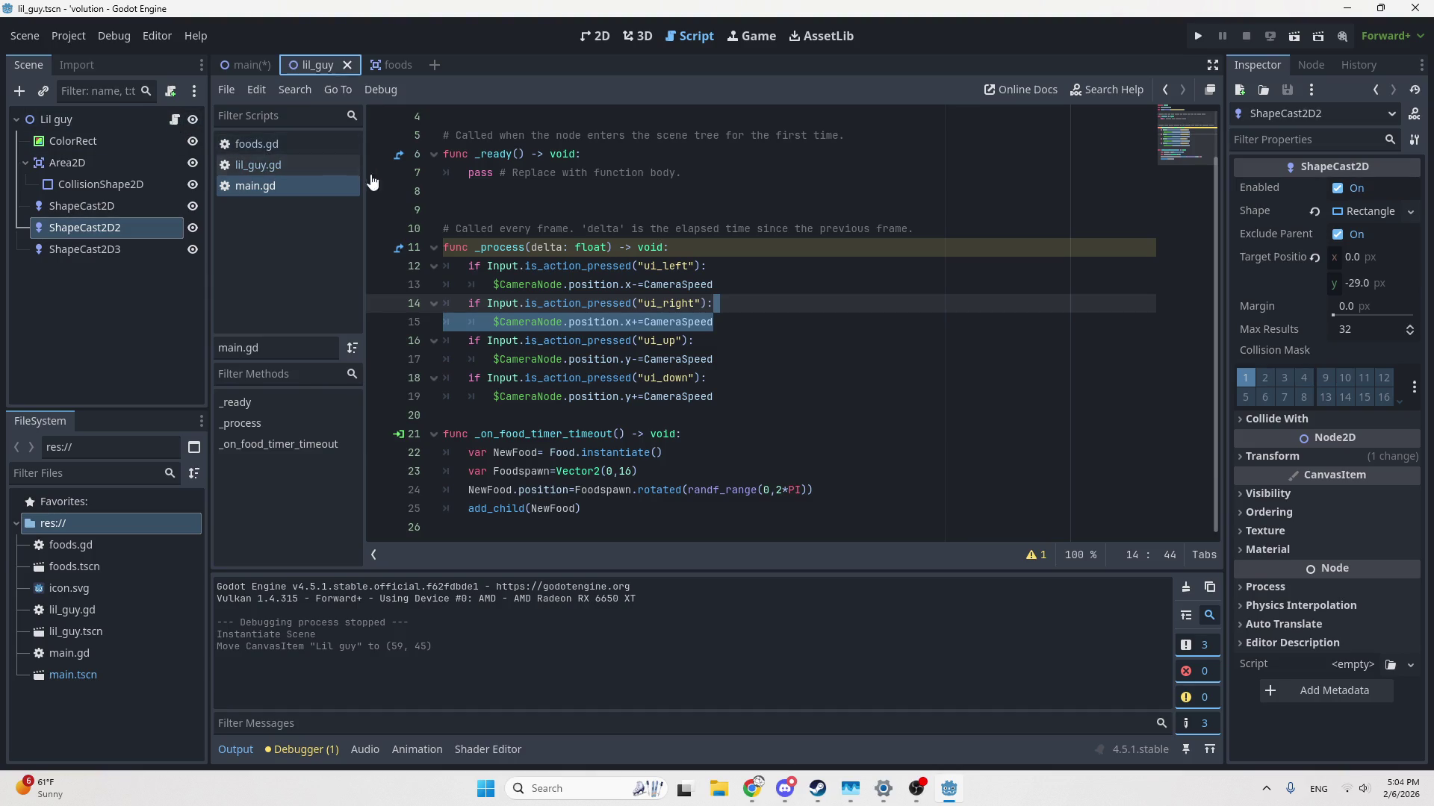
{"action": "left_click", "coordinate": [295, 170]}
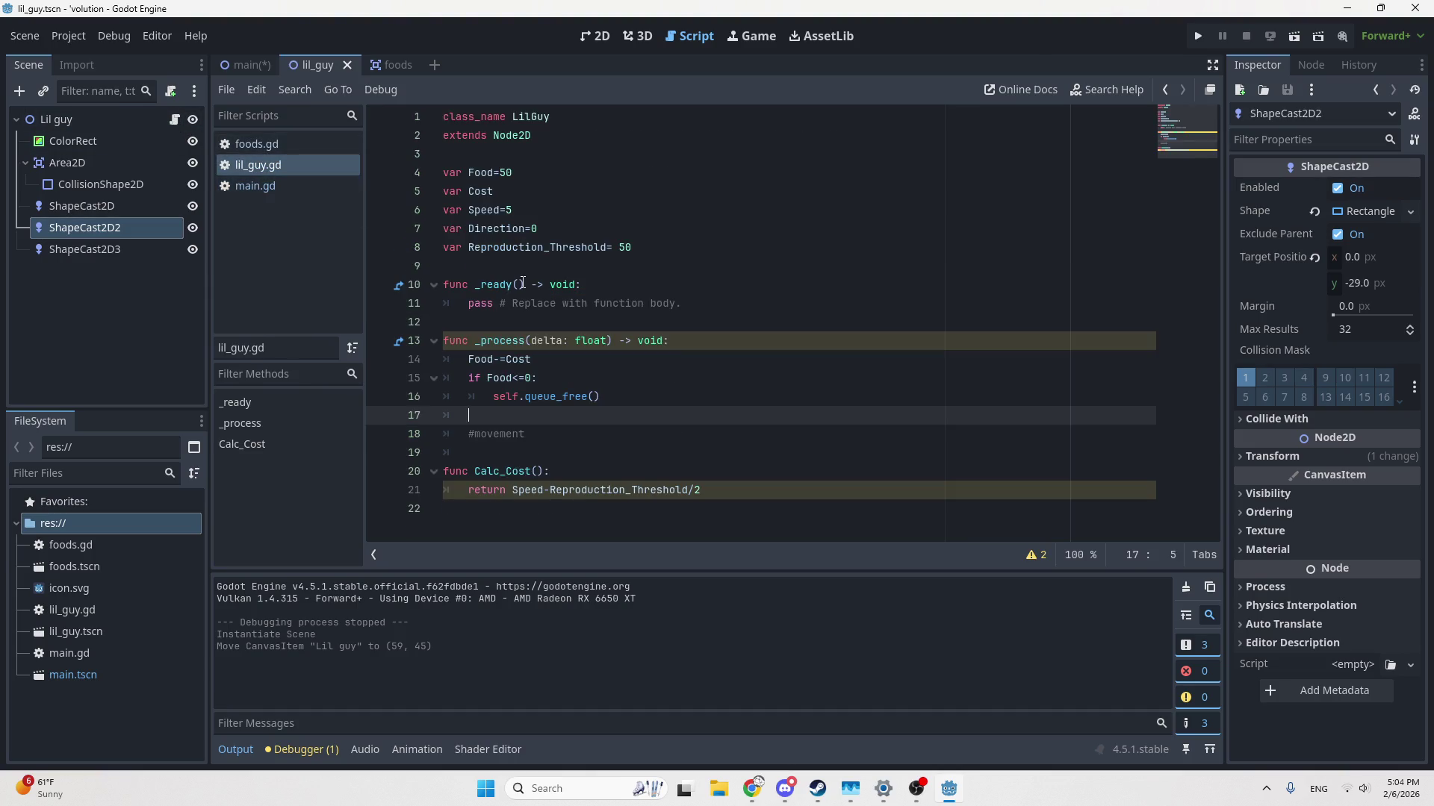
Make Calc_Cost return Speed-float(Reproduction_Threshold)/2 on line 21
{"action": "left_click", "coordinate": [759, 490]}
{"action": "left_click", "coordinate": [1033, 554]}
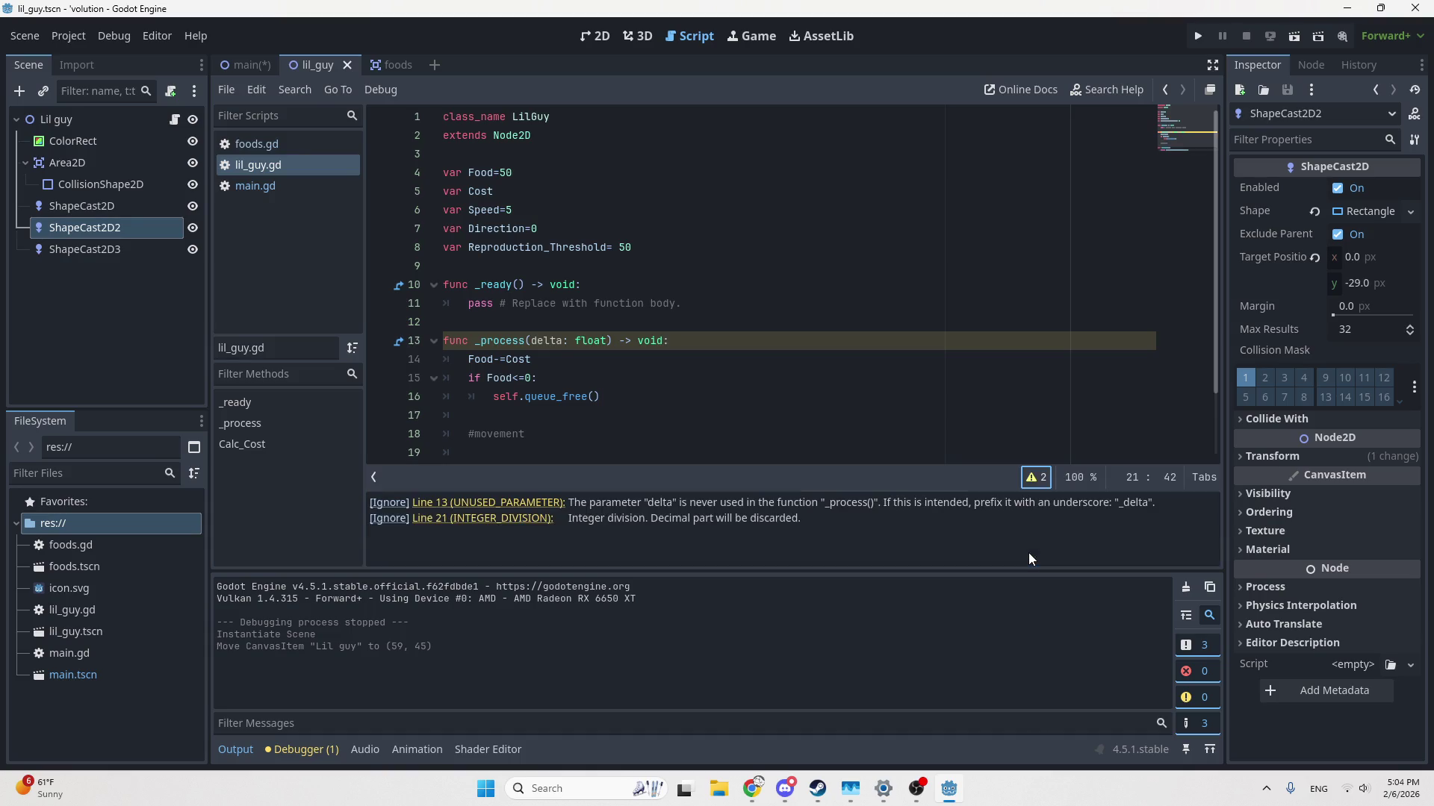
{"action": "scroll", "coordinate": [612, 263], "scroll_direction": "down", "scroll_amount": 1}
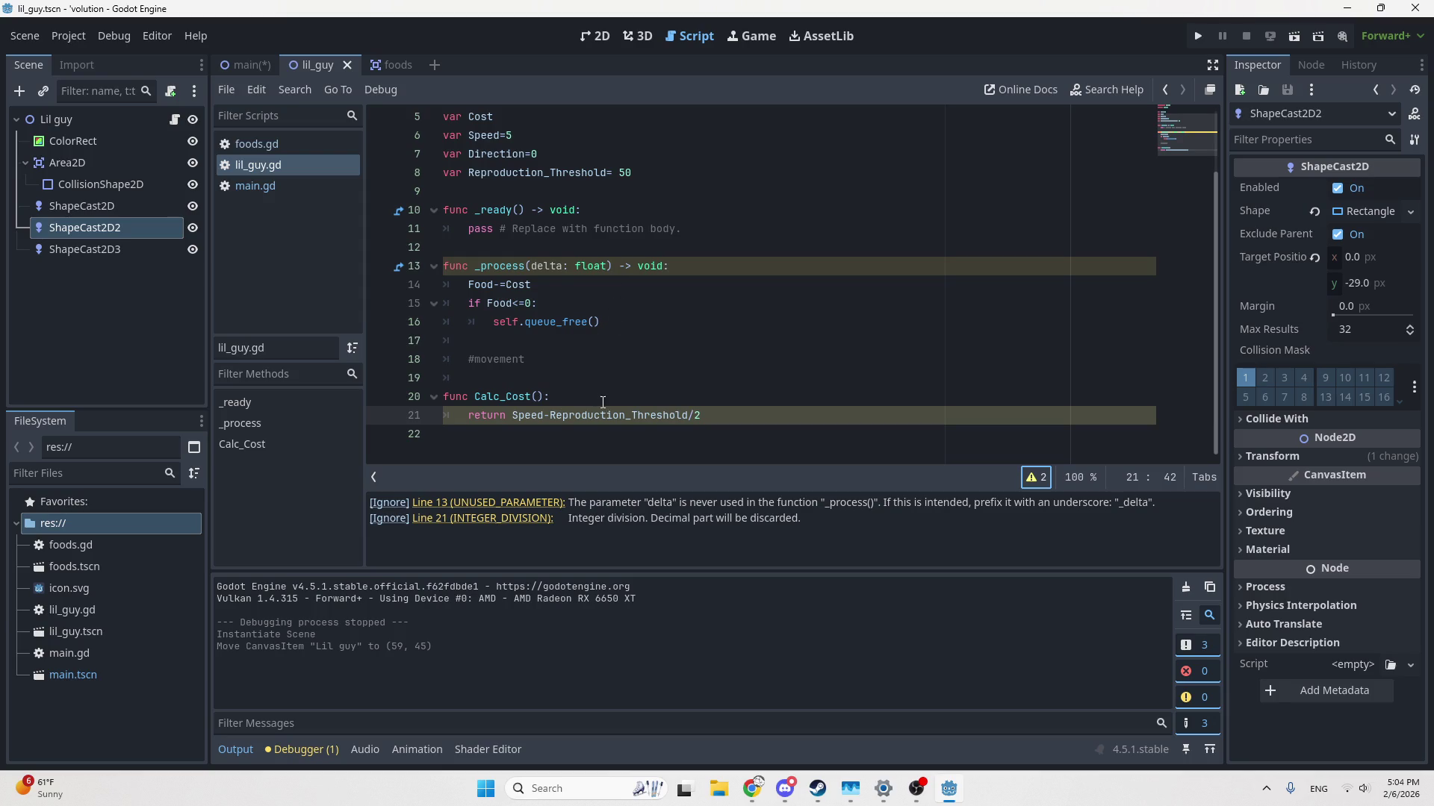
{"action": "left_click", "coordinate": [547, 416]}
{"action": "type", "text": "flo"}
{"action": "key", "text": "Tab"}
{"action": "type", "text": "()"}
{"action": "type", "text": "Re"}
{"action": "key", "text": "Tab"}
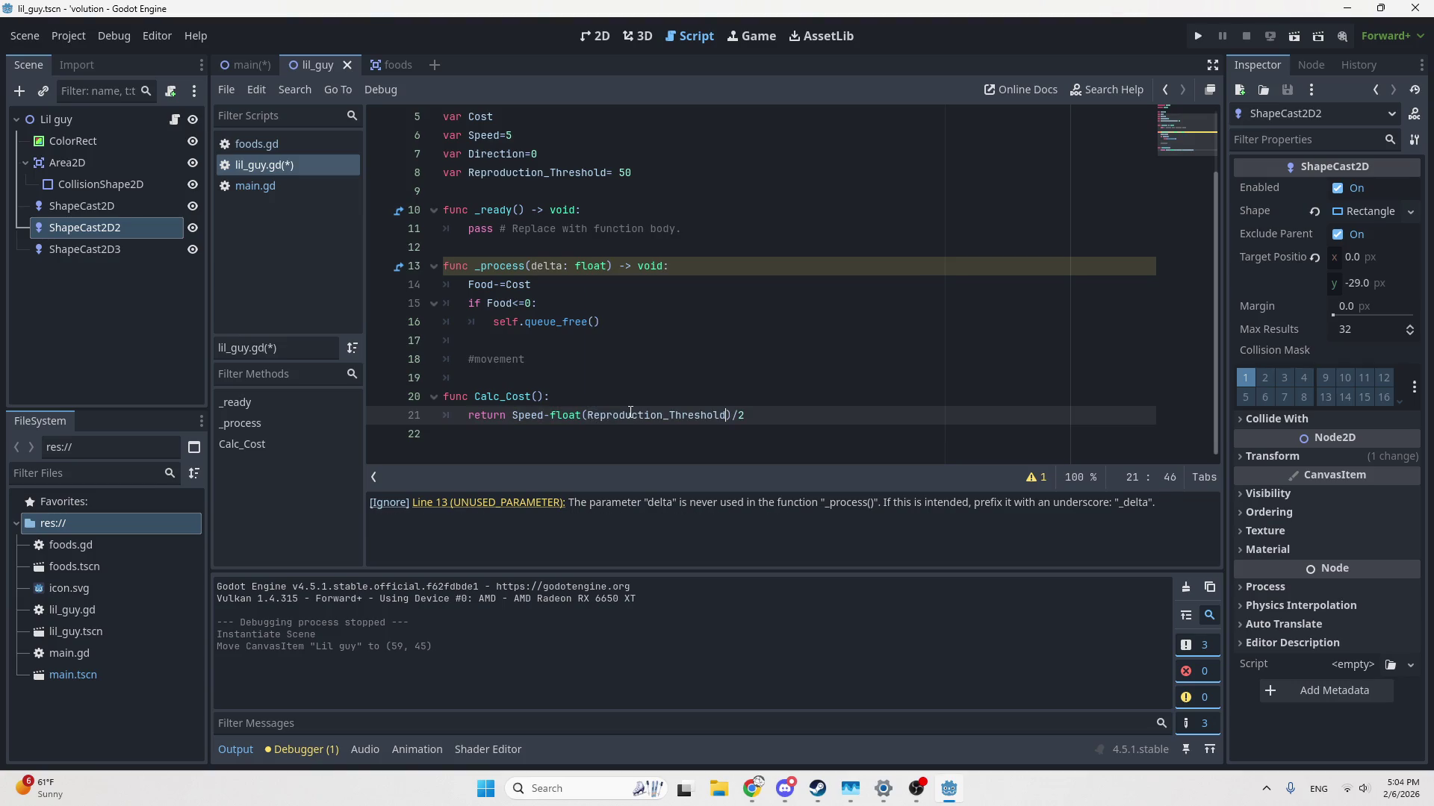
Delete the #movement comment along with its blank line
{"action": "left_click", "coordinate": [820, 263]}
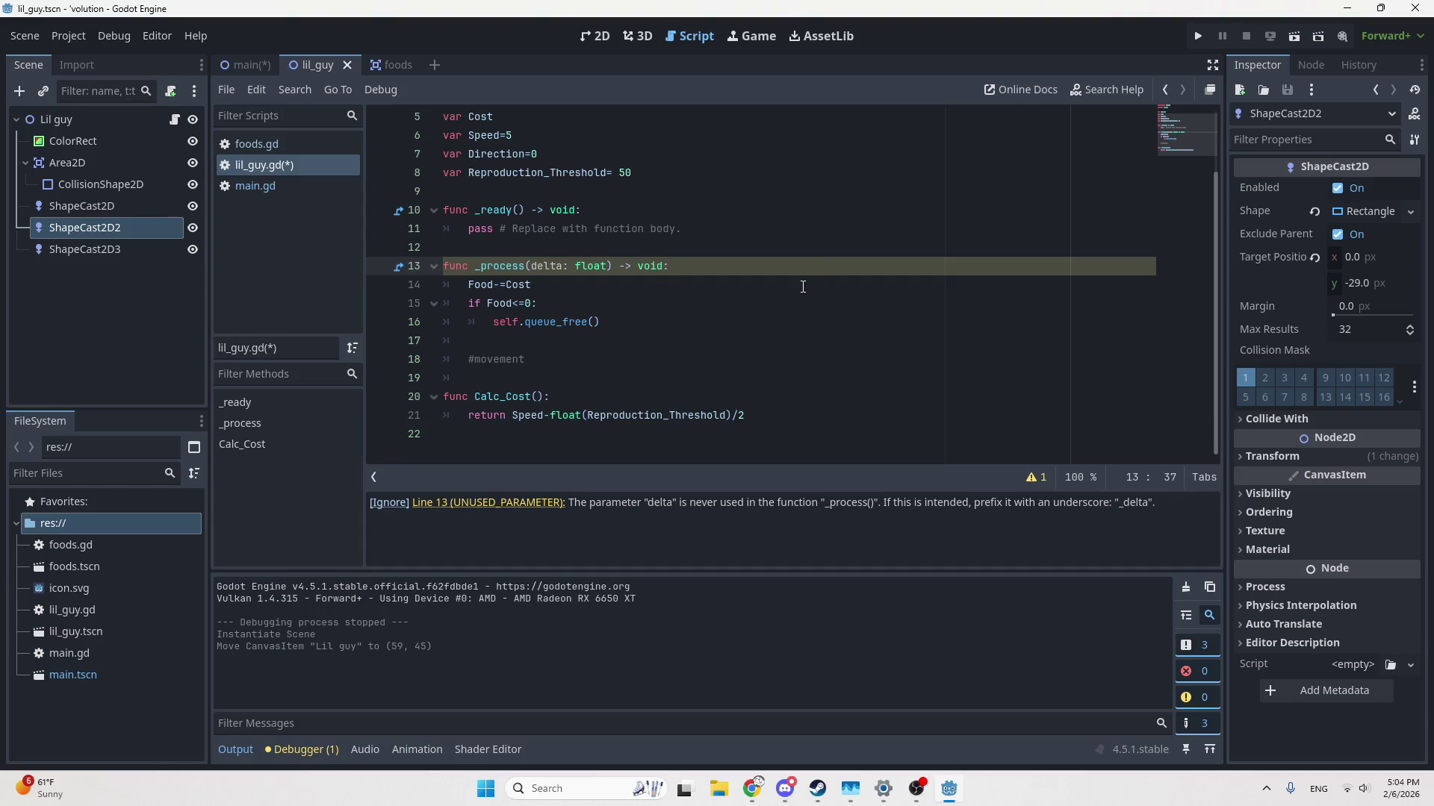
{"action": "left_click", "coordinate": [740, 353]}
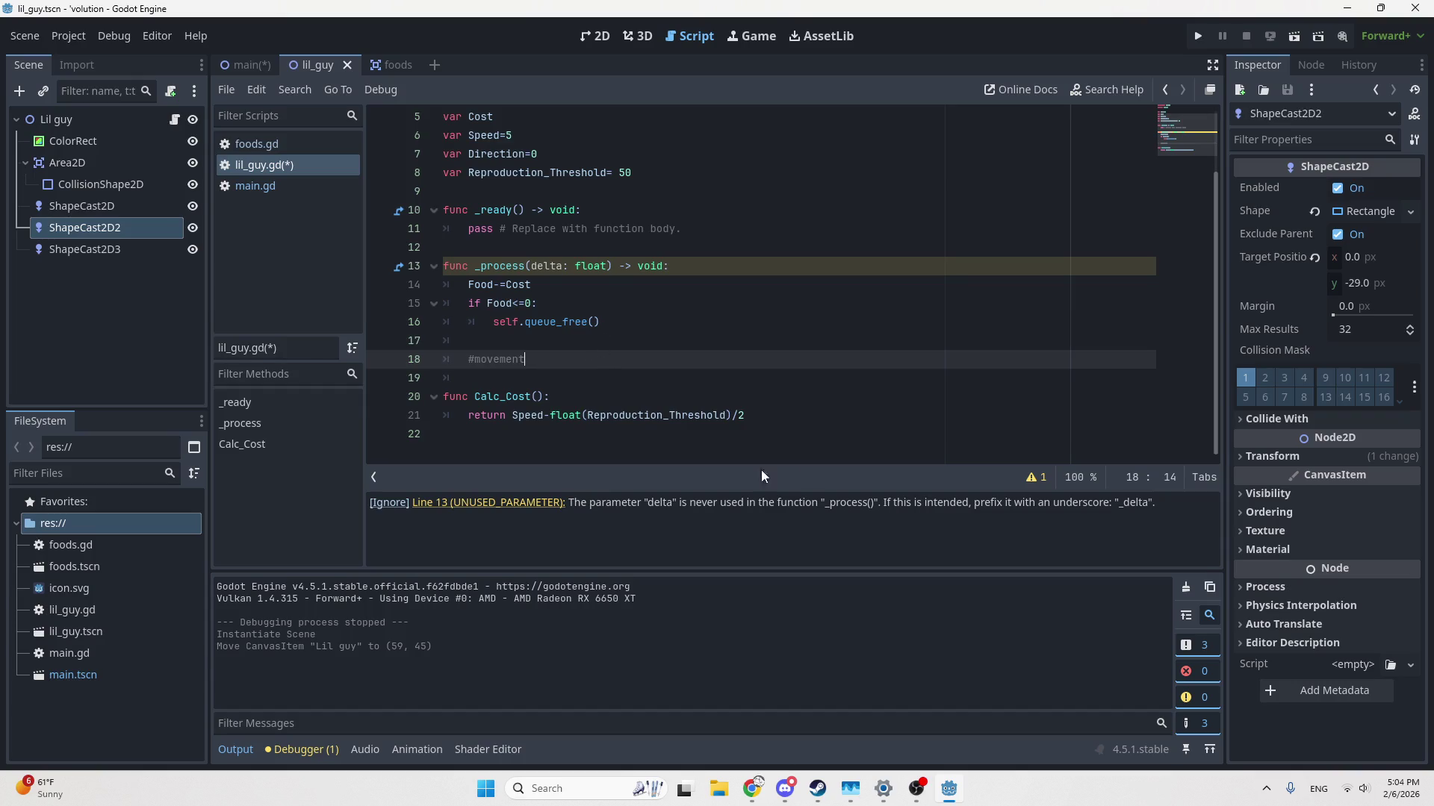
{"action": "left_click", "coordinate": [846, 433]}
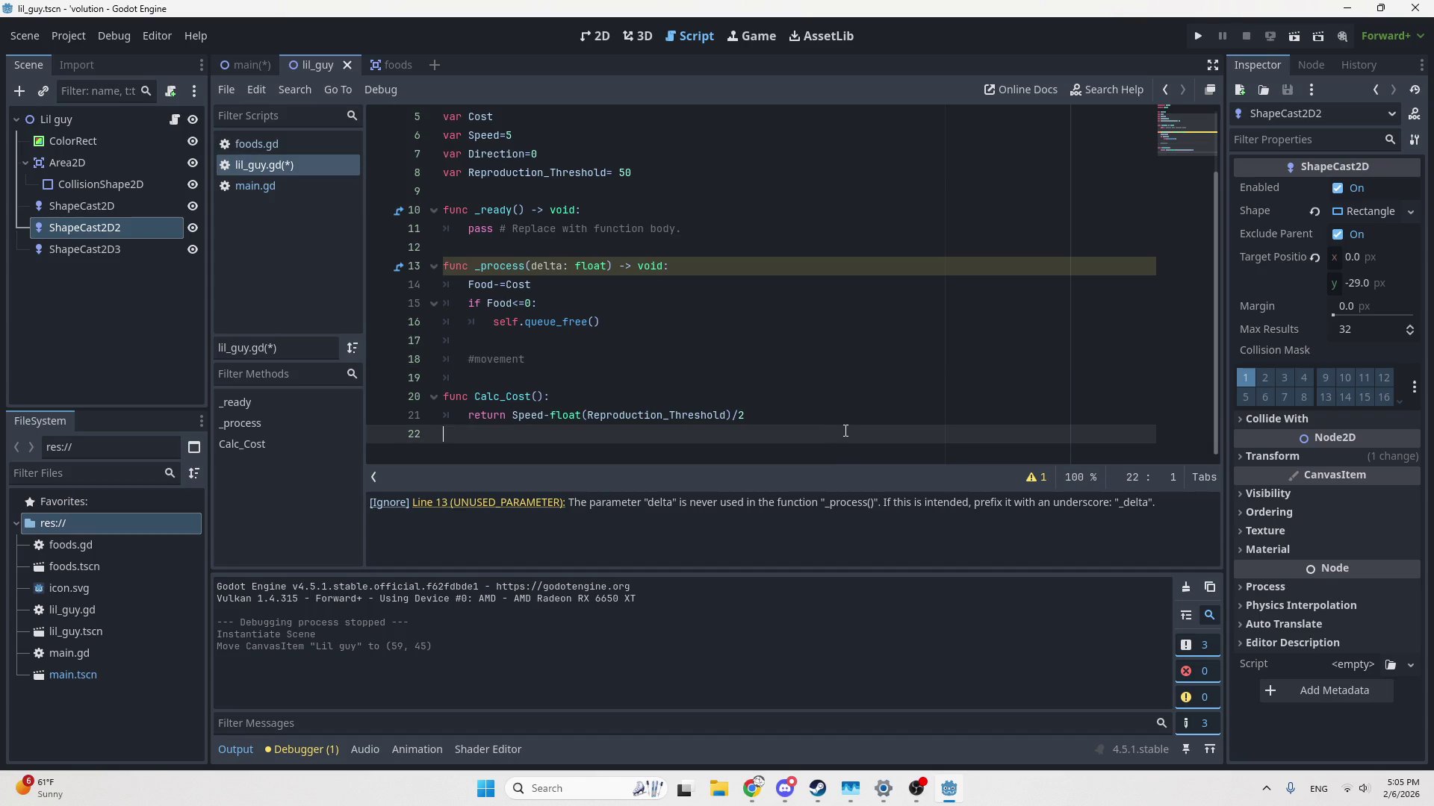
{"action": "left_click_drag", "start_coordinate": [602, 367], "coordinate": [606, 346]}
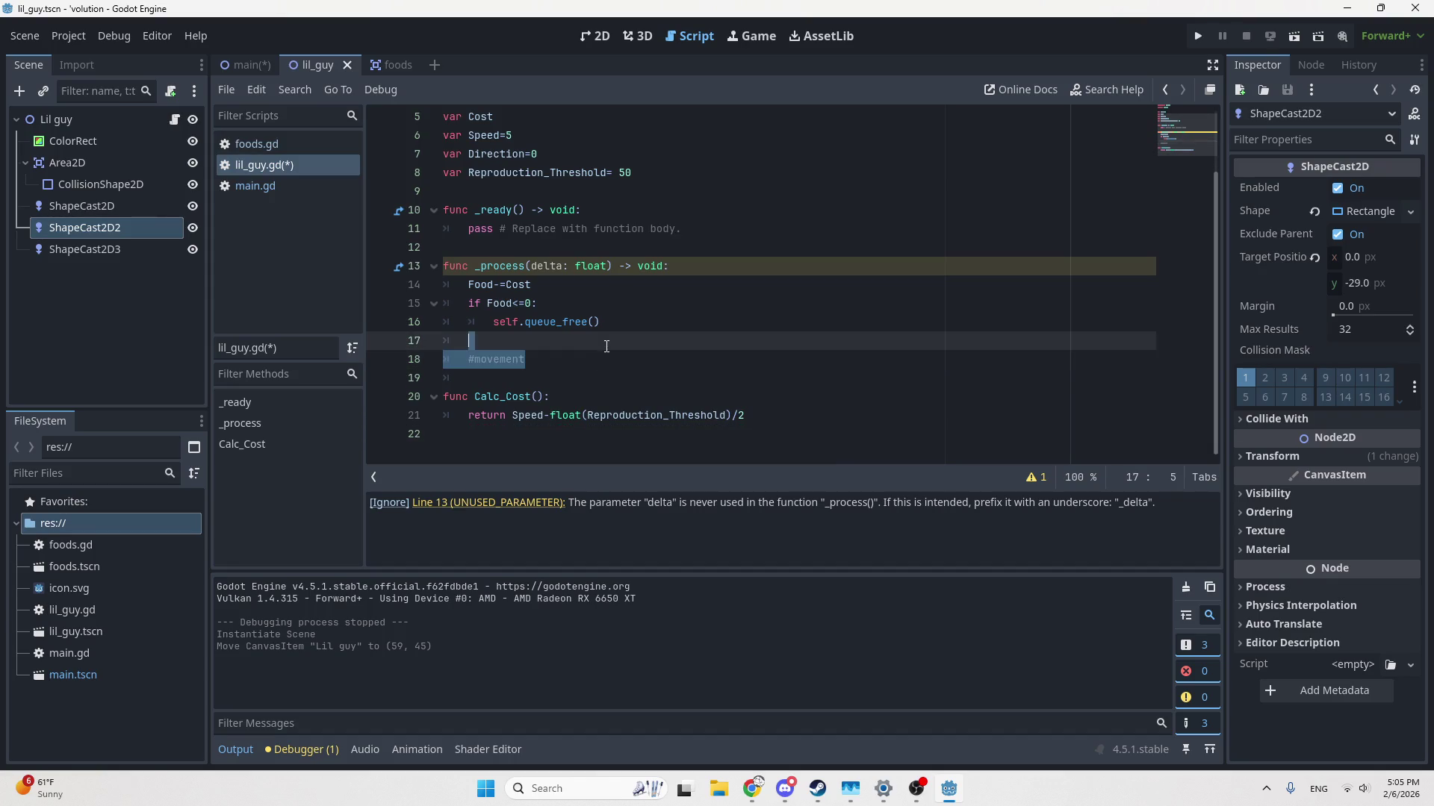
{"action": "key", "text": "BackSpace"}
{"action": "key", "text": "BackSpace"}
{"action": "key", "text": "BackSpace"}
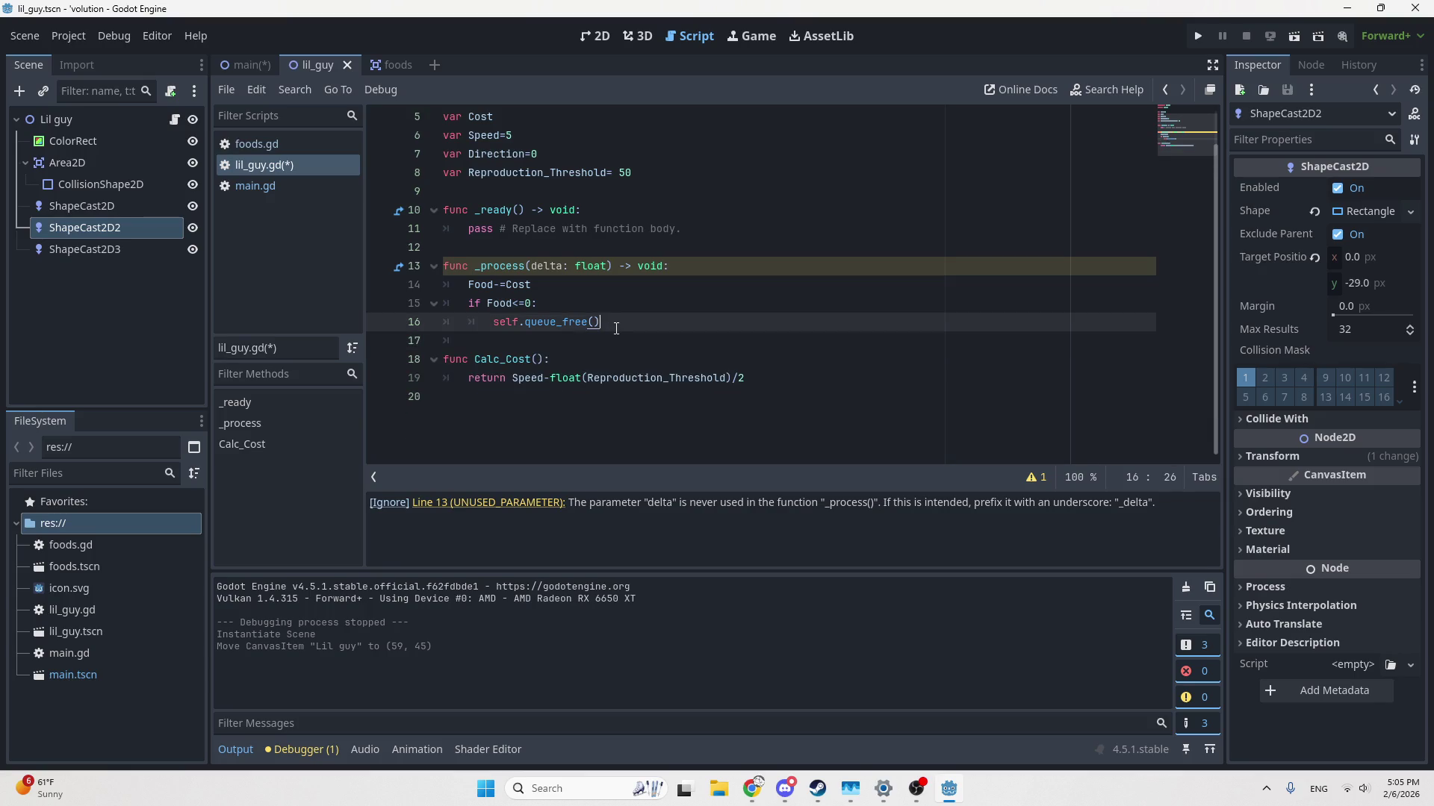
{"action": "left_click", "coordinate": [712, 415]}
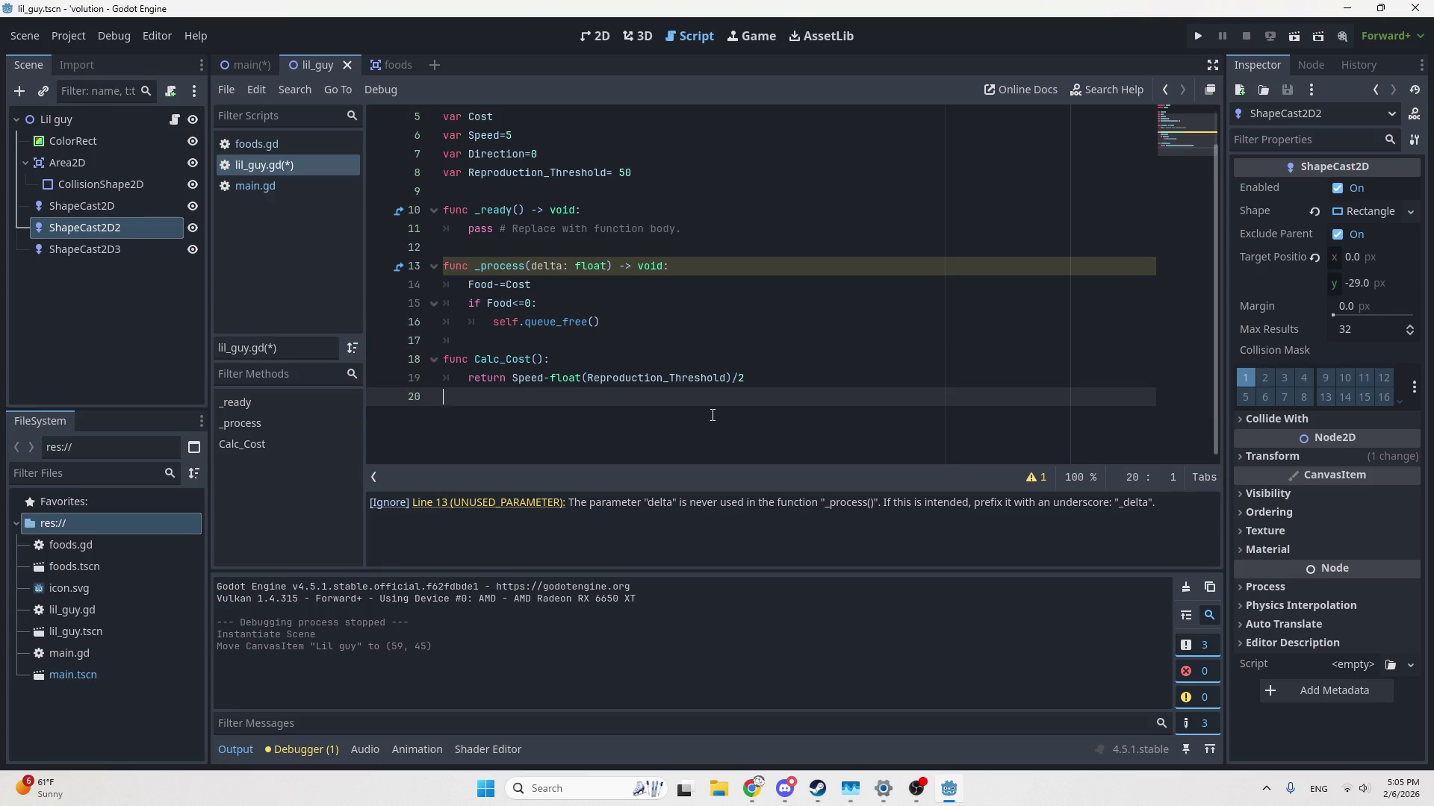
Add a Movement() function whose first line reads 'var Sight= $ShapeCast2D'
{"action": "key", "text": "Return"}
{"action": "type", "text": "func Movement():"}
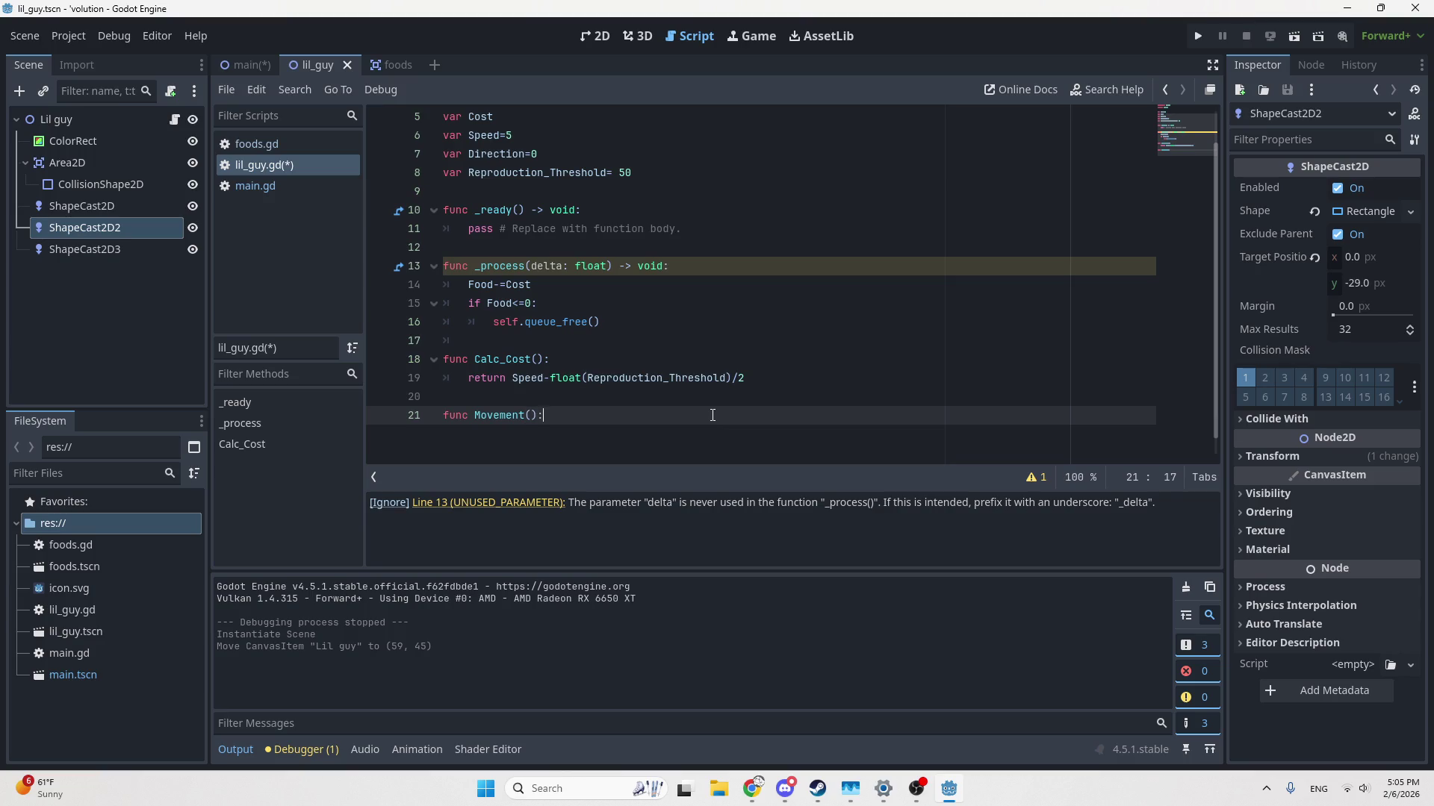
{"action": "key", "text": "Return"}
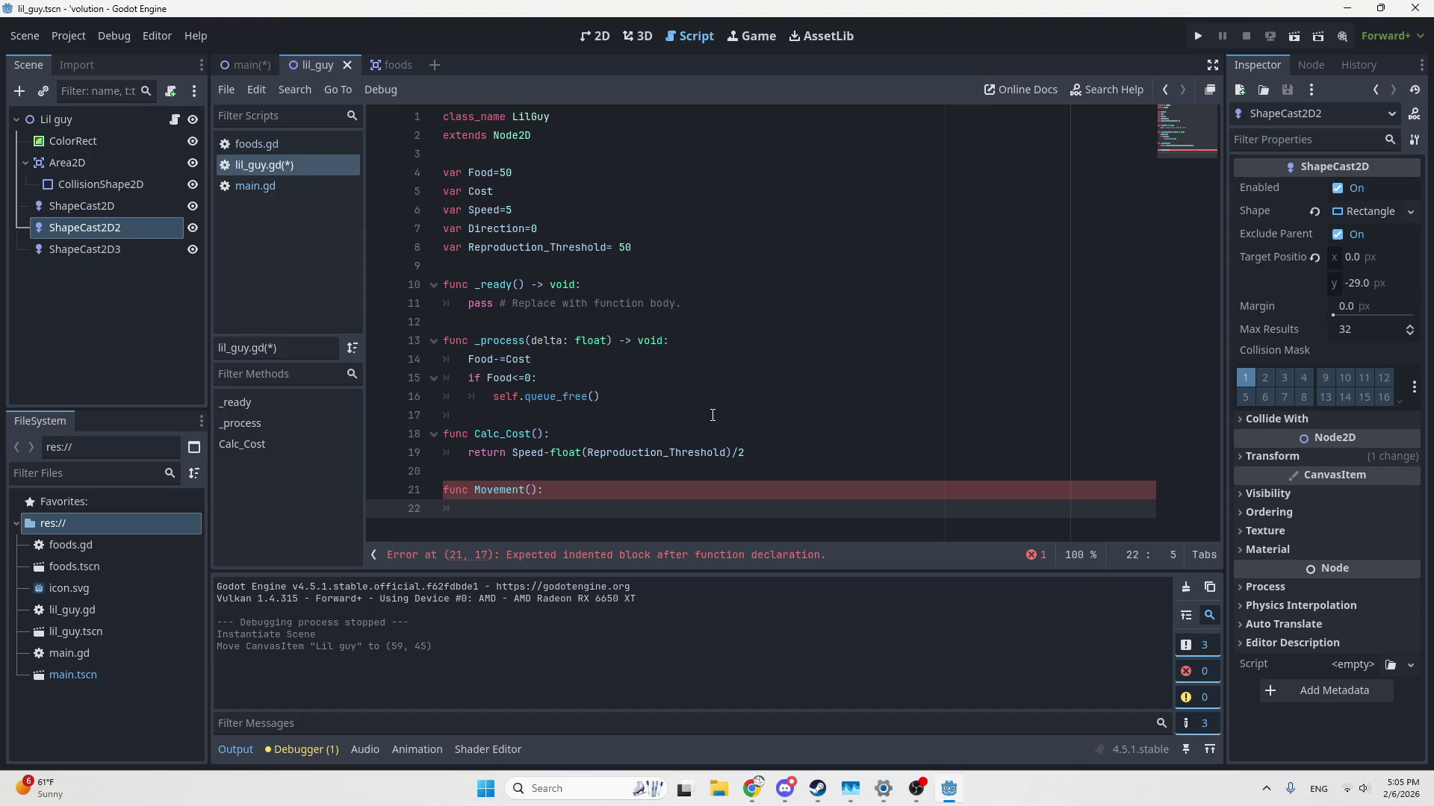
{"action": "type", "text": "Sigh"}
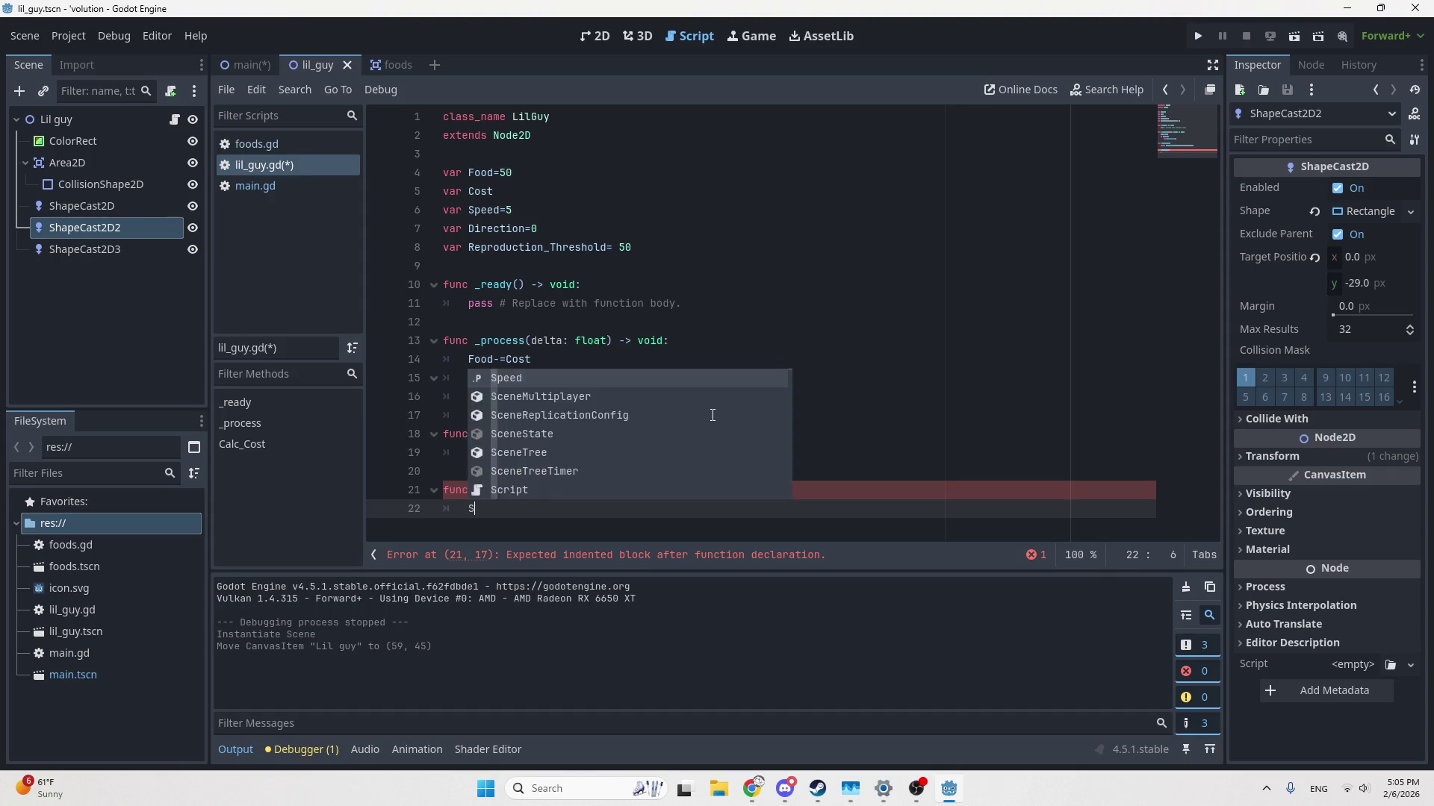
{"action": "key", "text": "BackSpace"}
{"action": "key", "text": "BackSpace"}
{"action": "key", "text": "BackSpace"}
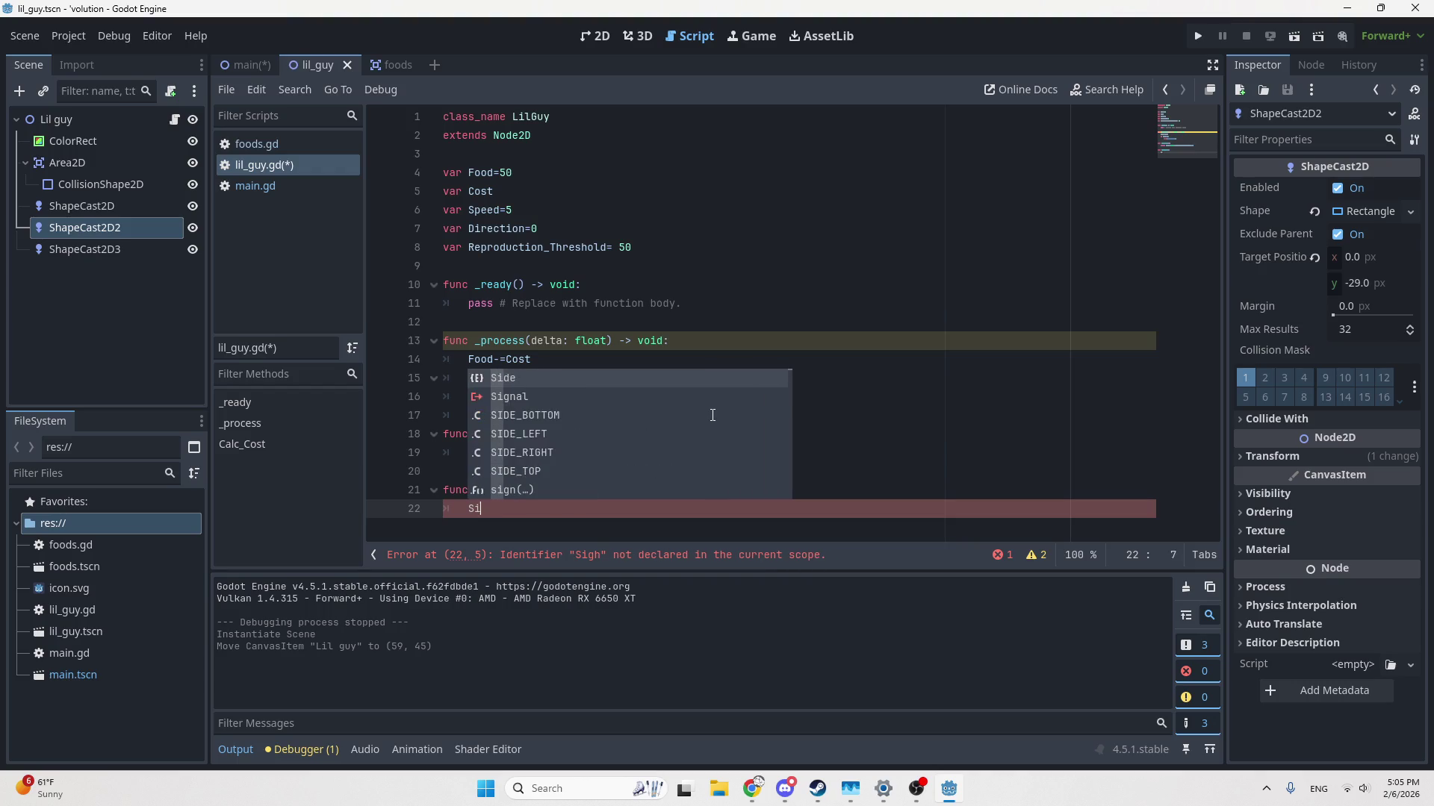
{"action": "type", "text": "var Sight= "}
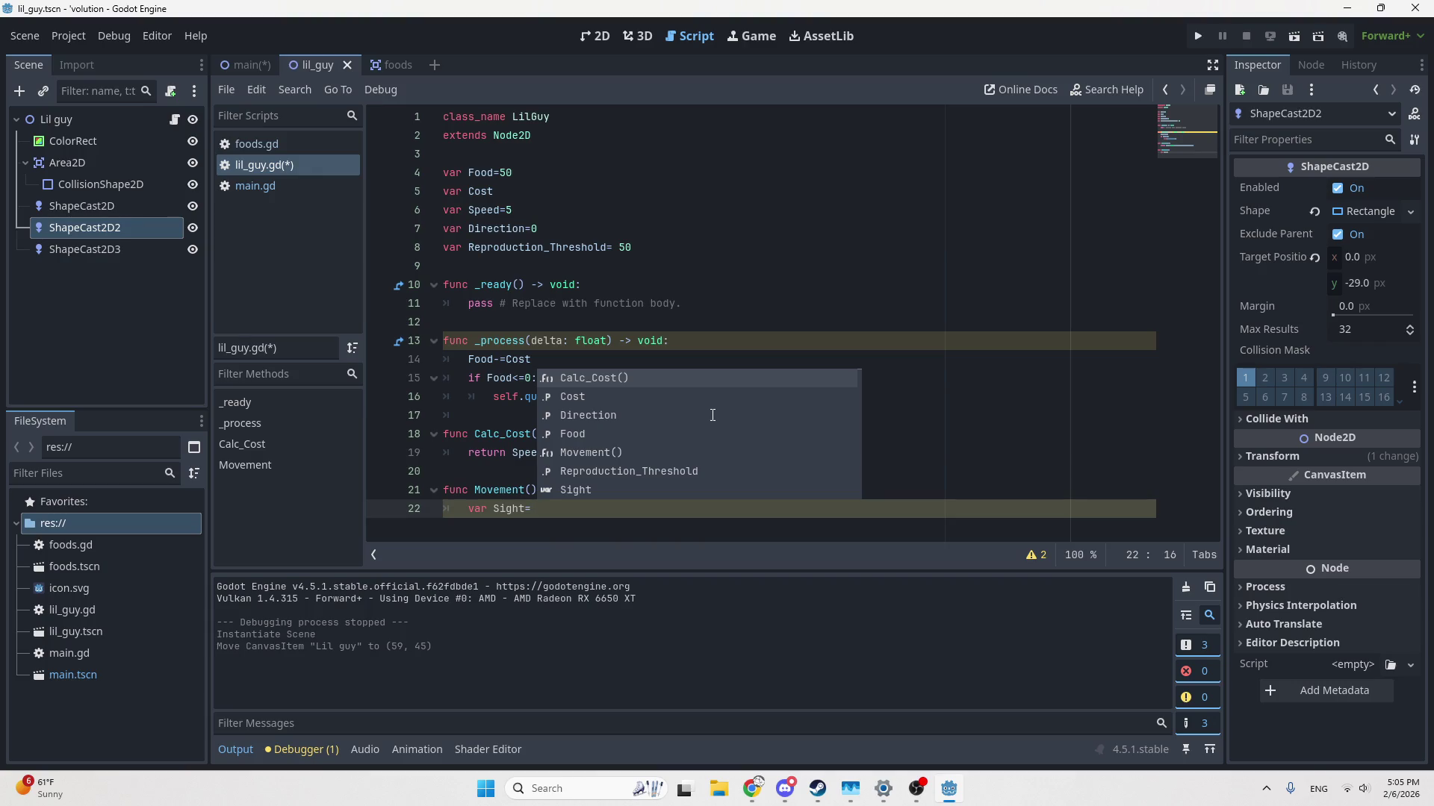
{"action": "type", "text": "#"}
{"action": "key", "text": "BackSpace"}
{"action": "type", "text": "$"}
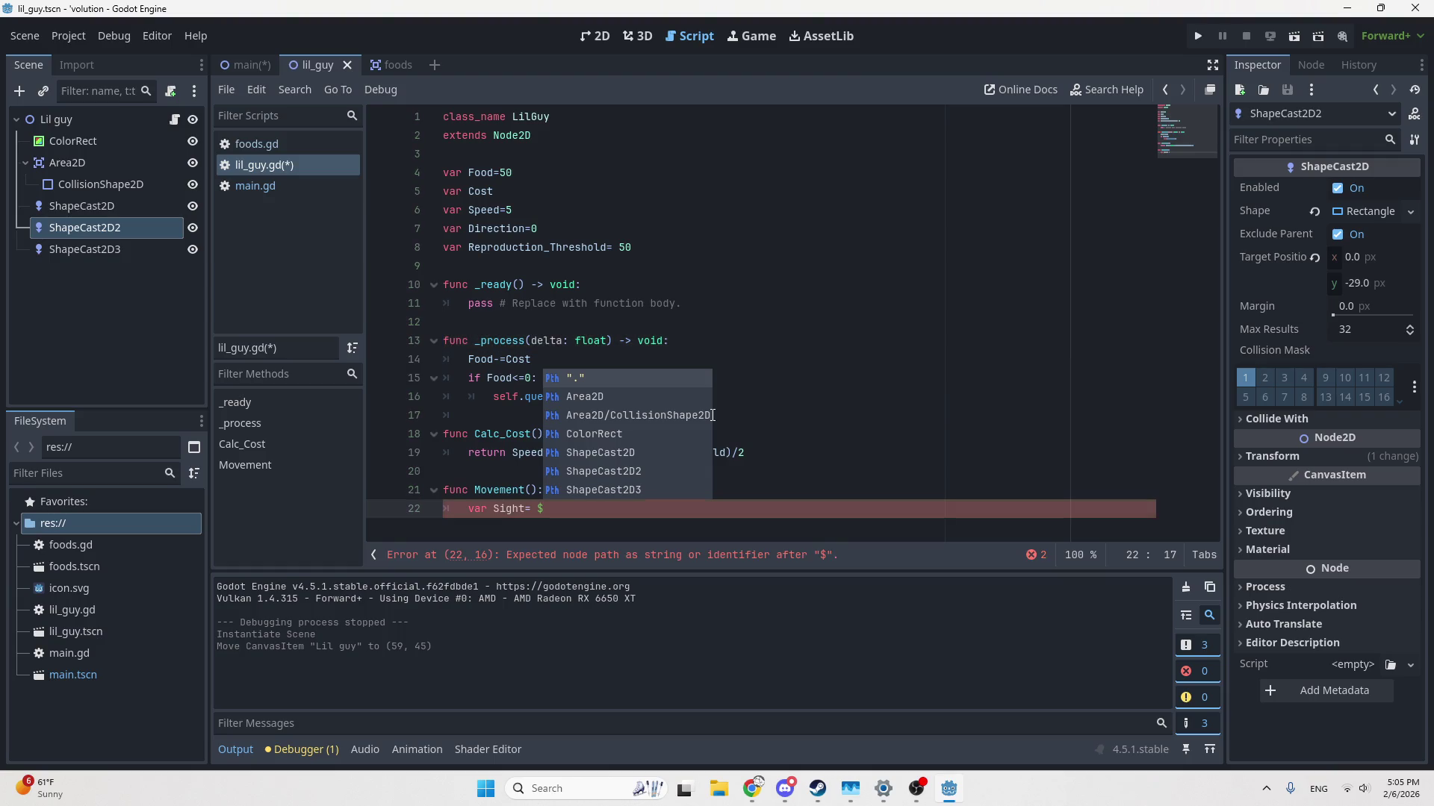
{"action": "type", "text": "S"}
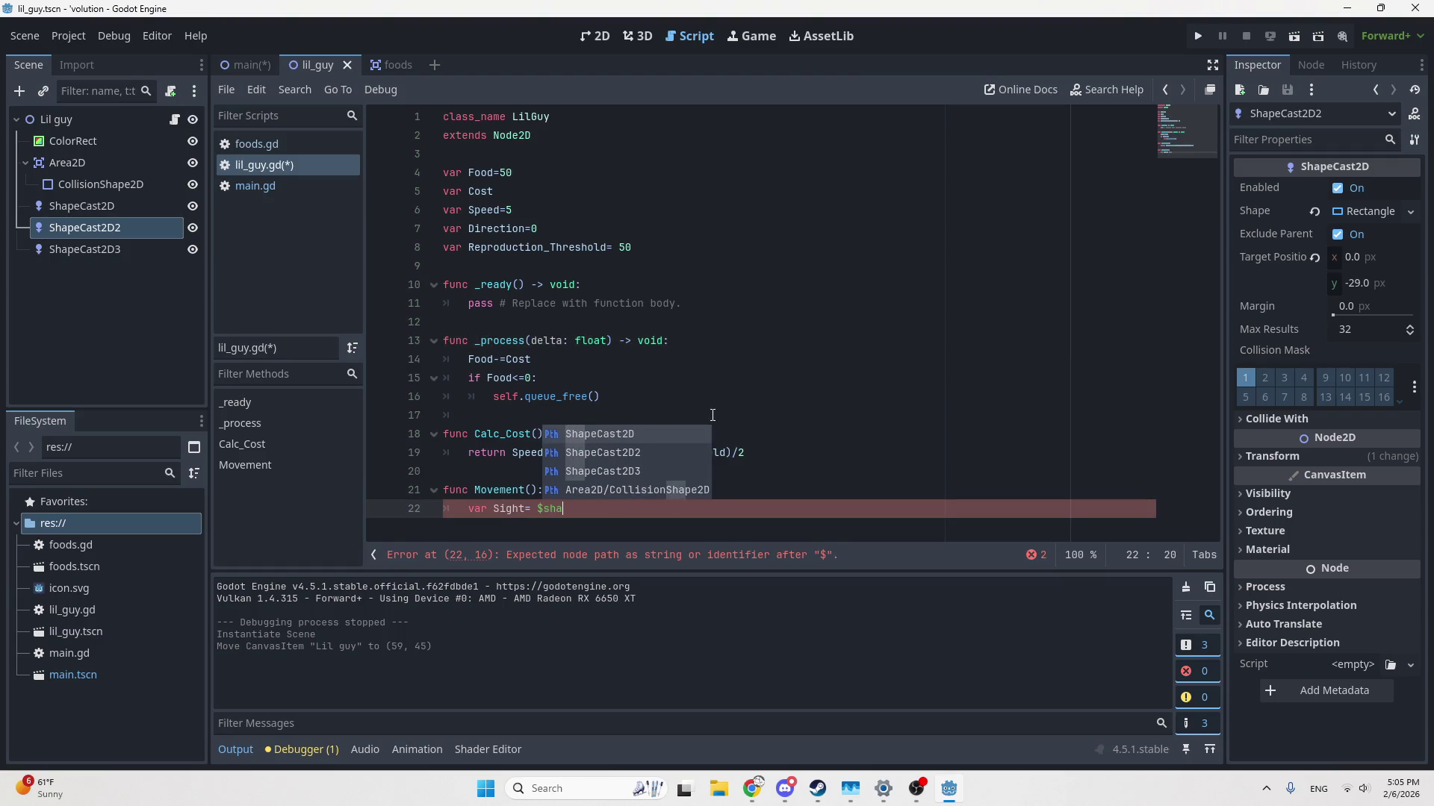
{"action": "key", "text": "Return"}
Rename the variable to MSight, append .get, and browse get_collider_shape and get_collision_normal suggestions
{"action": "key", "text": "ctrl+Left"}
{"action": "key", "text": "ctrl+Left"}
{"action": "key", "text": "ctrl+Left"}
{"action": "type", "text": "M"}
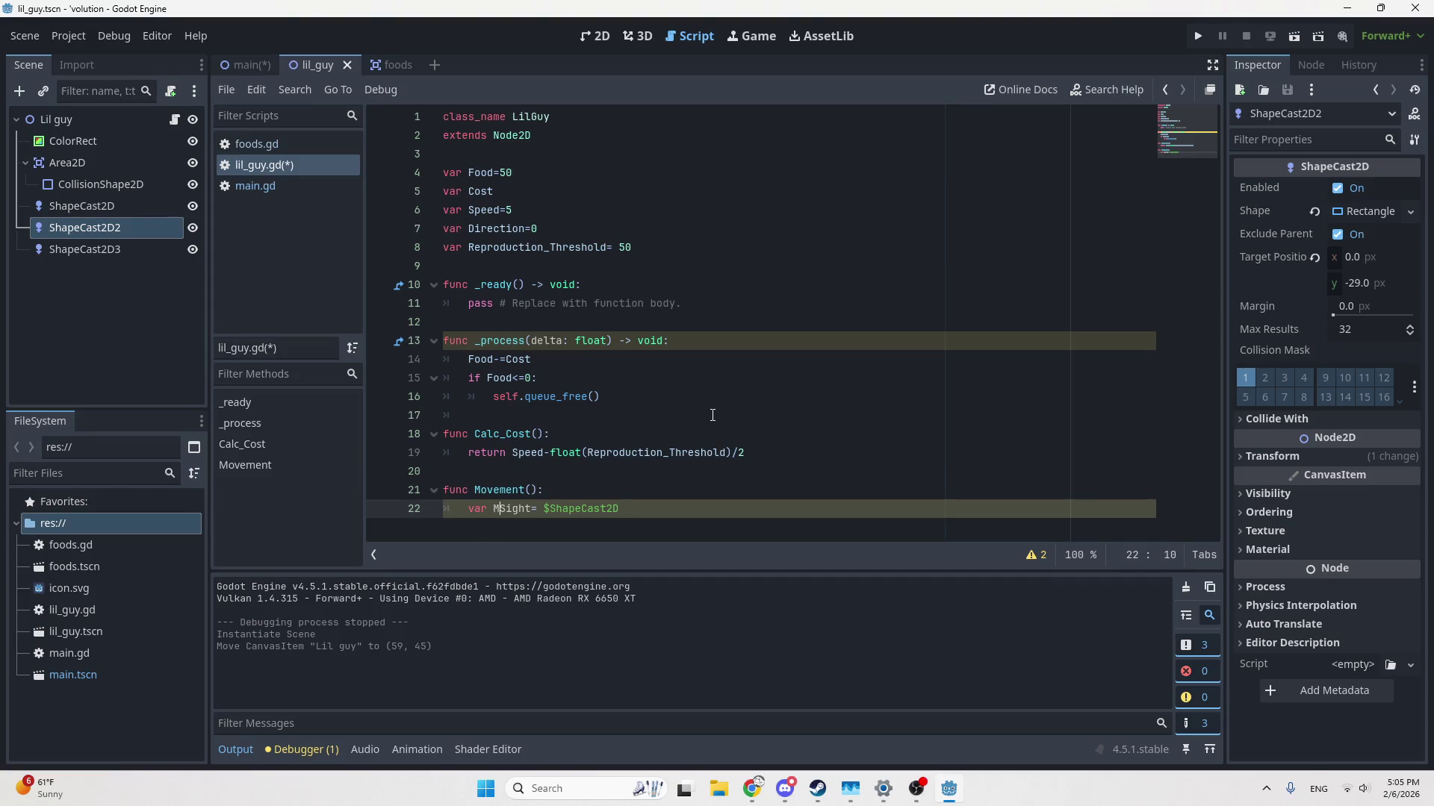
{"action": "key", "text": "End"}
{"action": "type", "text": ".get"}
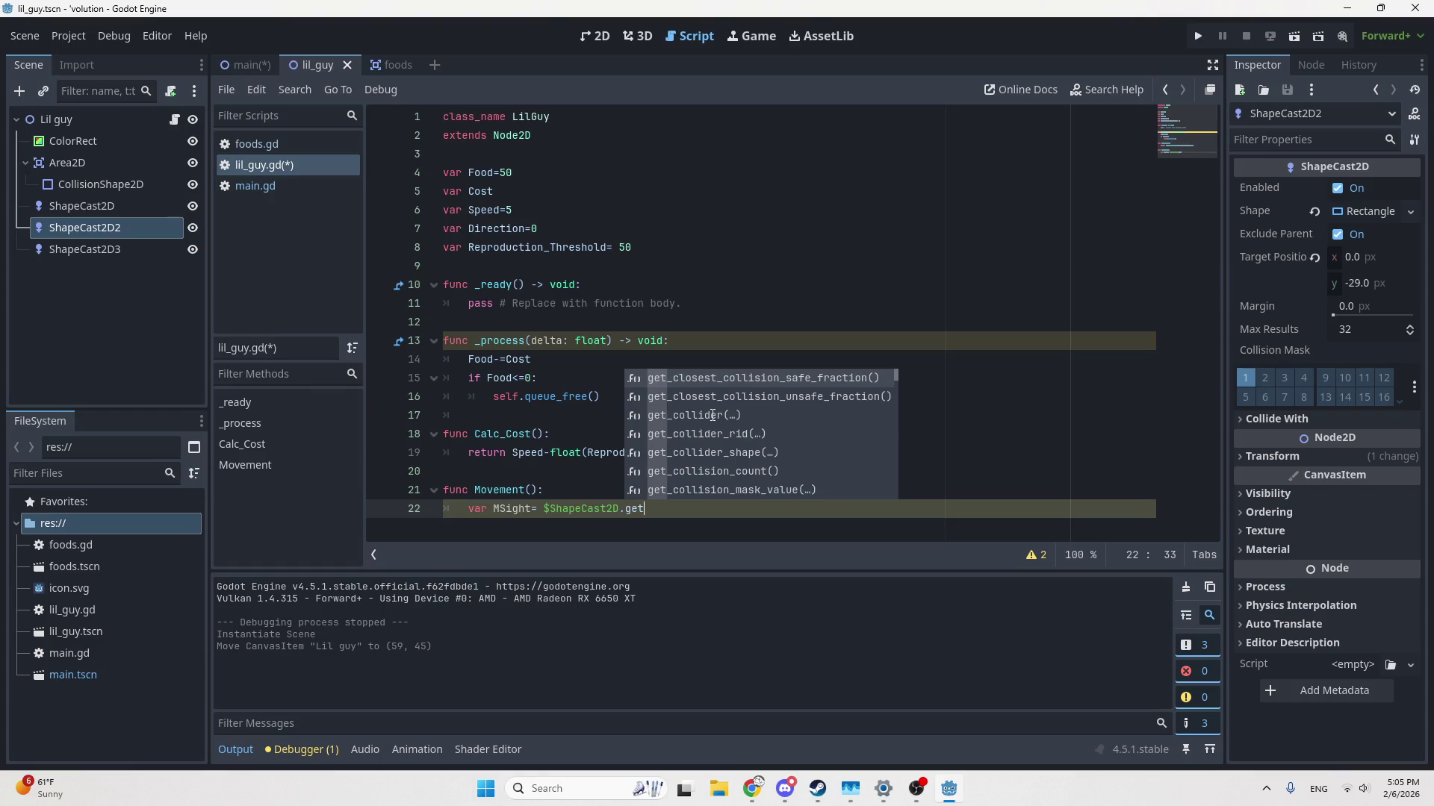
{"action": "key", "text": "Down"}
{"action": "key", "text": "Down"}
{"action": "key", "text": "Down"}
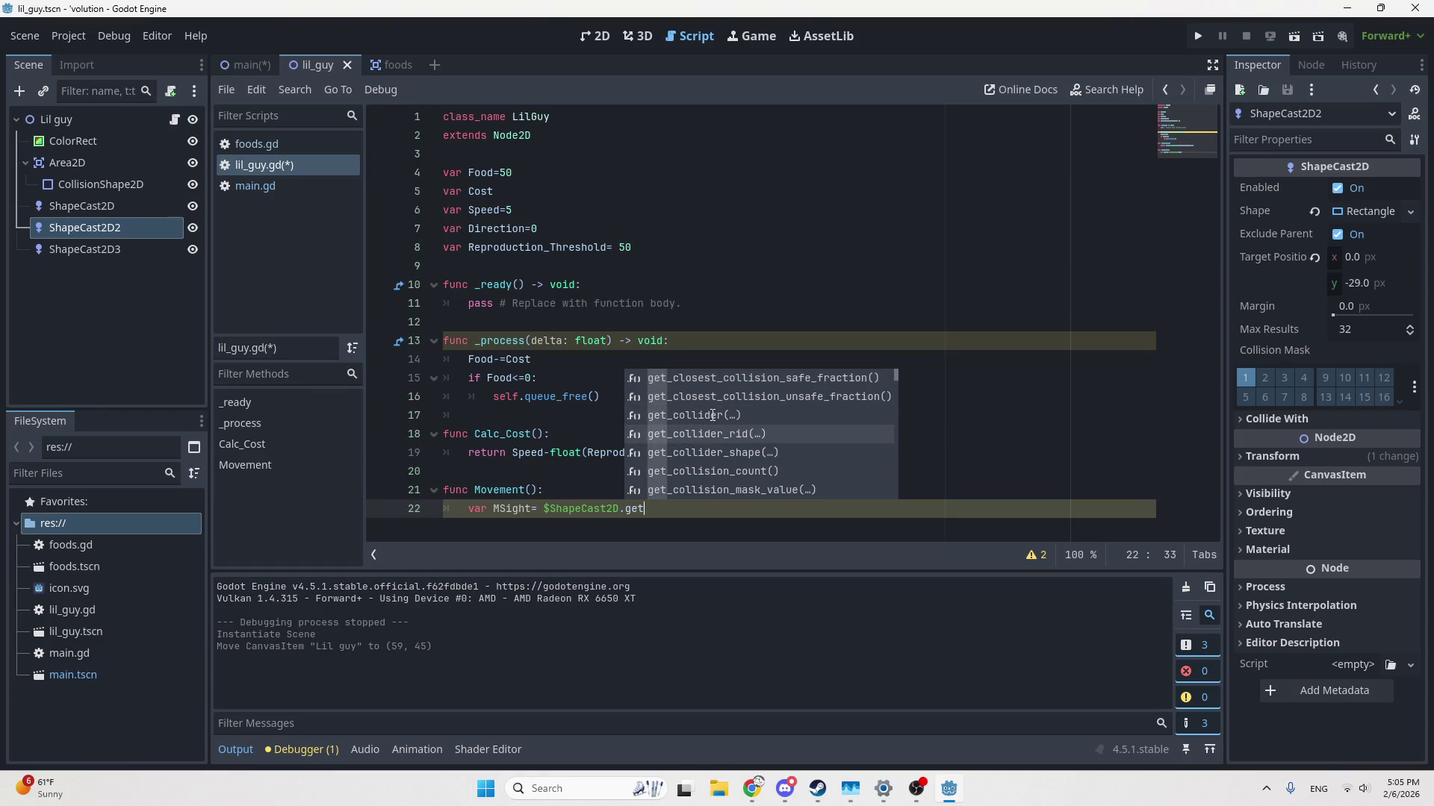
{"action": "key", "text": "Down"}
{"action": "key", "text": "Down"}
{"action": "key", "text": "Down"}
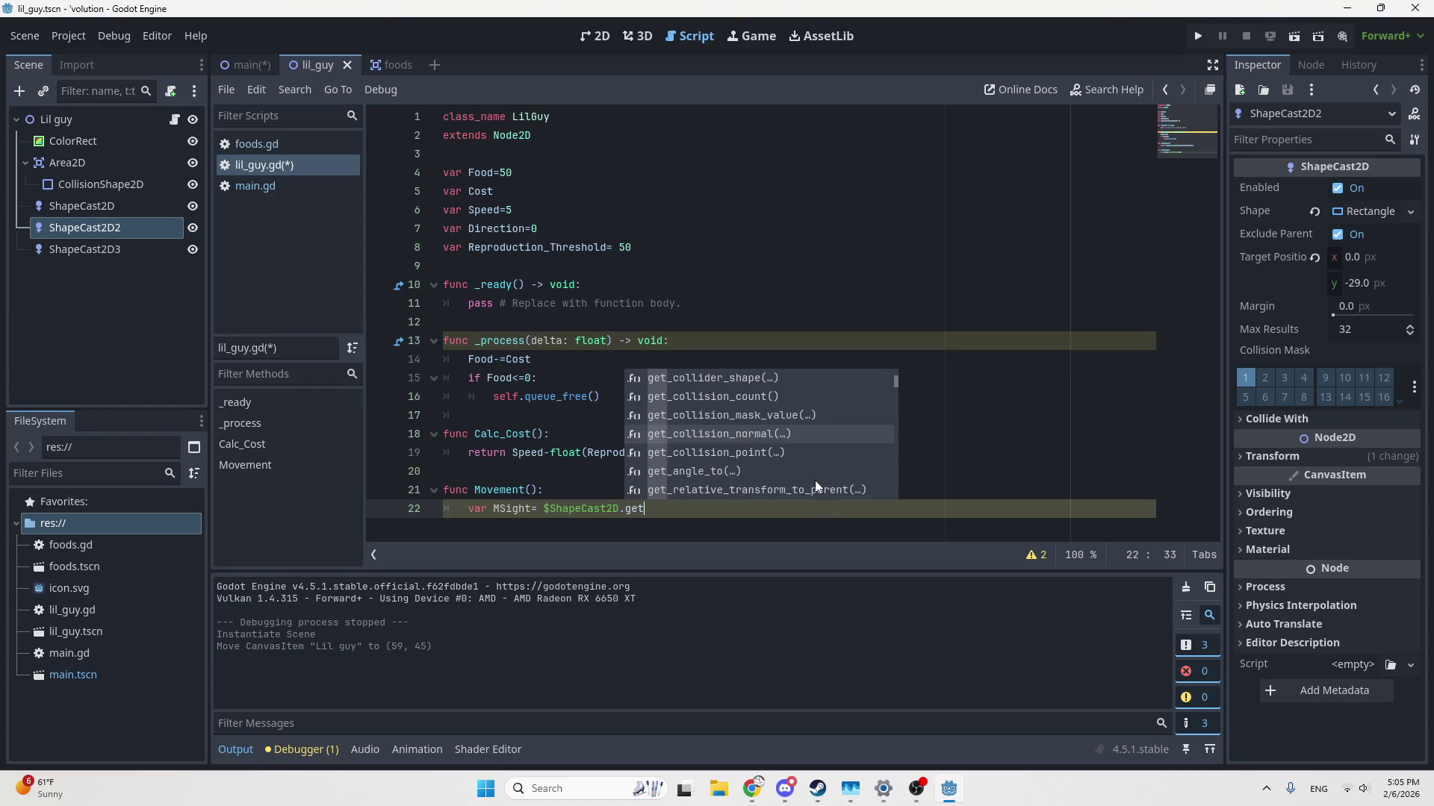
{"action": "key", "text": "Up"}
{"action": "key", "text": "Up"}
{"action": "key", "text": "Up"}
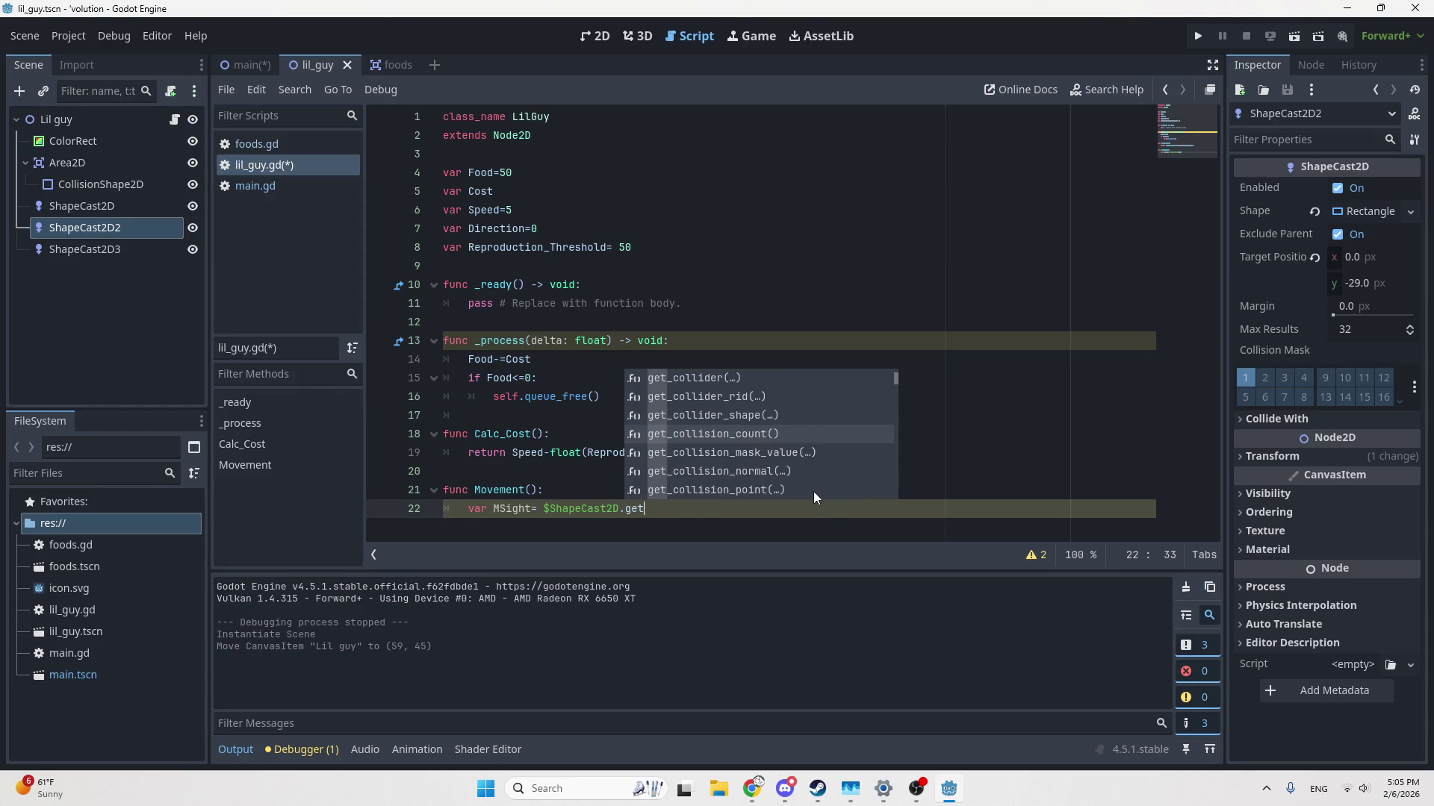
{"action": "key", "text": "Down"}
{"action": "key", "text": "Down"}
{"action": "key", "text": "Down"}
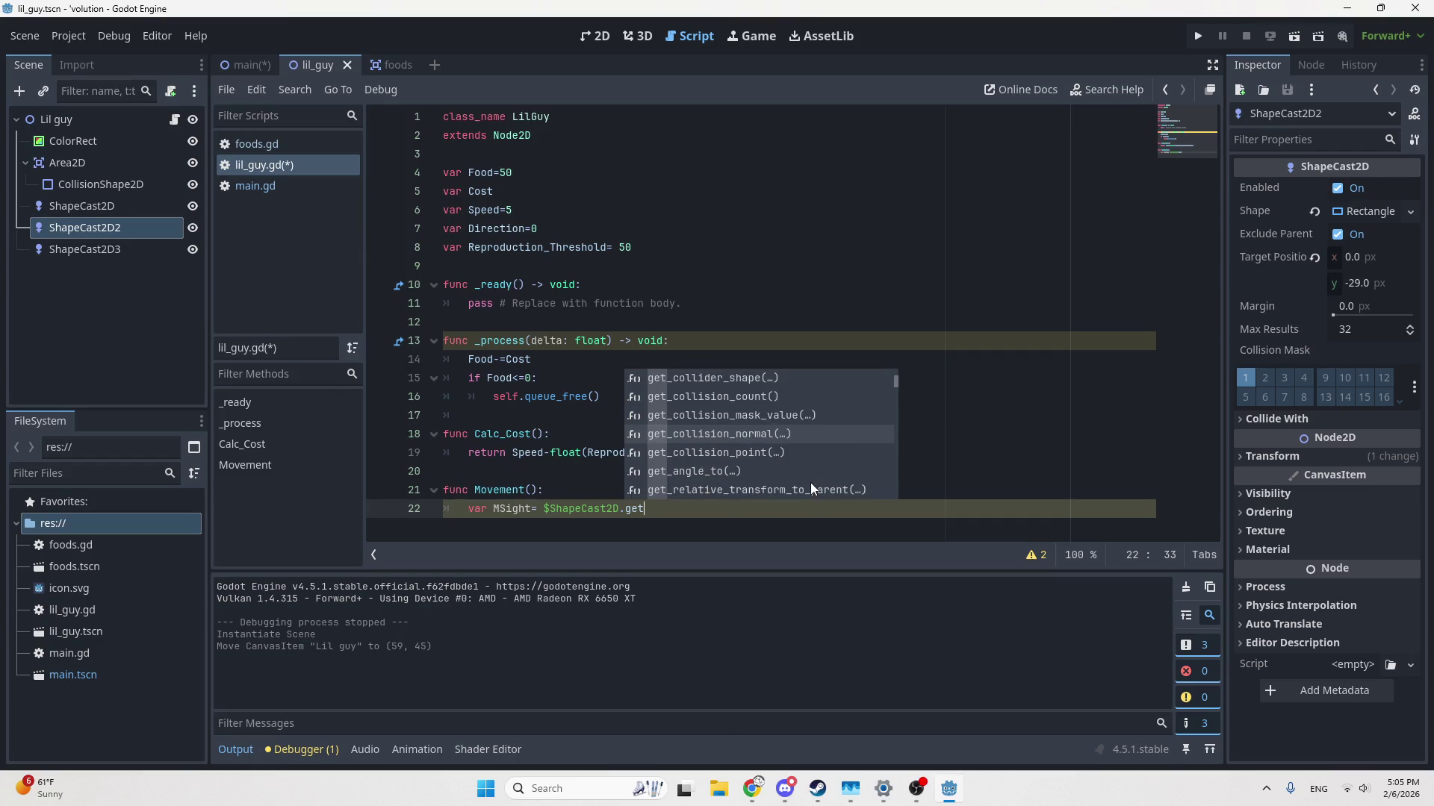
Search the Godot docs for 'shapecast' and read the ShapeCast2D class reference page
{"action": "left_click", "coordinate": [752, 789]}
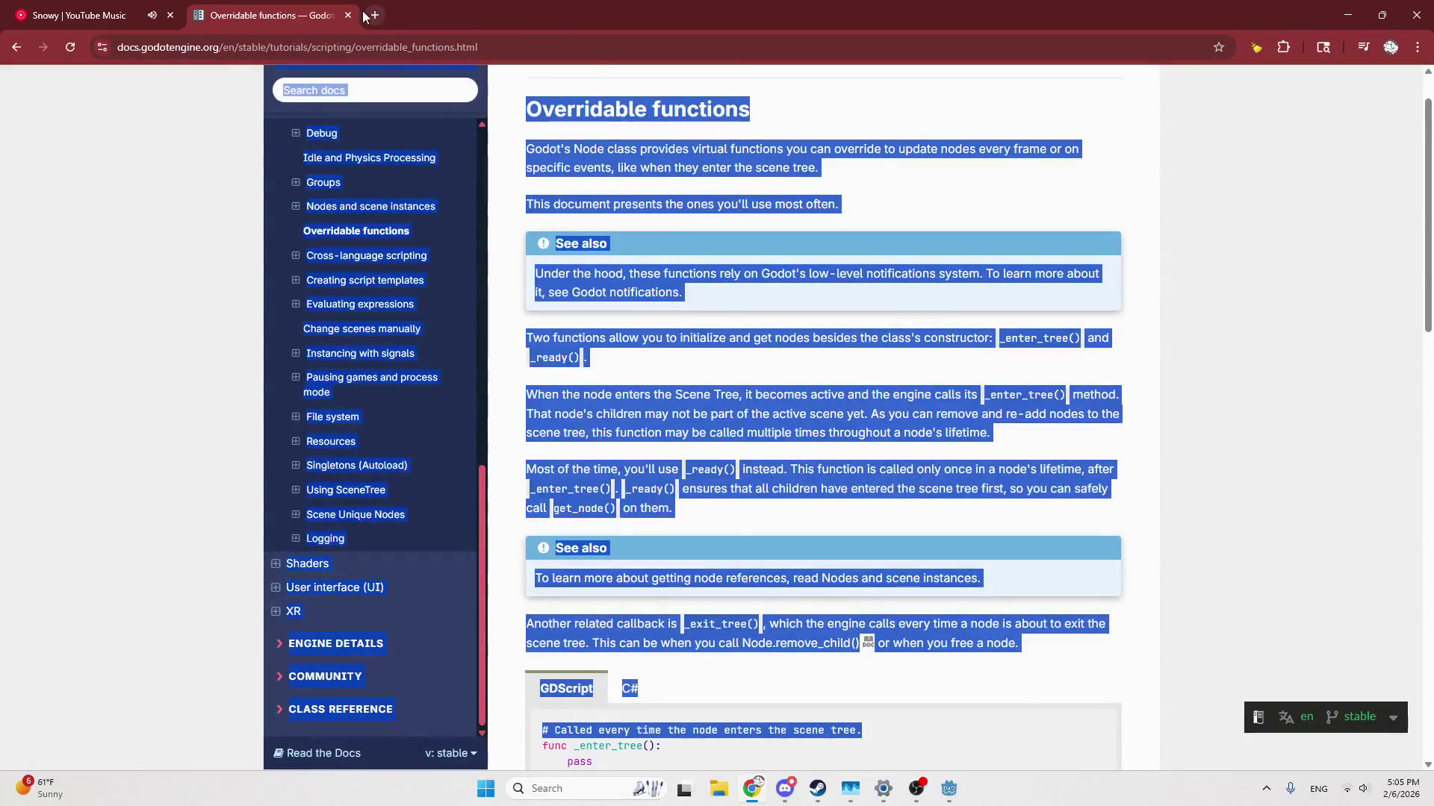
{"action": "left_click", "coordinate": [323, 90]}
{"action": "type", "text": "shape"}
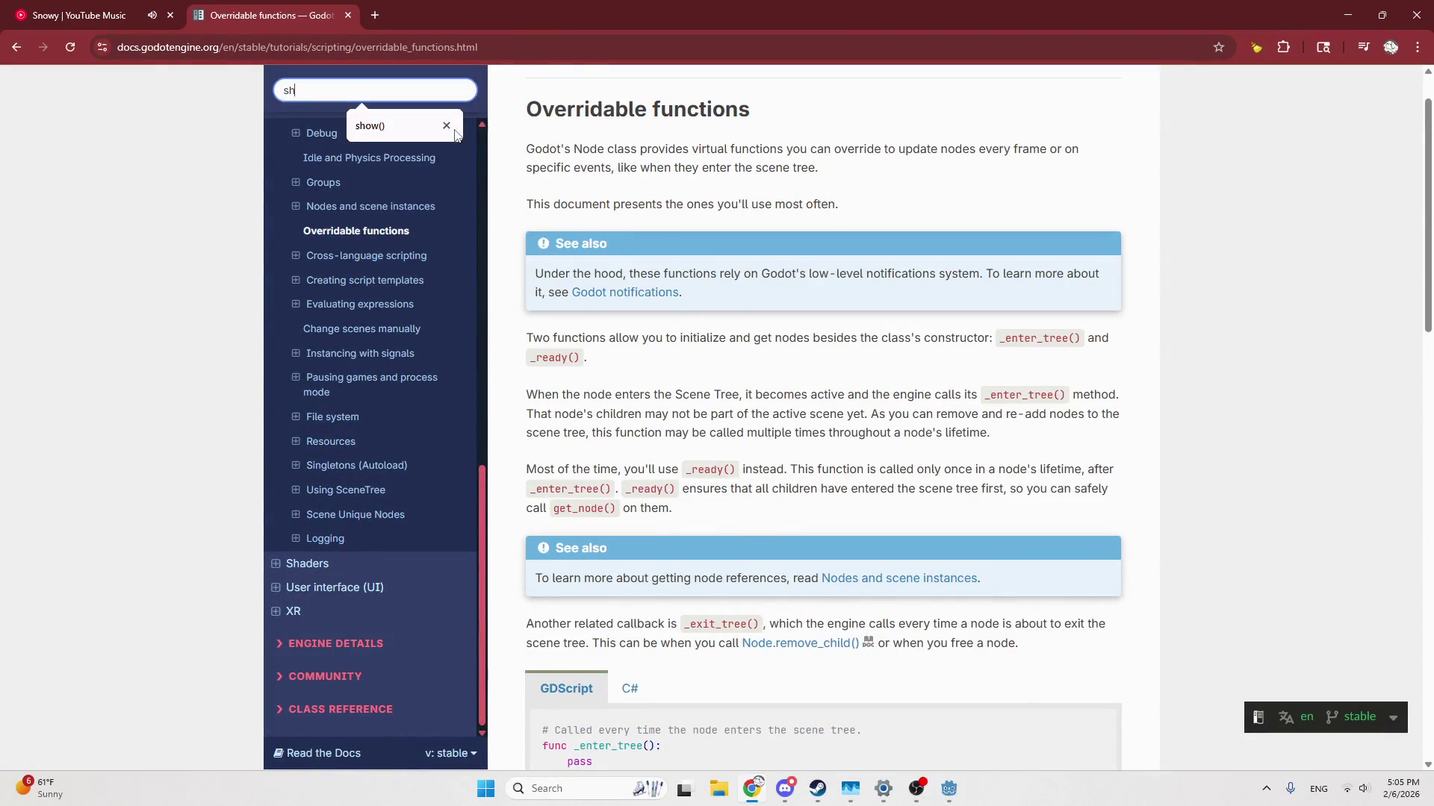
{"action": "type", "text": "cast"}
{"action": "key", "text": "Return"}
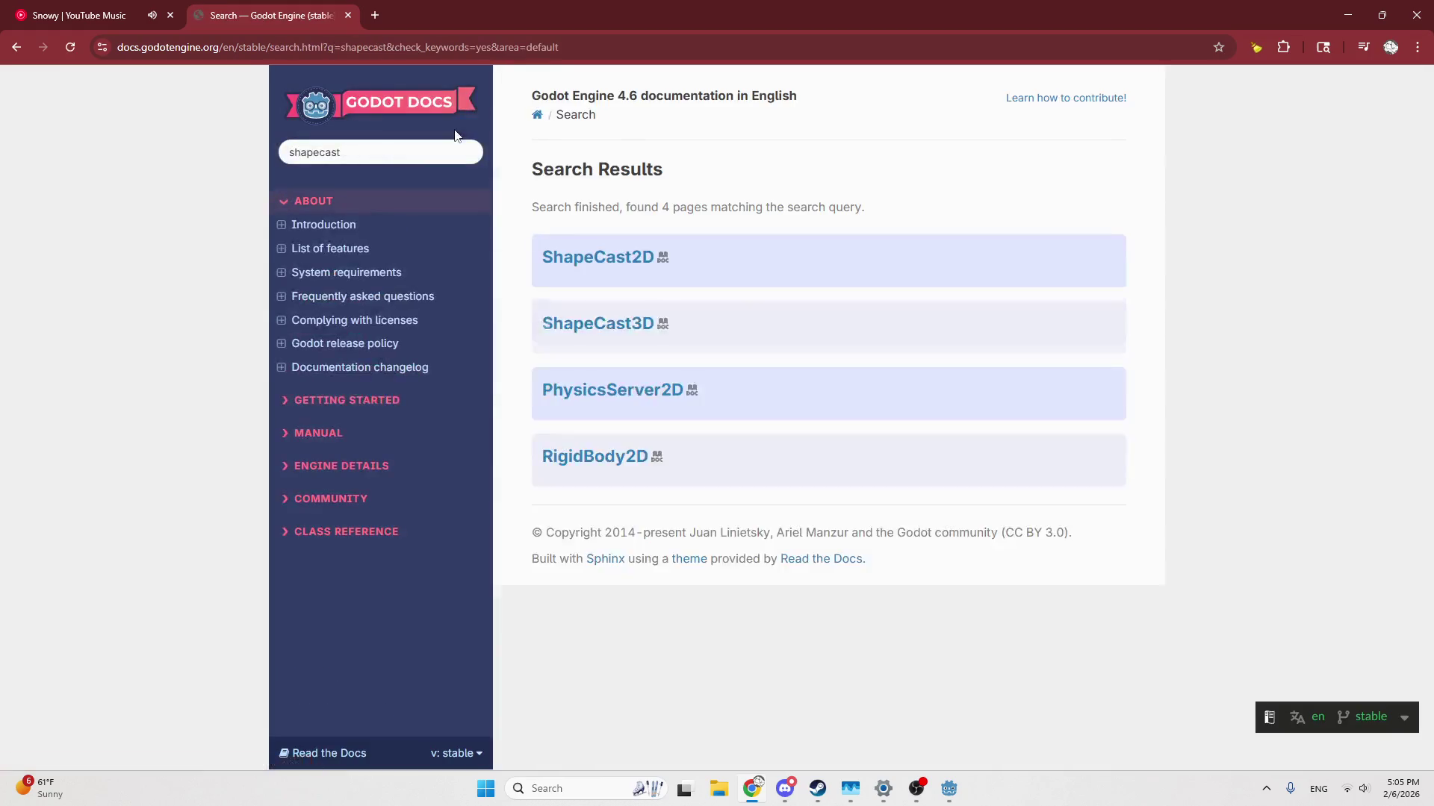
{"action": "left_click", "coordinate": [641, 259]}
{"action": "scroll", "coordinate": [609, 415], "scroll_direction": "down", "scroll_amount": 2}
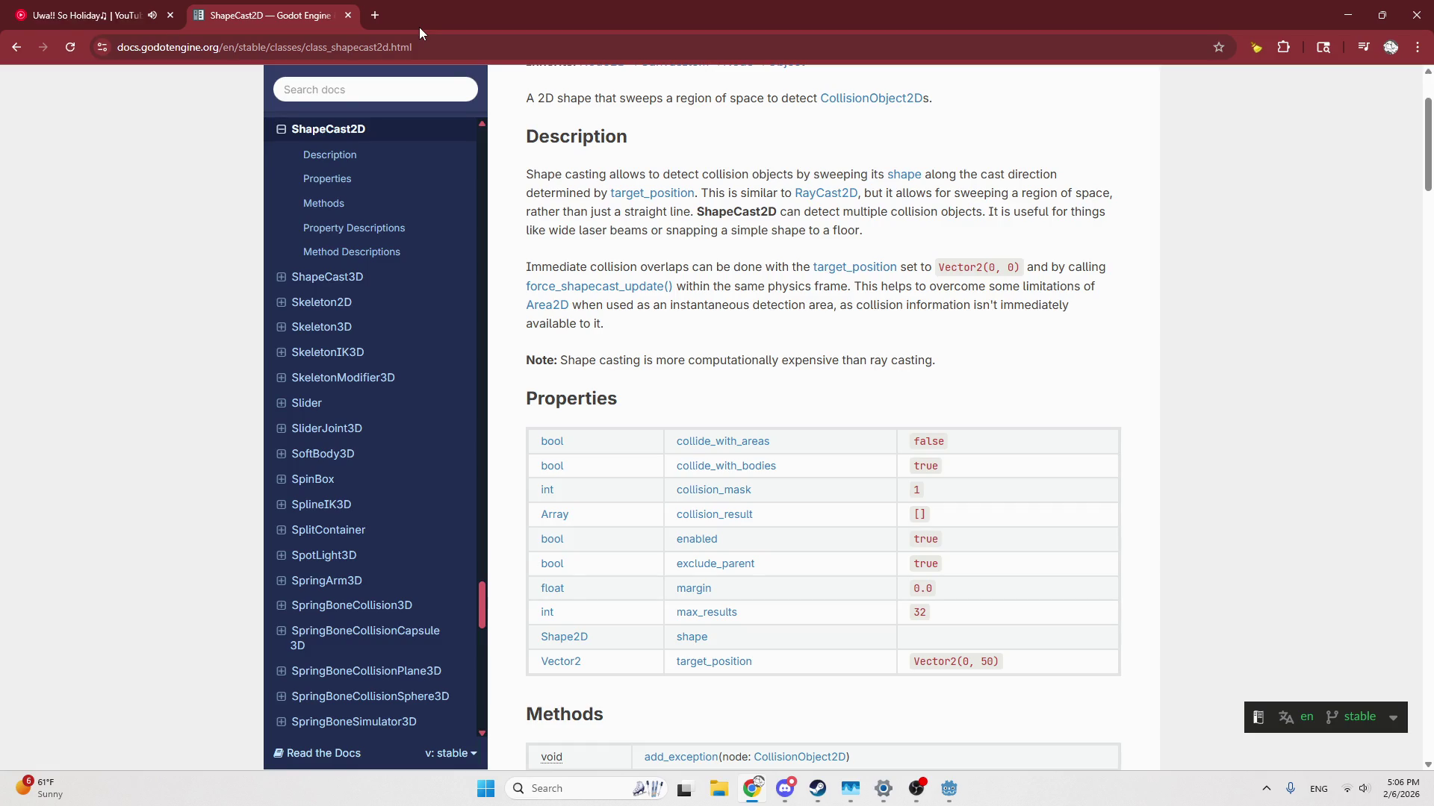
{"action": "key", "text": "alt+Tab"}
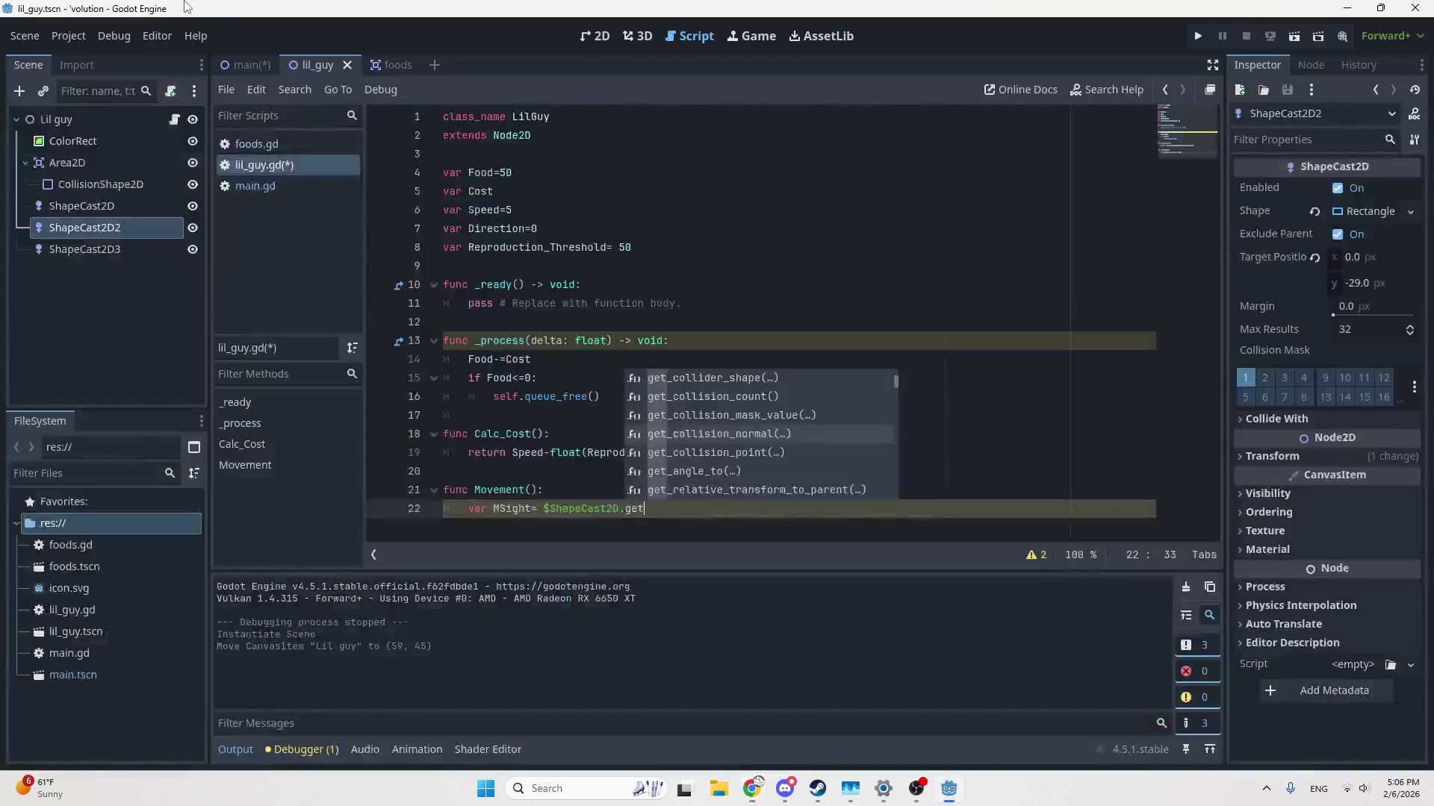
Set all three ShapeCast2D nodes to Collide With Areas checked and Bodies unchecked
{"action": "left_click", "coordinate": [123, 209], "text": "ctrl"}
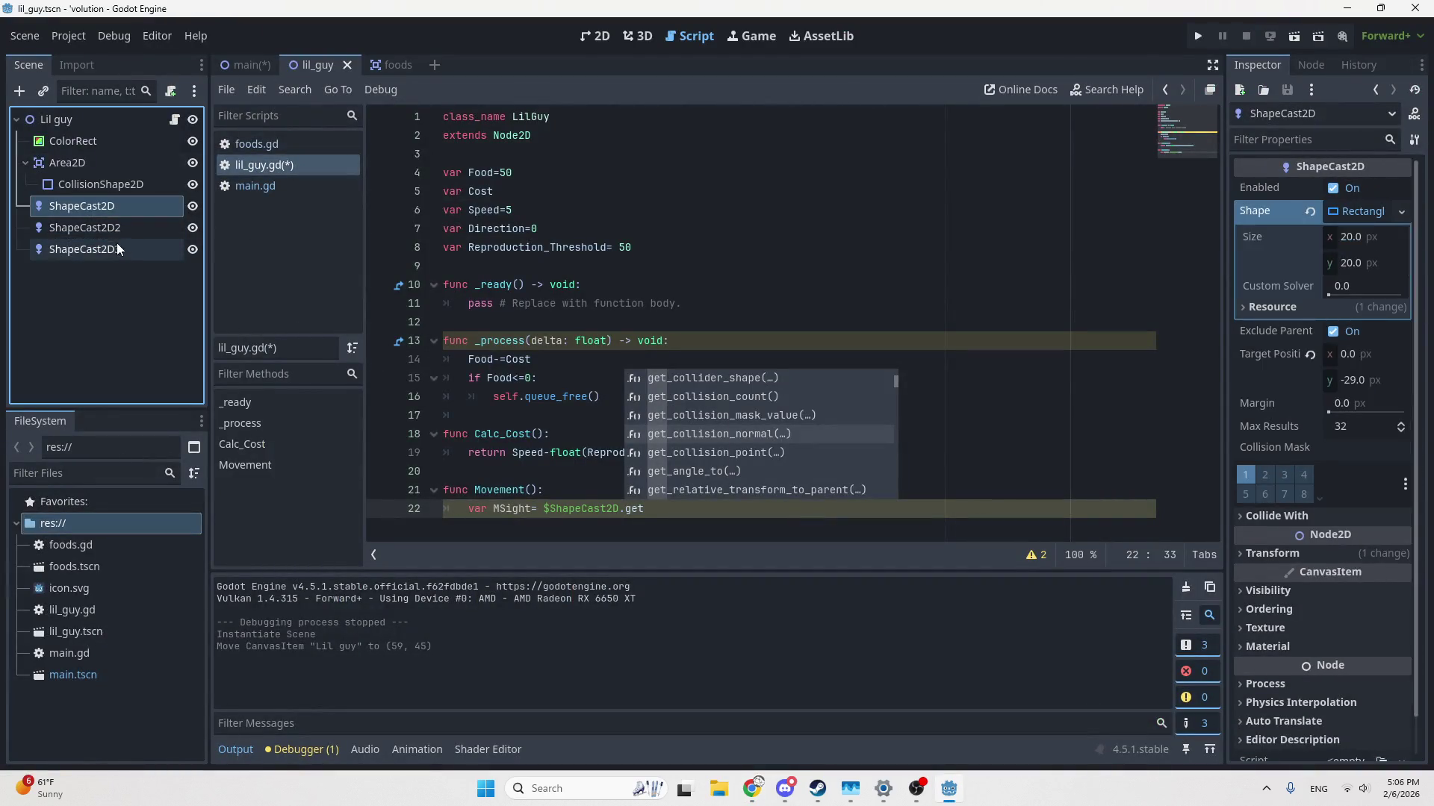
{"action": "left_click", "coordinate": [116, 247], "text": "ctrl"}
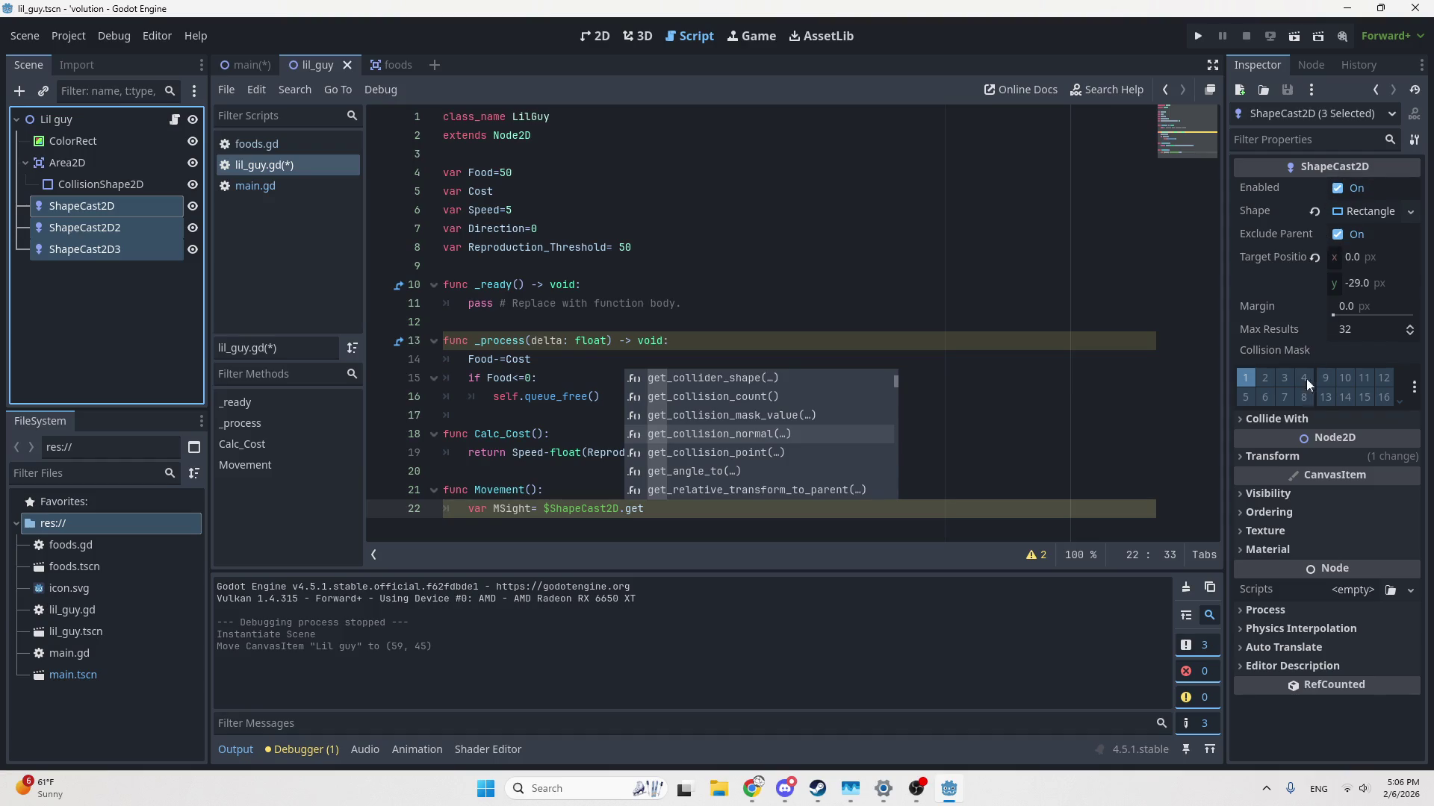
{"action": "left_click", "coordinate": [1289, 420]}
{"action": "left_click", "coordinate": [1342, 440]}
{"action": "left_click", "coordinate": [1342, 466]}
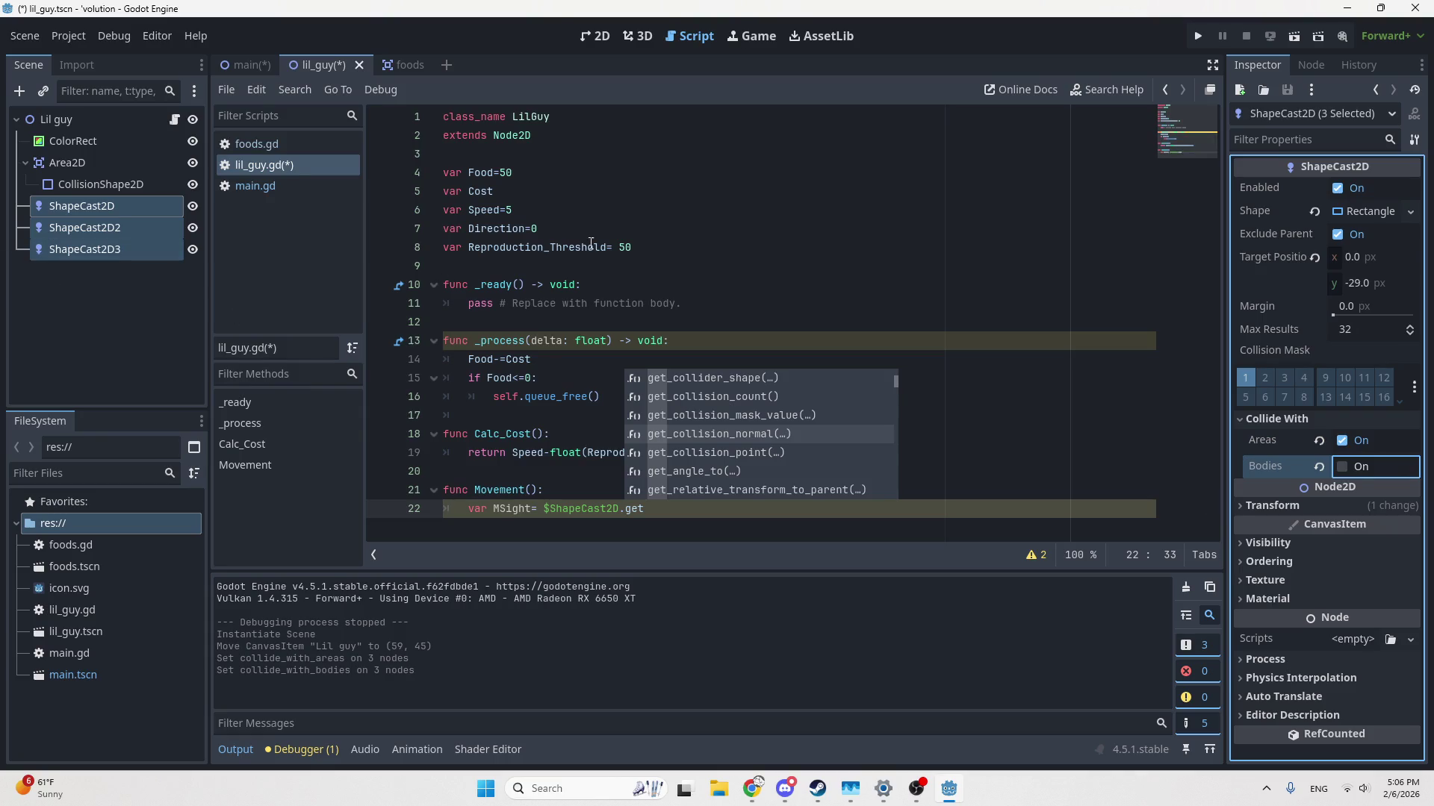
{"action": "left_click", "coordinate": [664, 217]}
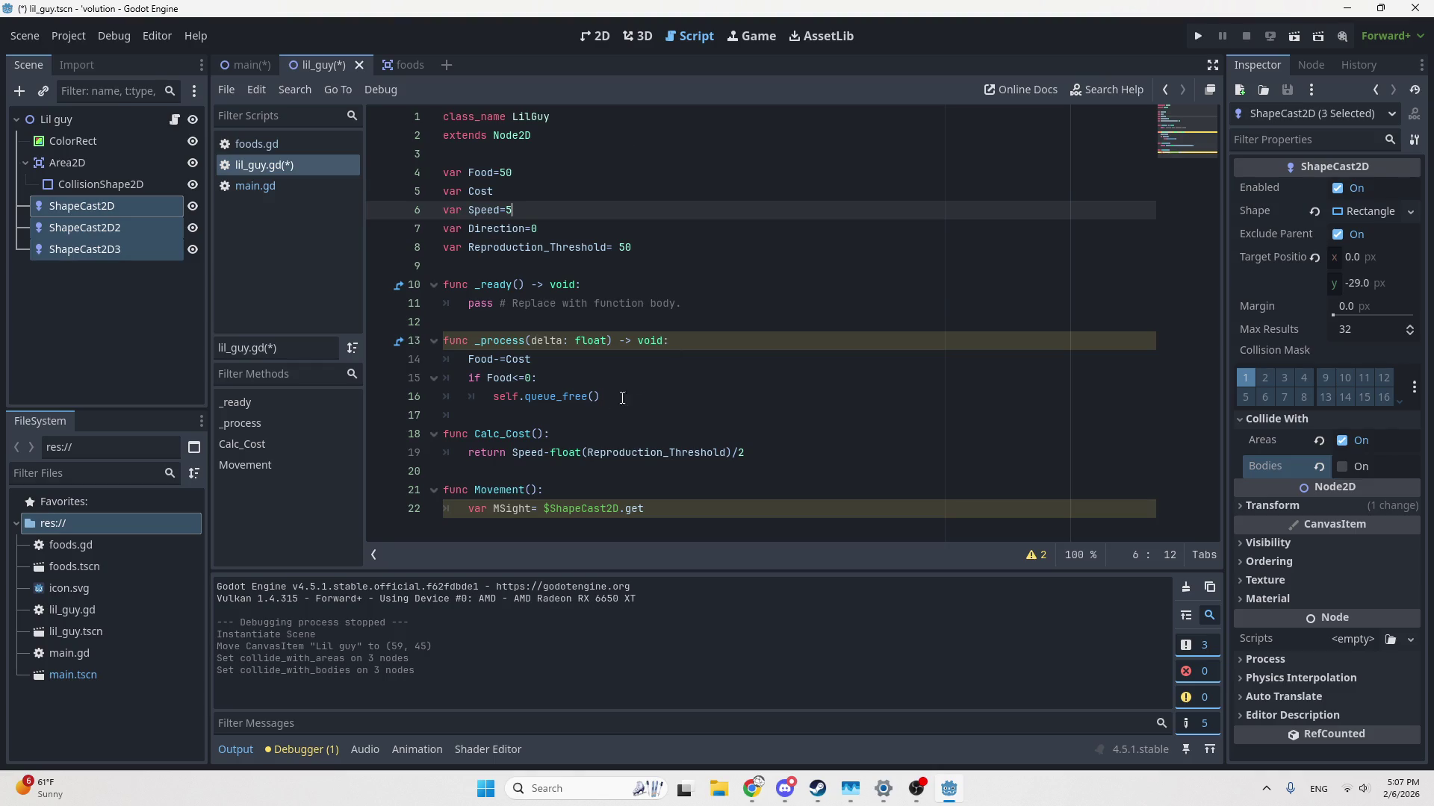
{"action": "key", "text": "alt+Tab"}
Open and read the get_collider method description from the ShapeCast2D Methods table
{"action": "scroll", "coordinate": [741, 321], "scroll_direction": "down", "scroll_amount": 5}
{"action": "scroll", "coordinate": [734, 366], "scroll_direction": "down", "scroll_amount": 1}
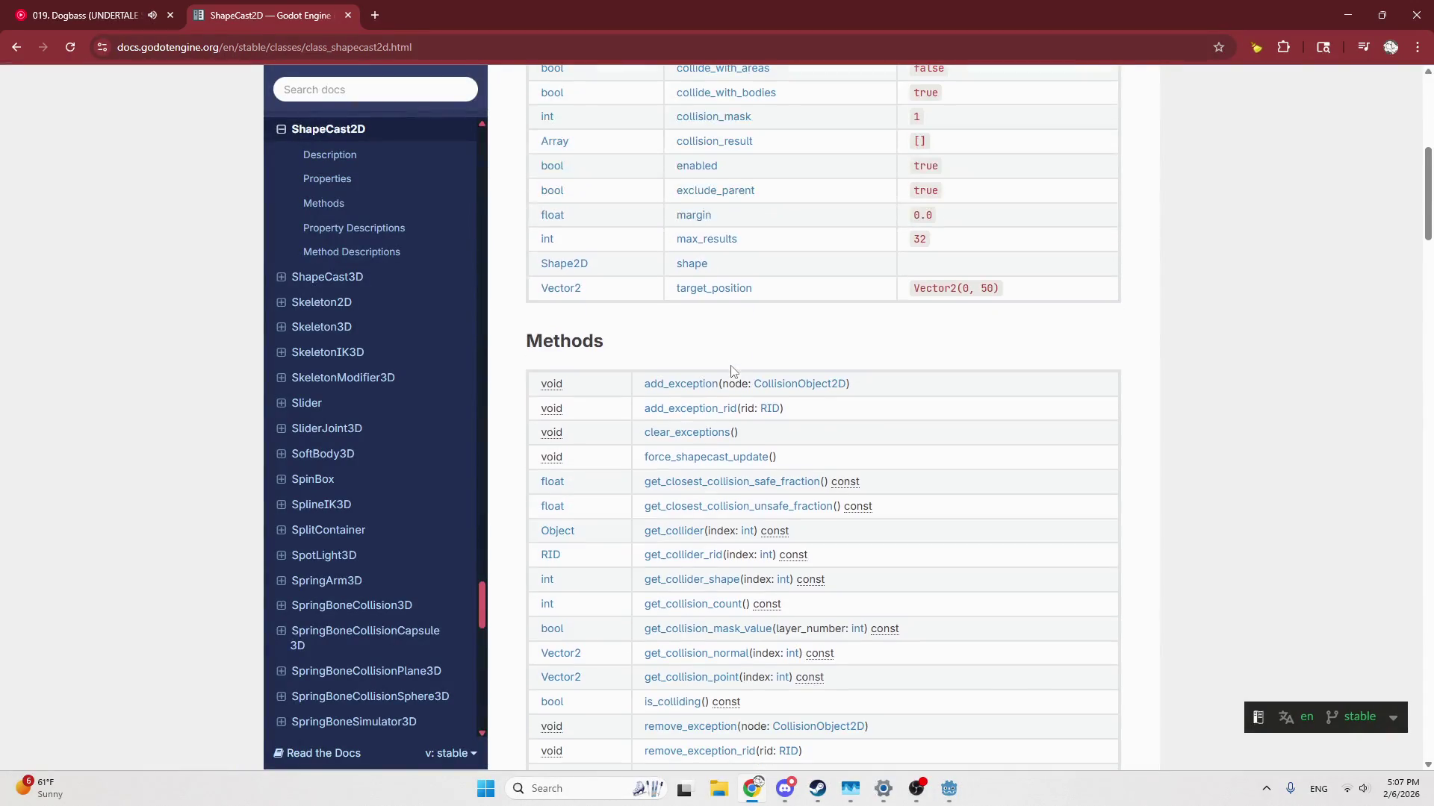
{"action": "middle_click", "coordinate": [676, 531]}
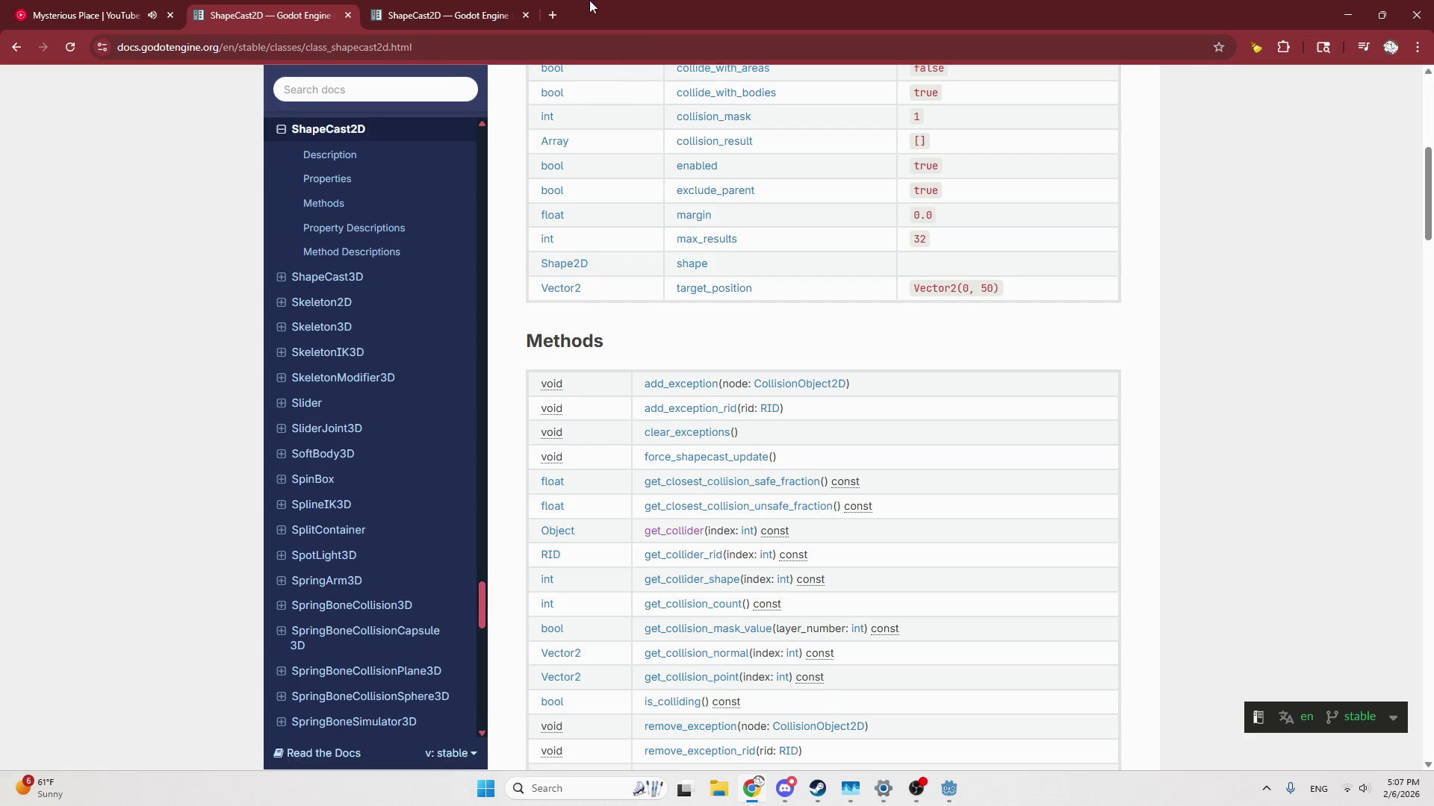
{"action": "left_click", "coordinate": [515, 15]}
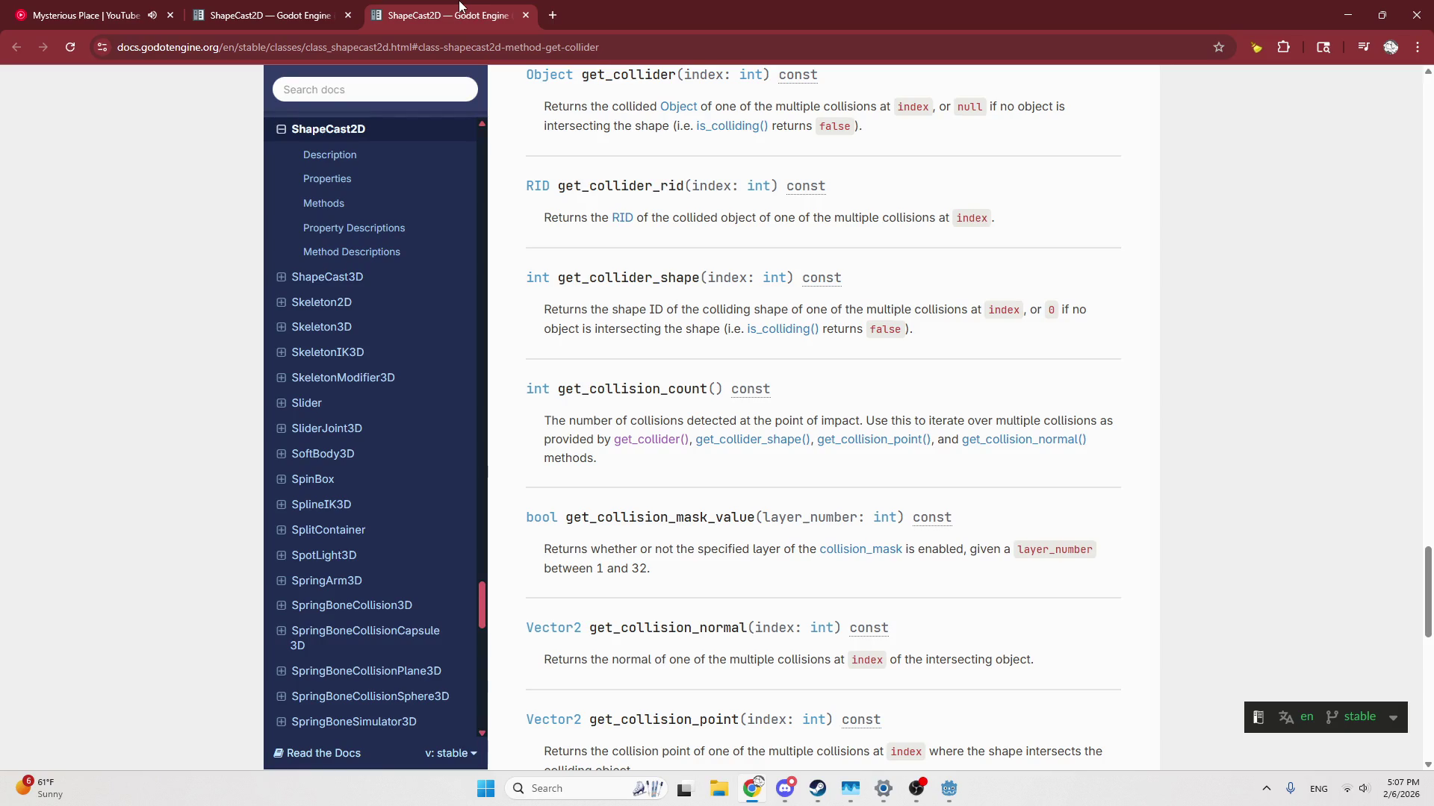
{"action": "left_click", "coordinate": [327, 8]}
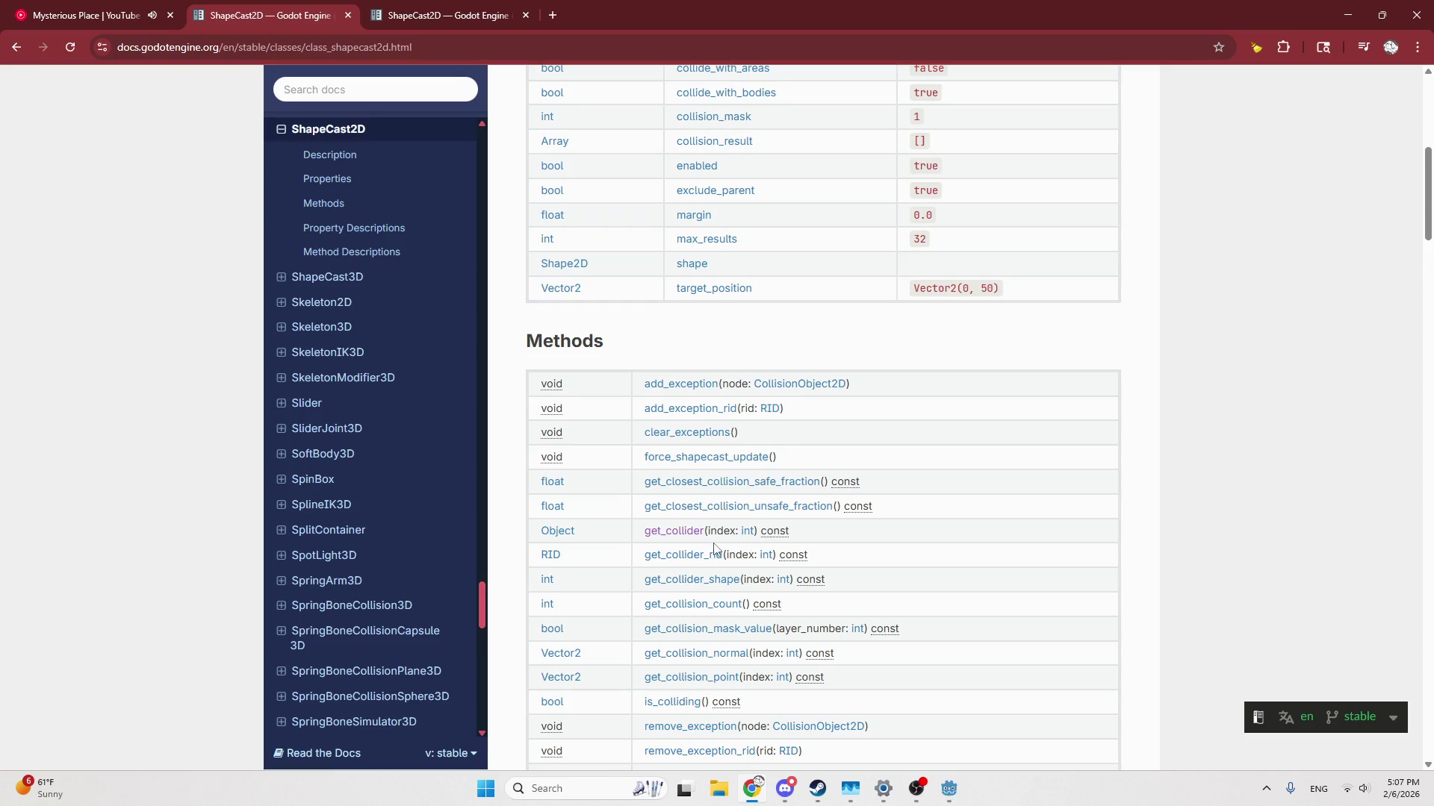
Read the get_collider_rid and is_colliding descriptions, then return to the Godot editor
{"action": "middle_click", "coordinate": [694, 556]}
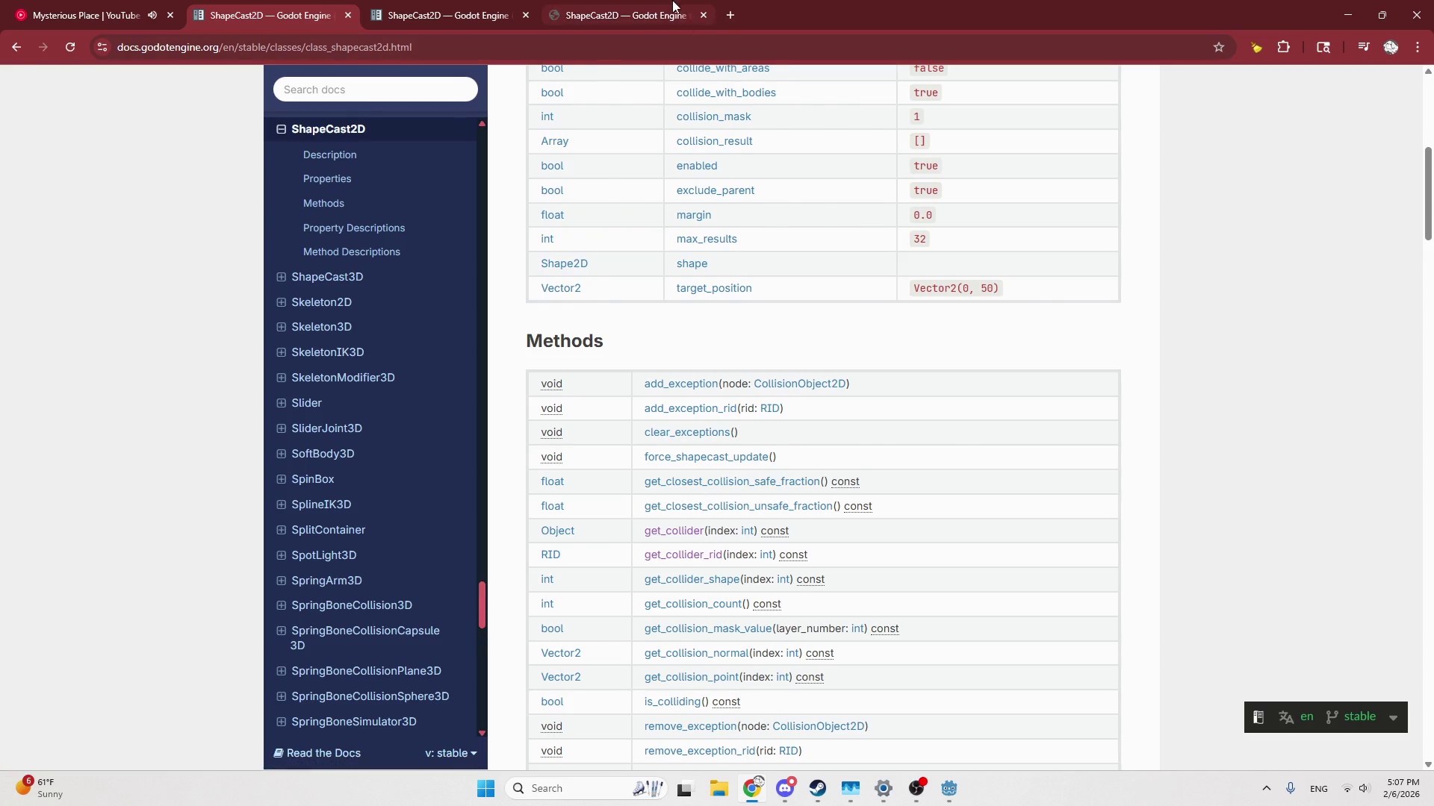
{"action": "left_click", "coordinate": [675, 10]}
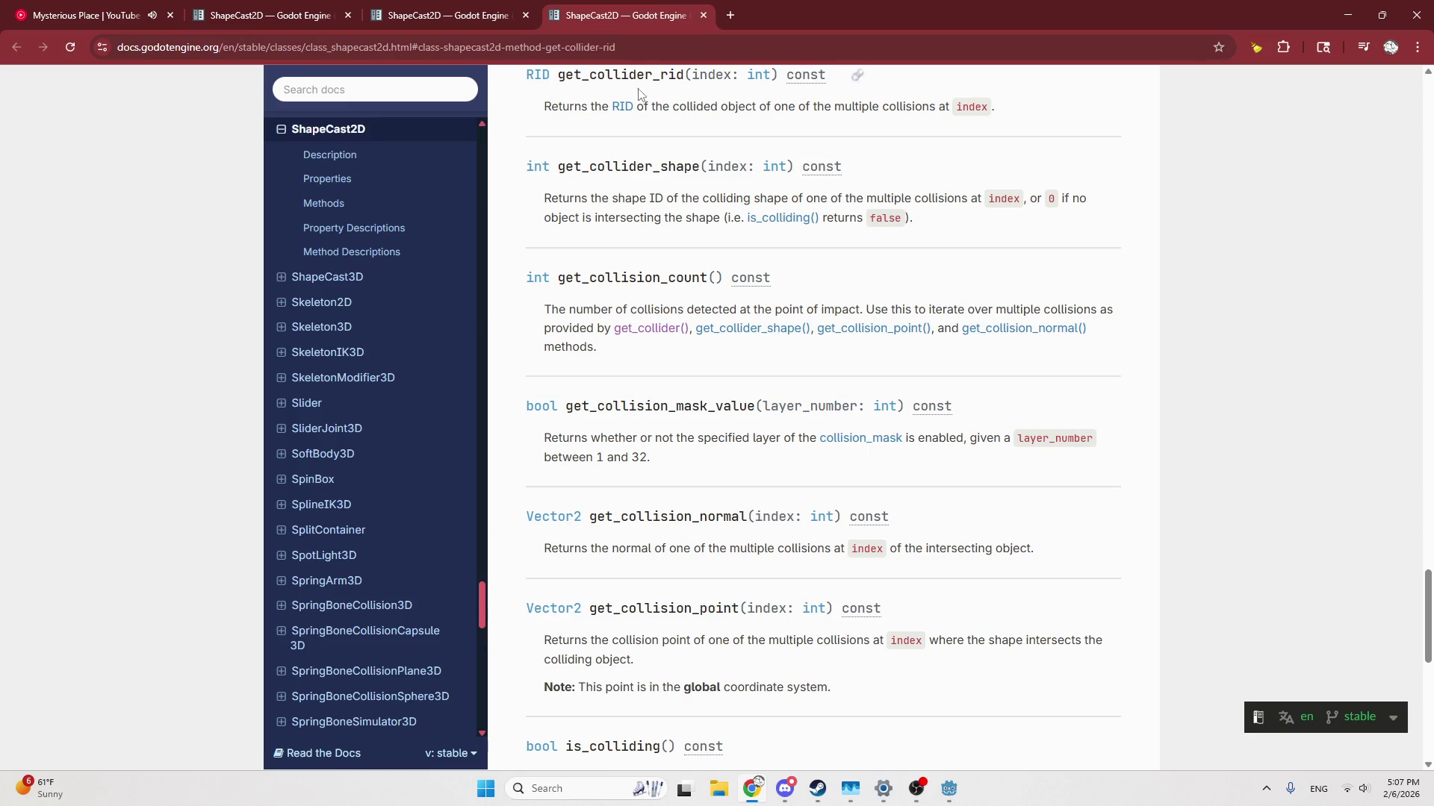
{"action": "scroll", "coordinate": [632, 134], "scroll_direction": "up", "scroll_amount": 4}
{"action": "left_click", "coordinate": [704, 15]}
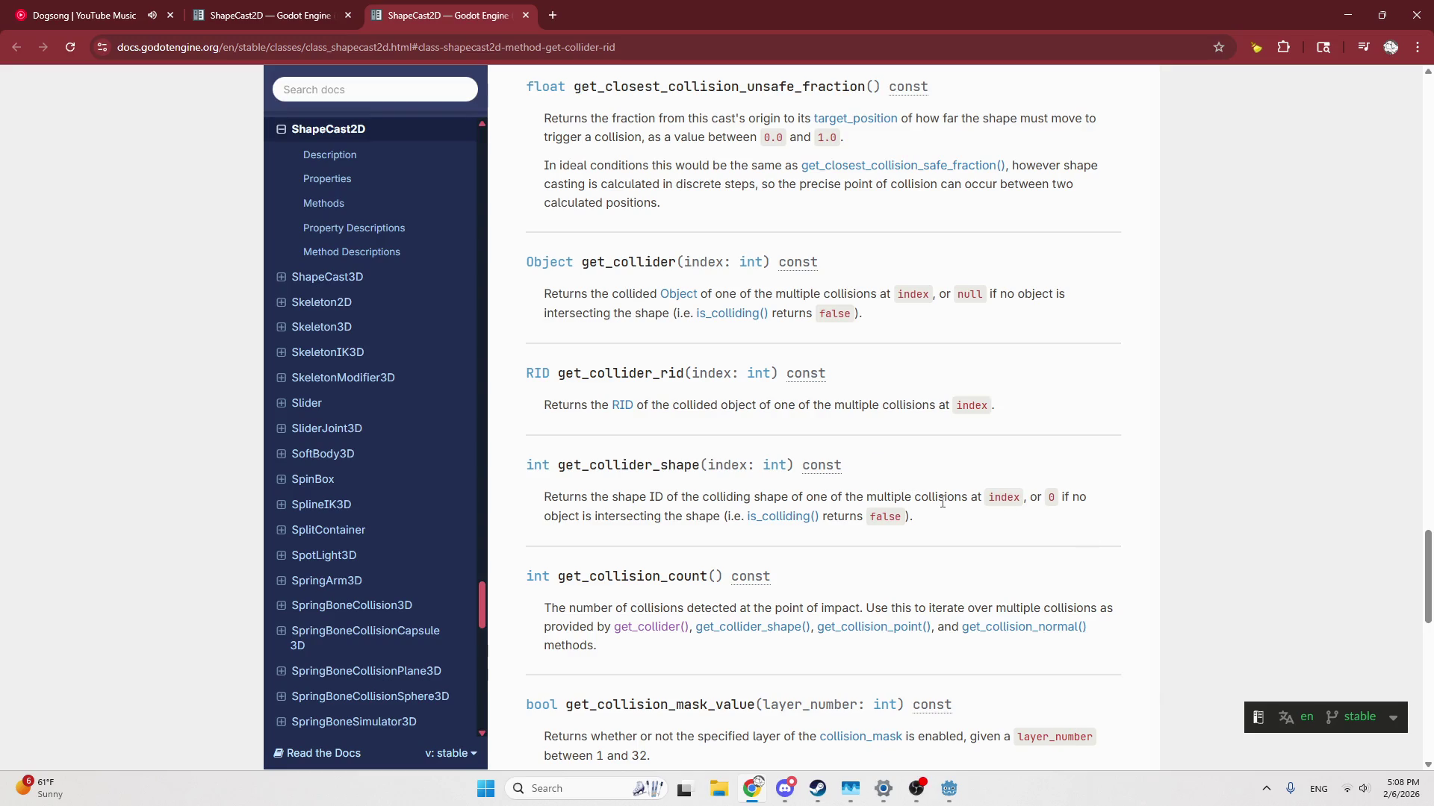
{"action": "left_click", "coordinate": [624, 5]}
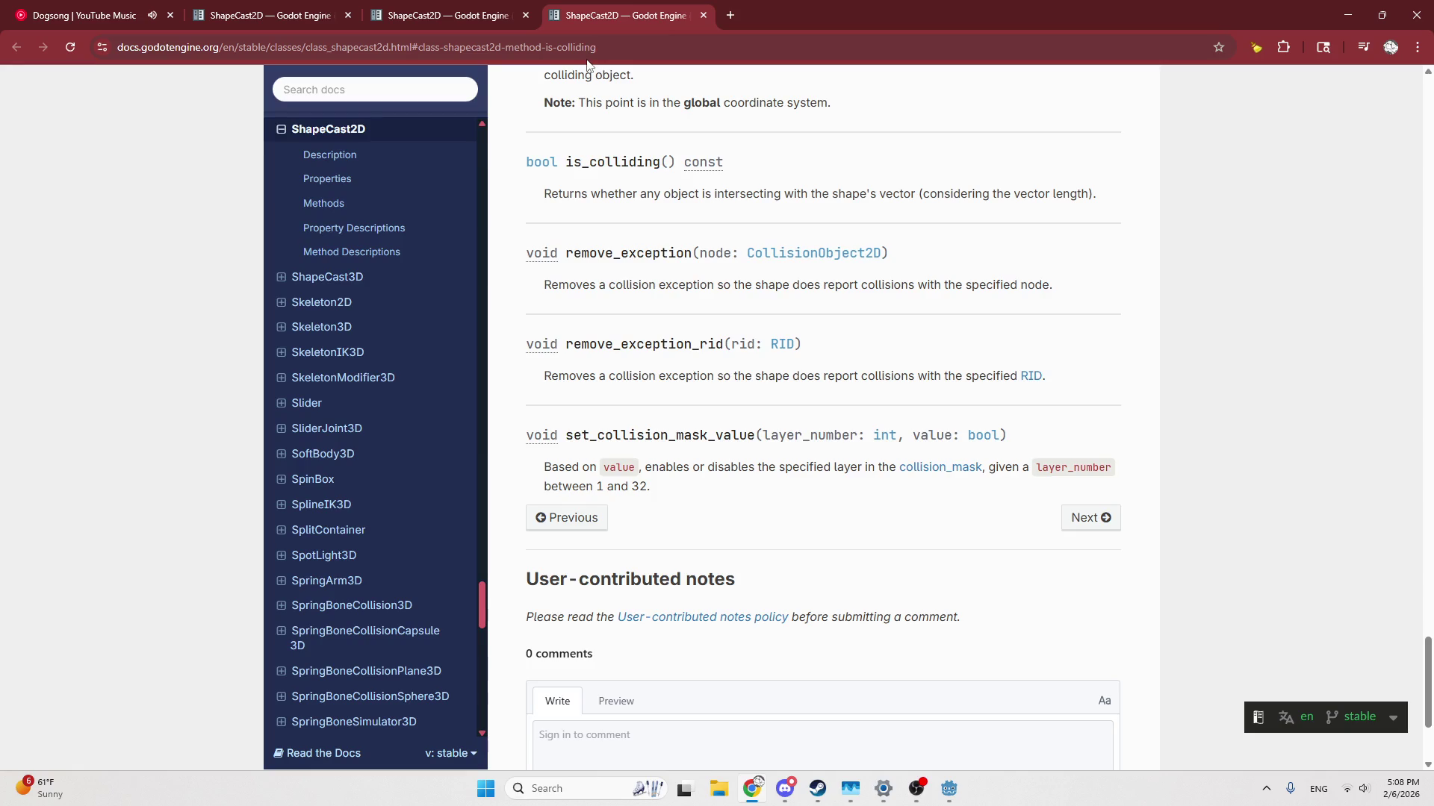
{"action": "left_click", "coordinate": [952, 790]}
{"action": "left_click", "coordinate": [956, 793]}
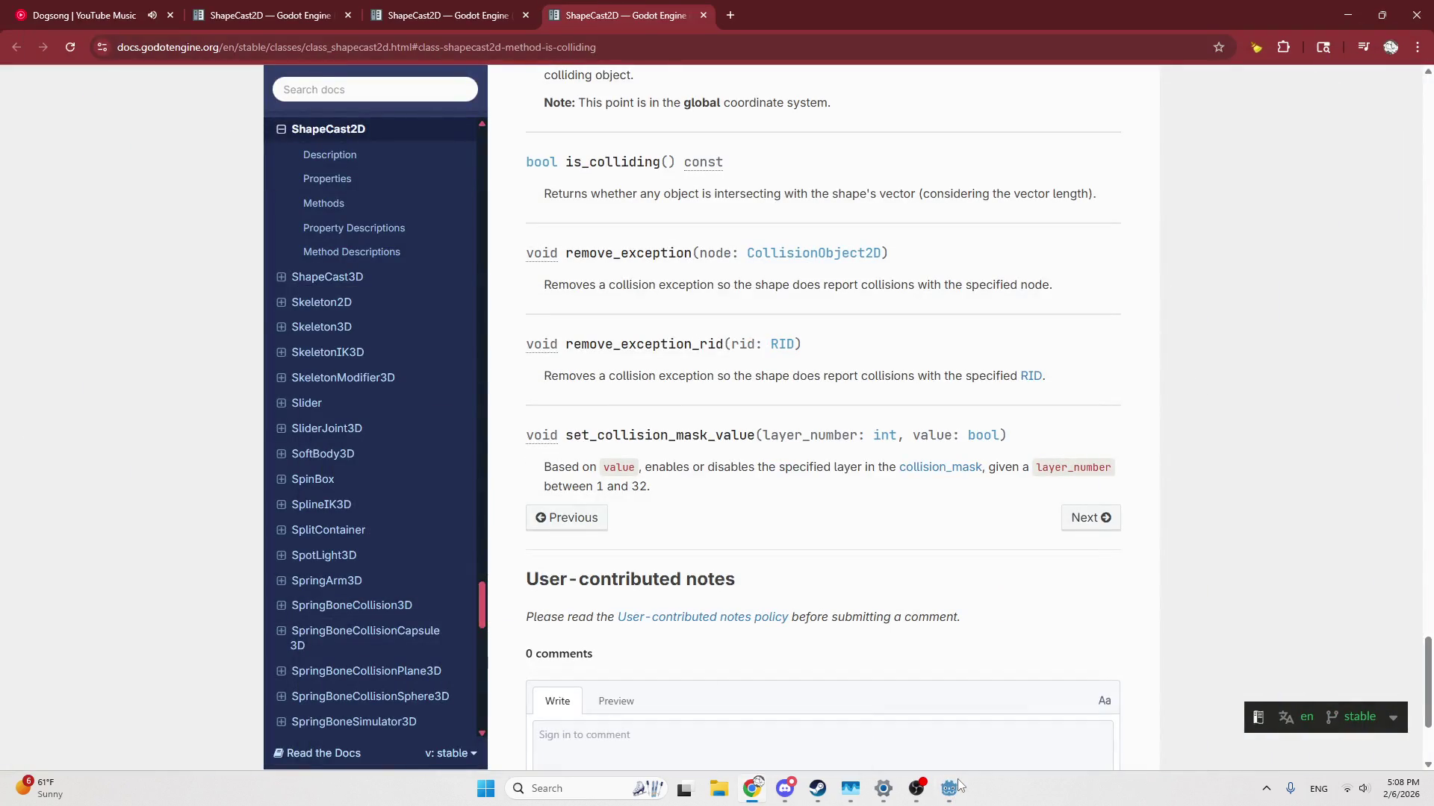
{"action": "left_click", "coordinate": [959, 786]}
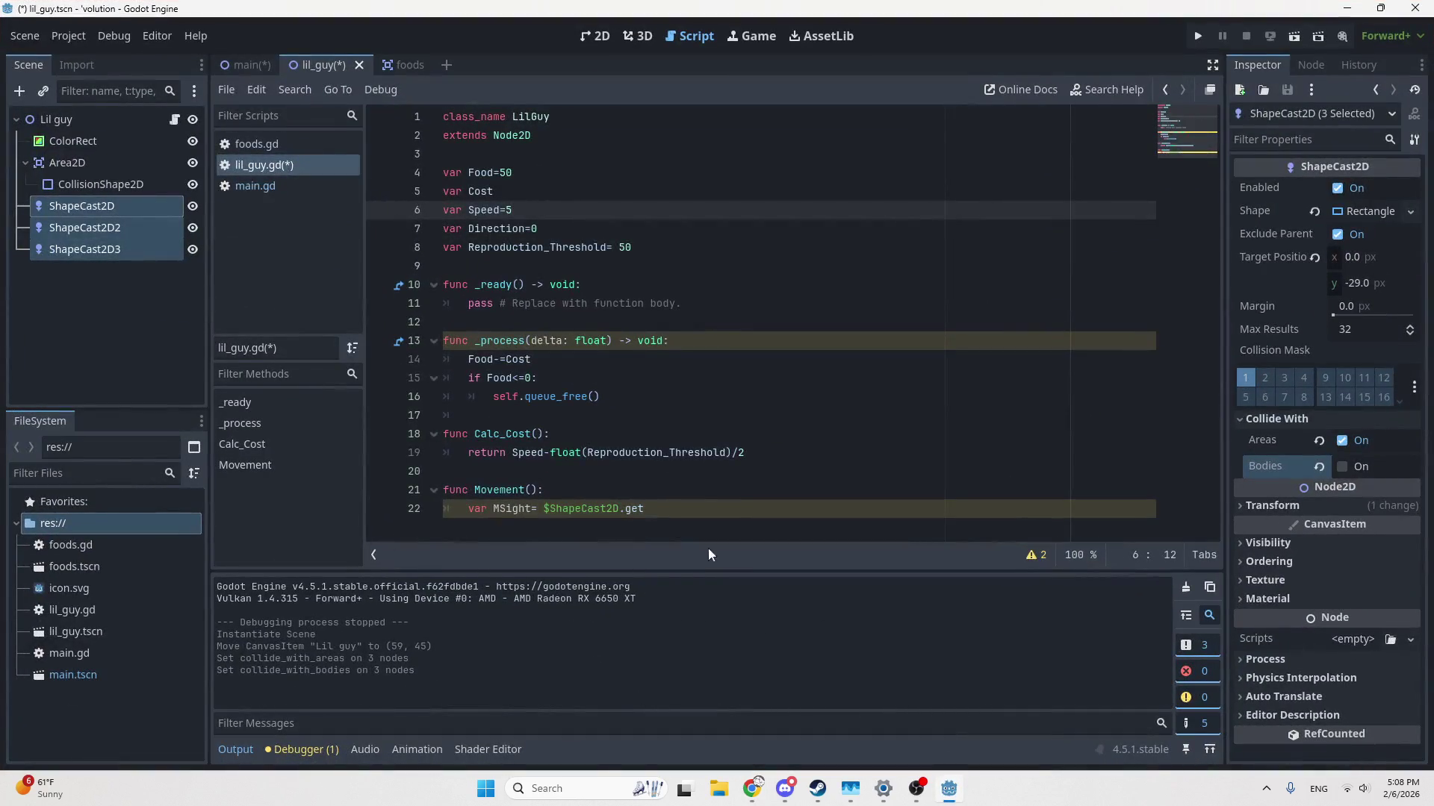
Replace line 22 with 'if $ShapeCast2D.is_colliding():' and a pass body
{"action": "left_click_drag", "start_coordinate": [644, 509], "coordinate": [478, 502]}
{"action": "type", "text": "if "}
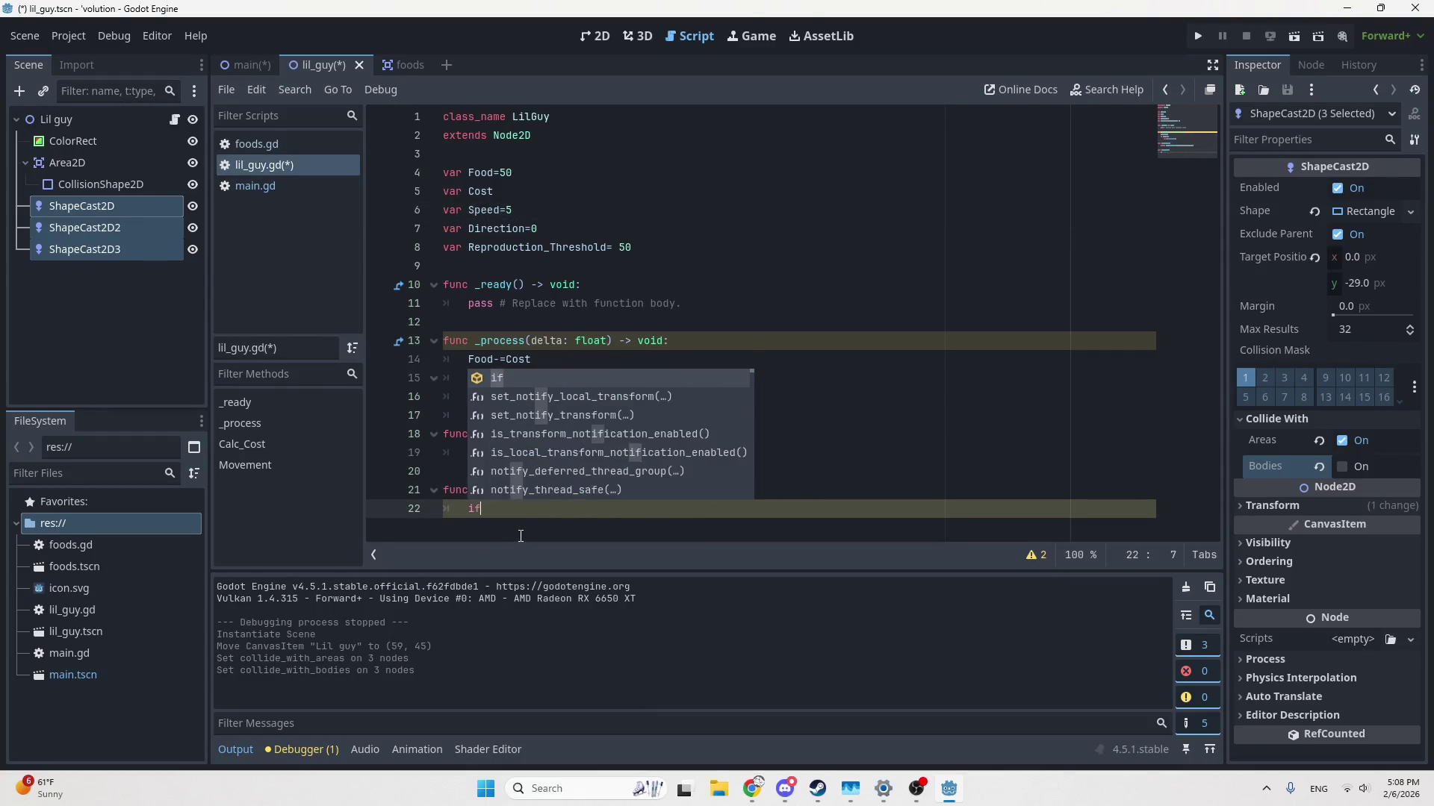
{"action": "type", "text": "$sha"}
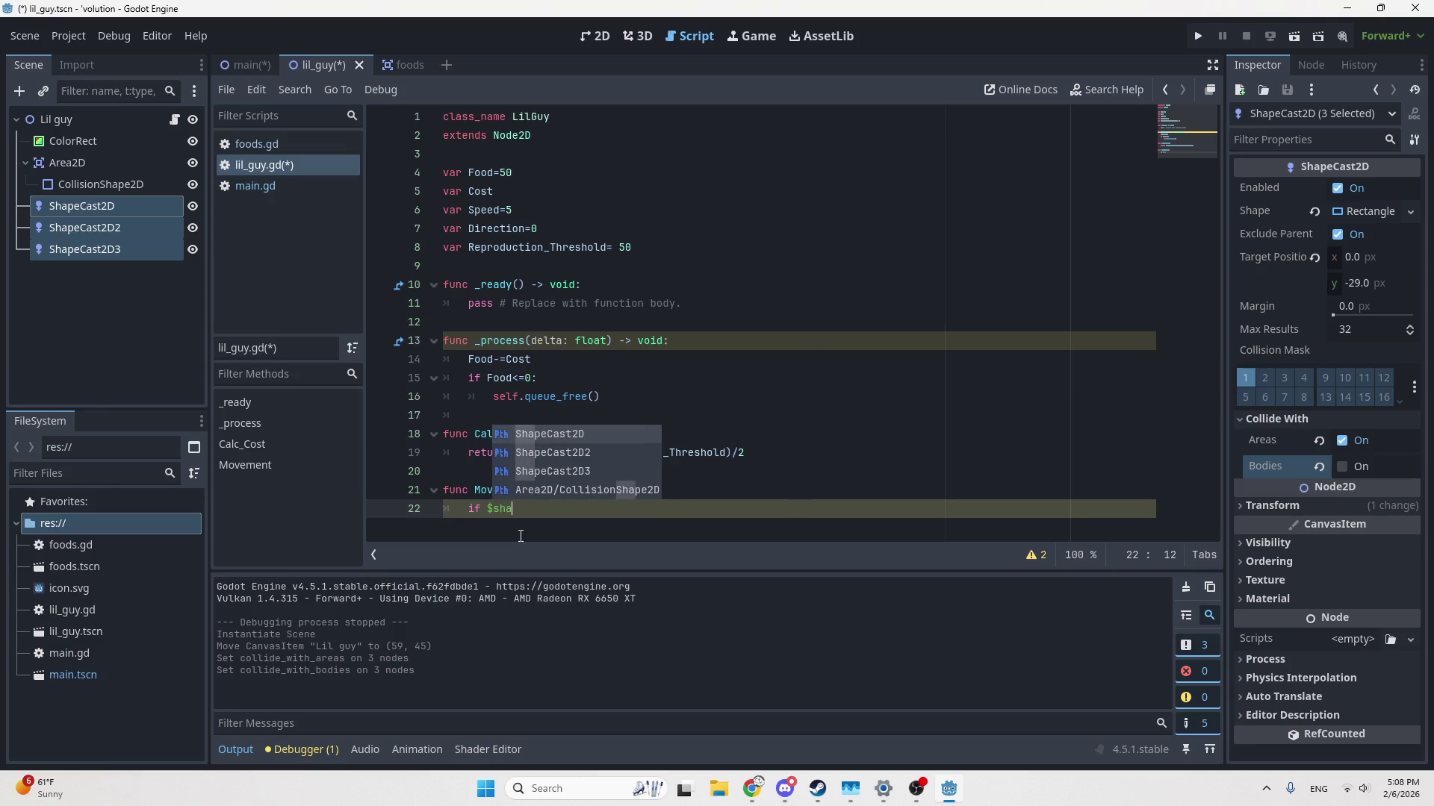
{"action": "key", "text": "Return"}
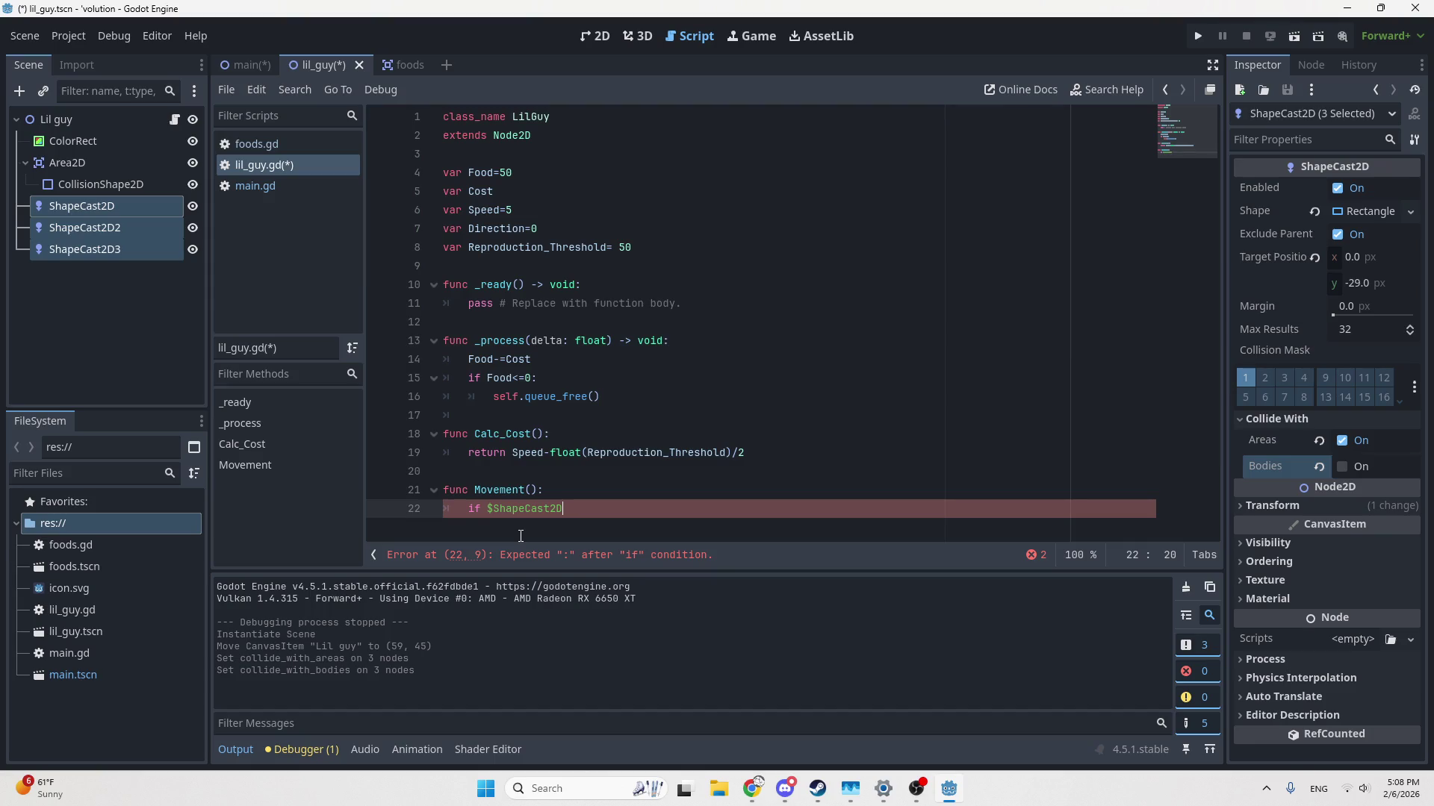
{"action": "type", "text": ".is_col"}
{"action": "key", "text": "Return"}
{"action": "type", "text": ":"}
{"action": "key", "text": "Return"}
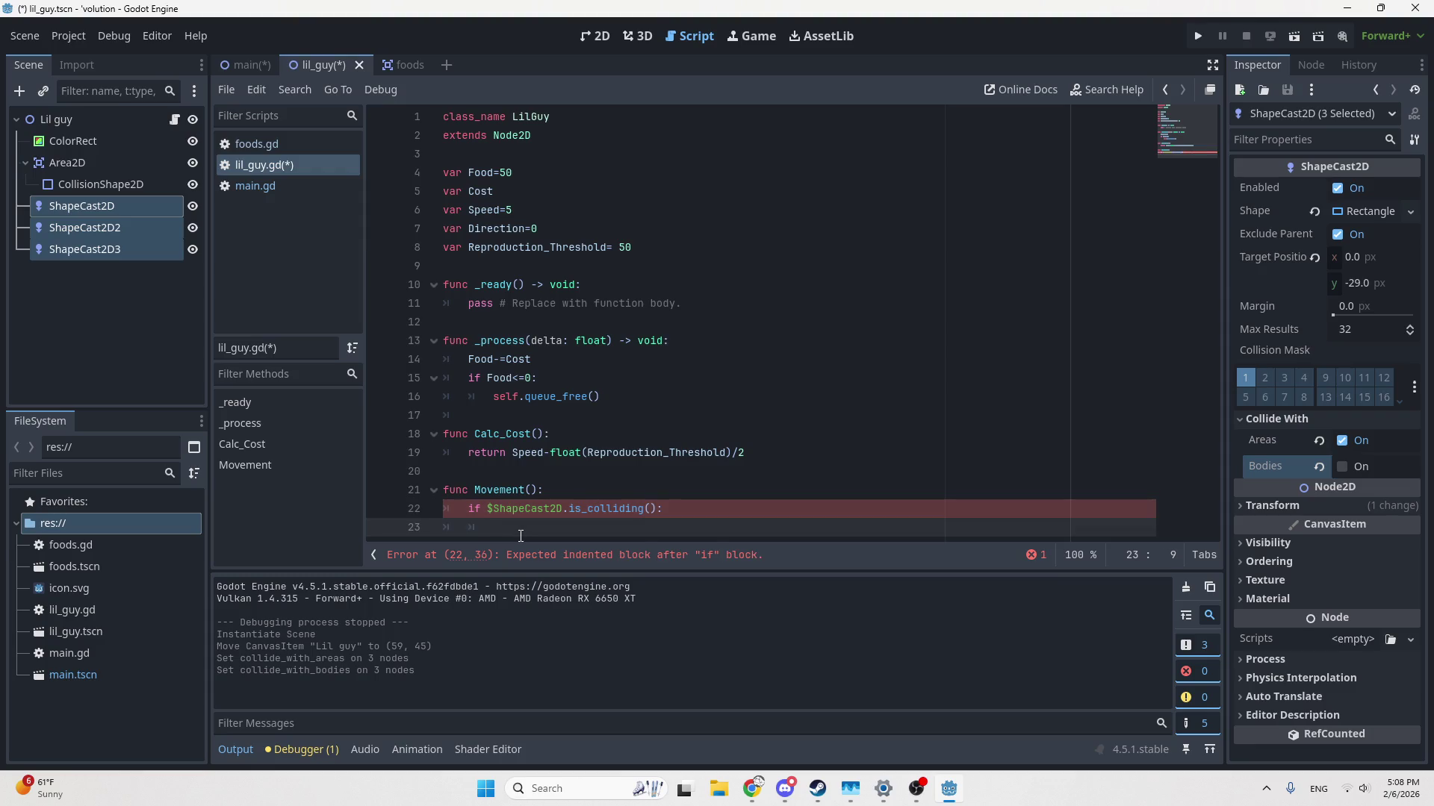
{"action": "type", "text": "pass"}
Add an else branch containing pass below the if
{"action": "key", "text": "Return"}
{"action": "type", "text": "else"}
{"action": "scroll", "coordinate": [520, 536], "scroll_direction": "down", "scroll_amount": 1}
{"action": "type", "text": ":"}
{"action": "key", "text": "Return"}
{"action": "type", "text": "pass"}
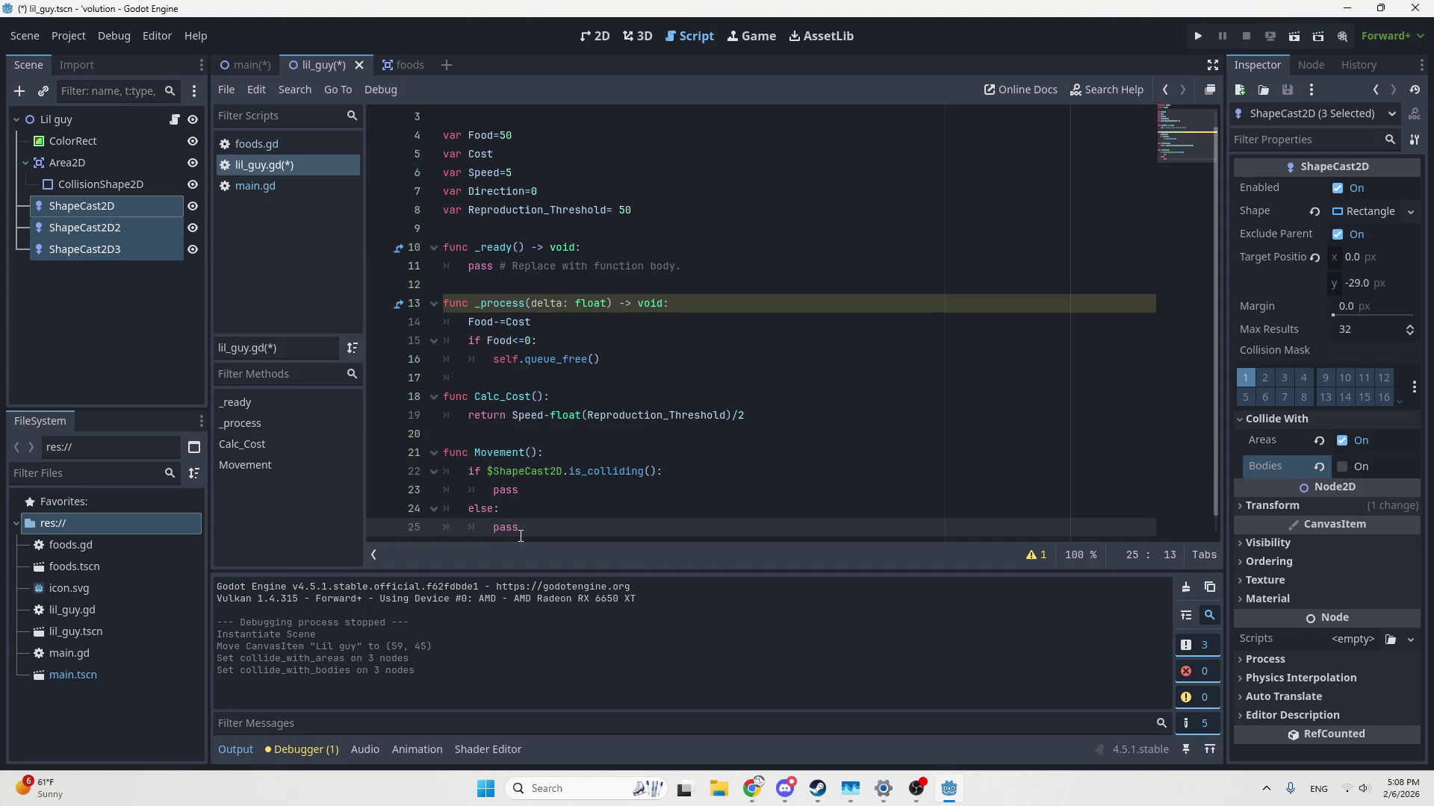
{"action": "scroll", "coordinate": [521, 536], "scroll_direction": "down", "scroll_amount": 2}
{"action": "key", "text": "alt+Tab"}
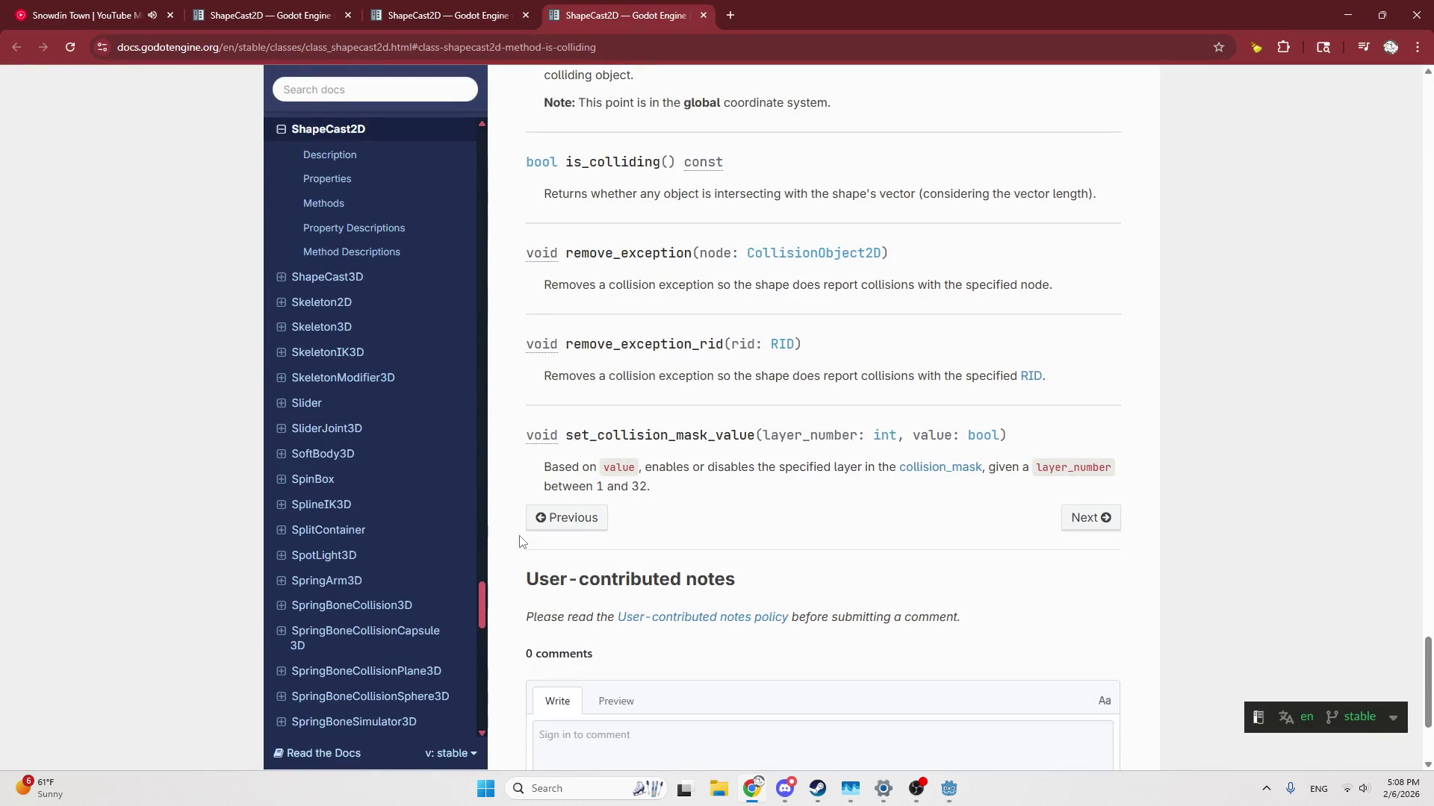
{"action": "scroll", "coordinate": [1050, 373], "scroll_direction": "up", "scroll_amount": 2}
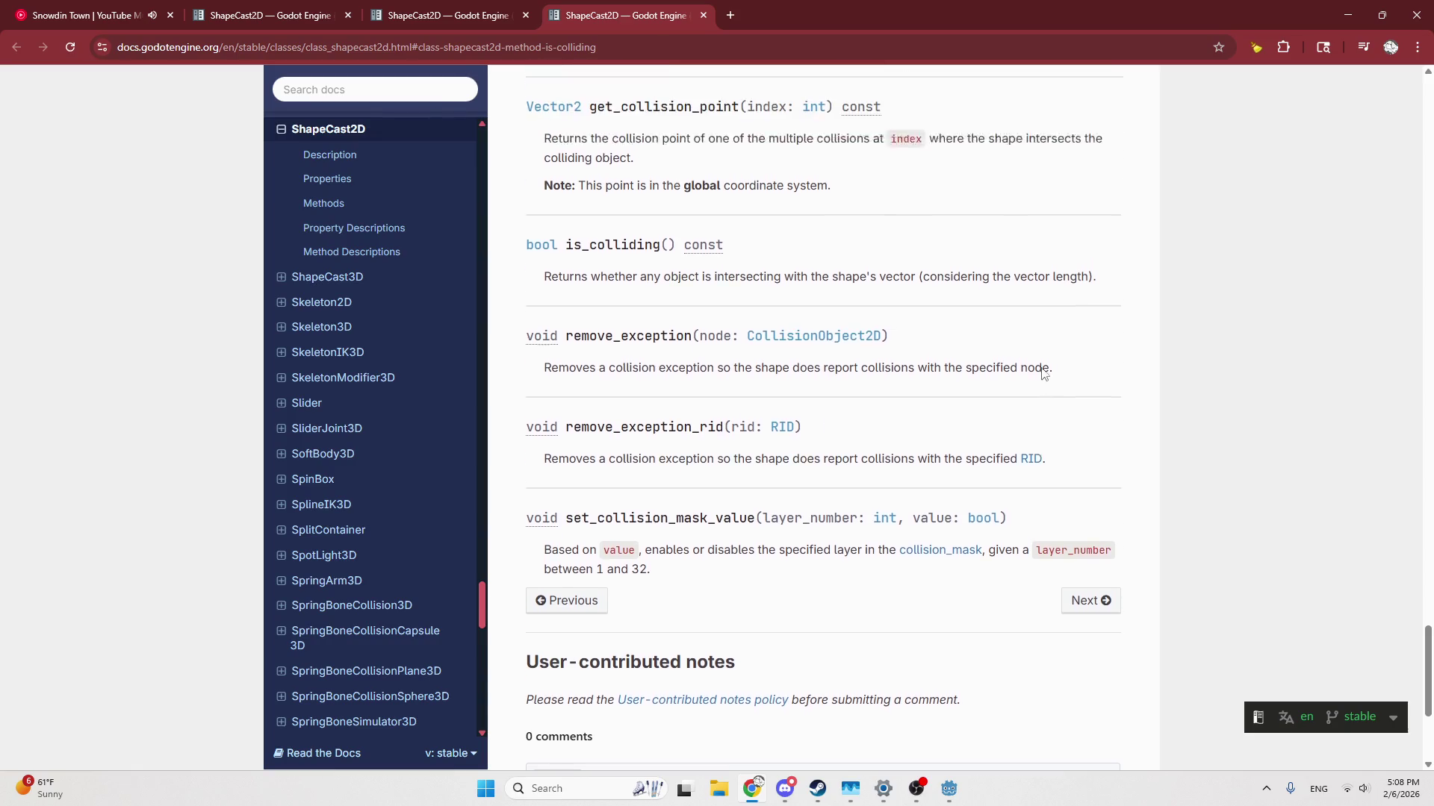
{"action": "scroll", "coordinate": [986, 325], "scroll_direction": "up", "scroll_amount": 3}
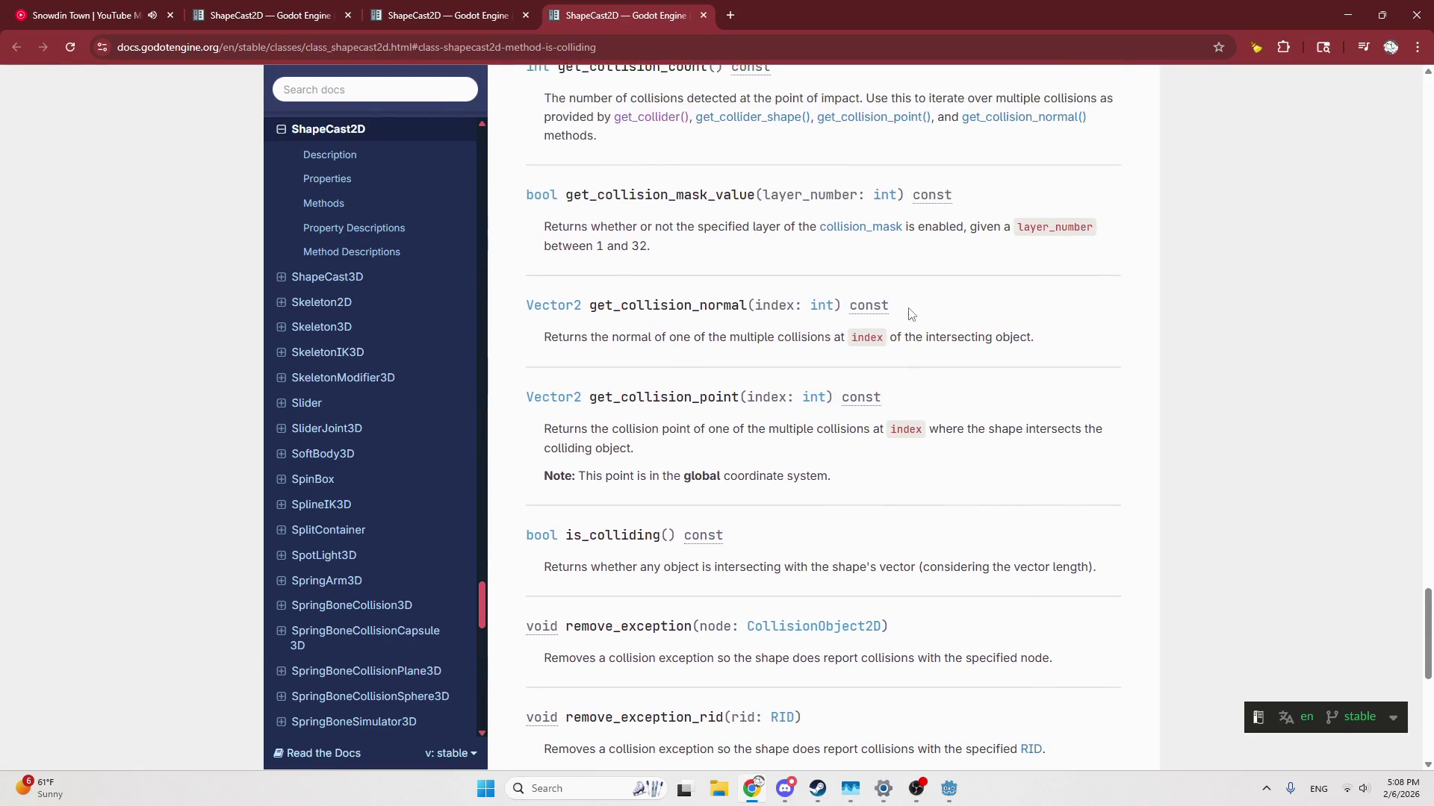
{"action": "scroll", "coordinate": [910, 312], "scroll_direction": "up", "scroll_amount": 4}
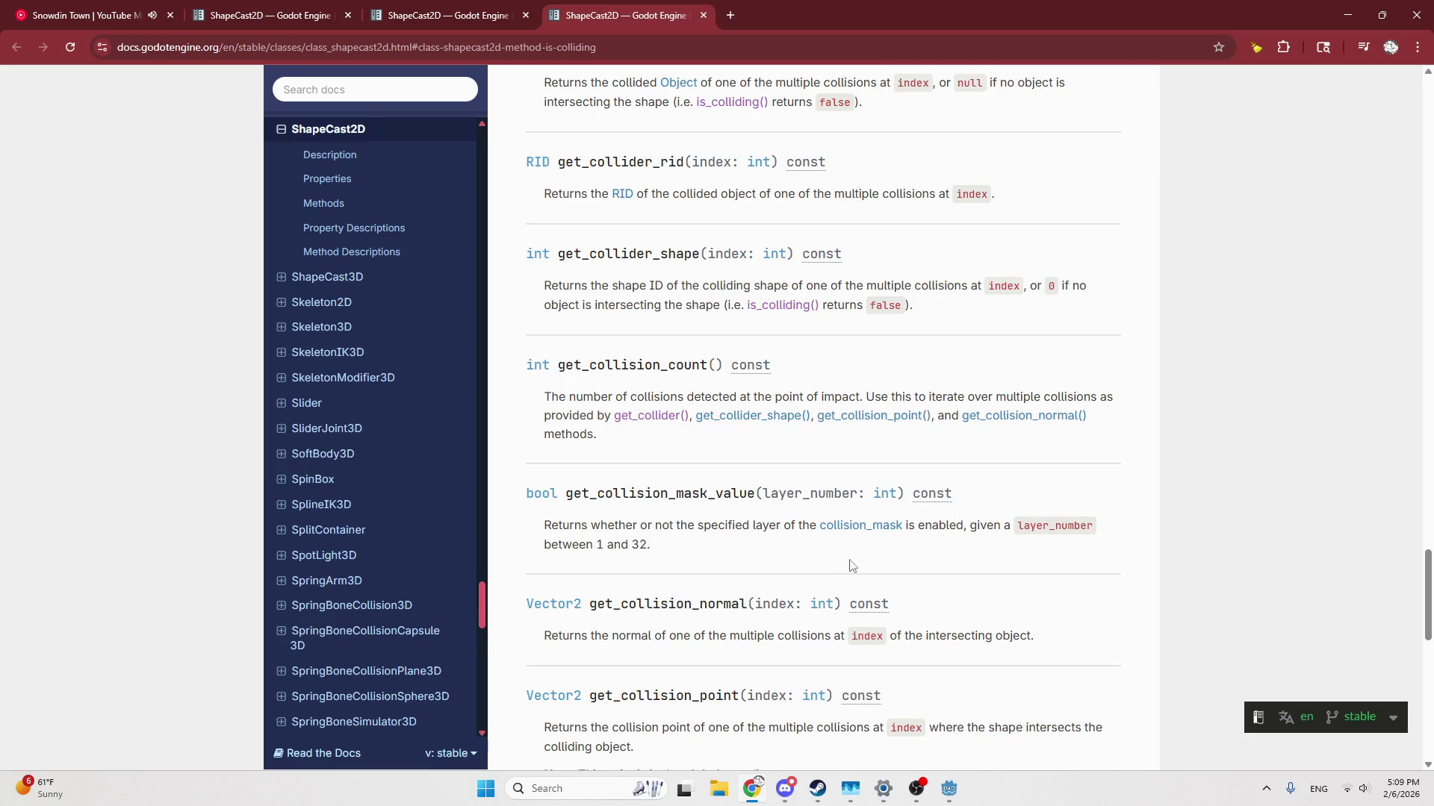
{"action": "scroll", "coordinate": [756, 587], "scroll_direction": "up", "scroll_amount": 3}
{"action": "scroll", "coordinate": [756, 588], "scroll_direction": "up", "scroll_amount": 8}
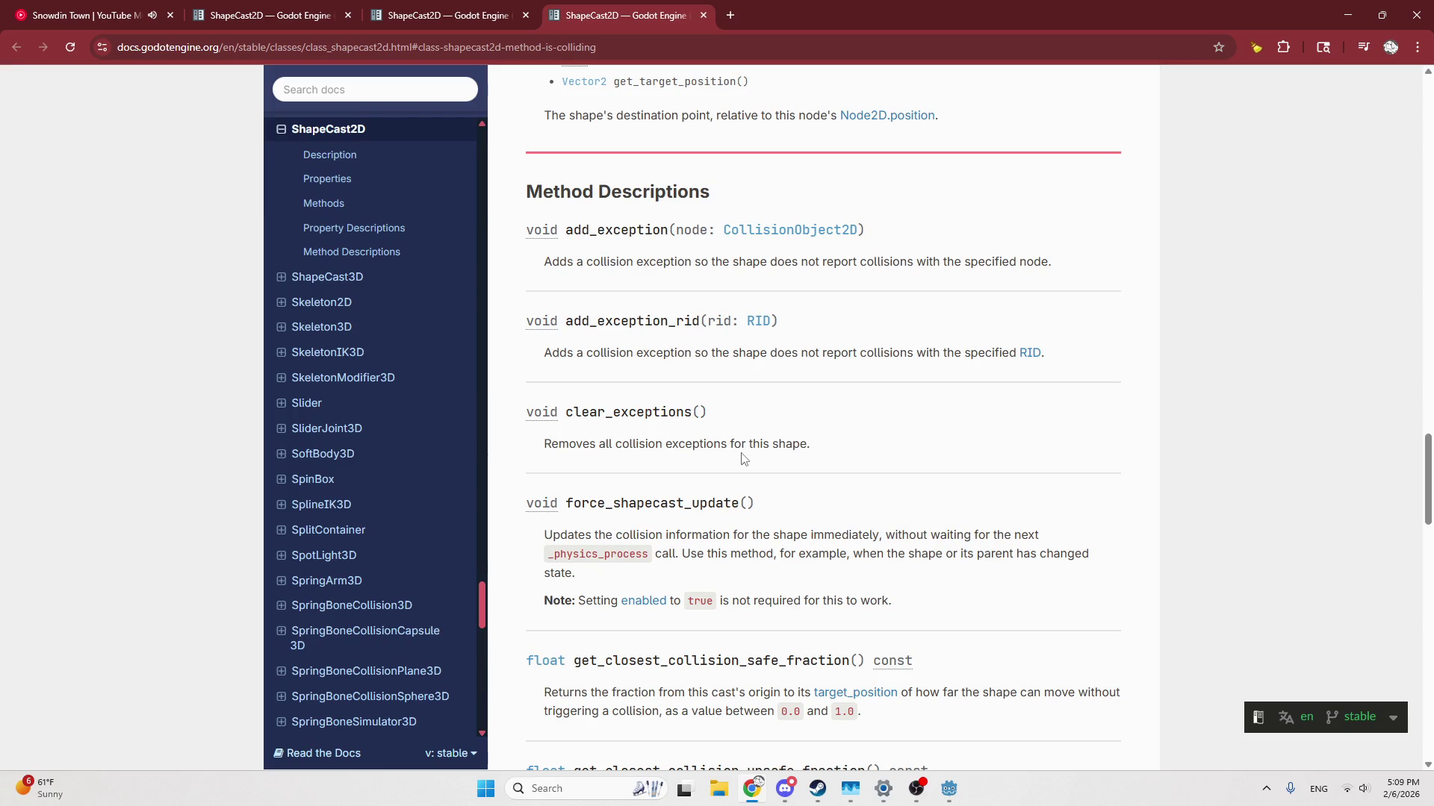
{"action": "scroll", "coordinate": [743, 459], "scroll_direction": "down", "scroll_amount": 7}
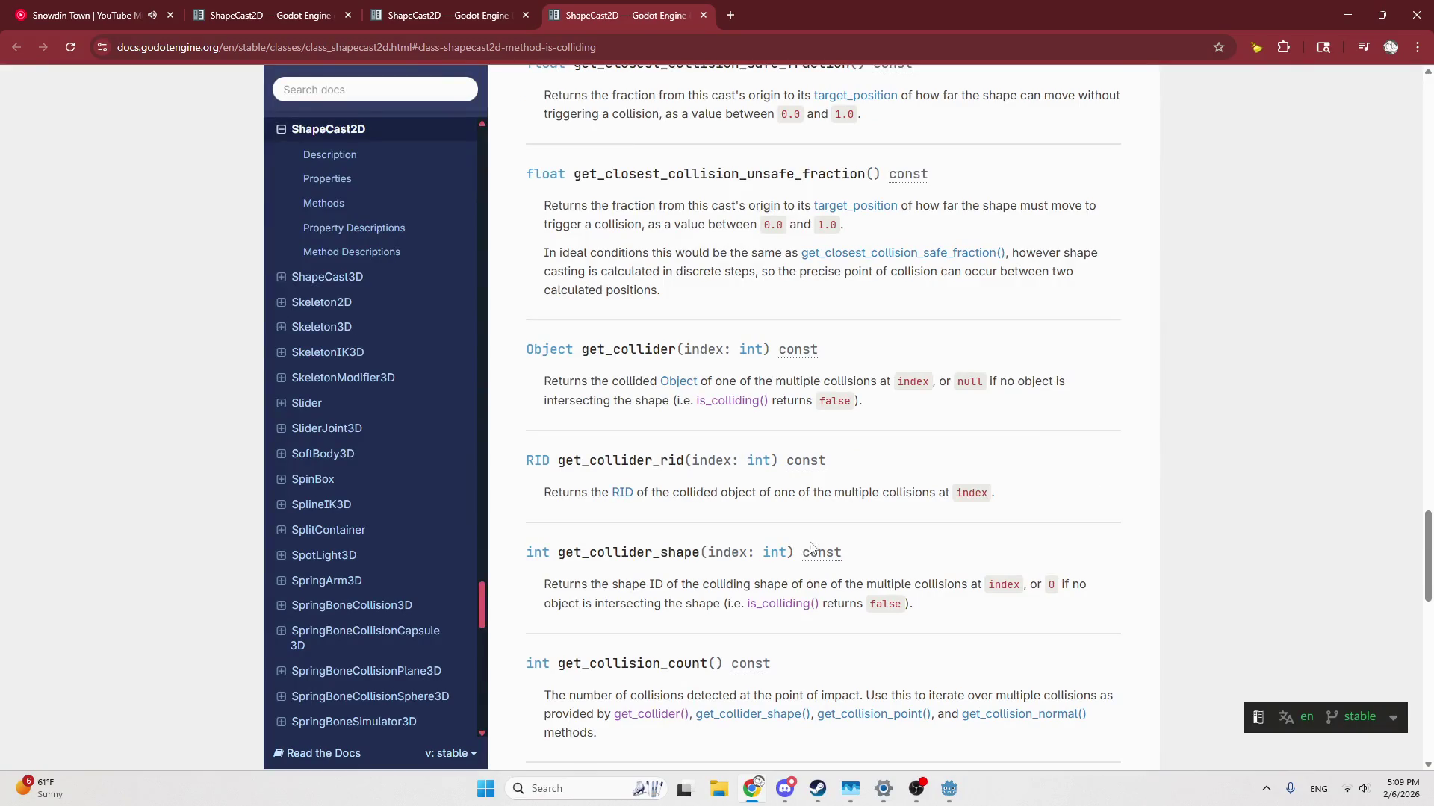
{"action": "left_click", "coordinate": [948, 788]}
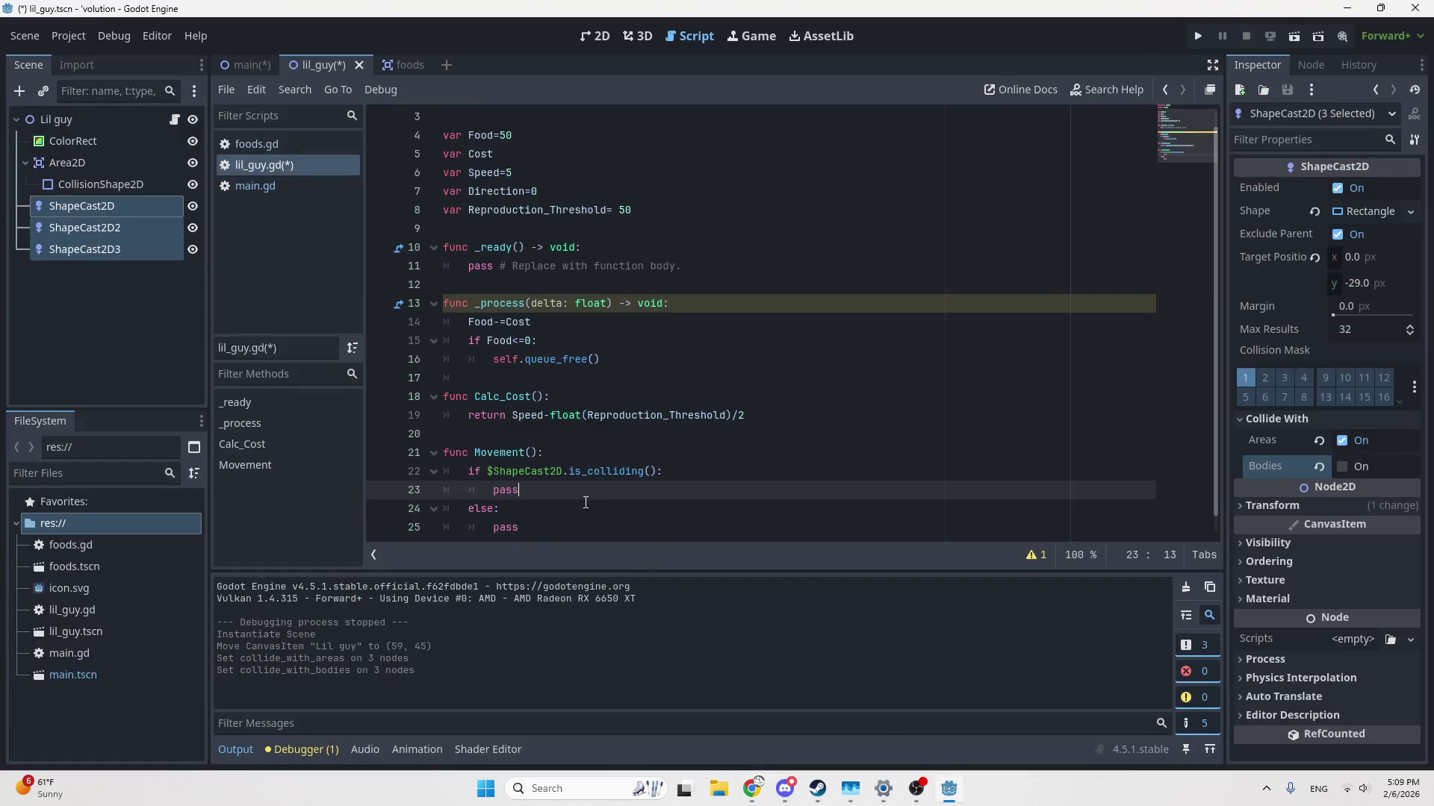
Remove pass and extend the condition with 'or $ShapeCast2D2.is_colliding()'
{"action": "key", "text": "ctrl+BackSpace"}
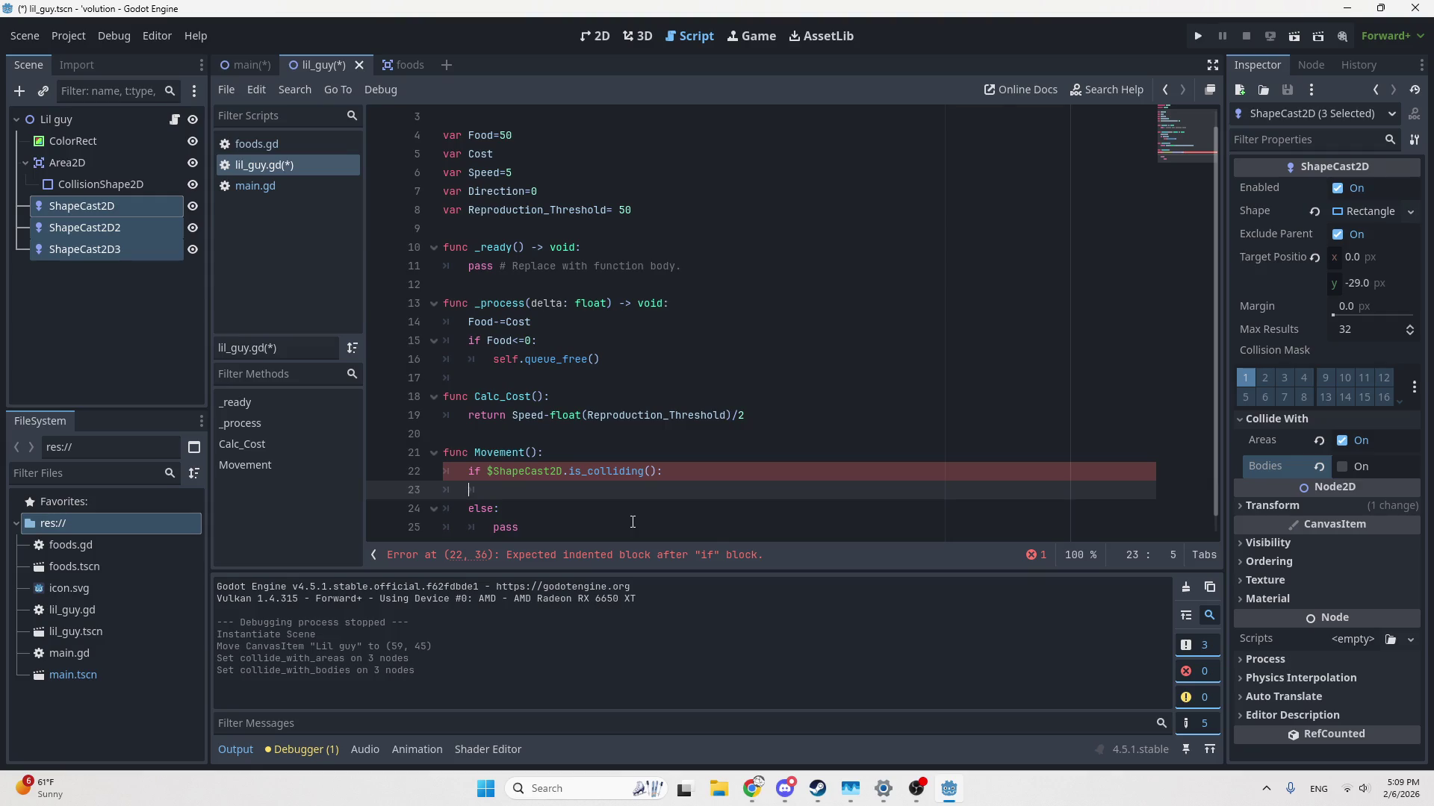
{"action": "key", "text": "Up"}
{"action": "key", "text": "End"}
{"action": "key", "text": "Left"}
{"action": "type", "text": "or $sha"}
{"action": "key", "text": "Down"}
{"action": "key", "text": "Return"}
{"action": "type", "text": ".is"}
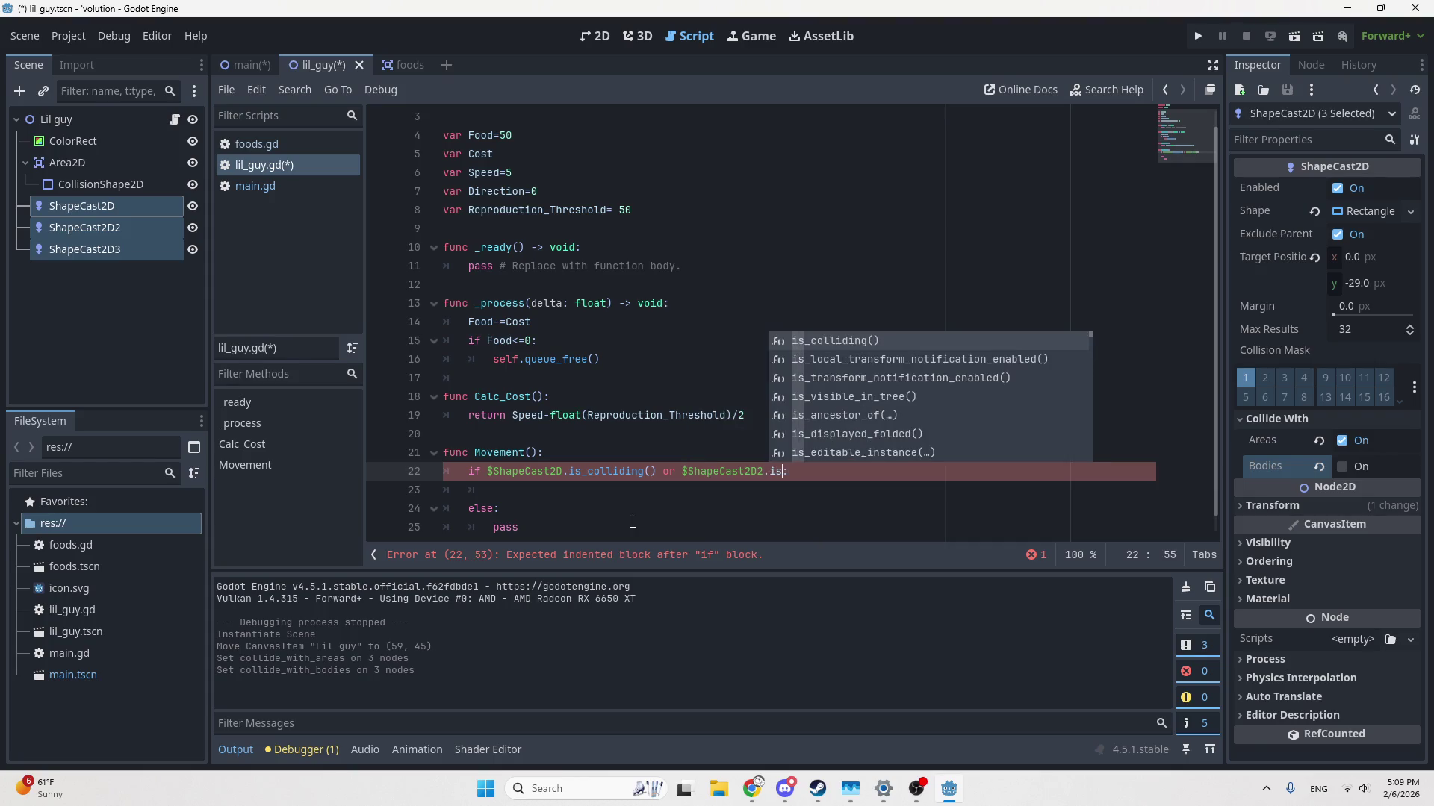
{"action": "key", "text": "Return"}
Append 'or $ShapeCast2D3.is_colliding()' to complete the if condition
{"action": "type", "text": "or"}
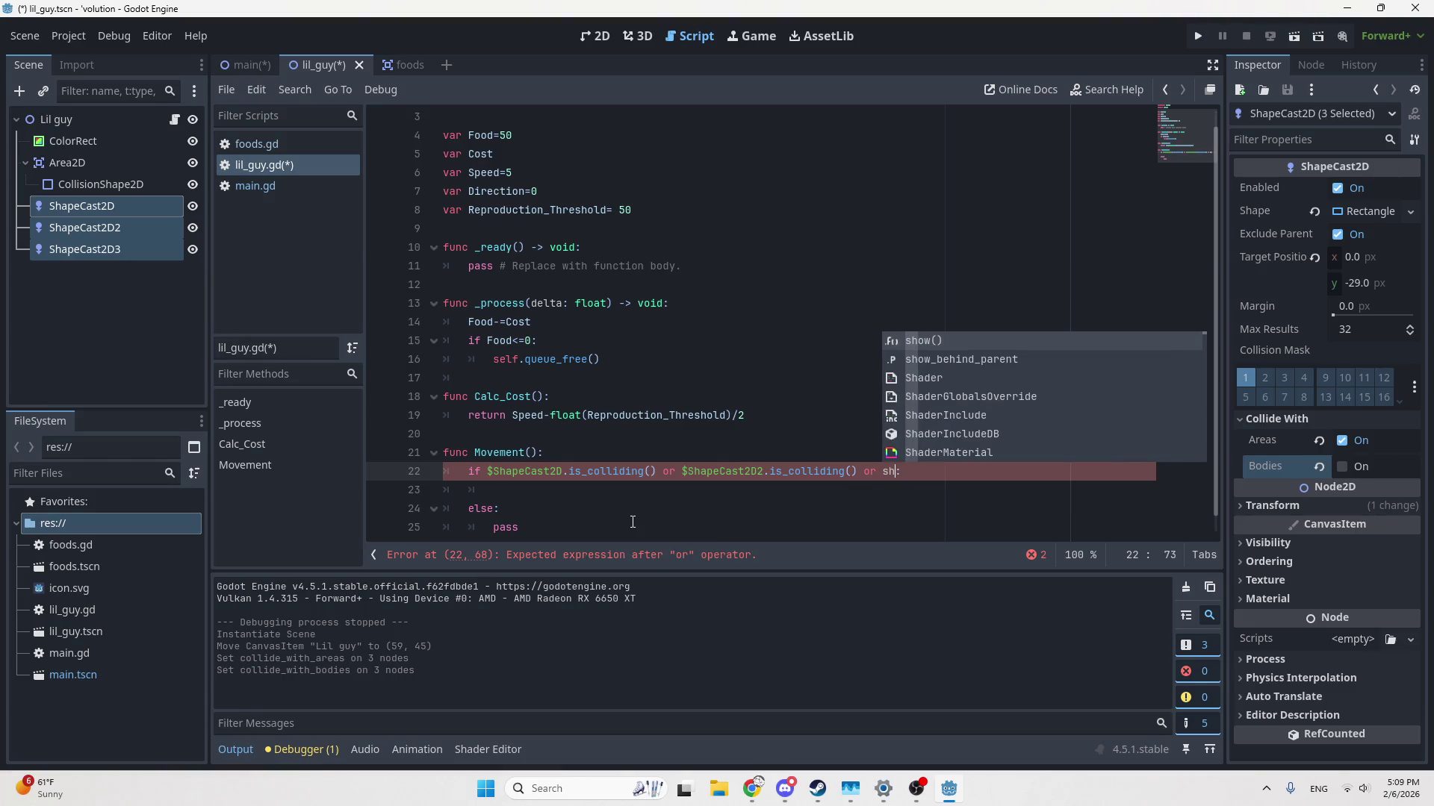
{"action": "type", "text": " $sha"}
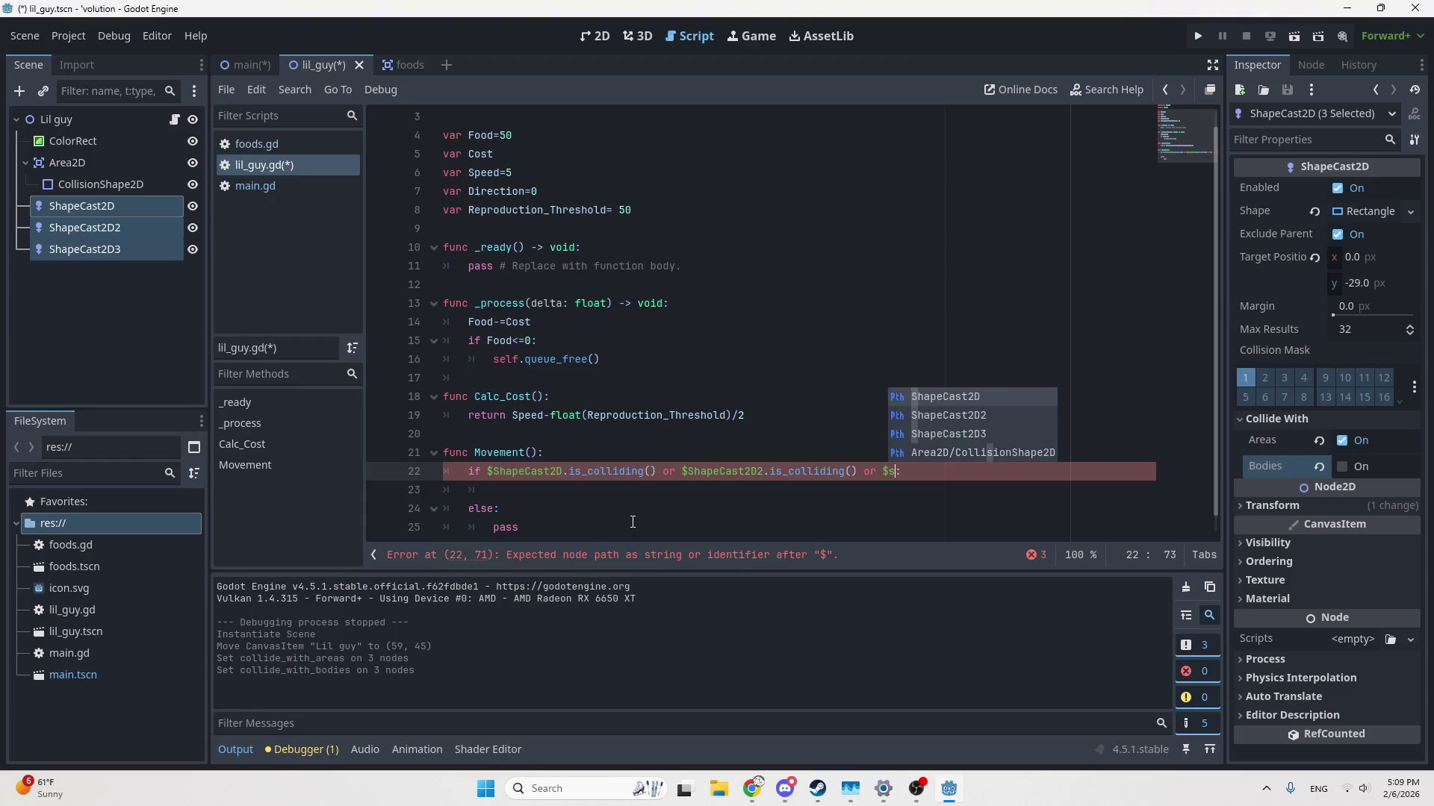
{"action": "key", "text": "Down"}
{"action": "key", "text": "Down"}
{"action": "key", "text": "Return"}
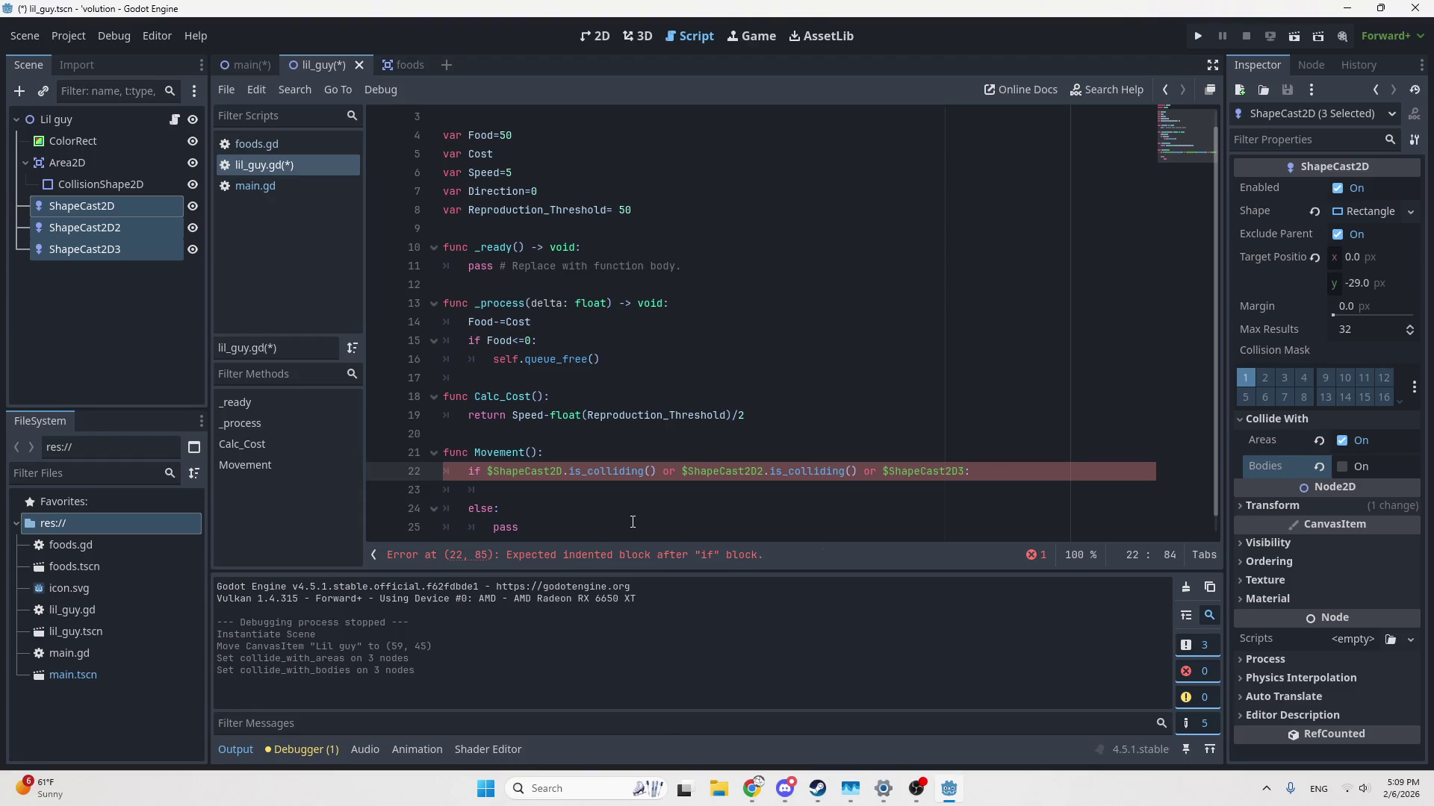
{"action": "key", "text": "Down"}
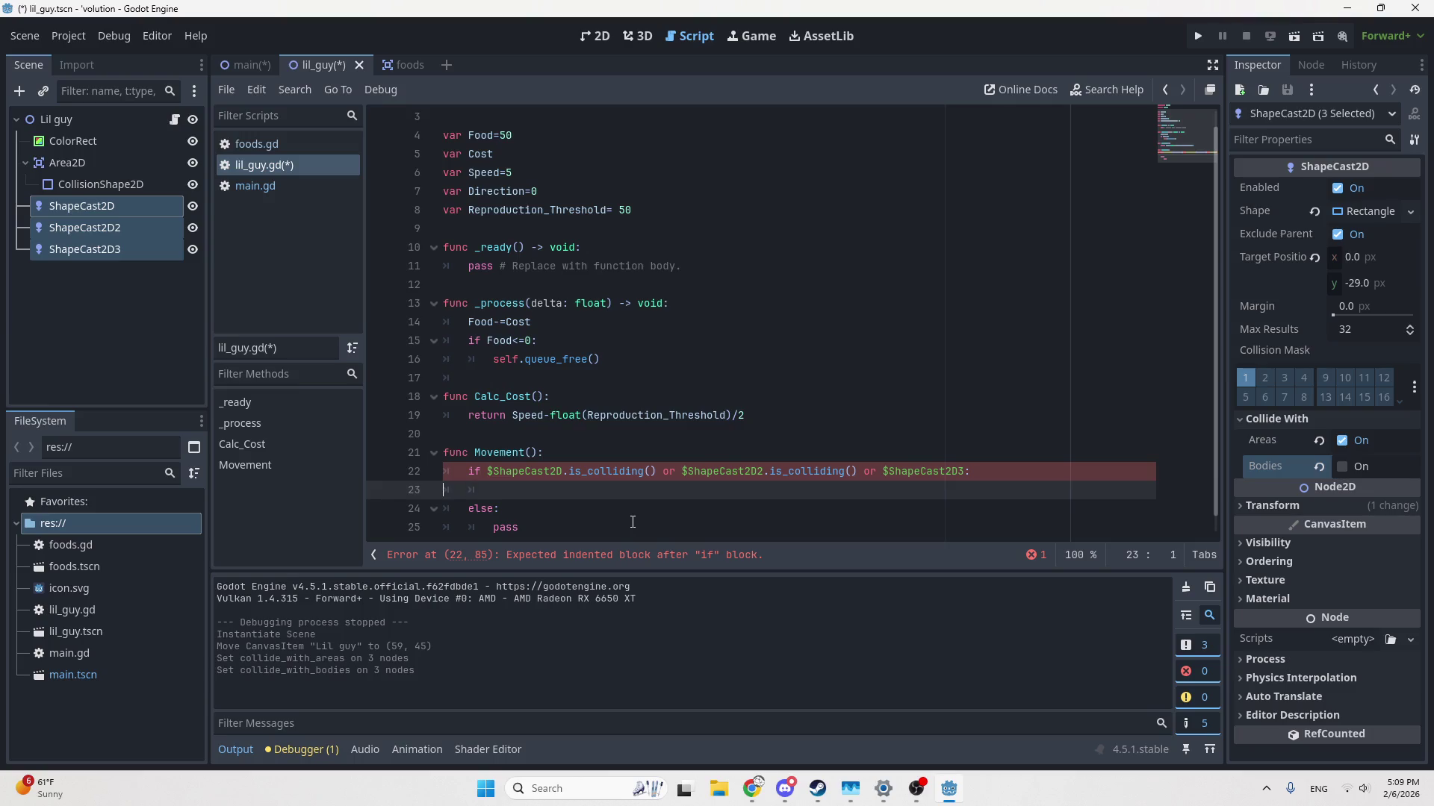
{"action": "key", "text": "Up"}
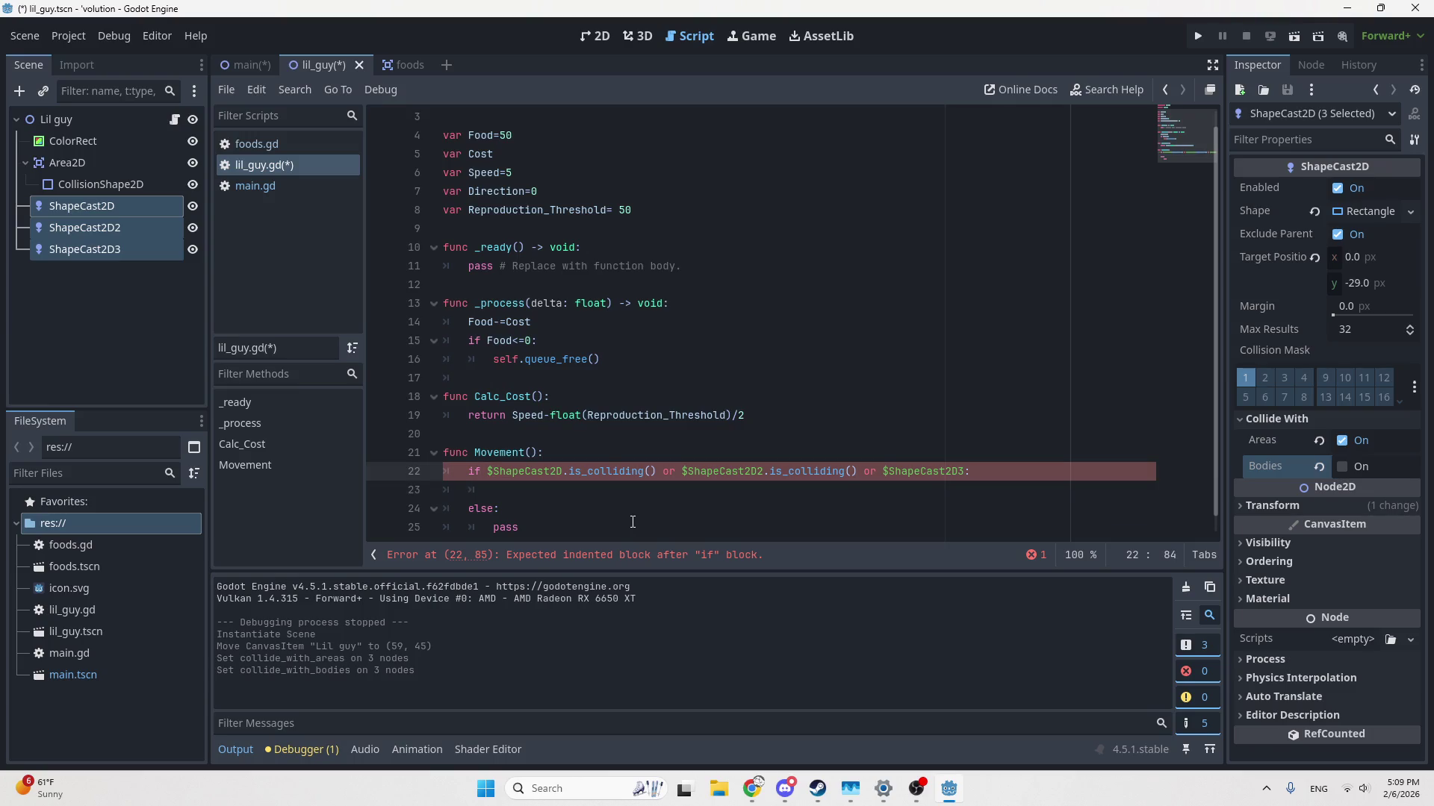
{"action": "type", "text": ".is"}
{"action": "key", "text": "Return"}
{"action": "key", "text": "Down"}
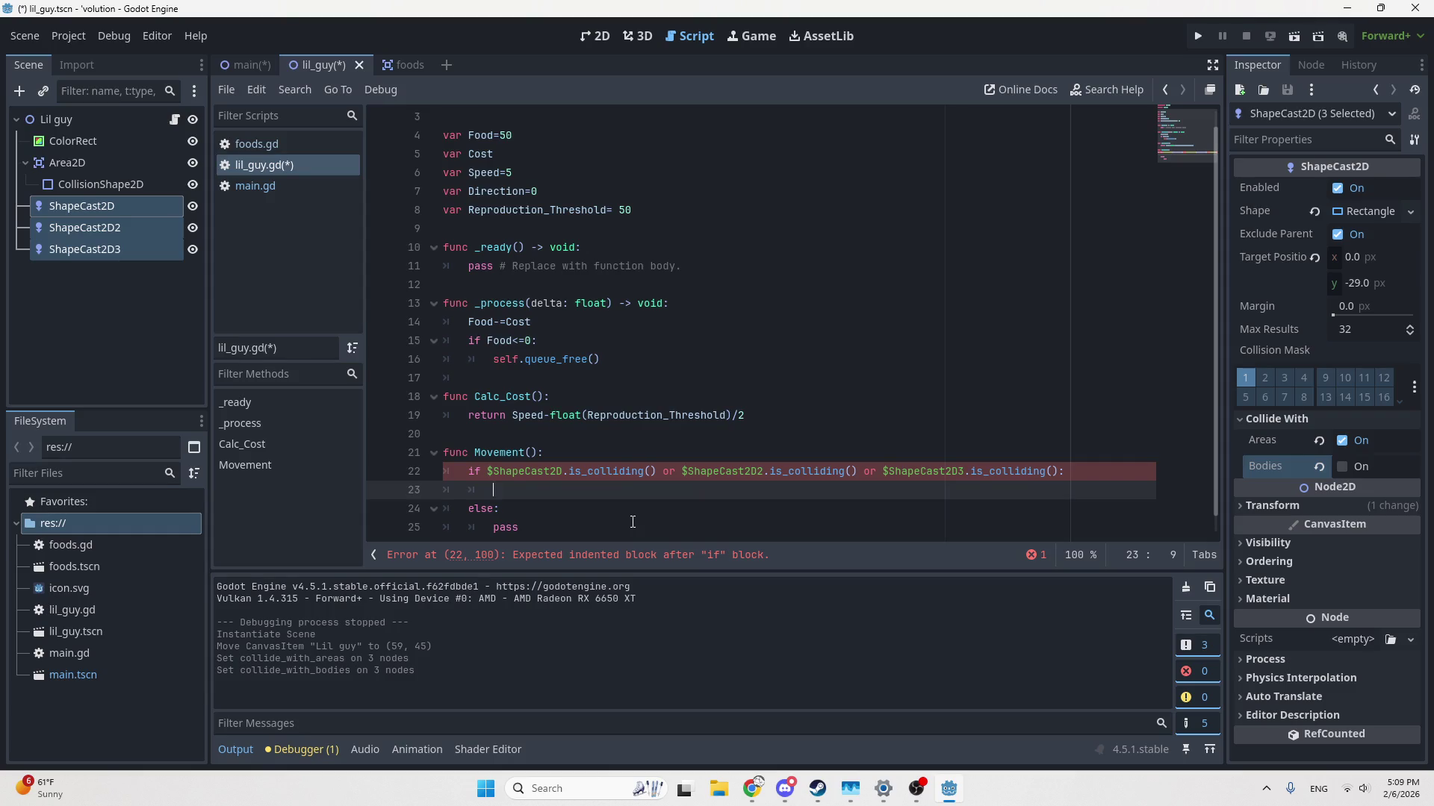
Select the ShapeCast2D2 and ShapeCast2D3 nodes in the Scene dock
{"action": "left_click", "coordinate": [141, 241]}
{"action": "left_click", "coordinate": [137, 235]}
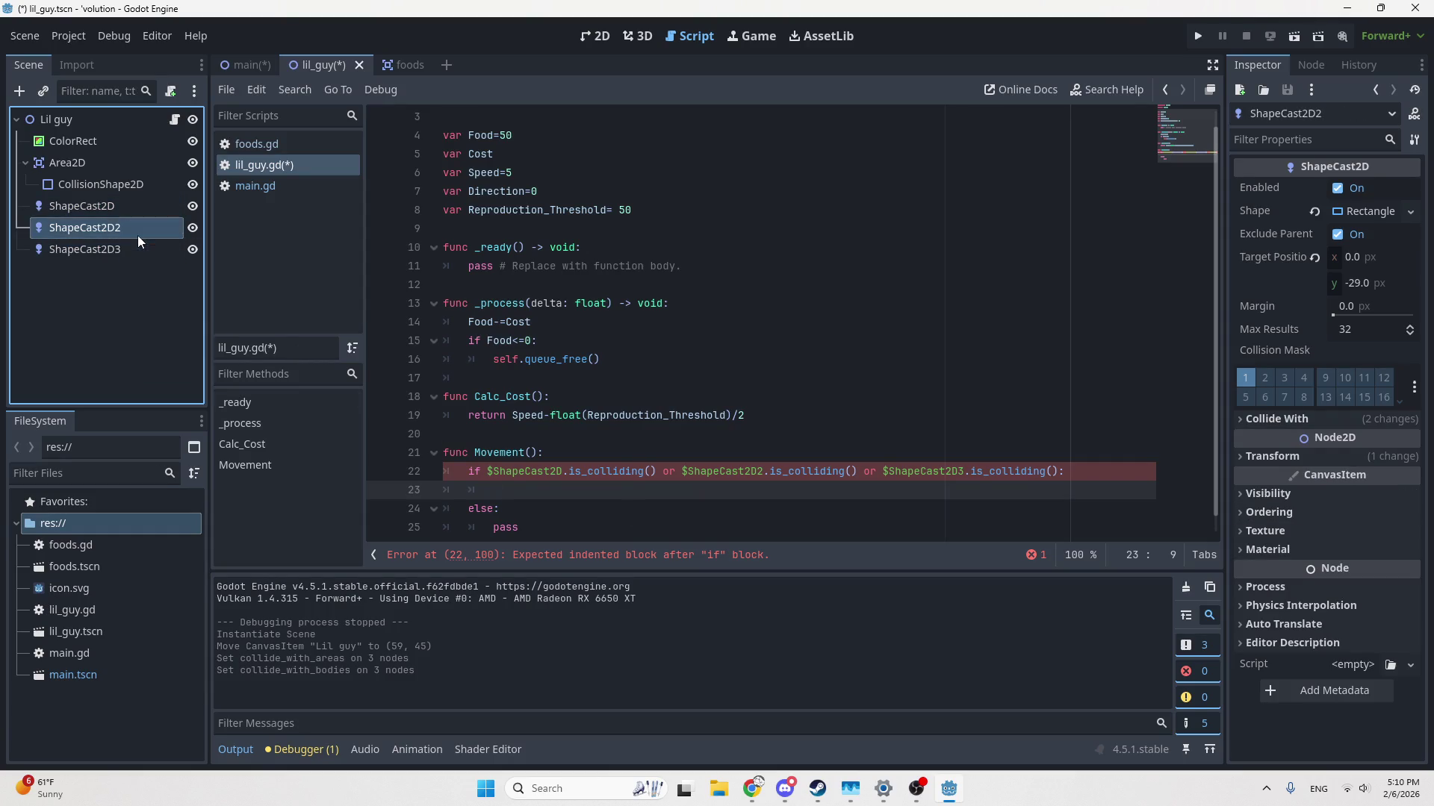
{"action": "left_click", "coordinate": [137, 245], "text": "shift"}
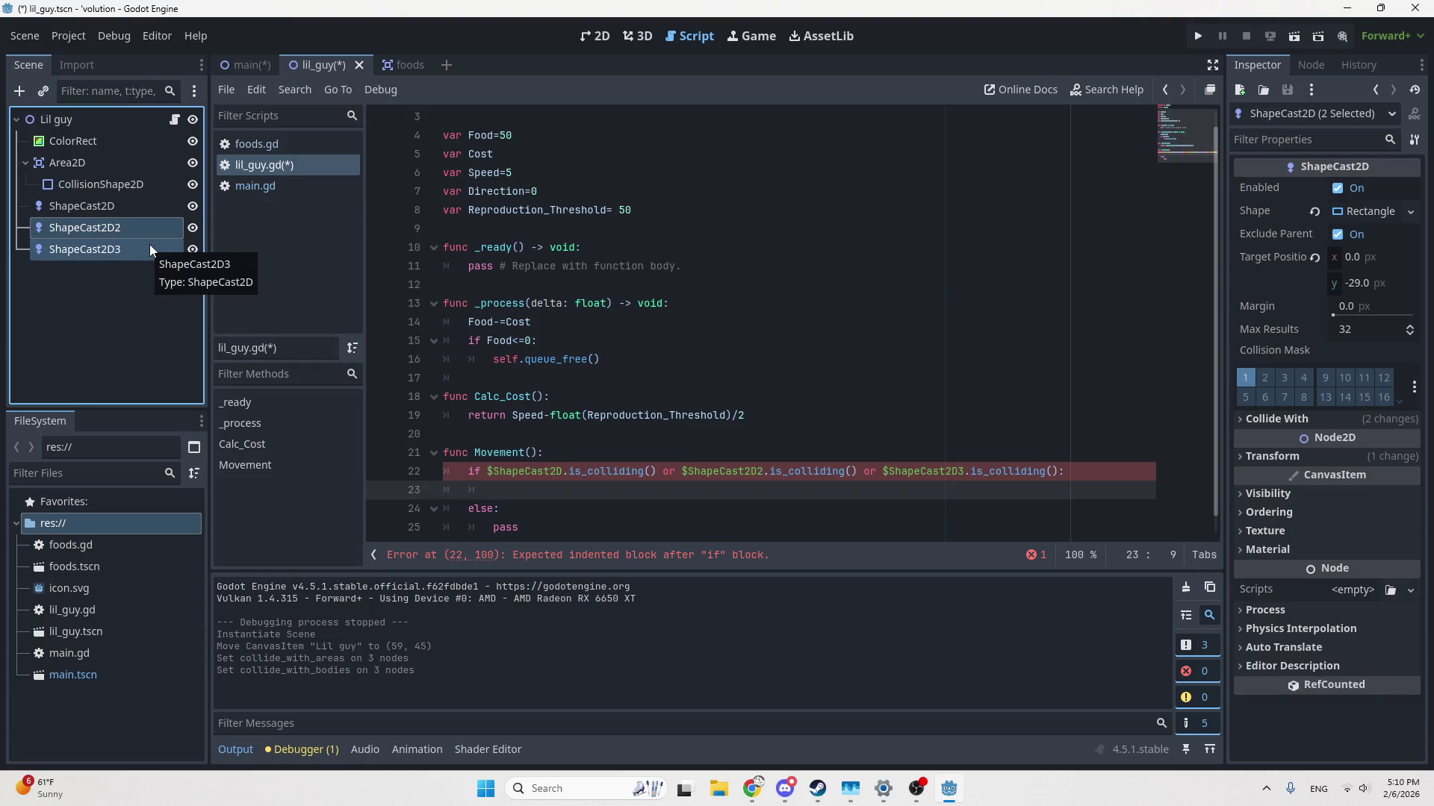
Delete the ShapeCast2D2 and ShapeCast2D3 nodes, keeping the original ShapeCast2D selected
{"action": "key", "text": "Delete"}
{"action": "left_click", "coordinate": [670, 430]}
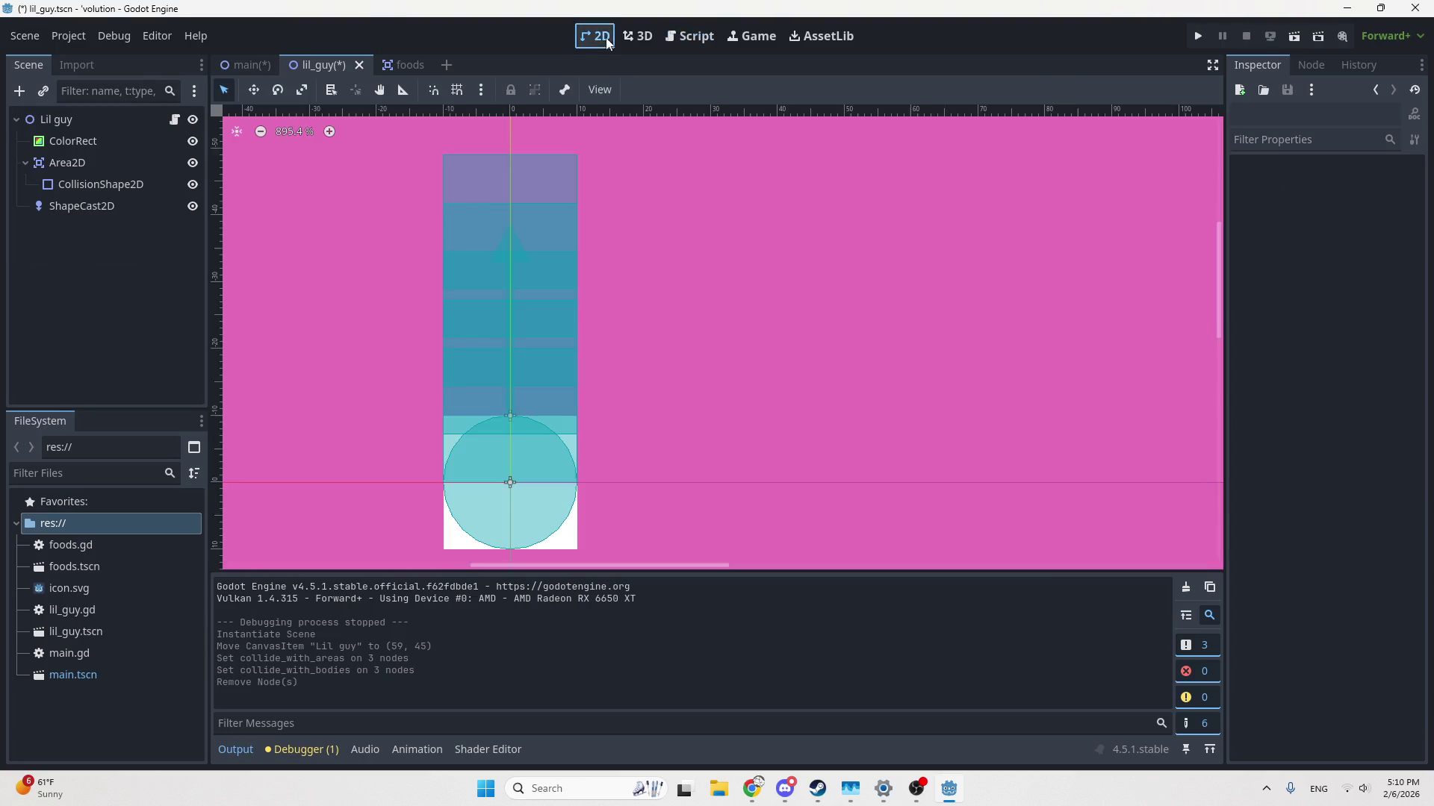
{"action": "left_click", "coordinate": [149, 205]}
Set the ShapeCast2D rectangle shape's width to 45 px, after briefly trying 50
{"action": "left_click", "coordinate": [1364, 238]}
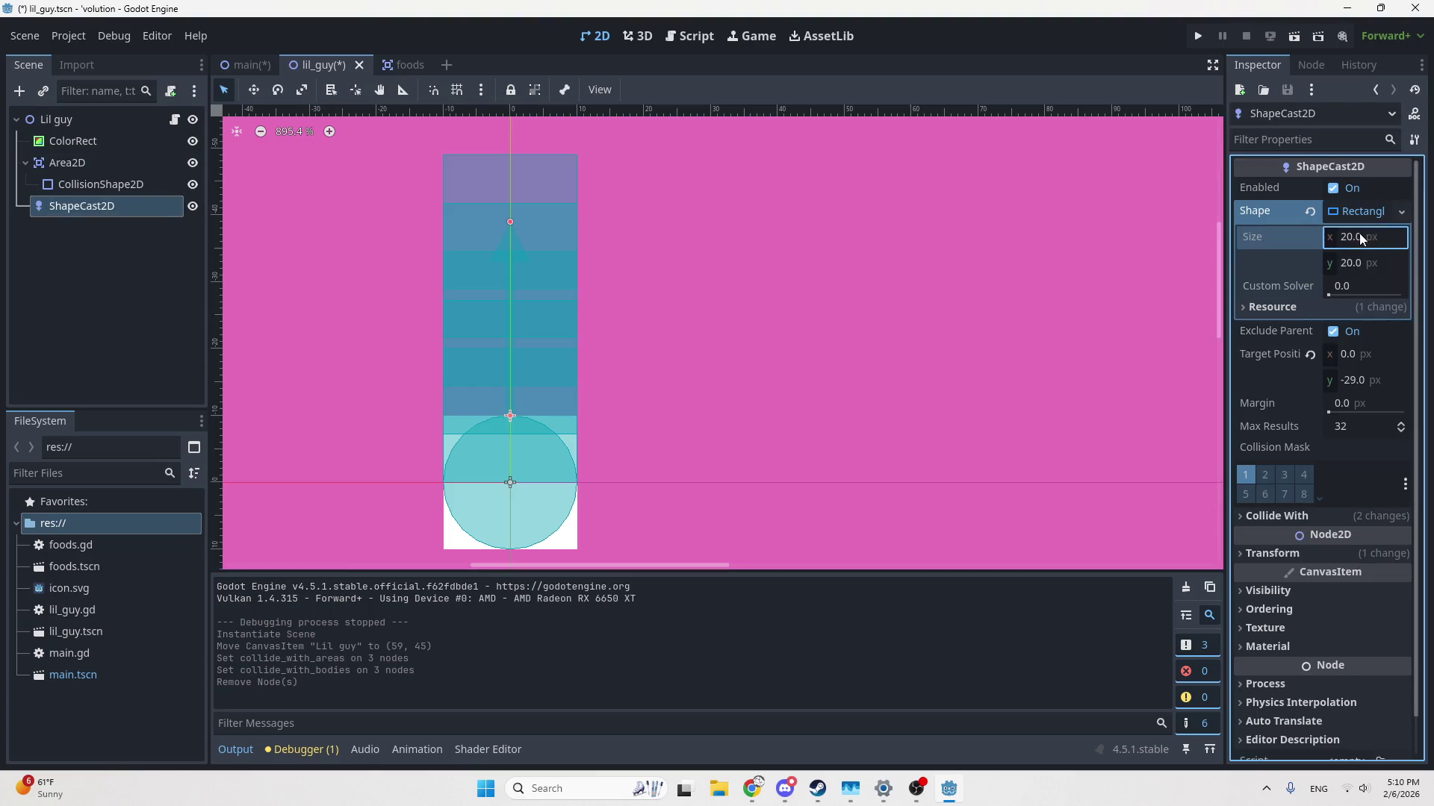
{"action": "type", "text": "50"}
{"action": "key", "text": "Return"}
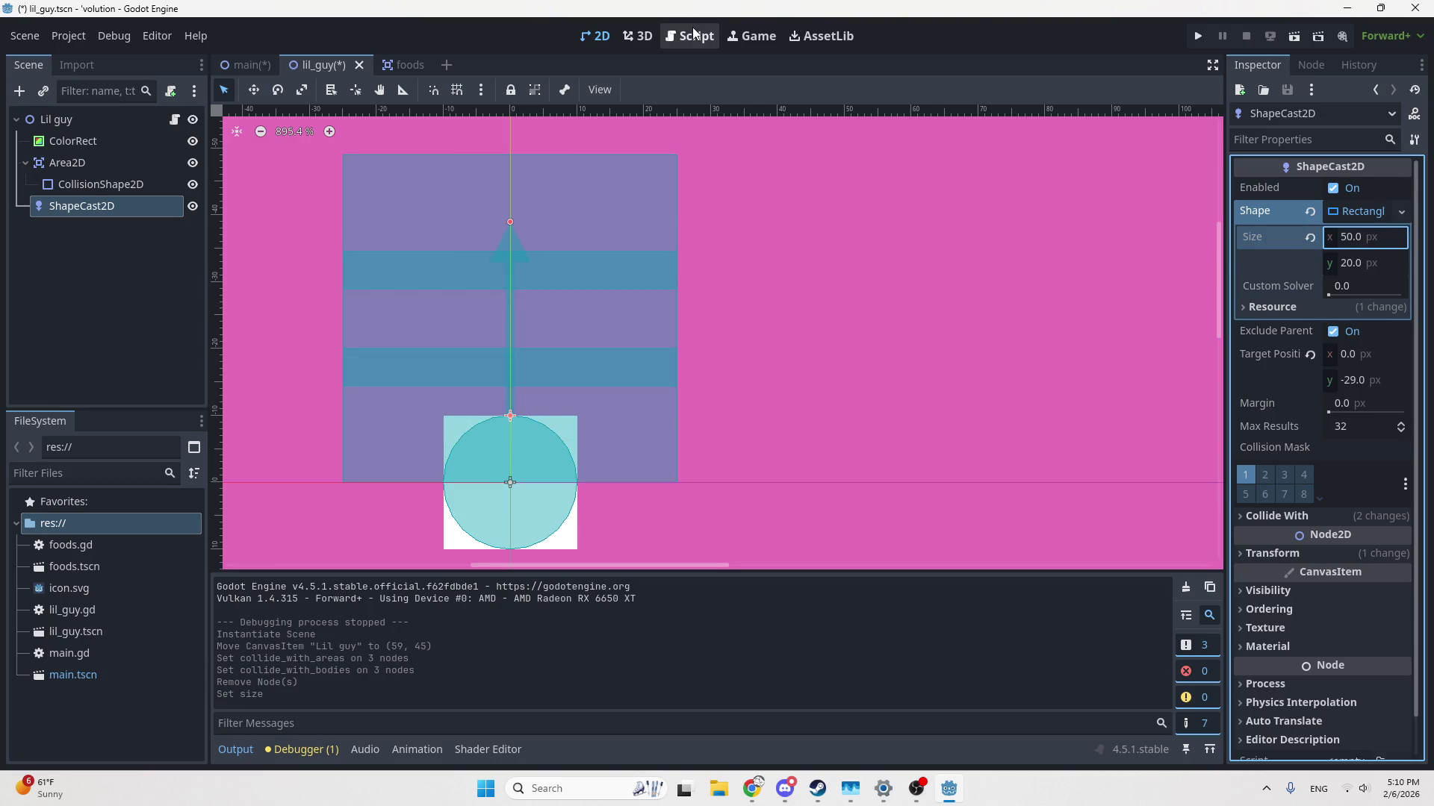
{"action": "left_click", "coordinate": [693, 34]}
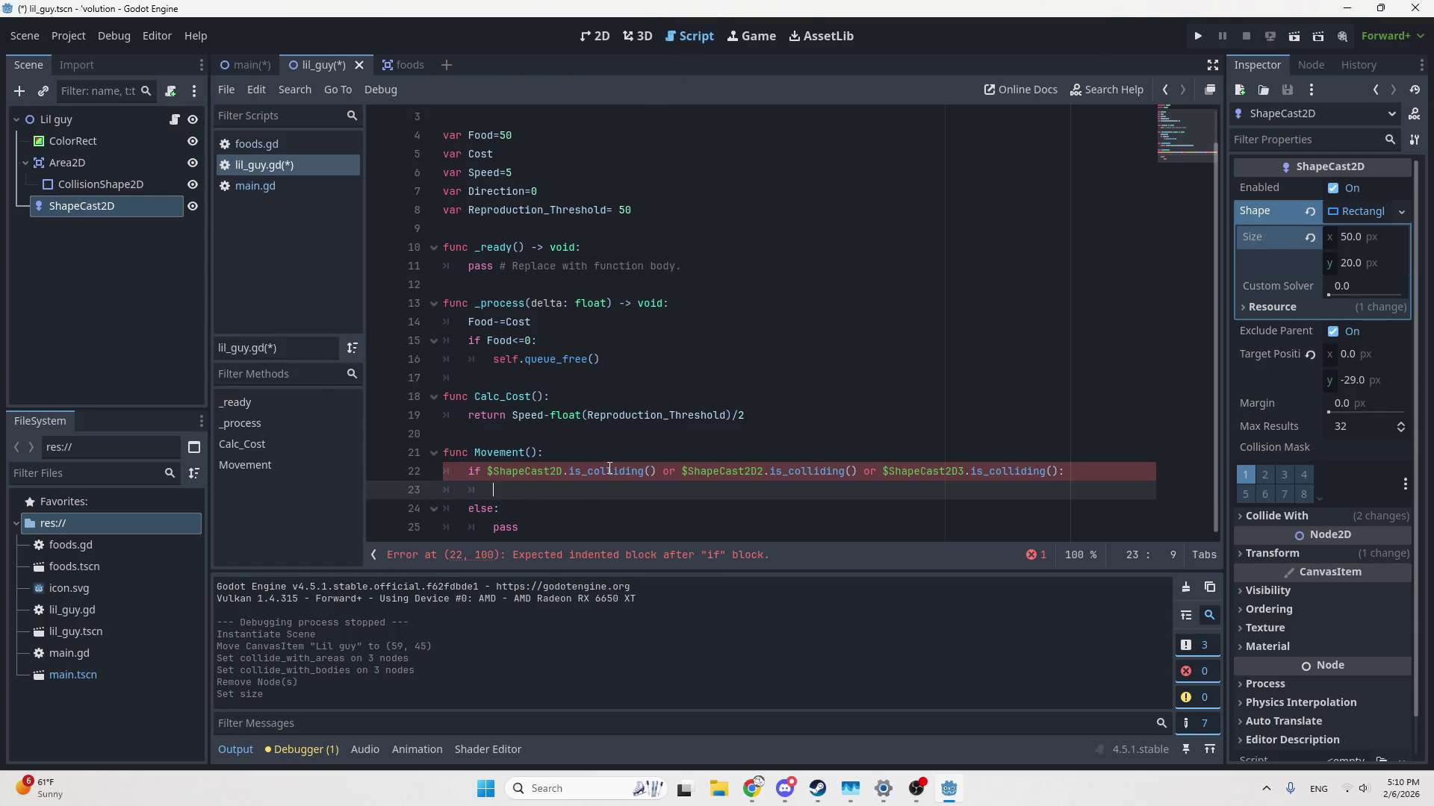
{"action": "left_click", "coordinate": [1344, 236]}
{"action": "type", "text": "45"}
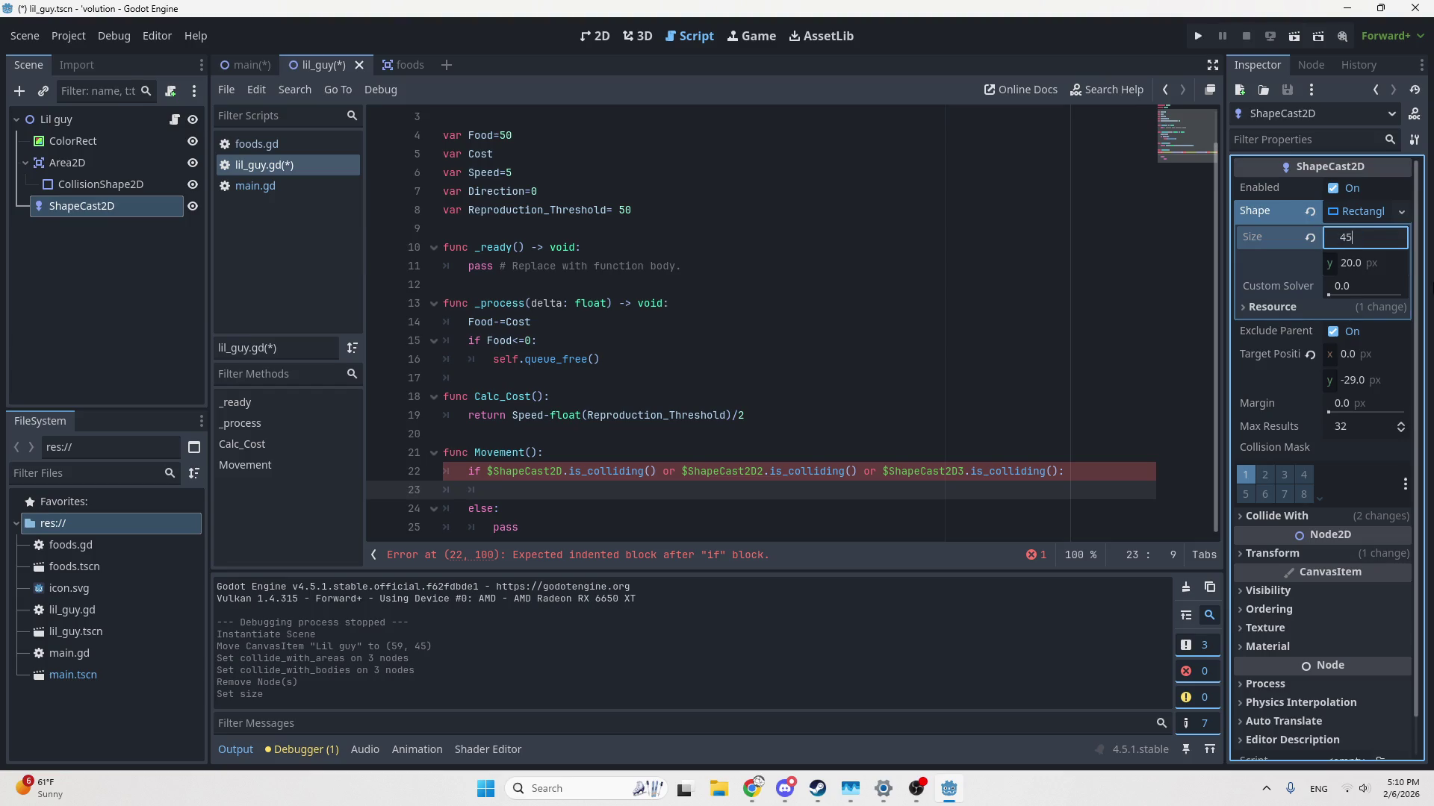
{"action": "key", "text": "Return"}
{"action": "left_click", "coordinate": [547, 485]}
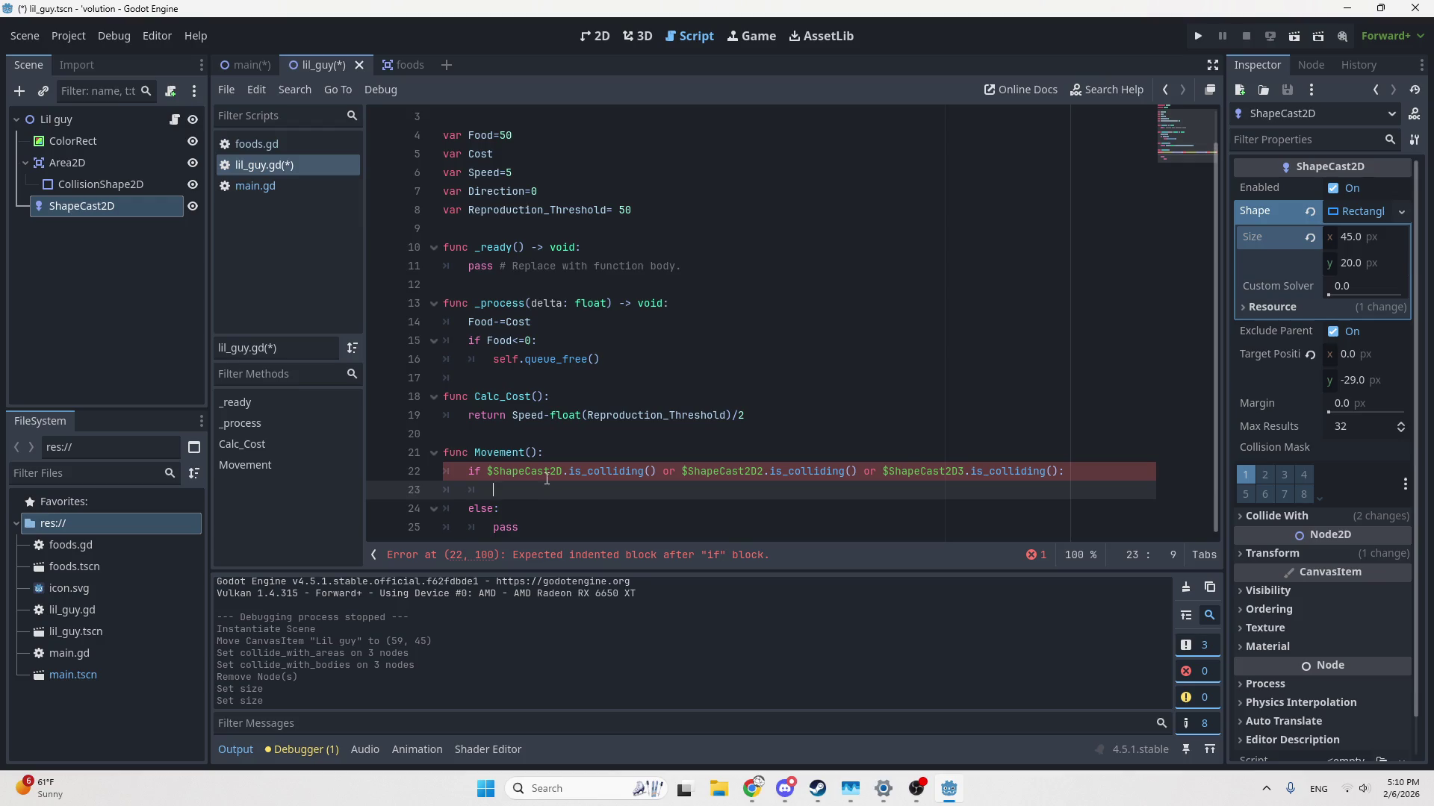
{"action": "mouse_move", "coordinate": [546, 479]}
Reduce the condition to $ShapeCast2D.is_colliding() and add 'var Seen= $ShapeCast2D.get_collider'
{"action": "left_click_drag", "start_coordinate": [660, 474], "coordinate": [1067, 468]}
{"action": "type", "text": ":"}
{"action": "key", "text": "Return"}
{"action": "type", "text": "var "}
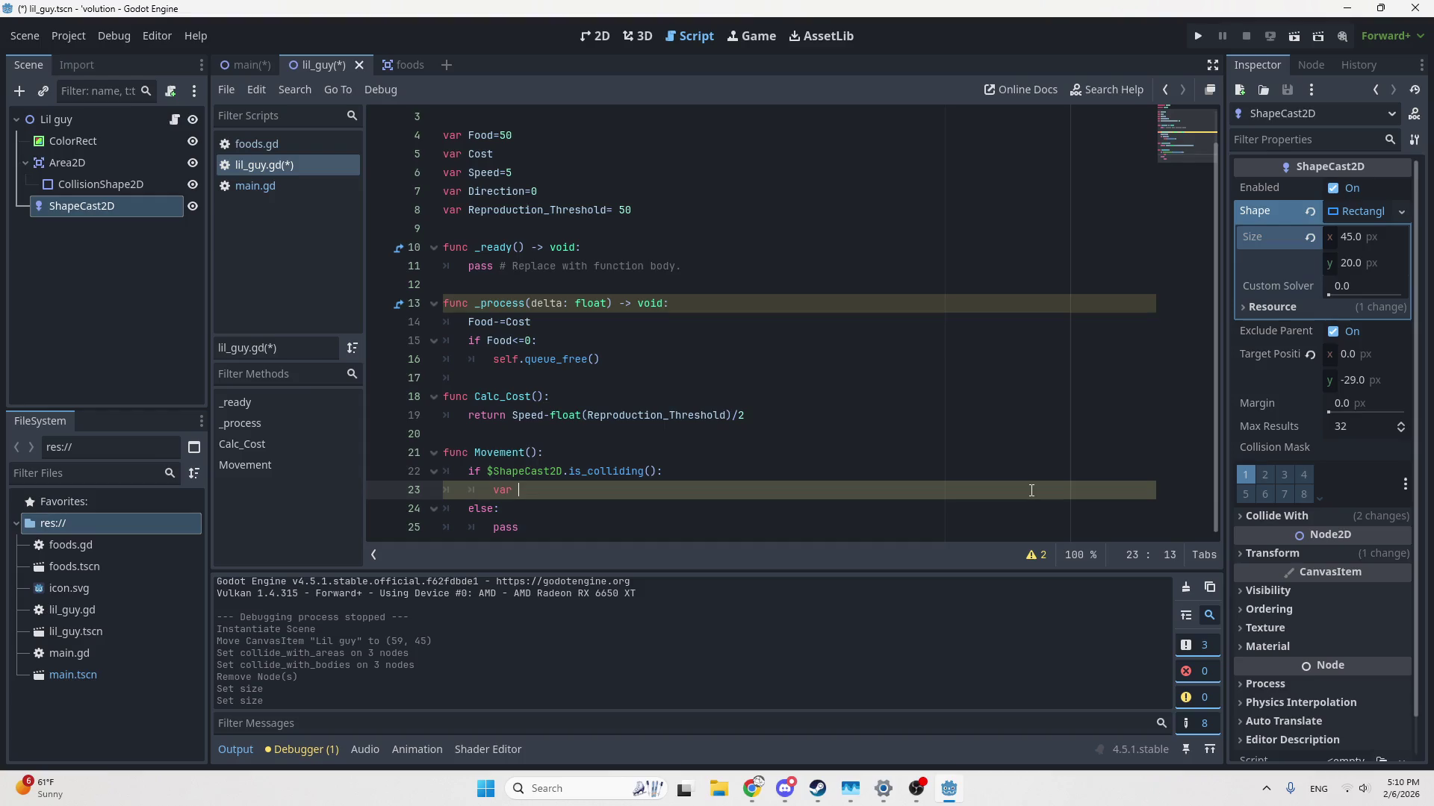
{"action": "type", "text": "Touchin"}
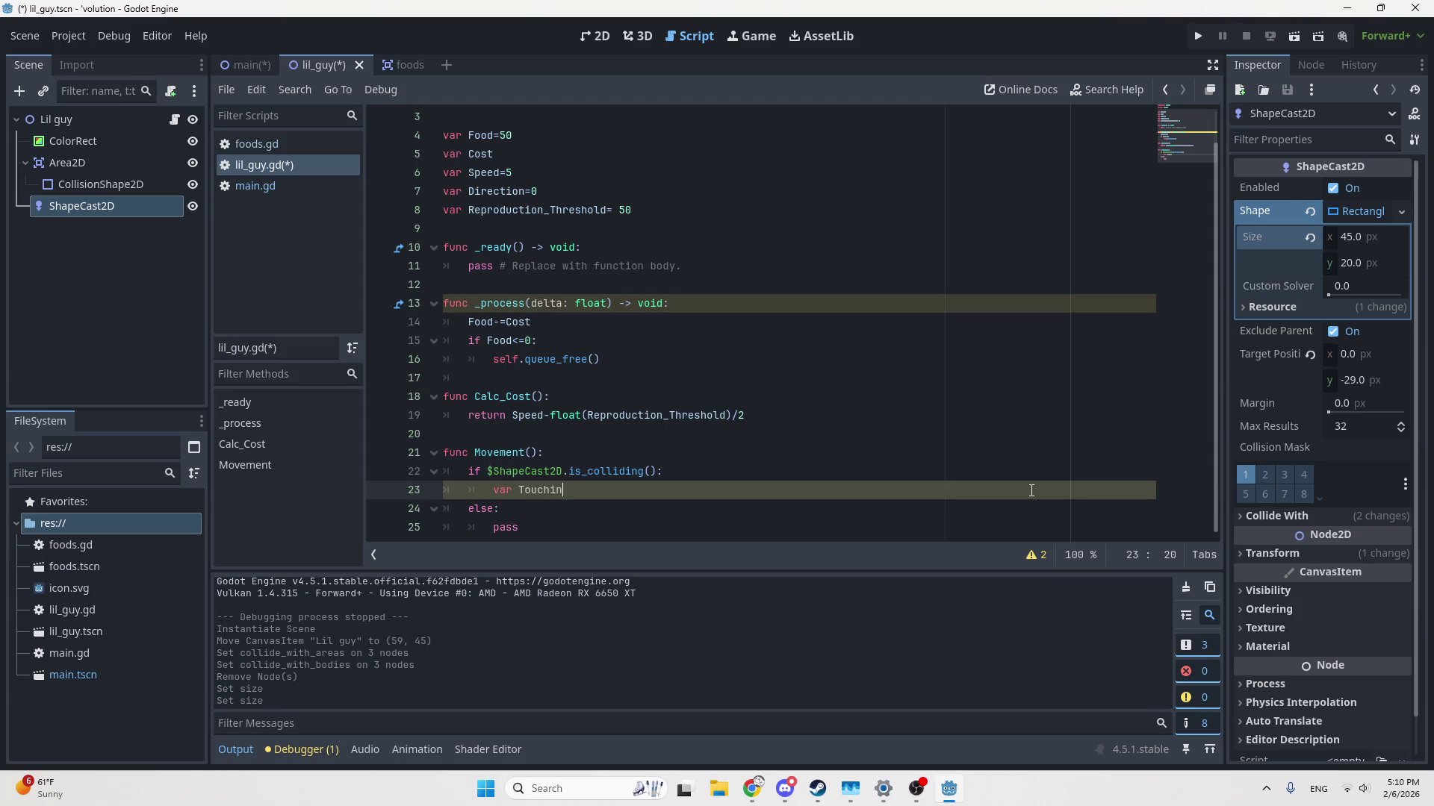
{"action": "key", "text": "ctrl+BackSpace"}
{"action": "type", "text": "S"}
{"action": "type", "text": "een= "}
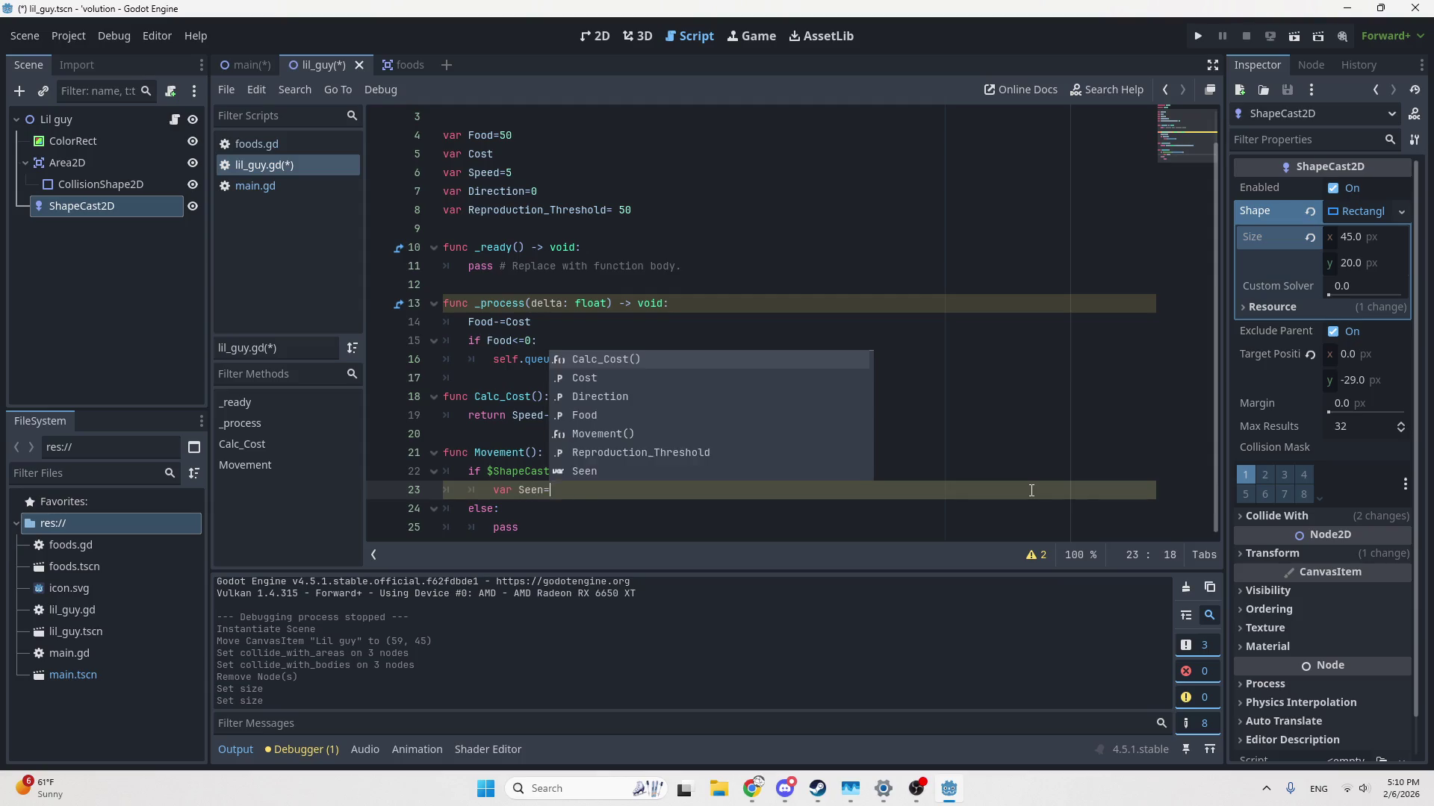
{"action": "type", "text": "$ShapeCast2D.g"}
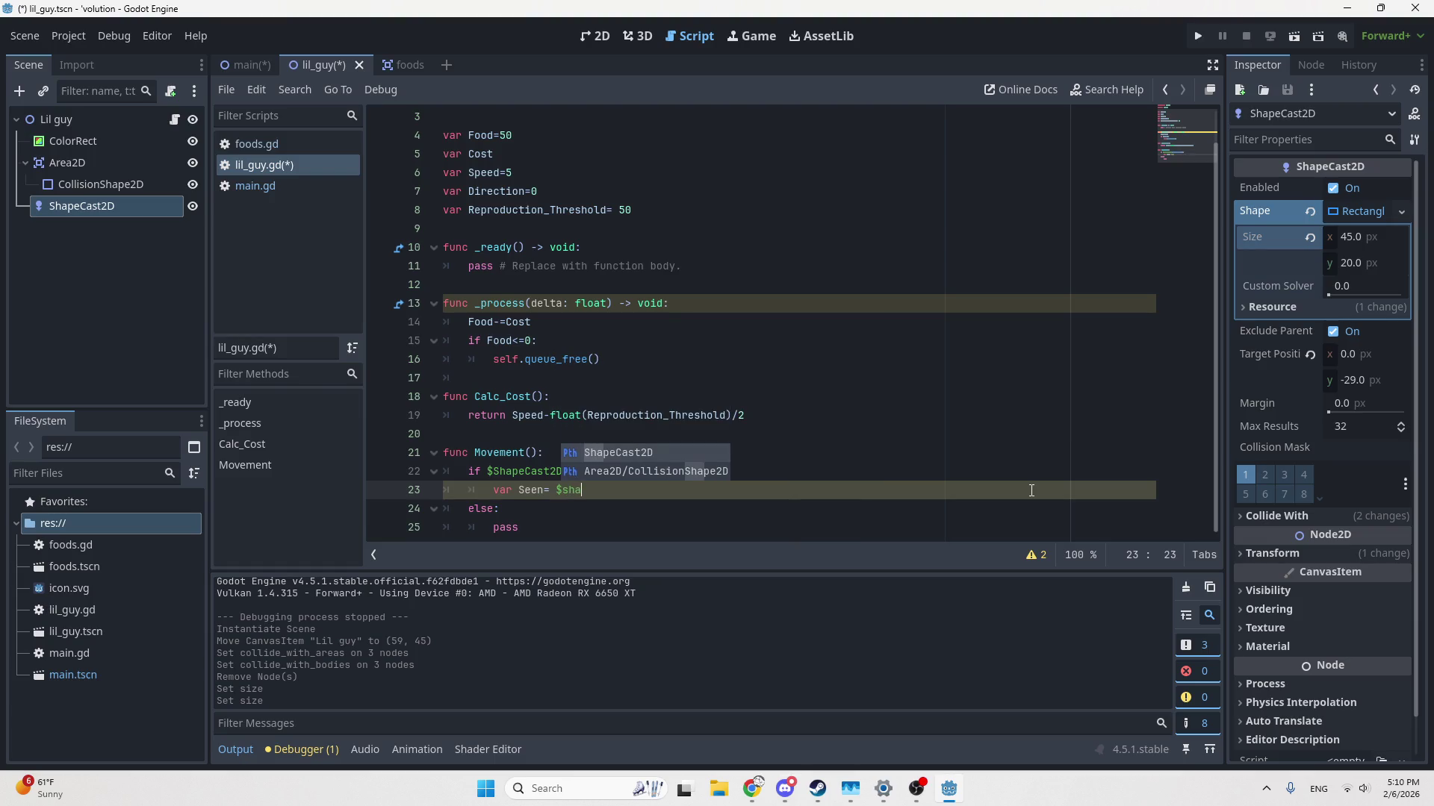
{"action": "type", "text": "et"}
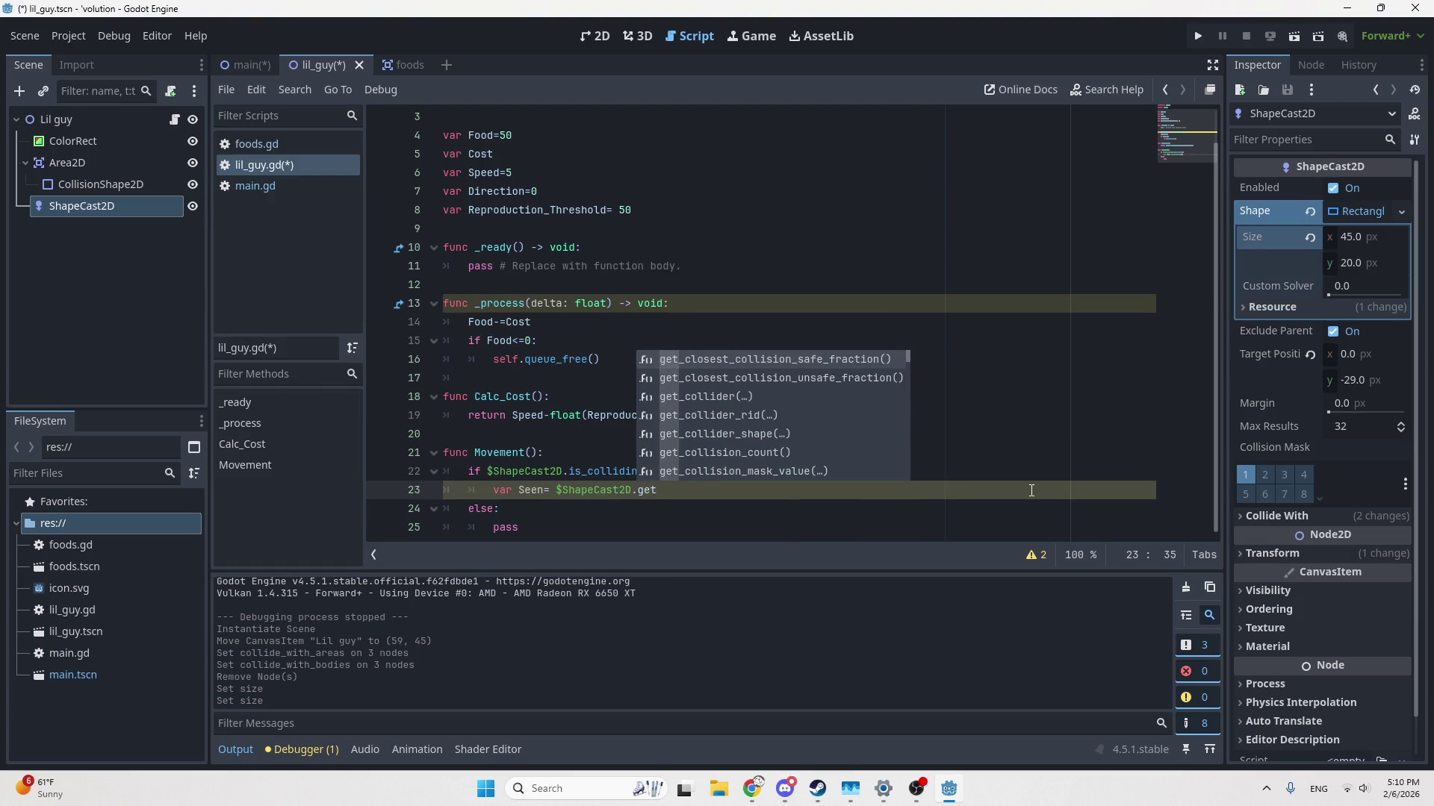
{"action": "key", "text": "Down"}
{"action": "key", "text": "Down"}
{"action": "key", "text": "Return"}
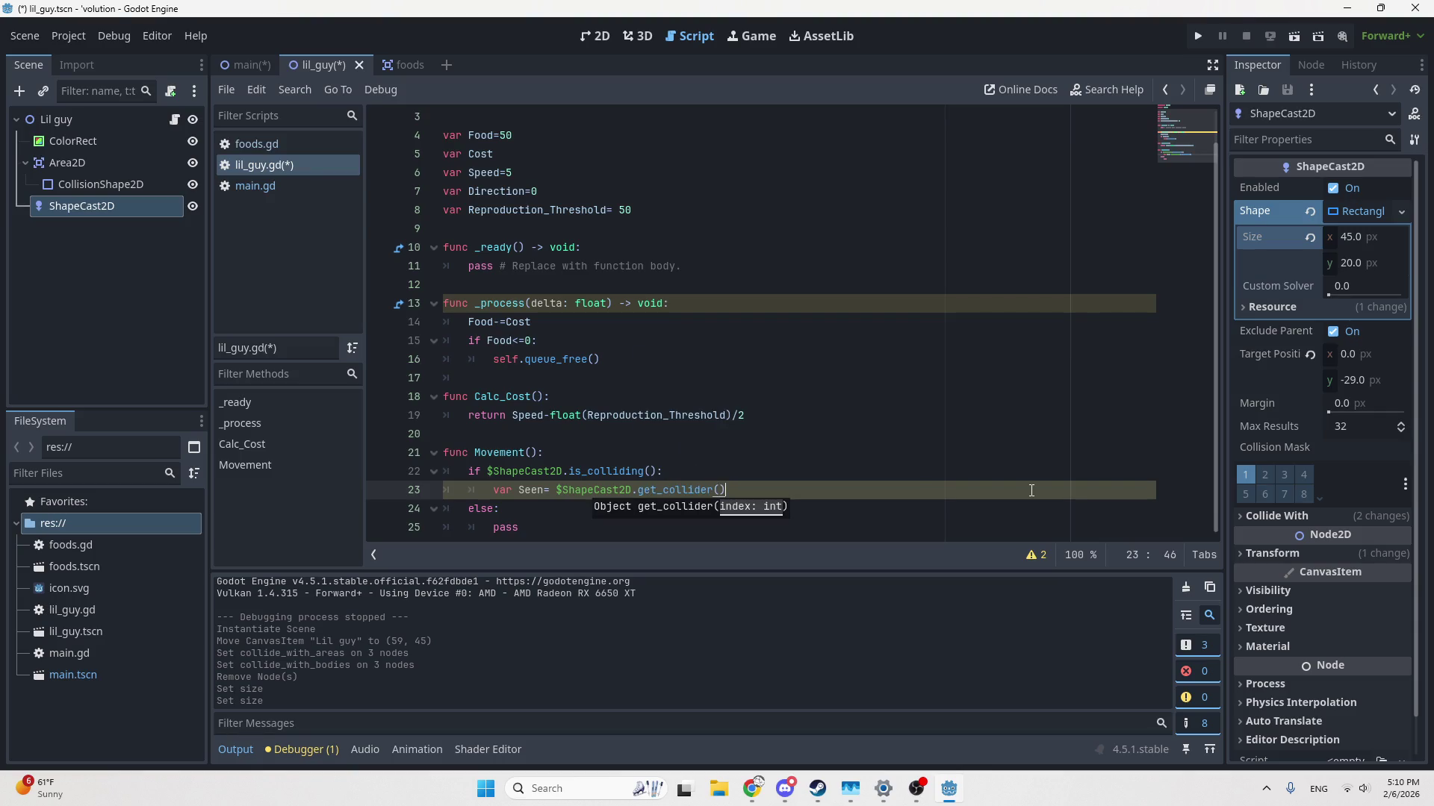
Add a second Seen line, review the script warnings, and select both Seen lines
{"action": "key", "text": "Return"}
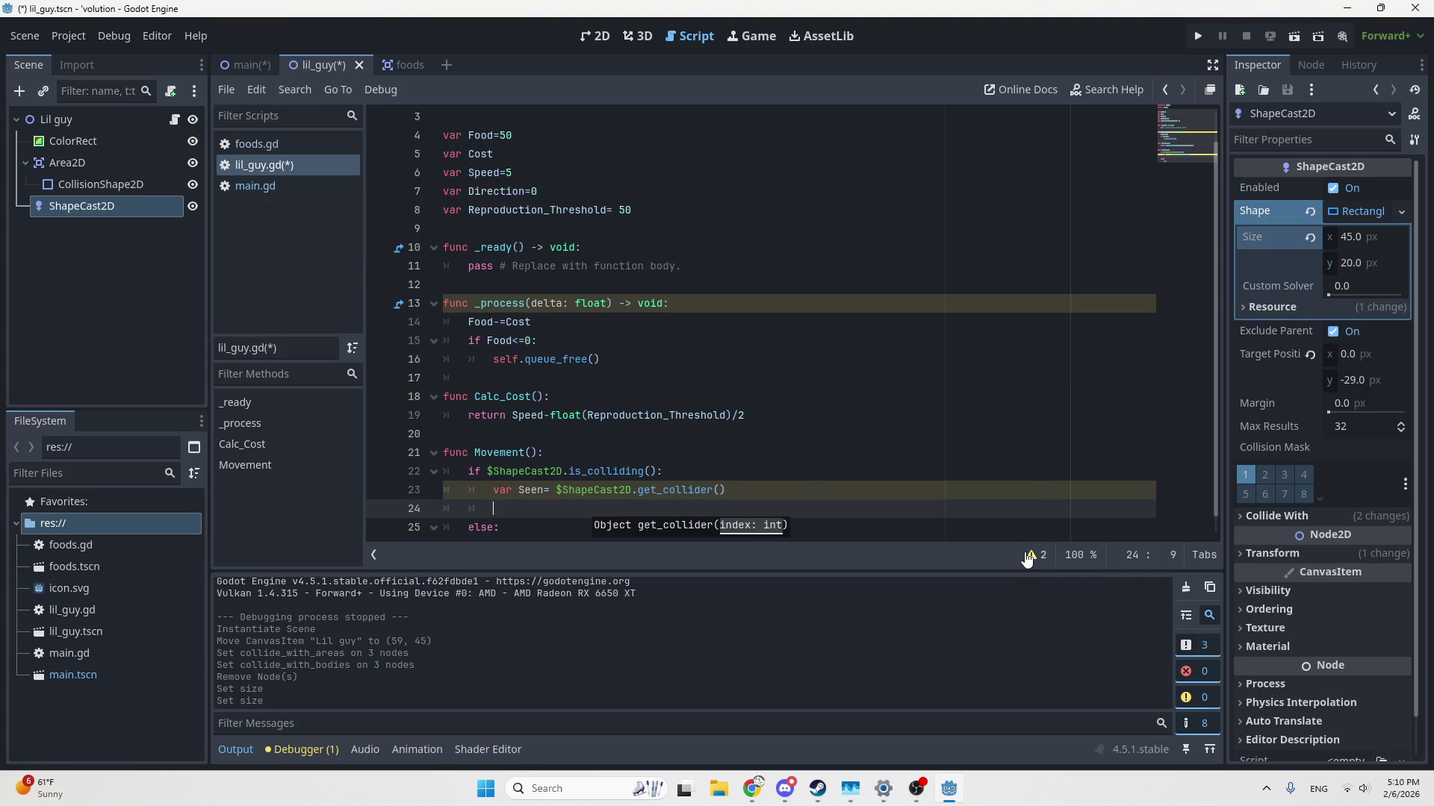
{"action": "type", "text": "SEen"}
{"action": "key", "text": "BackSpace"}
{"action": "key", "text": "BackSpace"}
{"action": "key", "text": "BackSpace"}
{"action": "type", "text": "een"}
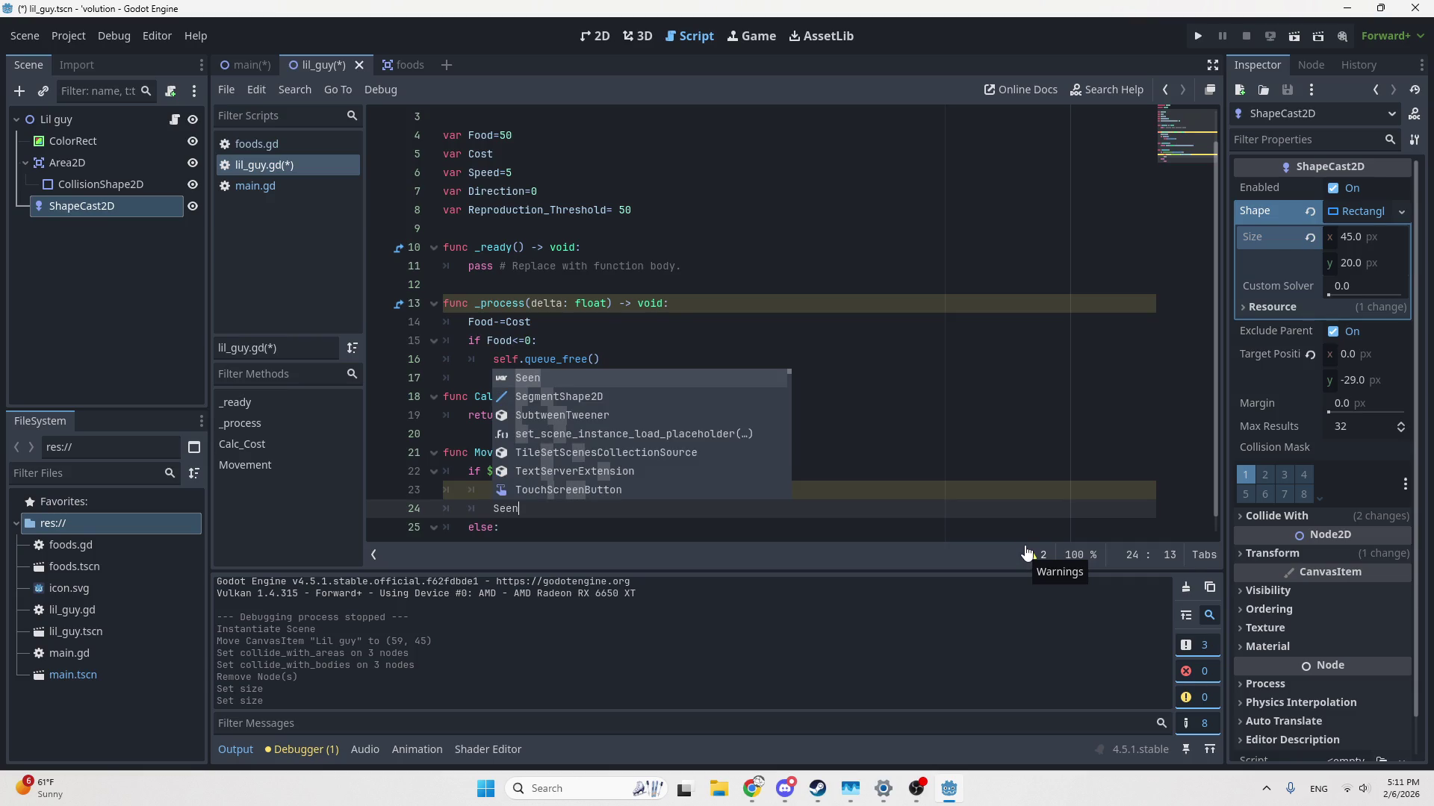
{"action": "left_click", "coordinate": [1046, 504]}
{"action": "left_click", "coordinate": [1037, 553]}
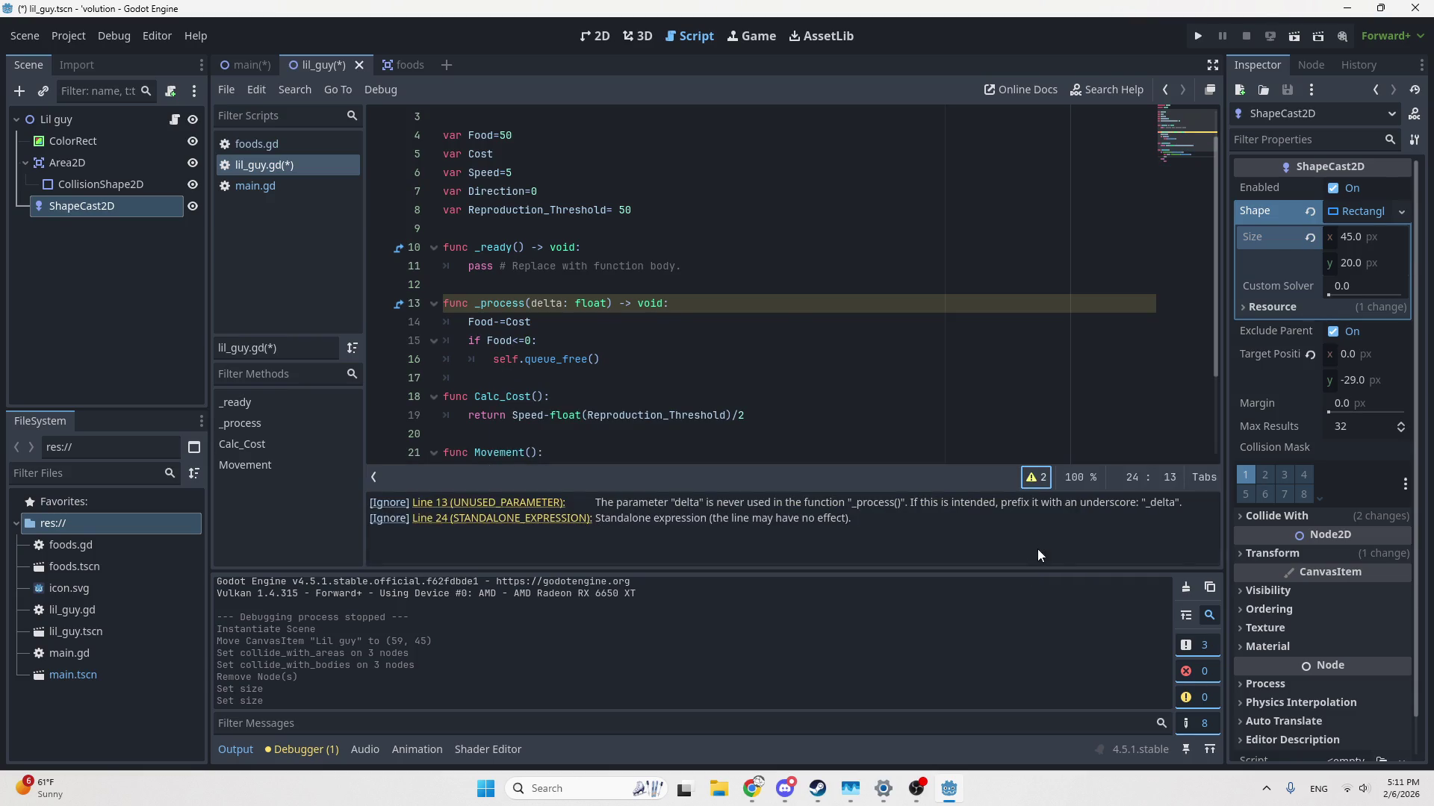
{"action": "scroll", "coordinate": [893, 339], "scroll_direction": "down", "scroll_amount": 2}
{"action": "left_click", "coordinate": [821, 396]}
{"action": "left_click", "coordinate": [742, 381], "text": "shift"}
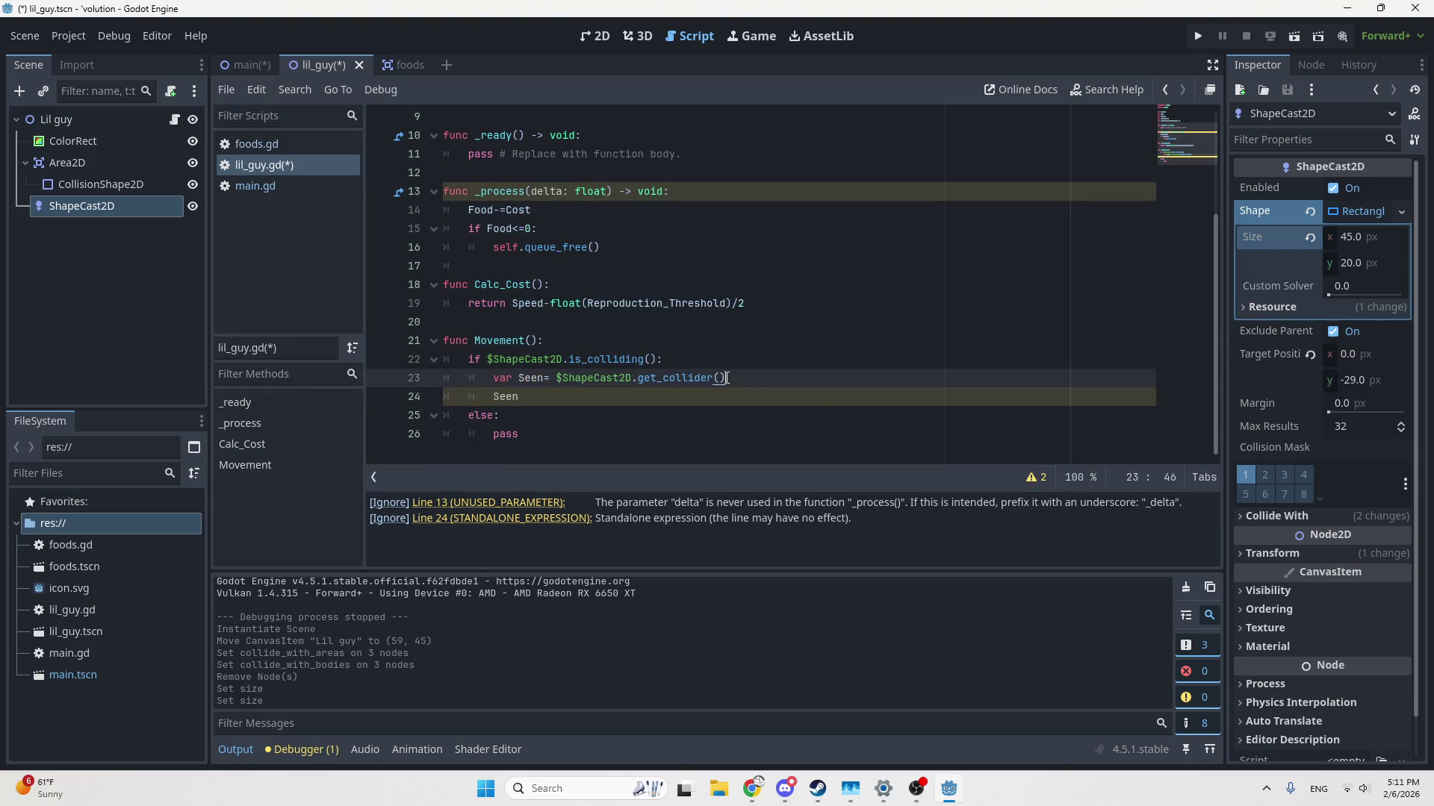
{"action": "left_click", "coordinate": [562, 378], "text": "shift"}
{"action": "left_click", "coordinate": [495, 379], "text": "shift"}
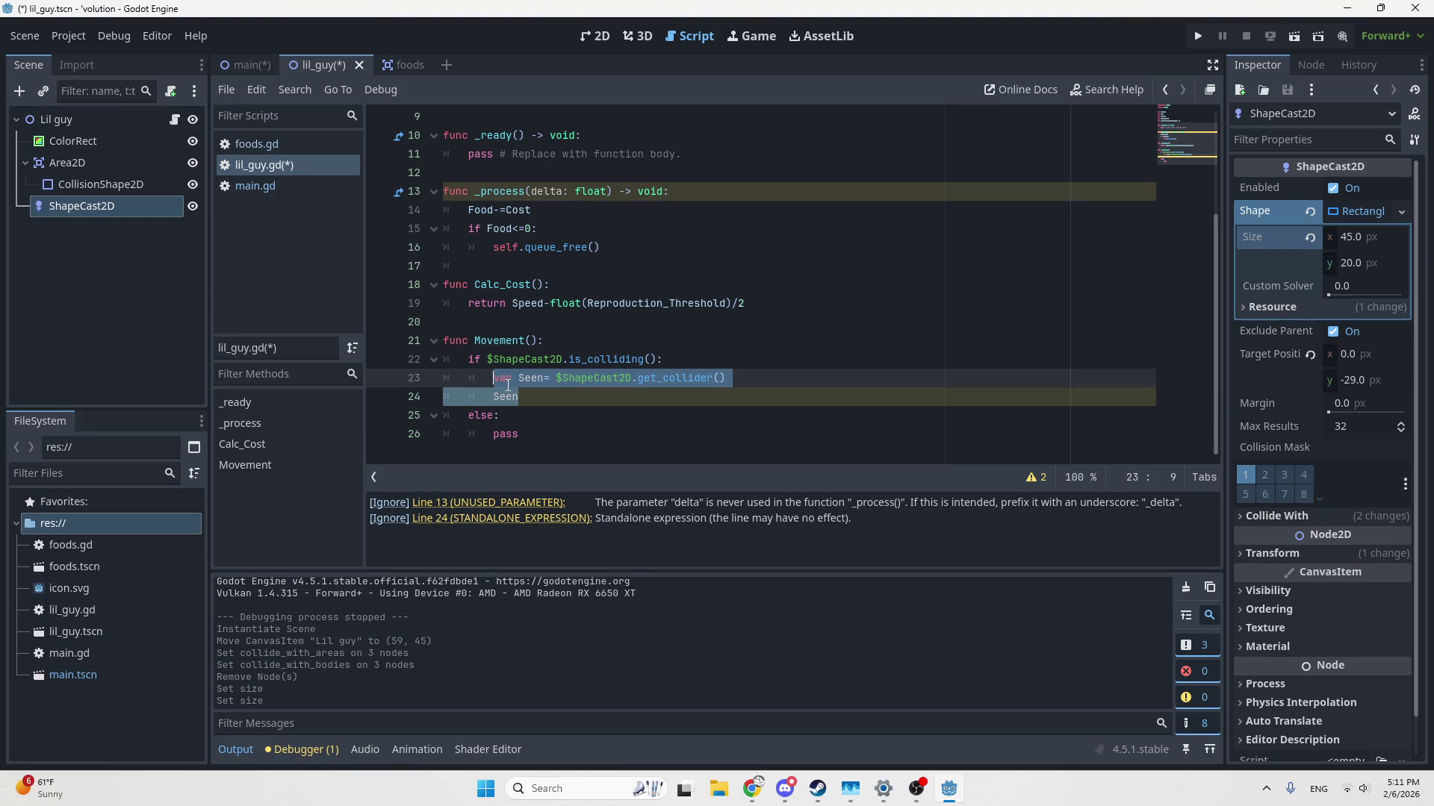
Replace the Seen lines with the partial 'for i in $ShapeCast2D.get-'
{"action": "type", "text": "for i in "}
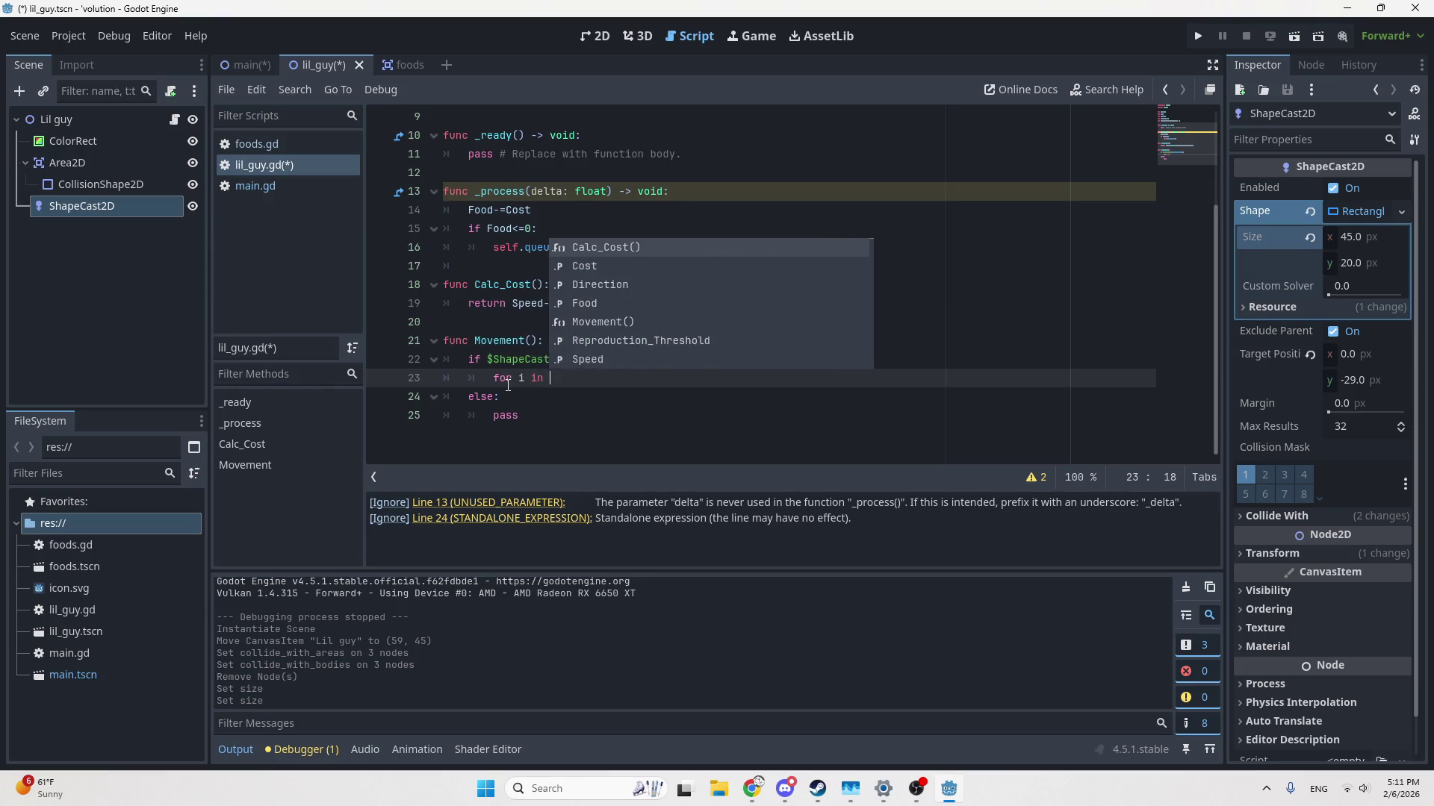
{"action": "type", "text": "$c"}
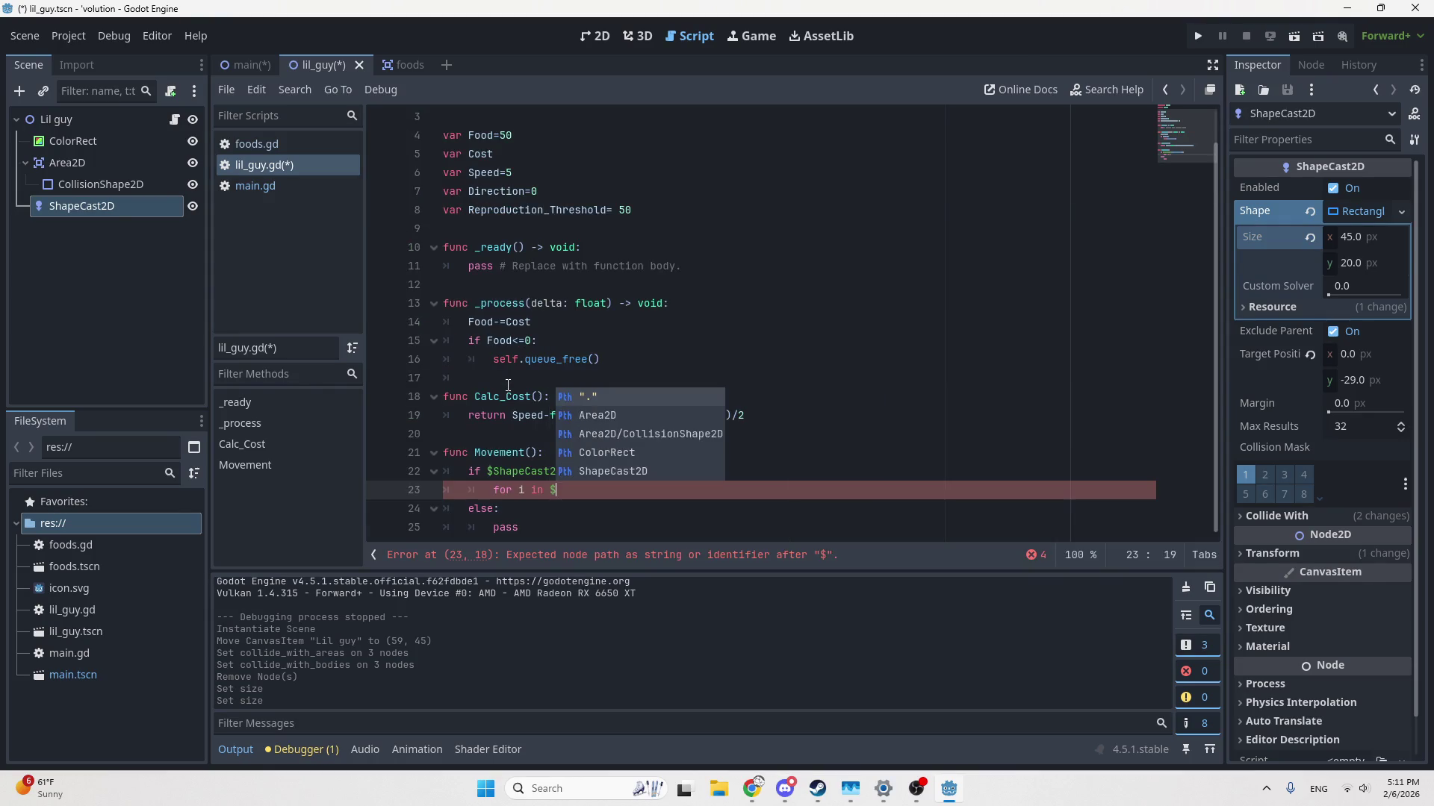
{"action": "key", "text": "BackSpace"}
{"action": "key", "text": "BackSpace"}
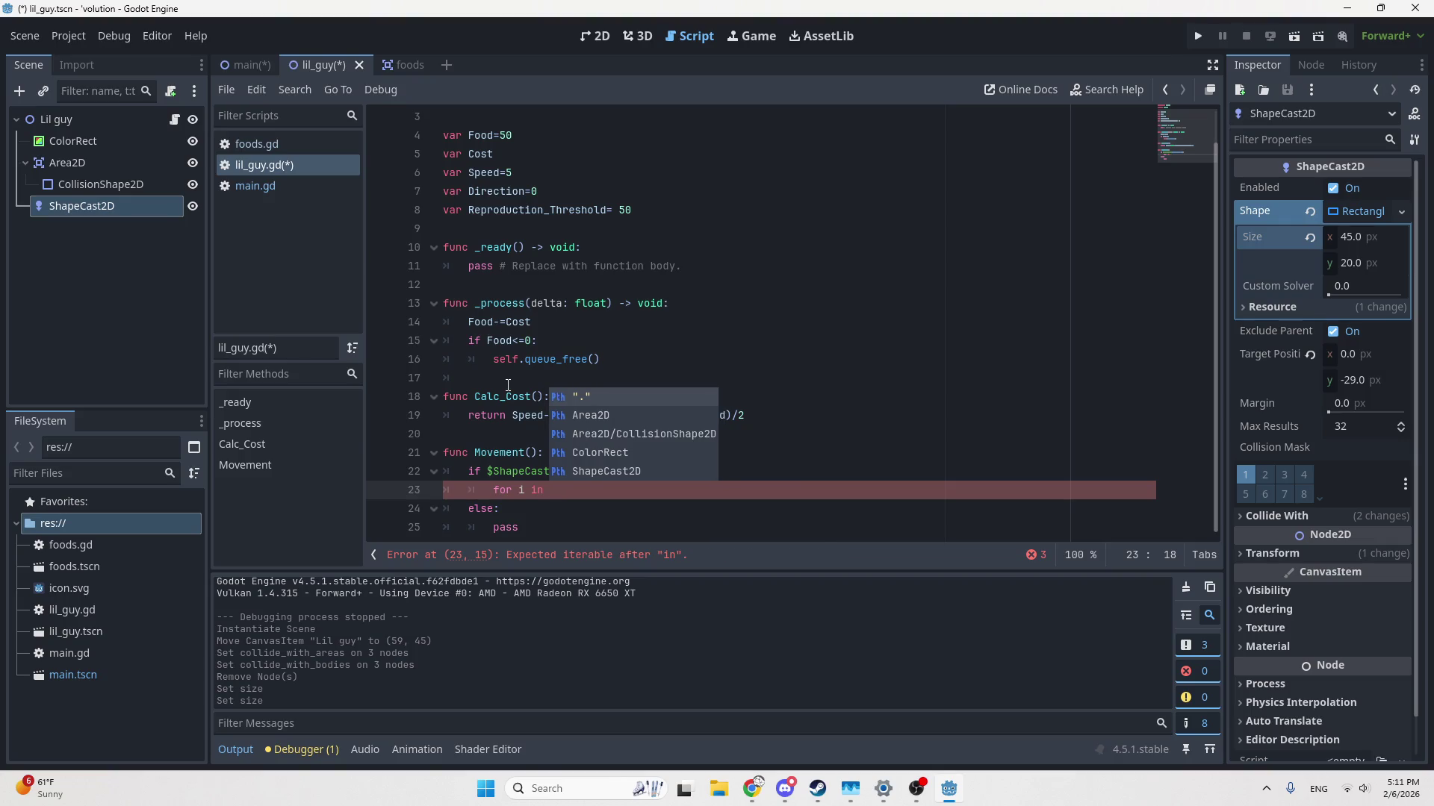
{"action": "type", "text": "$S"}
{"action": "key", "text": "Return"}
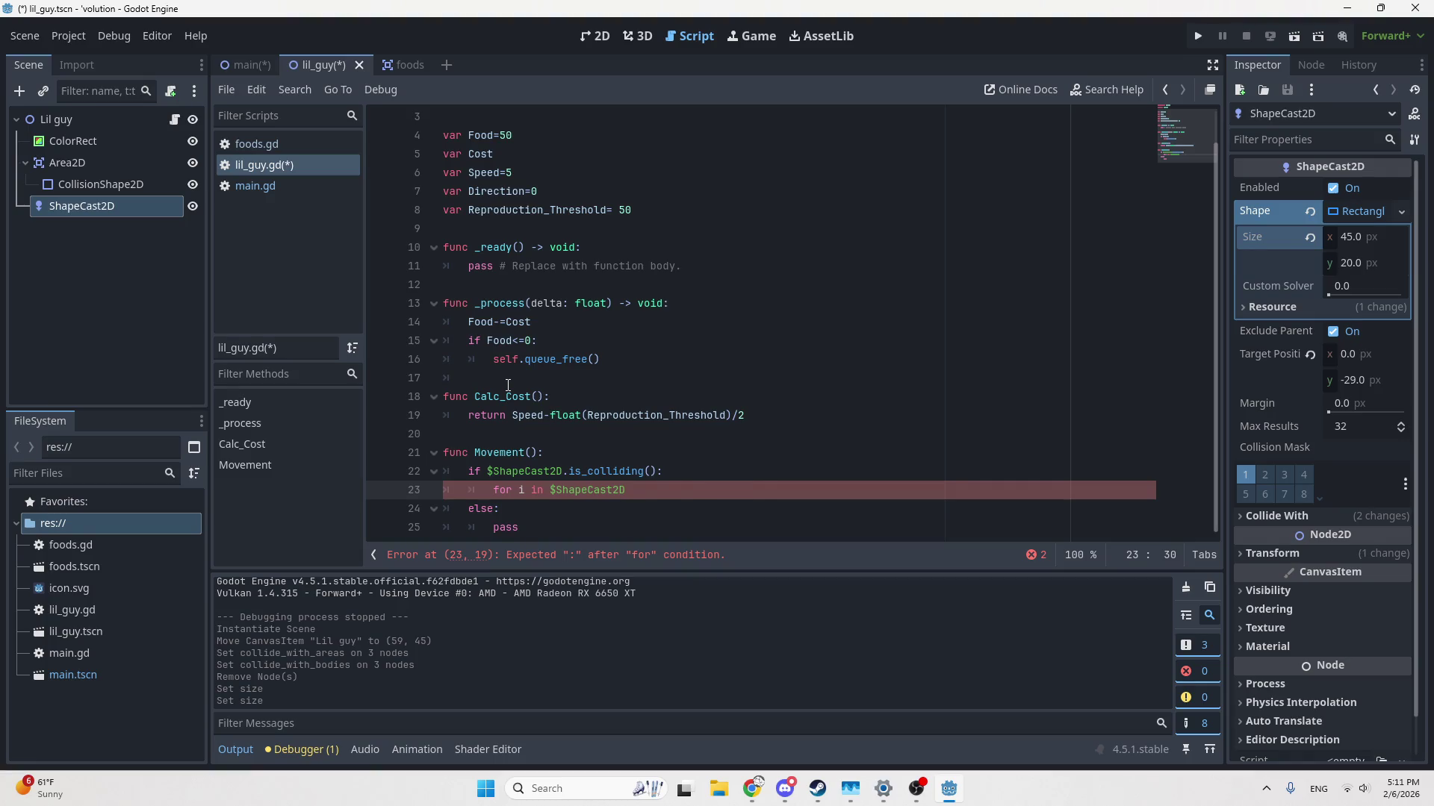
{"action": "type", "text": ".get-"}
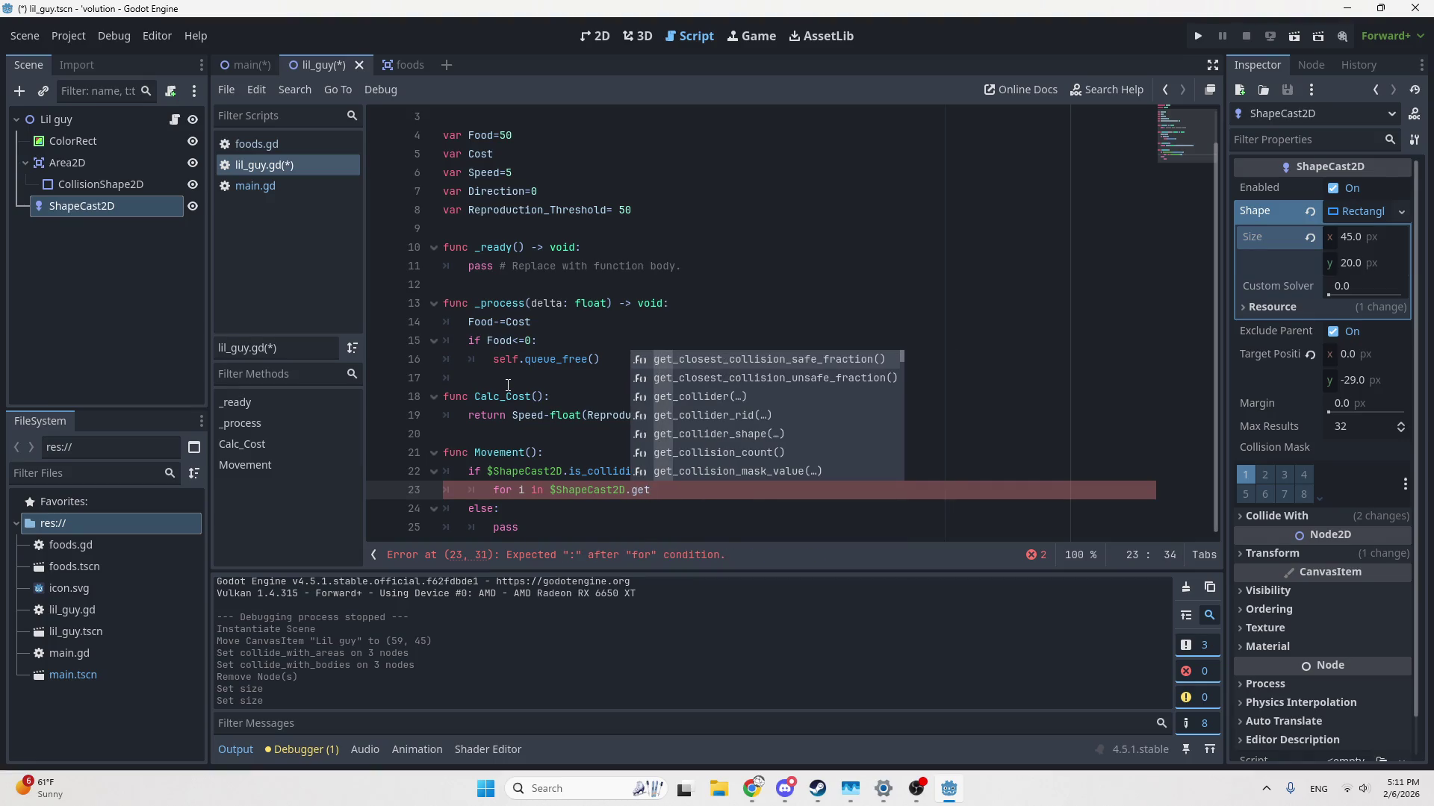
{"action": "left_click", "coordinate": [916, 789]}
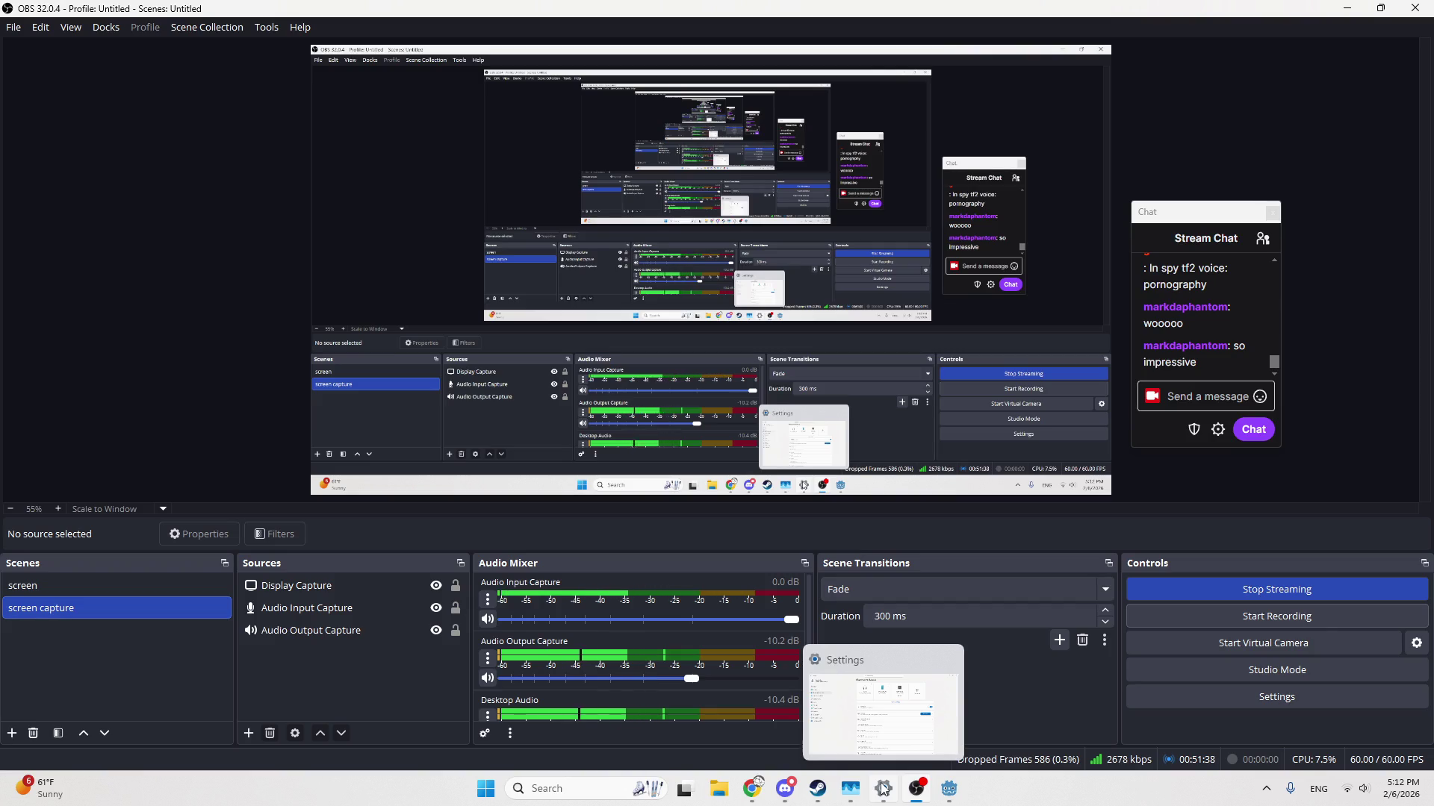
Switch from OBS back to the Godot script editor
{"action": "key", "text": "alt+Tab"}
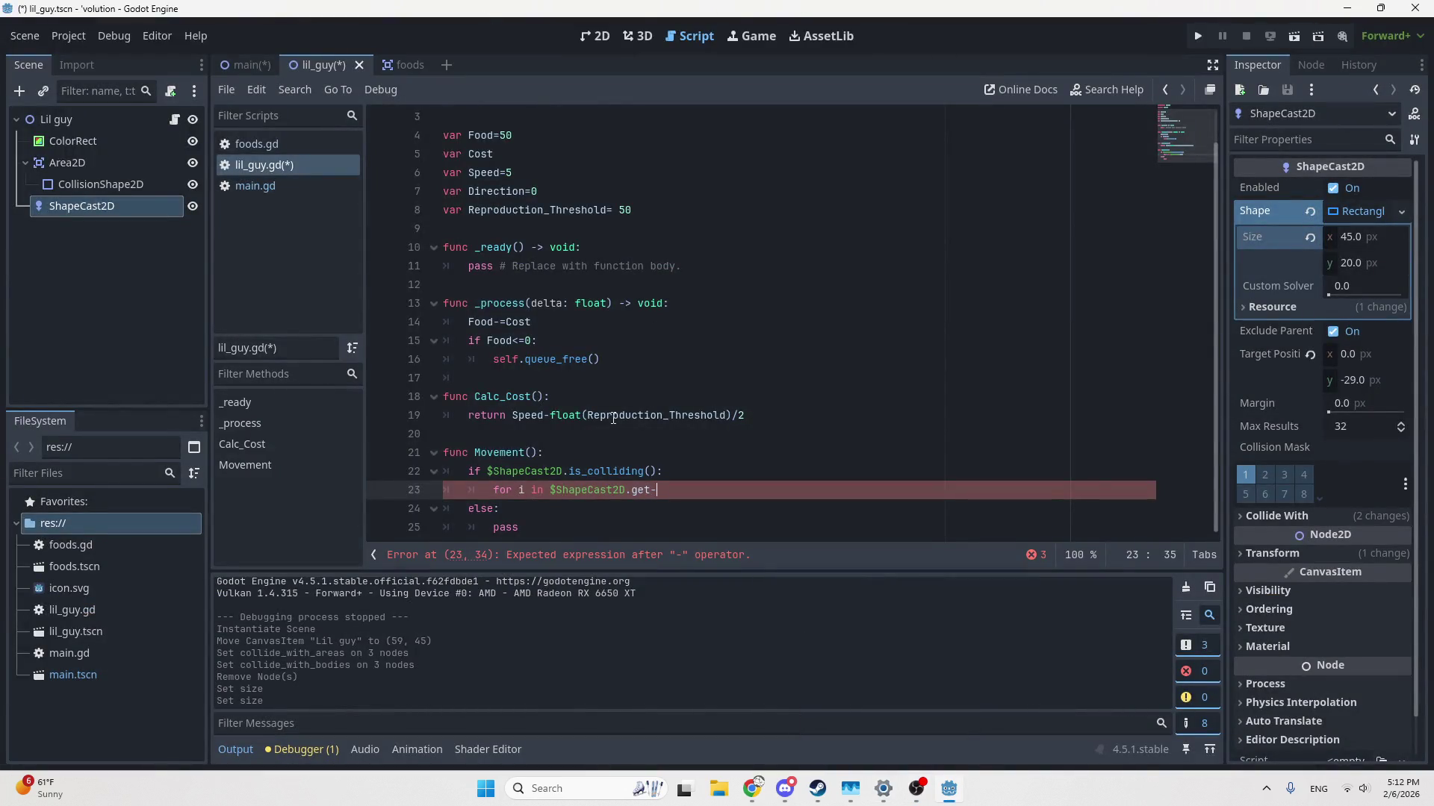
Complete line 23 as 'for i in $ShapeCast2D.get_collision_count():'
{"action": "key", "text": "BackSpace"}
{"action": "type", "text": "_col"}
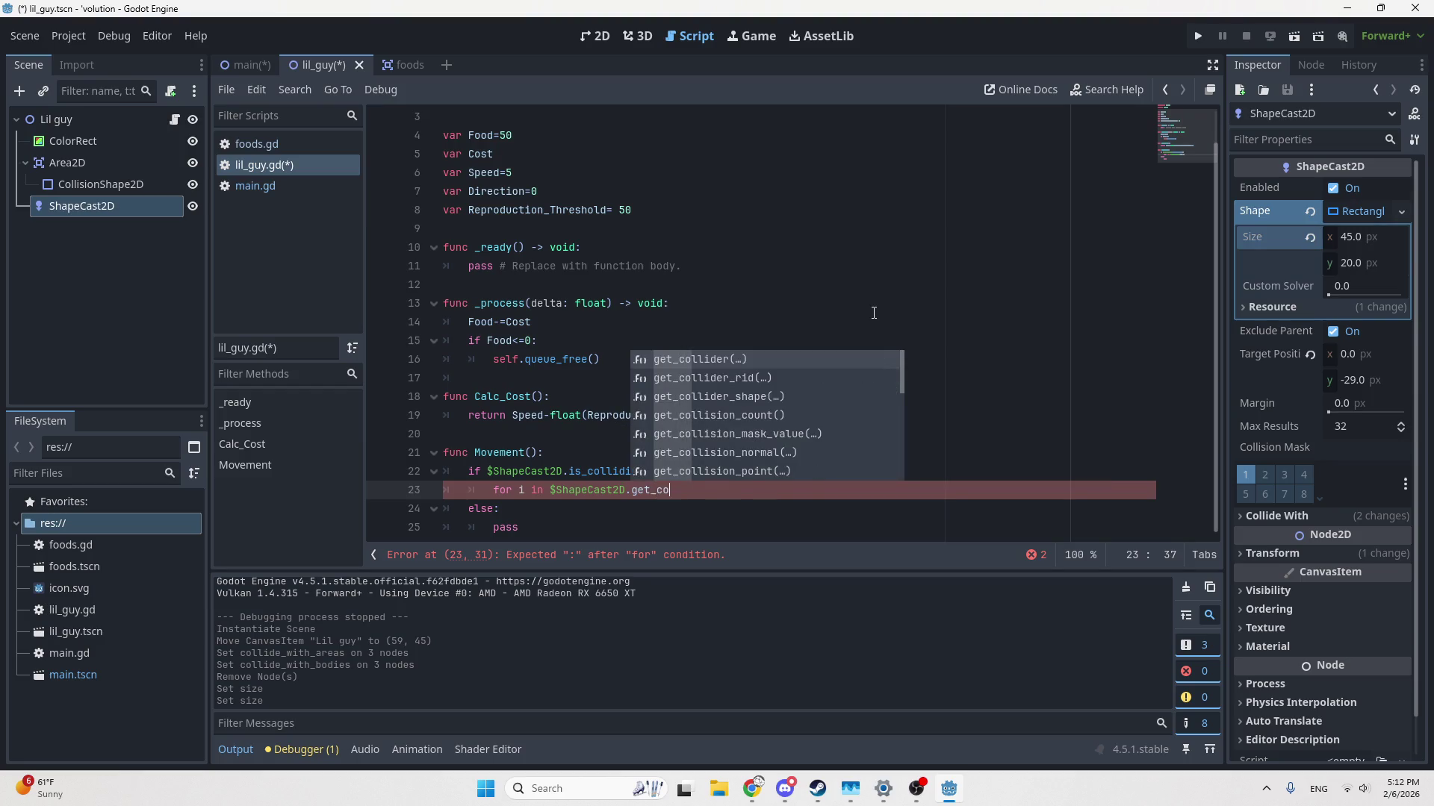
{"action": "type", "text": "l"}
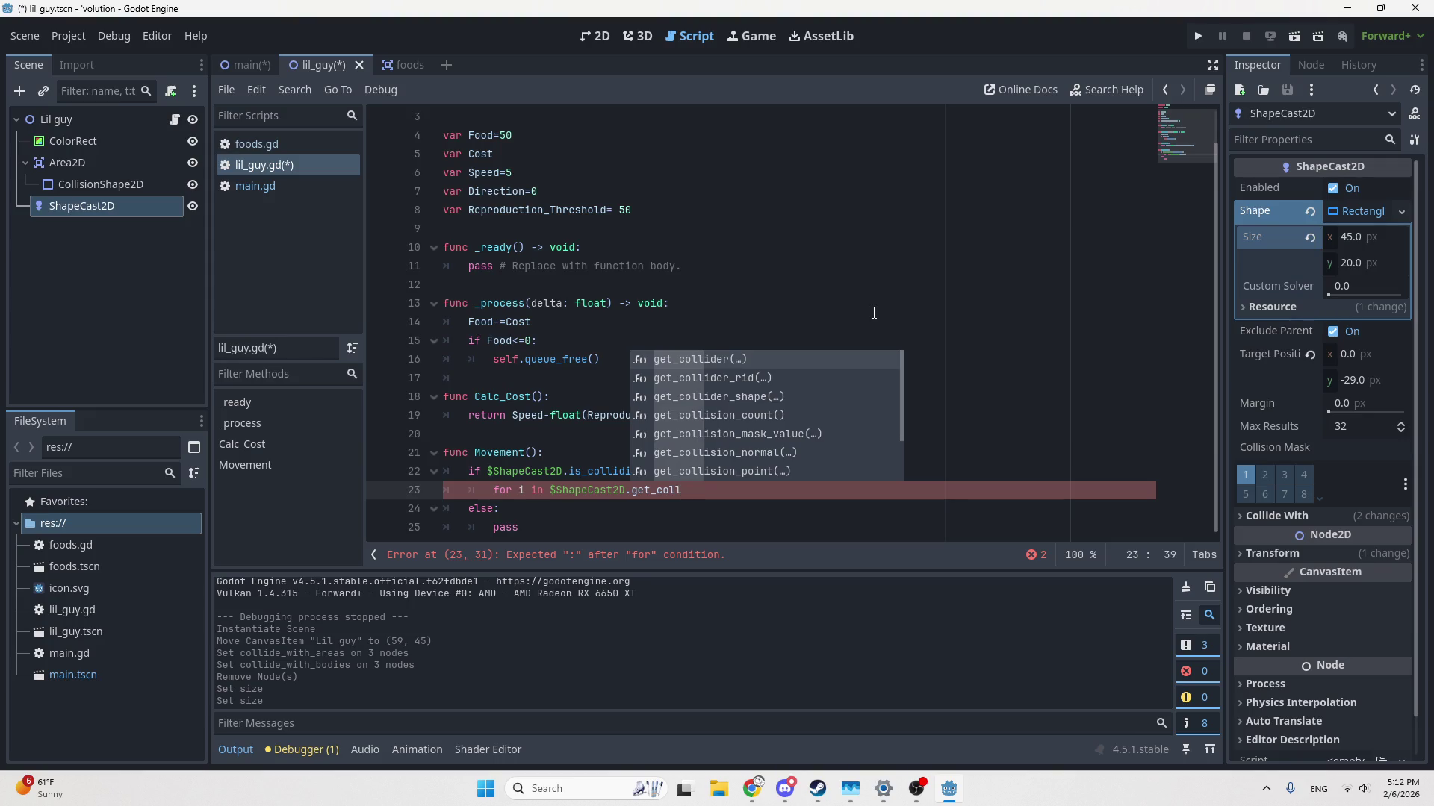
{"action": "key", "text": "Down"}
{"action": "key", "text": "Down"}
{"action": "key", "text": "Down"}
{"action": "key", "text": "Return"}
{"action": "type", "text": ":"}
{"action": "key", "text": "Return"}
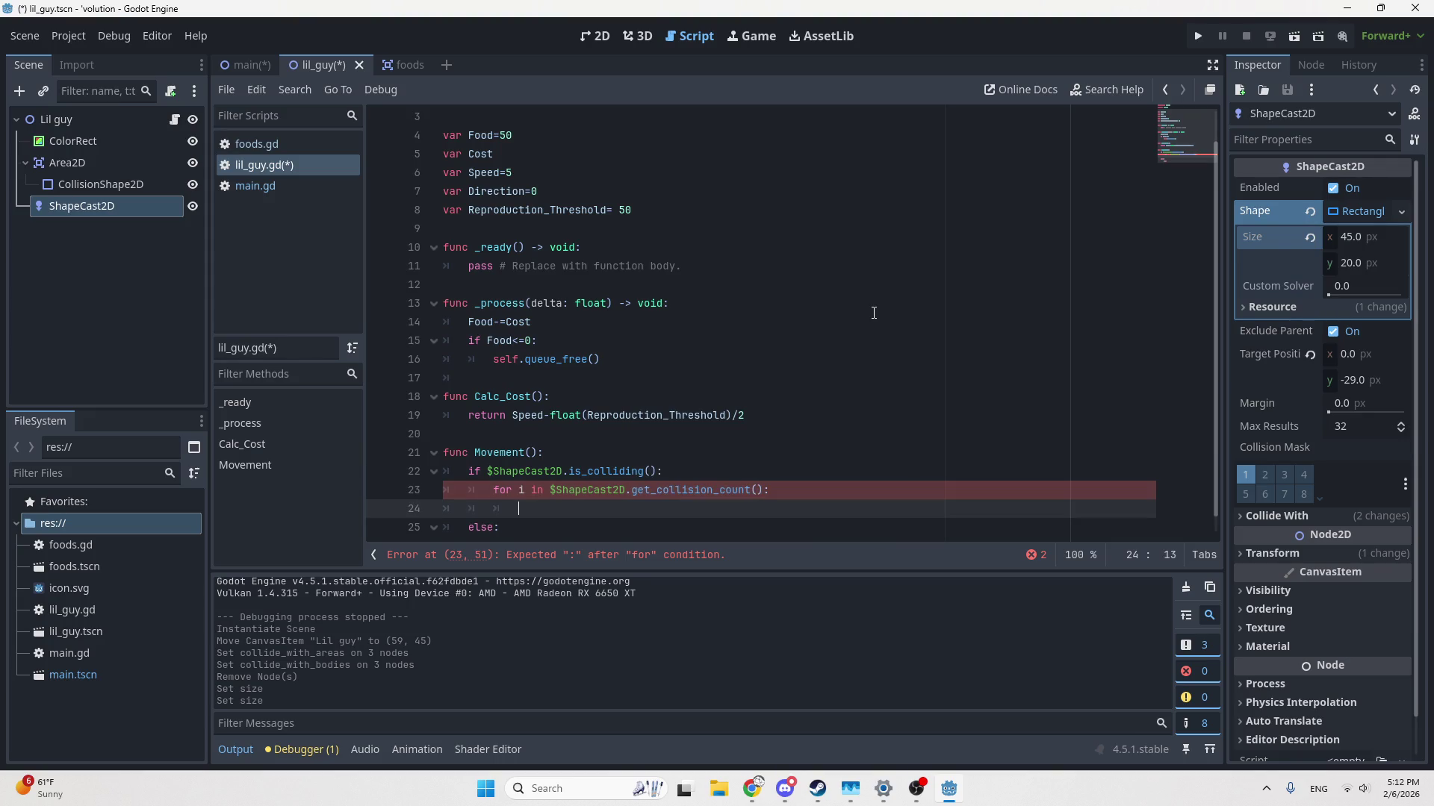
Add 'var Sight= $ShapeCast2D.get_collider(i)' inside the loop
{"action": "type", "text": "Sight="}
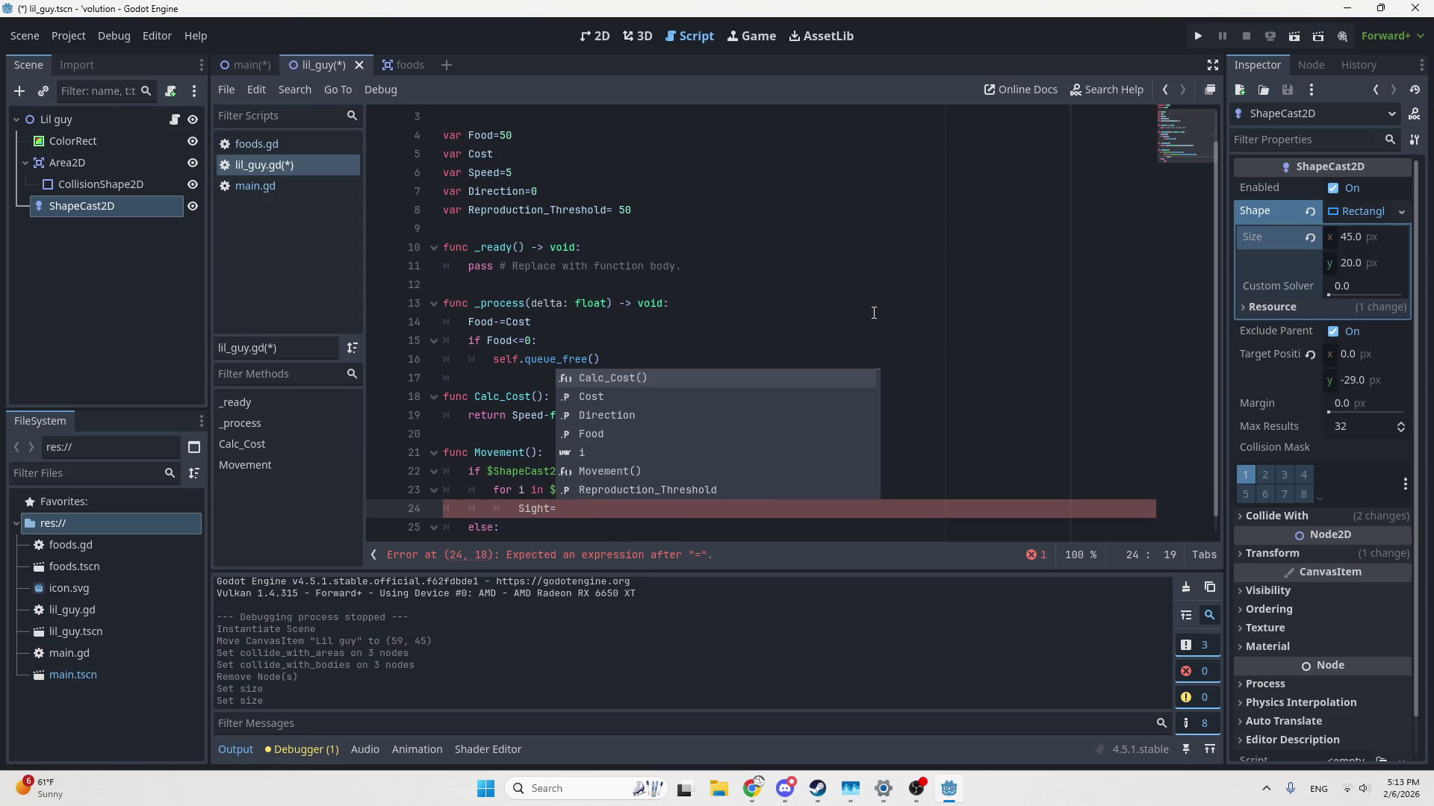
{"action": "type", "text": " $c"}
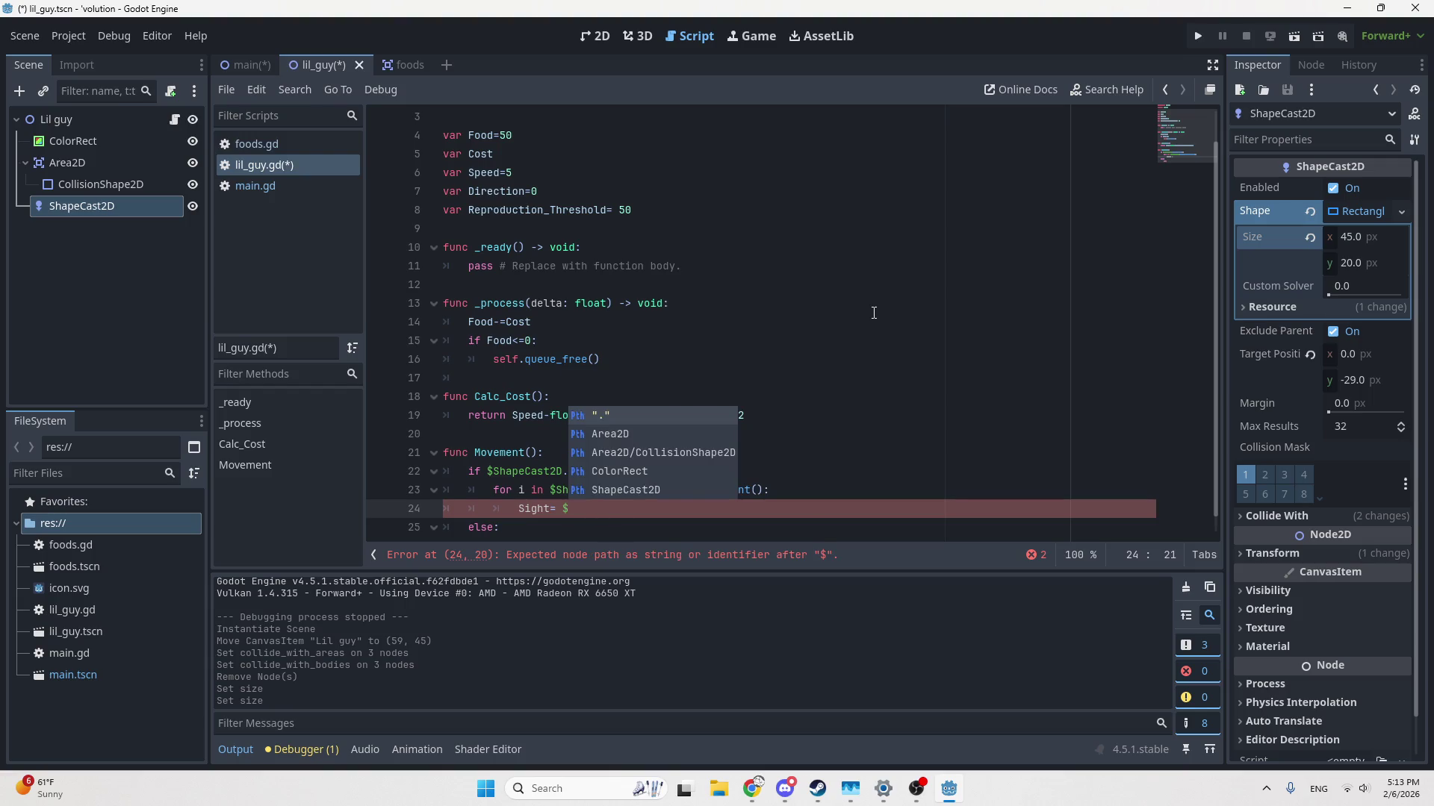
{"action": "key", "text": "Down"}
{"action": "key", "text": "Return"}
{"action": "type", "text": ".get"}
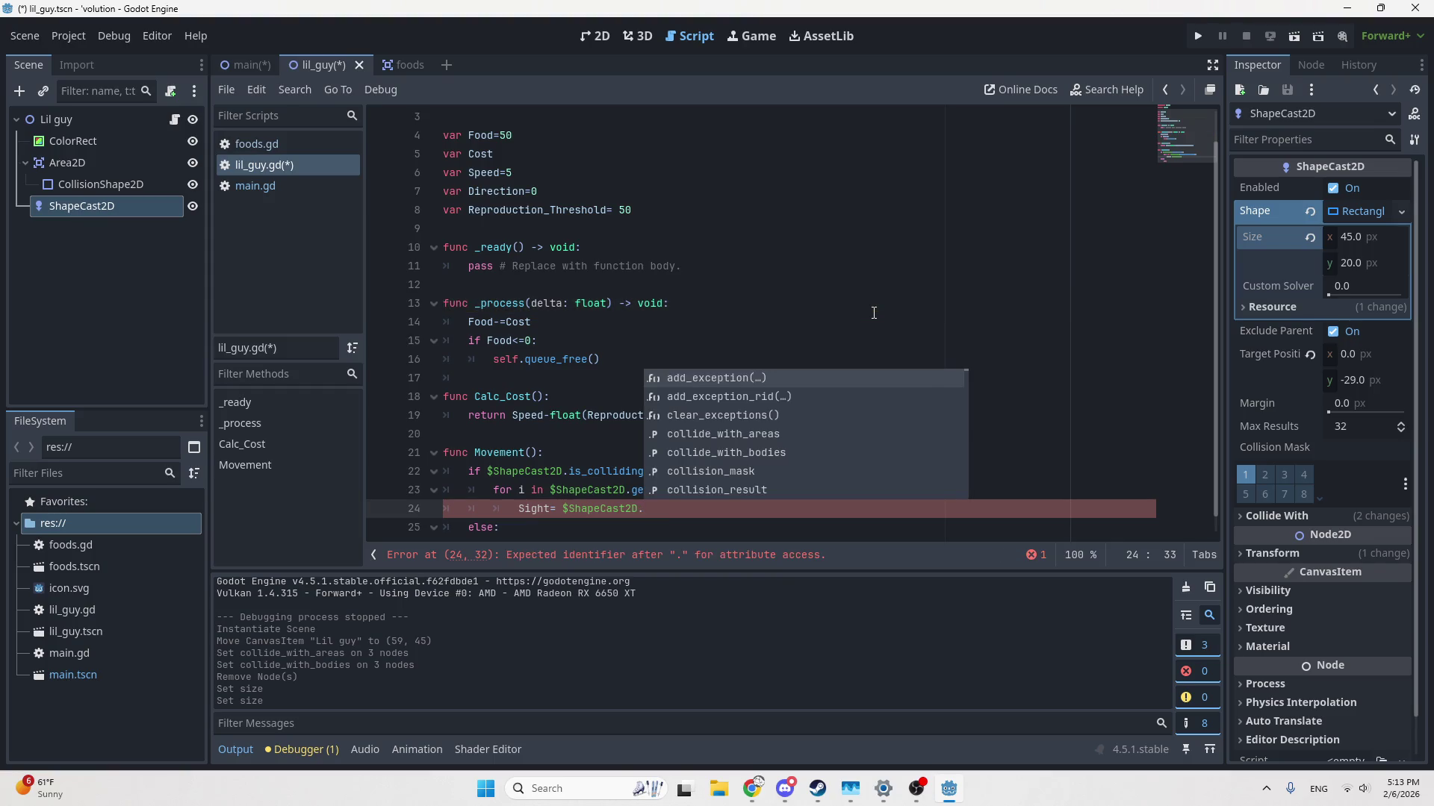
{"action": "key", "text": "Down"}
{"action": "key", "text": "Down"}
{"action": "key", "text": "Return"}
{"action": "type", "text": "i)"}
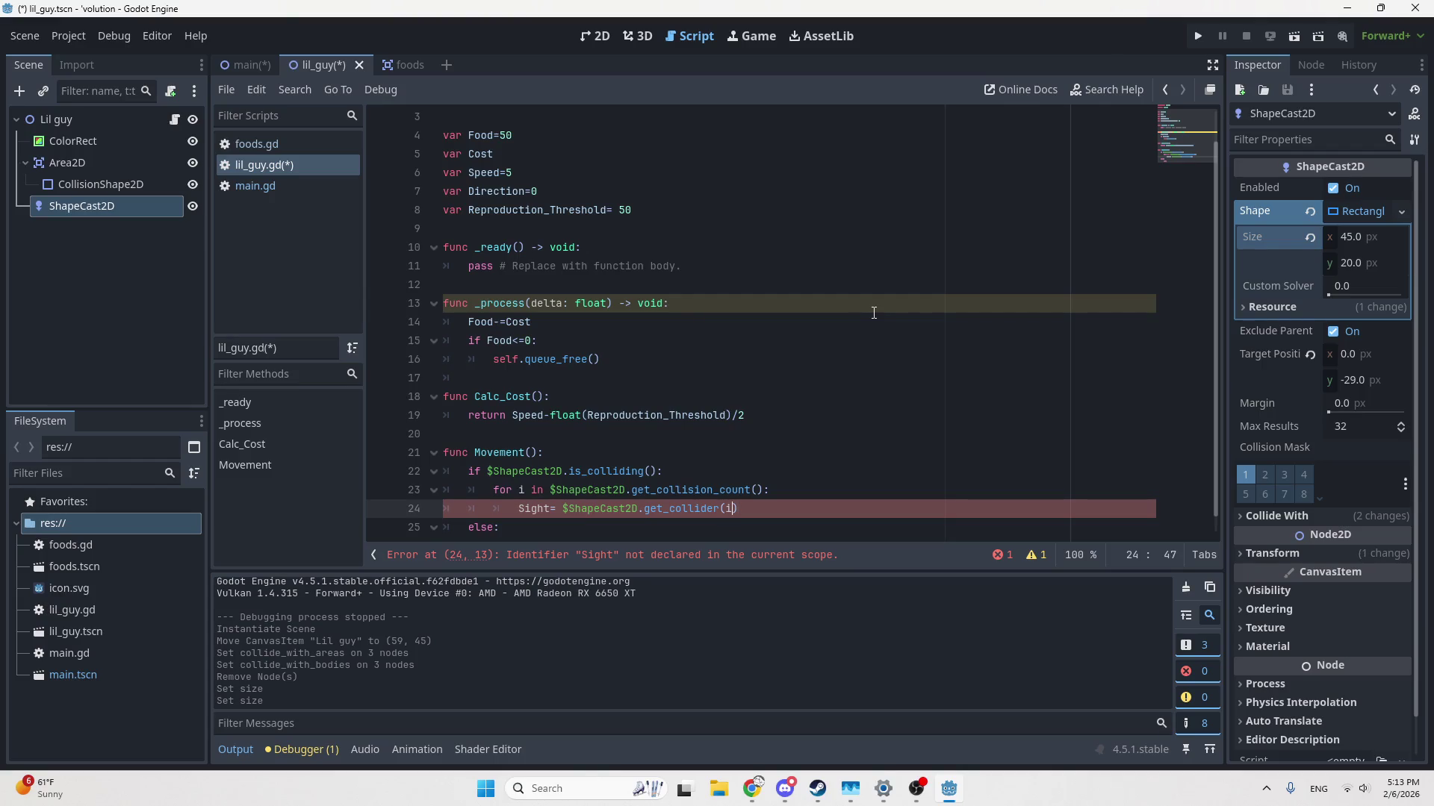
{"action": "key", "text": "Home"}
{"action": "type", "text": "var"}
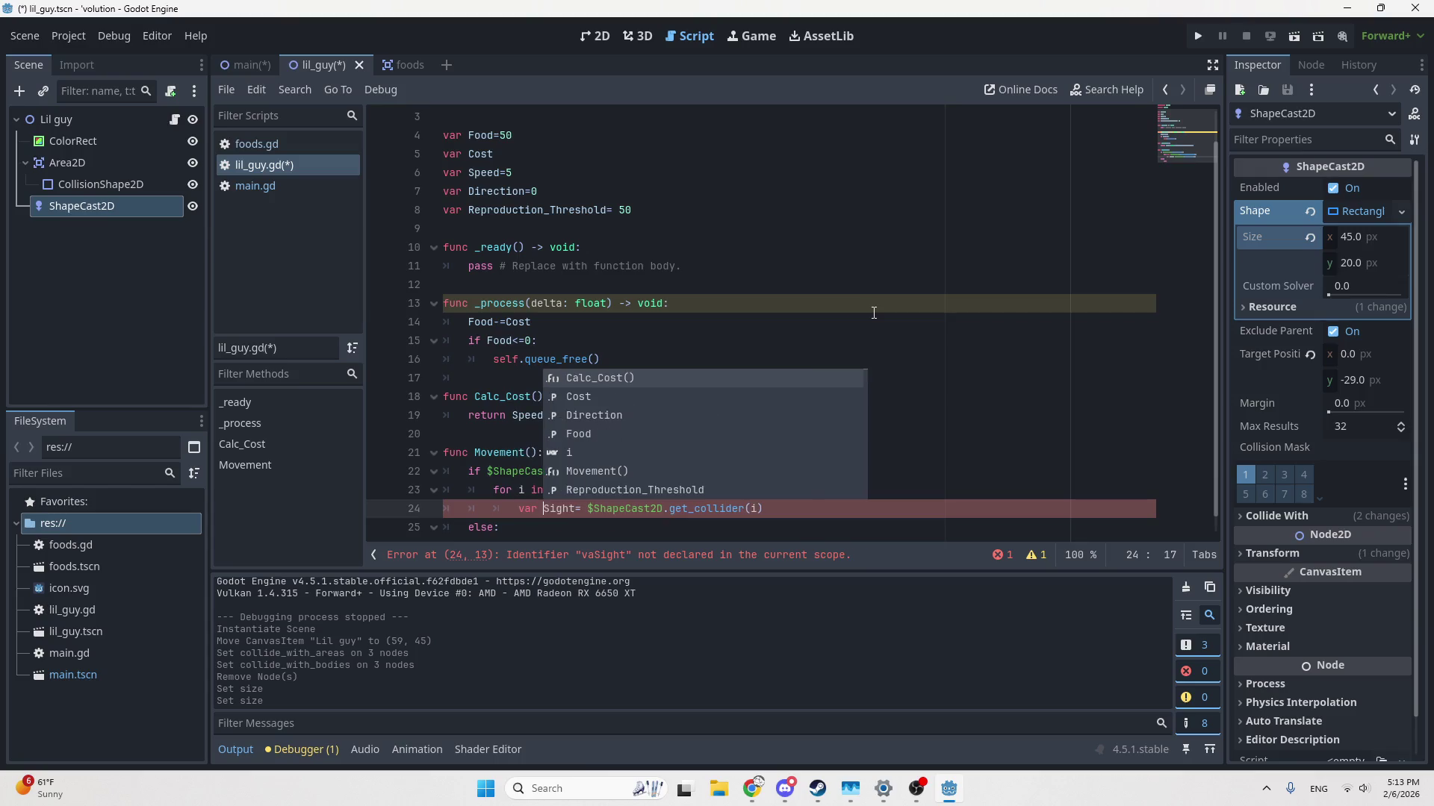
Insert an indented blank line in the loop after the Sight assignment
{"action": "key", "text": "Down"}
{"action": "key", "text": "Escape"}
{"action": "key", "text": "Down"}
{"action": "key", "text": "Home"}
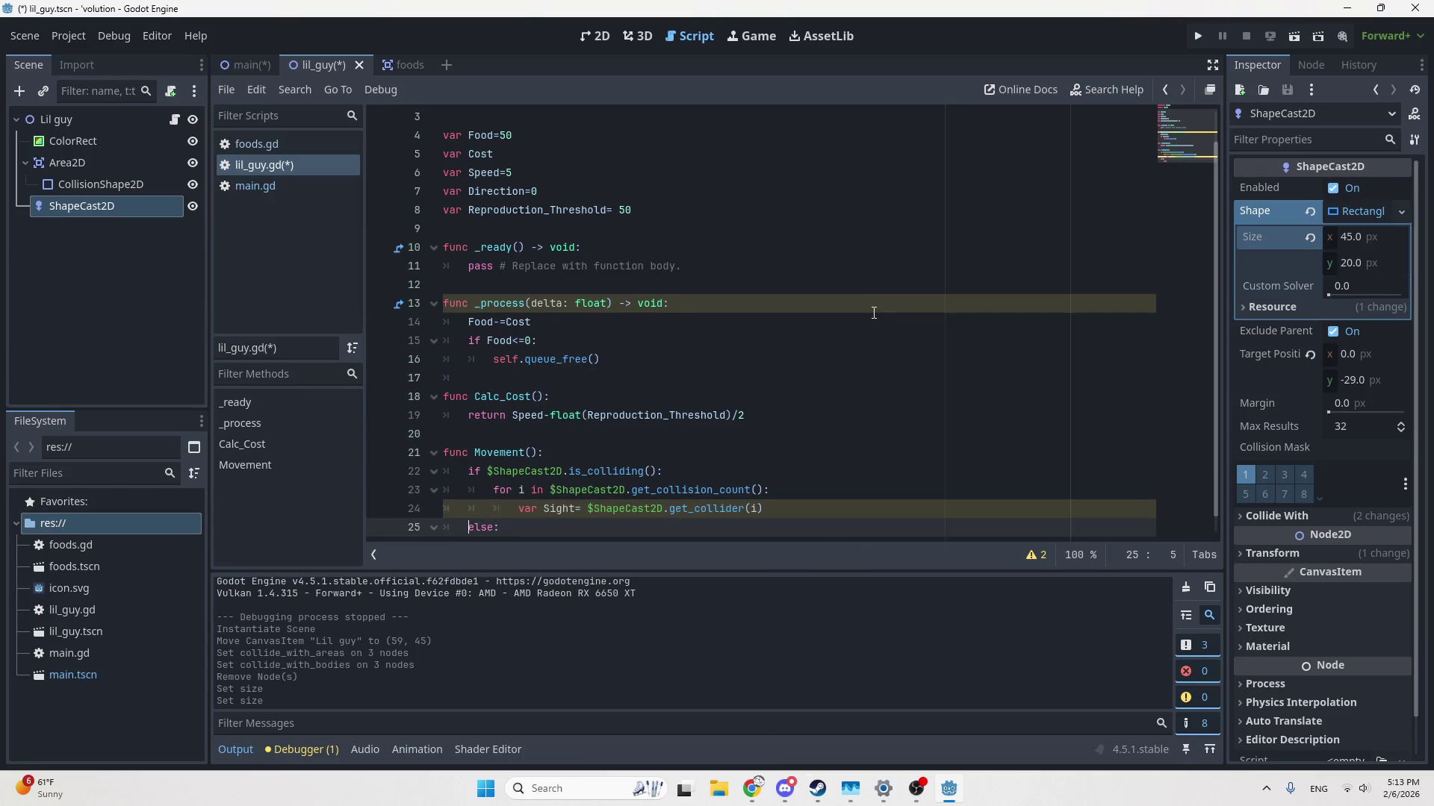
{"action": "key", "text": "Up"}
{"action": "key", "text": "End"}
{"action": "key", "text": "Return"}
Add a TurnSpeed variable set to PI/18 below Speed in lil_guy.gd
{"action": "left_click", "coordinate": [580, 172]}
{"action": "key", "text": "Return"}
{"action": "type", "text": "var Turn"}
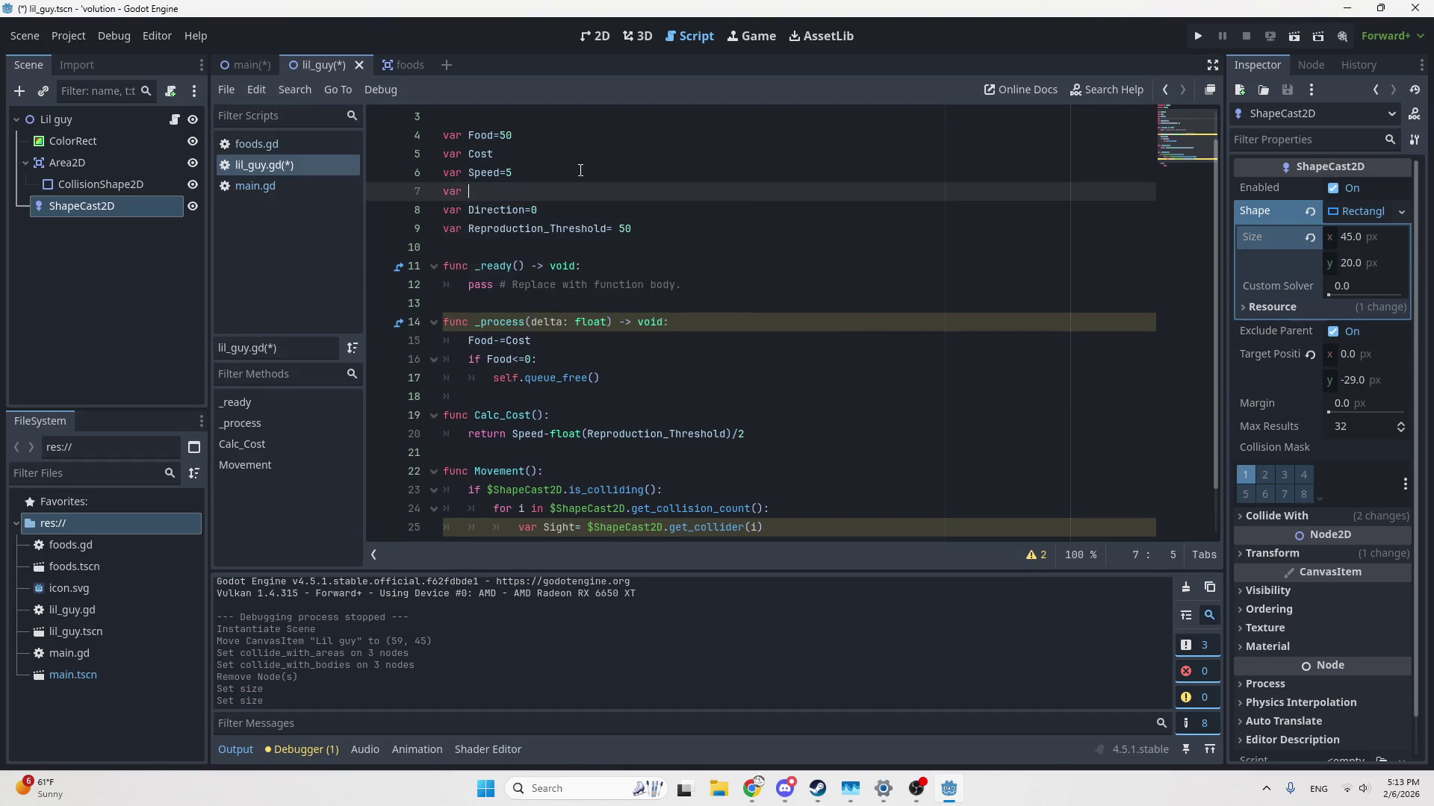
{"action": "type", "text": "Speed"}
{"action": "type", "text": "="}
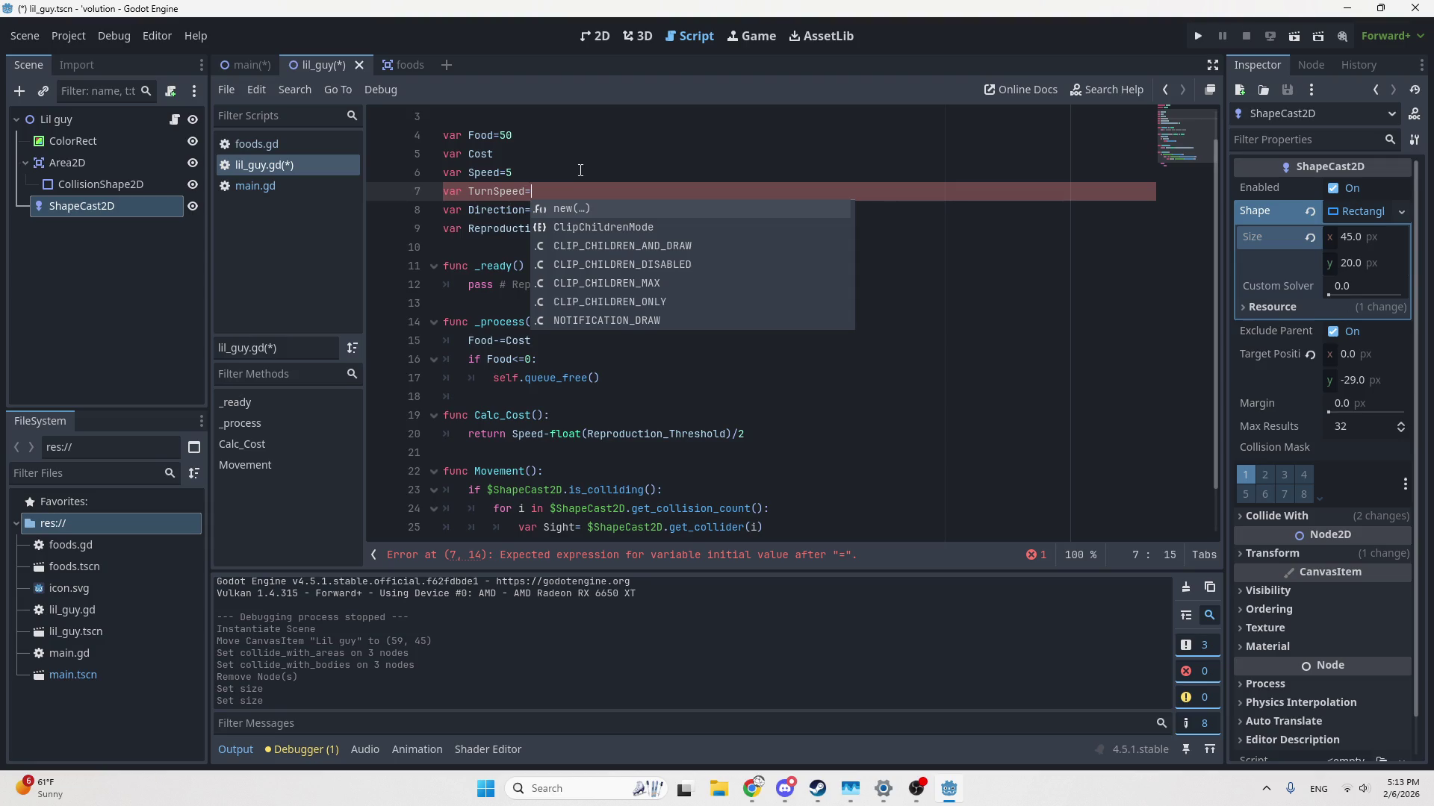
{"action": "type", "text": "PI/"}
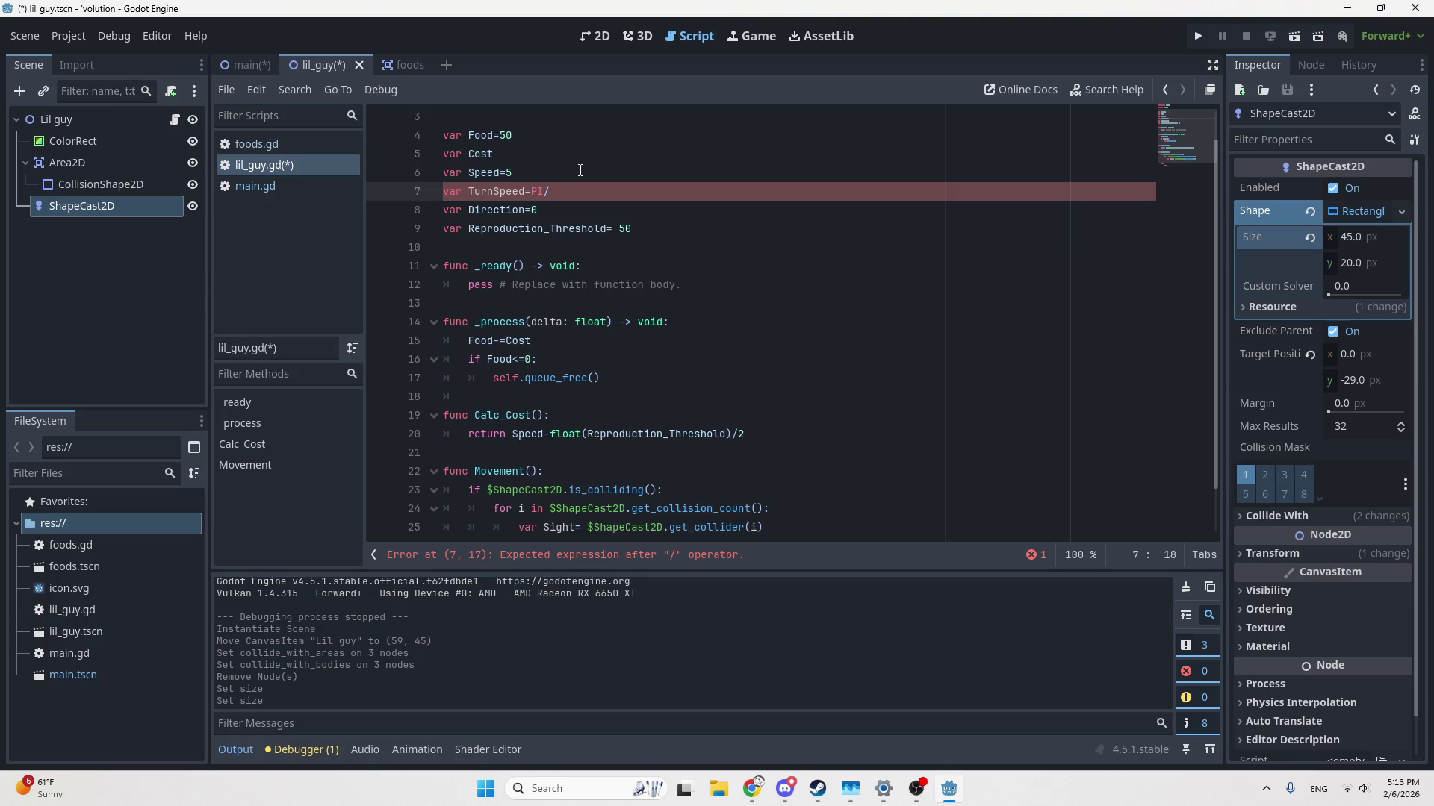
{"action": "type", "text": "18"}
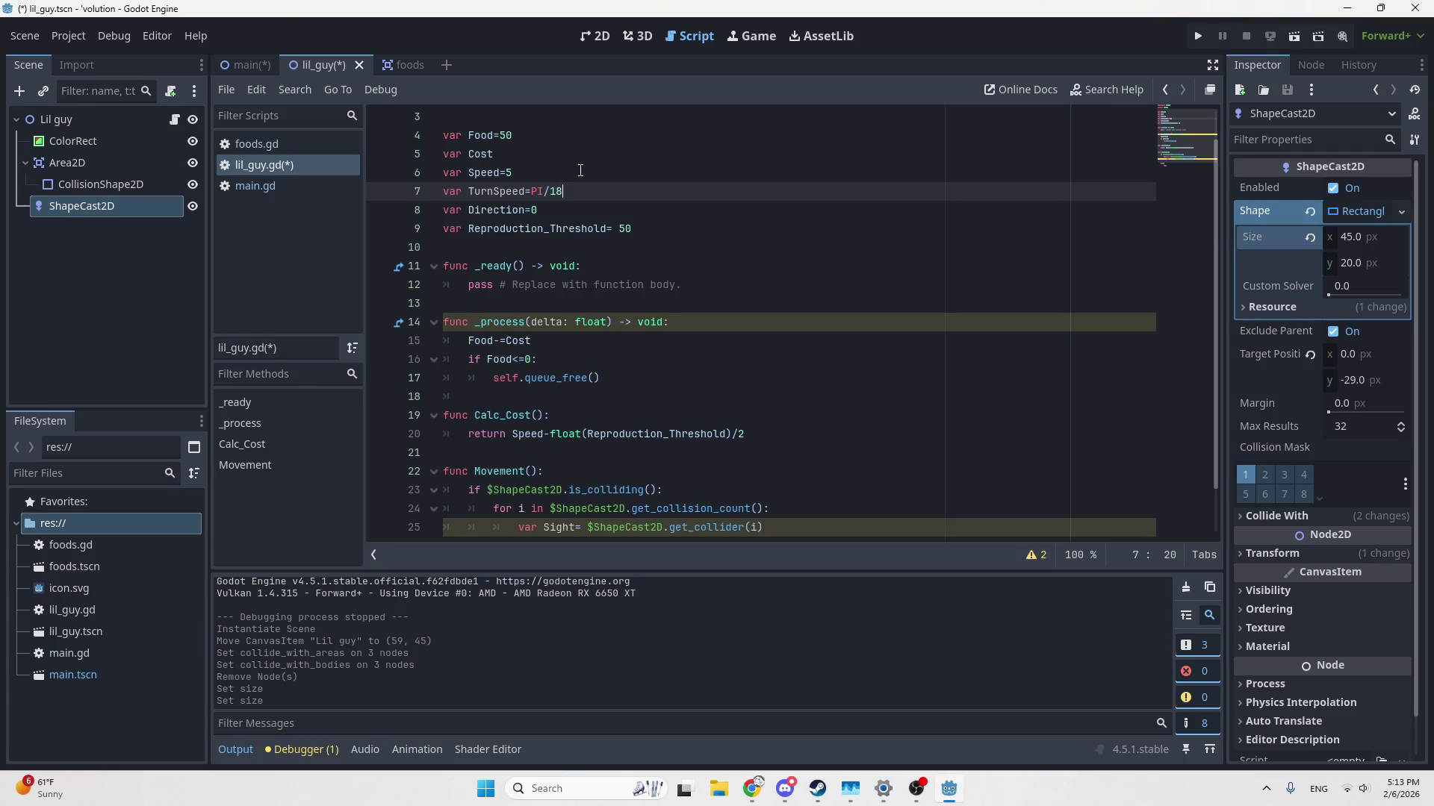
Add a print(Sight) line below the Sight assignment
{"action": "left_click", "coordinate": [681, 434]}
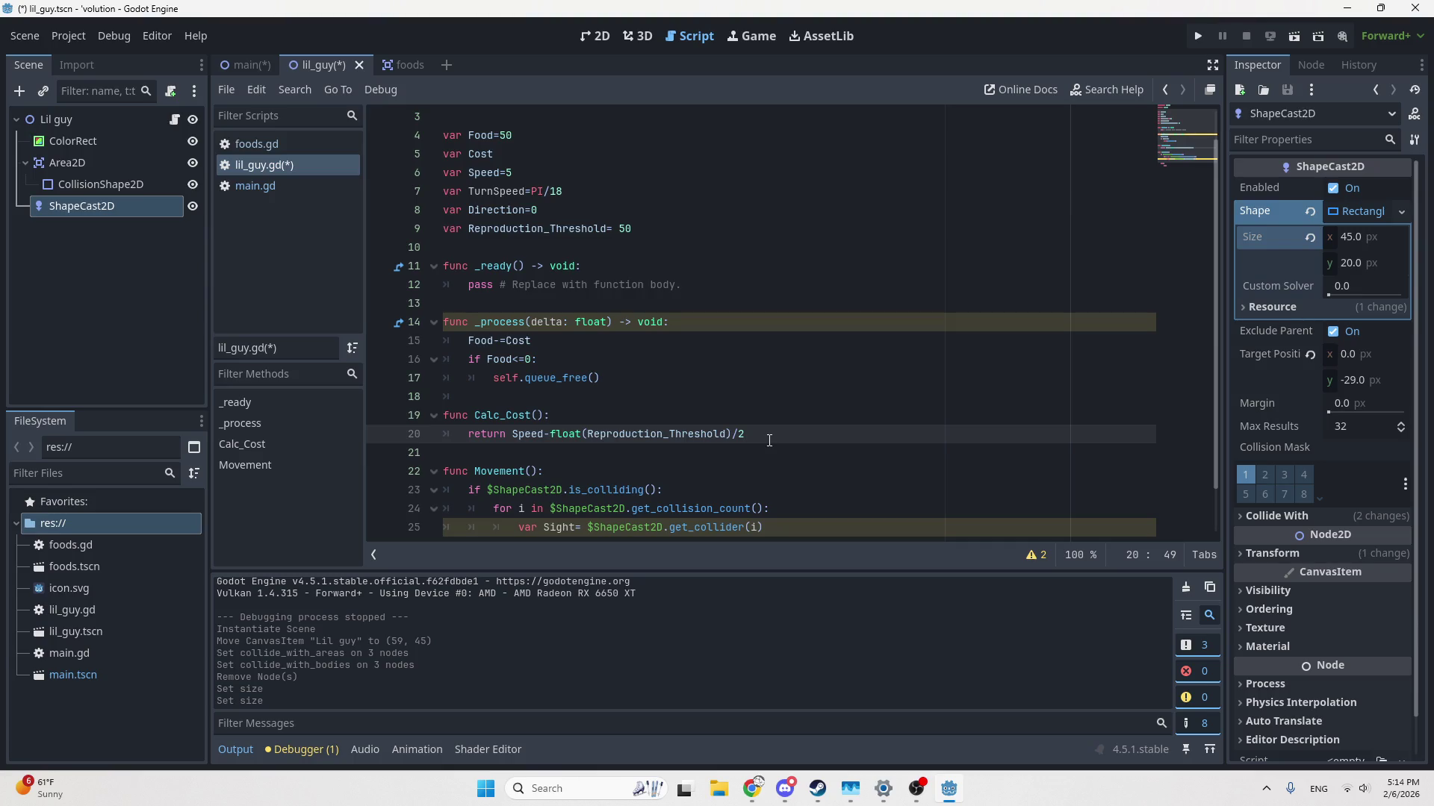
{"action": "scroll", "coordinate": [718, 500], "scroll_direction": "down", "scroll_amount": 1}
{"action": "left_click", "coordinate": [780, 474]}
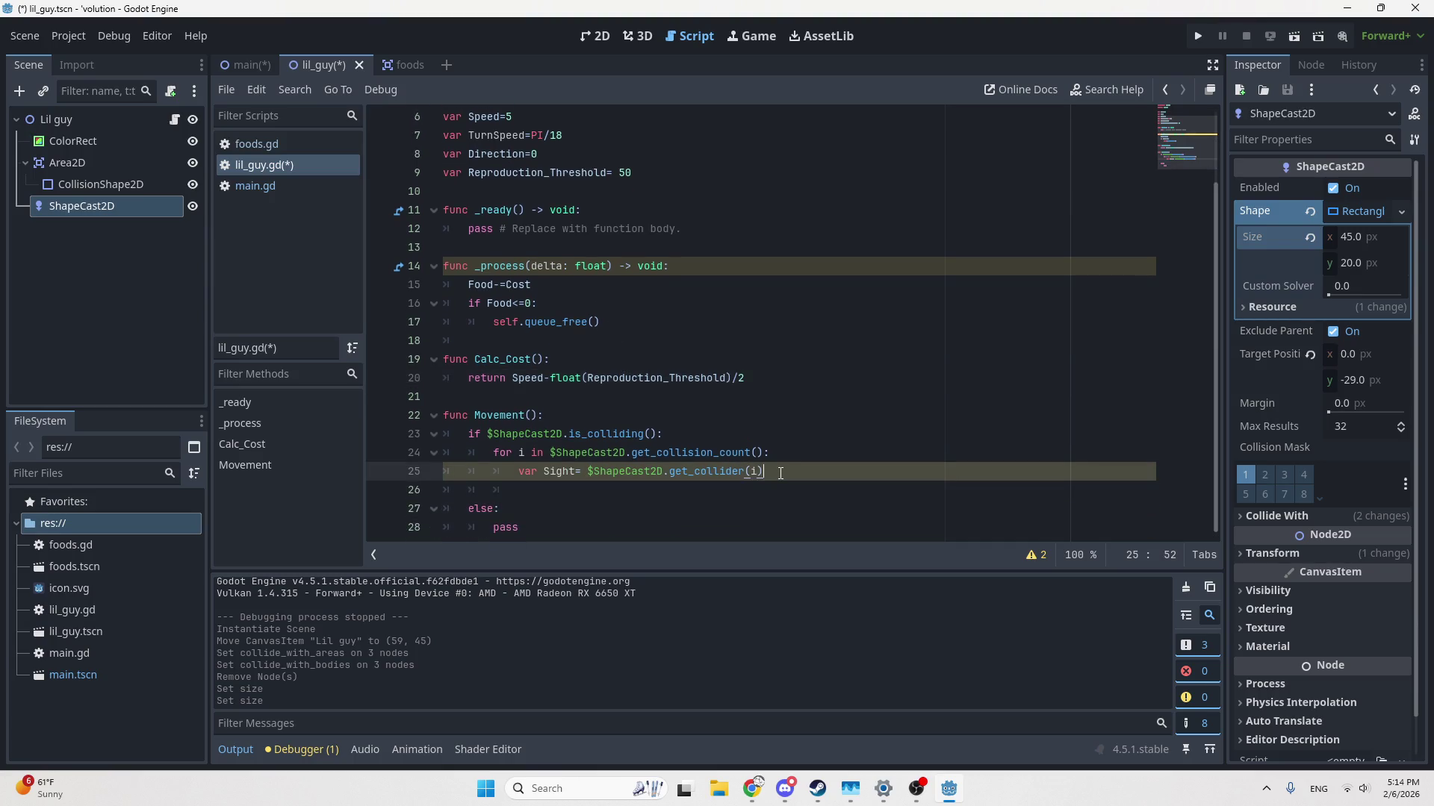
{"action": "key", "text": "Return"}
{"action": "type", "text": "print(Sight"}
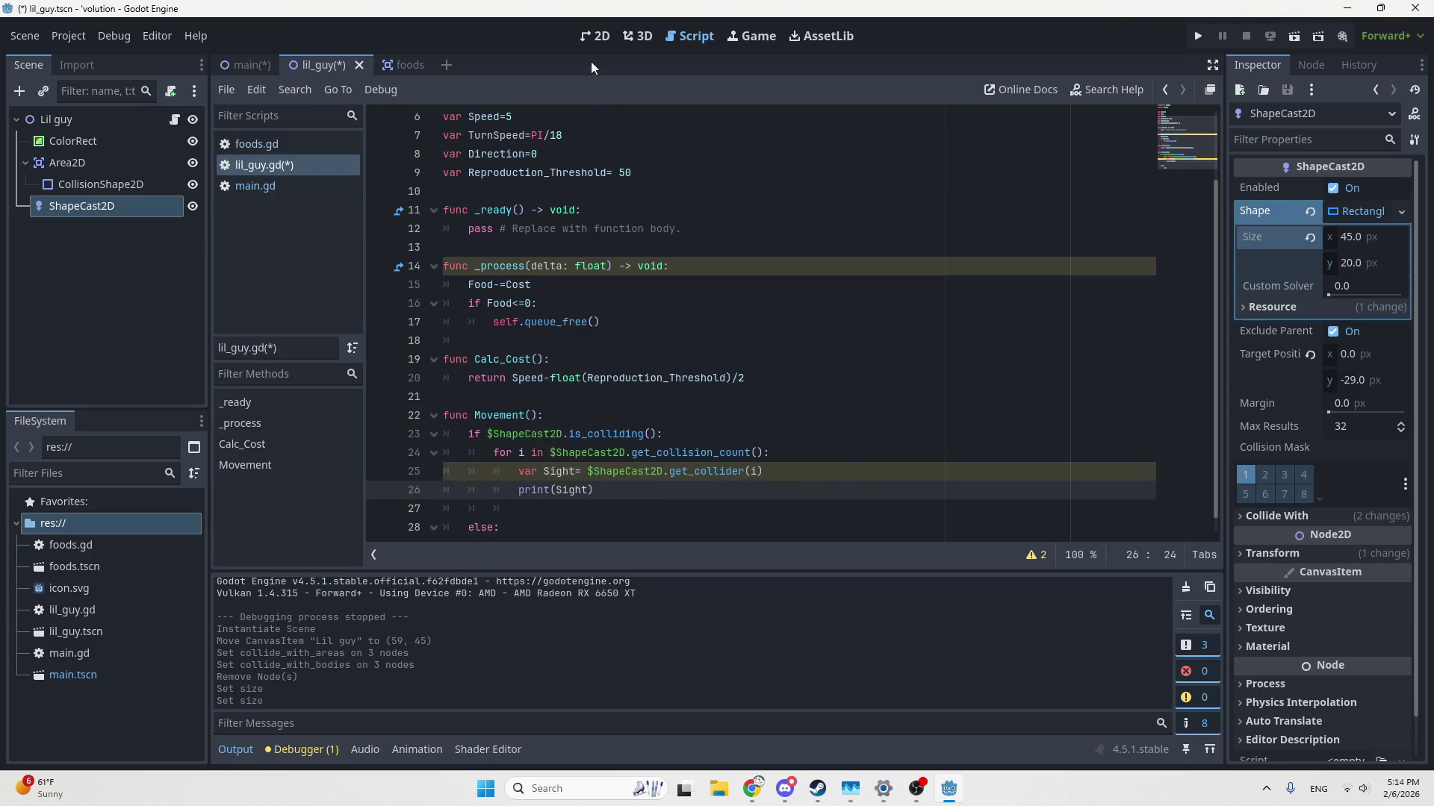
Save both the lil_guy and main scenes from the 2D view
{"action": "left_click", "coordinate": [596, 37]}
{"action": "scroll", "coordinate": [476, 357], "scroll_direction": "down", "scroll_amount": 2}
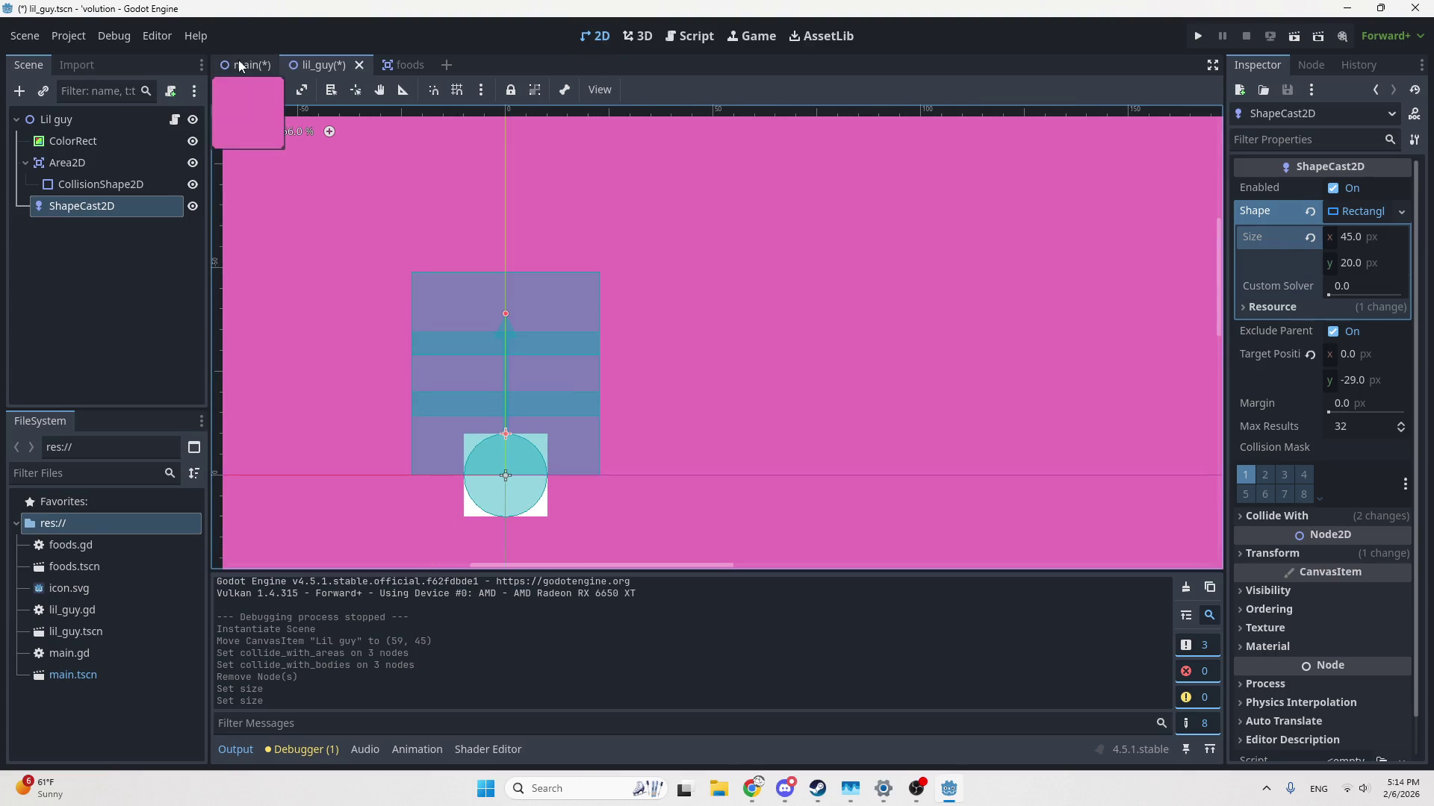
{"action": "left_click", "coordinate": [240, 66]}
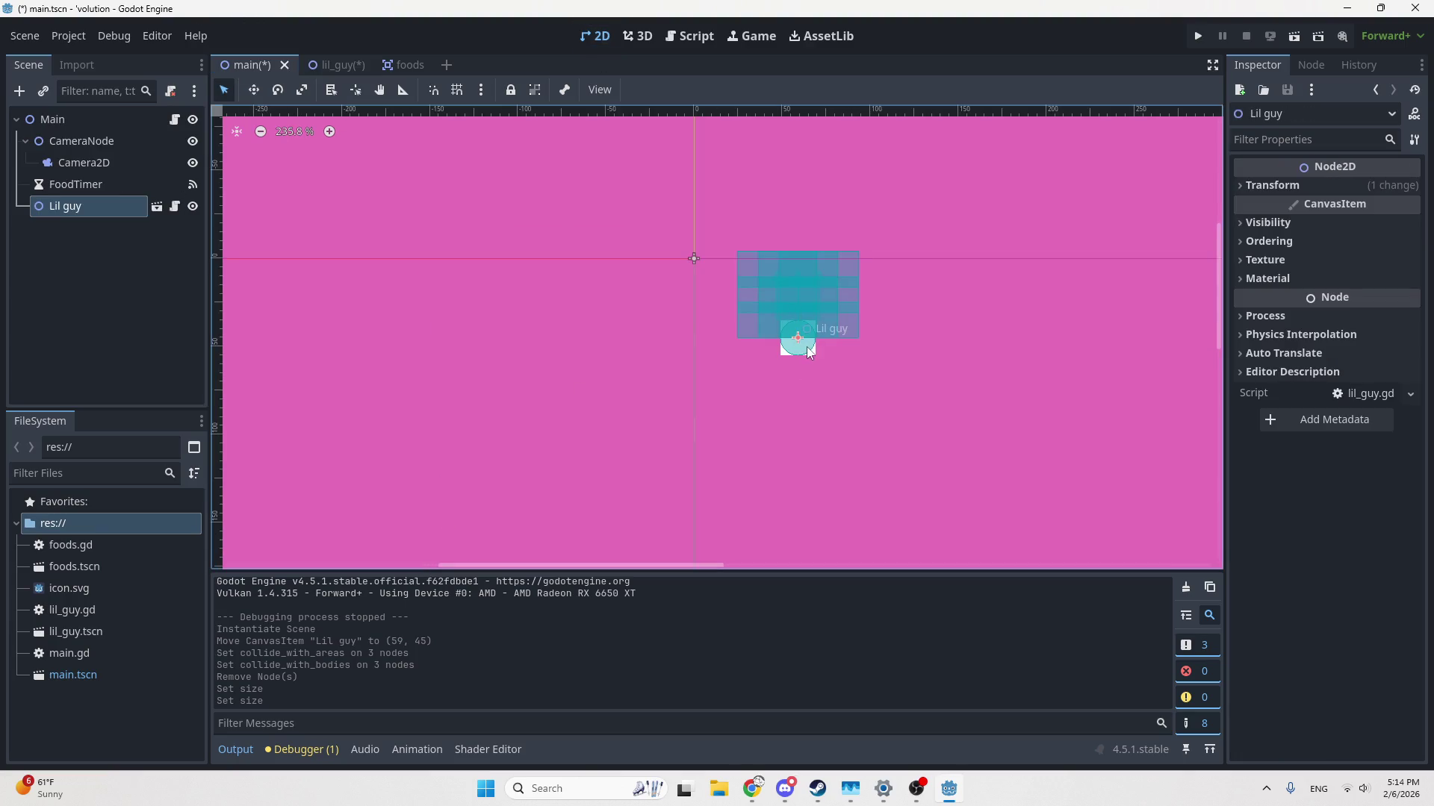
{"action": "left_click", "coordinate": [329, 66]}
{"action": "key", "text": "ctrl+s"}
{"action": "left_click", "coordinate": [243, 65]}
{"action": "key", "text": "ctrl+s"}
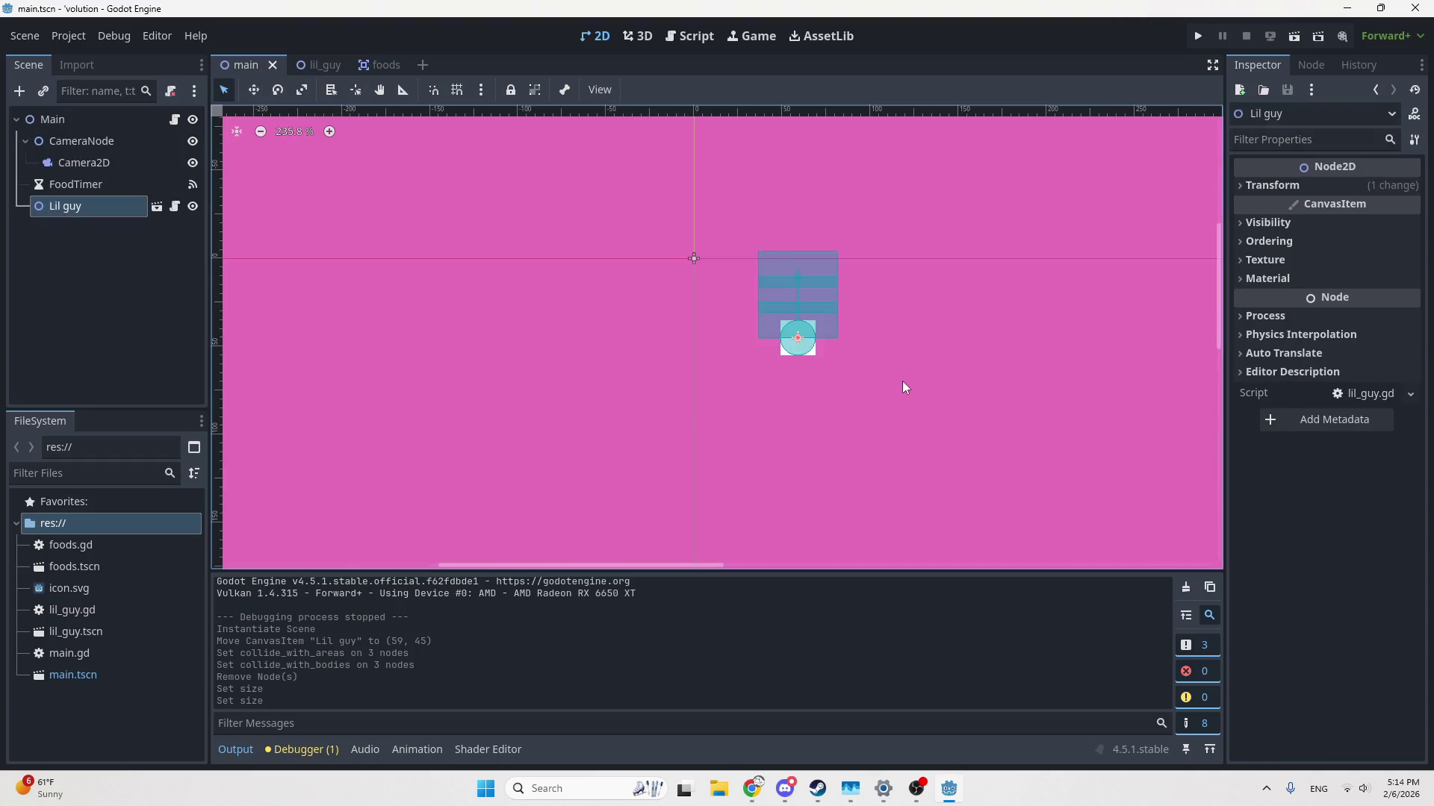
Move Lil guy to about (4, 39) near the origin, then run the game
{"action": "mouse_move", "coordinate": [809, 342]}
{"action": "left_mouse_down"}
{"action": "mouse_move", "coordinate": [706, 319]}
{"action": "mouse_move", "coordinate": [727, 333]}
{"action": "left_mouse_up"}
{"action": "scroll", "coordinate": [866, 360], "scroll_direction": "down", "scroll_amount": 3}
{"action": "mouse_move", "coordinate": [910, 413]}
{"action": "left_mouse_down"}
{"action": "mouse_move", "coordinate": [643, 244]}
{"action": "mouse_move", "coordinate": [597, 246]}
{"action": "mouse_move", "coordinate": [579, 273]}
{"action": "left_mouse_up"}
{"action": "scroll", "coordinate": [587, 252], "scroll_direction": "up", "scroll_amount": 2}
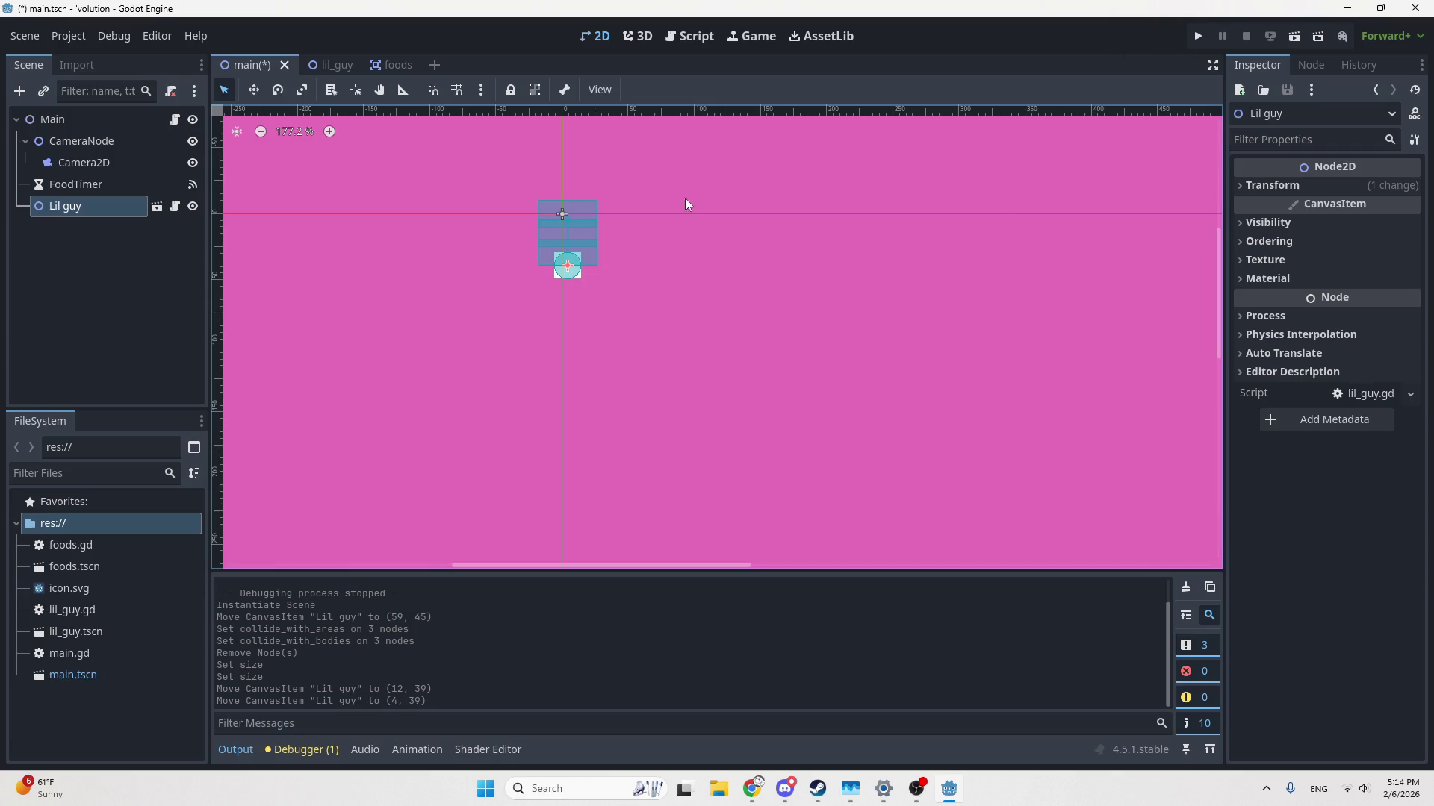
{"action": "left_click", "coordinate": [1198, 36]}
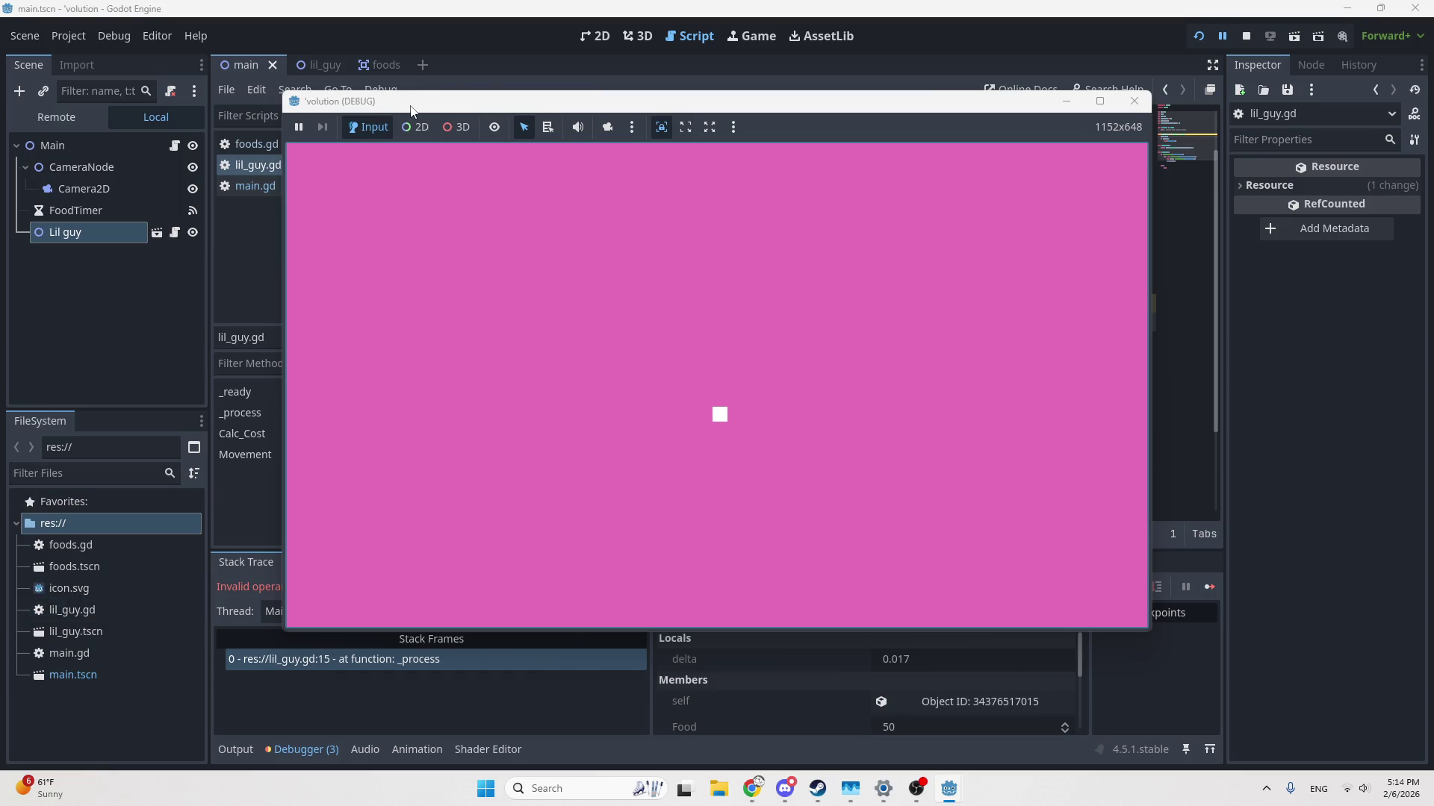
Inspect the line that raised the Nil error and the Cost variable declaration
{"action": "mouse_move", "coordinate": [412, 107]}
{"action": "left_mouse_down"}
{"action": "mouse_move", "coordinate": [561, 53]}
{"action": "mouse_move", "coordinate": [512, 26]}
{"action": "mouse_move", "coordinate": [512, 112]}
{"action": "mouse_move", "coordinate": [441, 148]}
{"action": "left_mouse_up"}
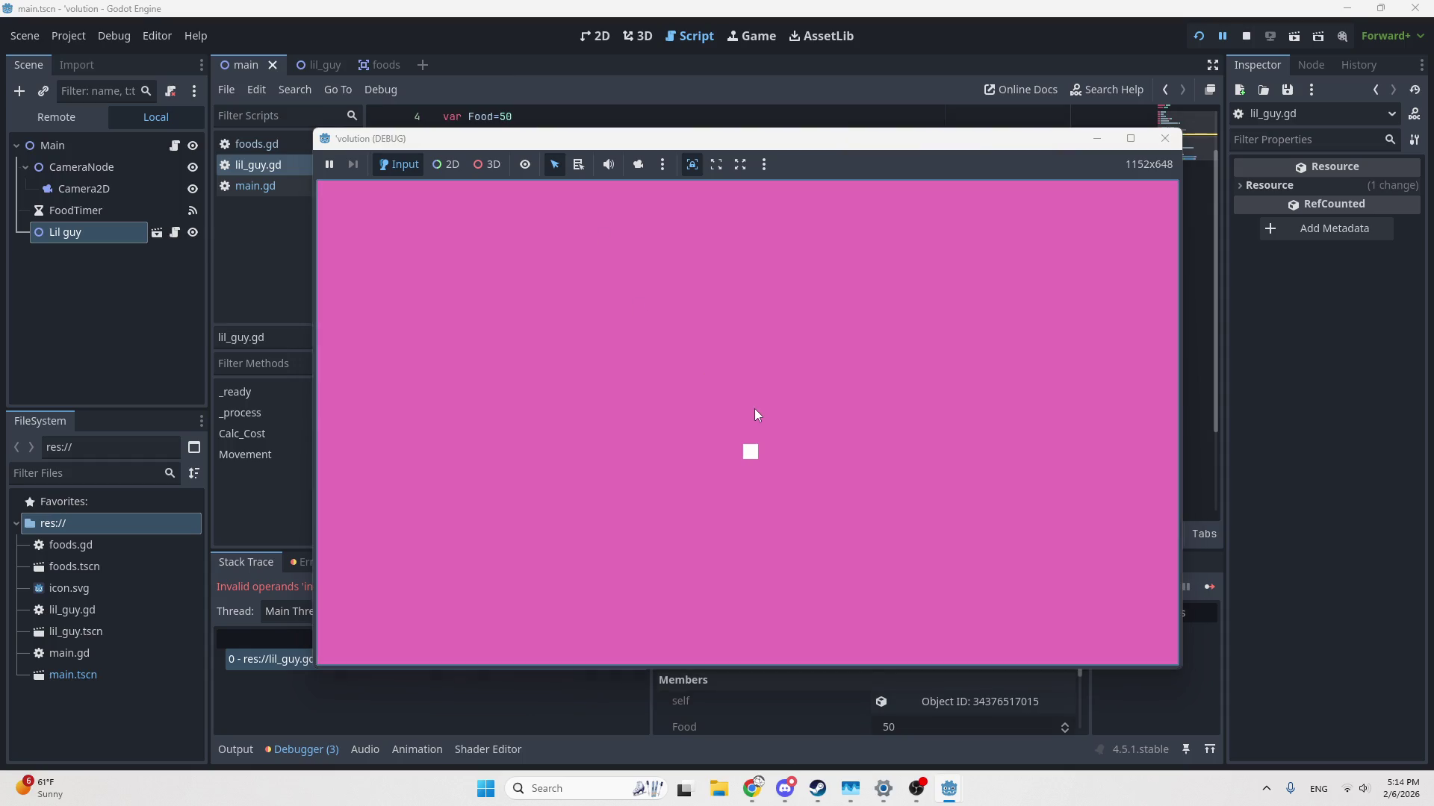
{"action": "left_click", "coordinate": [640, 106]}
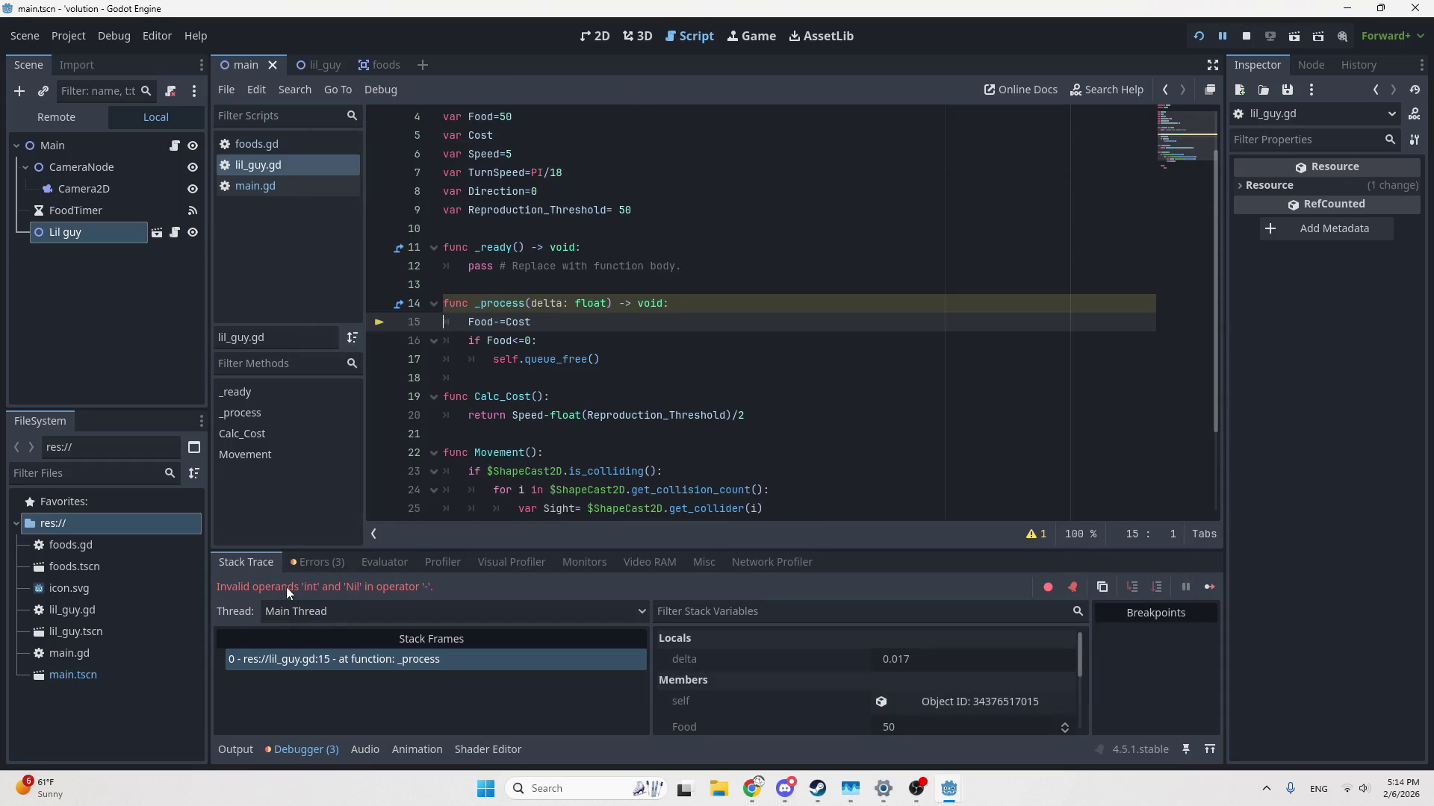
{"action": "left_click", "coordinate": [469, 322]}
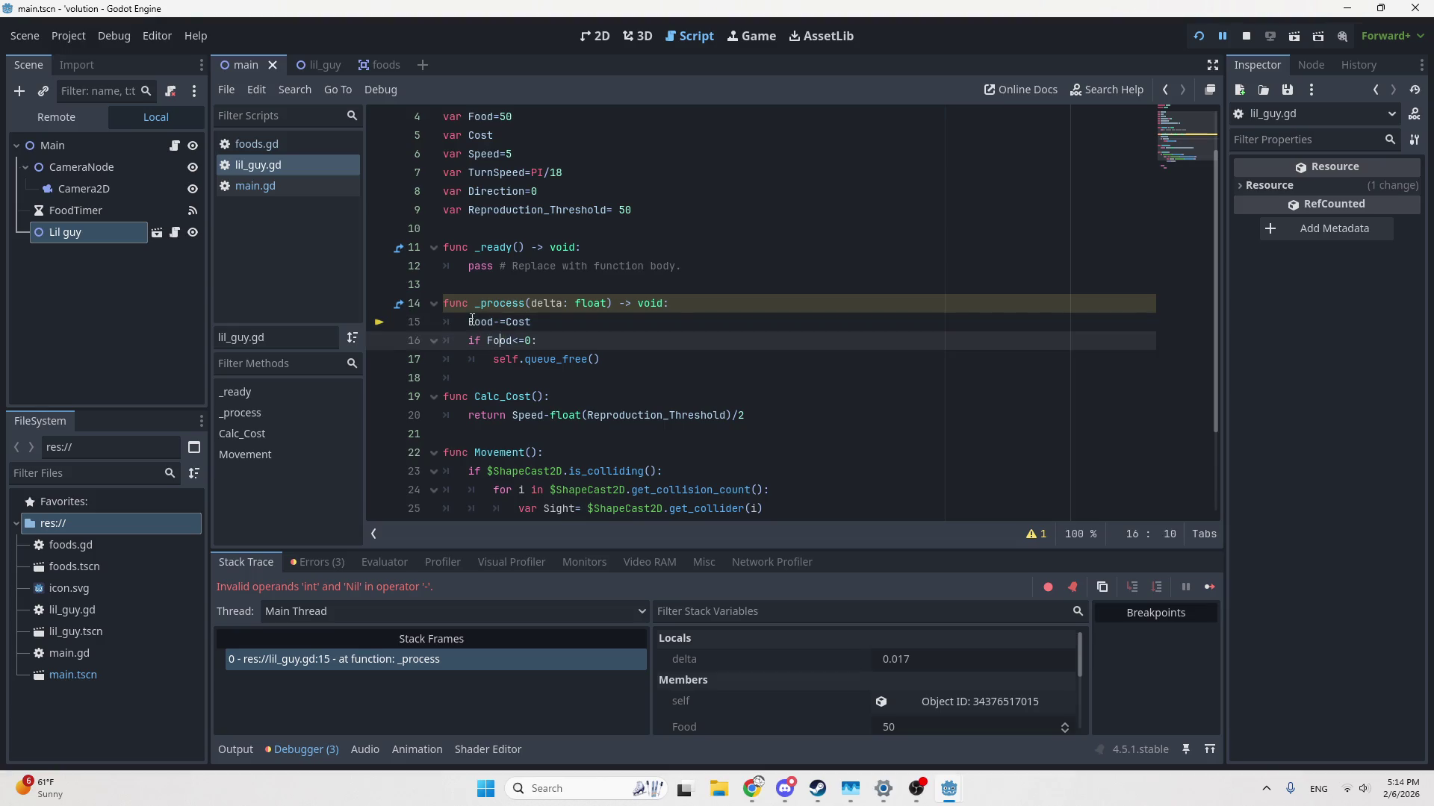
{"action": "scroll", "coordinate": [503, 269], "scroll_direction": "up", "scroll_amount": 1}
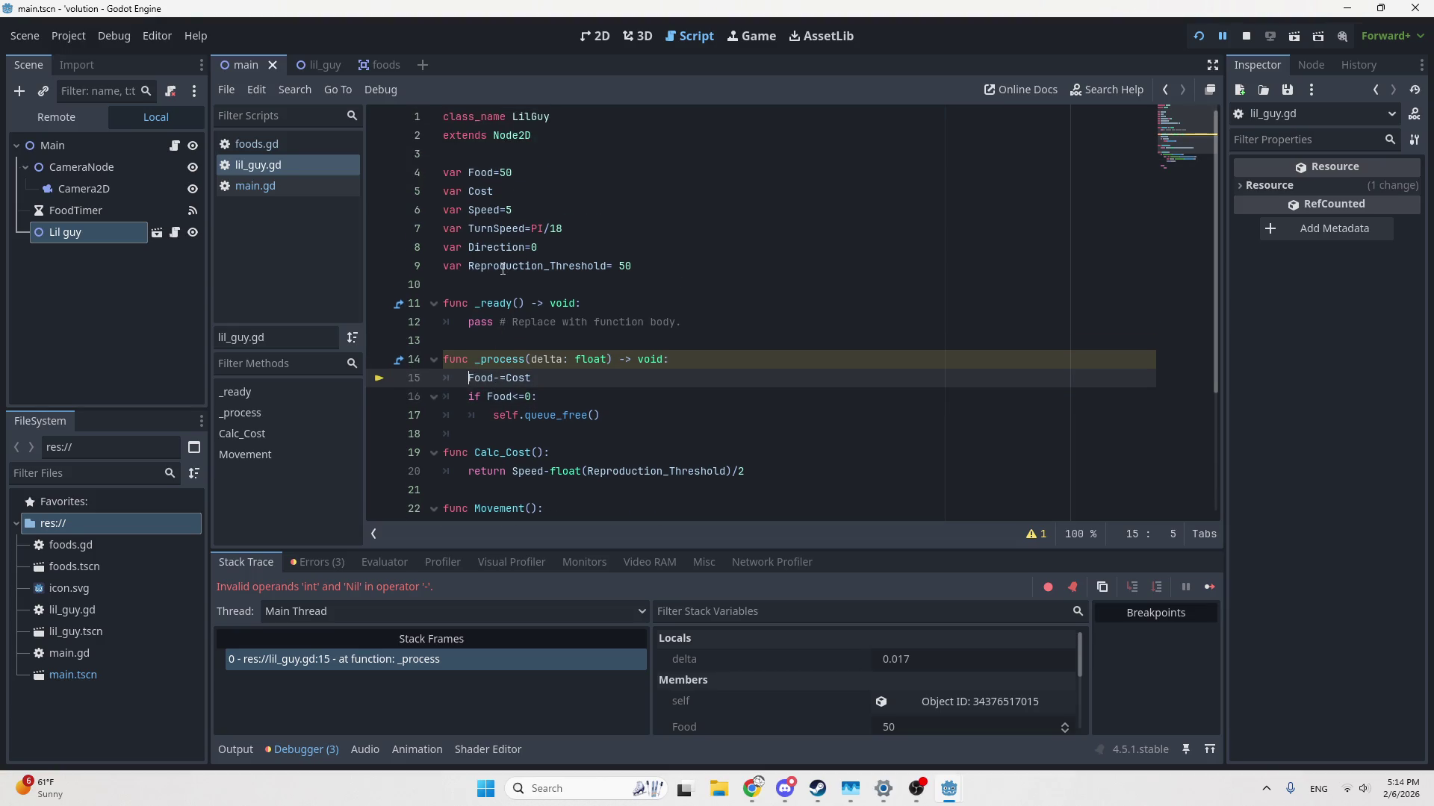
{"action": "left_click", "coordinate": [528, 197]}
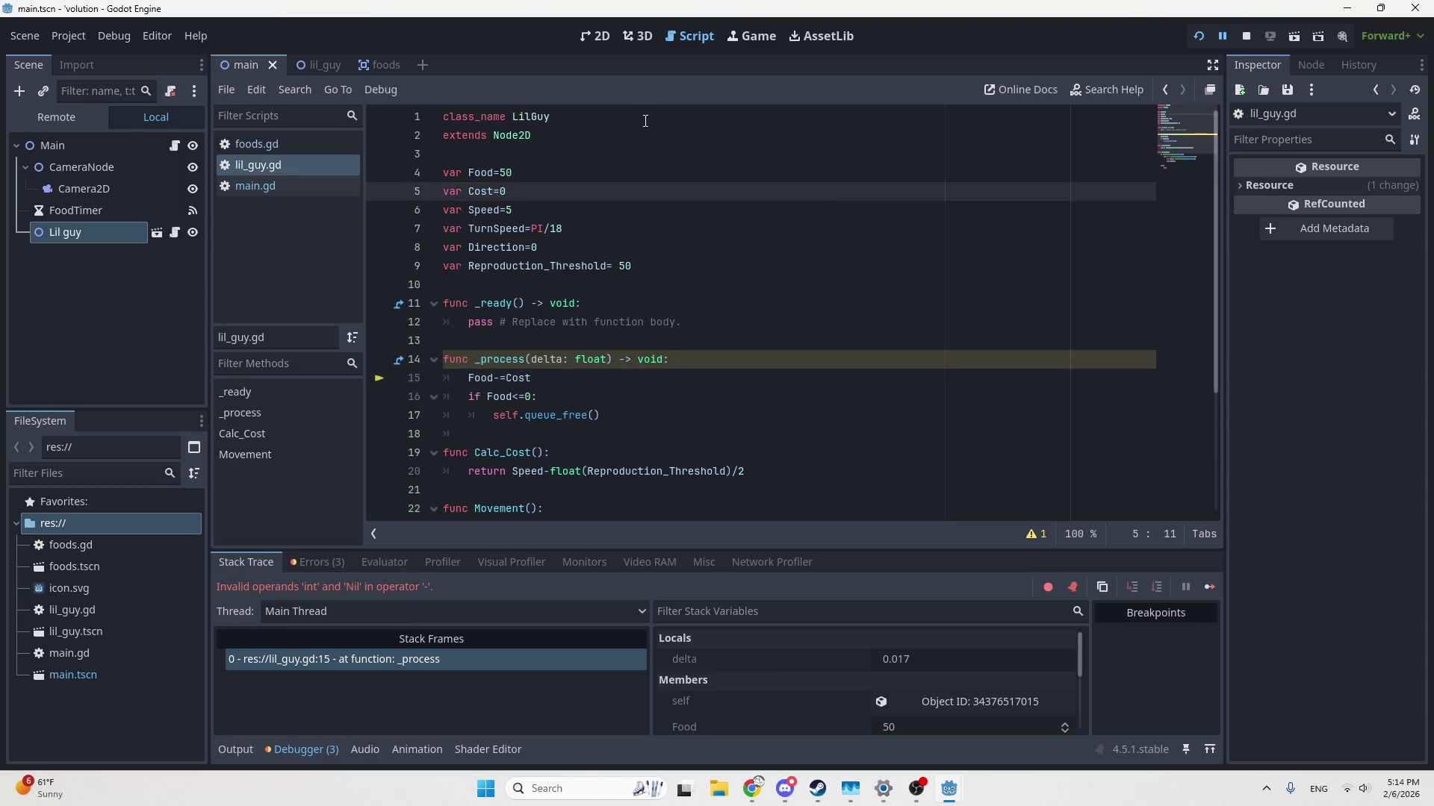
Replace the pass line in _ready with Cost=Calc_Cost(), save, and rerun the game
{"action": "left_click_drag", "start_coordinate": [696, 322], "coordinate": [694, 309]}
{"action": "key", "text": "Return"}
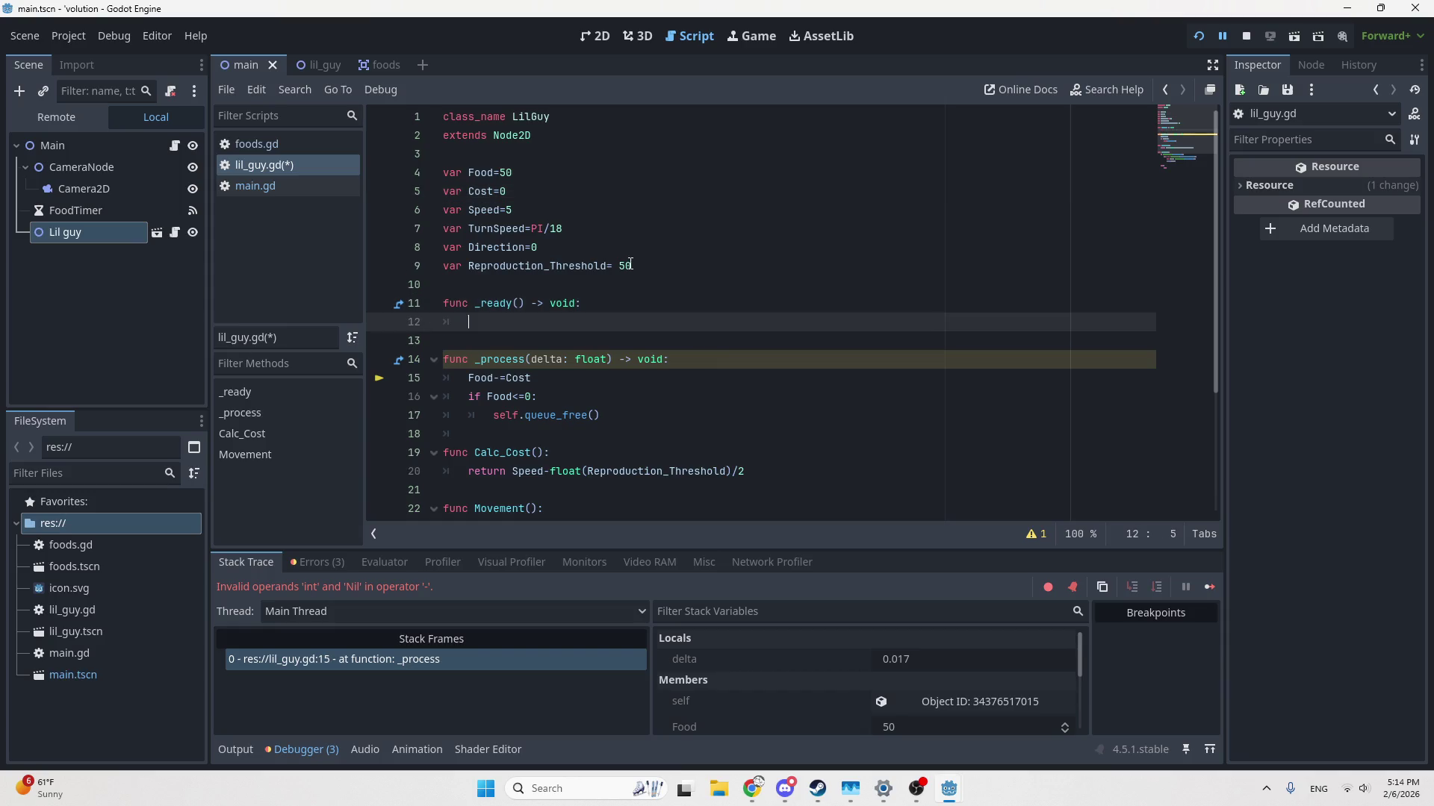
{"action": "type", "text": "Cost="}
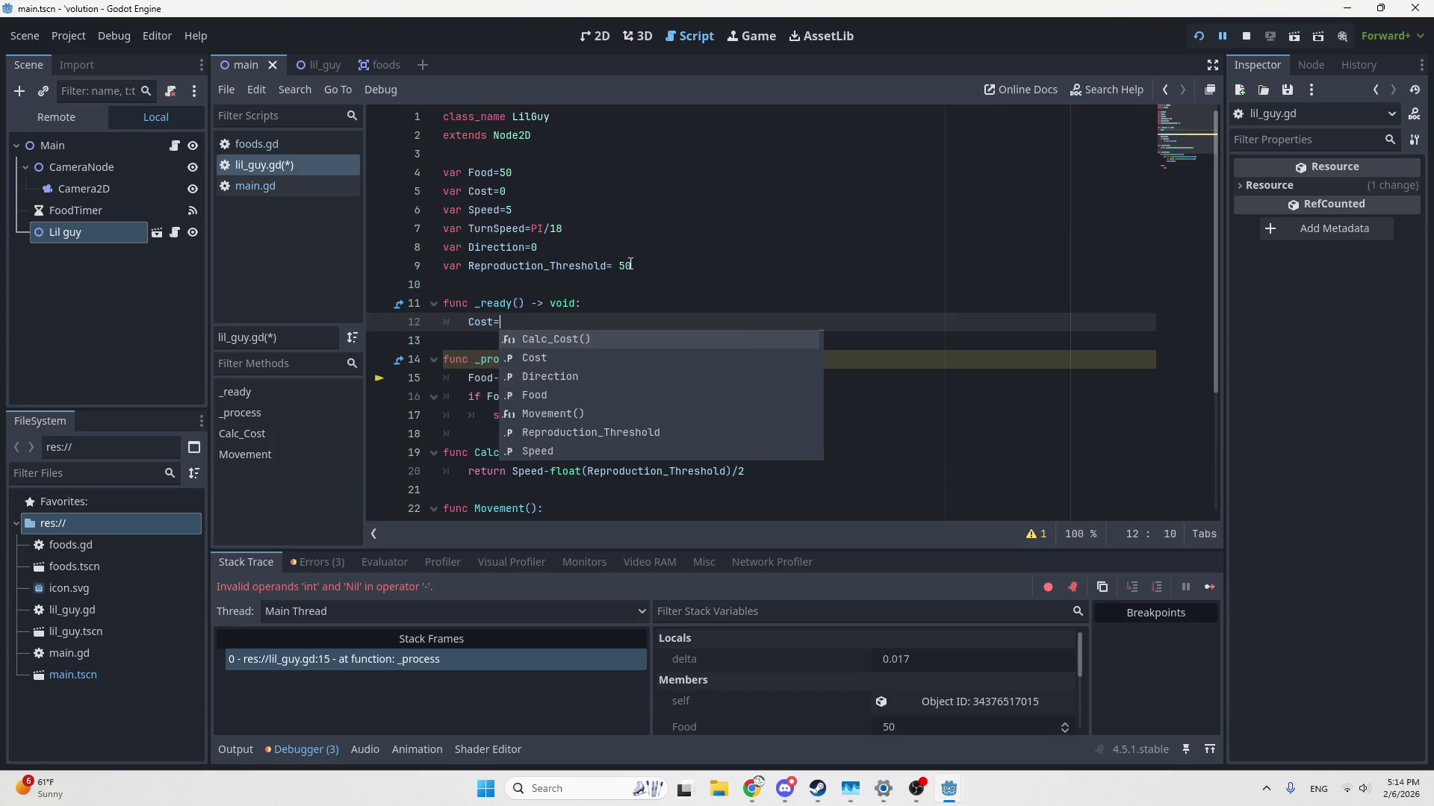
{"action": "scroll", "coordinate": [565, 389], "scroll_direction": "down", "scroll_amount": 4}
{"action": "scroll", "coordinate": [565, 390], "scroll_direction": "up", "scroll_amount": 4}
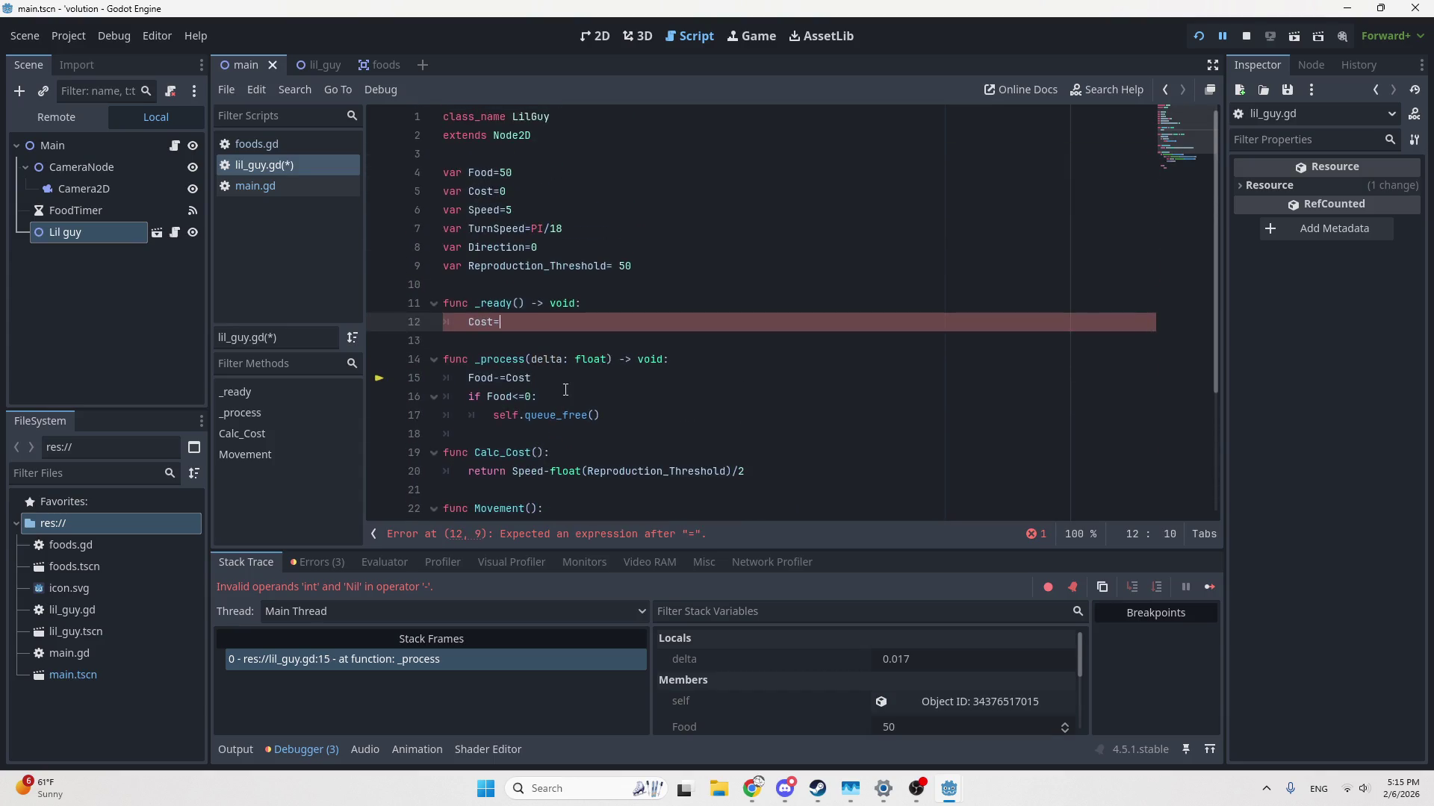
{"action": "type", "text": "Ca"}
{"action": "key", "text": "Return"}
{"action": "key", "text": "ctrl+s"}
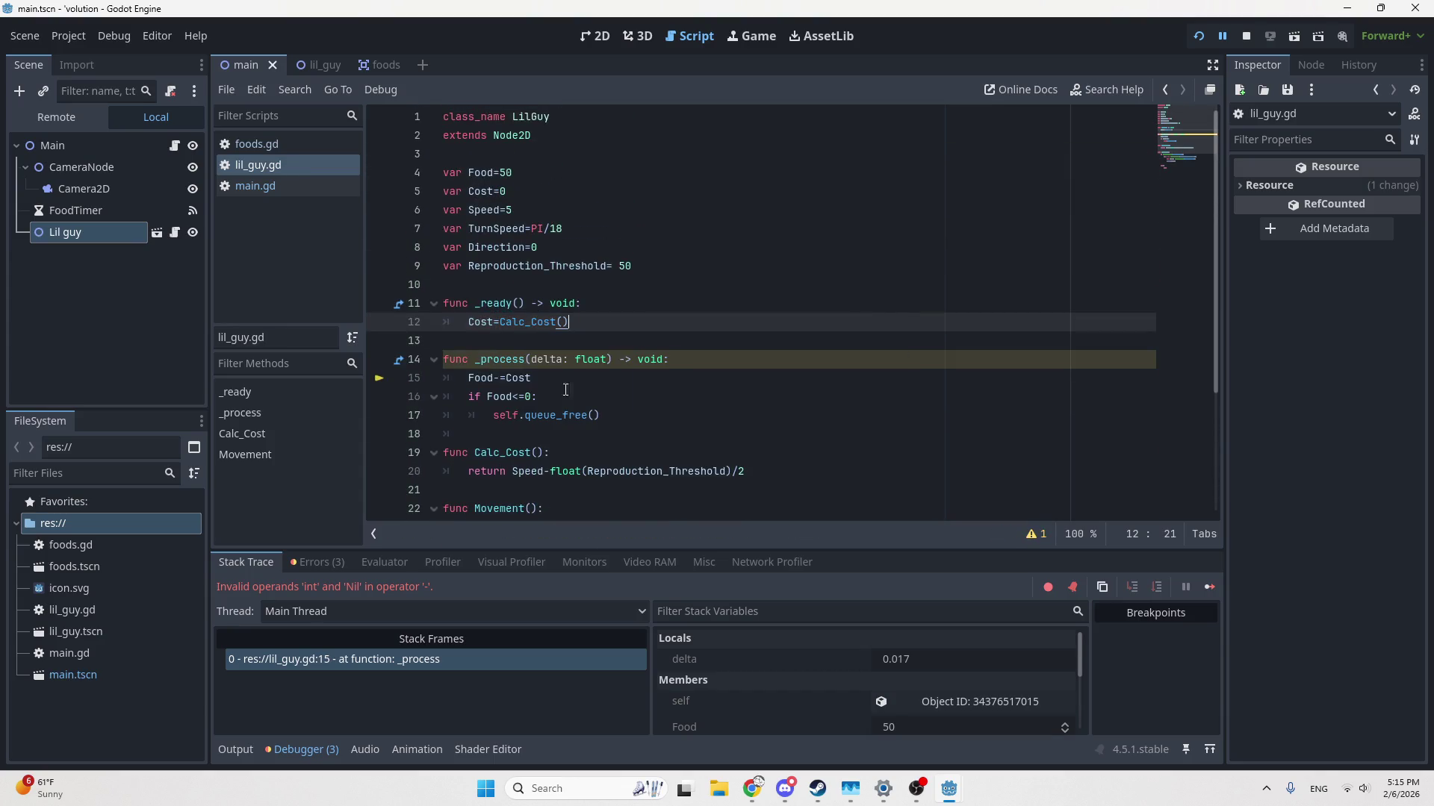
{"action": "left_click", "coordinate": [1198, 37]}
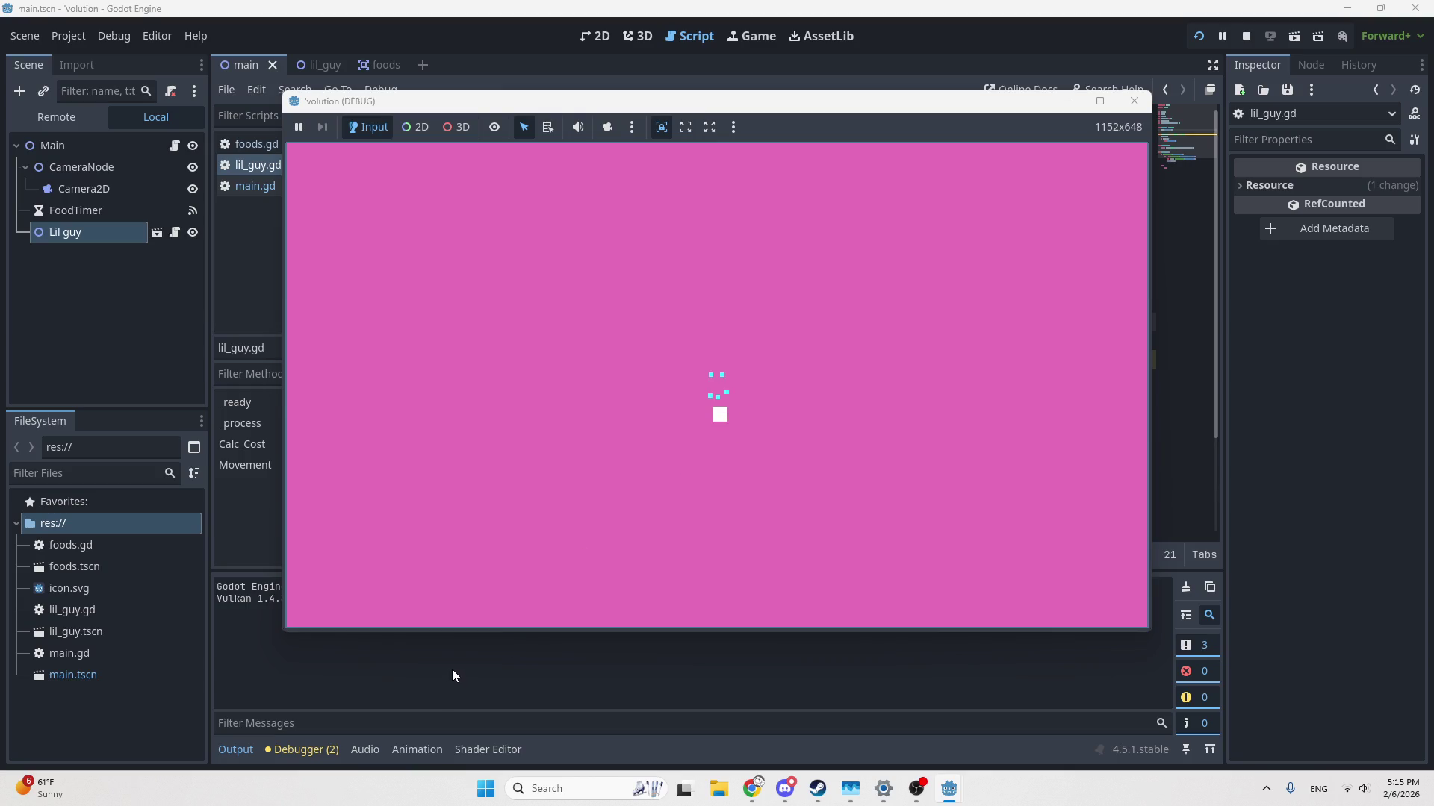
Stop the running game and briefly check the Project Settings
{"action": "key", "text": "F8"}
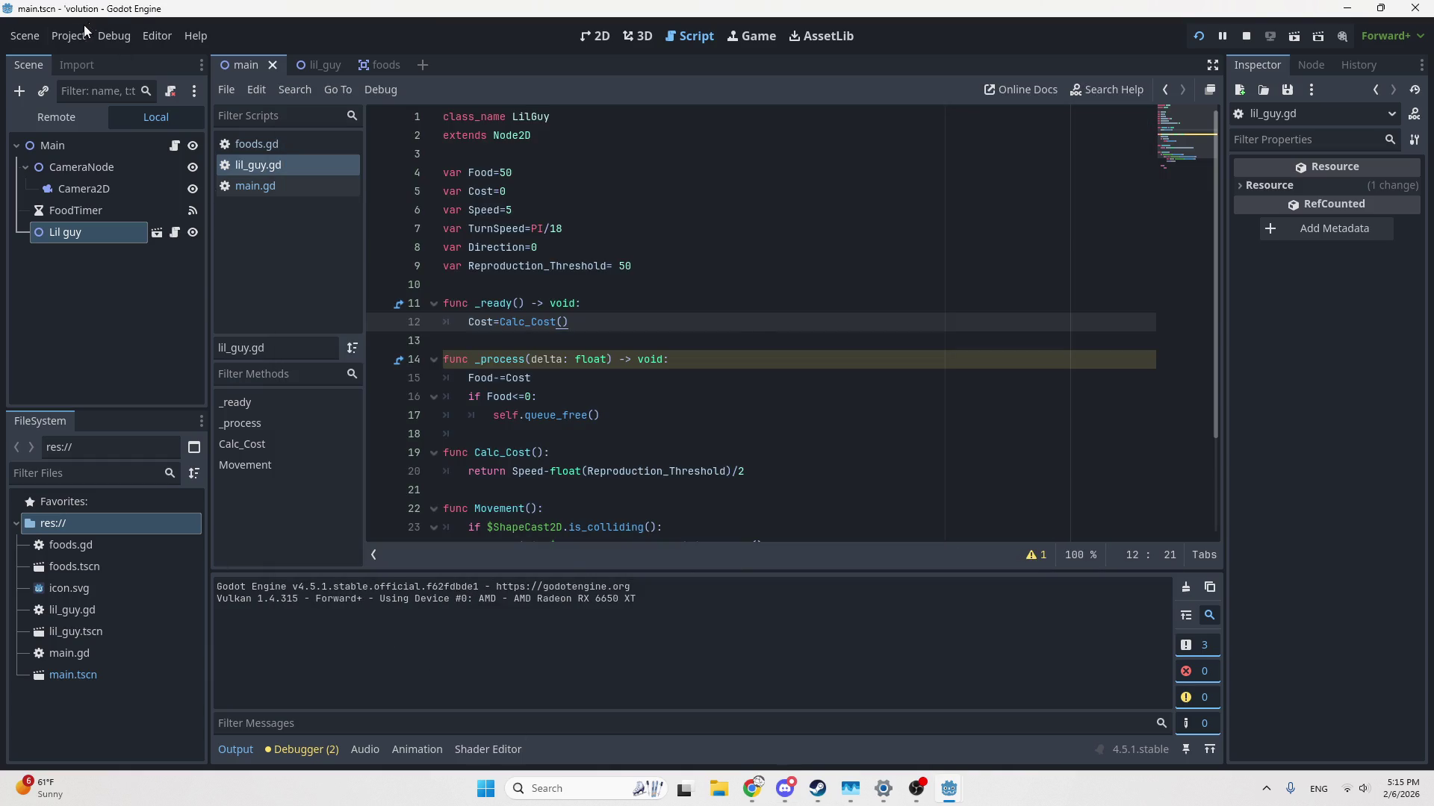
{"action": "left_click", "coordinate": [70, 36]}
{"action": "left_click", "coordinate": [84, 60]}
{"action": "key", "text": "Escape"}
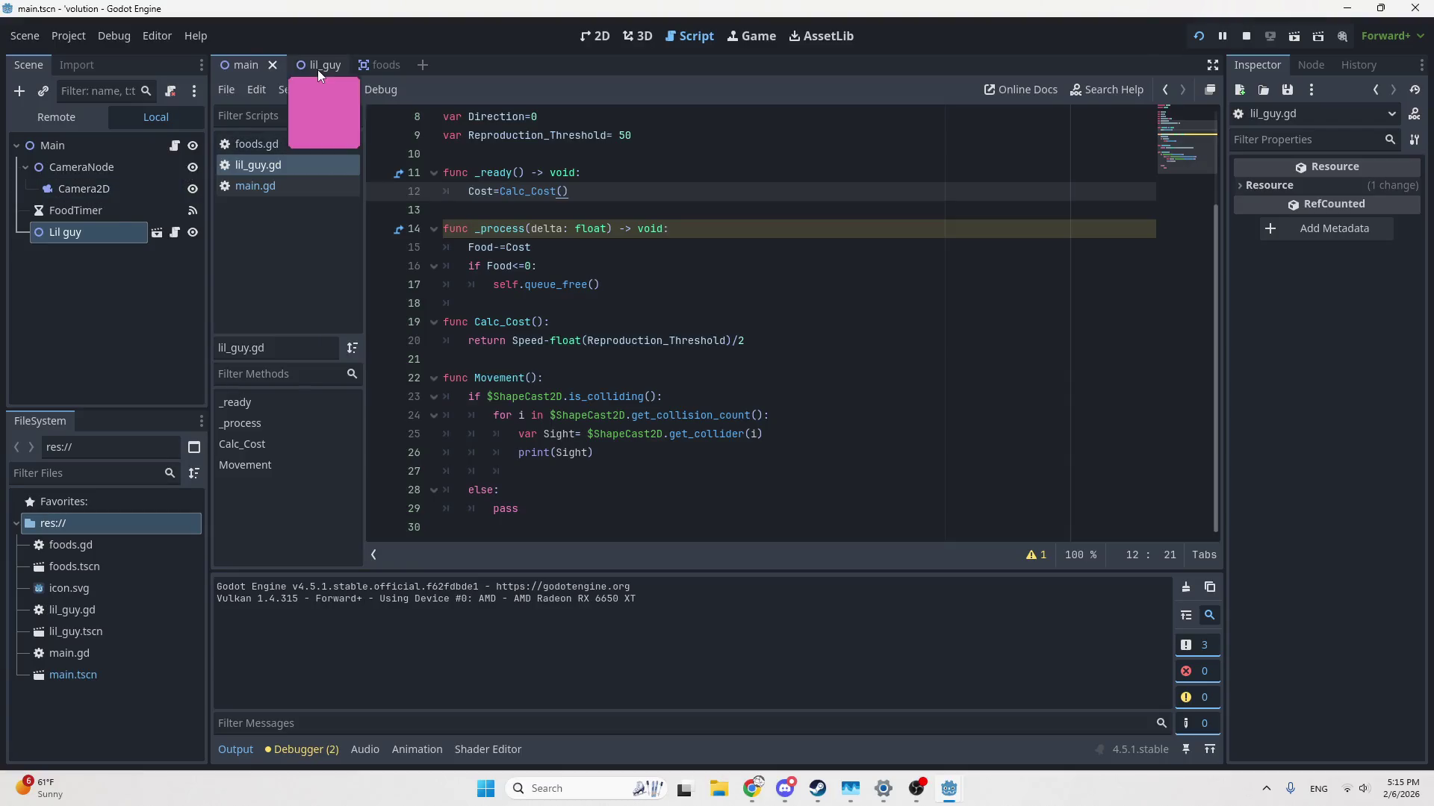
Tick Bodies under the ShapeCast2D's Collide With in lil_guy, then test-run and stop the game
{"action": "left_click", "coordinate": [316, 67]}
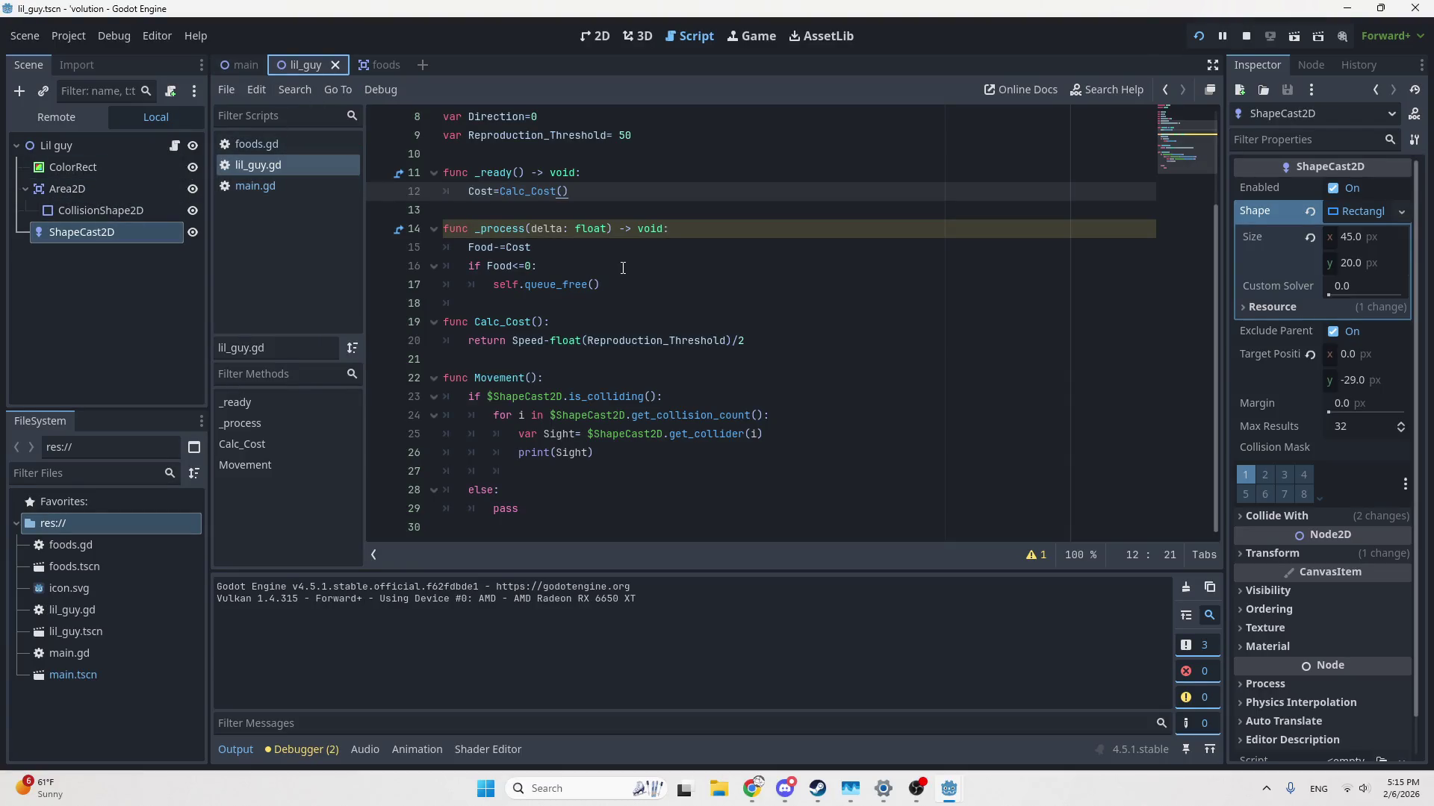
{"action": "scroll", "coordinate": [1284, 567], "scroll_direction": "down", "scroll_amount": 1}
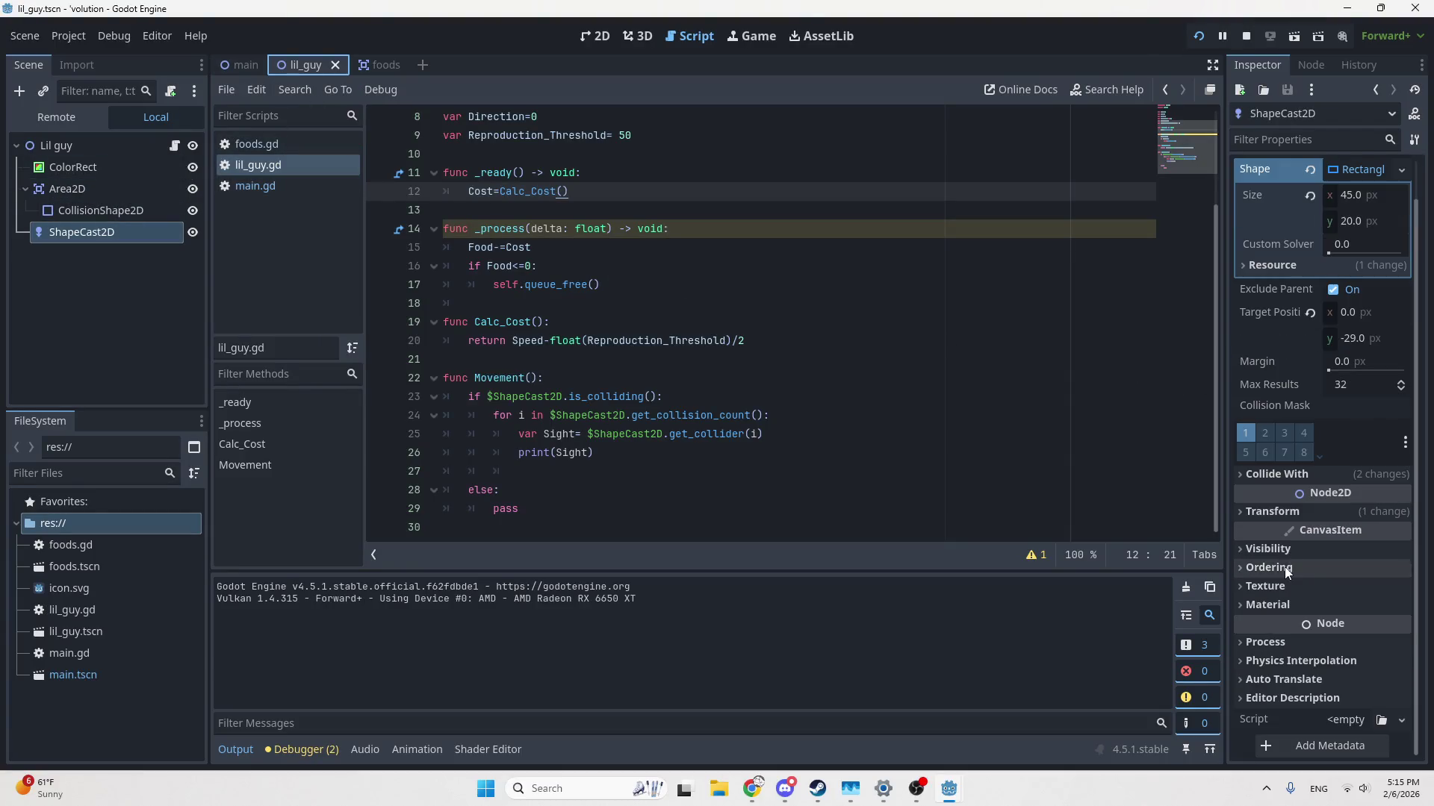
{"action": "left_click", "coordinate": [1248, 480]}
{"action": "left_click", "coordinate": [1337, 522]}
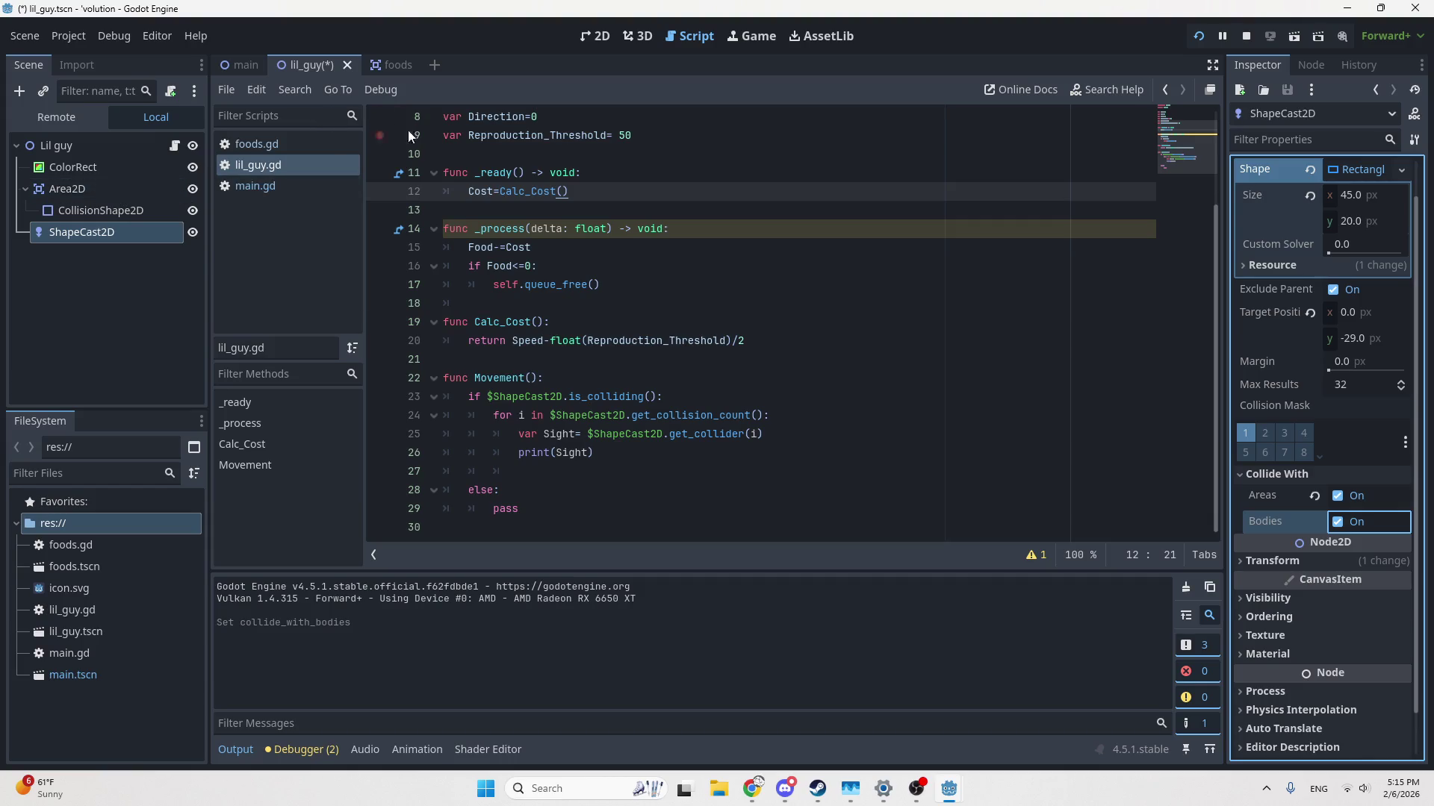
{"action": "left_click", "coordinate": [1199, 38]}
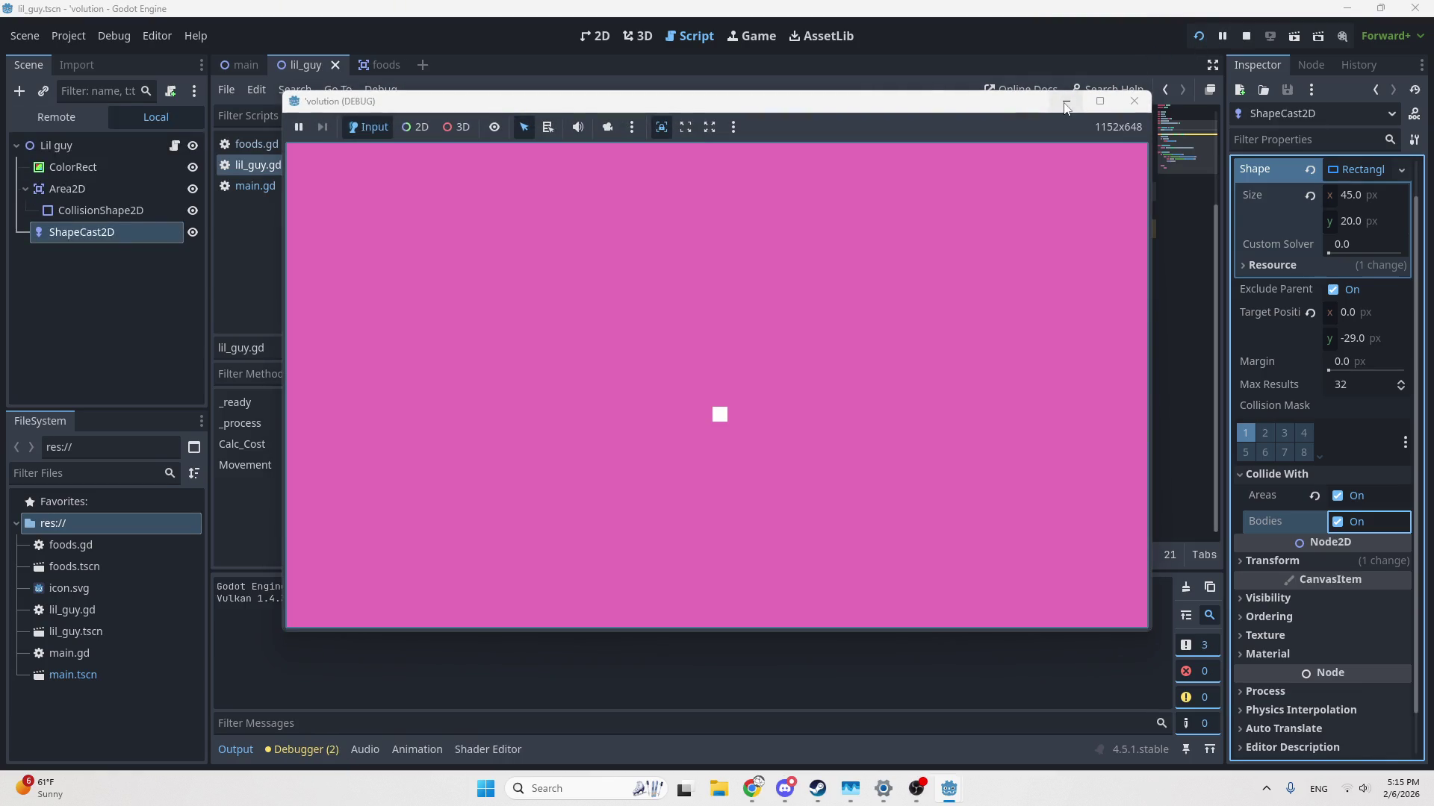
{"action": "left_click", "coordinate": [1136, 100]}
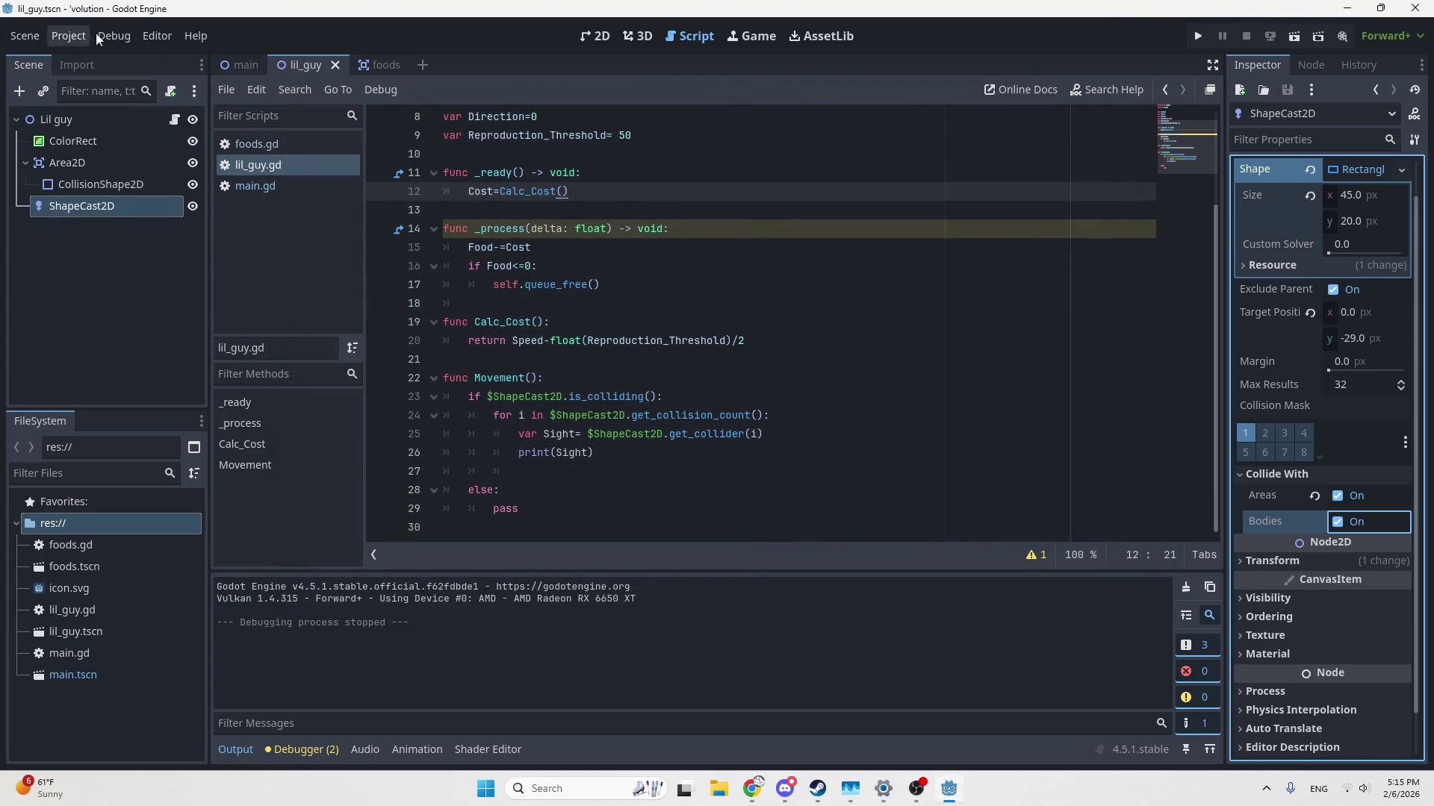
Turn on Debug > Visible Collision Shapes, test-run and stop the game, then open the foods scene
{"action": "left_click", "coordinate": [112, 34]}
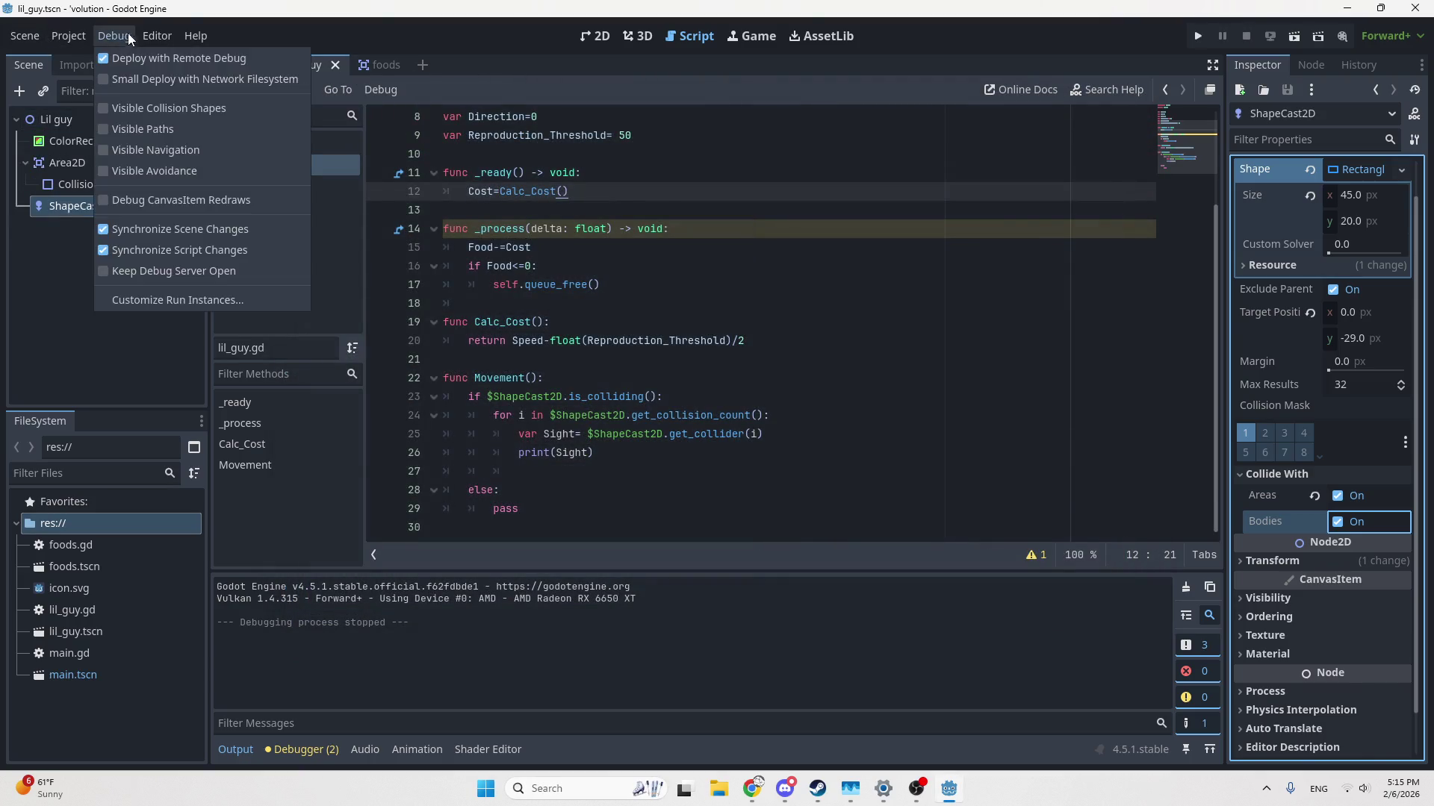
{"action": "left_click", "coordinate": [137, 106]}
{"action": "left_click", "coordinate": [1203, 44]}
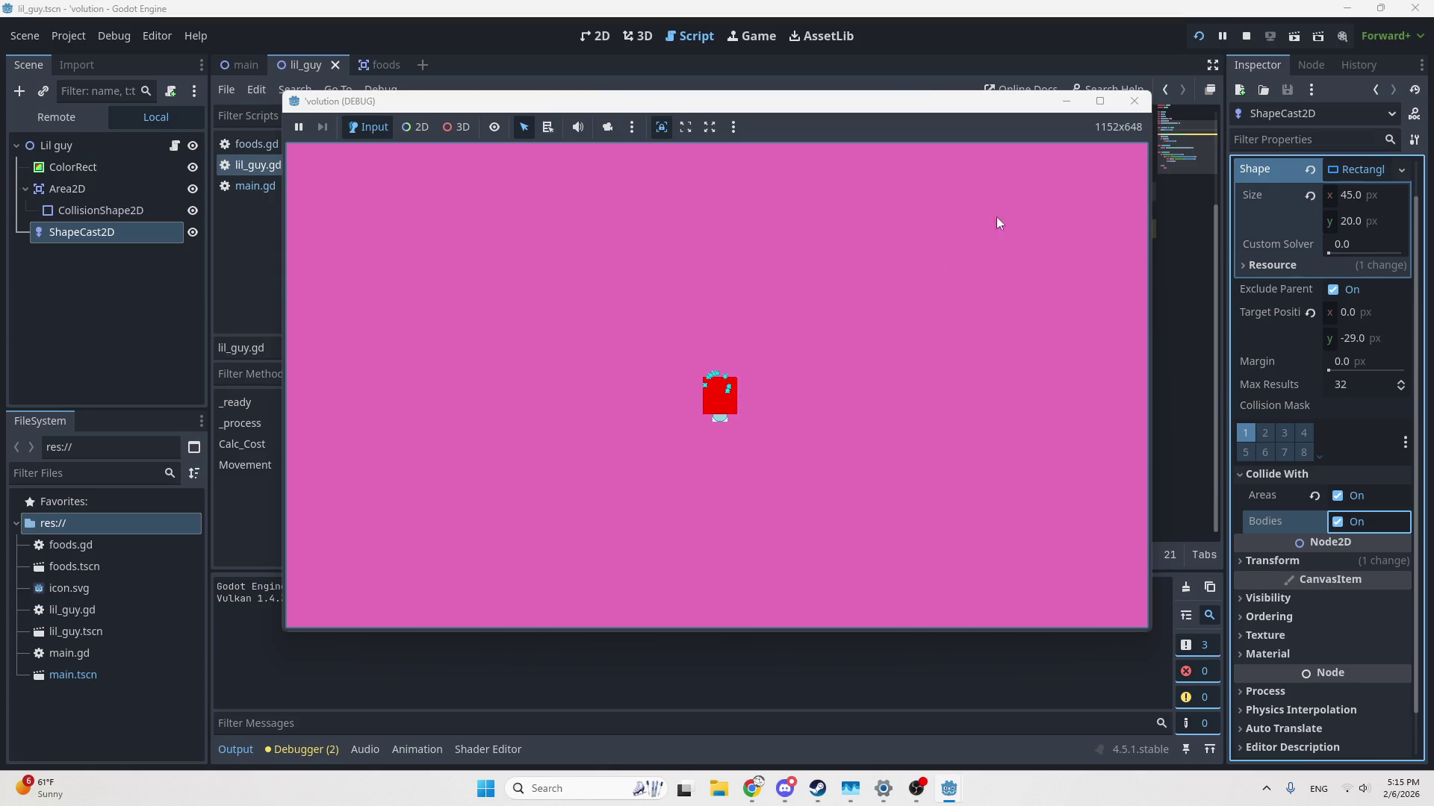
{"action": "left_click", "coordinate": [1148, 103]}
{"action": "left_click", "coordinate": [361, 61]}
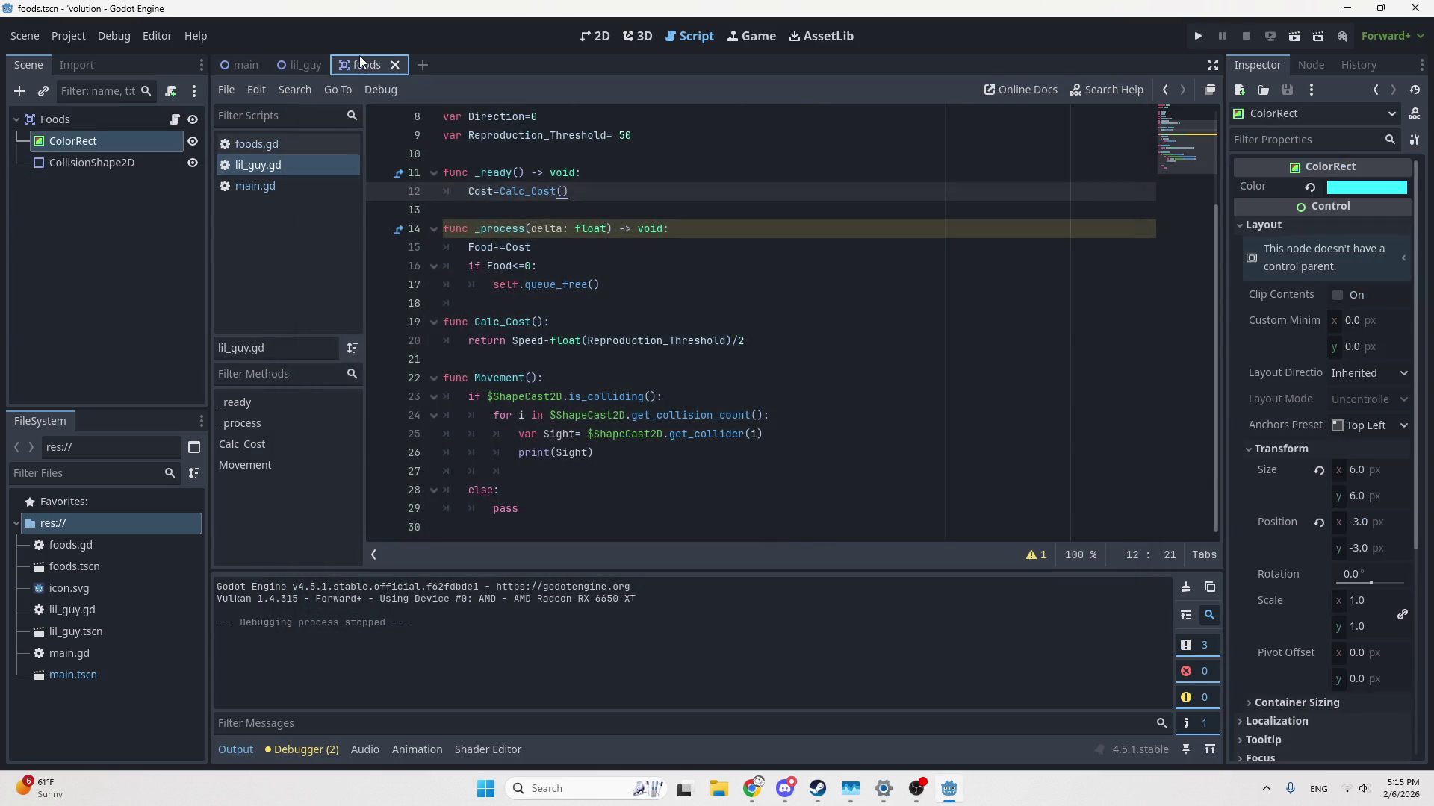
Change the Foods root node's type to StaticBody2D and run the game
{"action": "left_click", "coordinate": [103, 118]}
{"action": "right_click", "coordinate": [103, 118]}
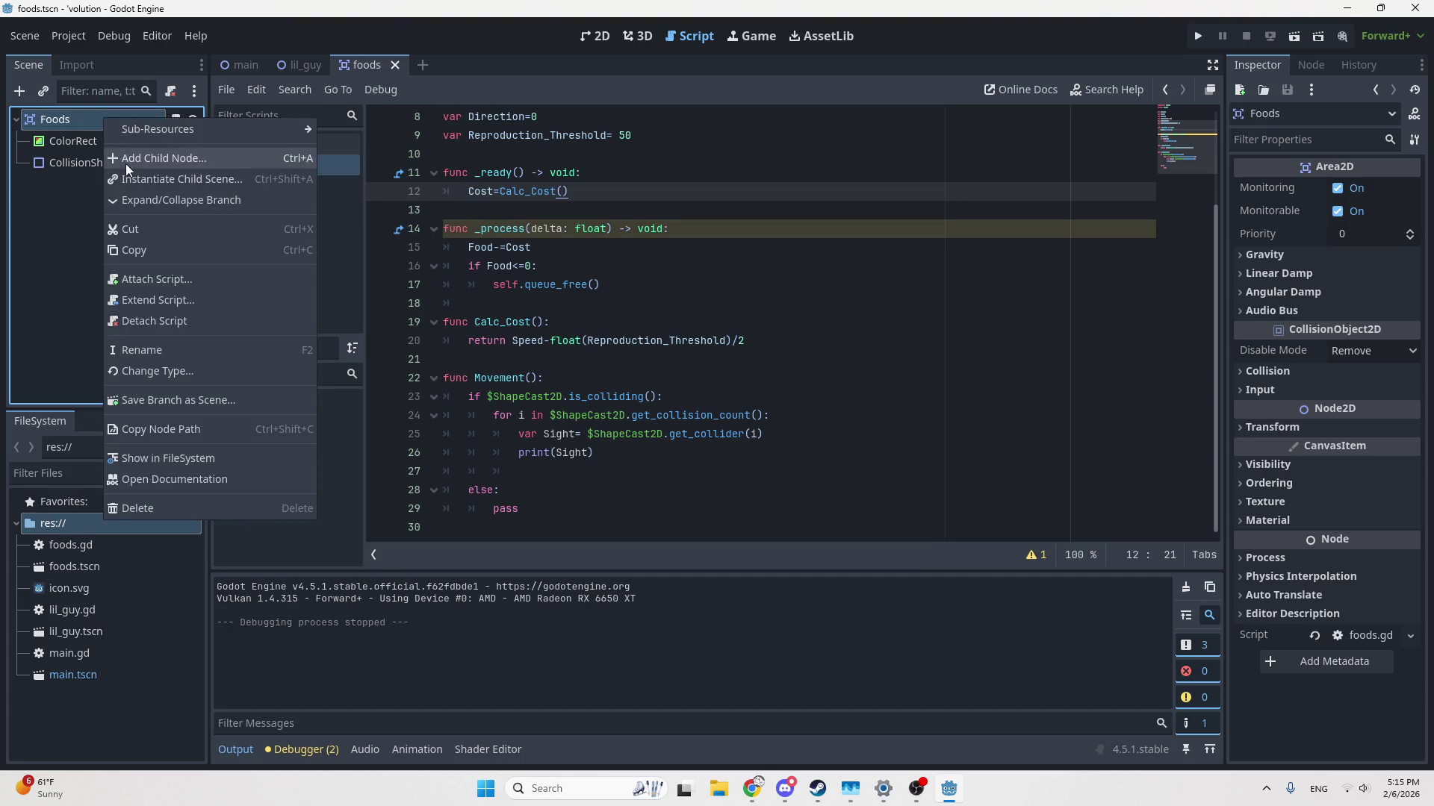
{"action": "left_click", "coordinate": [170, 375]}
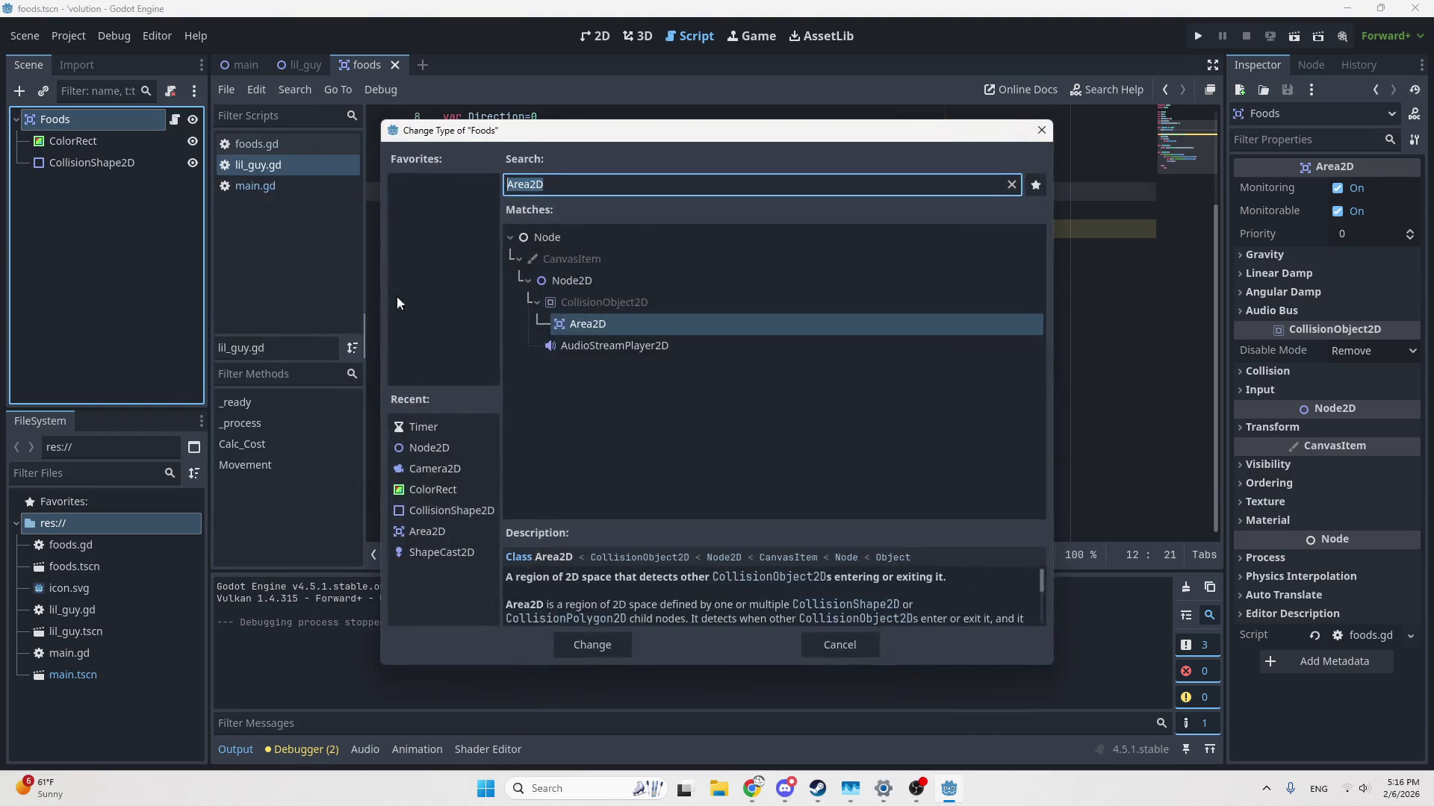
{"action": "key", "text": "BackSpace"}
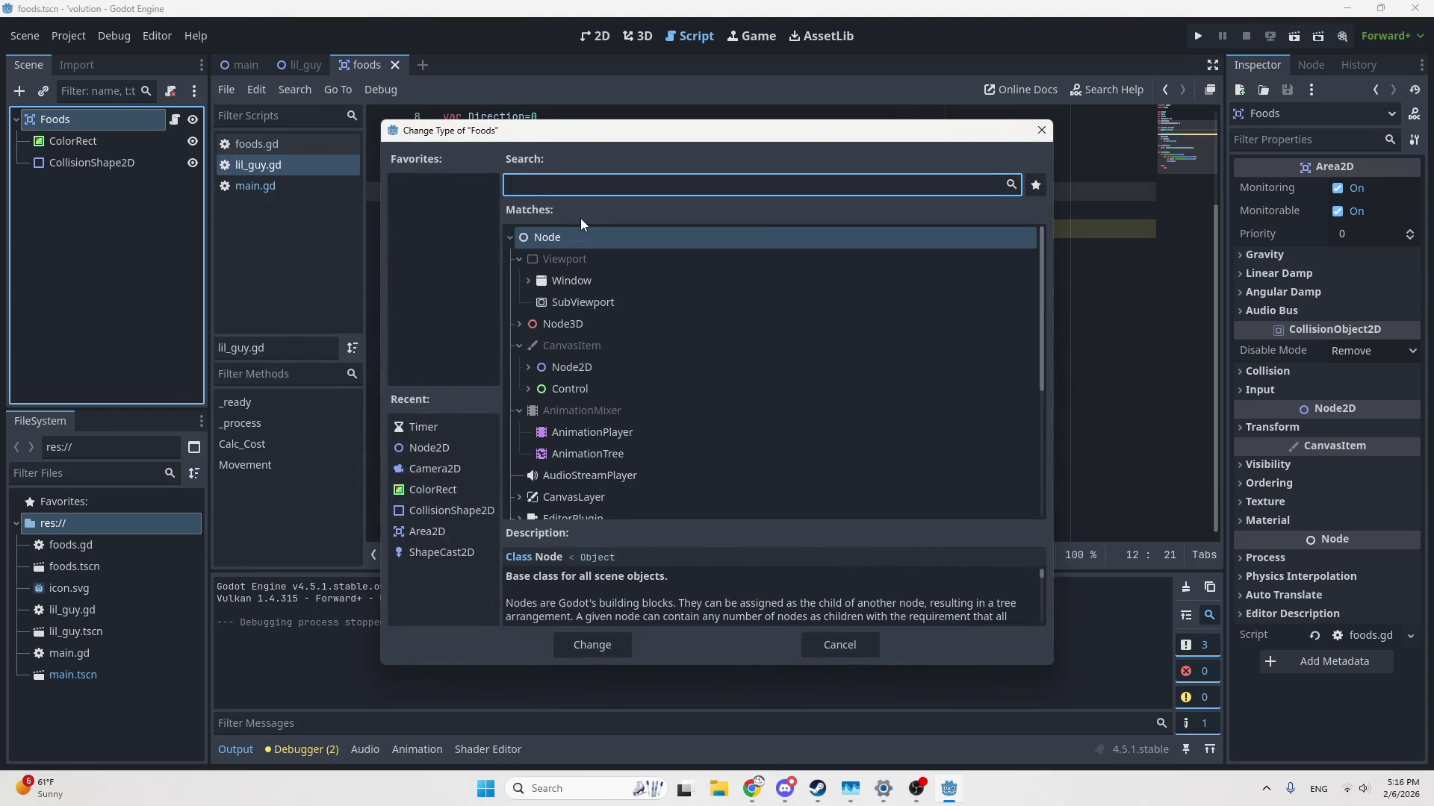
{"action": "type", "text": "collision"}
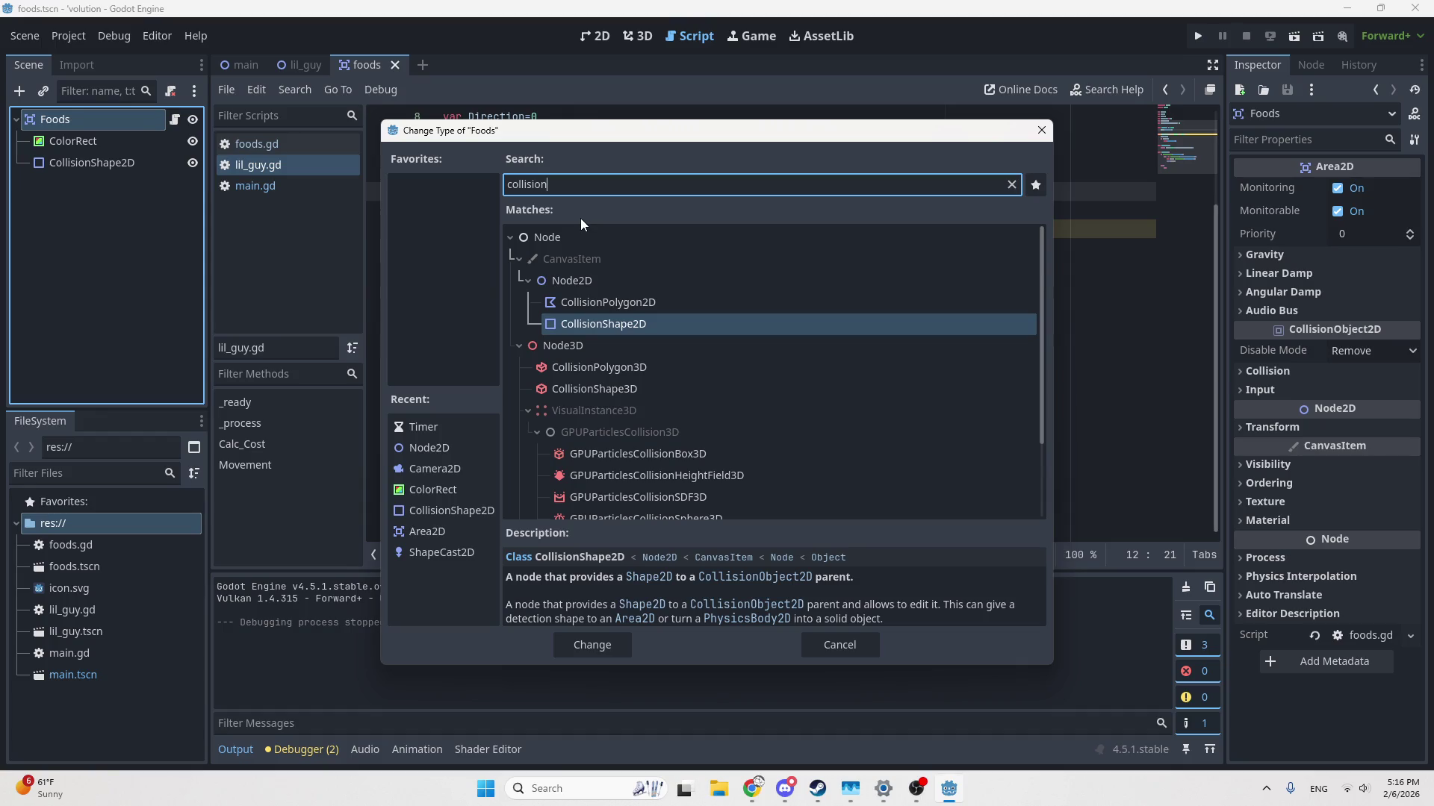
{"action": "key", "text": "ctrl+BackSpace"}
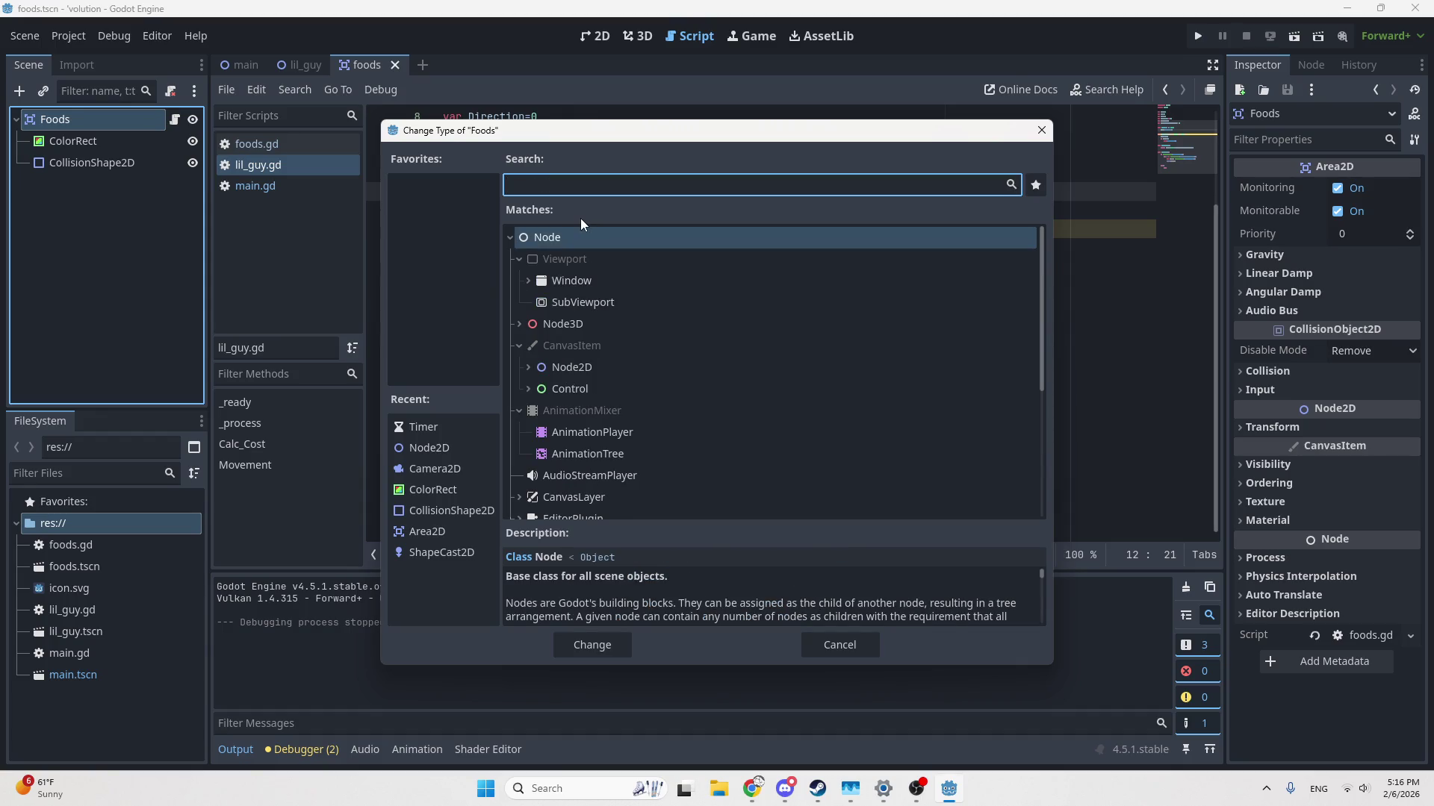
{"action": "scroll", "coordinate": [675, 291], "scroll_direction": "down", "scroll_amount": 5}
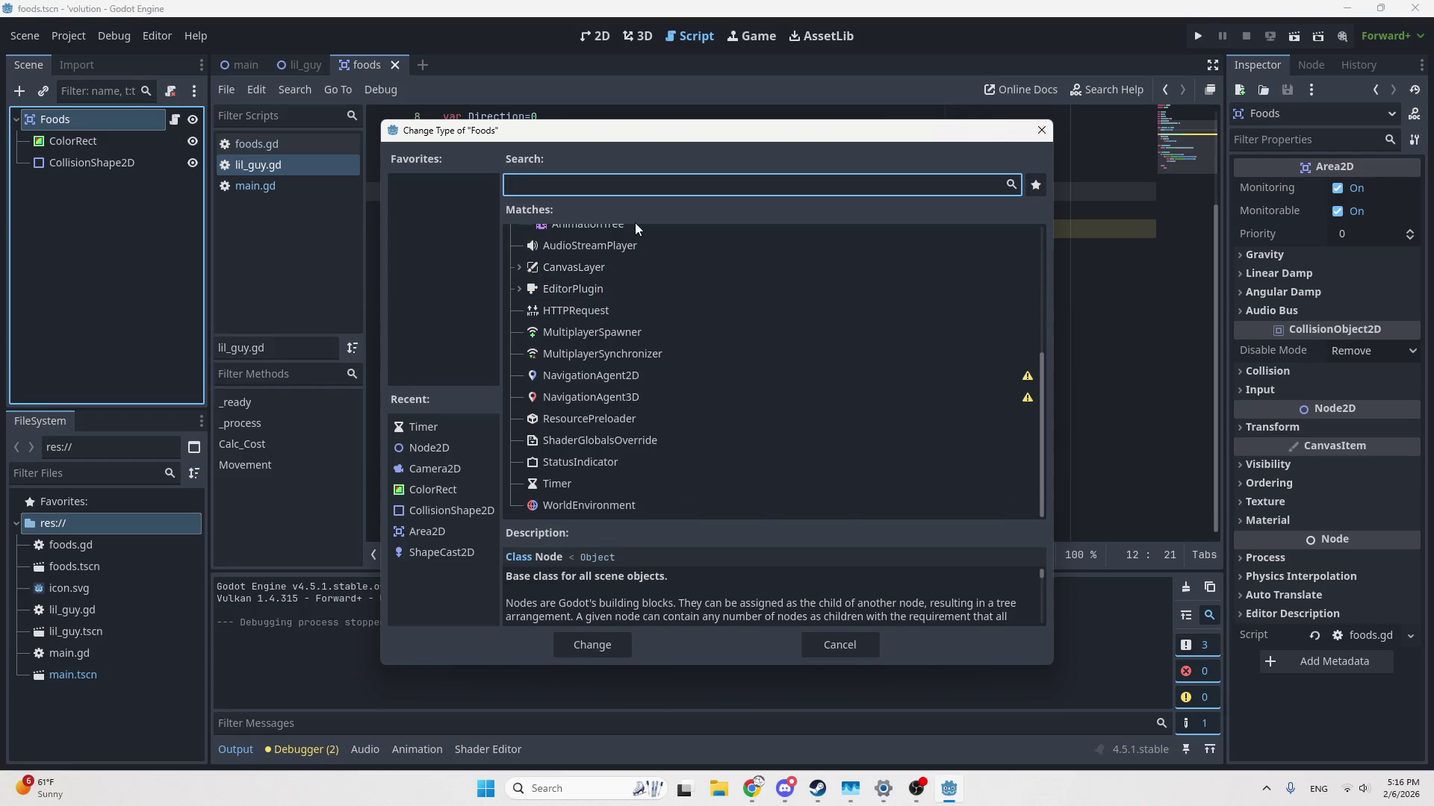
{"action": "type", "text": "static"}
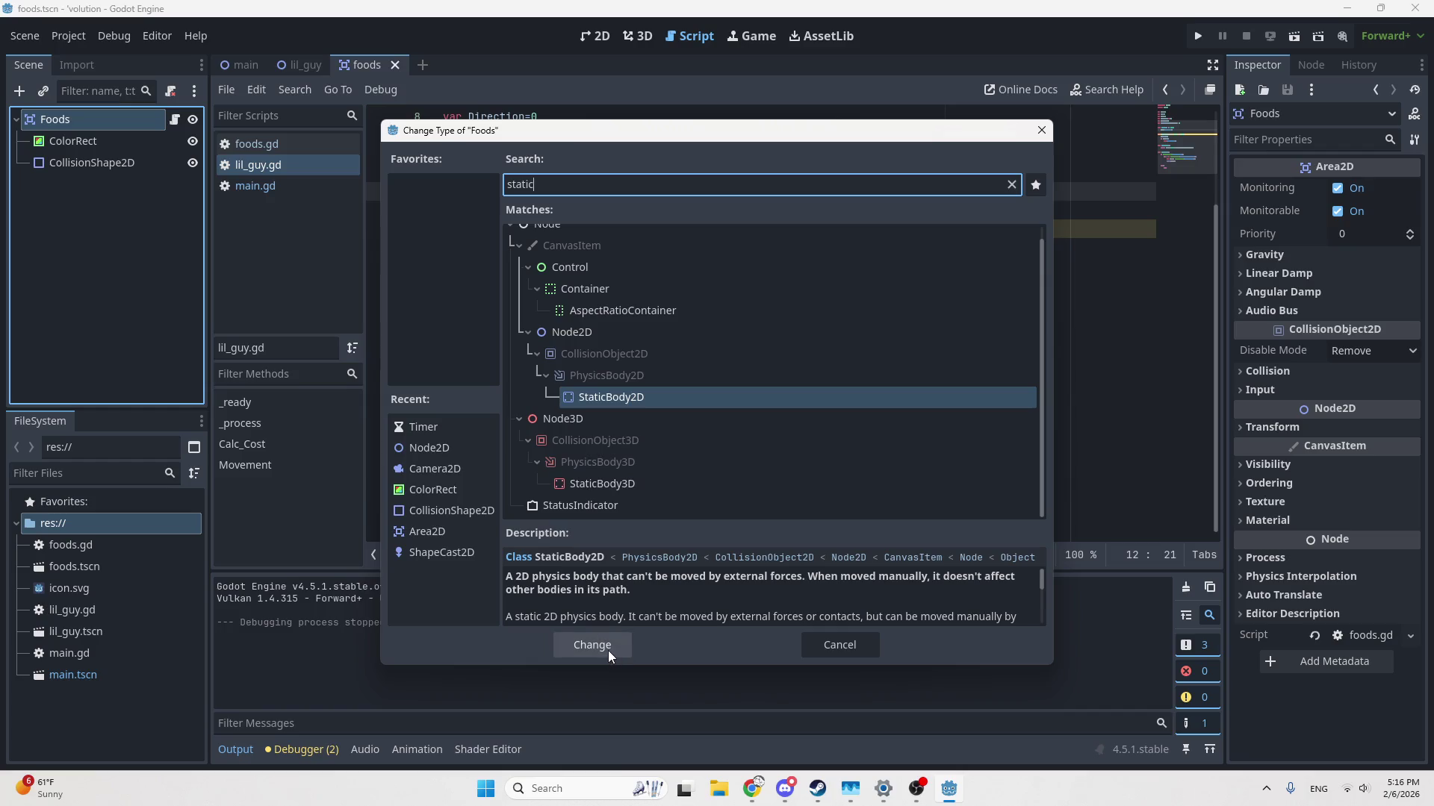
{"action": "left_click", "coordinate": [607, 651]}
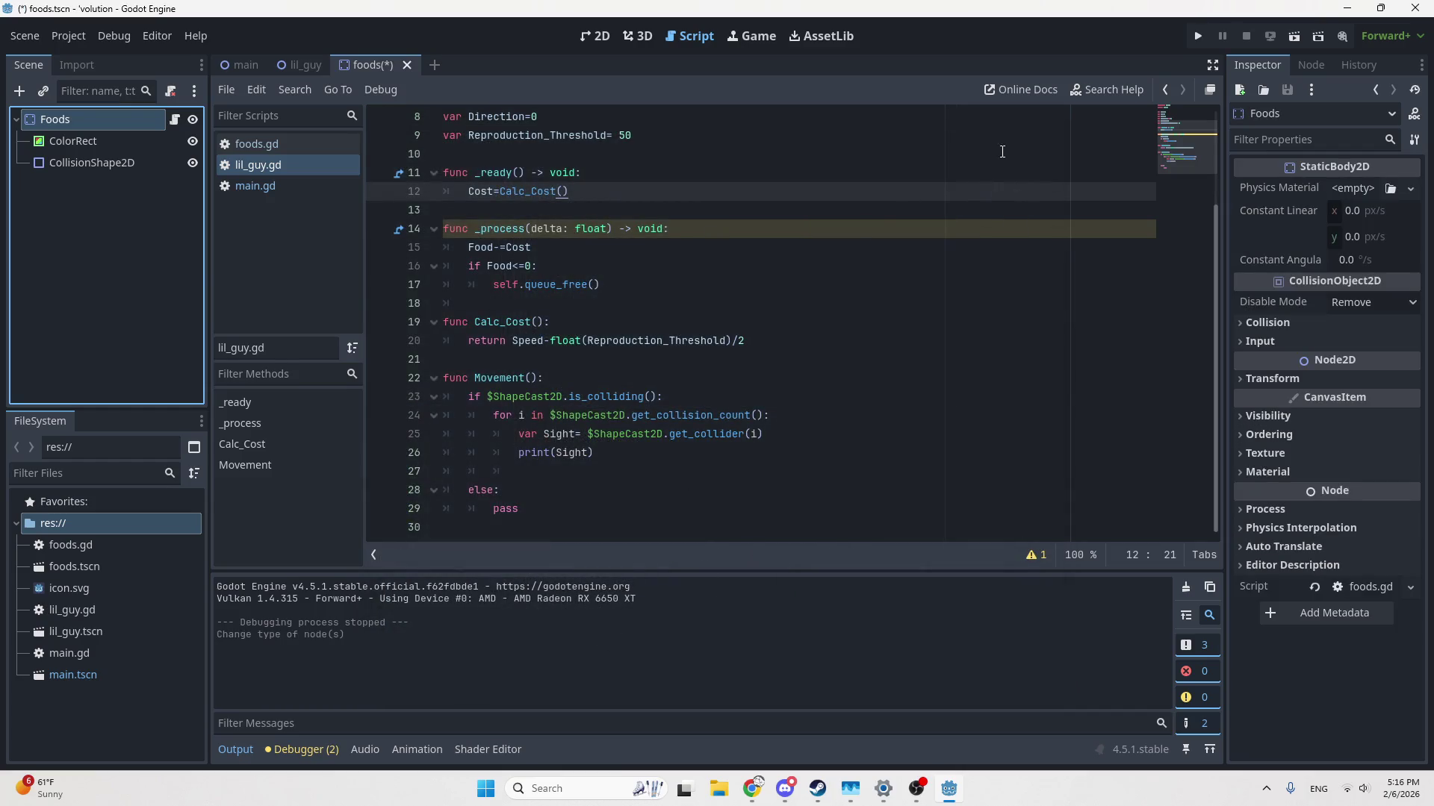
{"action": "left_click", "coordinate": [1202, 39]}
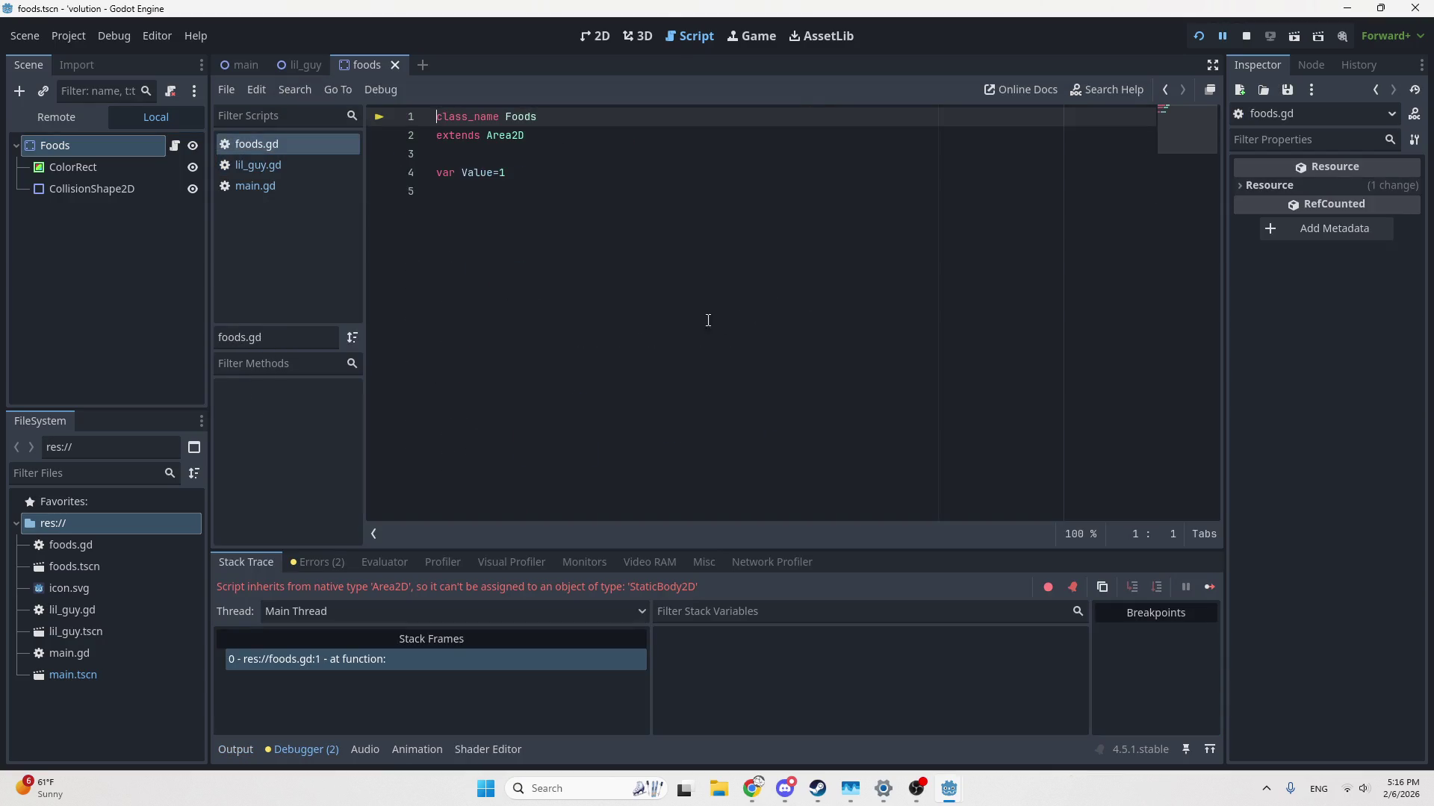
Change foods.gd to extend StaticBody2D instead of Area2D, then test-run and close the game
{"action": "left_click", "coordinate": [569, 135]}
{"action": "key", "text": "ctrl+BackSpace"}
{"action": "type", "text": "S"}
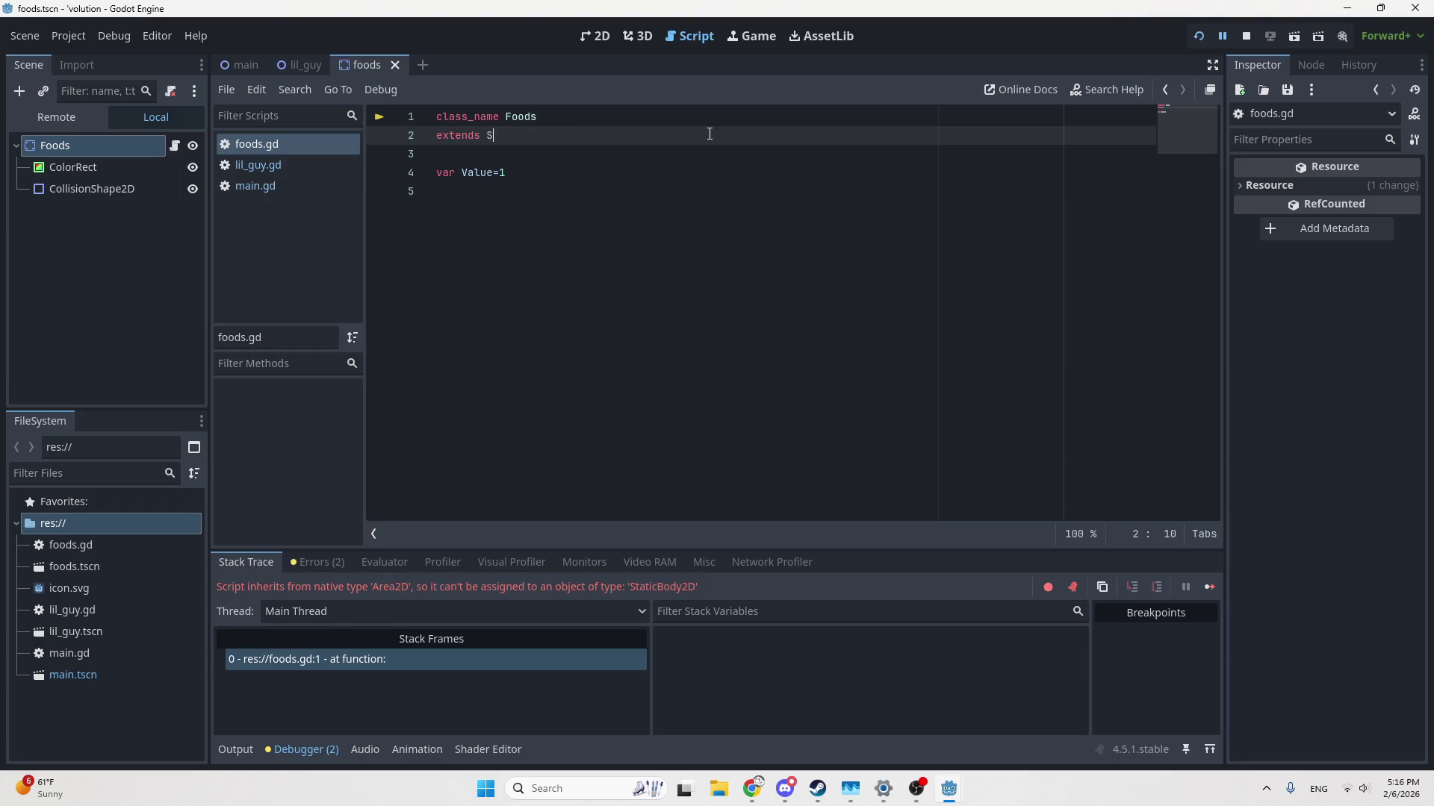
{"action": "type", "text": "tatic"}
{"action": "key", "text": "Return"}
{"action": "left_click", "coordinate": [1196, 39]}
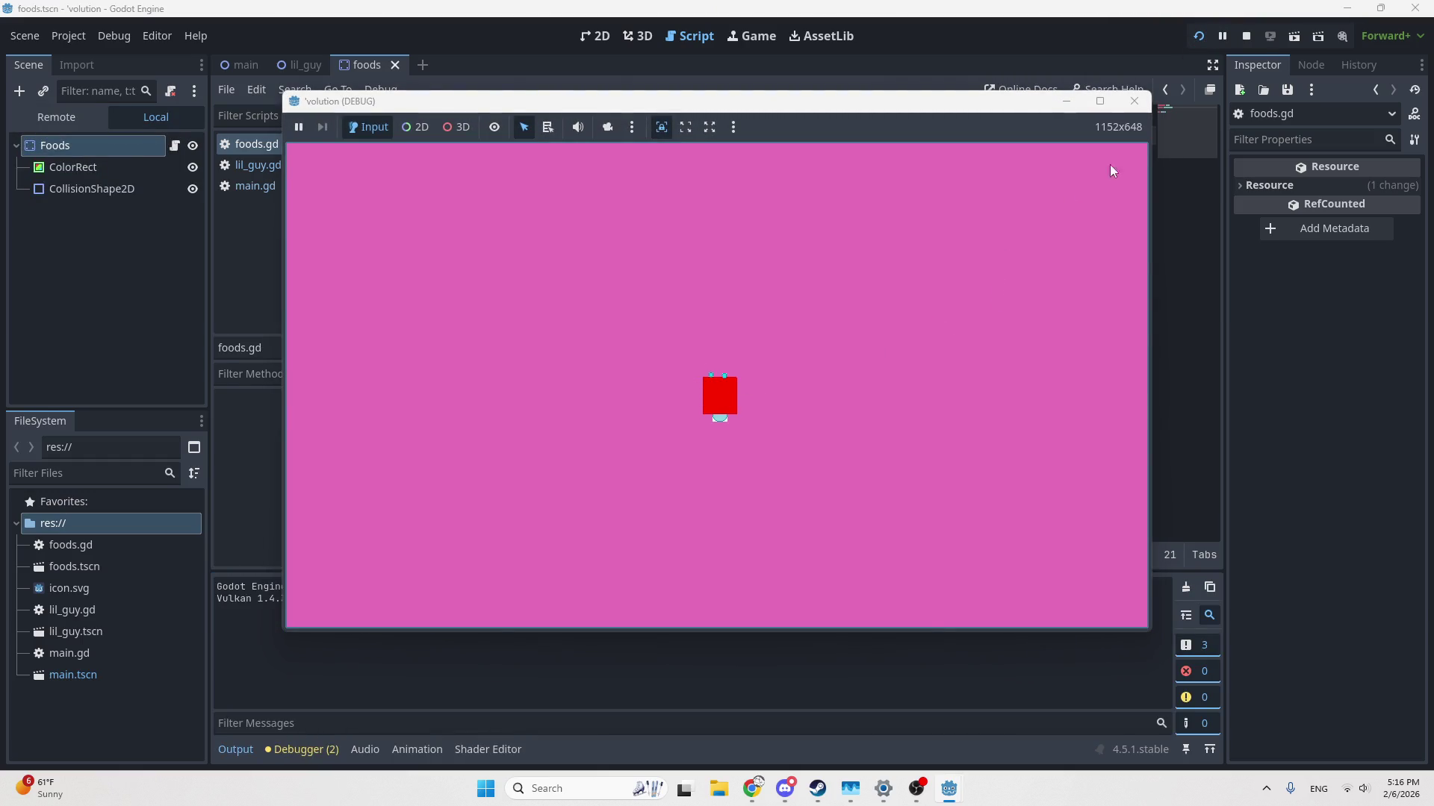
{"action": "left_click", "coordinate": [1134, 100]}
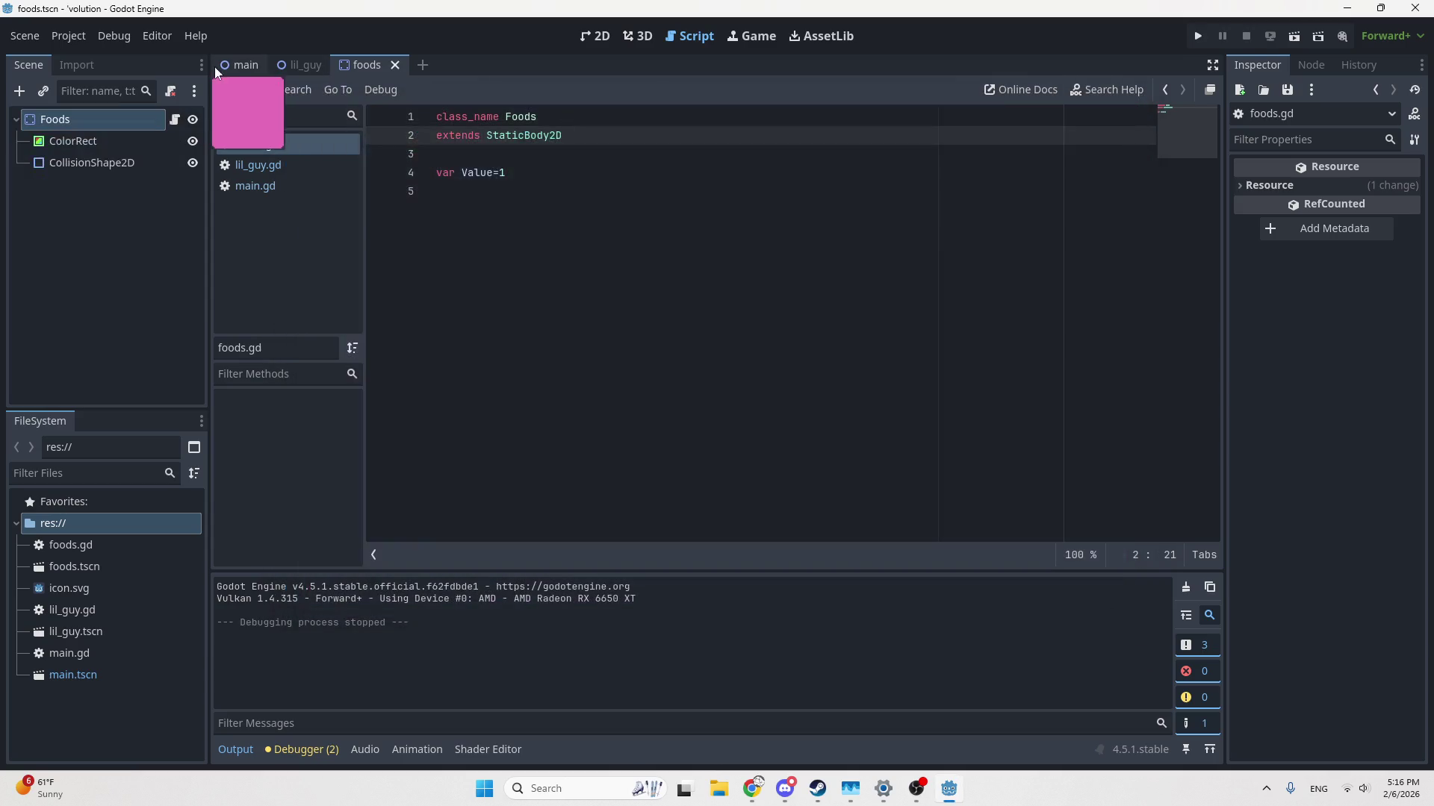
Return to the Script editor and open lil_guy.gd
{"action": "left_click", "coordinate": [595, 36]}
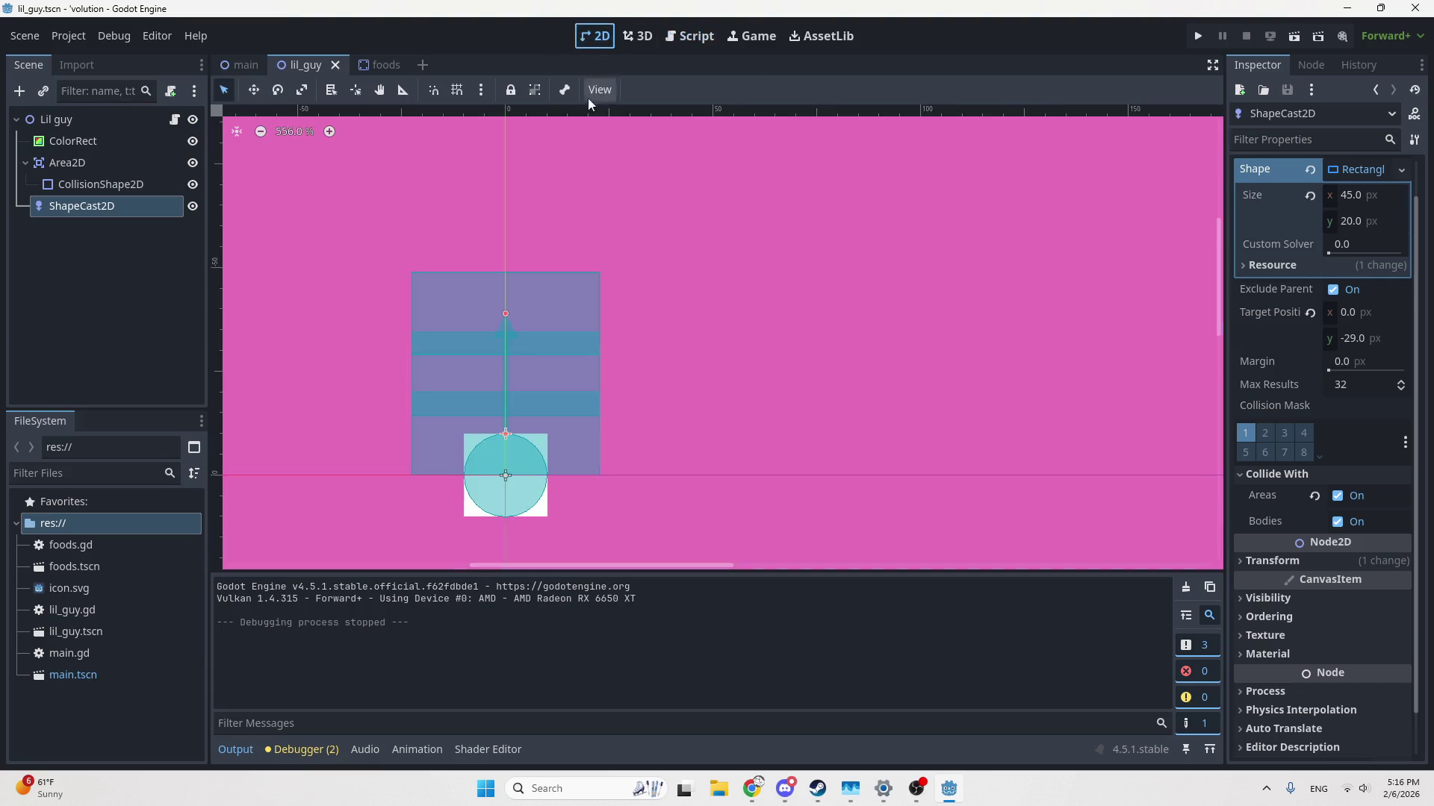
{"action": "left_click", "coordinate": [752, 37]}
{"action": "left_click", "coordinate": [691, 36]}
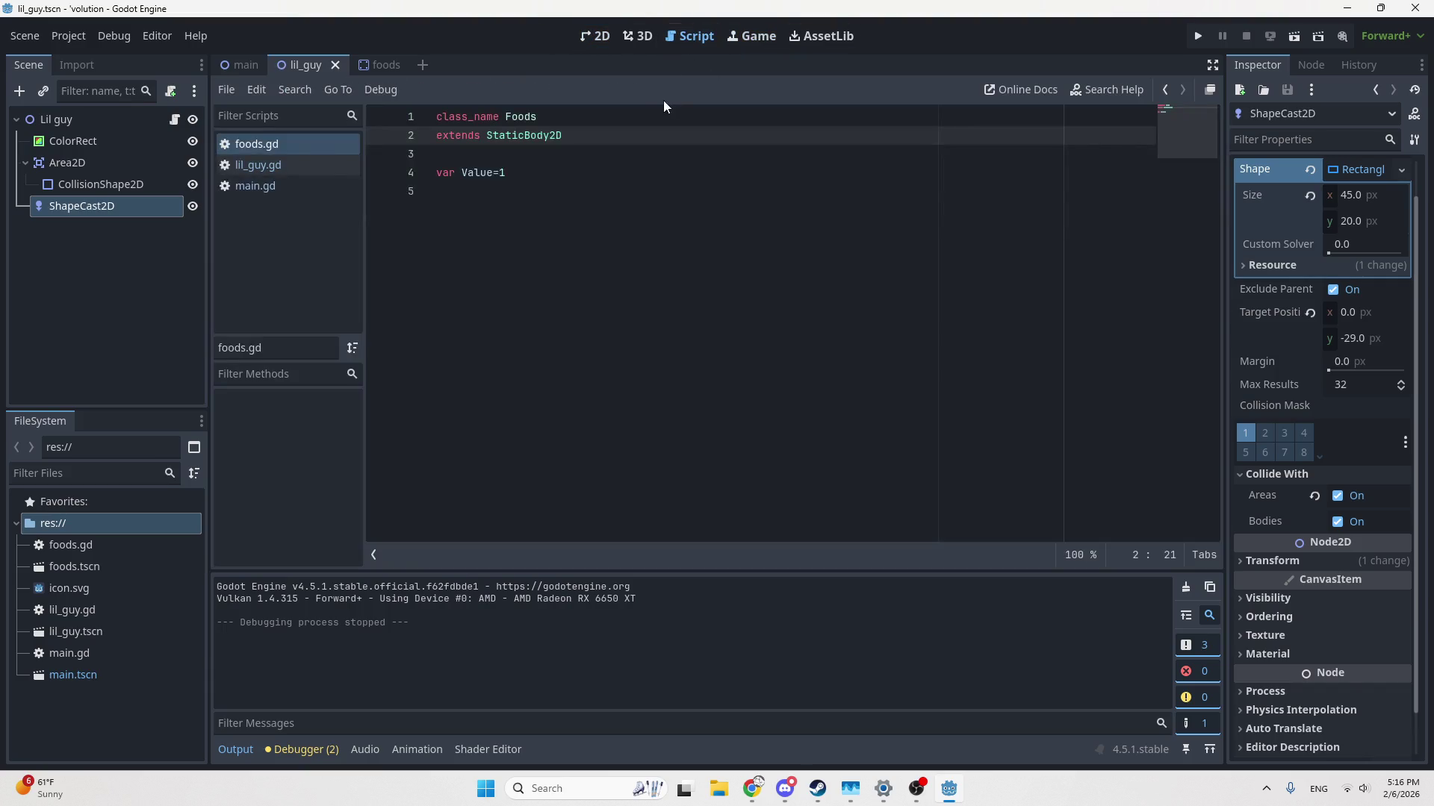
{"action": "left_click", "coordinate": [298, 183]}
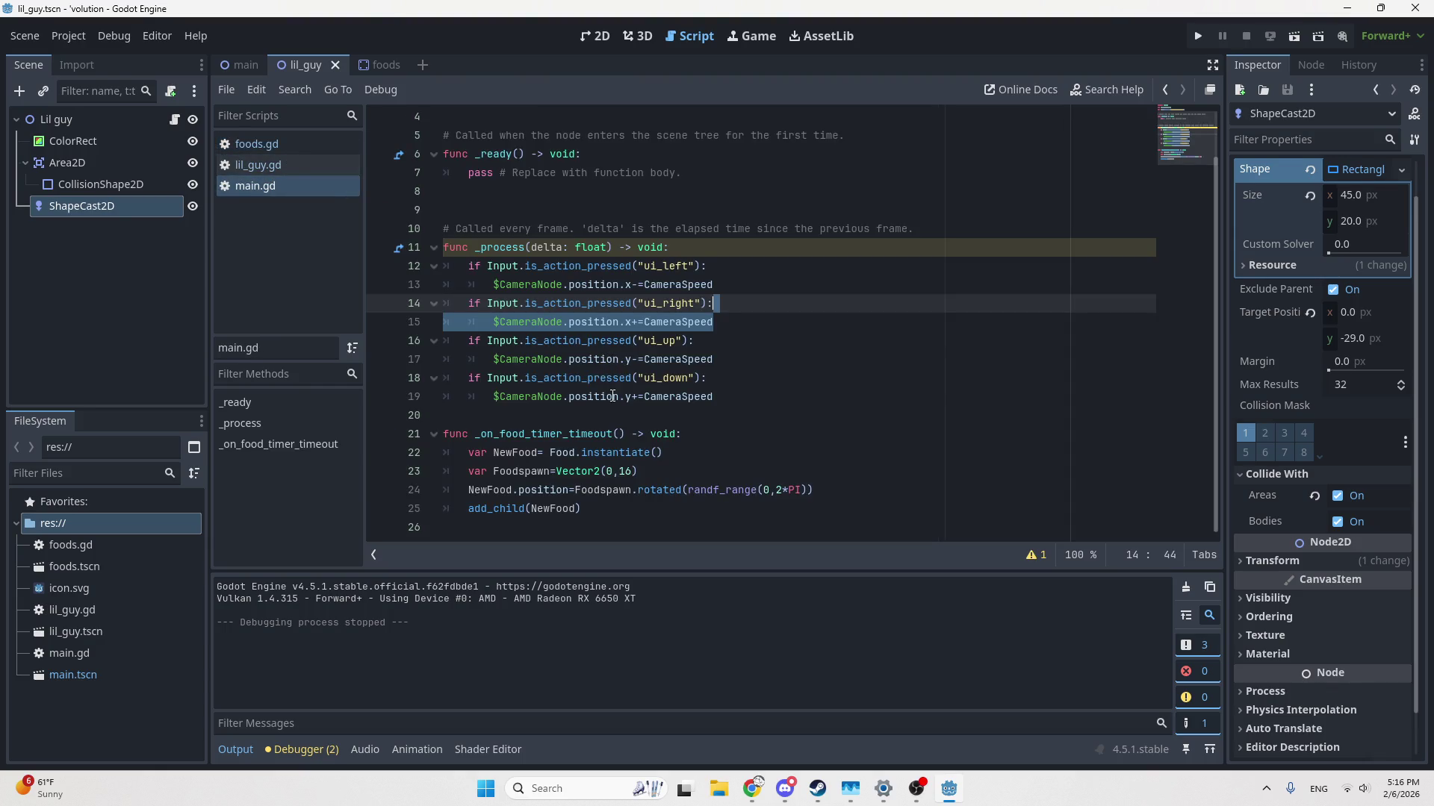
{"action": "scroll", "coordinate": [500, 326], "scroll_direction": "up", "scroll_amount": 1}
{"action": "left_click", "coordinate": [278, 166]}
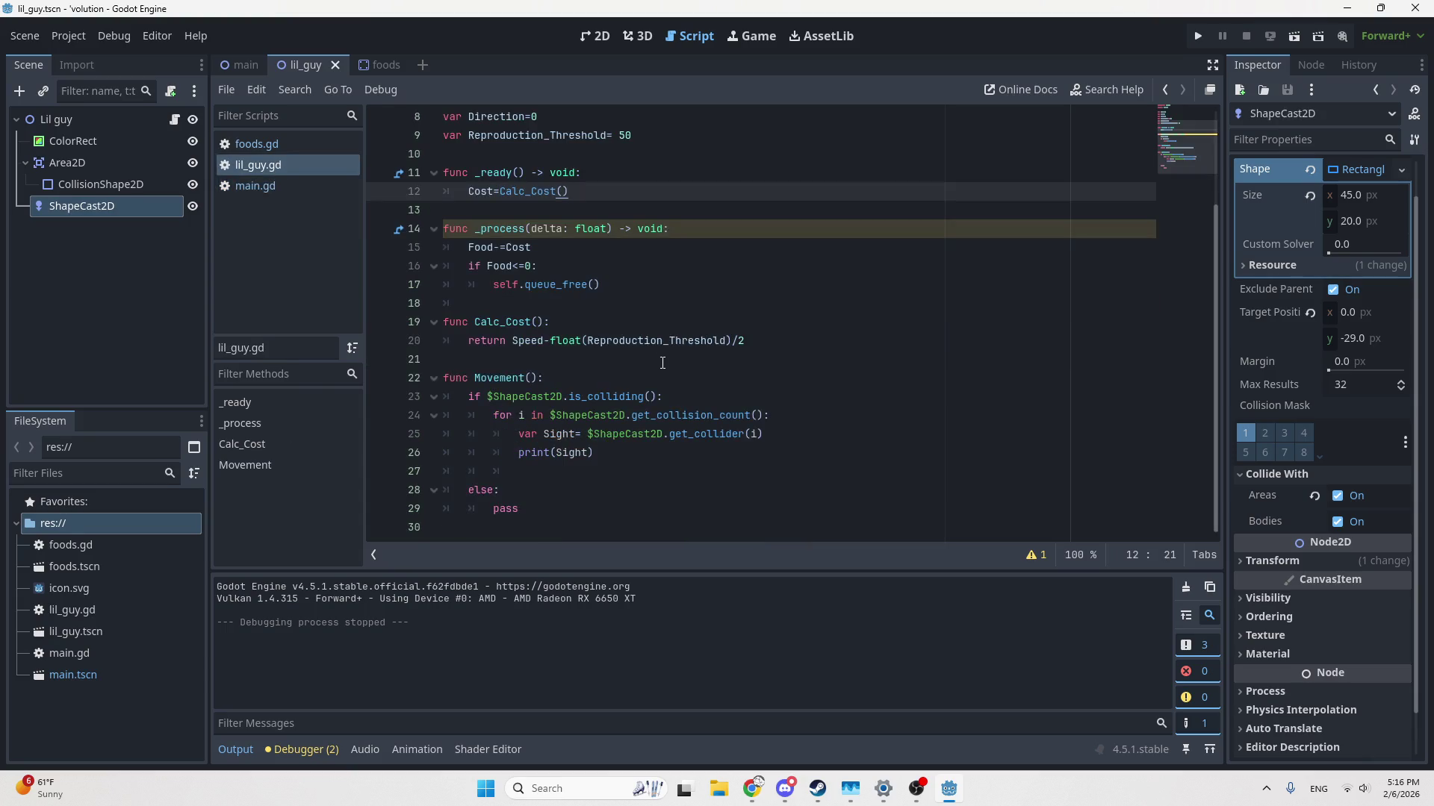
Add a Movement() call at the end of _process, then test-run and close the game
{"action": "left_click", "coordinate": [777, 341]}
{"action": "left_click", "coordinate": [726, 301]}
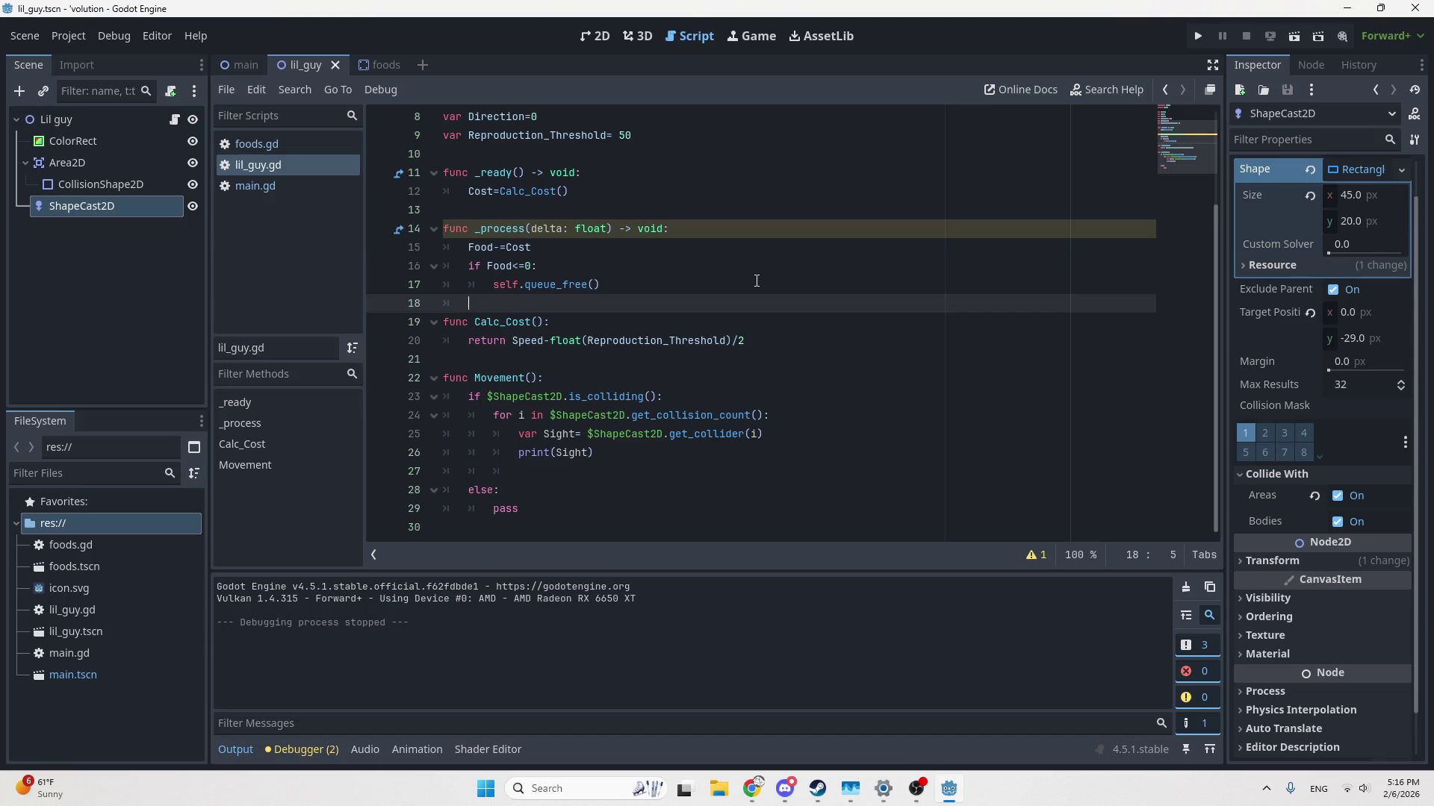
{"action": "key", "text": "Return"}
{"action": "key", "text": "Up"}
{"action": "type", "text": "Mo"}
{"action": "key", "text": "Return"}
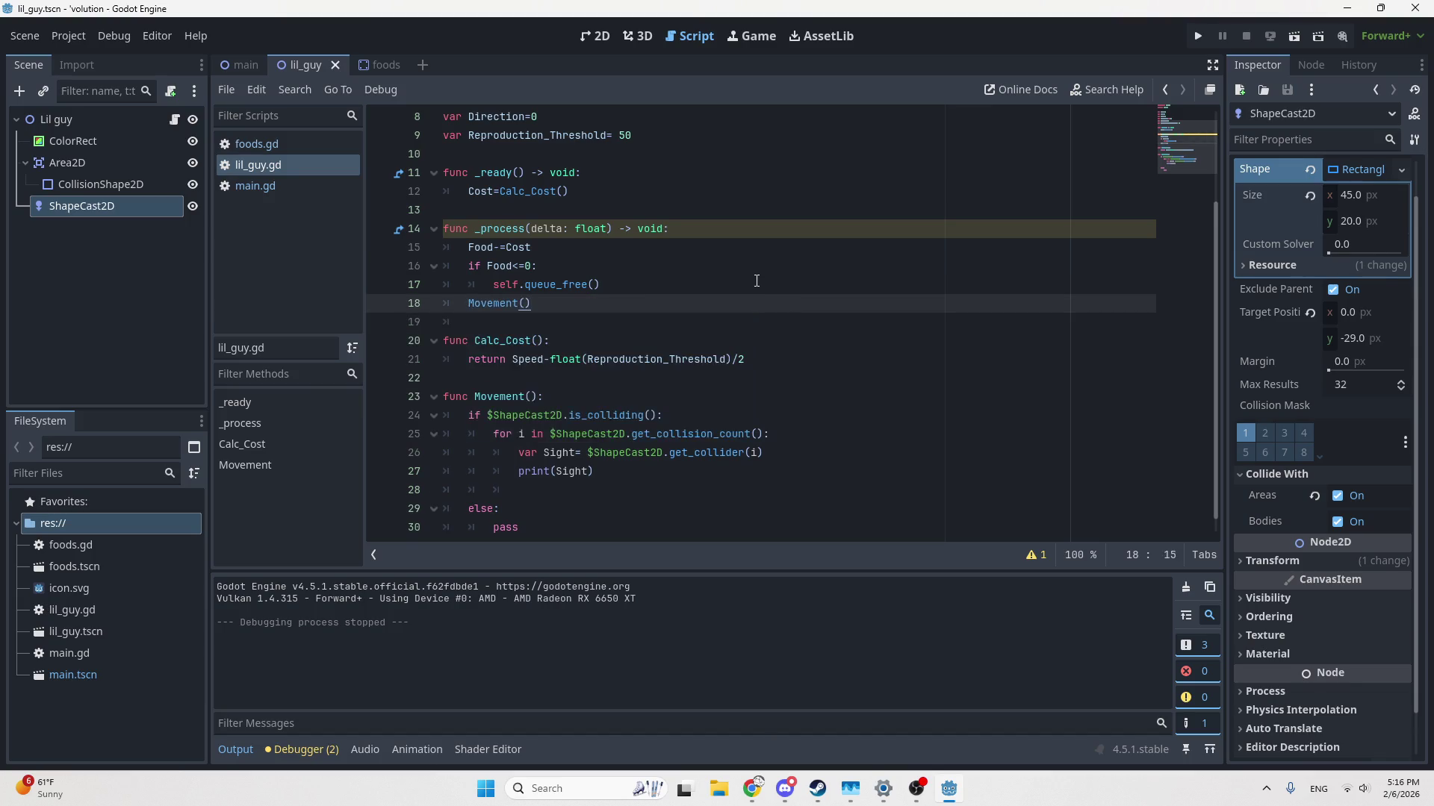
{"action": "left_click", "coordinate": [1197, 36]}
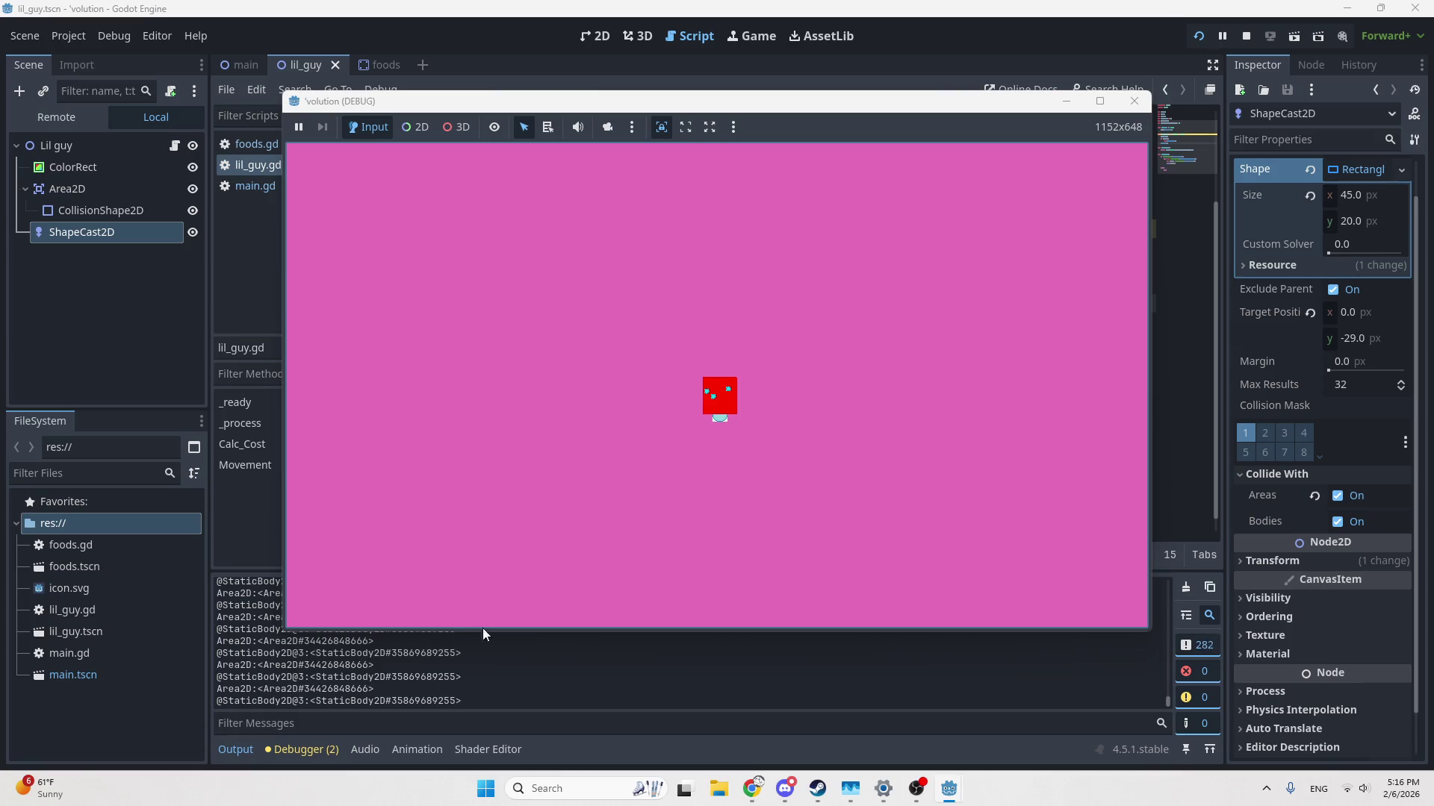
{"action": "left_click", "coordinate": [1135, 100]}
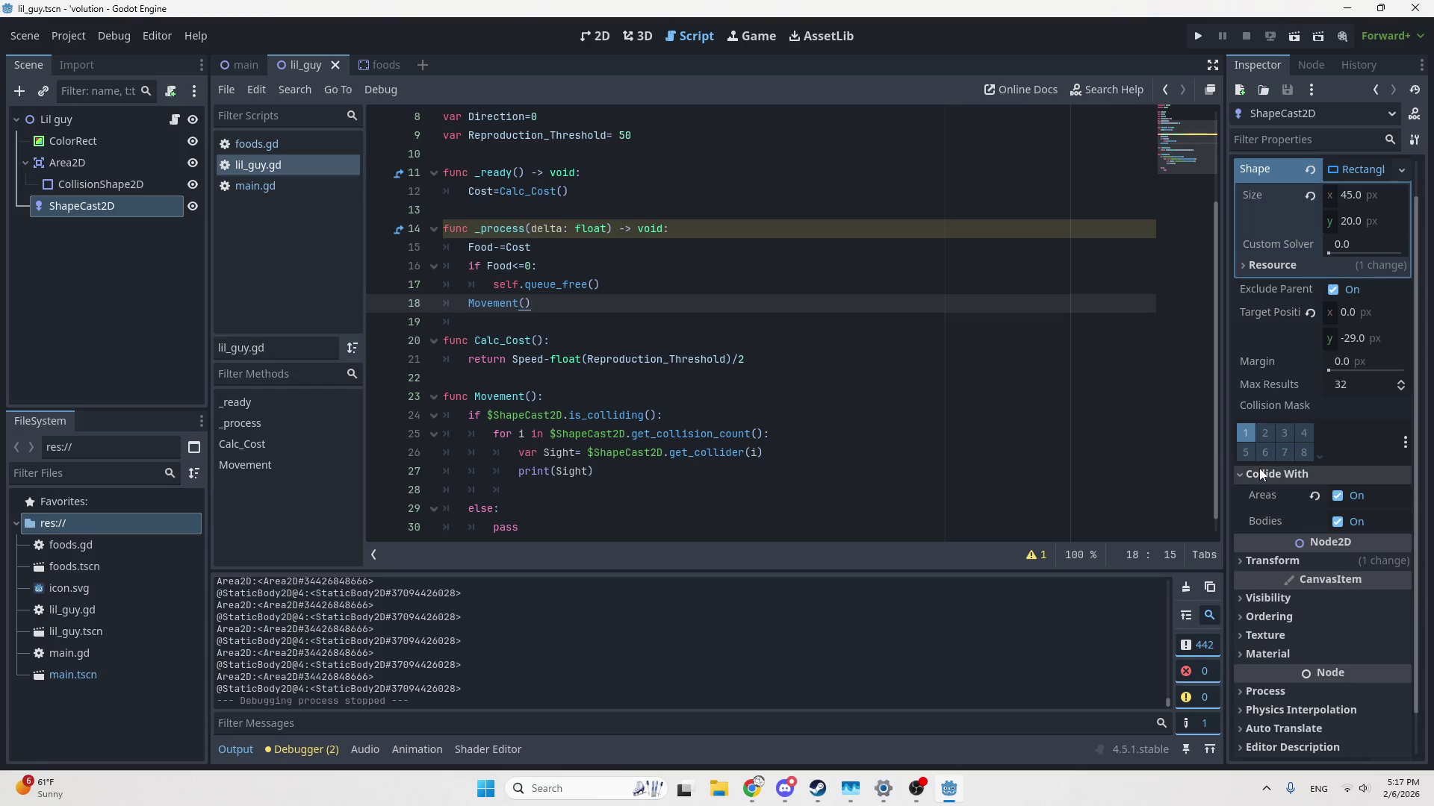
Test-run the game, then test again with ShapeCast2D's area detection turned off
{"action": "left_click", "coordinate": [1189, 37]}
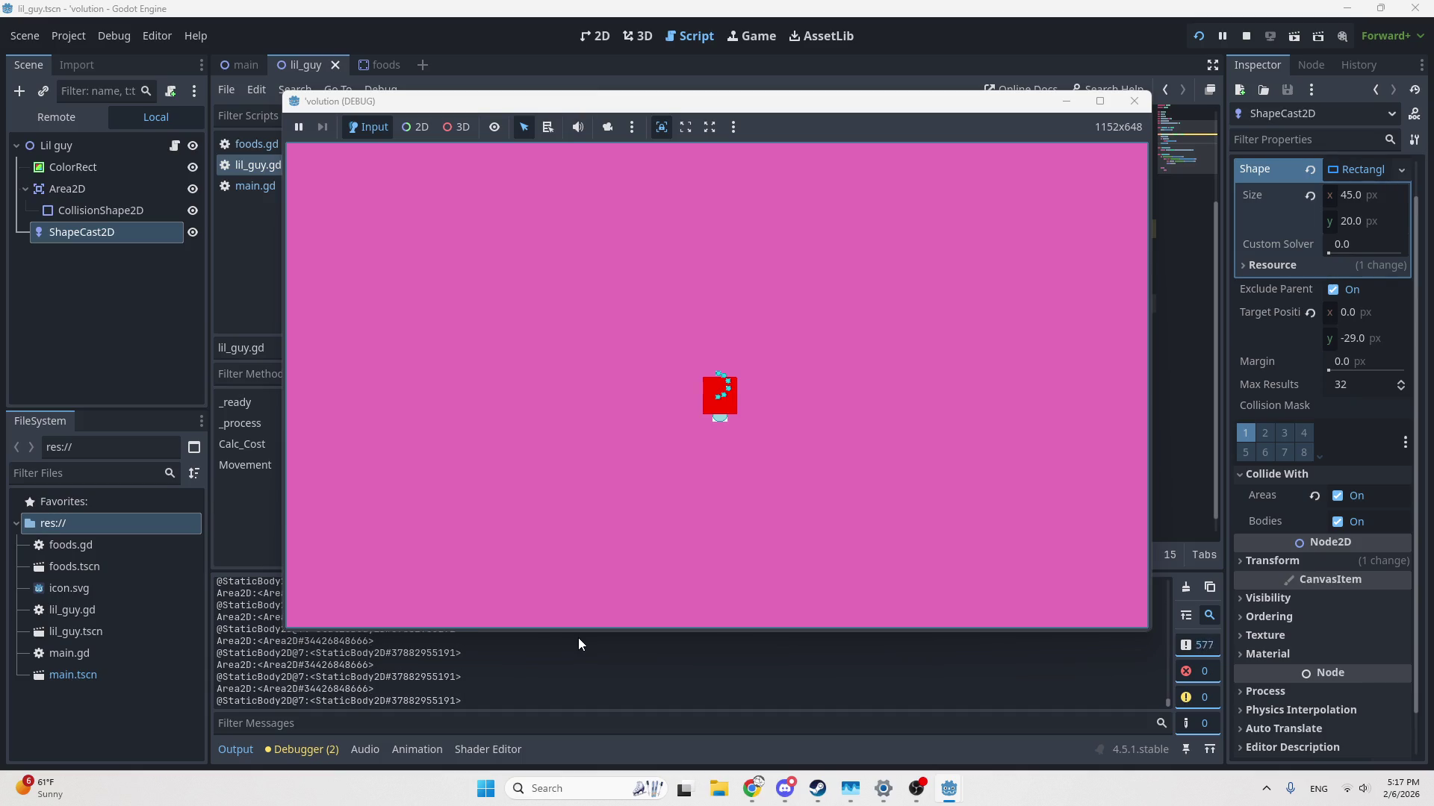
{"action": "left_click", "coordinate": [1134, 101]}
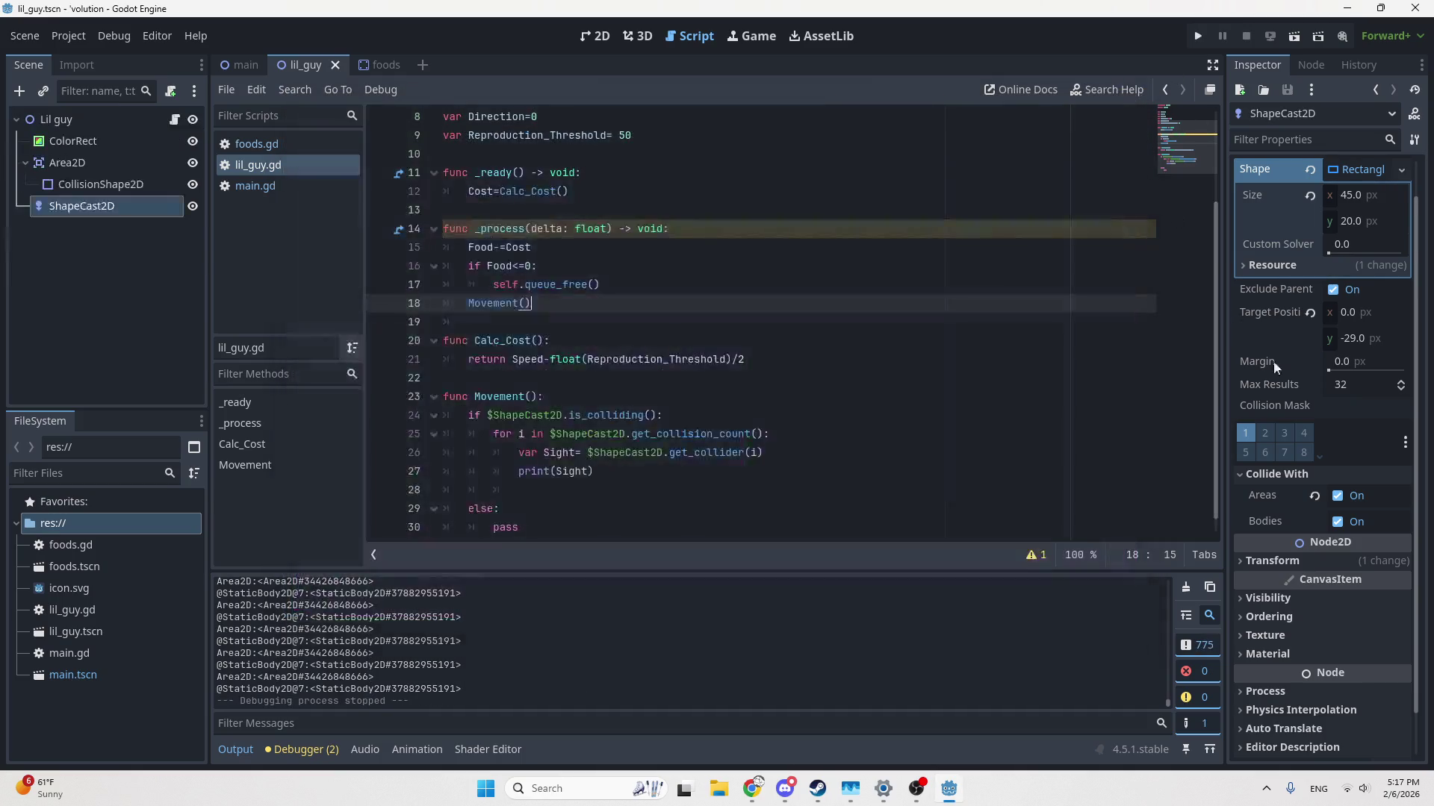
{"action": "left_click", "coordinate": [1340, 495]}
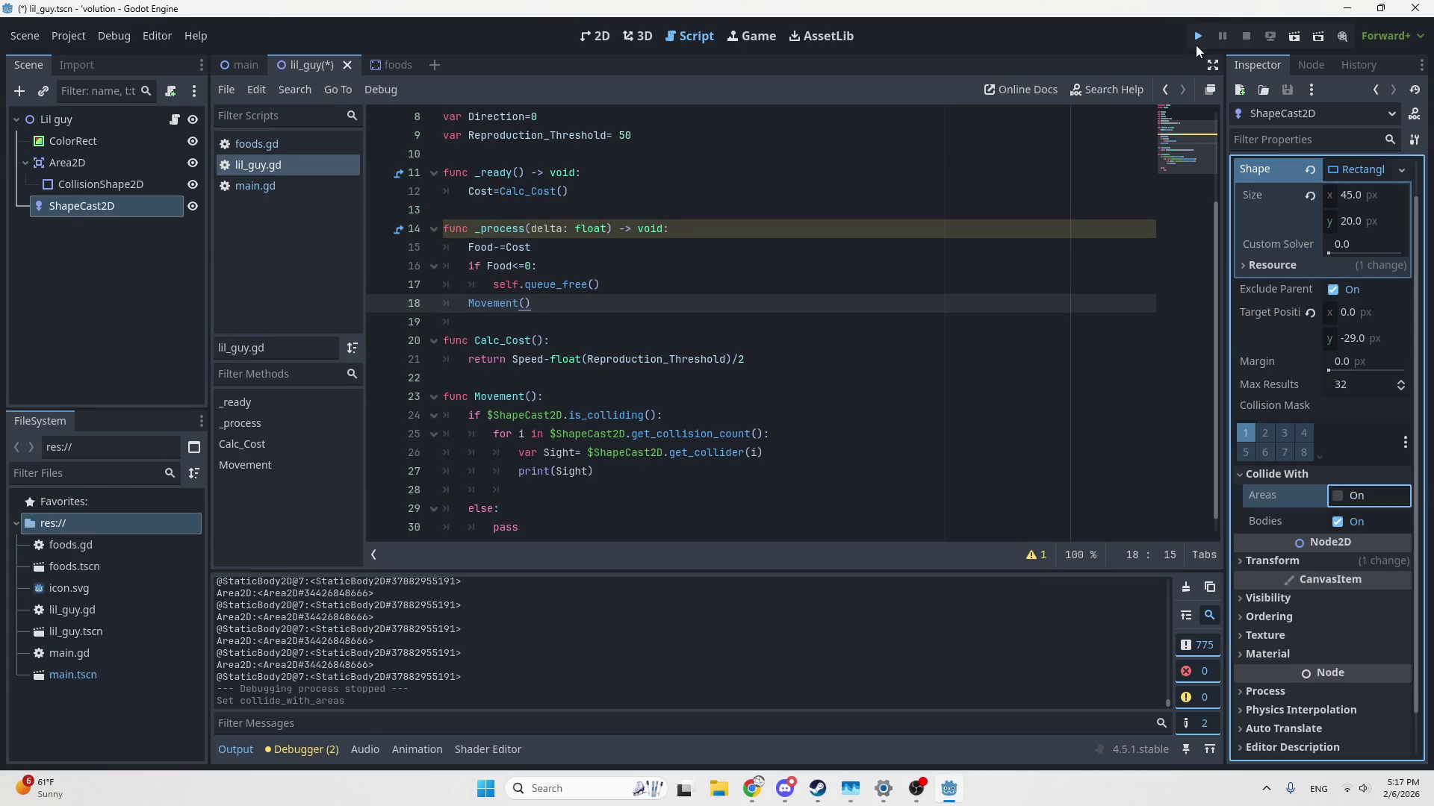
{"action": "left_click", "coordinate": [1196, 39]}
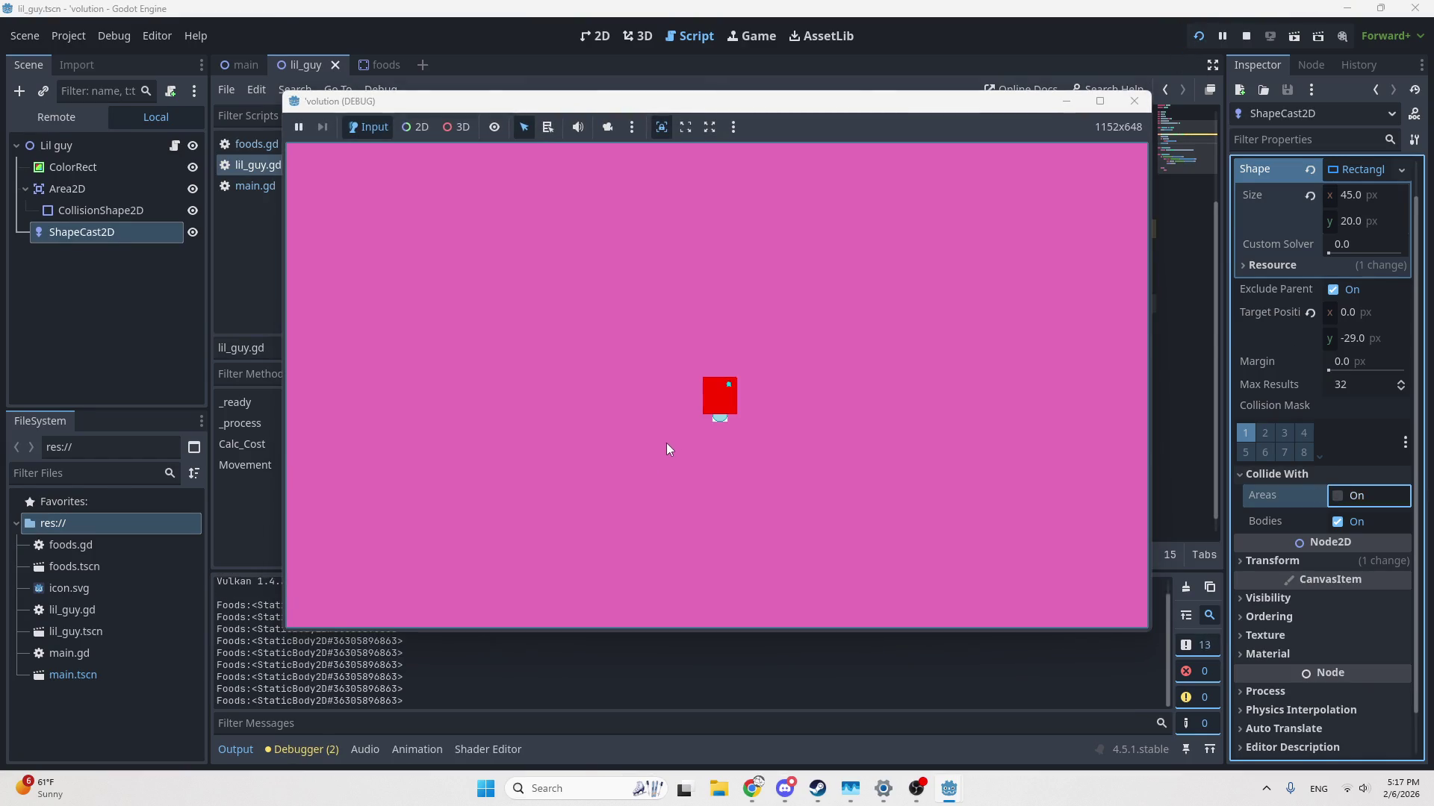
{"action": "left_click", "coordinate": [1131, 99]}
Reparent ShapeCast2D under Area2D, re-enable area detection, and run the game
{"action": "left_click_drag", "start_coordinate": [88, 203], "coordinate": [100, 165]}
{"action": "left_click", "coordinate": [1324, 491]}
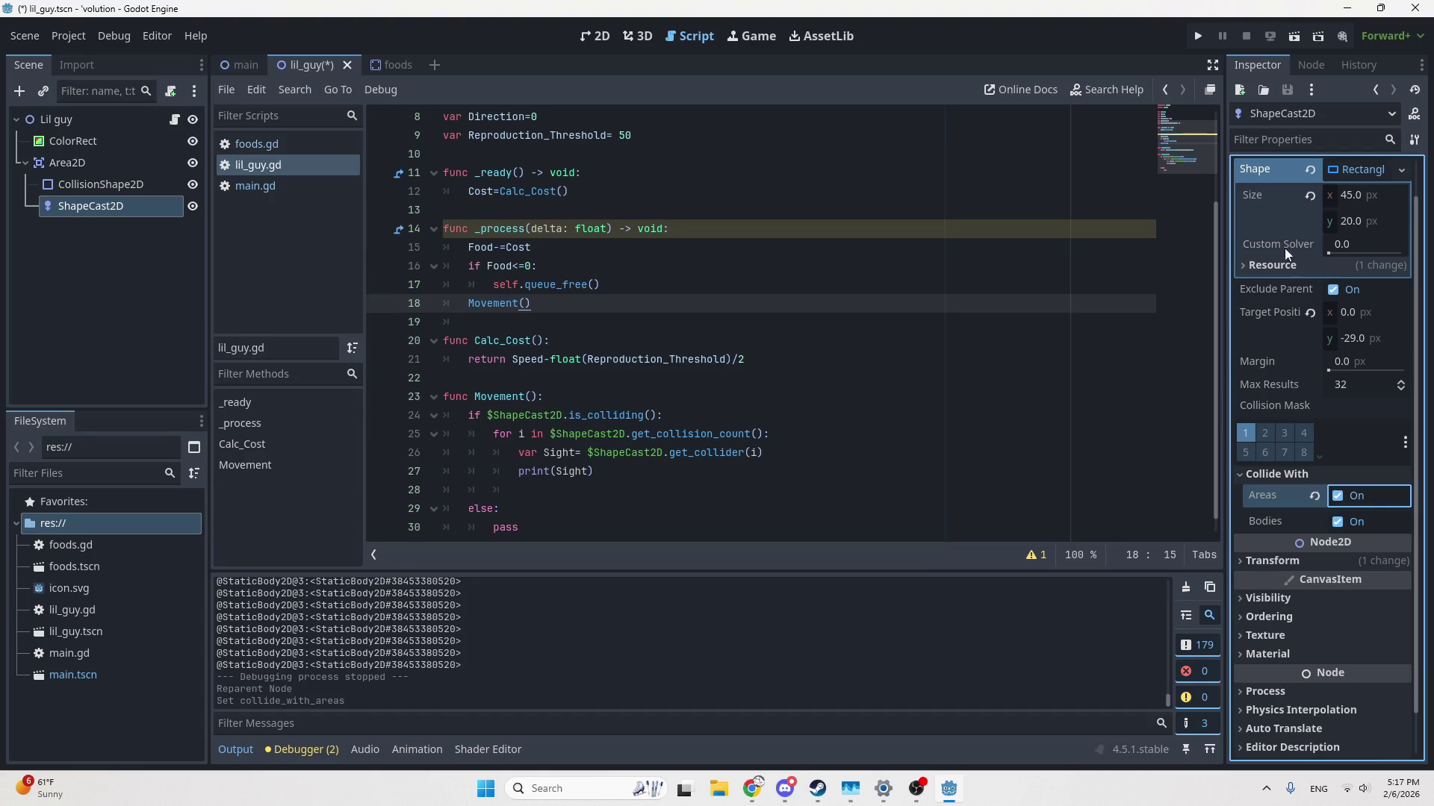
{"action": "left_click", "coordinate": [1199, 38]}
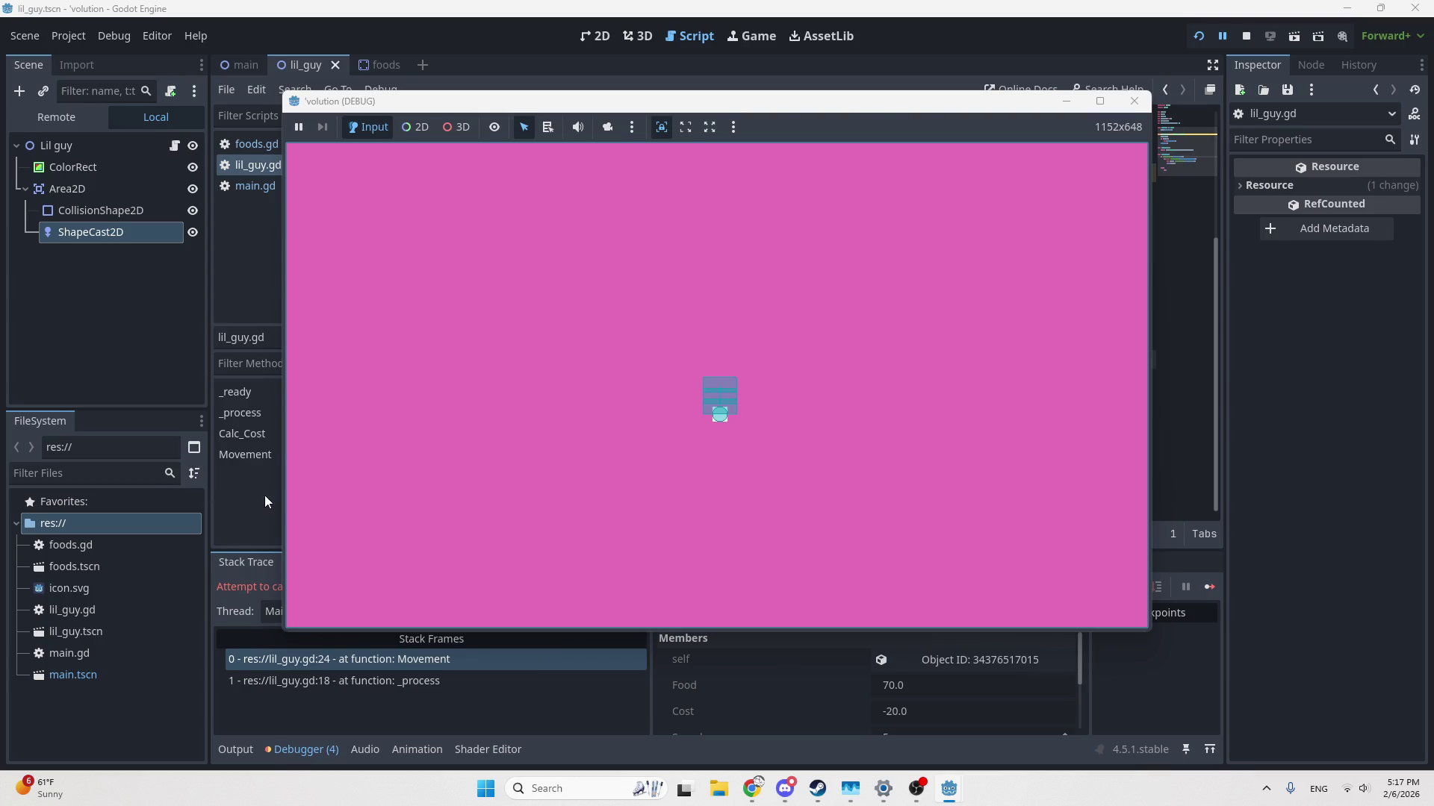
Insert Eyes=$Area2D/ShapeCast2D at the top of _ready
{"action": "left_click", "coordinate": [303, 522]}
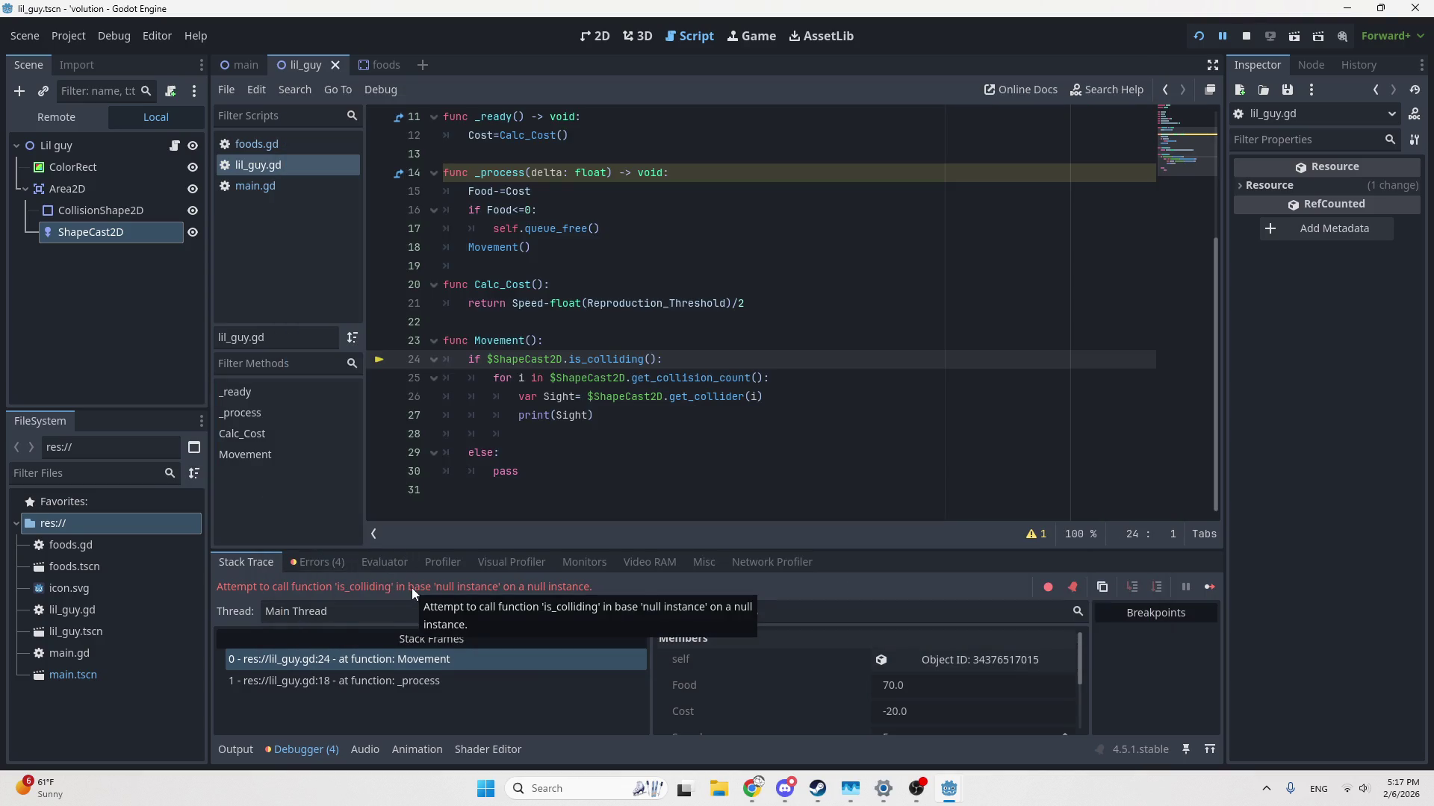
{"action": "left_click", "coordinate": [550, 415]}
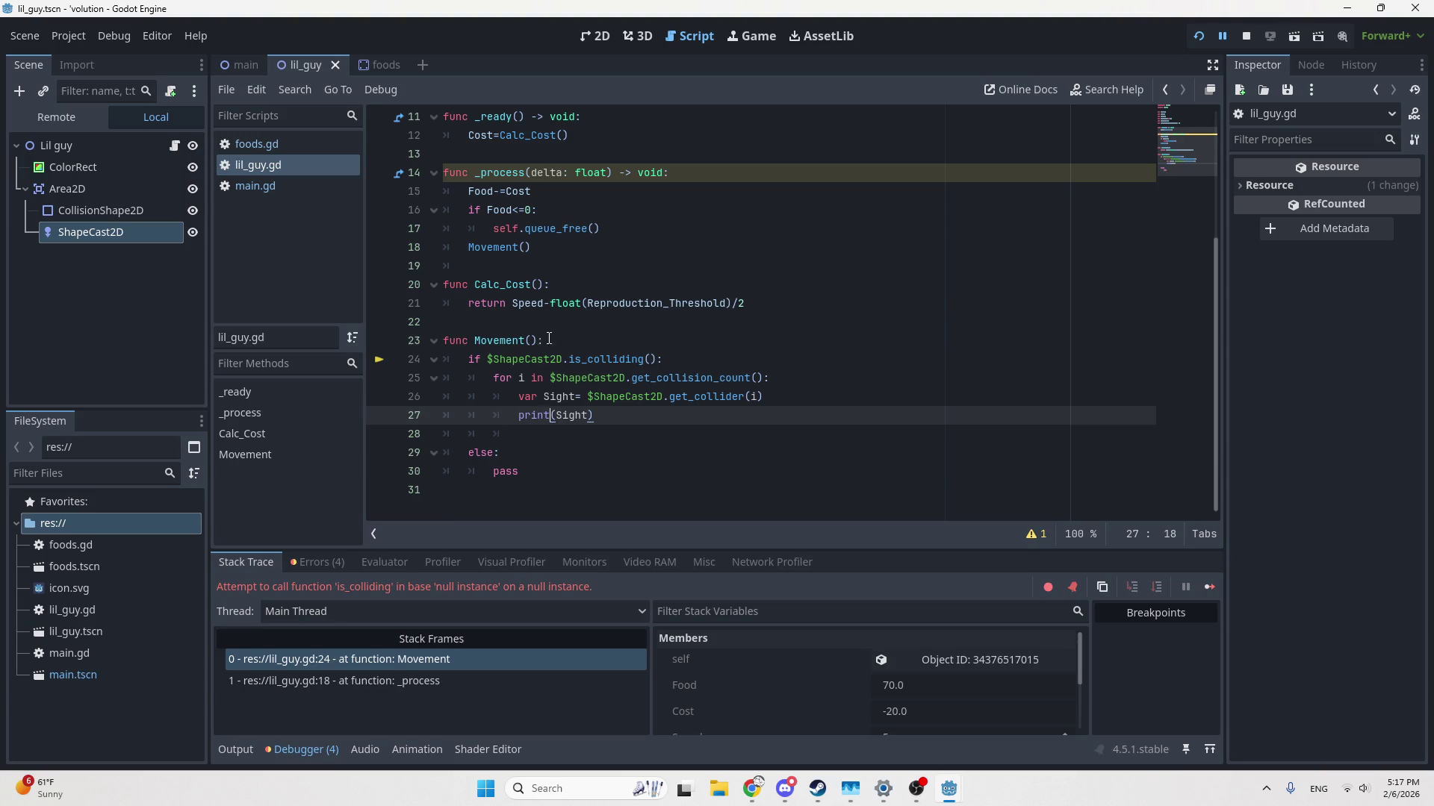
{"action": "left_click", "coordinate": [564, 359]}
{"action": "left_click_drag", "start_coordinate": [558, 362], "coordinate": [494, 360]}
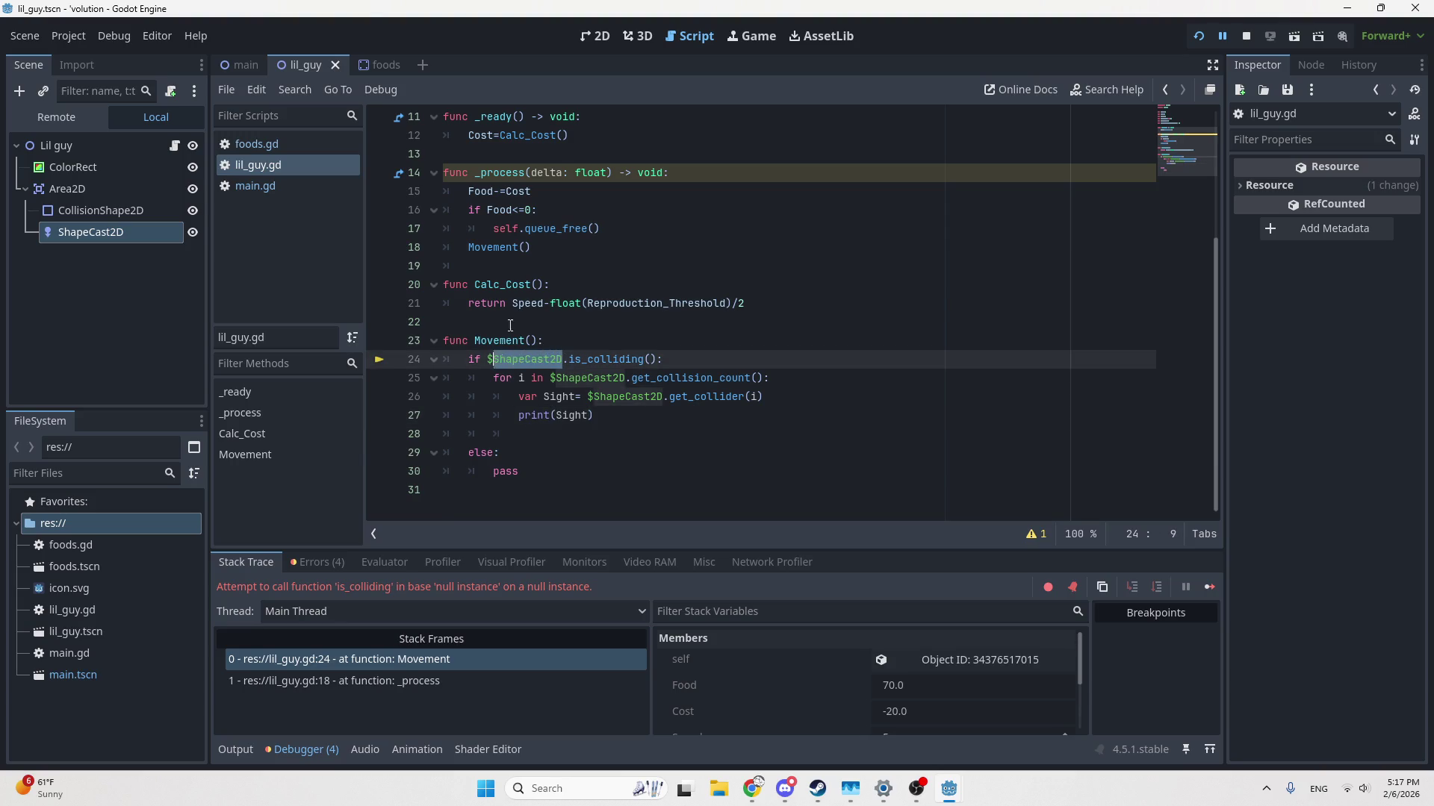
{"action": "left_click", "coordinate": [684, 130]}
{"action": "scroll", "coordinate": [648, 246], "scroll_direction": "up", "scroll_amount": 3}
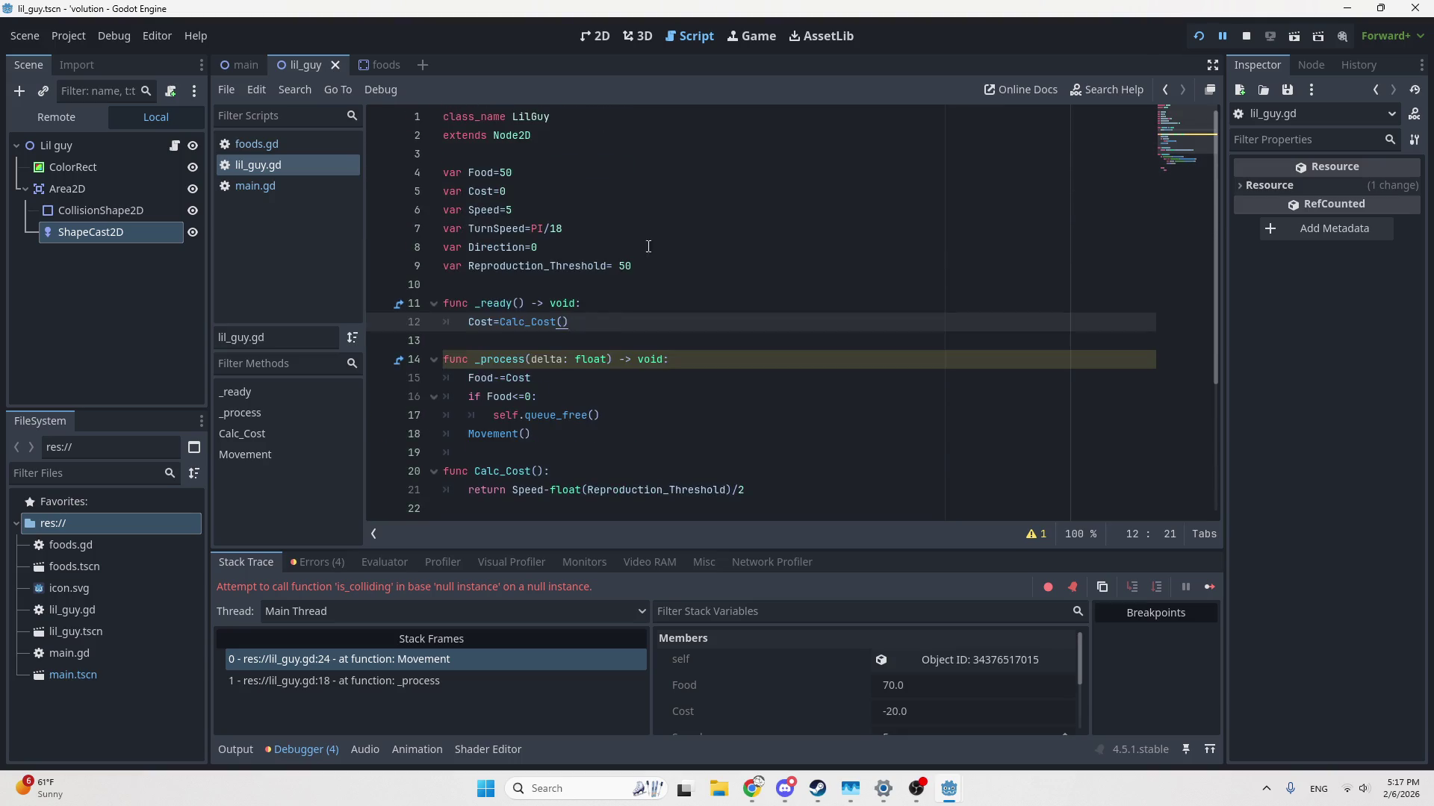
{"action": "left_click", "coordinate": [597, 303]}
{"action": "key", "text": "Return"}
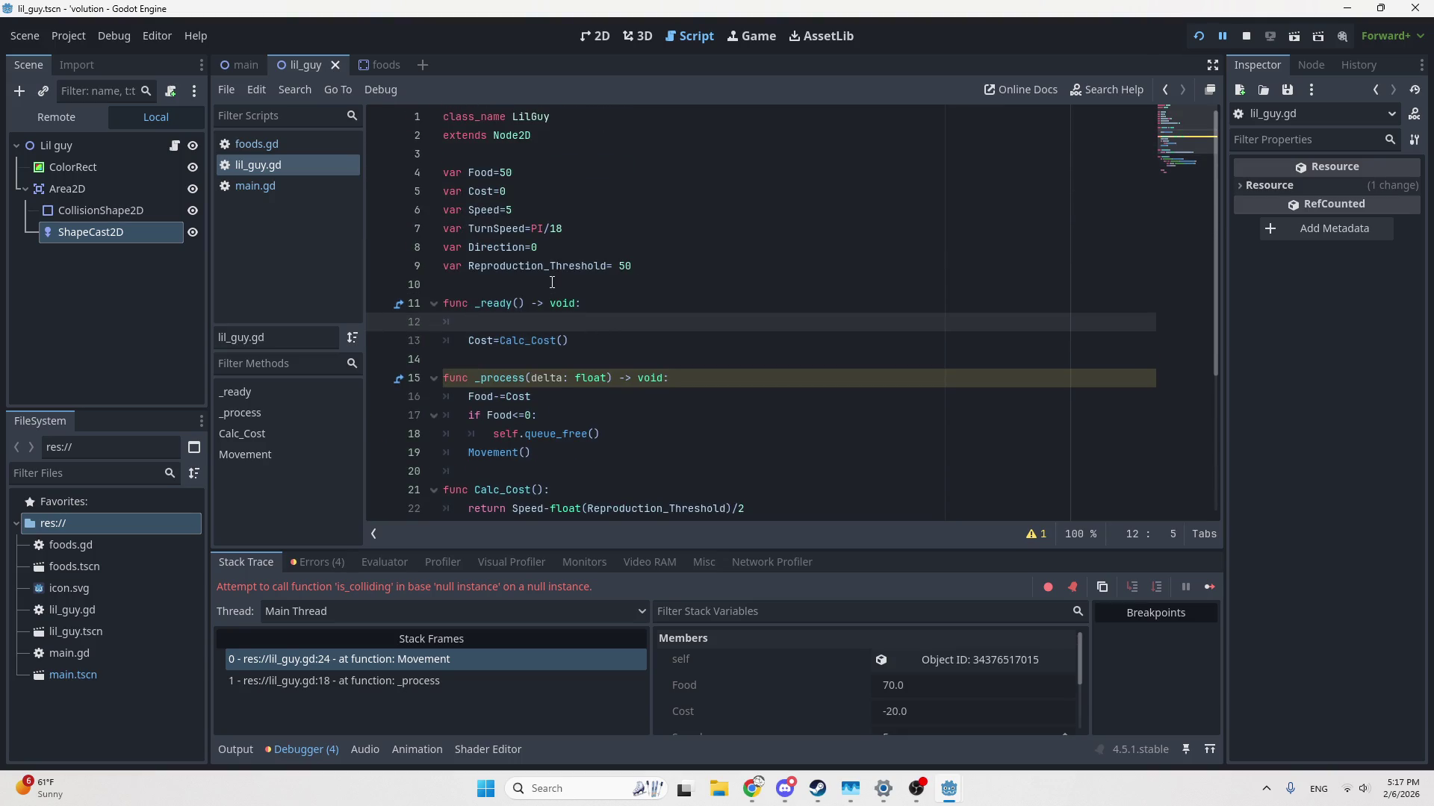
{"action": "type", "text": "Eyes="}
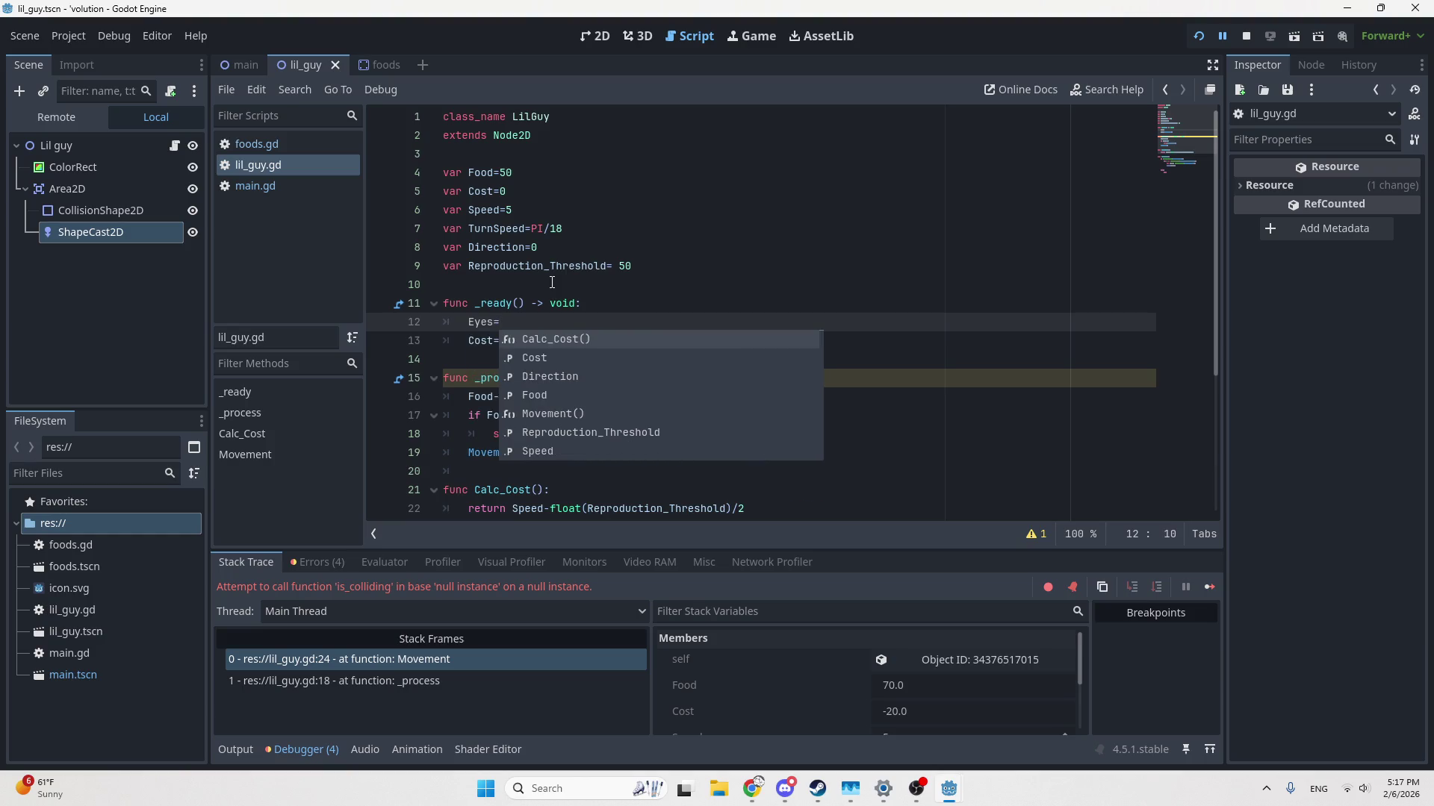
{"action": "type", "text": "$Area2D/"}
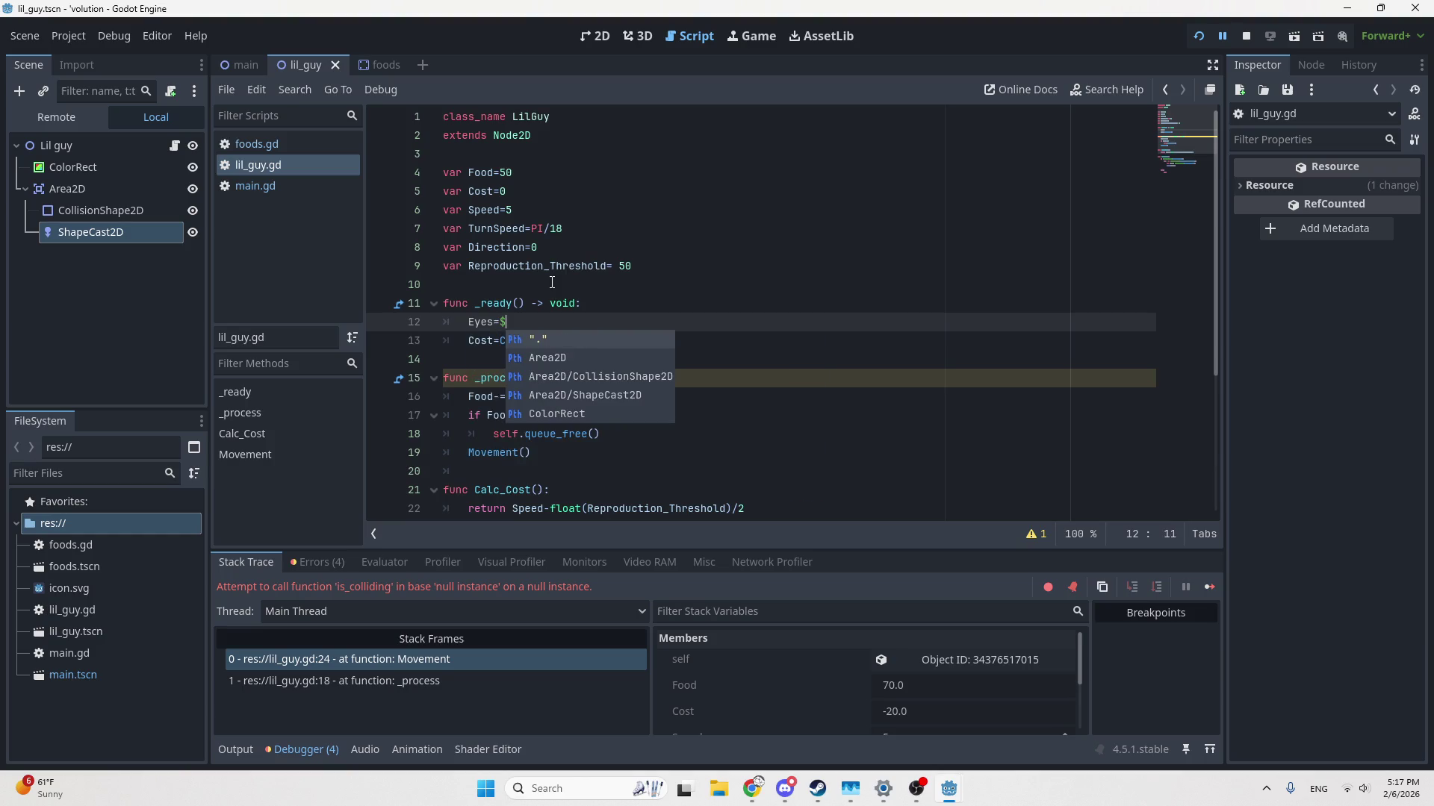
{"action": "type", "text": "Sha"}
{"action": "key", "text": "Return"}
Replace the ShapeCast2D reference on line 25 with Eyes
{"action": "scroll", "coordinate": [539, 326], "scroll_direction": "down", "scroll_amount": 1}
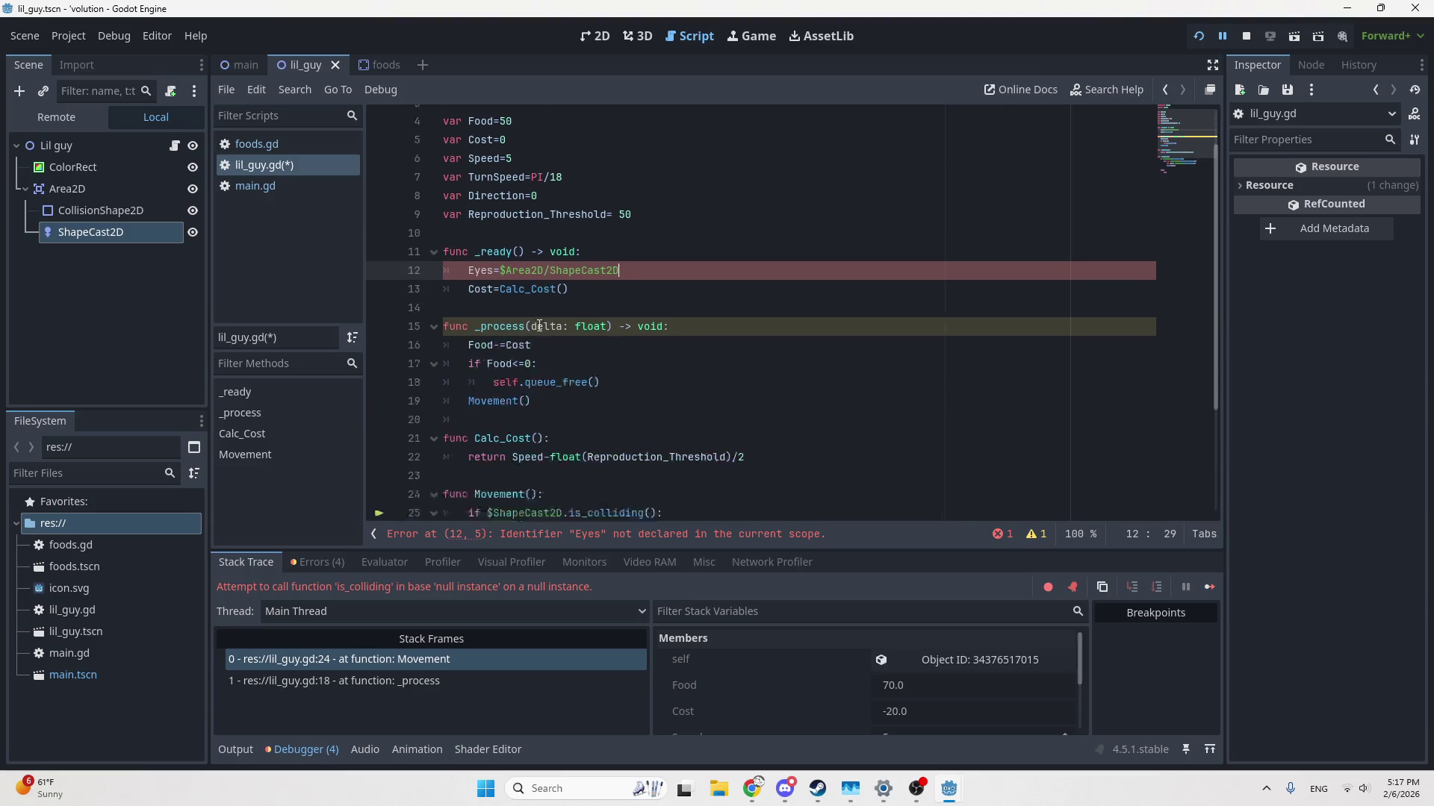
{"action": "scroll", "coordinate": [539, 327], "scroll_direction": "down", "scroll_amount": 3}
{"action": "double_click", "coordinate": [541, 364]}
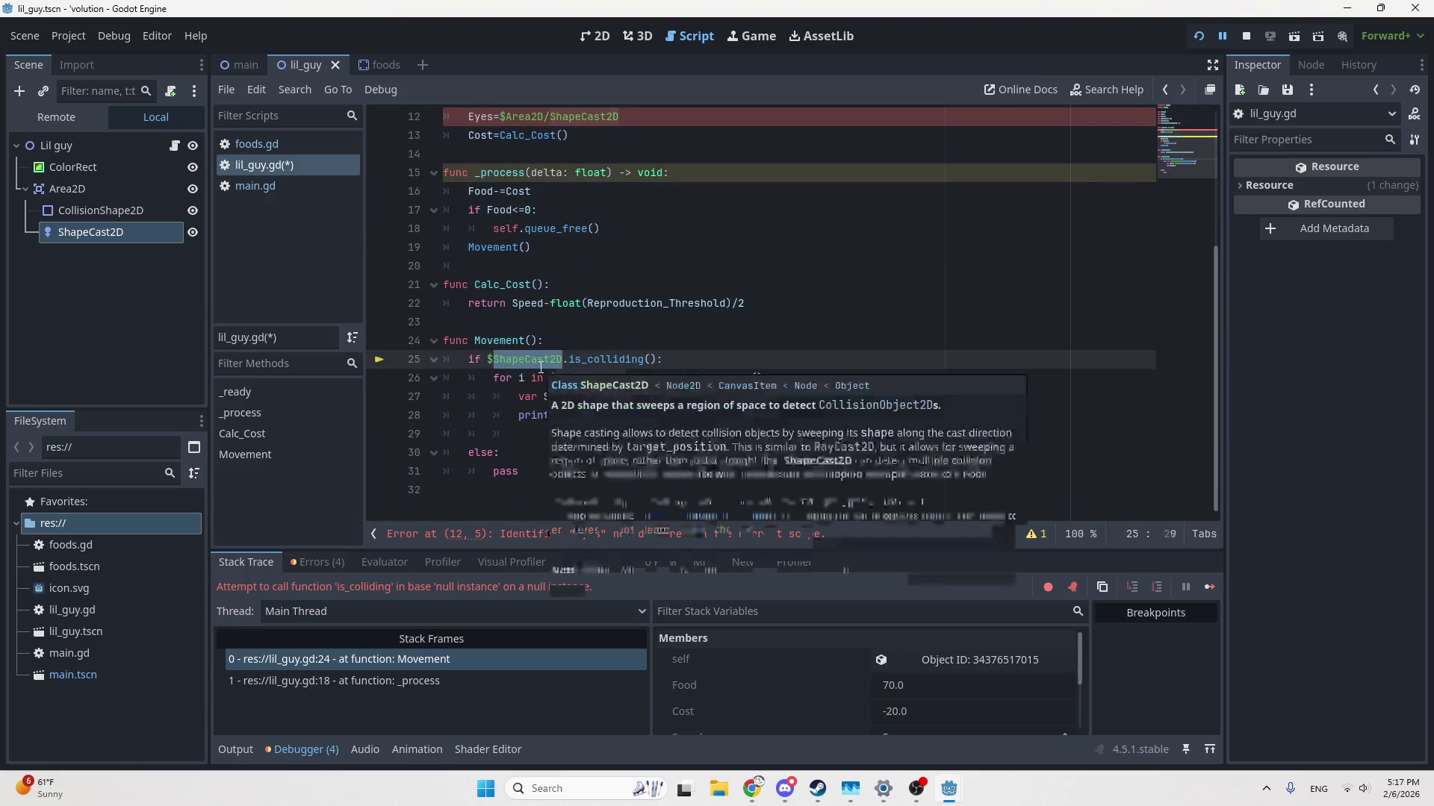
{"action": "key", "text": "BackSpace"}
{"action": "key", "text": "BackSpace"}
{"action": "type", "text": "Eyes"}
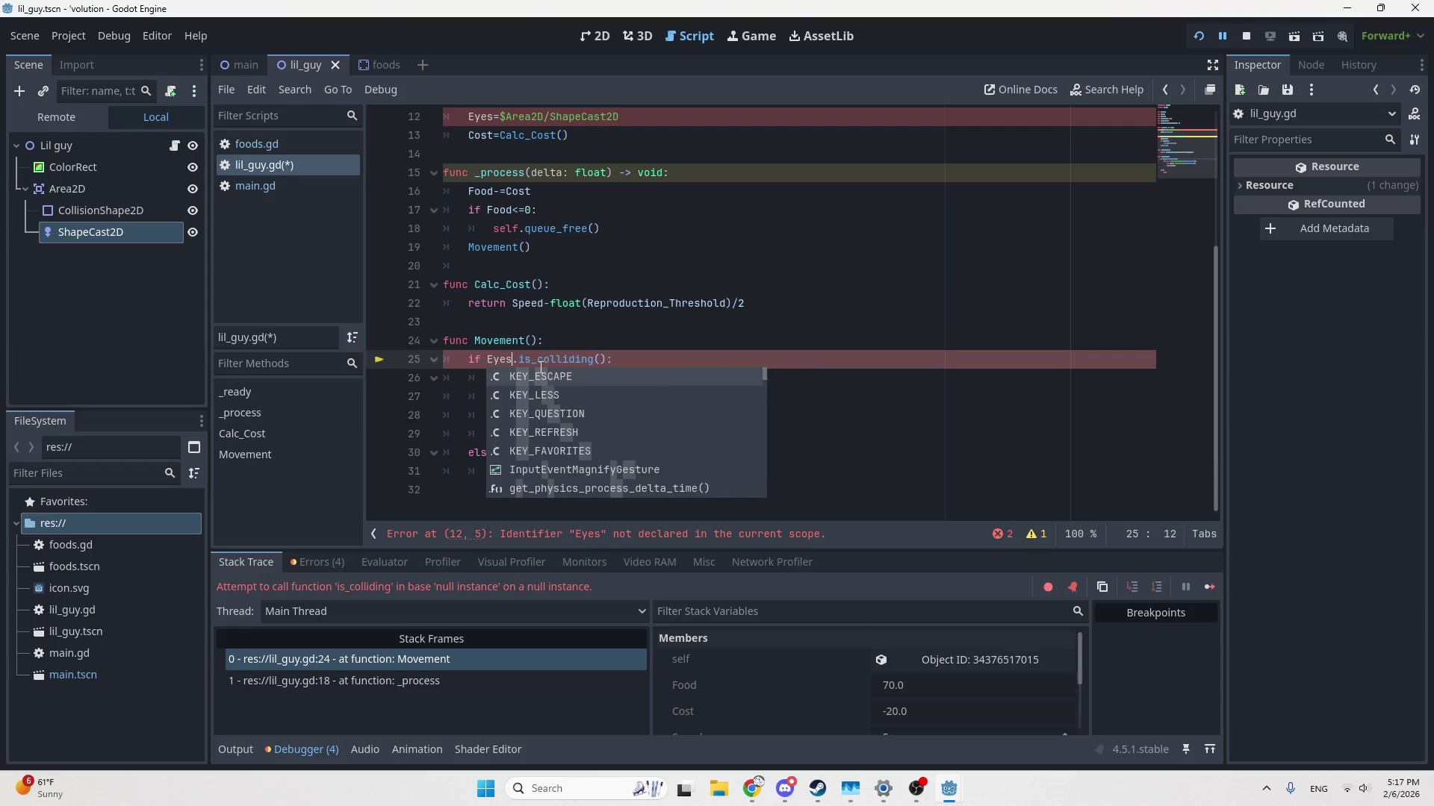
Declare var Eyes after Reproduction_Threshold and drop var from the Eyes assignment in _ready
{"action": "scroll", "coordinate": [463, 244], "scroll_direction": "up", "scroll_amount": 4}
{"action": "left_click", "coordinate": [467, 328]}
{"action": "type", "text": "var"}
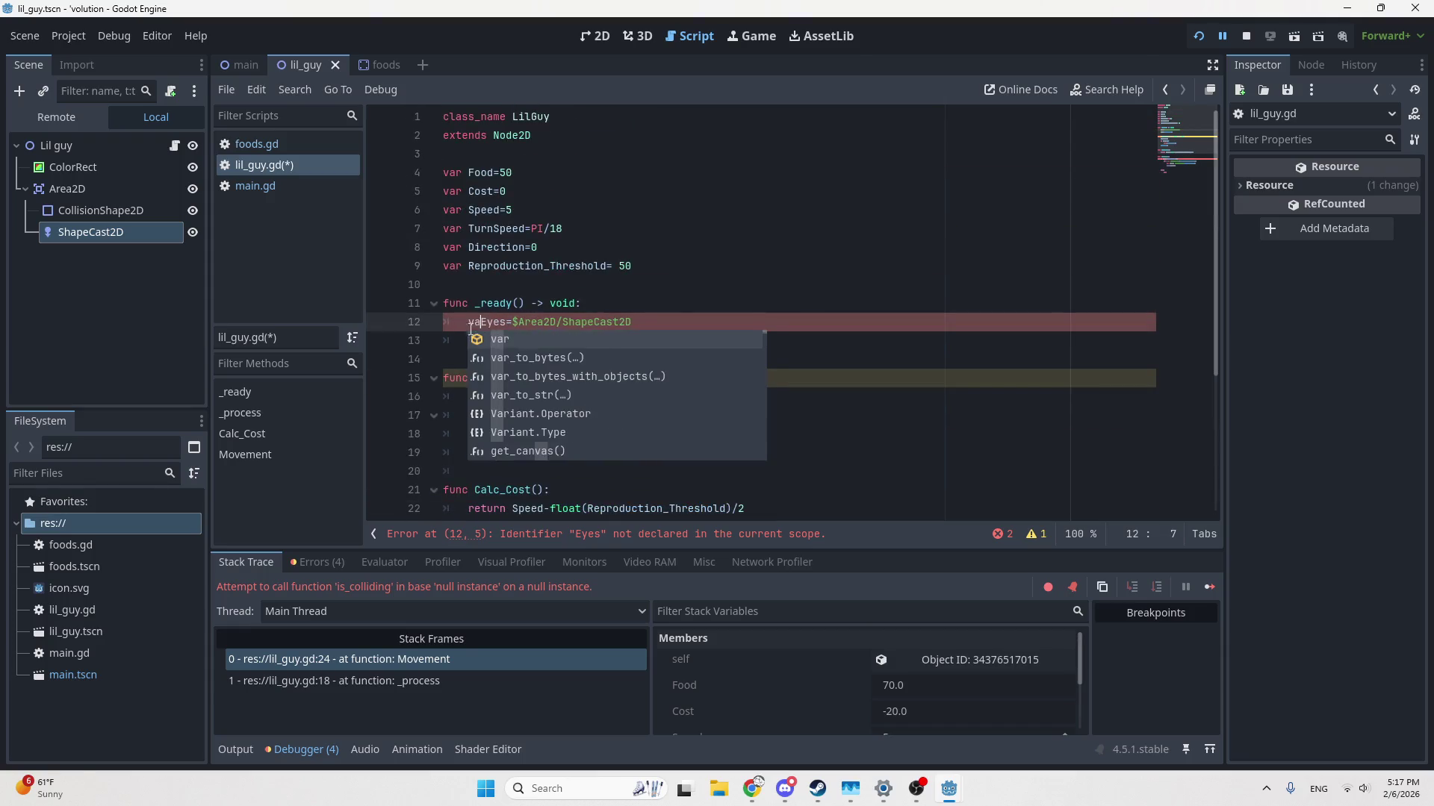
{"action": "left_click", "coordinate": [640, 271]}
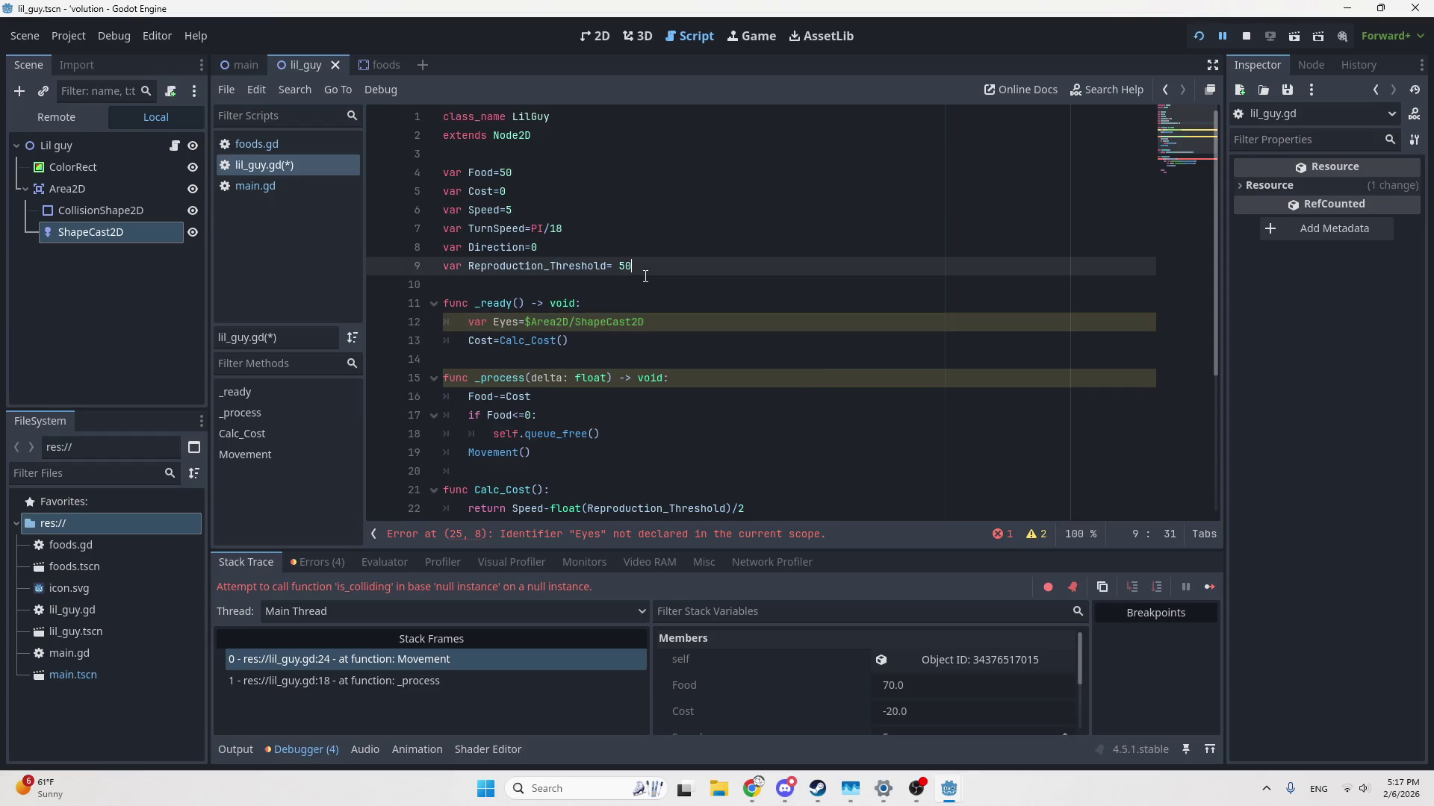
{"action": "key", "text": "Return"}
{"action": "type", "text": "var Eyes"}
{"action": "key", "text": "Down"}
{"action": "key", "text": "Down"}
{"action": "key", "text": "Down"}
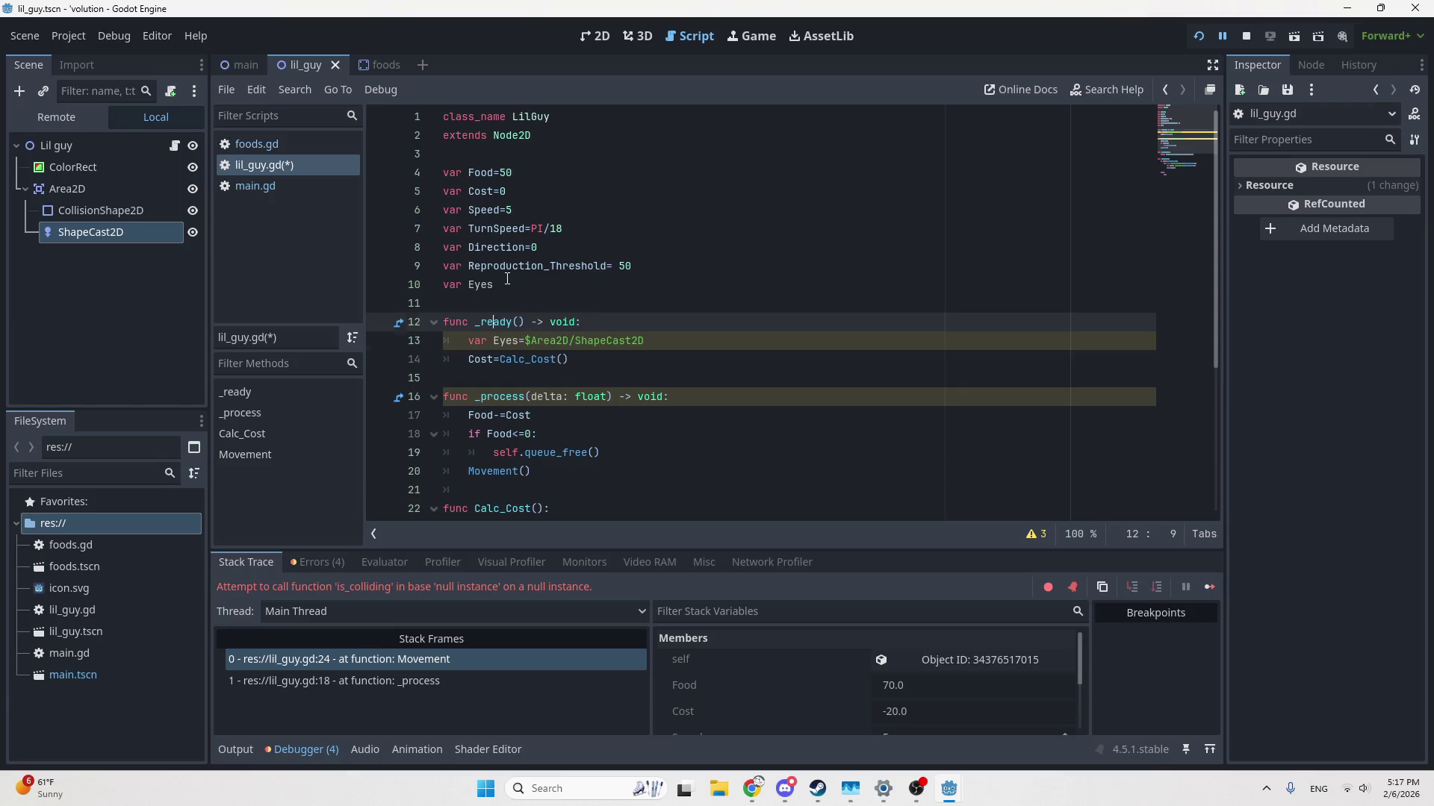
{"action": "key", "text": "BackSpace"}
{"action": "key", "text": "BackSpace"}
{"action": "key", "text": "BackSpace"}
Replace $ShapeCast2D with Eyes on lines 27 and 28, then run the project
{"action": "scroll", "coordinate": [596, 346], "scroll_direction": "down", "scroll_amount": 3}
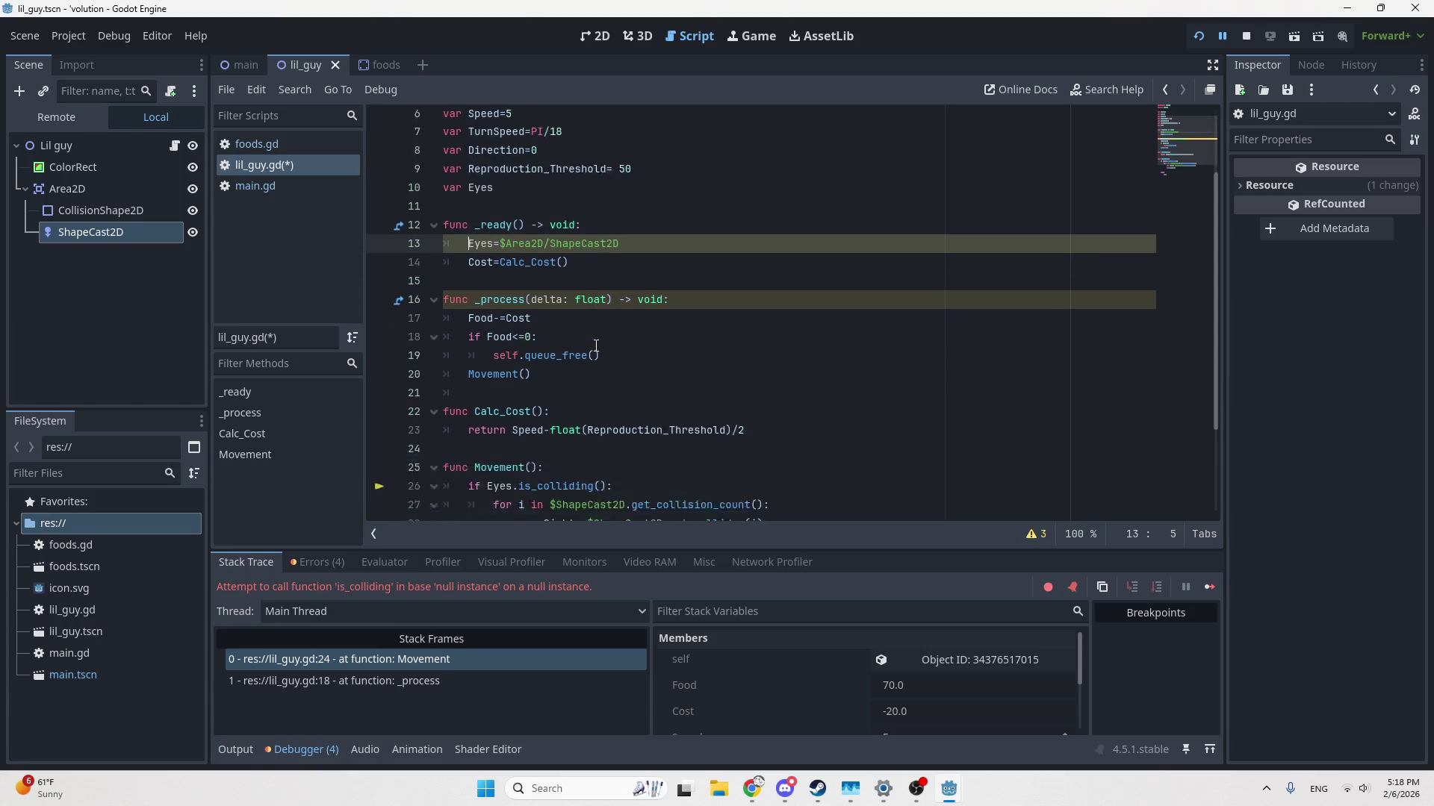
{"action": "left_click", "coordinate": [566, 317]}
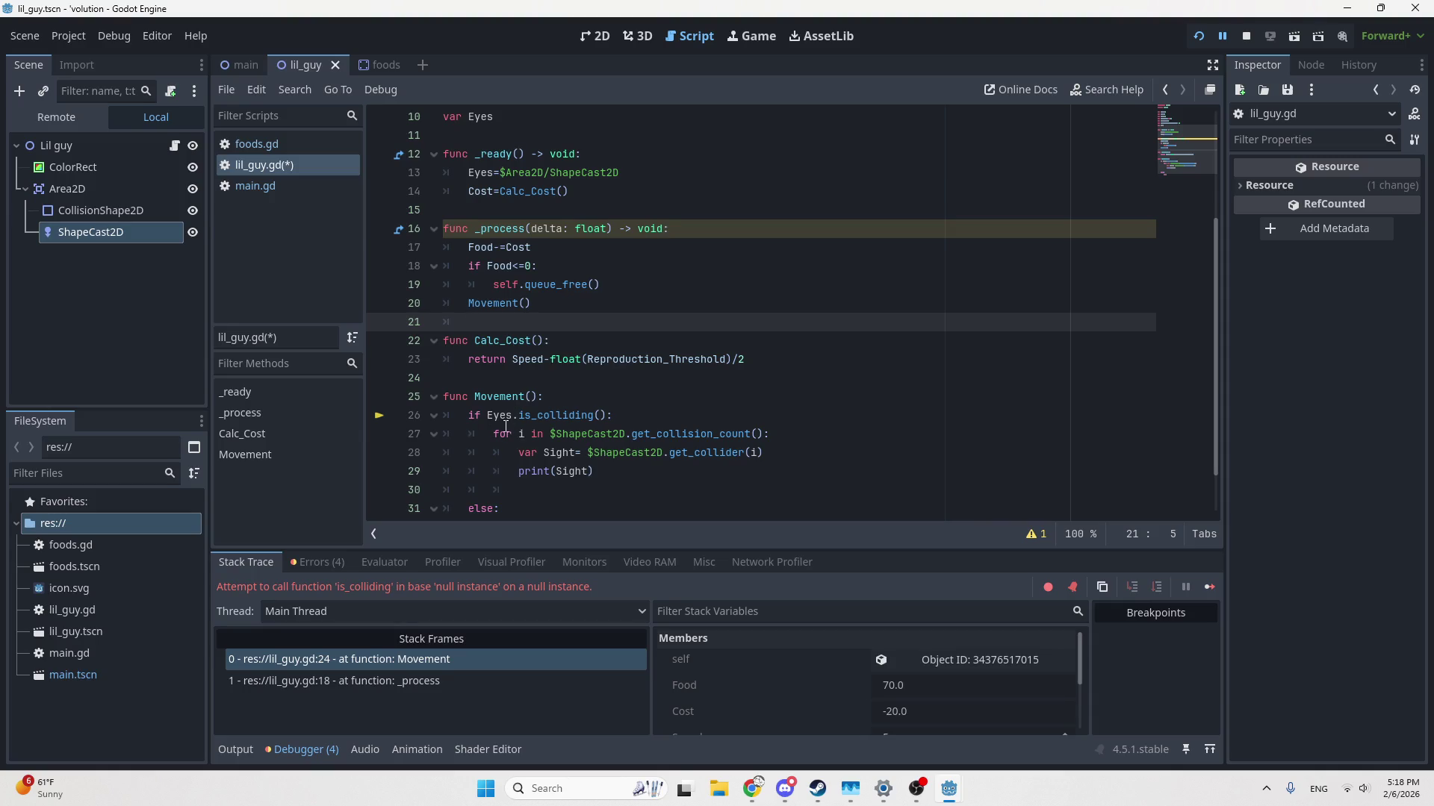
{"action": "left_click", "coordinate": [552, 434]}
{"action": "double_click", "coordinate": [590, 434]}
{"action": "key", "text": "shift+Left"}
{"action": "type", "text": "Eyes"}
{"action": "key", "text": "Escape"}
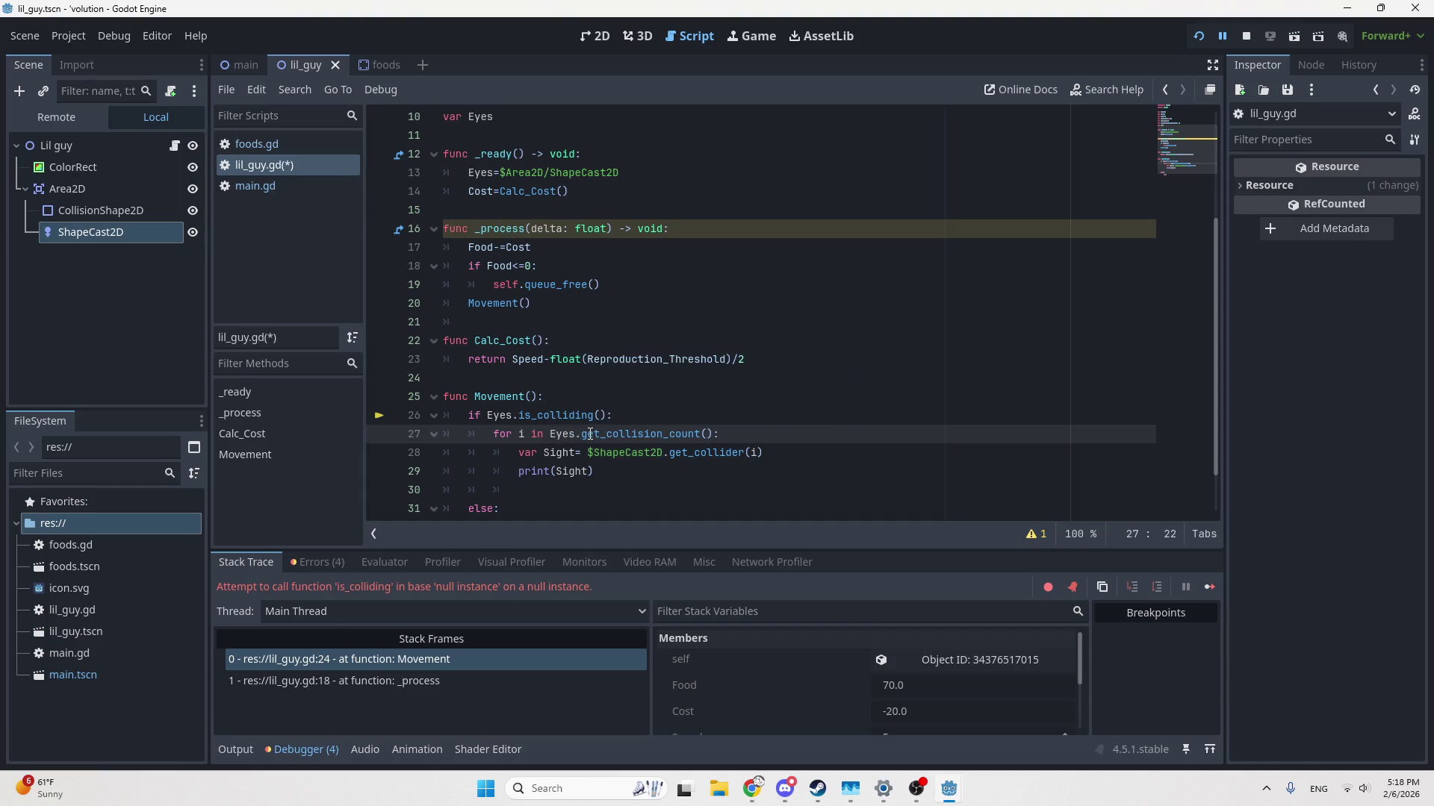
{"action": "key", "text": "Down"}
{"action": "key", "text": "Right"}
{"action": "key", "text": "Right"}
{"action": "key", "text": "ctrl+shift+Right"}
{"action": "type", "text": "Eyes"}
{"action": "key", "text": "Escape"}
{"action": "left_click", "coordinate": [543, 340]}
{"action": "key", "text": "F5"}
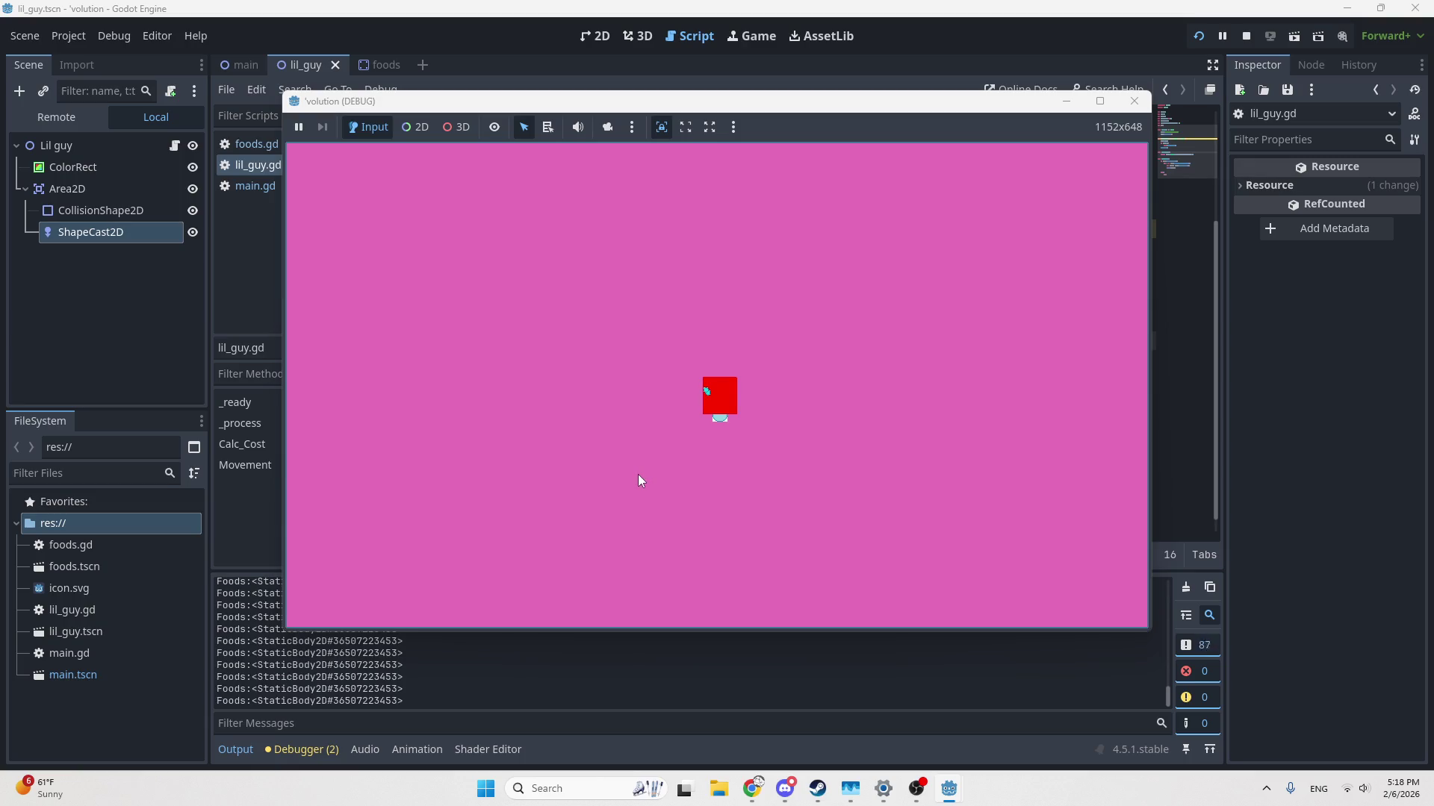
Stop the running game and comment out the print(Sight) line, removing the blank line below it
{"action": "left_click", "coordinate": [1134, 101]}
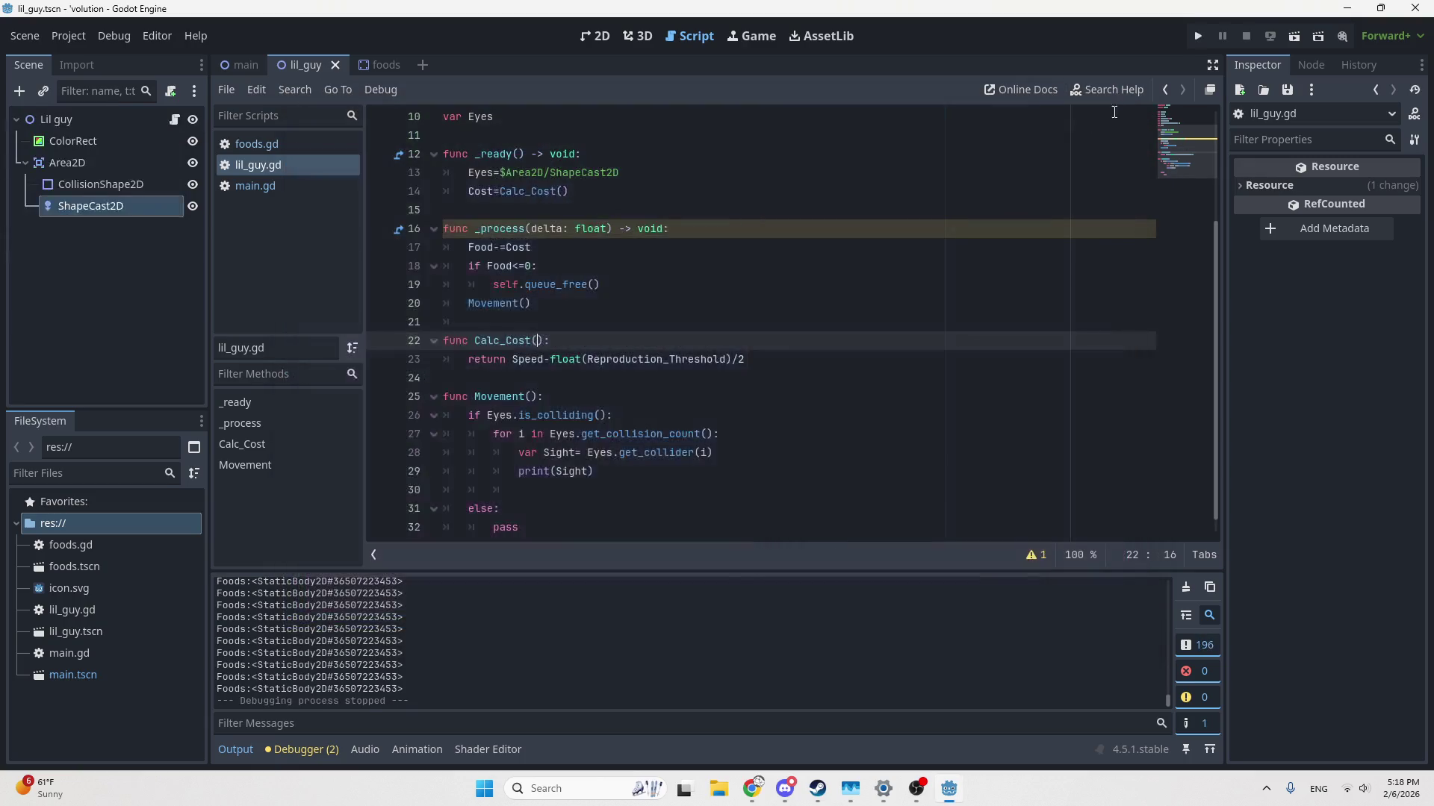
{"action": "left_click", "coordinate": [630, 471]}
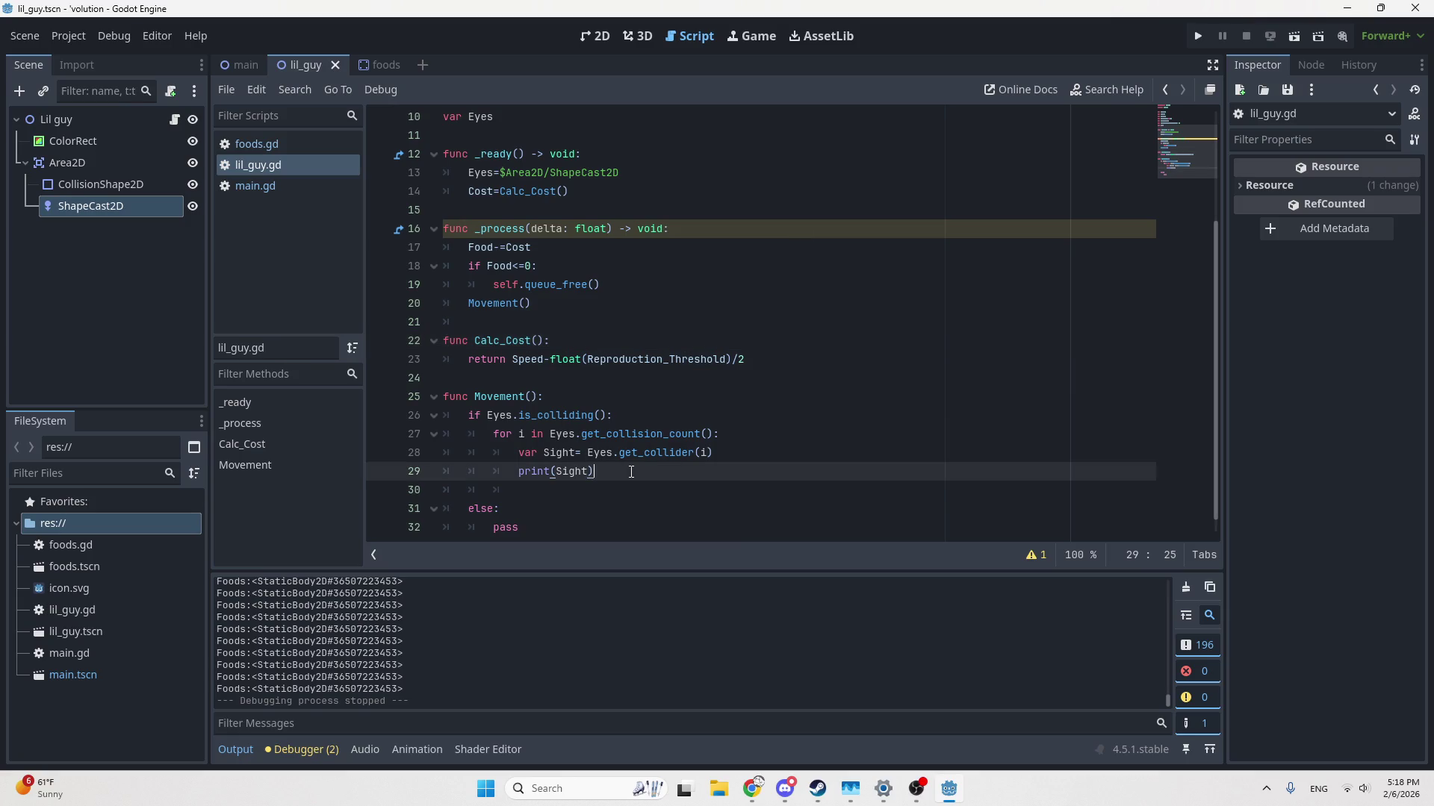
{"action": "key", "text": "ctrl+k"}
{"action": "key", "text": "Down"}
{"action": "key", "text": "BackSpace"}
{"action": "key", "text": "BackSpace"}
{"action": "key", "text": "BackSpace"}
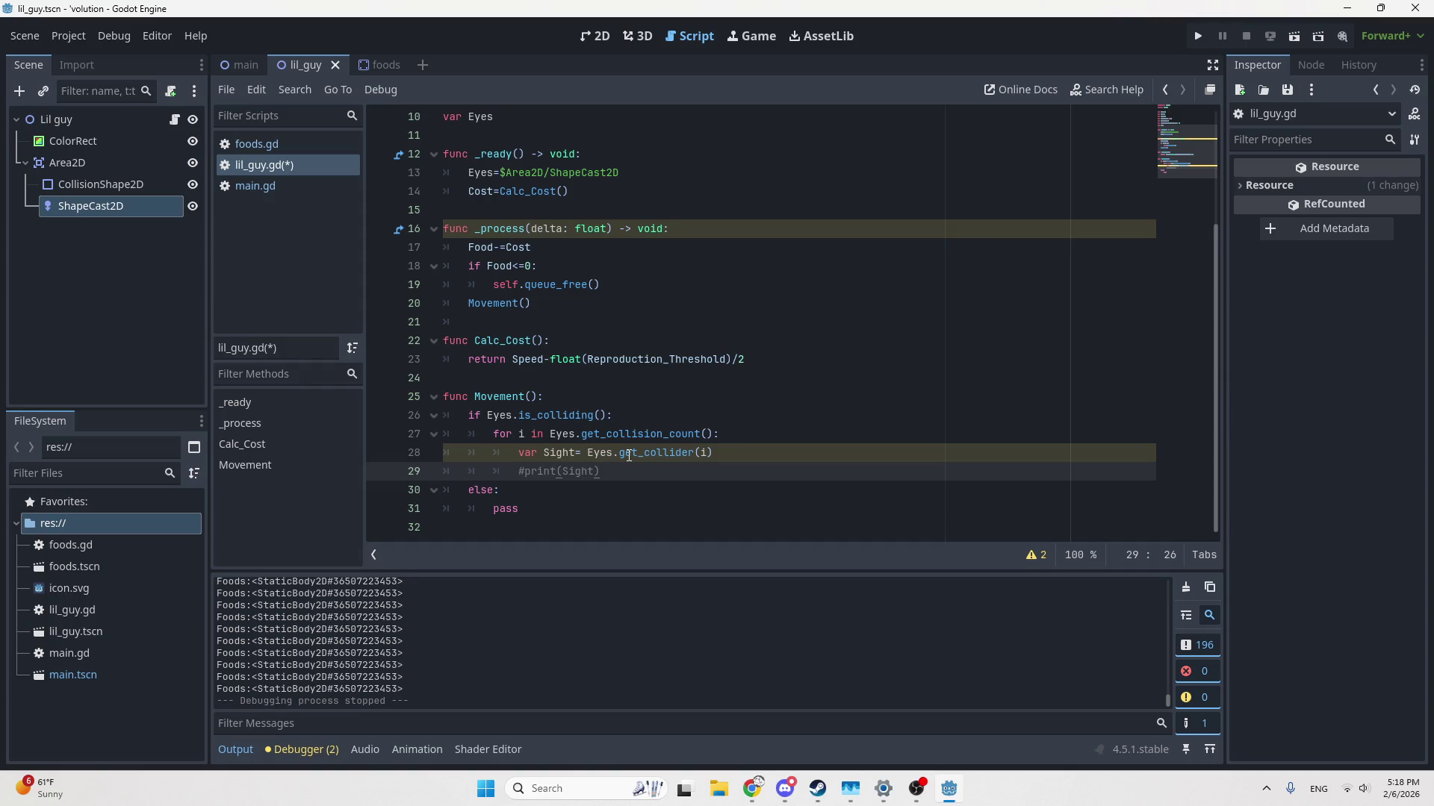
Add print(get_angle_to(Sight)) on line 30 and run the project to see the angles
{"action": "key", "text": "Return"}
{"action": "type", "text": "Sight."}
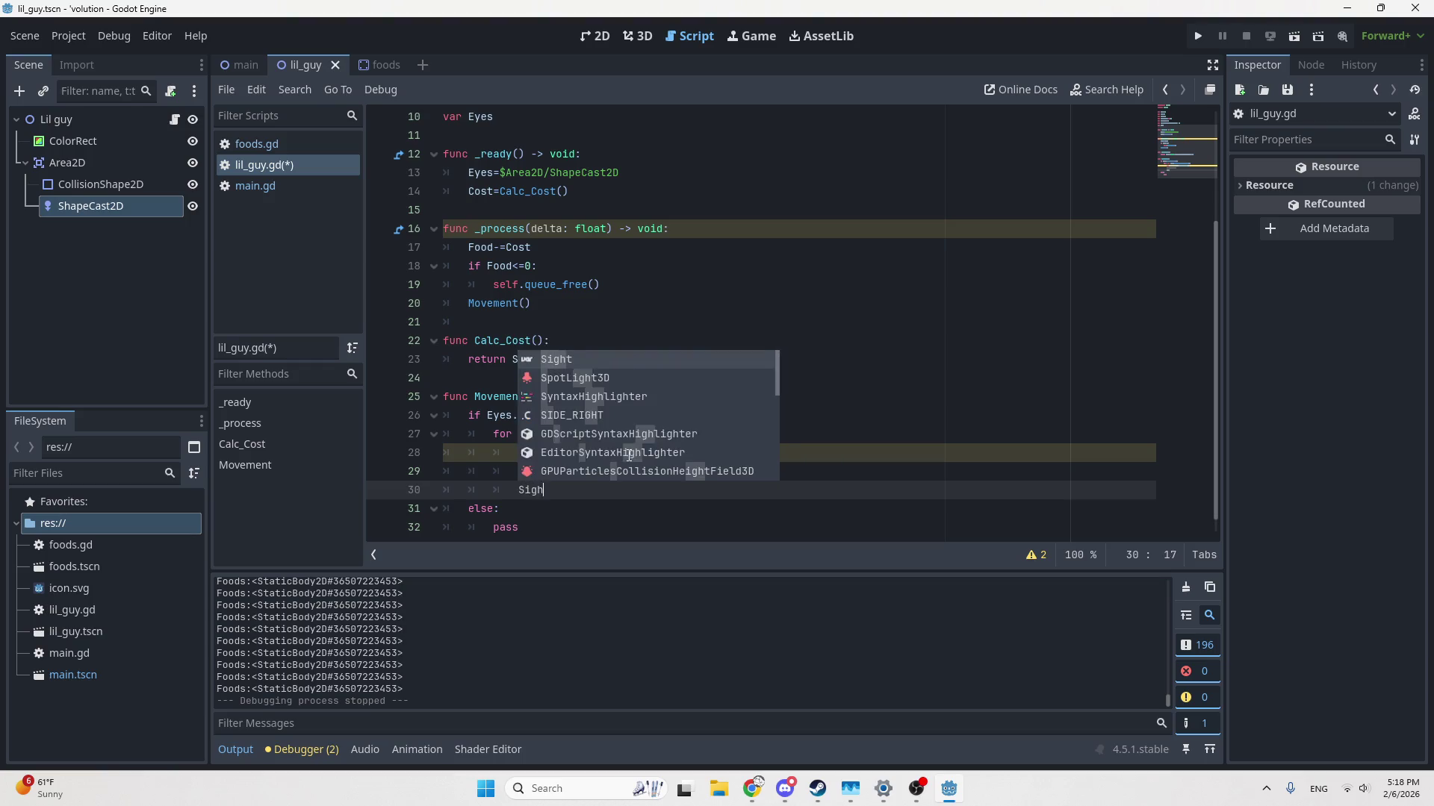
{"action": "type", "text": "get"}
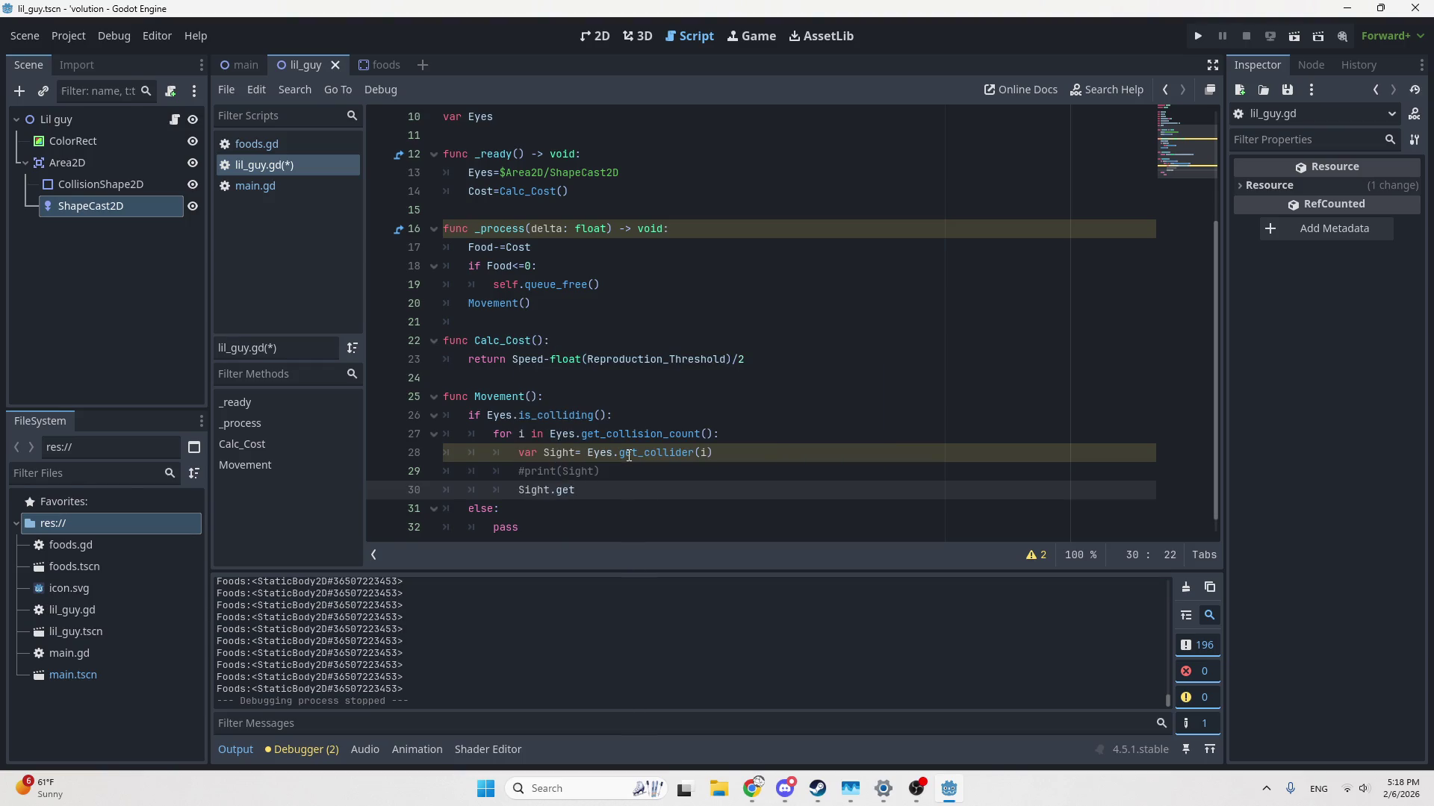
{"action": "key", "text": "BackSpace"}
{"action": "key", "text": "BackSpace"}
{"action": "key", "text": "BackSpace"}
{"action": "type", "text": "Get"}
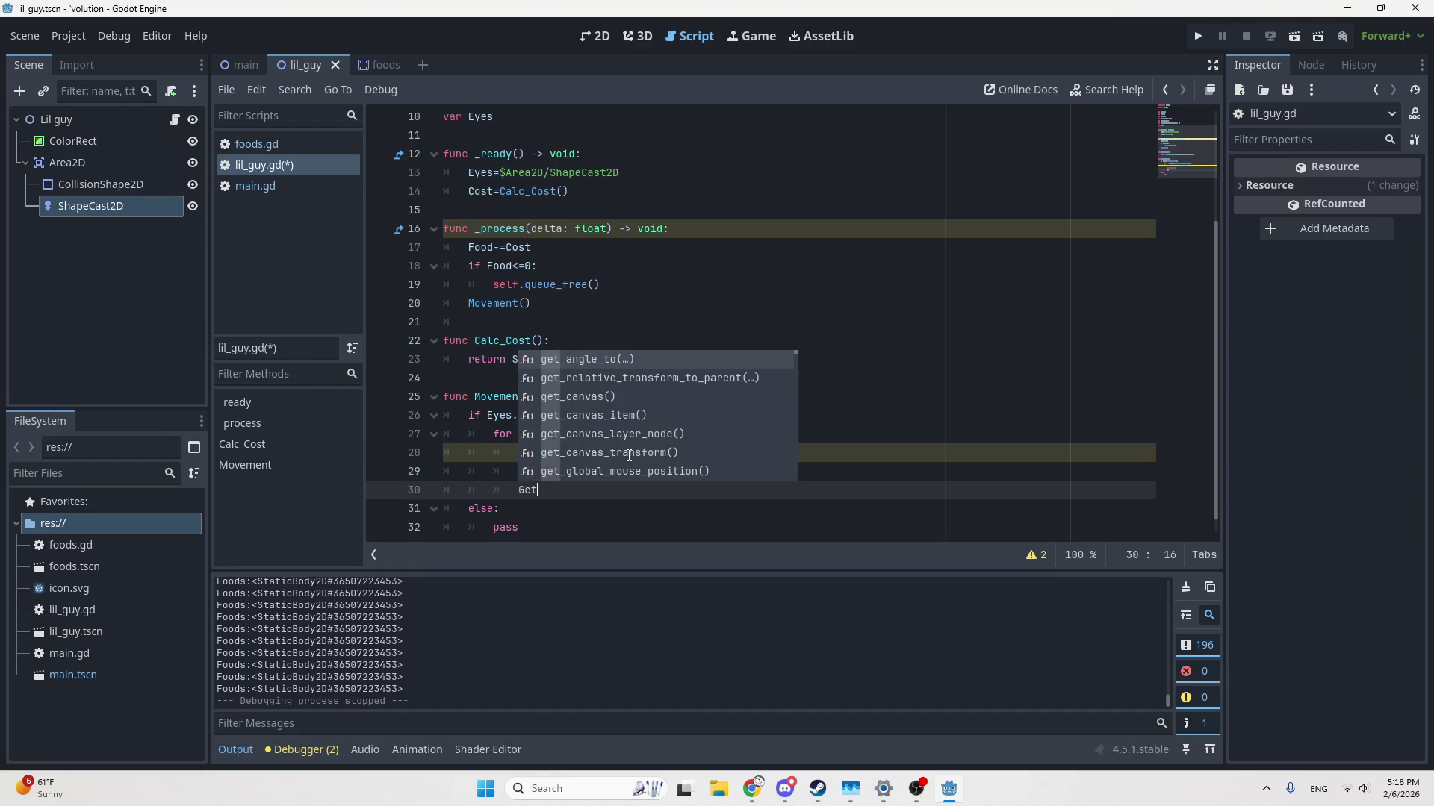
{"action": "key", "text": "Return"}
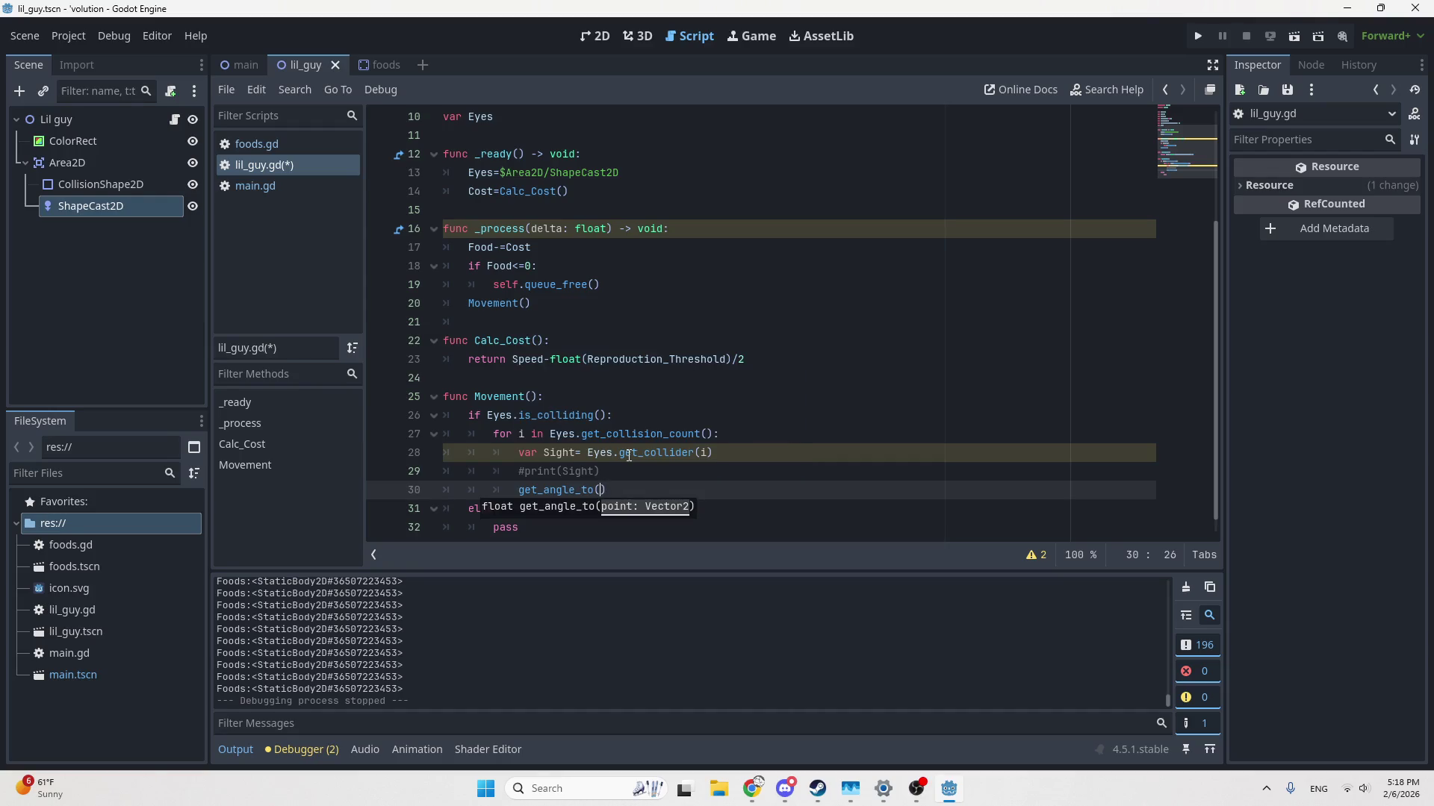
{"action": "type", "text": "Sight)"}
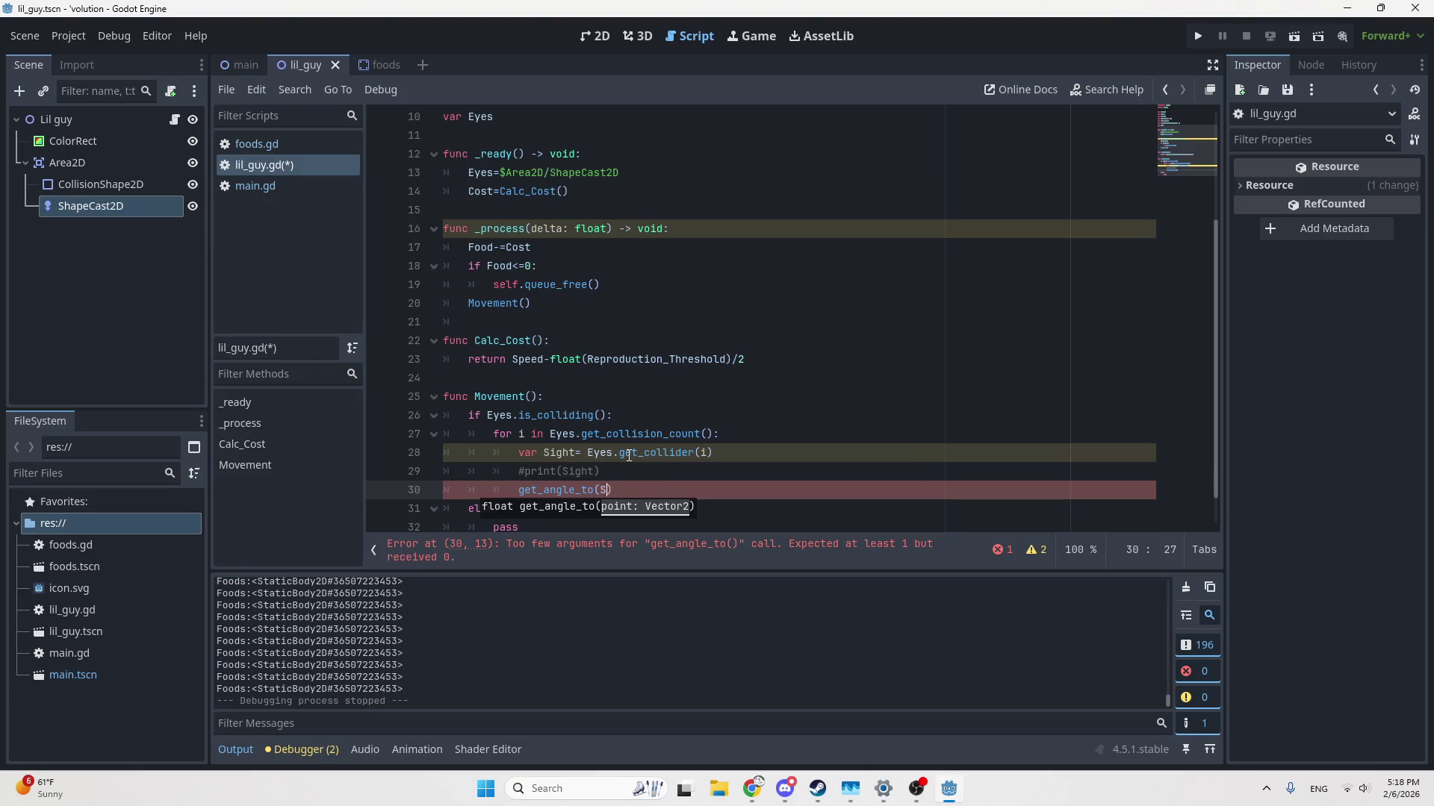
{"action": "key", "text": "Left"}
{"action": "key", "text": "Left"}
{"action": "key", "text": "Left"}
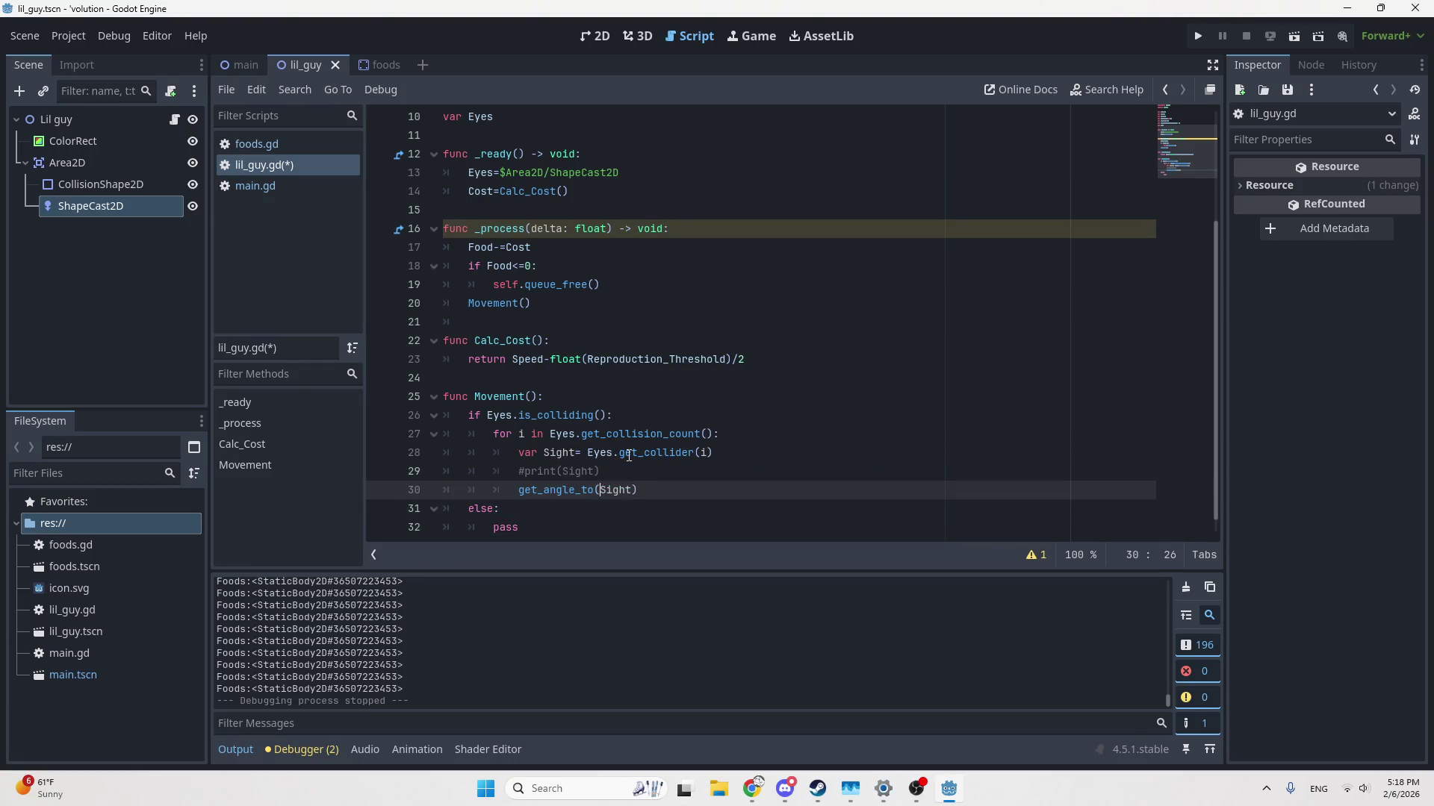
{"action": "type", "text": "print("}
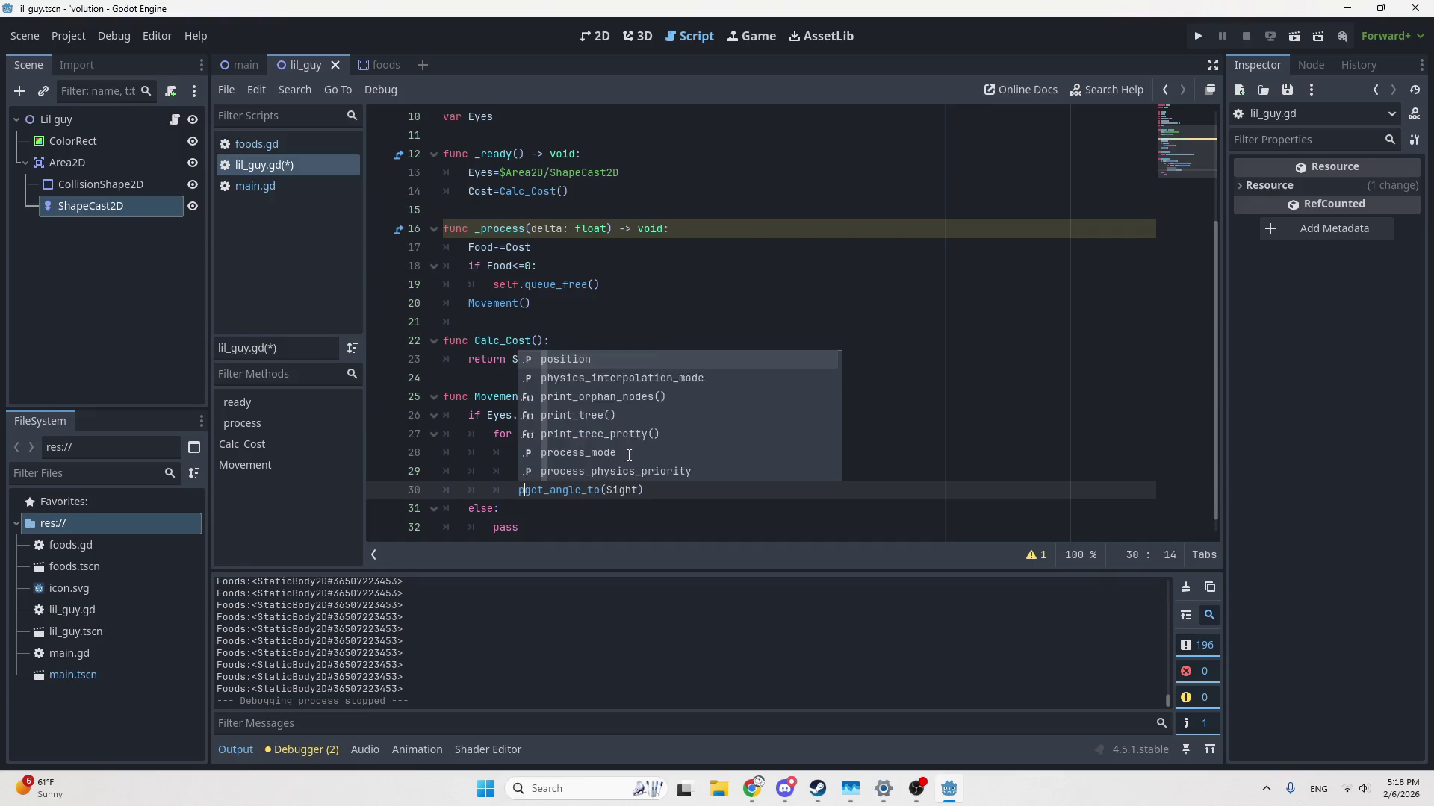
{"action": "key", "text": "ctrl+Right"}
{"action": "key", "text": "End"}
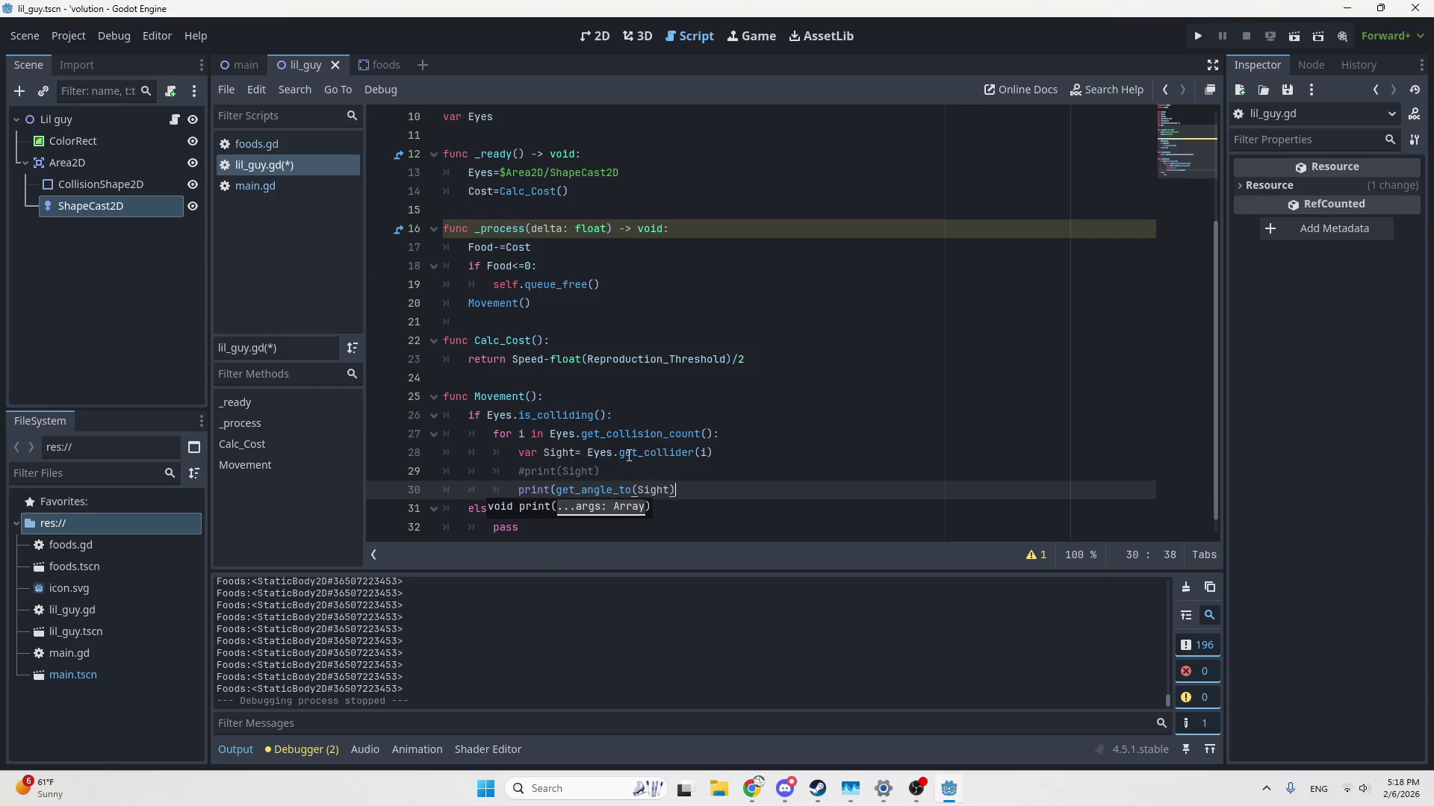
{"action": "type", "text": ")"}
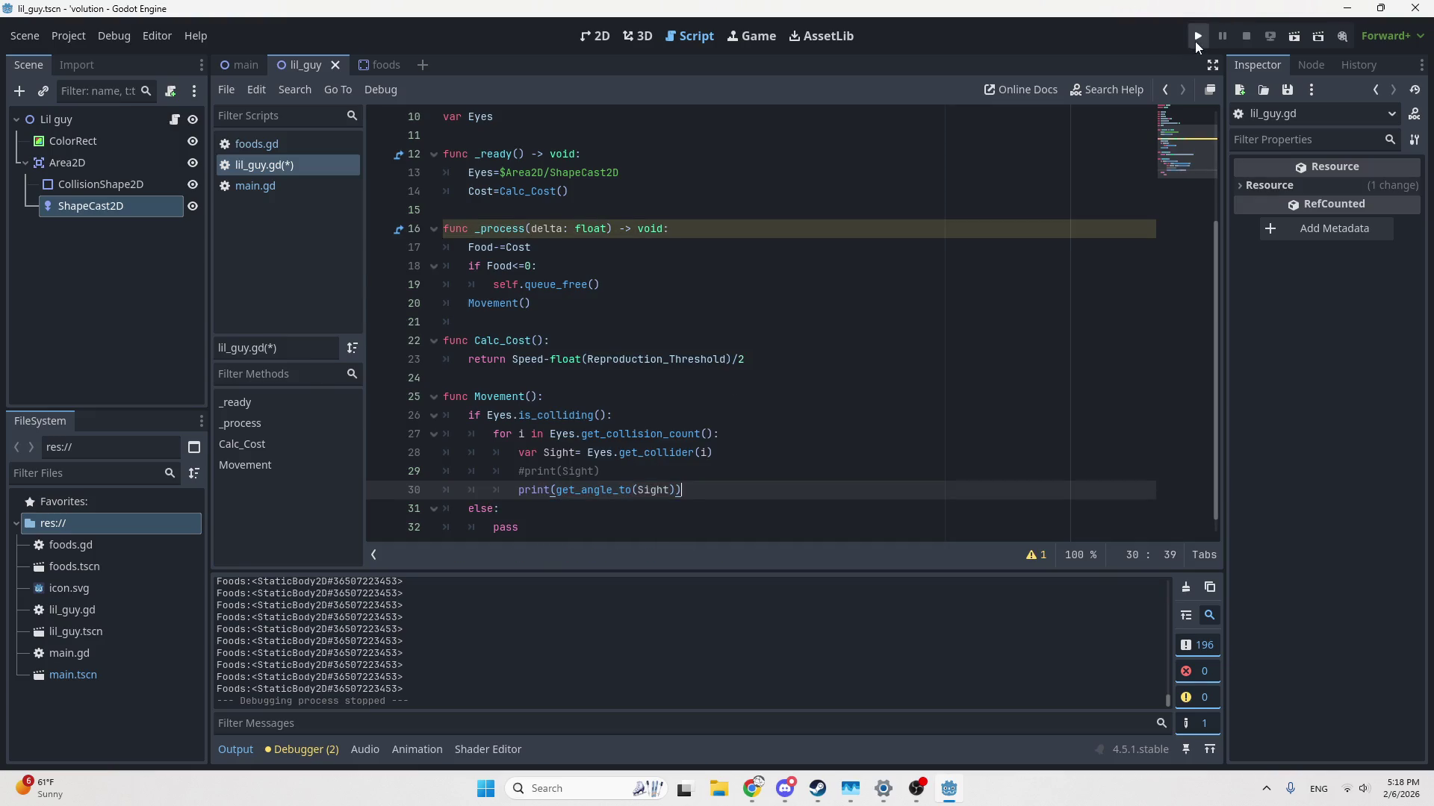
{"action": "left_click", "coordinate": [1196, 37]}
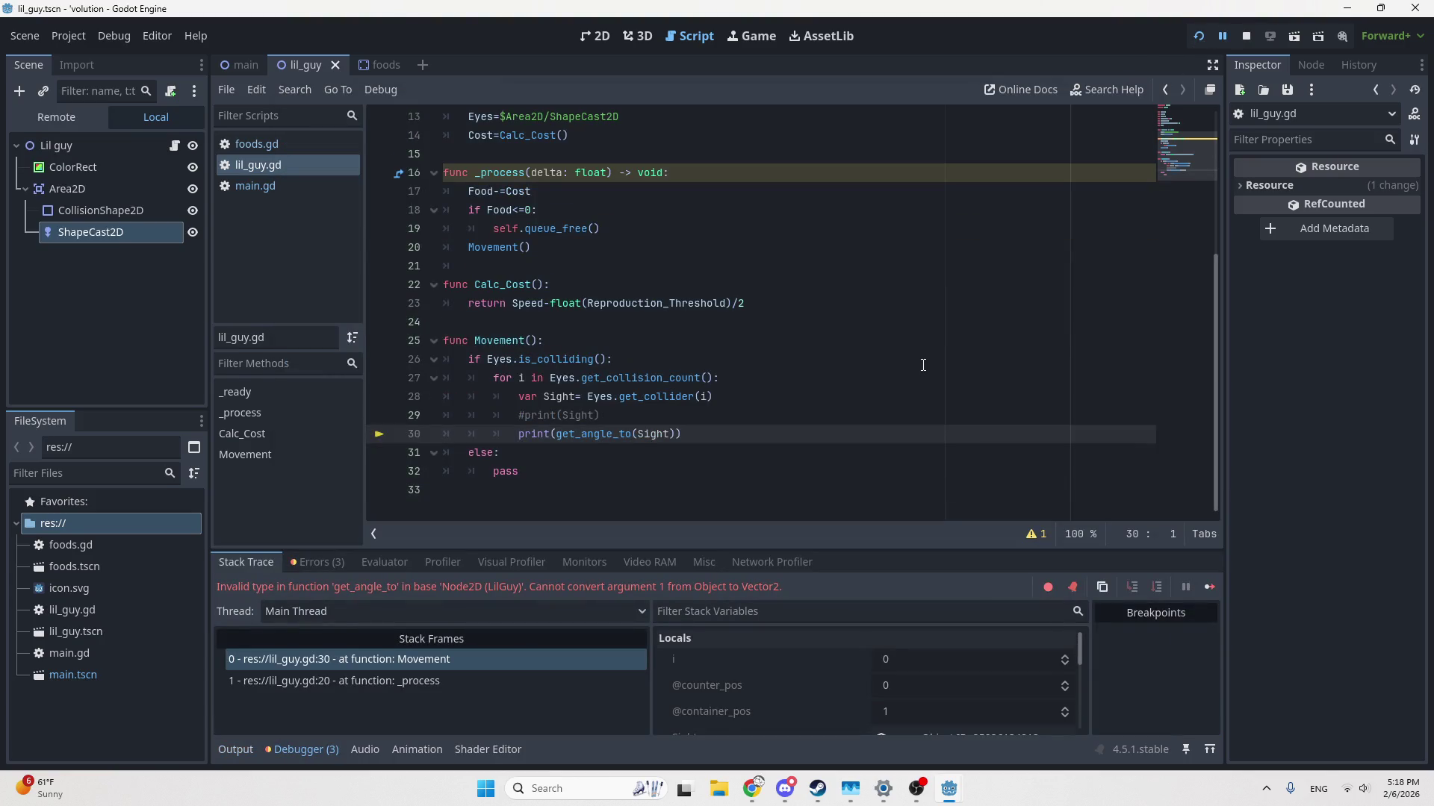
Change the call to print(get_angle_to(Sight.position)) and run the game to check the angle
{"action": "left_click", "coordinate": [680, 433]}
{"action": "type", "text": ".position"}
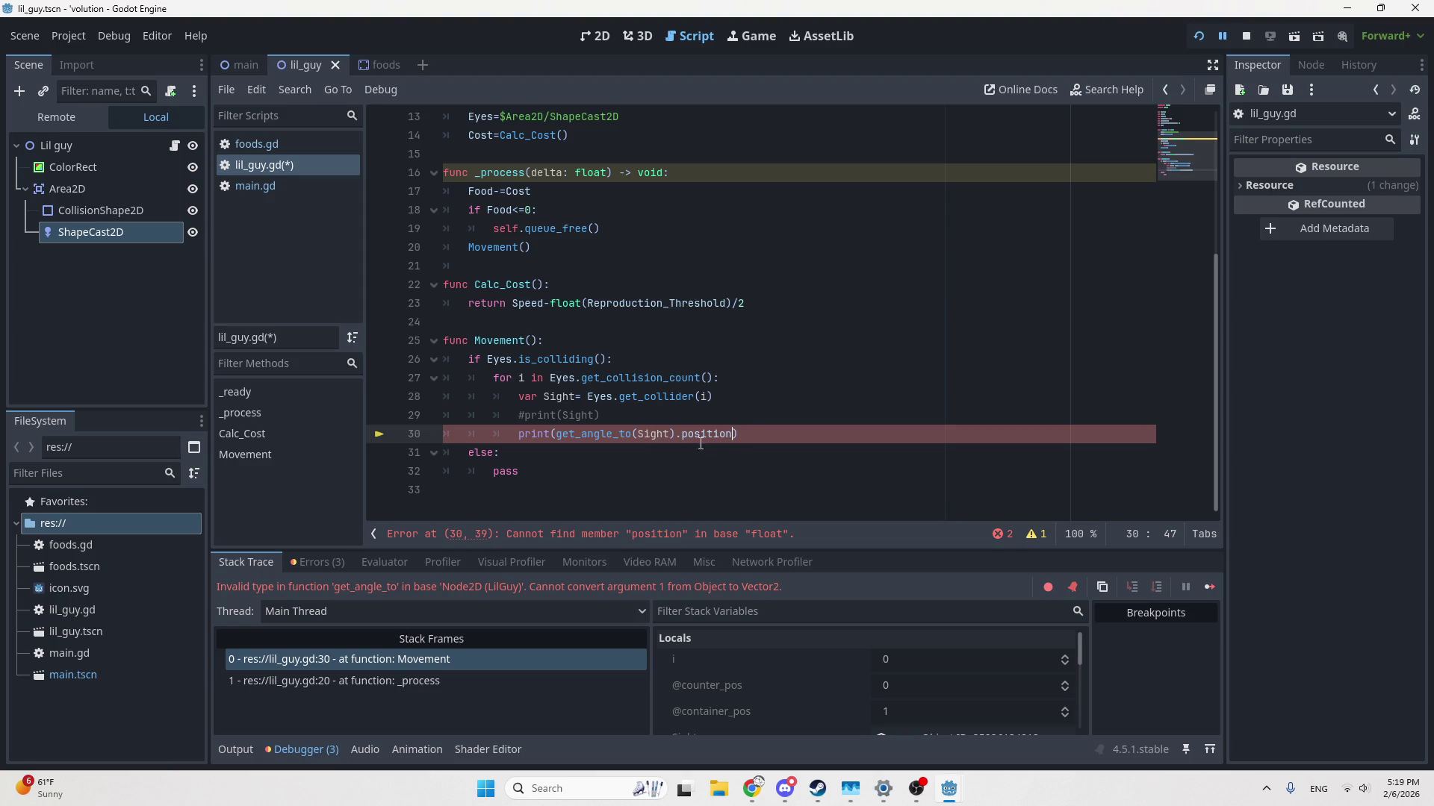
{"action": "key", "text": "BackSpace"}
{"action": "key", "text": "BackSpace"}
{"action": "key", "text": "BackSpace"}
{"action": "key", "text": "Left"}
{"action": "type", "text": "."}
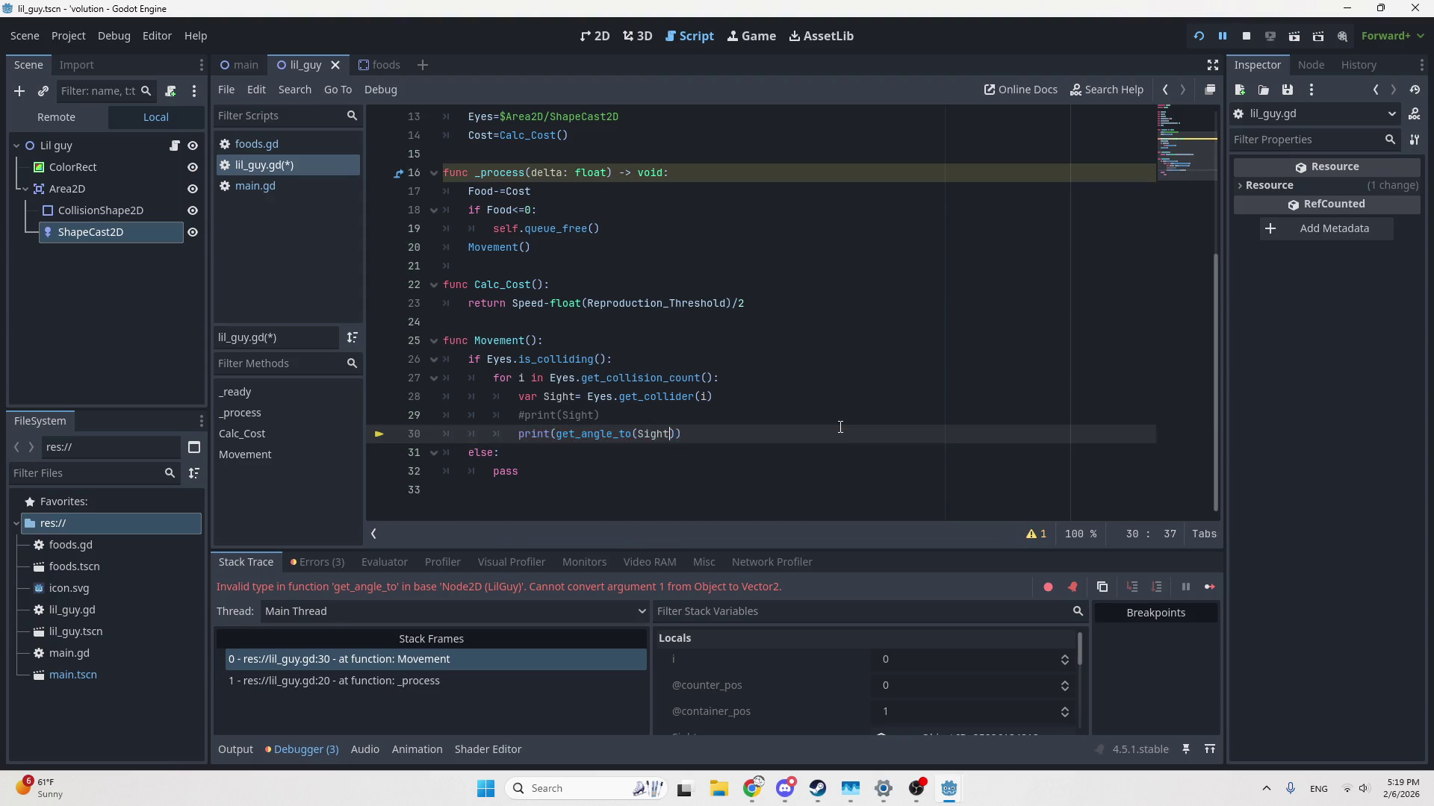
{"action": "type", "text": "position"}
{"action": "left_click", "coordinate": [1198, 36]}
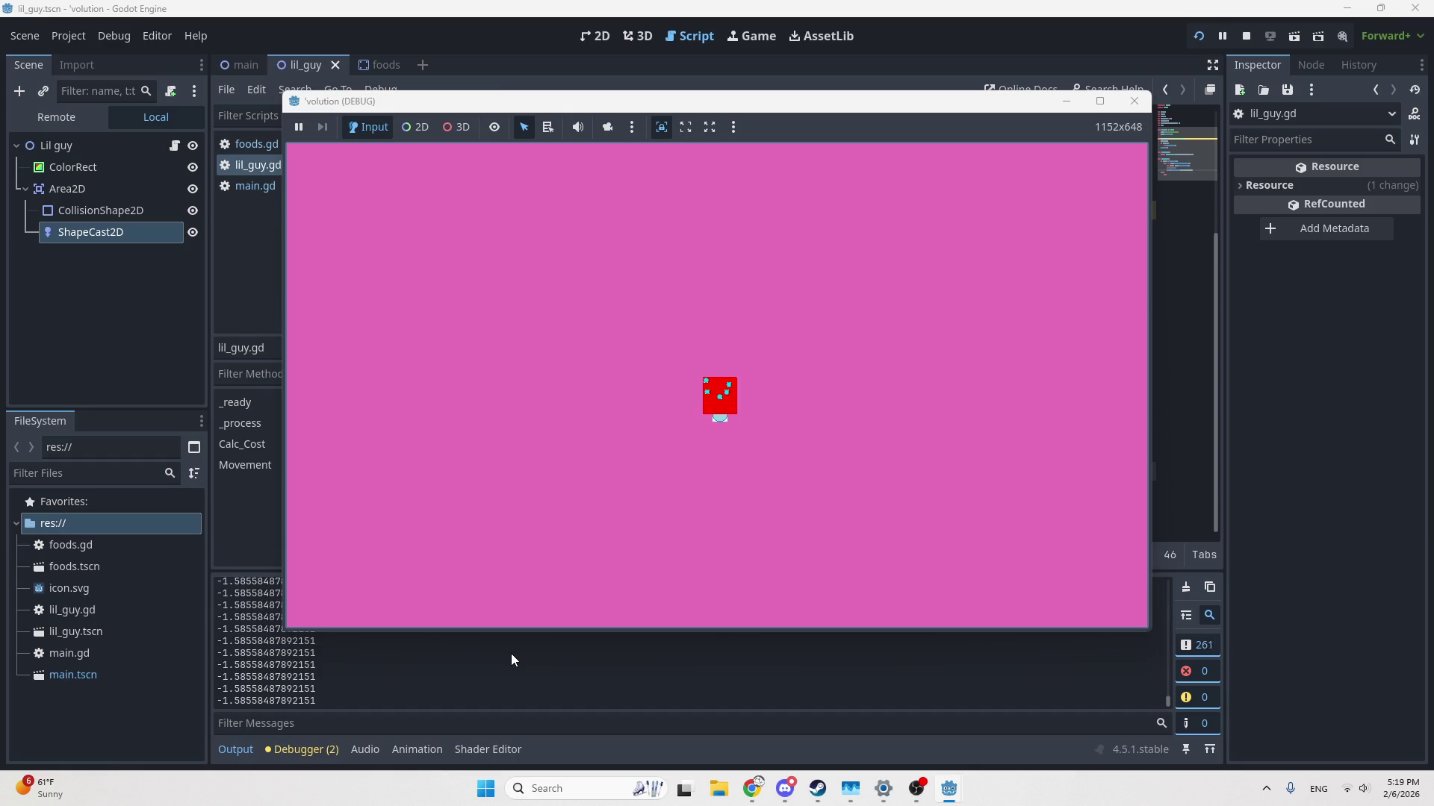
Stop the game and strip the print wrapper, leaving get_angle_to(Sight.position) on line 30
{"action": "left_click", "coordinate": [1134, 101]}
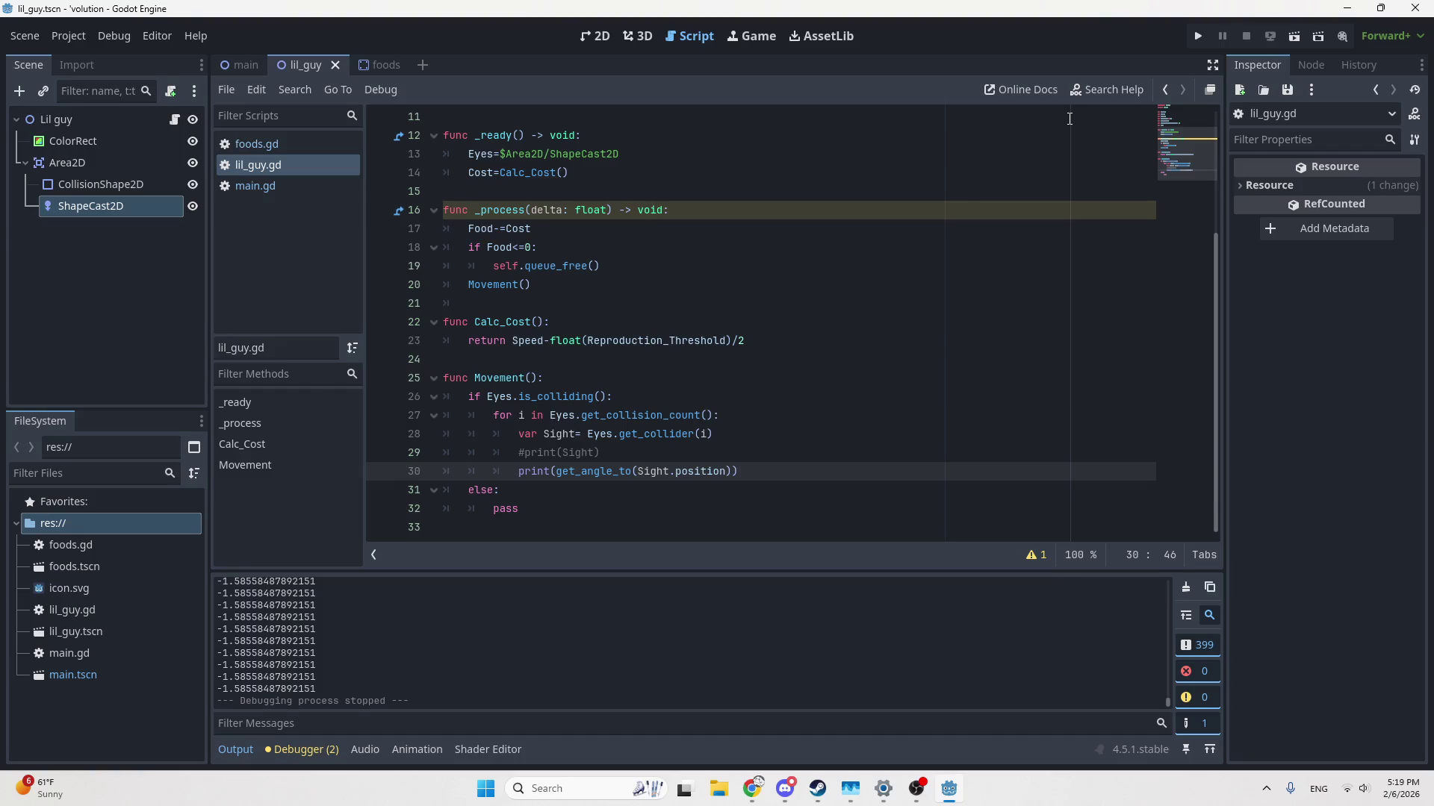
{"action": "key", "text": "BackSpace"}
{"action": "key", "text": "Up"}
{"action": "key", "text": "Down"}
{"action": "key", "text": "Home"}
{"action": "key", "text": "Home"}
{"action": "key", "text": "ctrl+Right"}
{"action": "key", "text": "ctrl+Right"}
{"action": "key", "text": "BackSpace"}
{"action": "key", "text": "BackSpace"}
{"action": "key", "text": "BackSpace"}
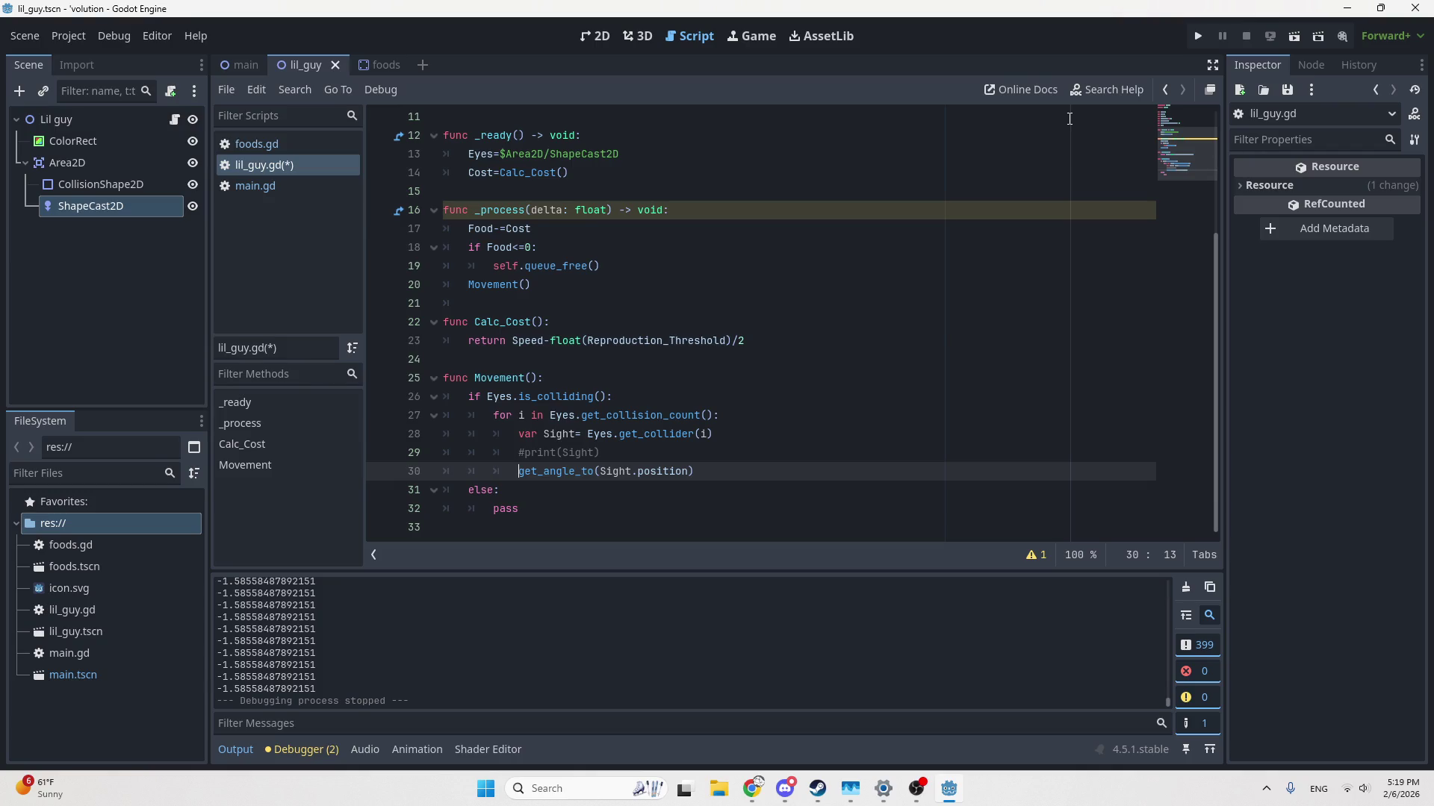
{"action": "key", "text": "Left"}
{"action": "key", "text": "Left"}
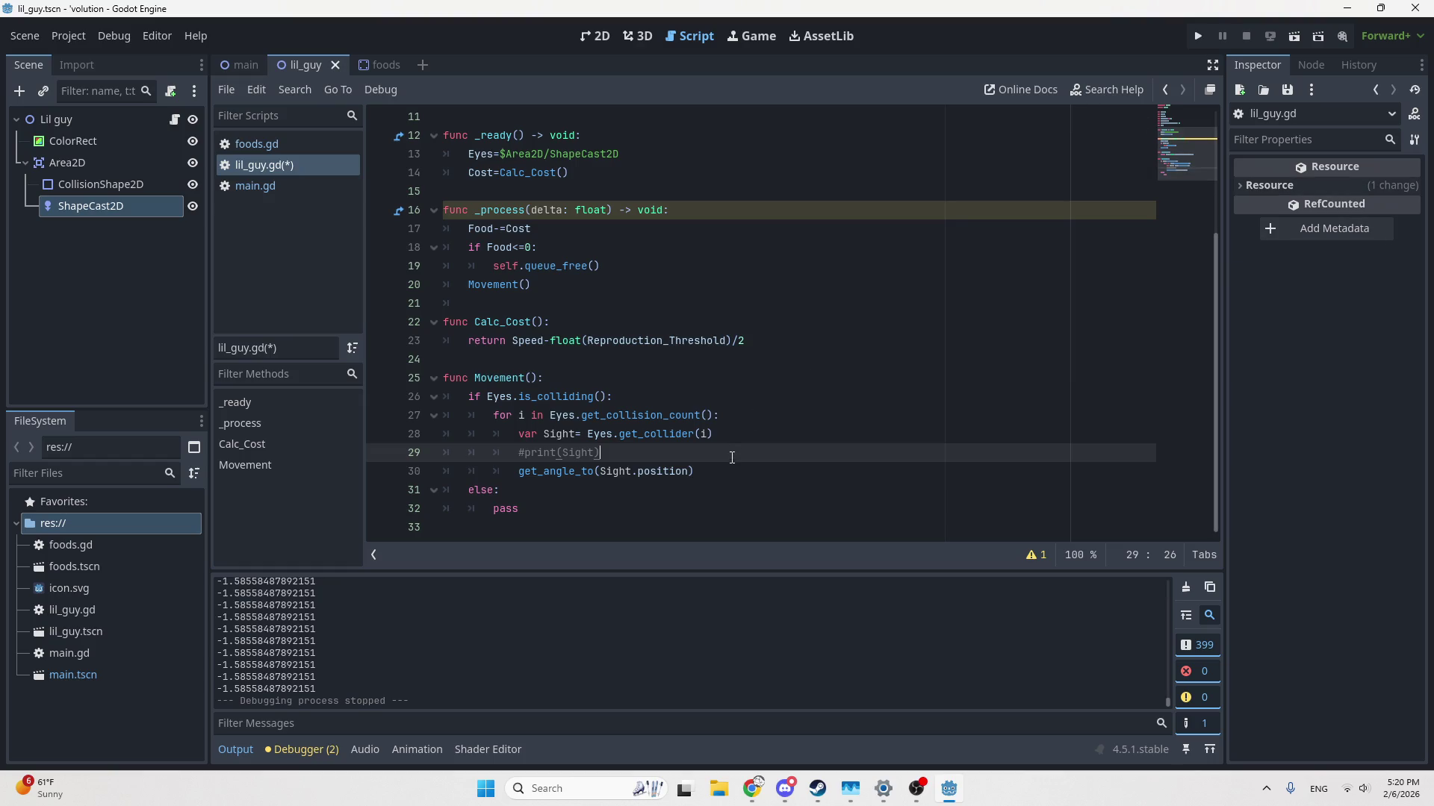
Declare 'var Target= null' on a new line below var Eyes
{"action": "left_click", "coordinate": [731, 483]}
{"action": "left_click", "coordinate": [726, 475]}
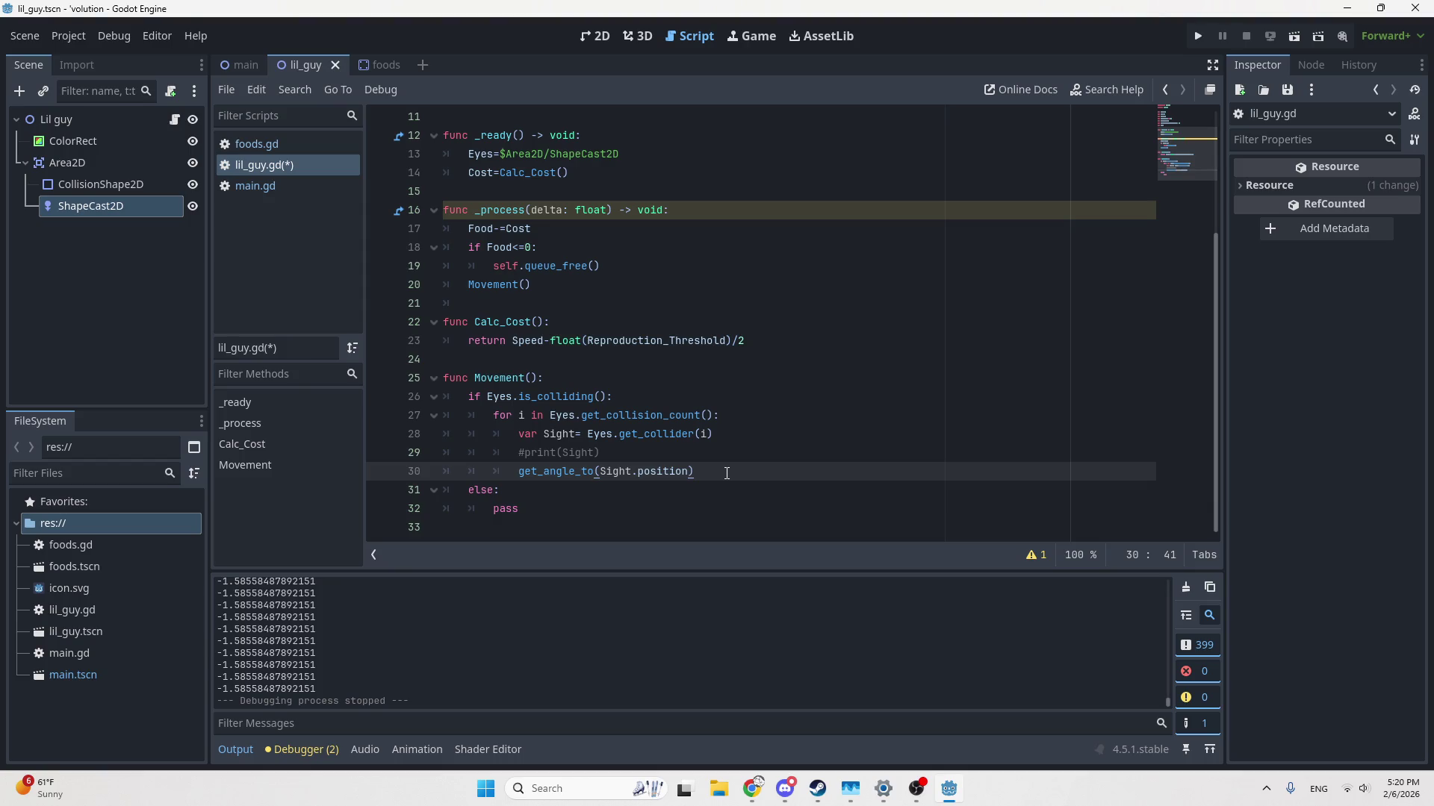
{"action": "scroll", "coordinate": [554, 298], "scroll_direction": "up", "scroll_amount": 3}
{"action": "left_click", "coordinate": [553, 284]}
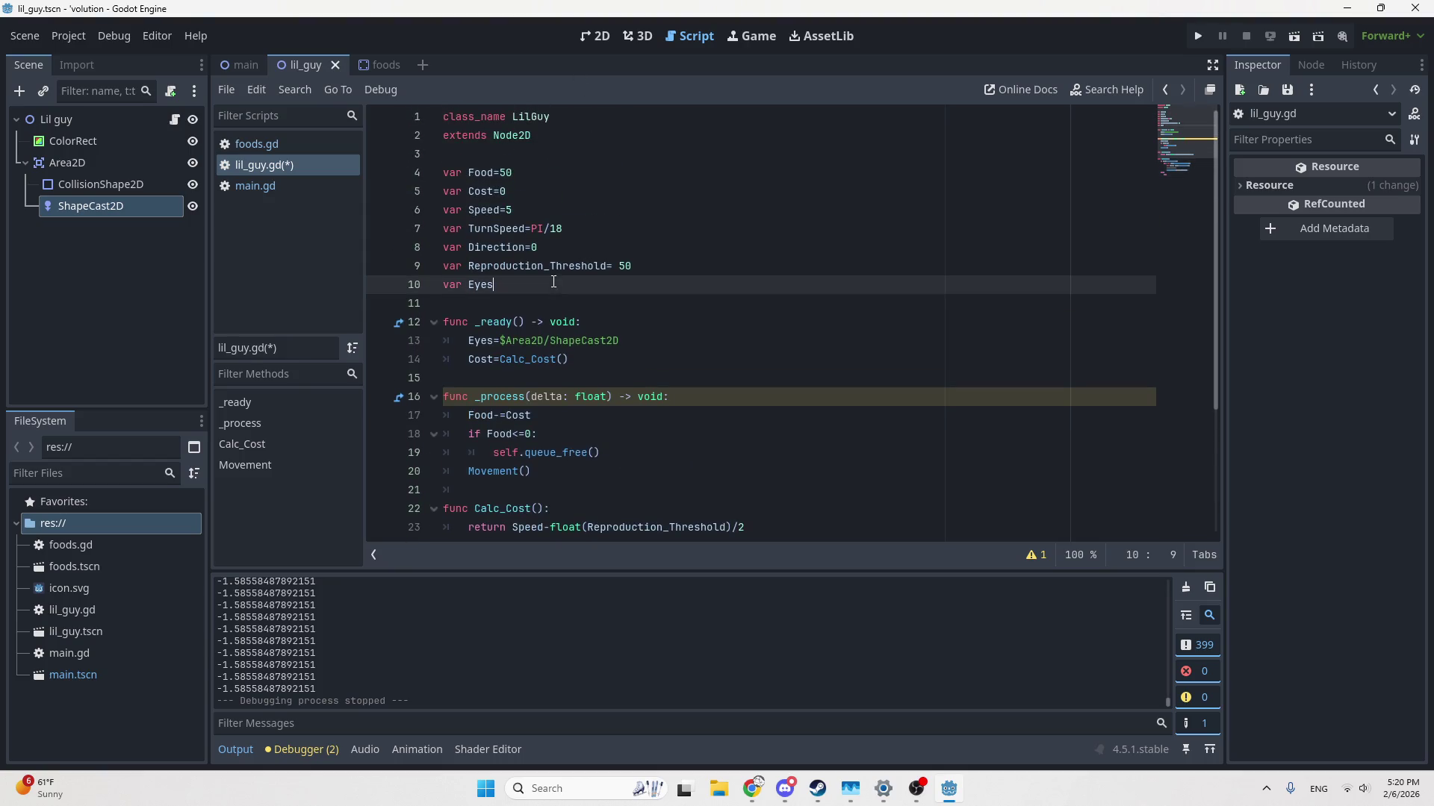
{"action": "key", "text": "Return"}
{"action": "type", "text": "var Target"}
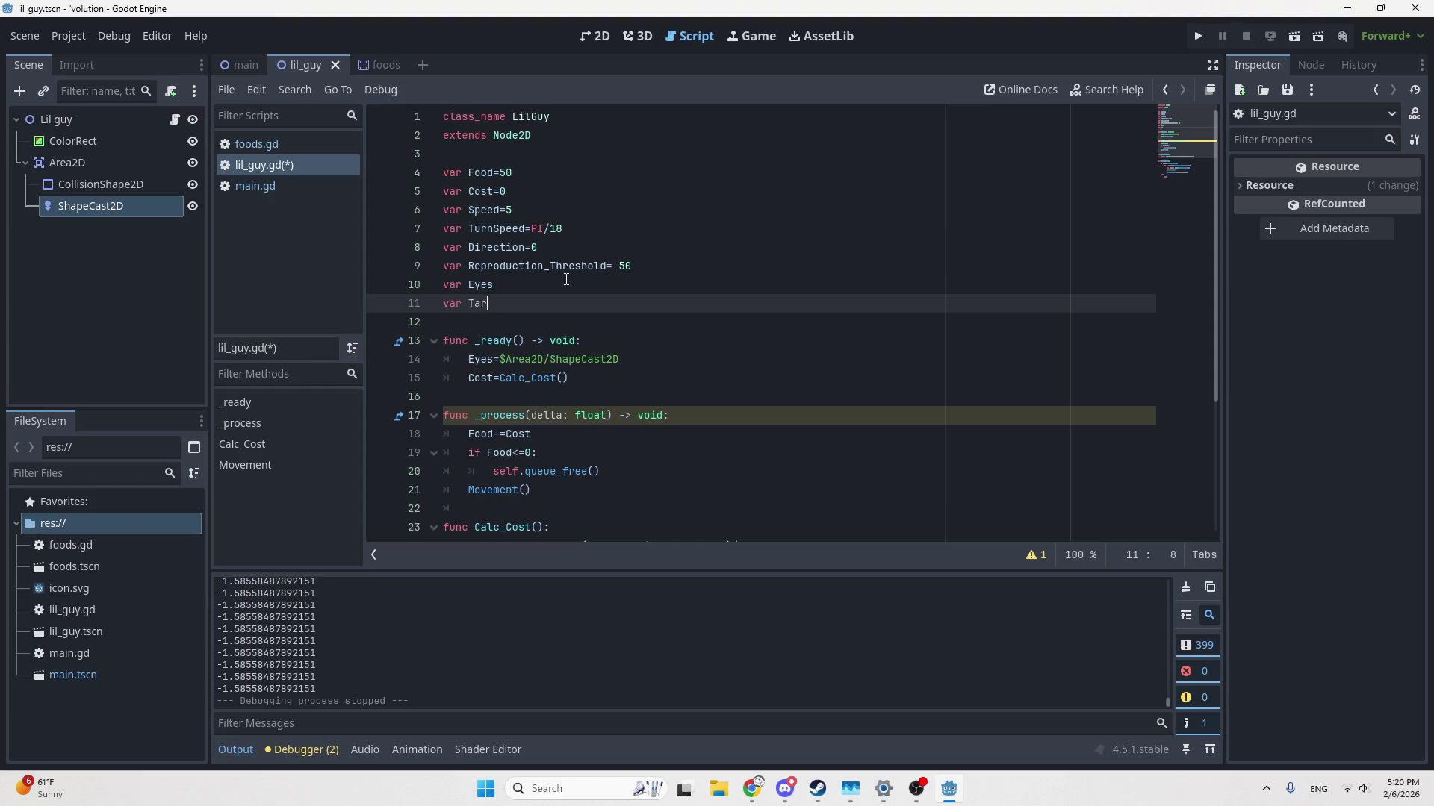
{"action": "type", "text": "= null"}
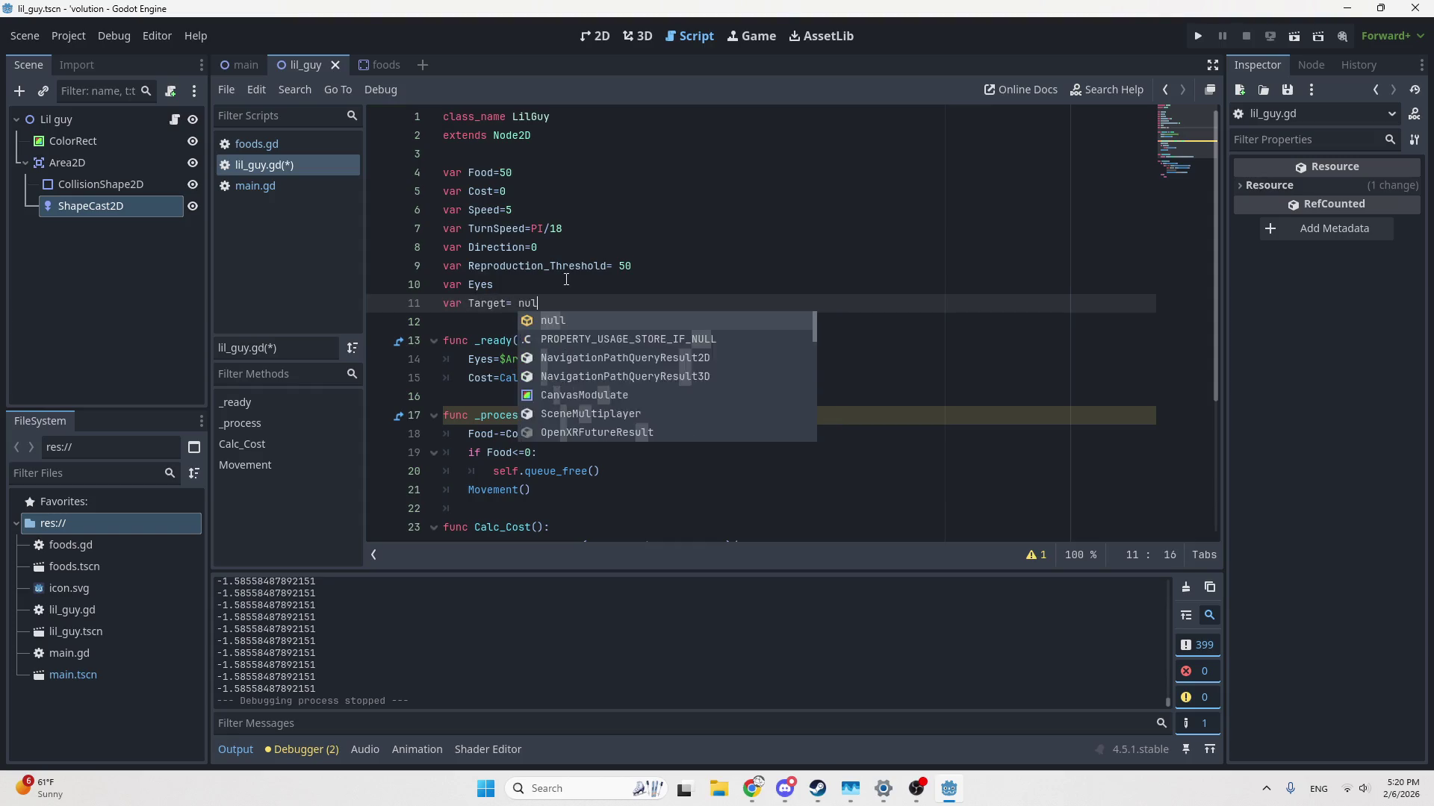
{"action": "key", "text": "Return"}
{"action": "key", "text": "BackSpace"}
Type an 'if Target=null' check in the loop, then delete it from the wrong line
{"action": "scroll", "coordinate": [625, 330], "scroll_direction": "down", "scroll_amount": 4}
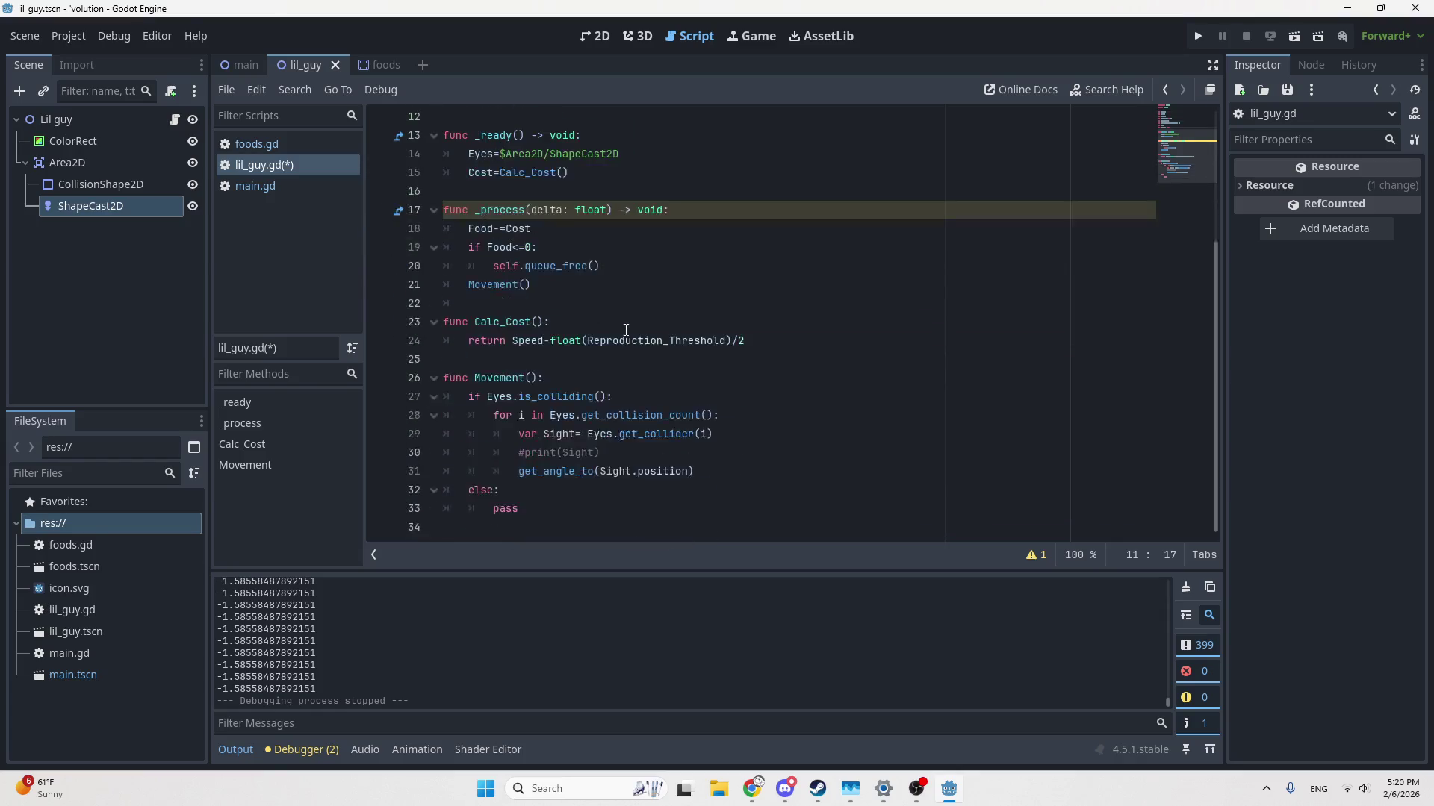
{"action": "left_click", "coordinate": [721, 453]}
{"action": "left_click", "coordinate": [744, 472]}
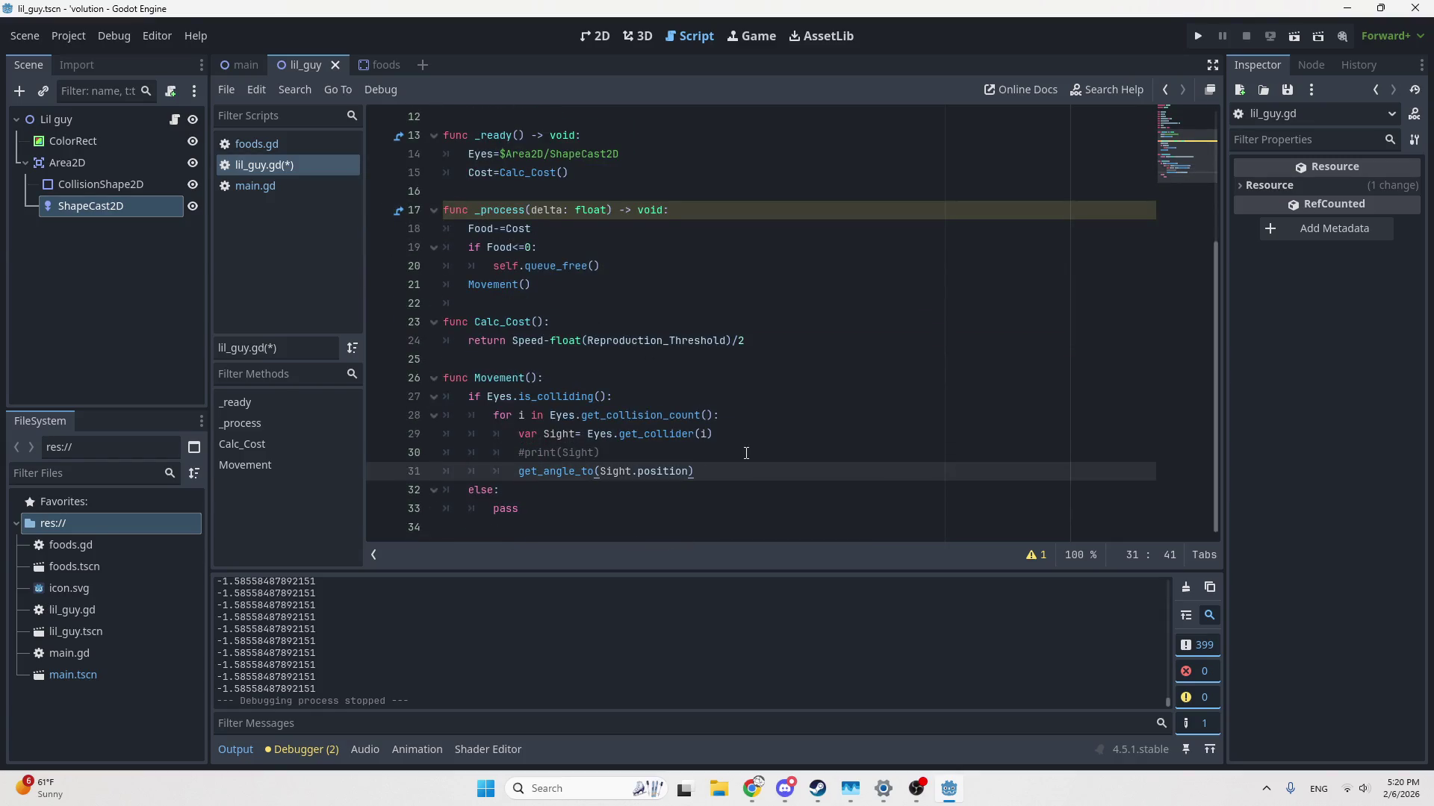
{"action": "key", "text": "Return"}
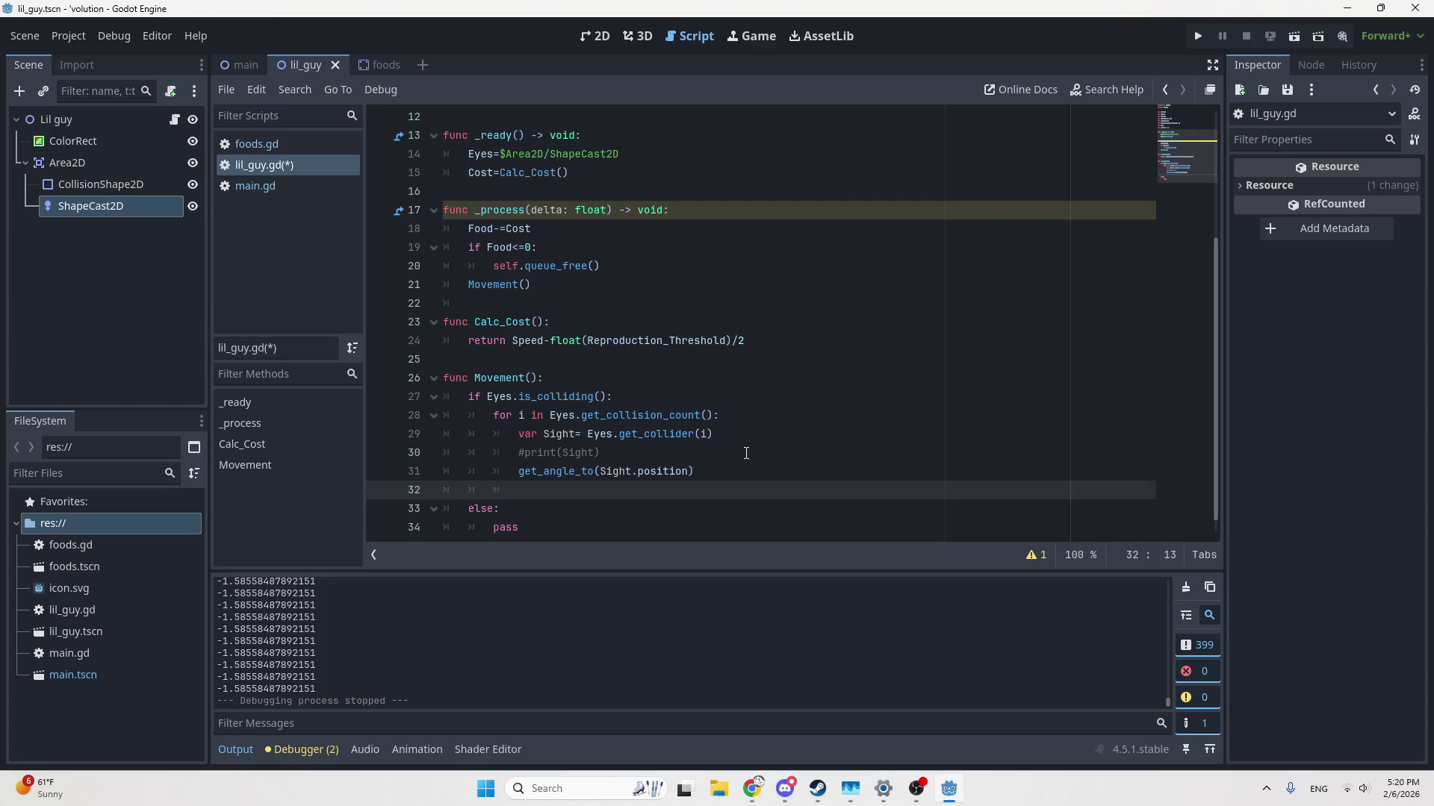
{"action": "type", "text": "if tar"}
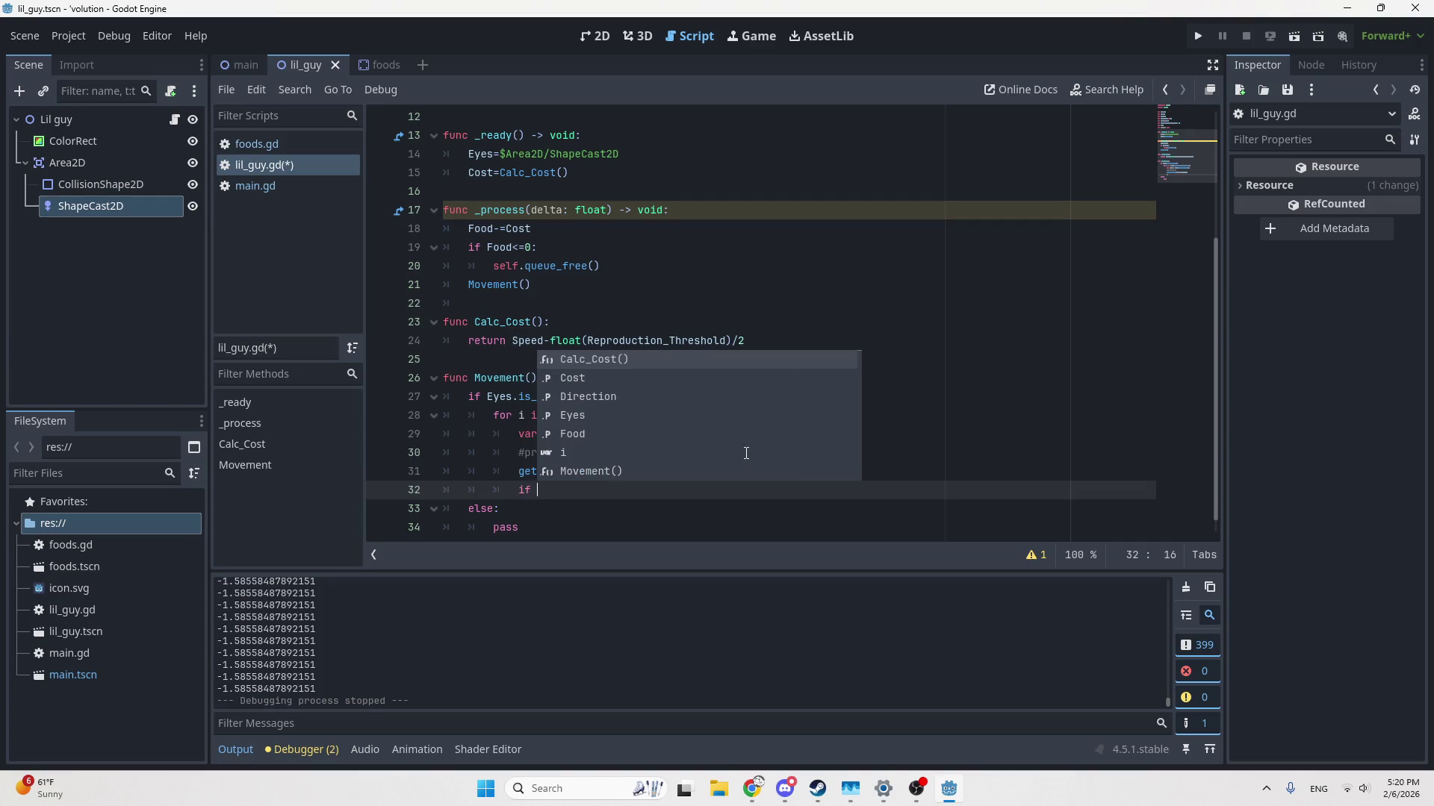
{"action": "key", "text": "Return"}
{"action": "type", "text": "=null:"}
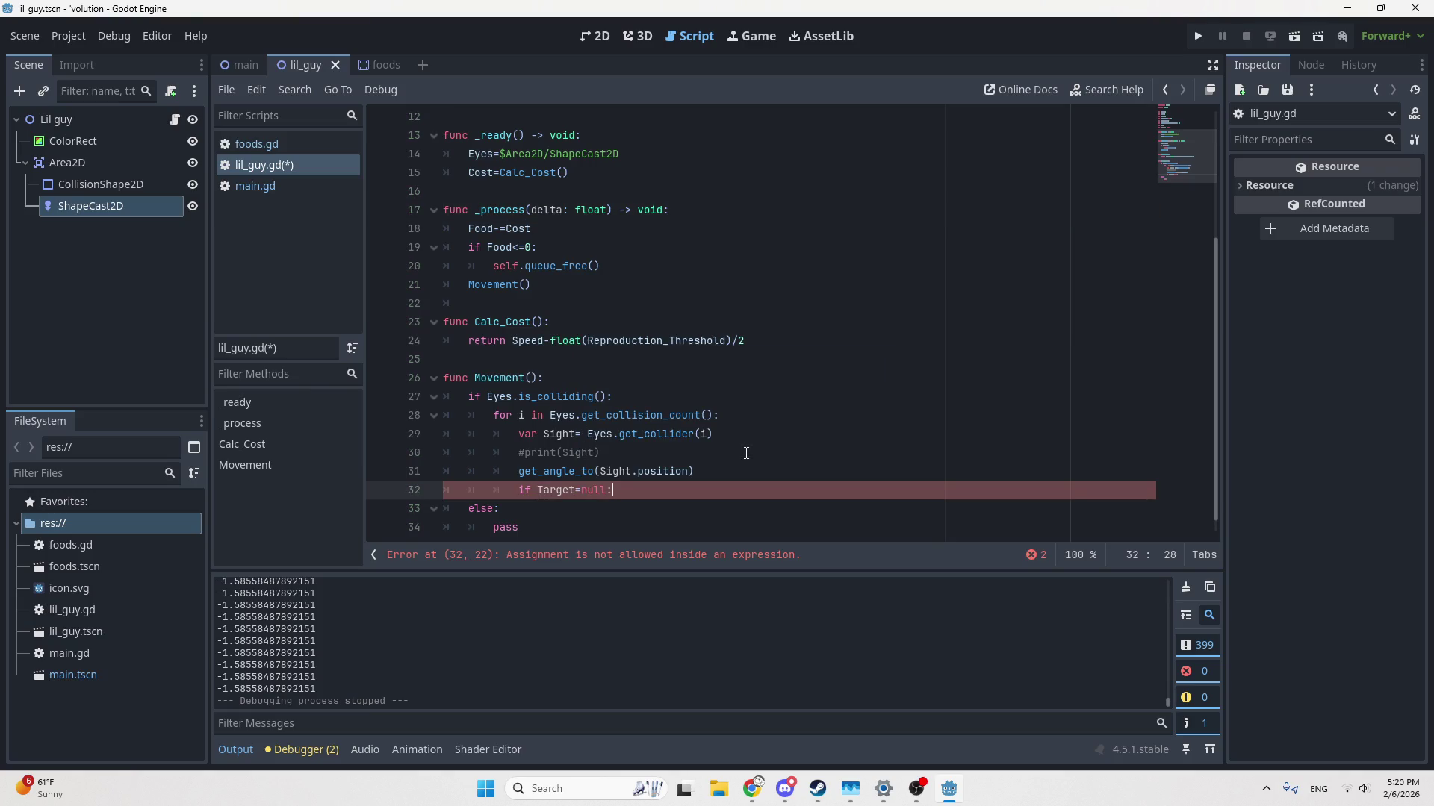
{"action": "key", "text": "shift+Right"}
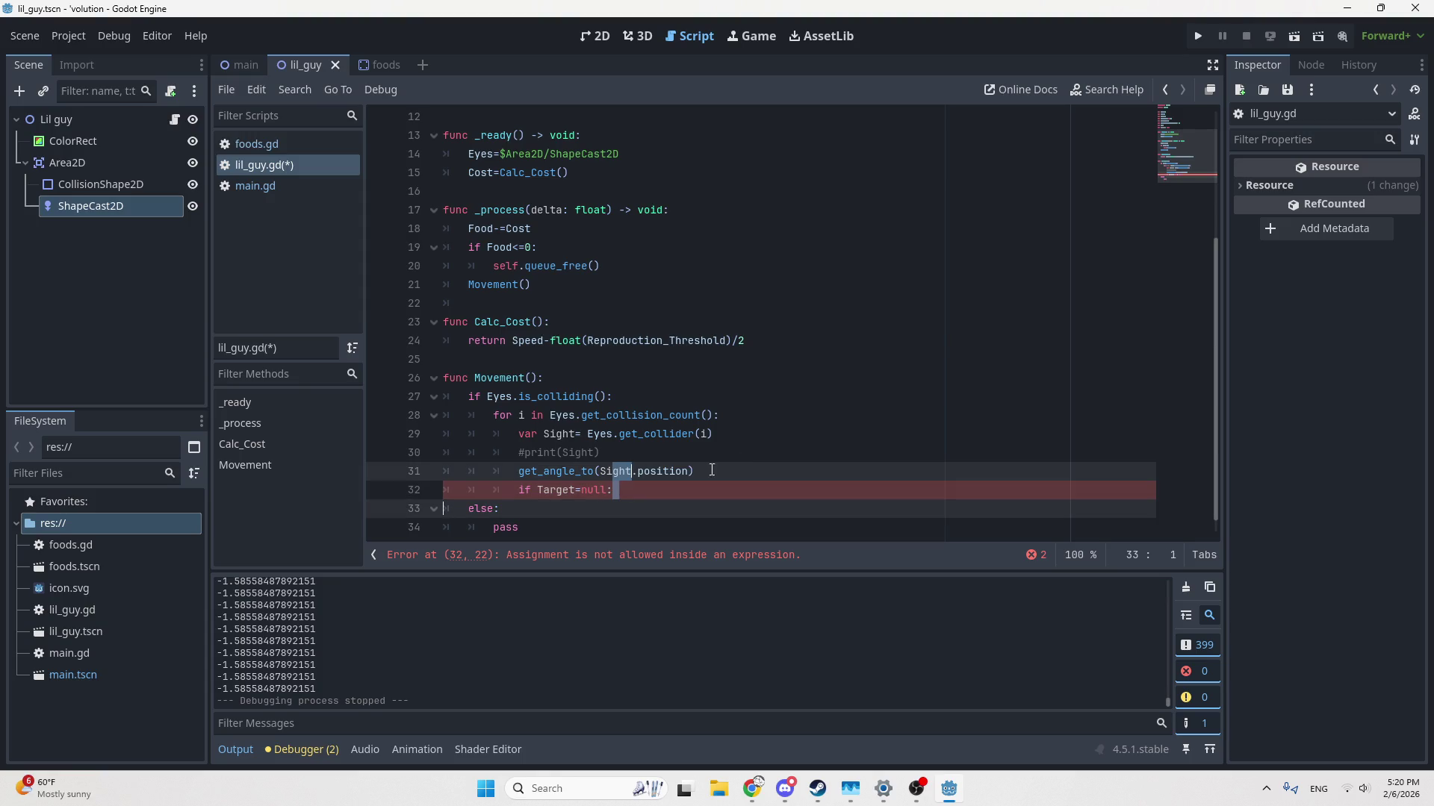
{"action": "triple_click", "coordinate": [709, 490]}
{"action": "key", "text": "Delete"}
Put 'if Target==null:' with 'Target=Sight' below the var Sight line
{"action": "left_click", "coordinate": [724, 434]}
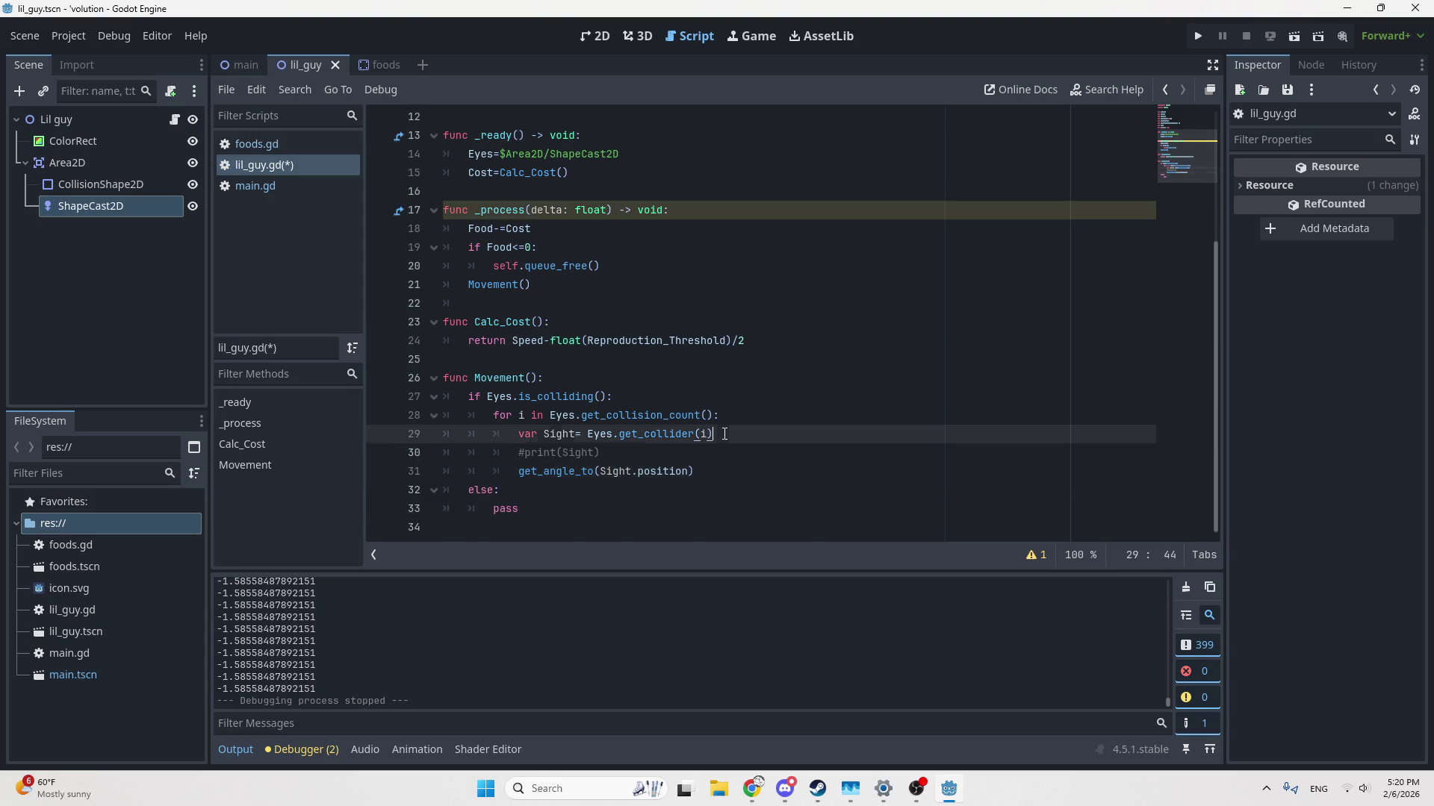
{"action": "key", "text": "Return"}
{"action": "type", "text": "if Target=null:"}
{"action": "key", "text": "Return"}
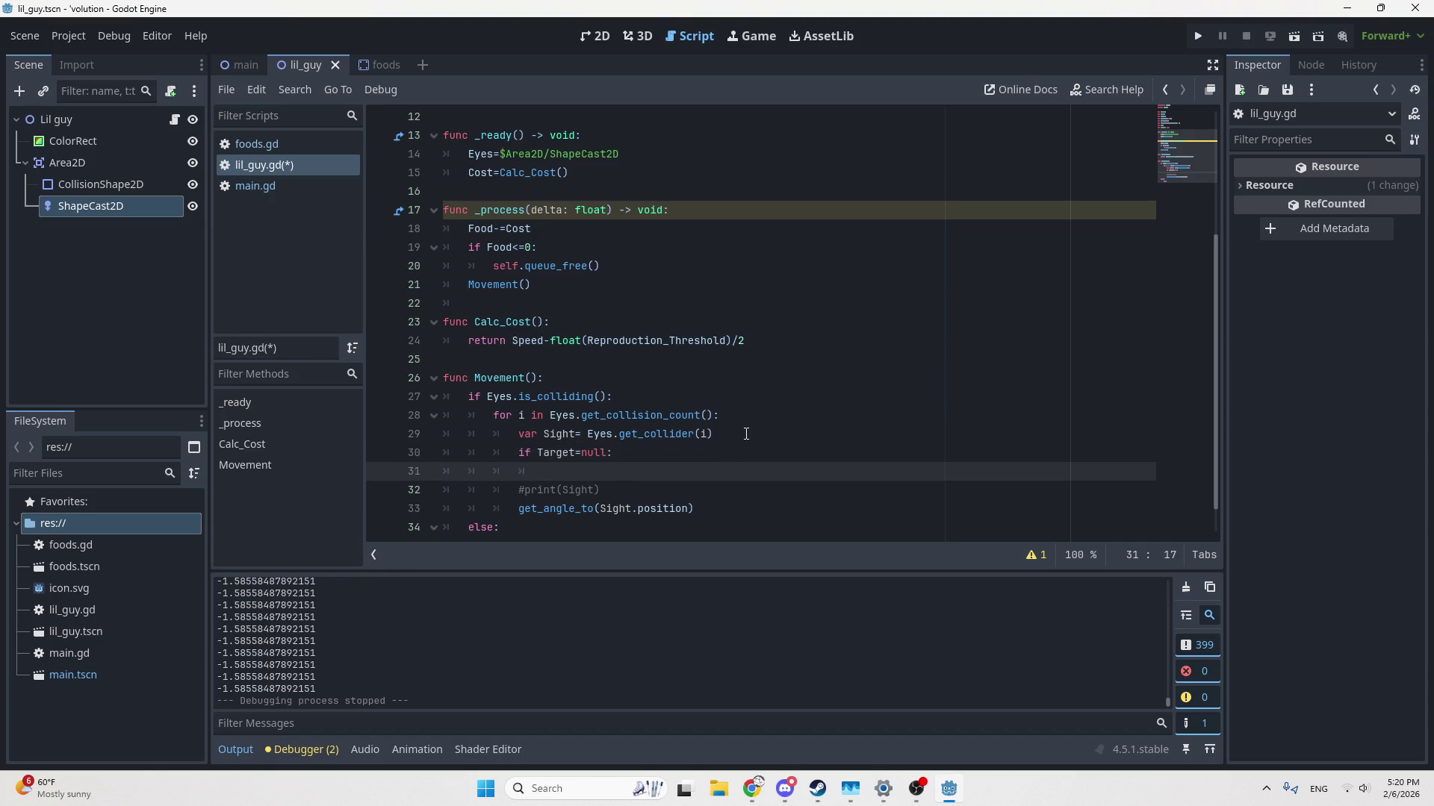
{"action": "type", "text": "Target=si"}
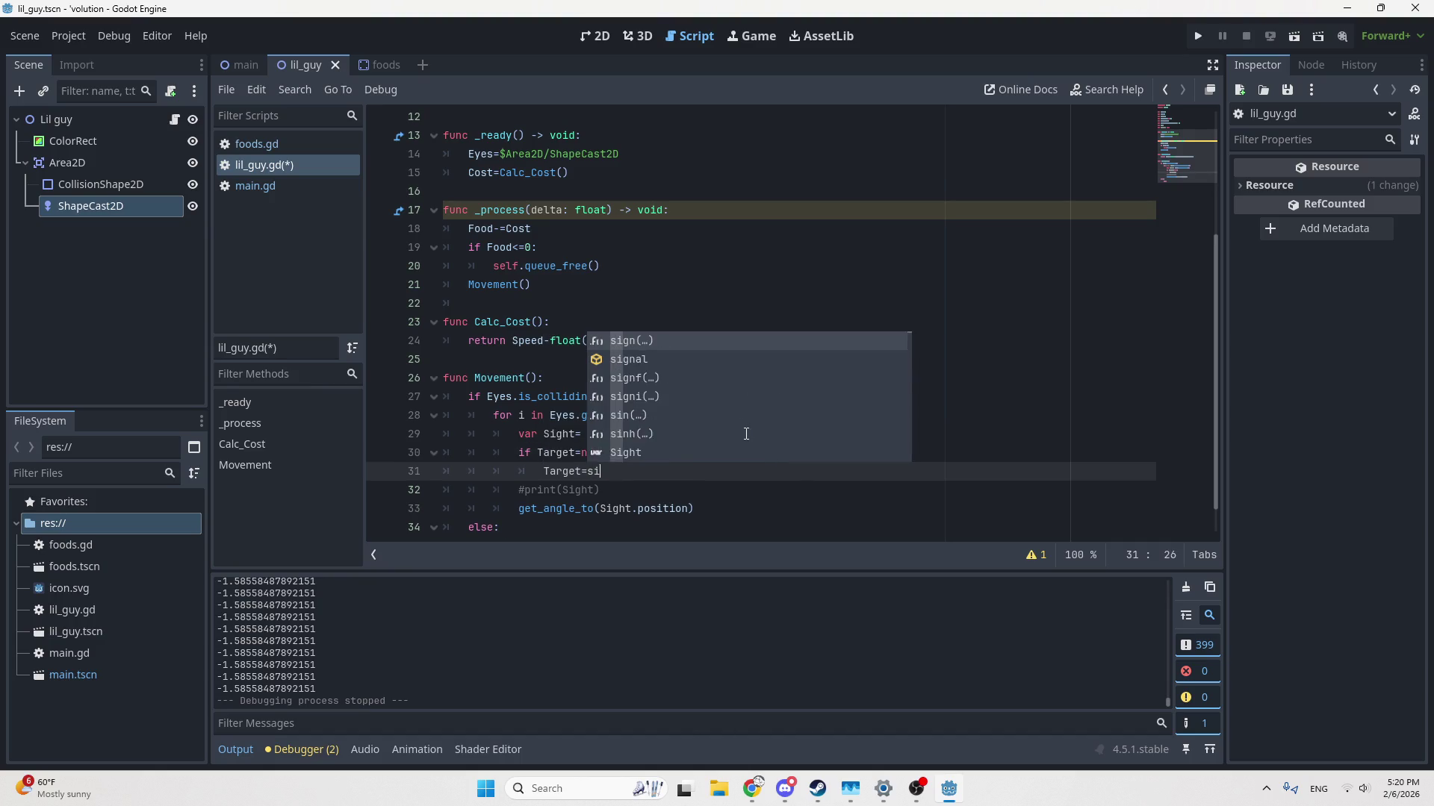
{"action": "type", "text": "gg"}
{"action": "key", "text": "BackSpace"}
{"action": "type", "text": "h"}
{"action": "key", "text": "Return"}
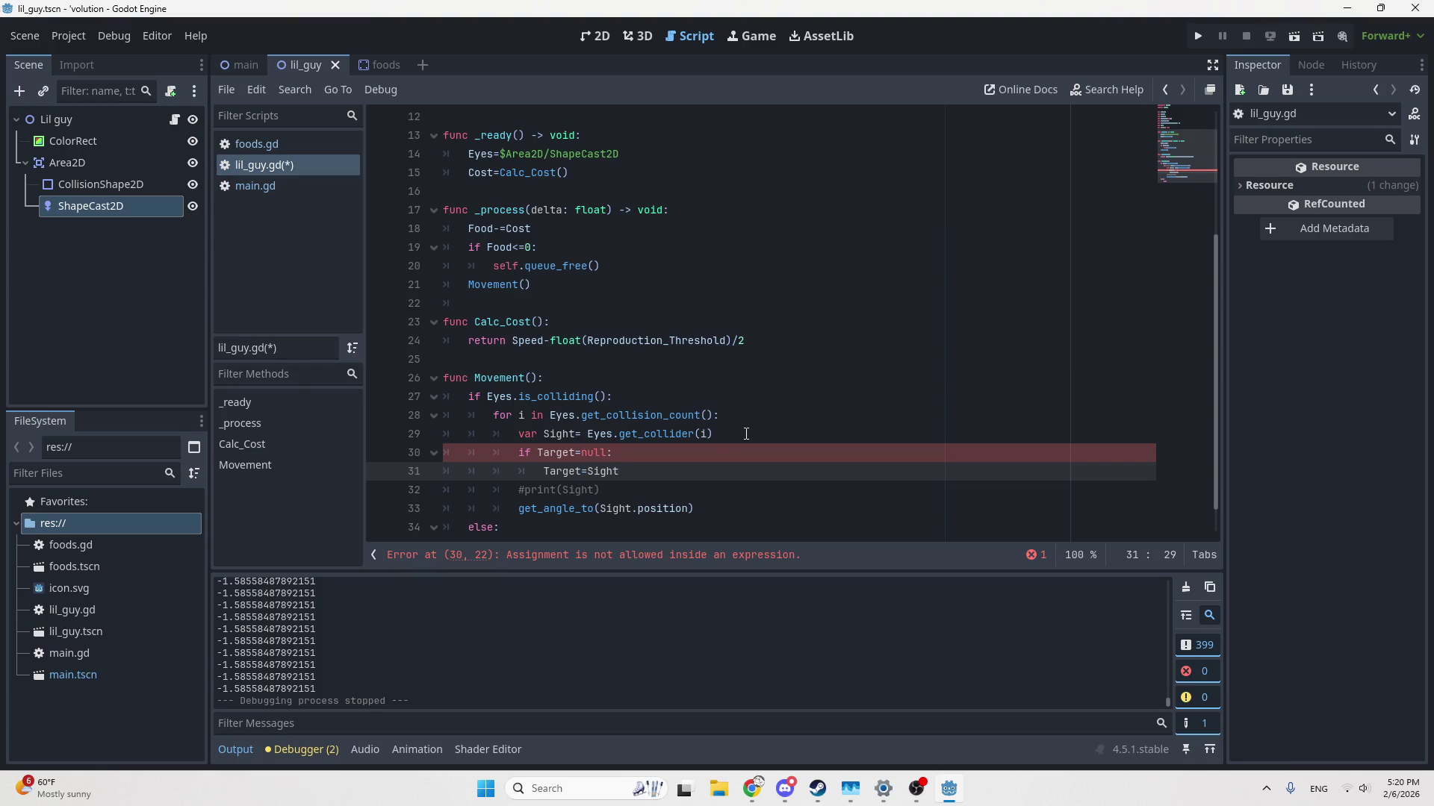
{"action": "key", "text": "Up"}
{"action": "key", "text": "Left"}
{"action": "key", "text": "Left"}
{"action": "key", "text": "Left"}
{"action": "type", "text": "="}
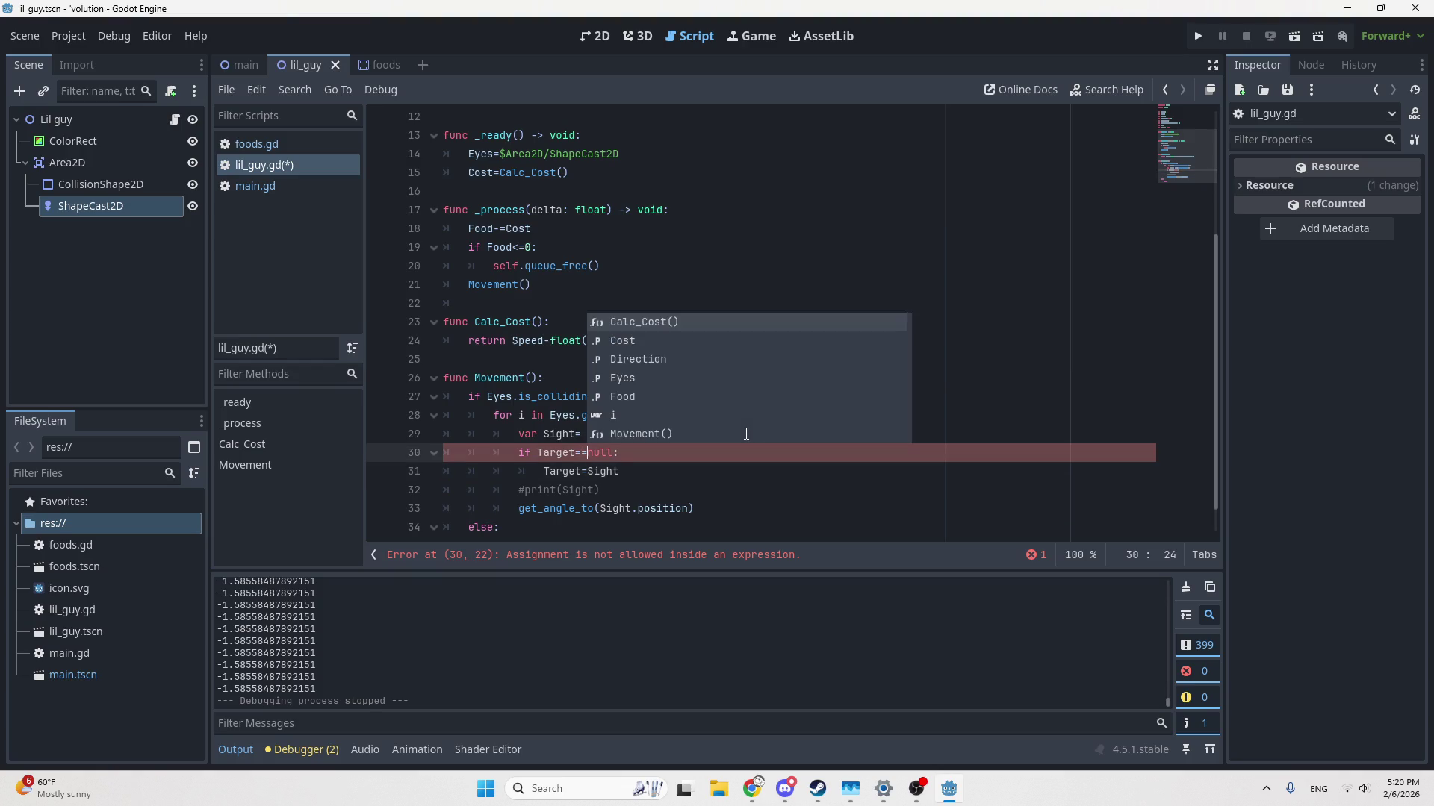
{"action": "left_click", "coordinate": [1056, 224]}
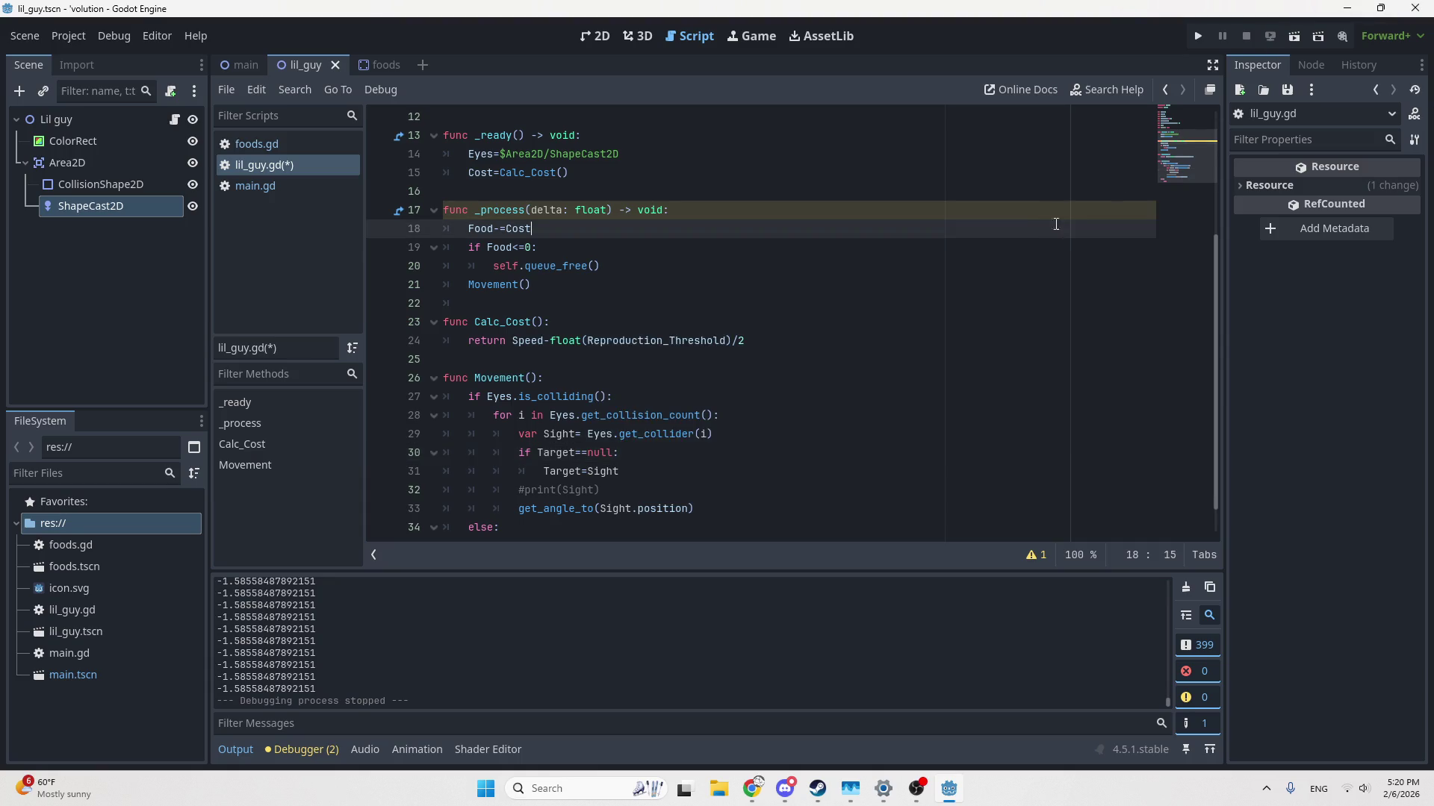
Test-run the game, stop it, and return to lil_guy.gd
{"action": "left_click", "coordinate": [1198, 36]}
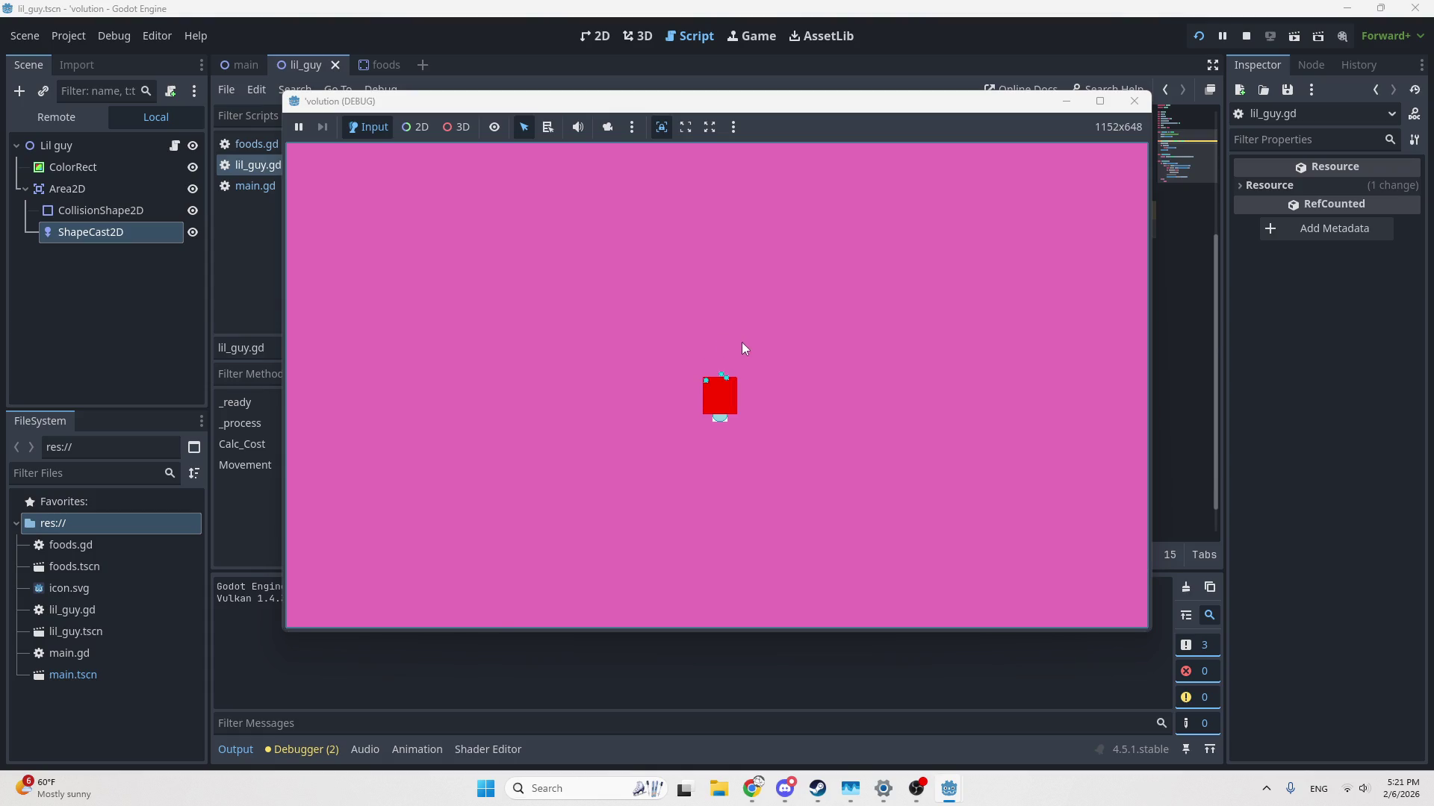
{"action": "left_click", "coordinate": [1134, 101]}
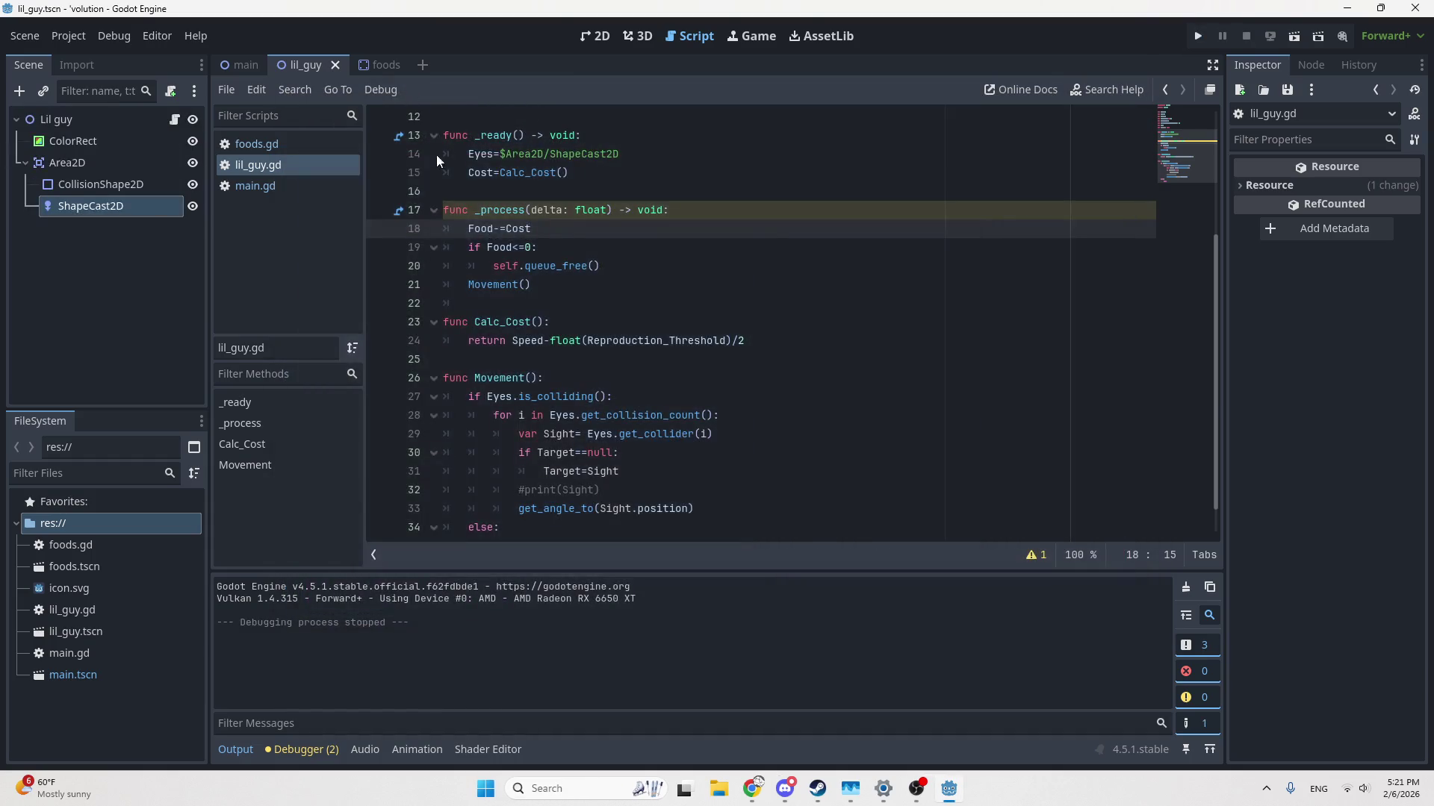
{"action": "left_click", "coordinate": [246, 184]}
{"action": "left_click", "coordinate": [285, 170]}
{"action": "scroll", "coordinate": [629, 323], "scroll_direction": "down", "scroll_amount": 1}
{"action": "scroll", "coordinate": [629, 322], "scroll_direction": "up", "scroll_amount": 5}
{"action": "scroll", "coordinate": [630, 323], "scroll_direction": "down", "scroll_amount": 2}
{"action": "scroll", "coordinate": [630, 323], "scroll_direction": "down", "scroll_amount": 2}
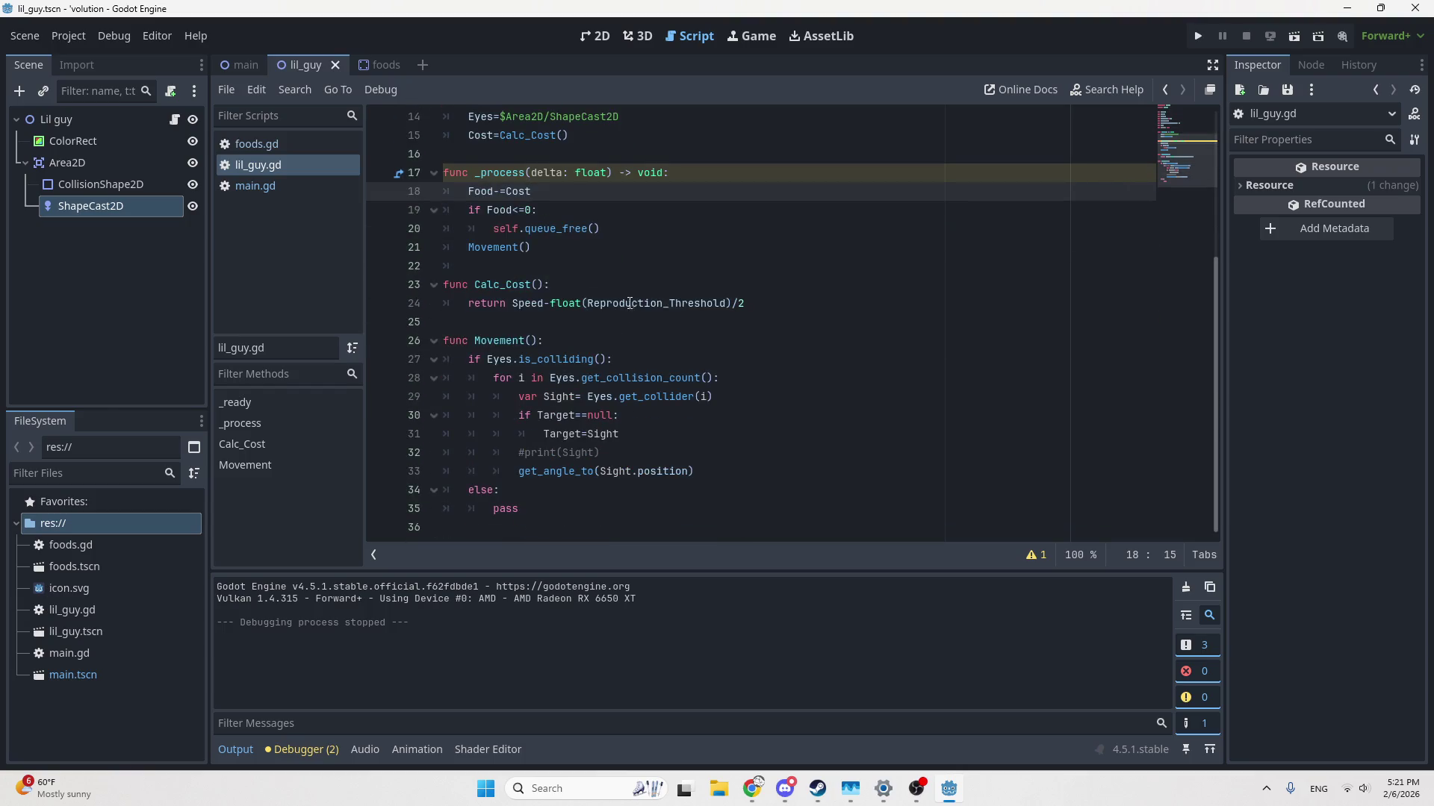
Add 'rotation=Direction' as the first line of _process, then run and stop the game
{"action": "left_click", "coordinate": [696, 175]}
{"action": "key", "text": "Return"}
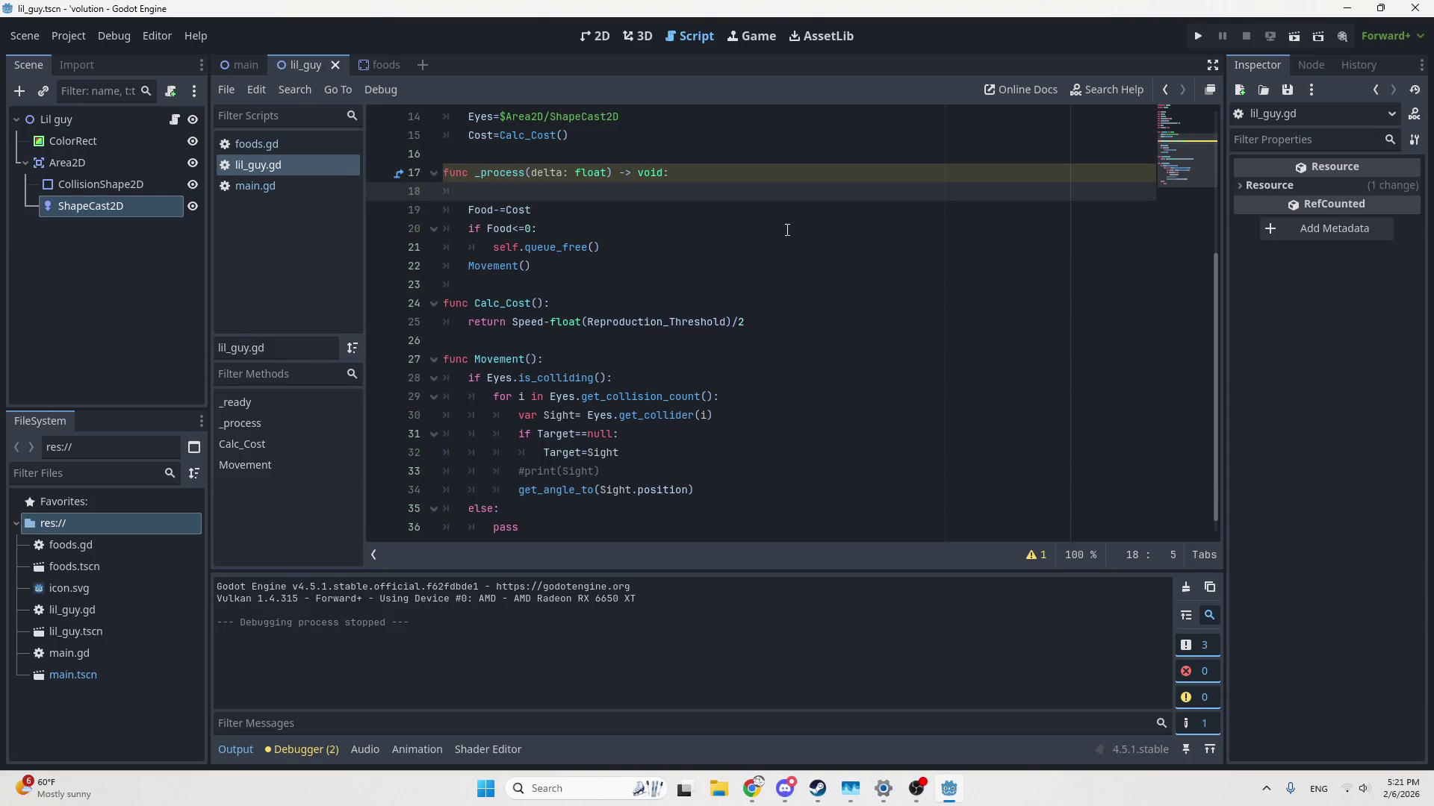
{"action": "type", "text": "s"}
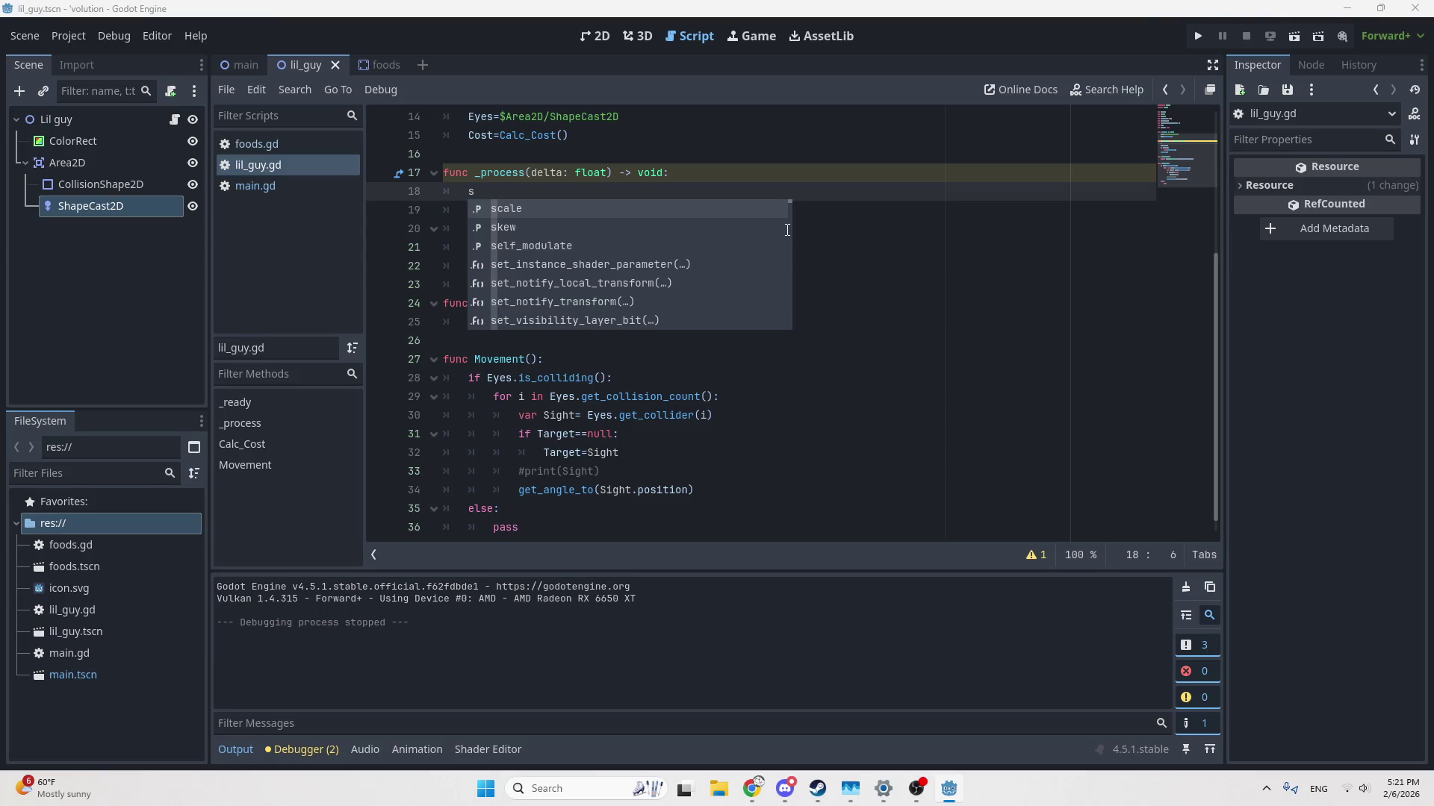
{"action": "left_click", "coordinate": [645, 192]}
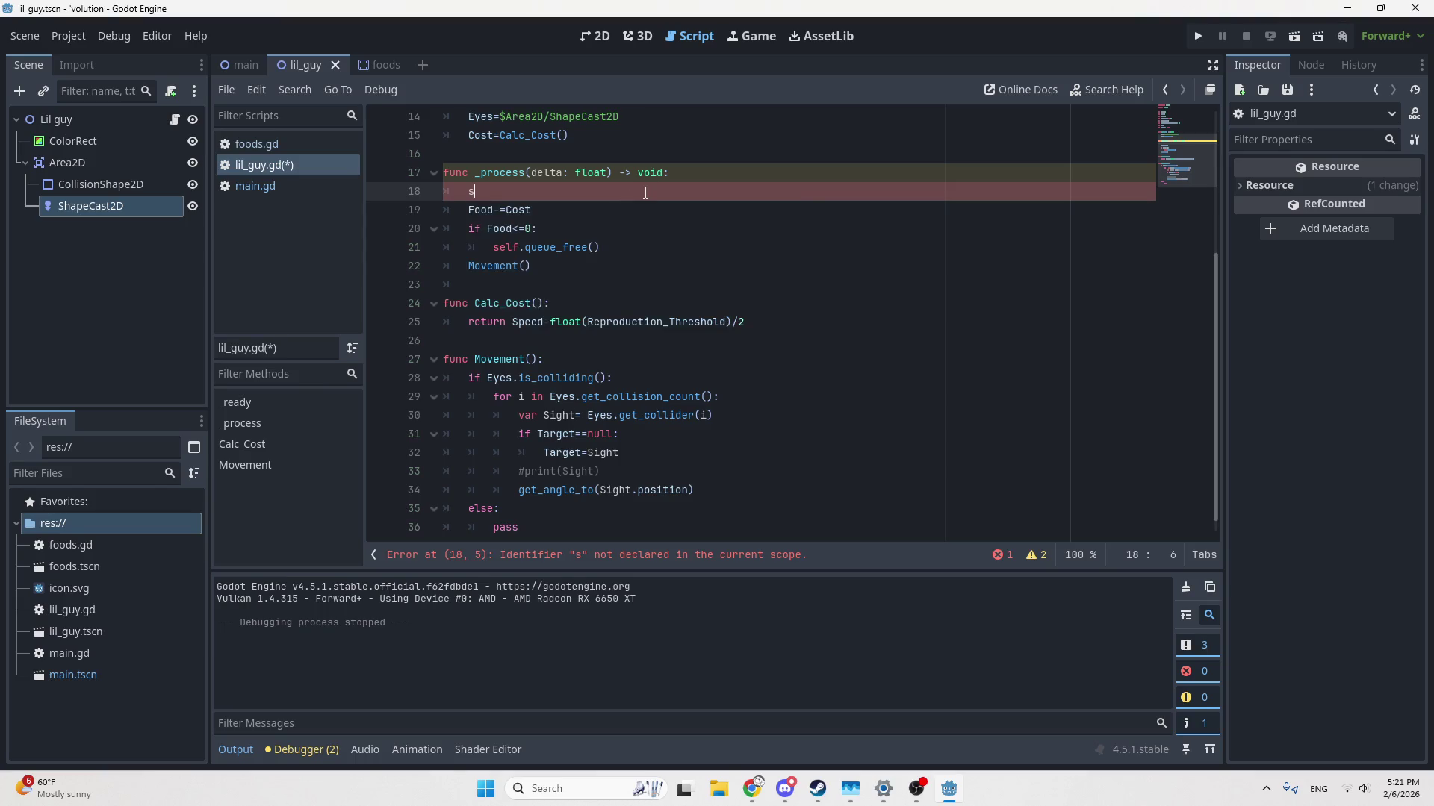
{"action": "type", "text": "rotatio"}
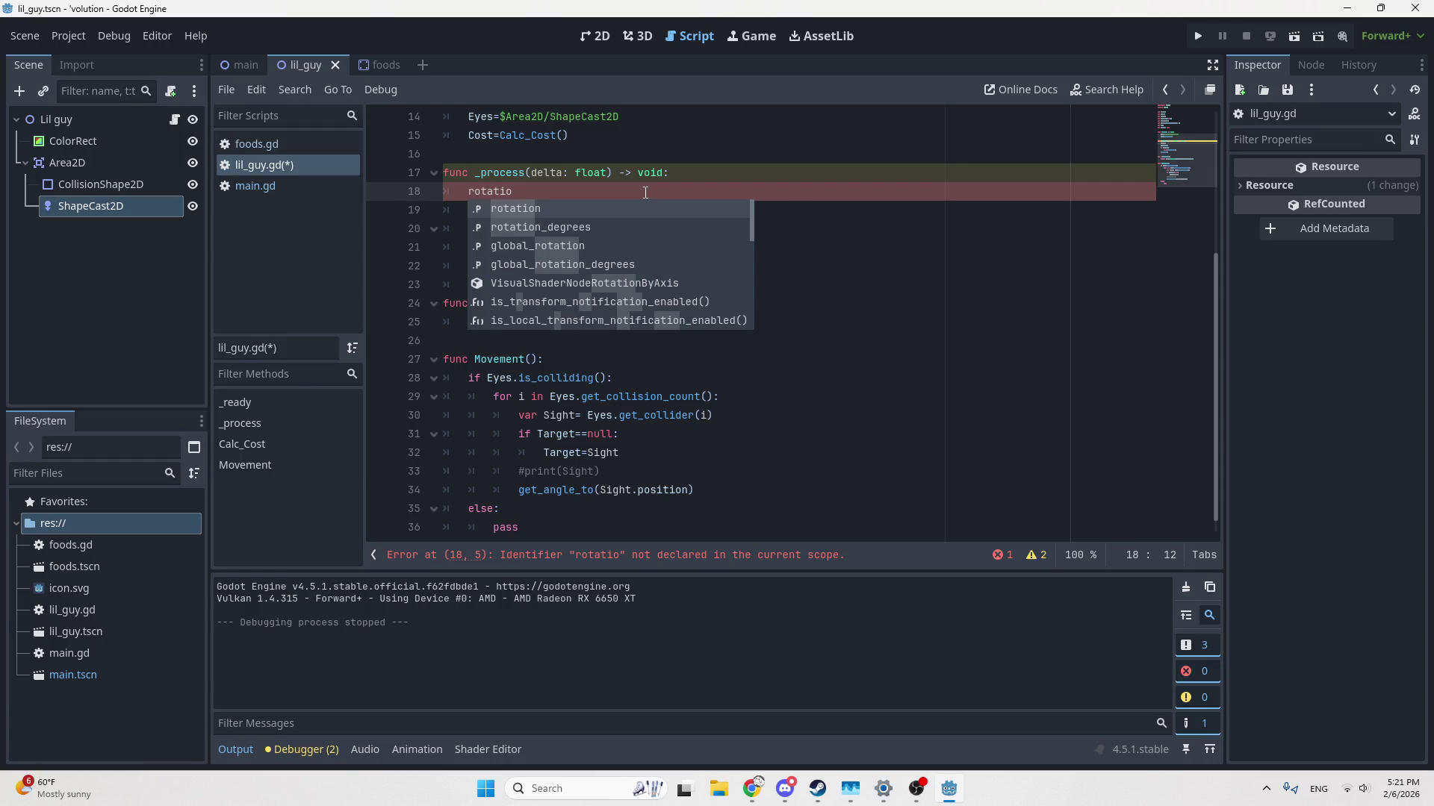
{"action": "key", "text": "Return"}
{"action": "type", "text": "=dir"}
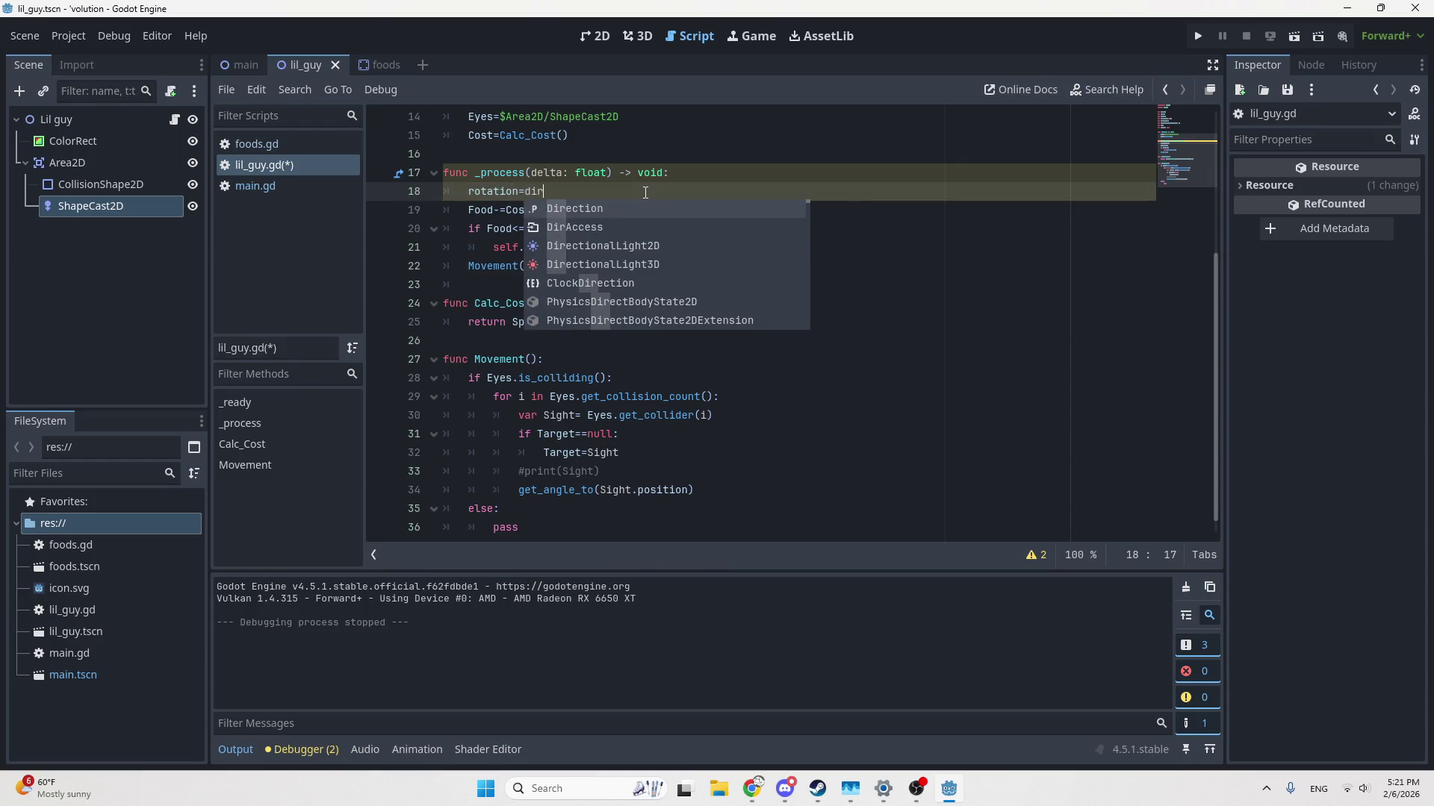
{"action": "key", "text": "Return"}
{"action": "scroll", "coordinate": [897, 204], "scroll_direction": "up", "scroll_amount": 3}
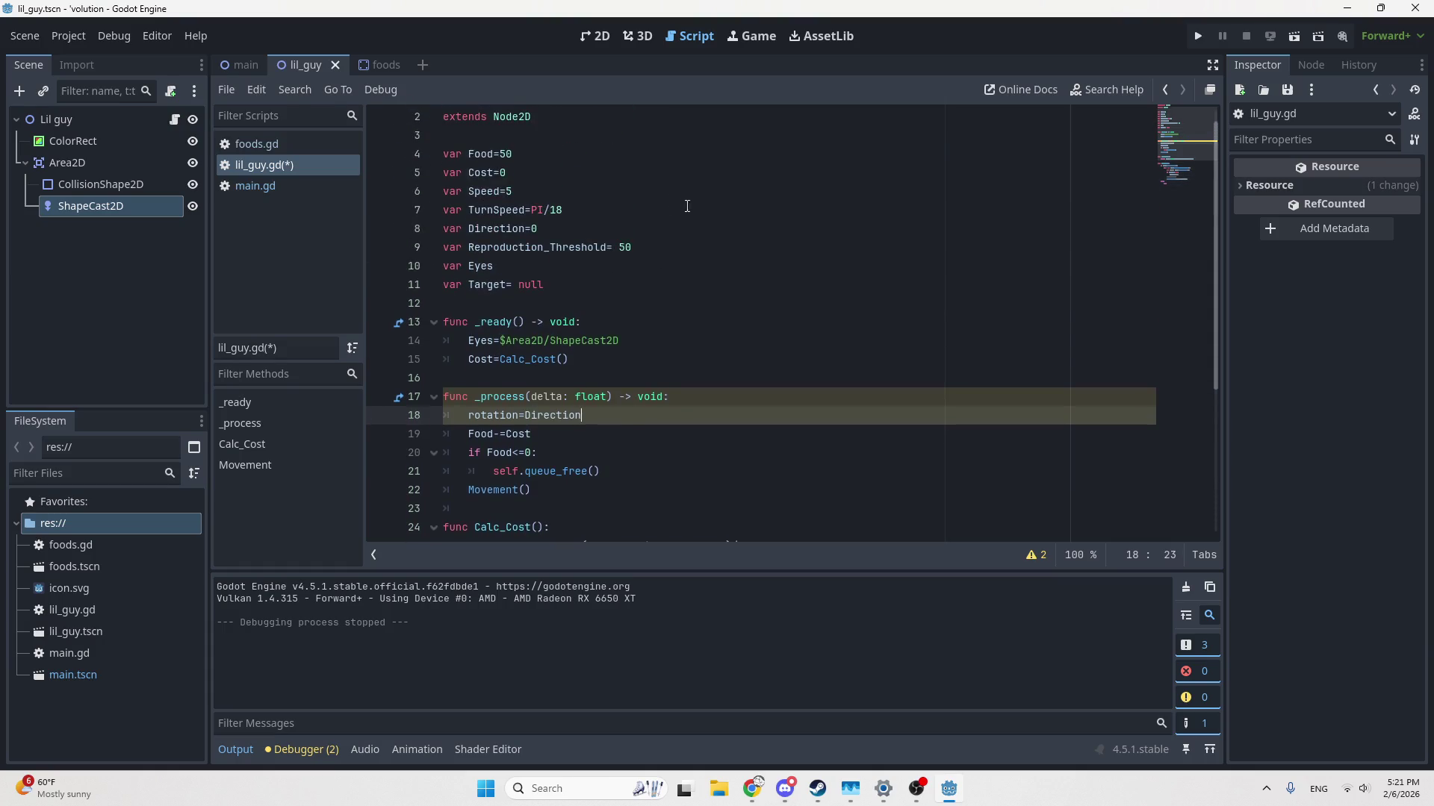
{"action": "scroll", "coordinate": [897, 204], "scroll_direction": "down", "scroll_amount": 3}
{"action": "left_click", "coordinate": [1201, 35]}
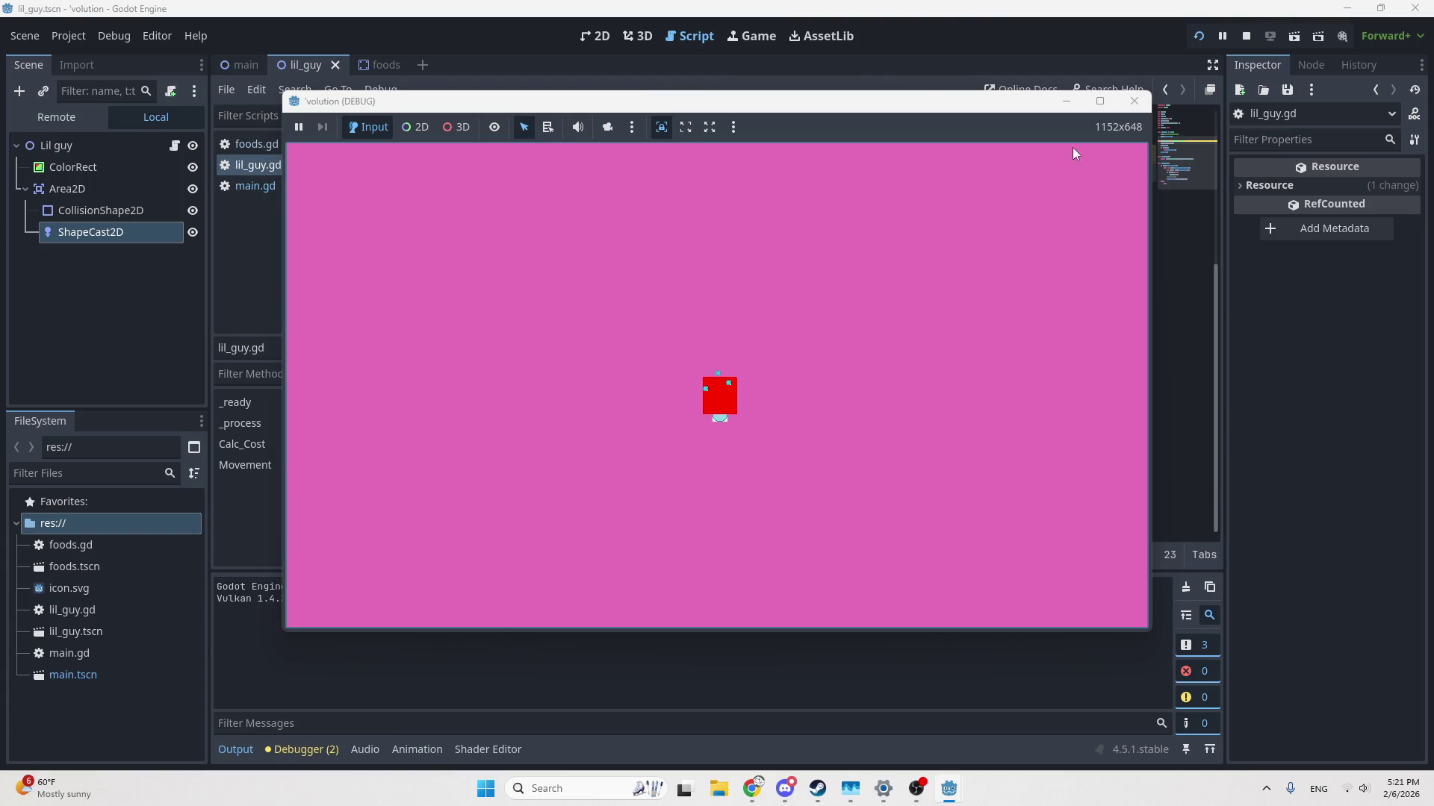
{"action": "left_click", "coordinate": [1134, 101]}
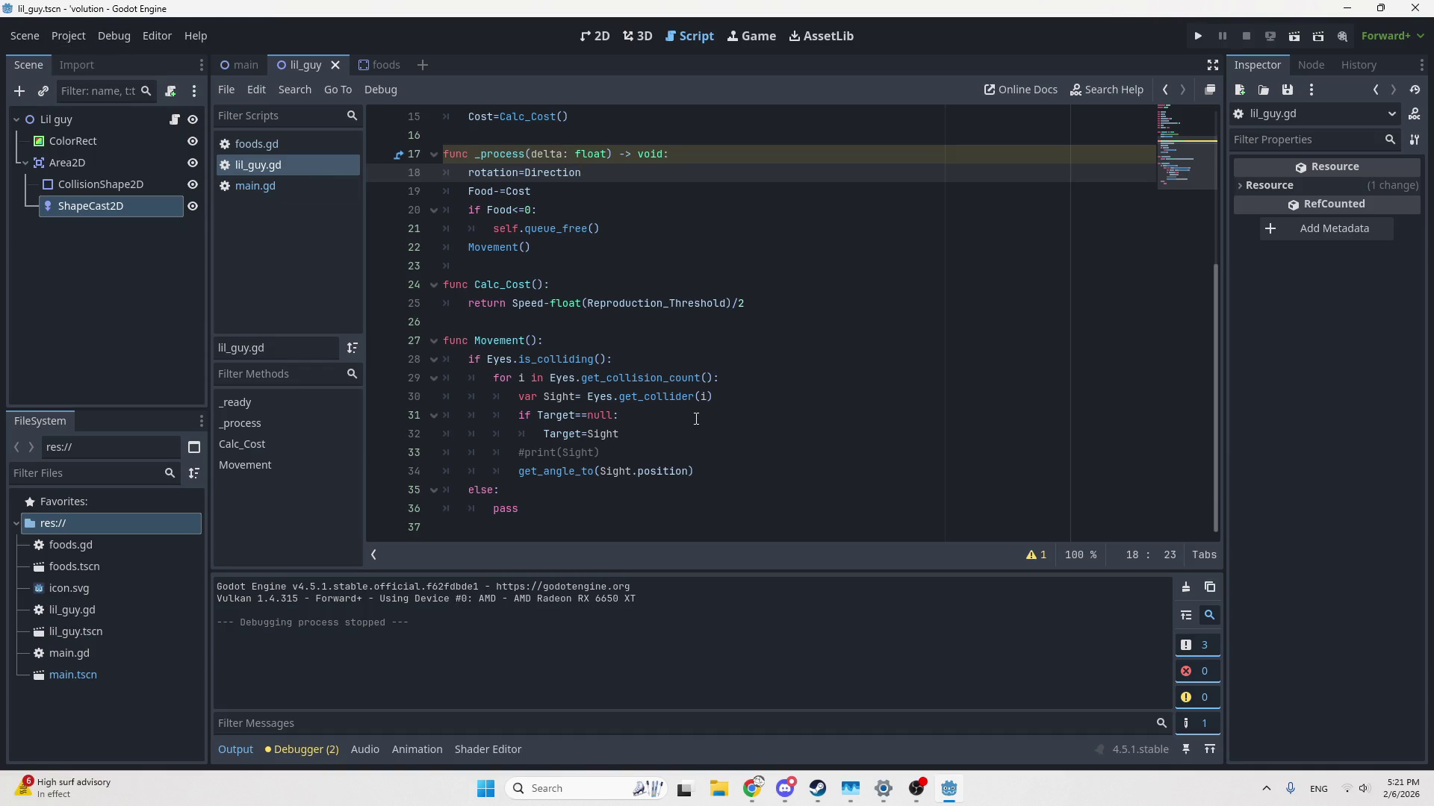
Change the get_angle_to argument from Sight to Target
{"action": "left_click", "coordinate": [715, 464]}
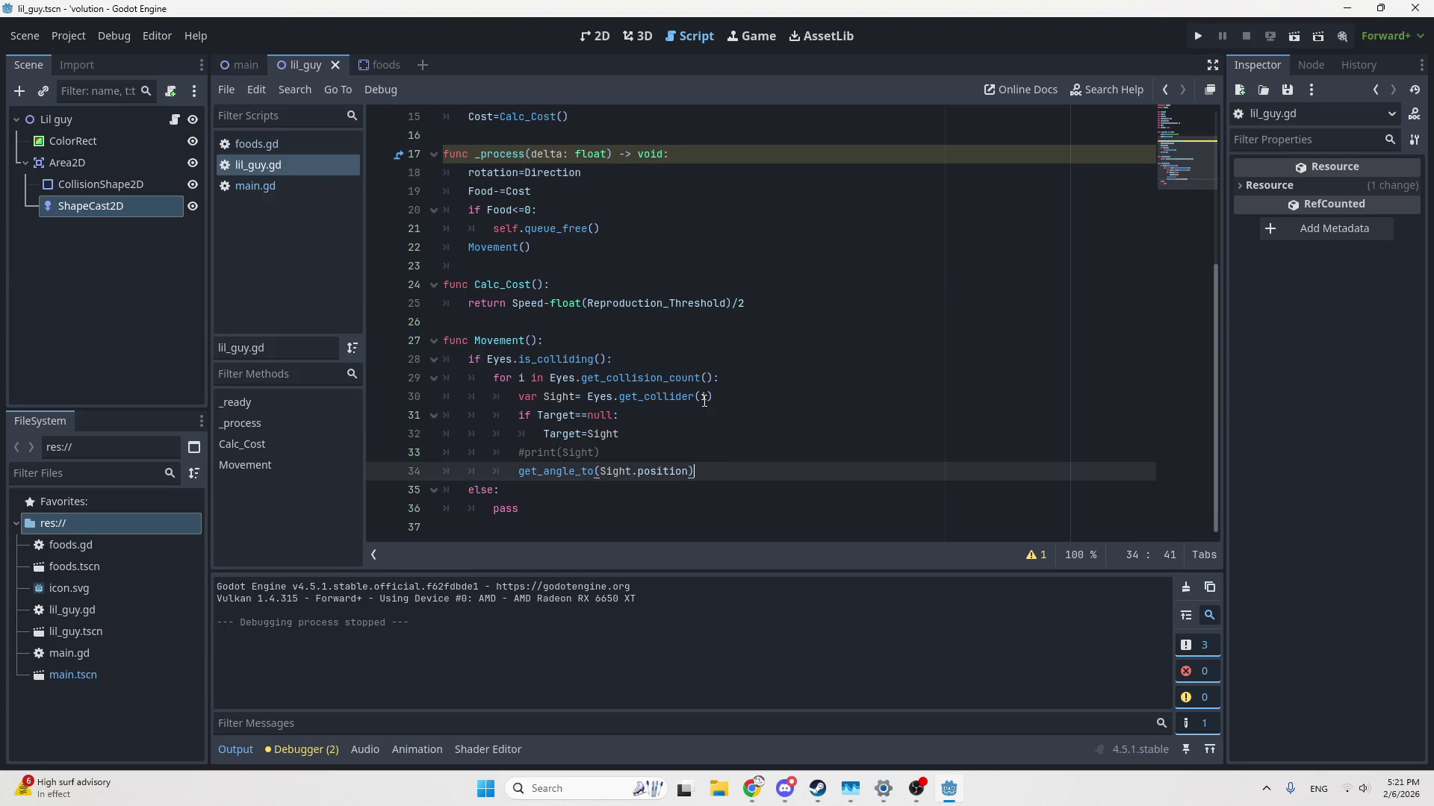
{"action": "left_click", "coordinate": [785, 451]}
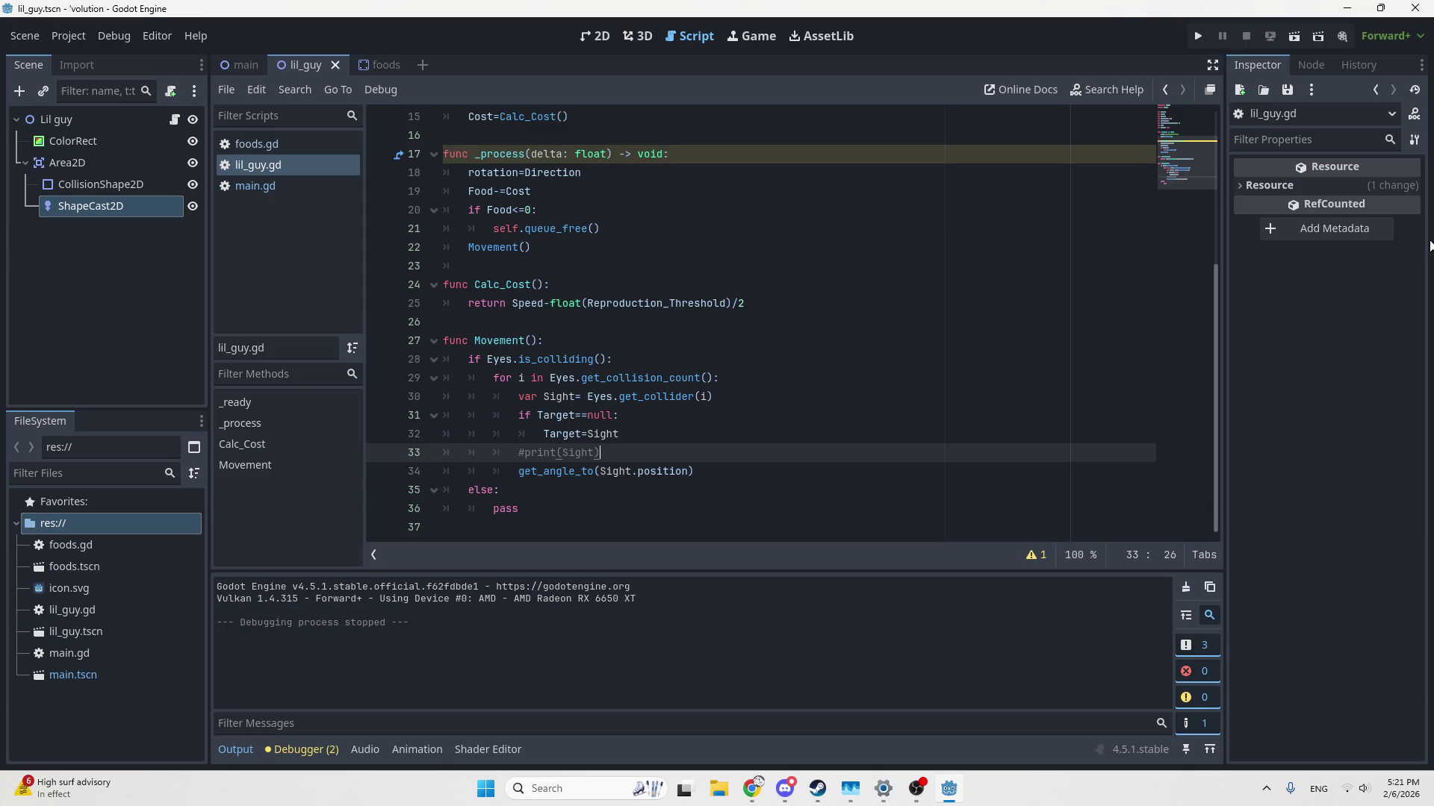
{"action": "key", "text": "Down"}
{"action": "key", "text": "Right"}
{"action": "key", "text": "Right"}
{"action": "key", "text": "Right"}
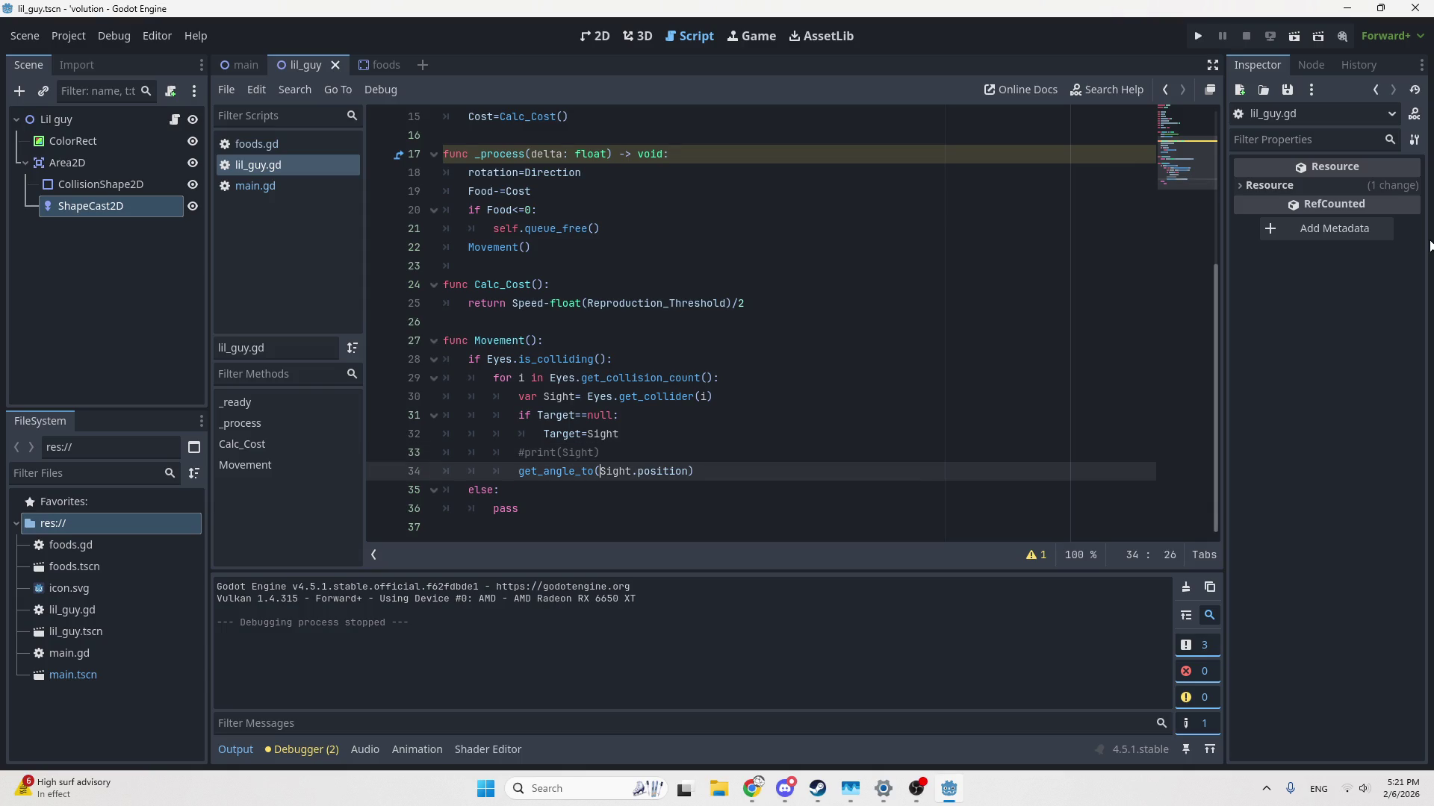
{"action": "key", "text": "BackSpace"}
{"action": "key", "text": "BackSpace"}
{"action": "key", "text": "BackSpace"}
{"action": "type", "text": "Target"}
Move the sight-handling block from inside the loop to above it
{"action": "left_click_drag", "start_coordinate": [732, 479], "coordinate": [741, 380]}
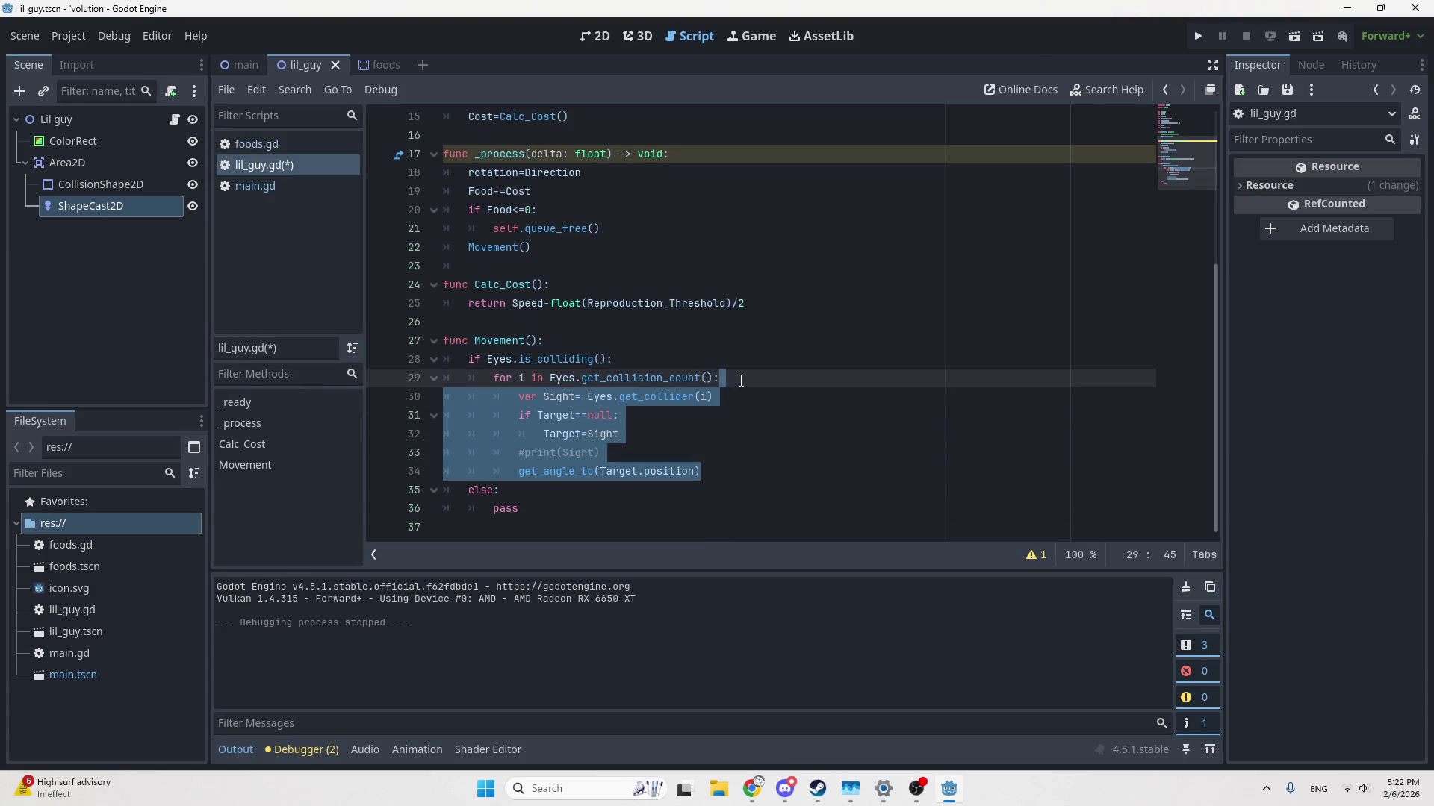
{"action": "key", "text": "ctrl+x"}
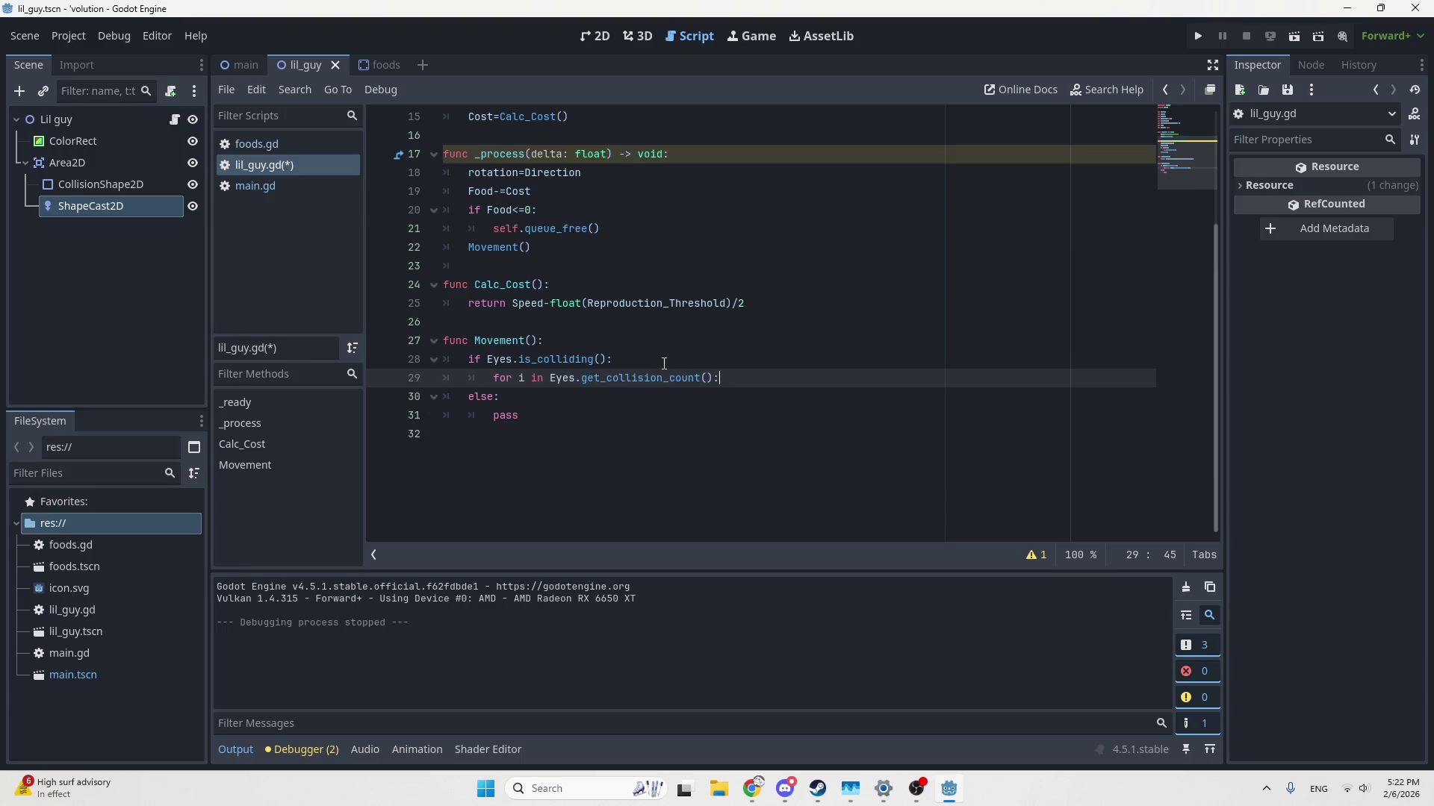
{"action": "left_click", "coordinate": [663, 362]}
{"action": "key", "text": "Return"}
{"action": "key", "text": "ctrl+v"}
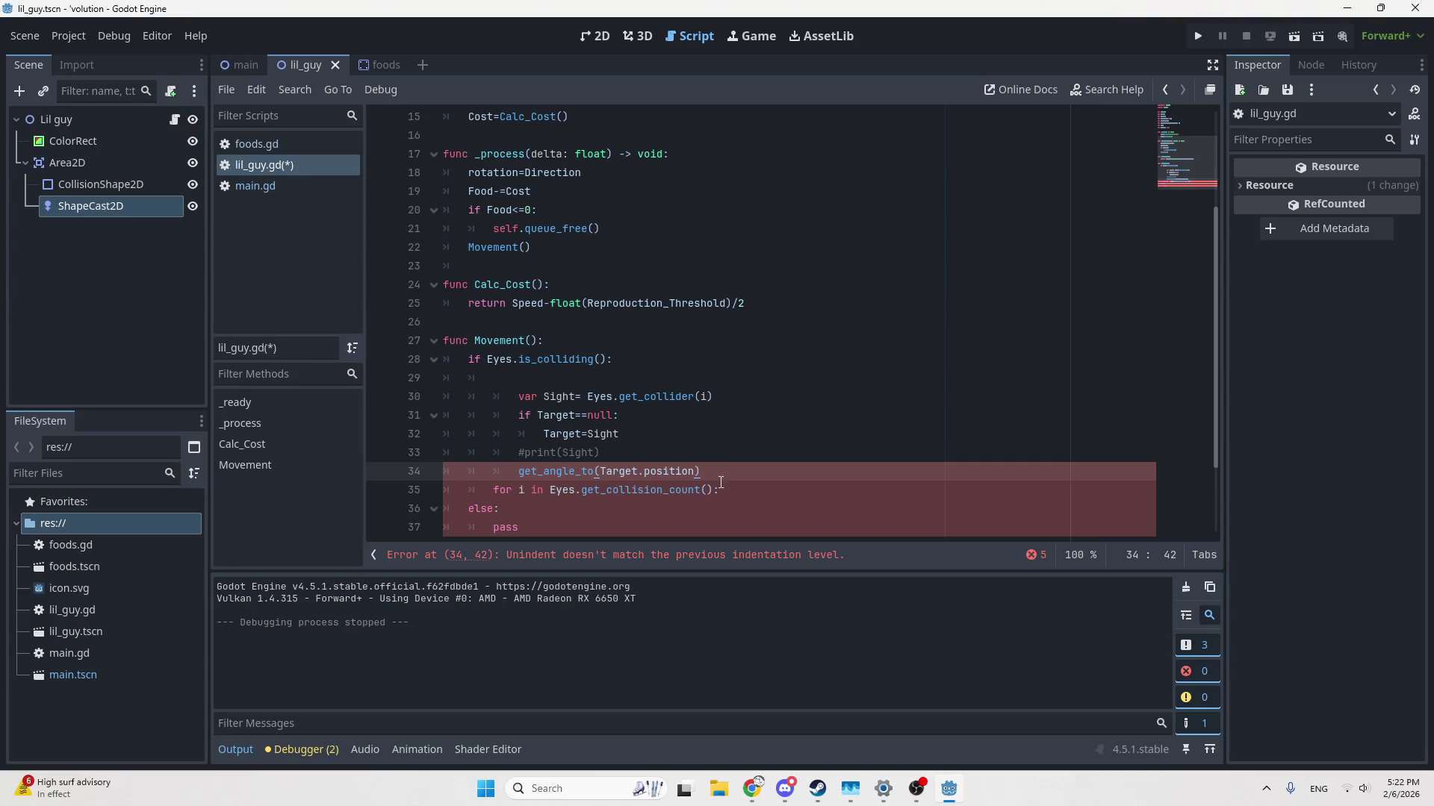
Replace lines 29-35 with 'if Target==null:' and an indented Target assignment
{"action": "left_click_drag", "start_coordinate": [724, 490], "coordinate": [552, 370]}
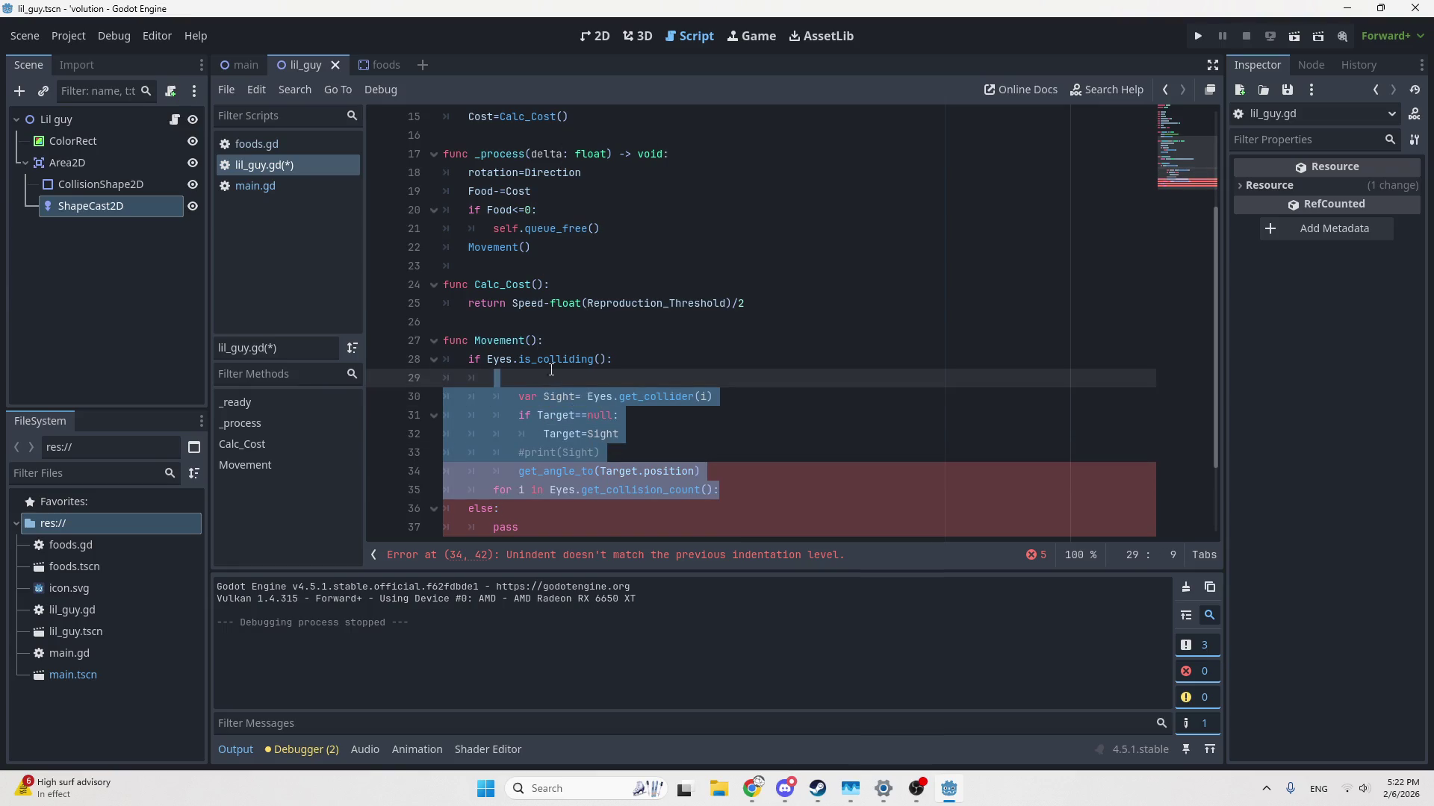
{"action": "type", "text": "if tr"}
{"action": "key", "text": "BackSpace"}
{"action": "key", "text": "BackSpace"}
{"action": "type", "text": "Target="}
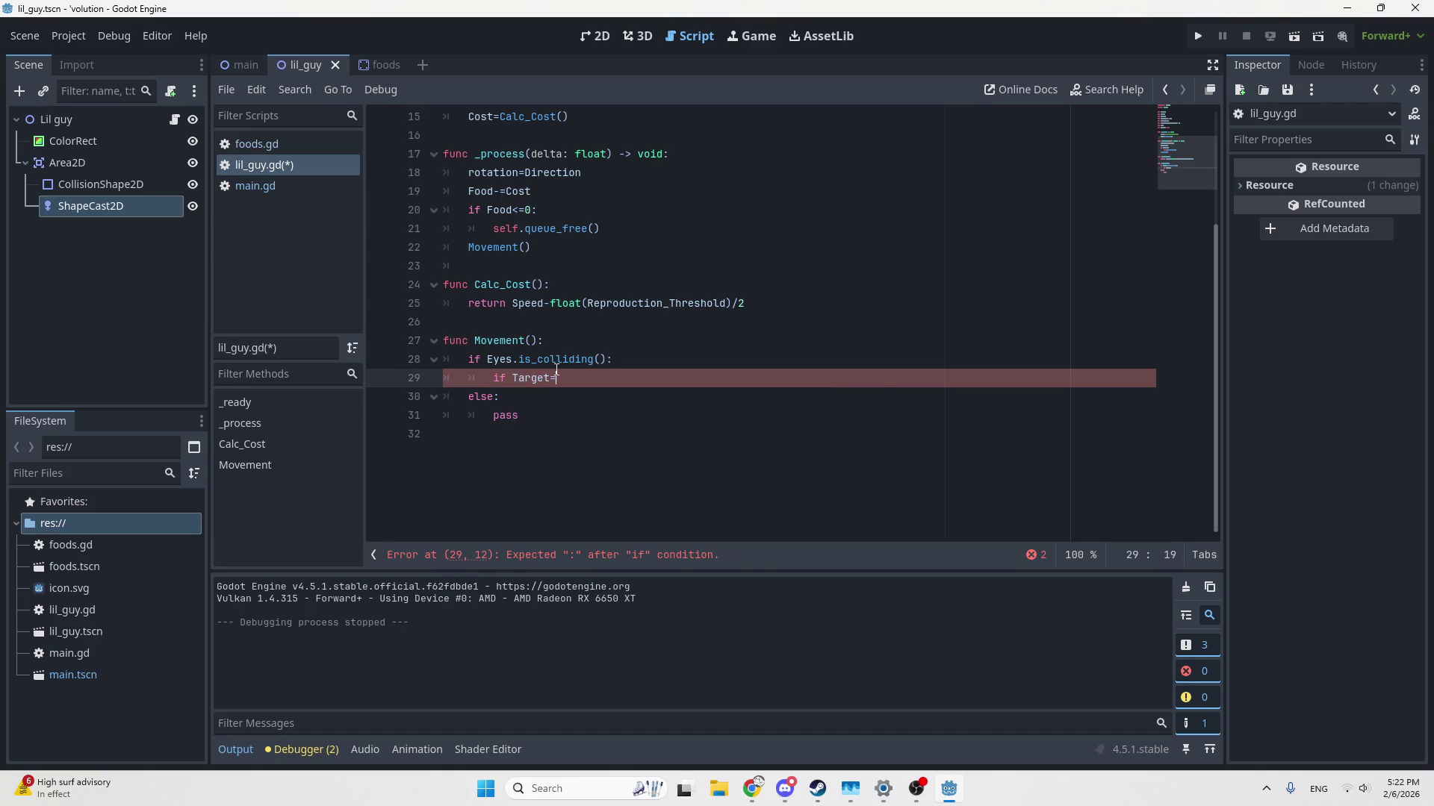
{"action": "type", "text": "=null:L"}
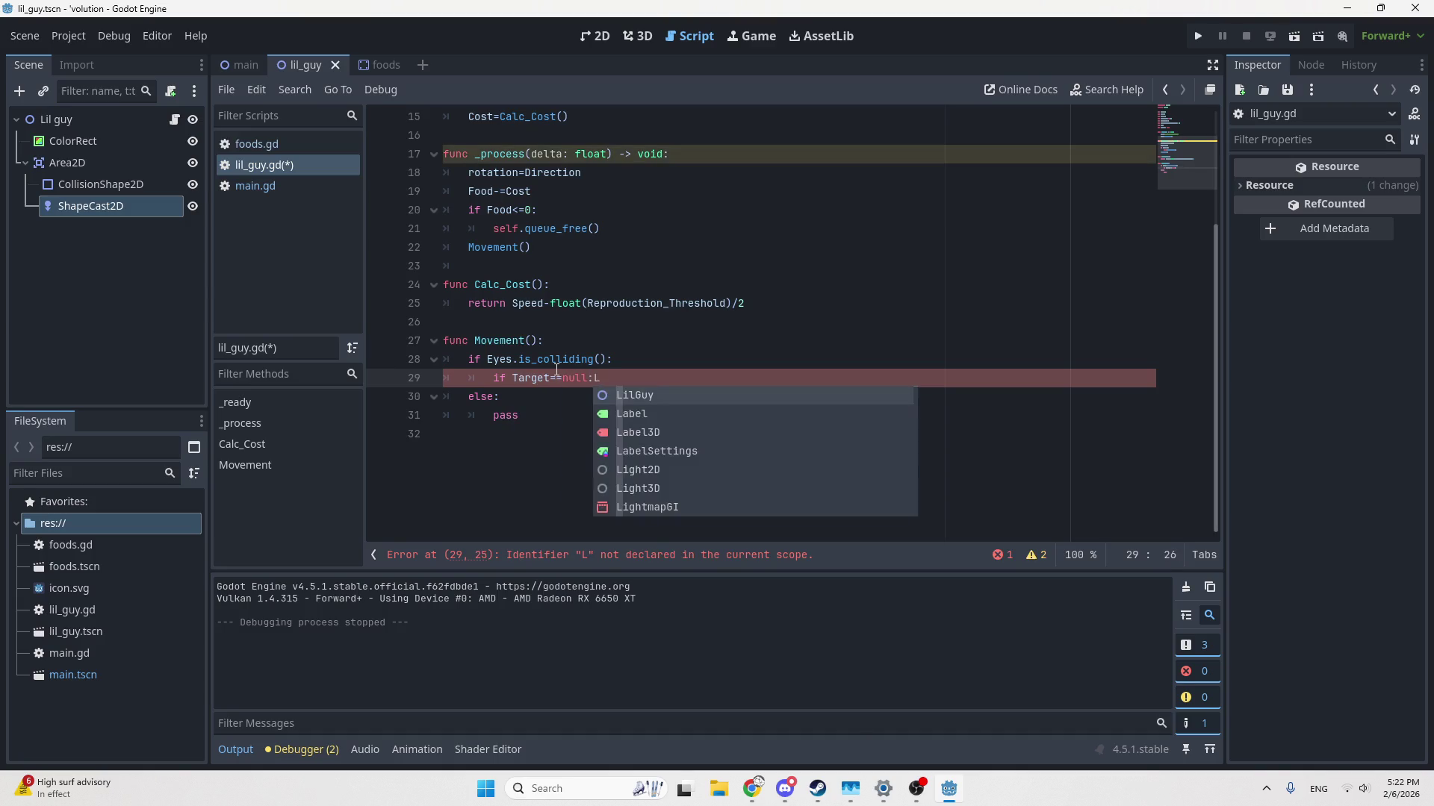
{"action": "key", "text": "BackSpace"}
{"action": "key", "text": "Return"}
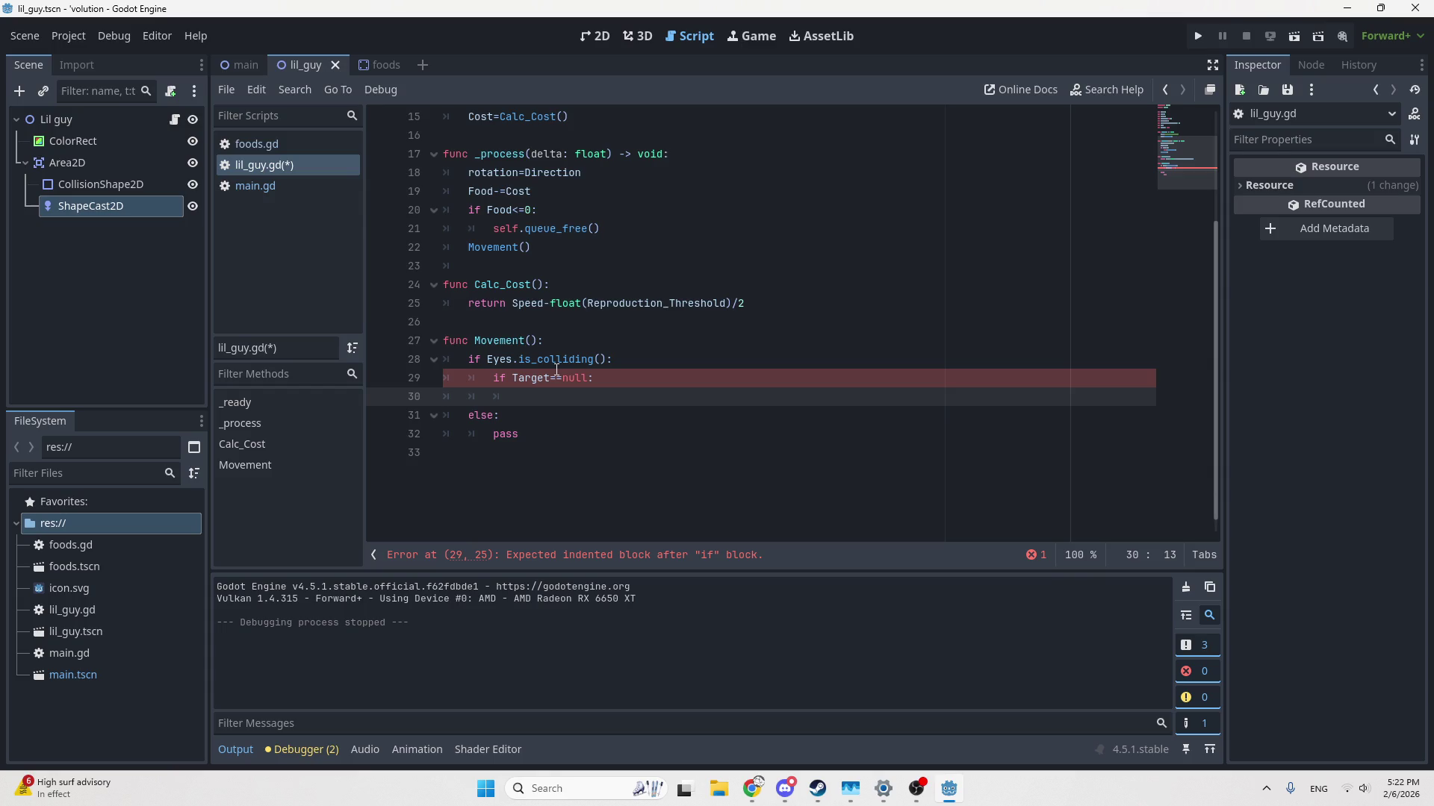
{"action": "type", "text": "Eyes"}
{"action": "key", "text": "BackSpace"}
{"action": "key", "text": "BackSpace"}
{"action": "key", "text": "BackSpace"}
{"action": "type", "text": "Ta"}
{"action": "key", "text": "Return"}
{"action": "type", "text": "=Eyes."}
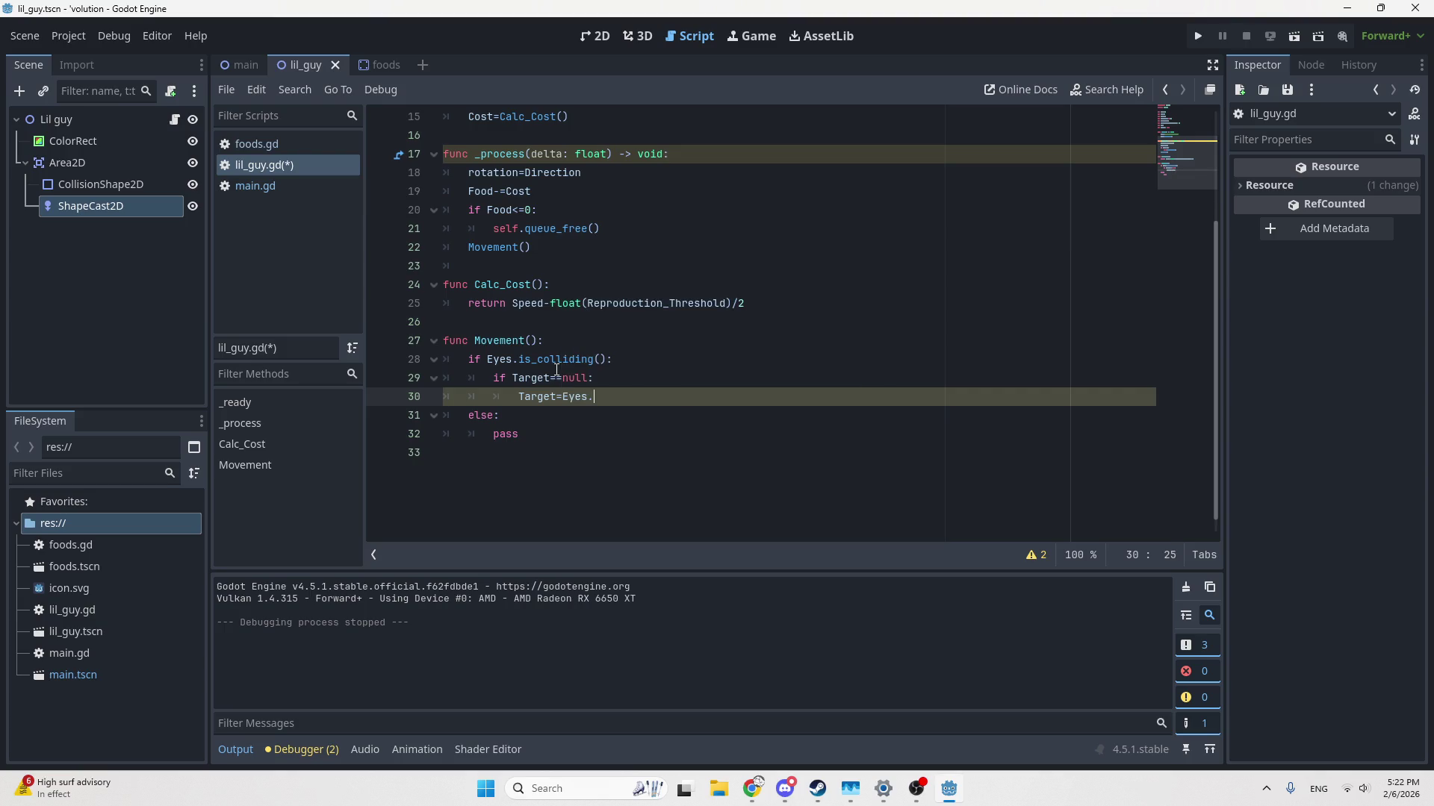
{"action": "type", "text": "get_"}
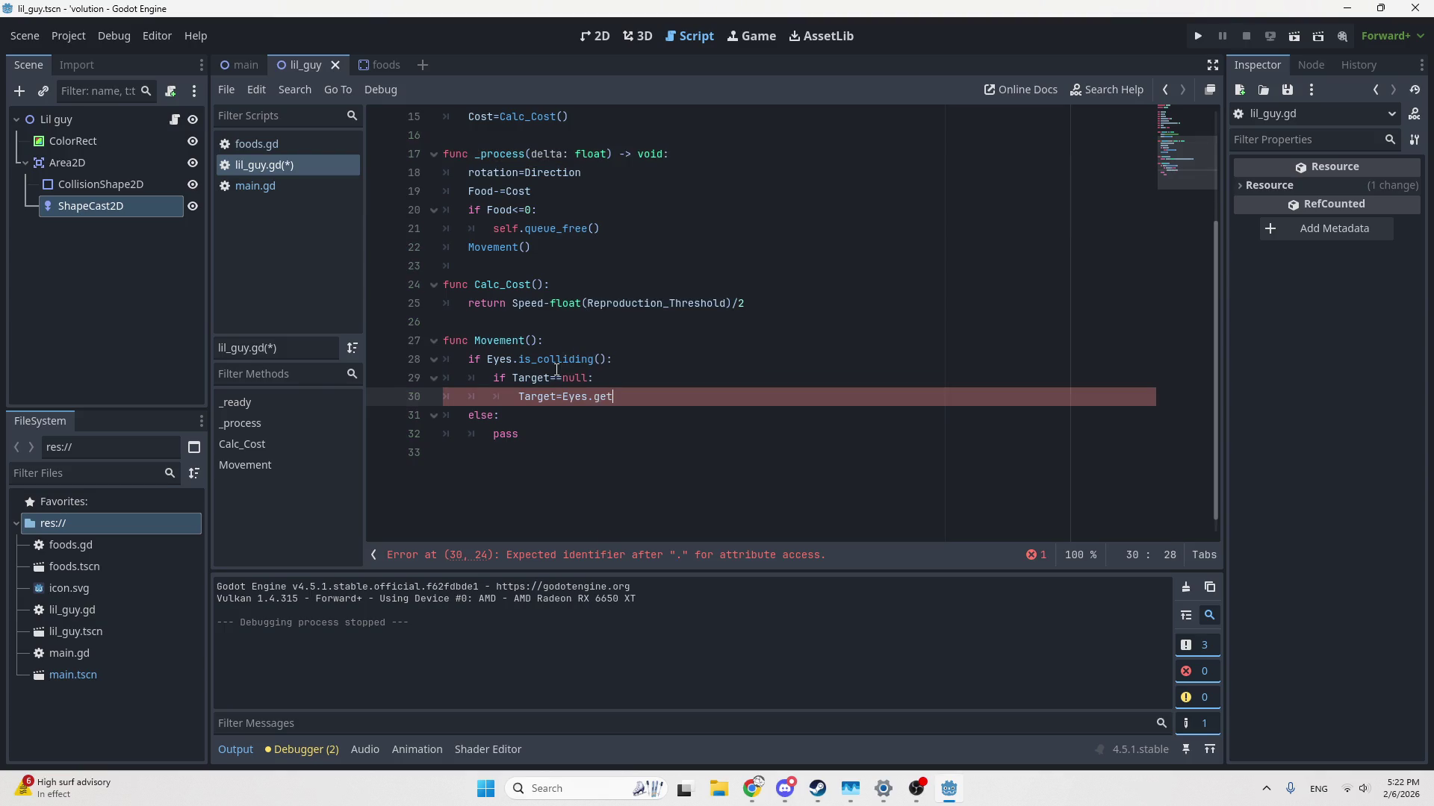
{"action": "type", "text": "coll"}
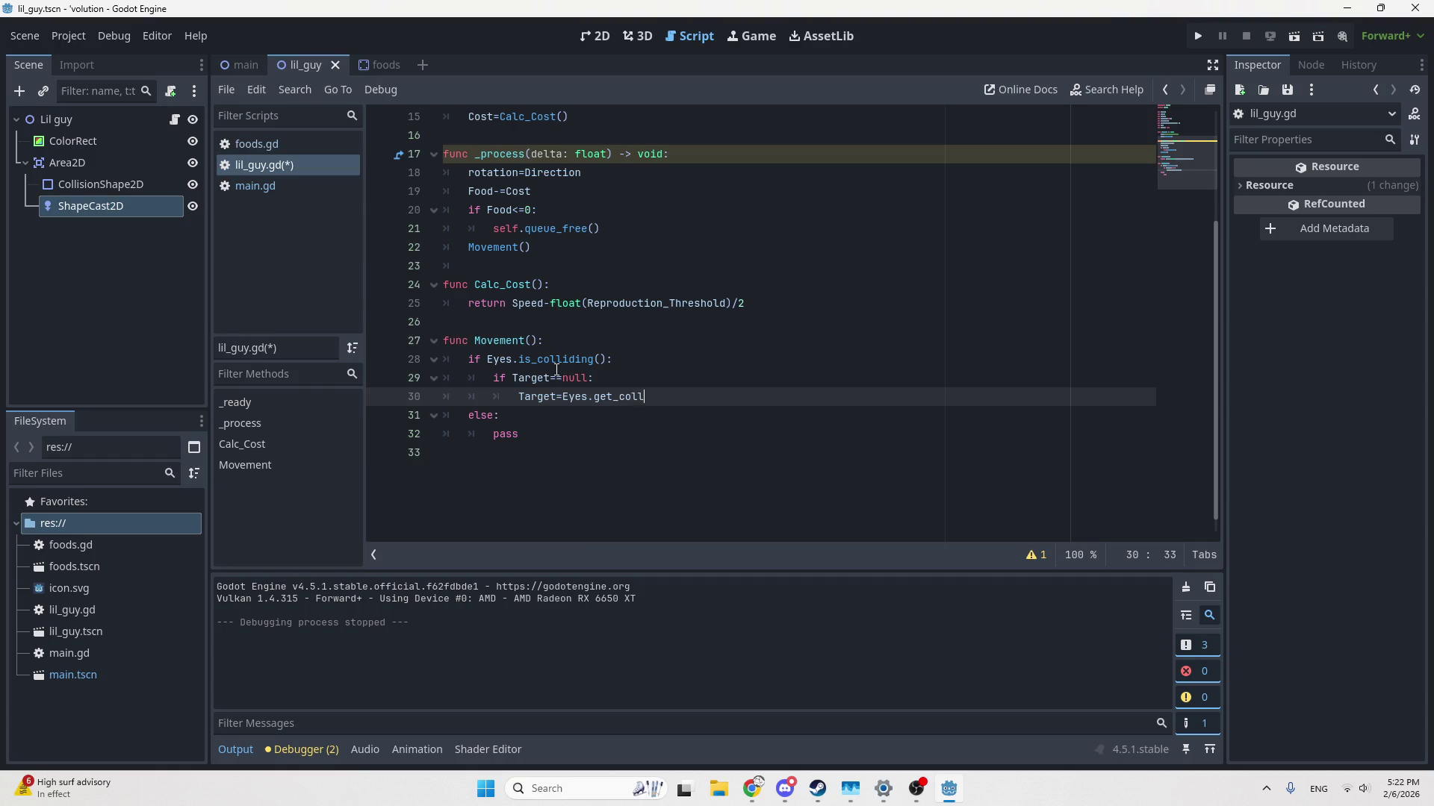
Make the assignment 'Target=$Area2D/ShapeCast2D.is_colliding()'
{"action": "scroll", "coordinate": [794, 353], "scroll_direction": "up", "scroll_amount": 4}
{"action": "scroll", "coordinate": [695, 330], "scroll_direction": "down", "scroll_amount": 3}
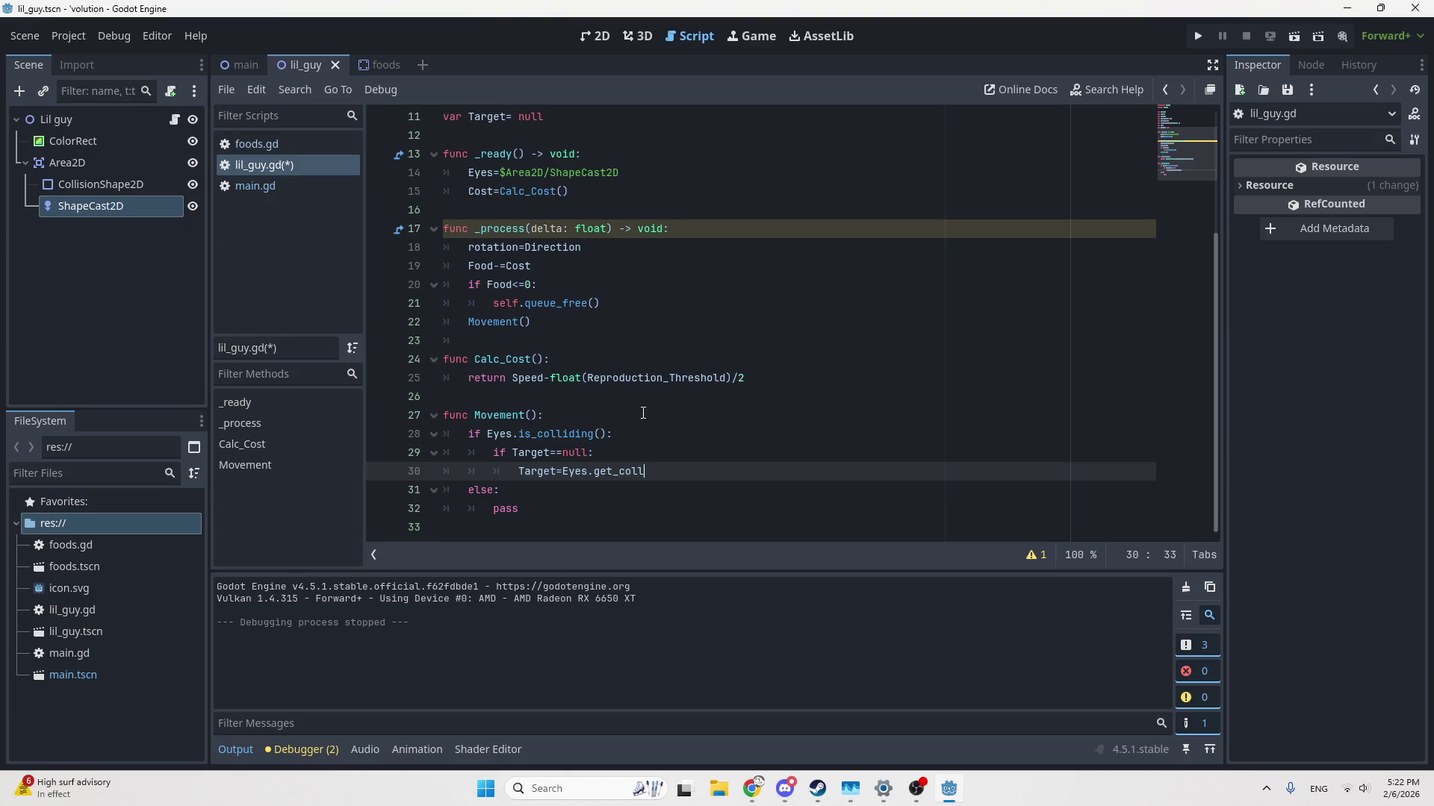
{"action": "key", "text": "ctrl+BackSpace"}
{"action": "key", "text": "ctrl+BackSpace"}
{"action": "type", "text": "$"}
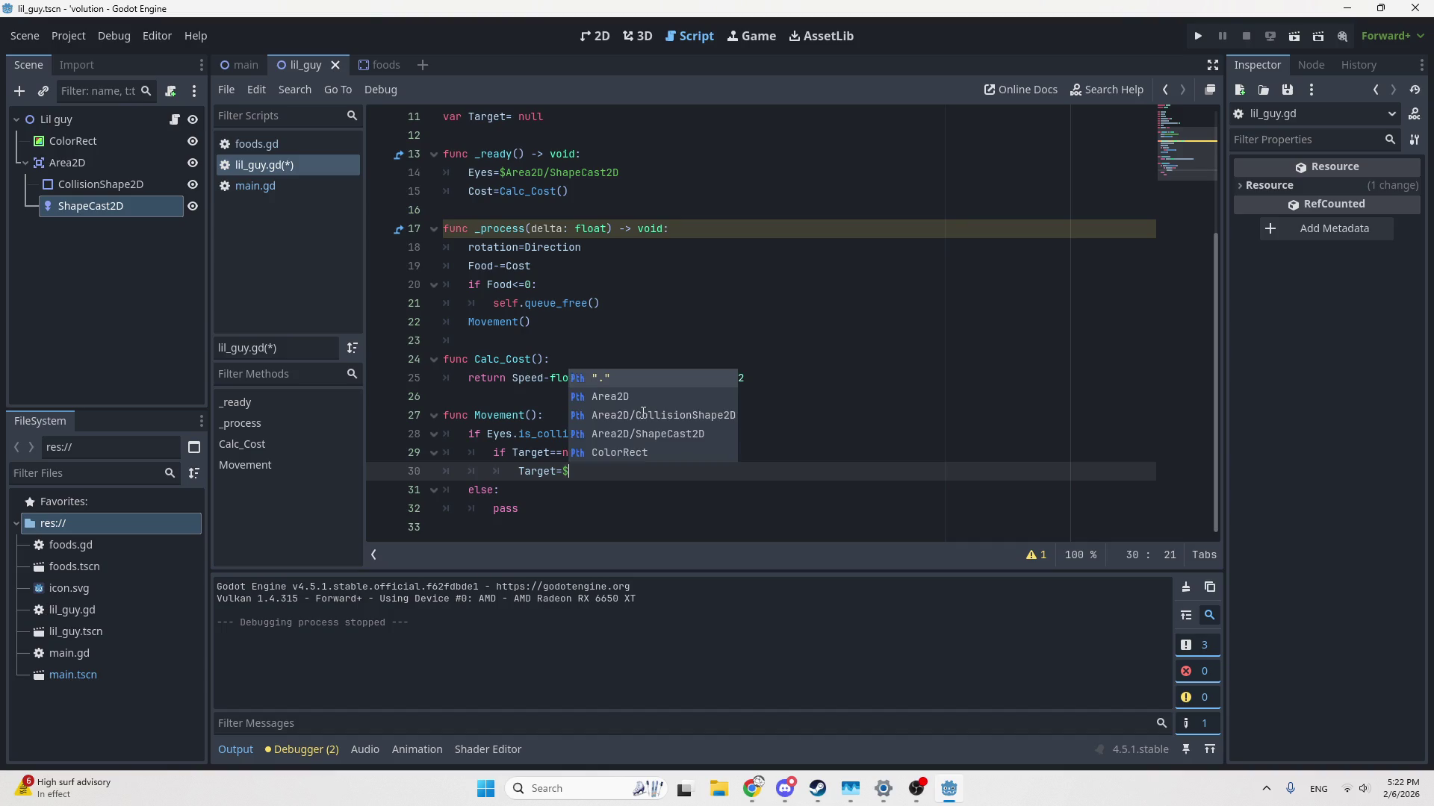
{"action": "key", "text": "Down"}
{"action": "key", "text": "Down"}
{"action": "key", "text": "Down"}
{"action": "key", "text": "Return"}
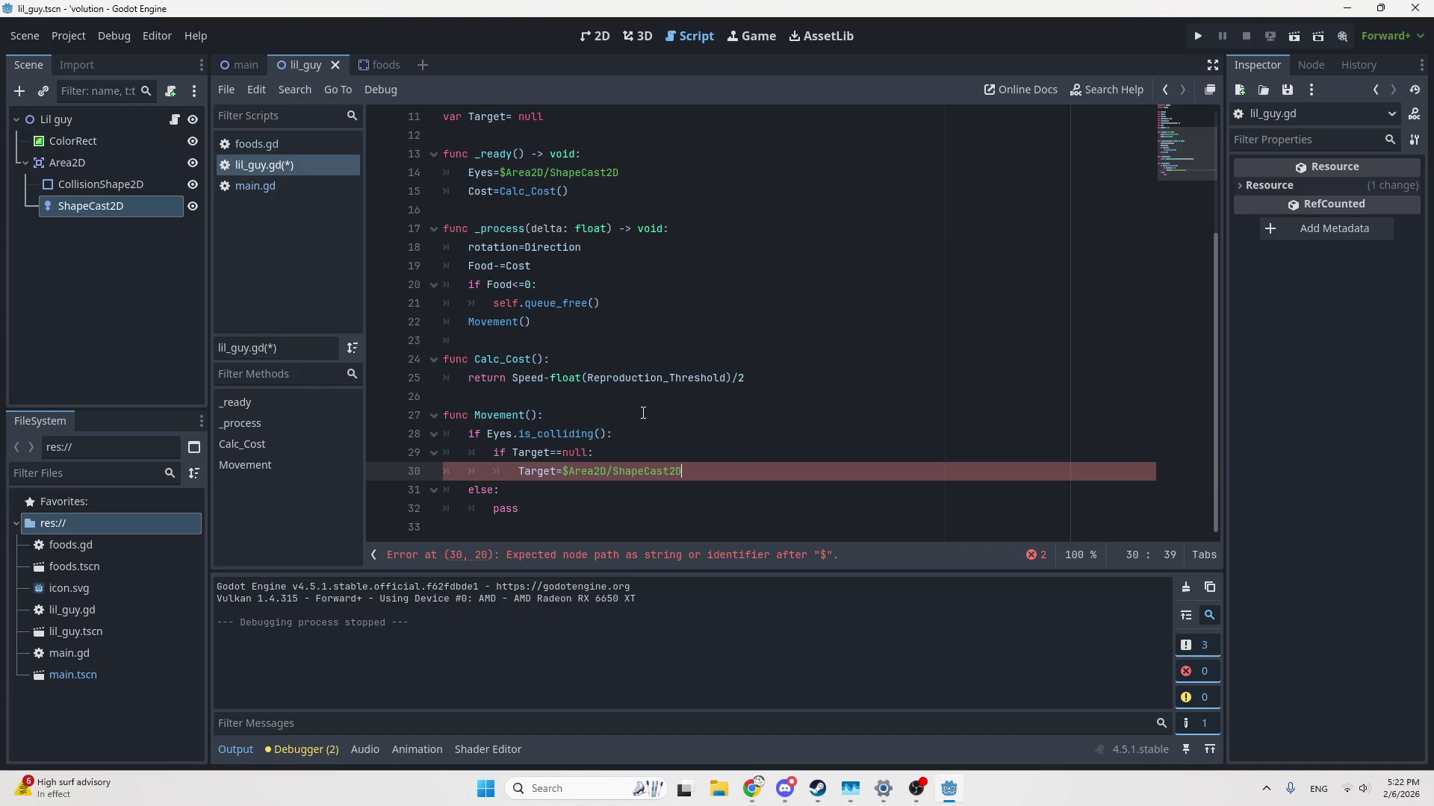
{"action": "type", "text": ".is"}
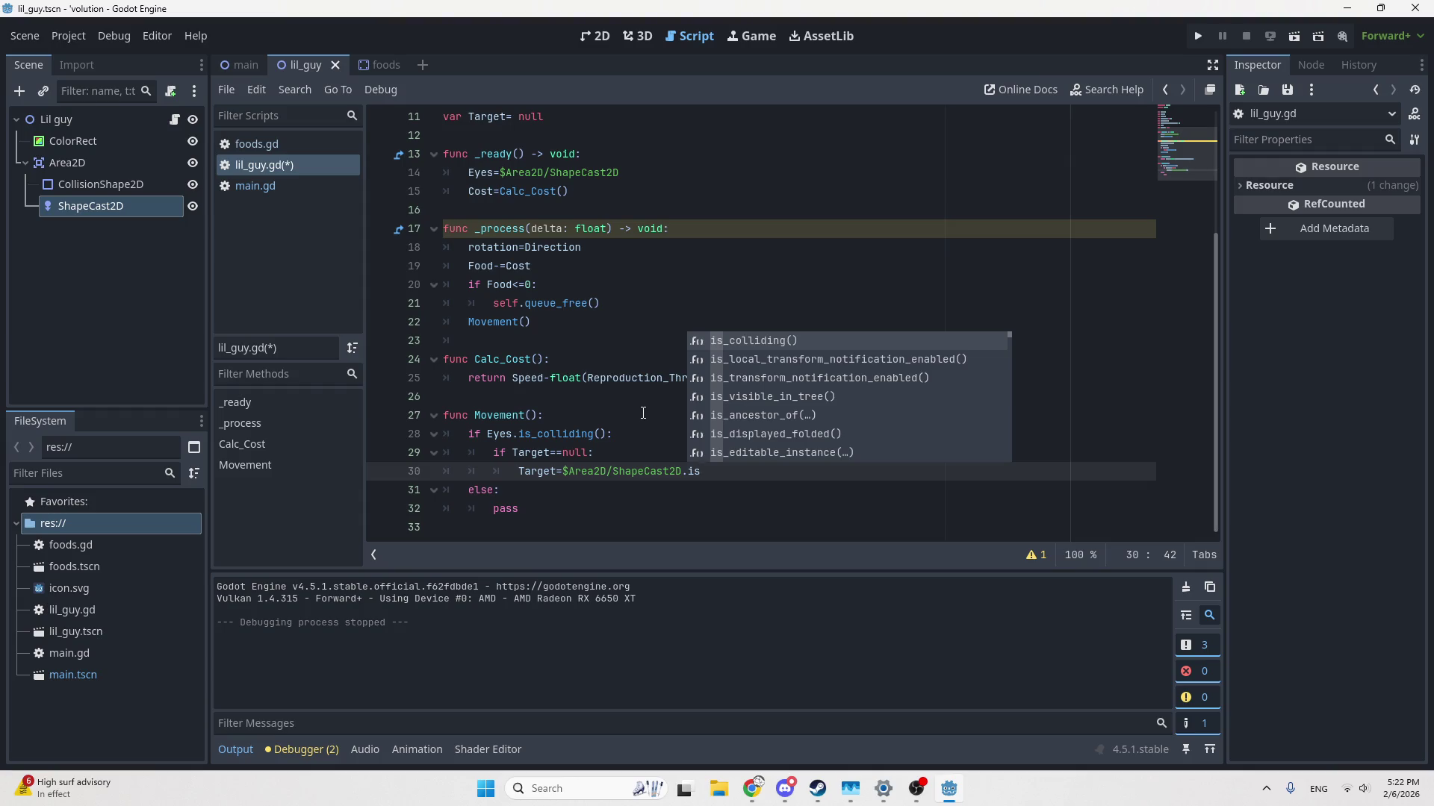
{"action": "key", "text": "Return"}
{"action": "scroll", "coordinate": [535, 361], "scroll_direction": "up", "scroll_amount": 4}
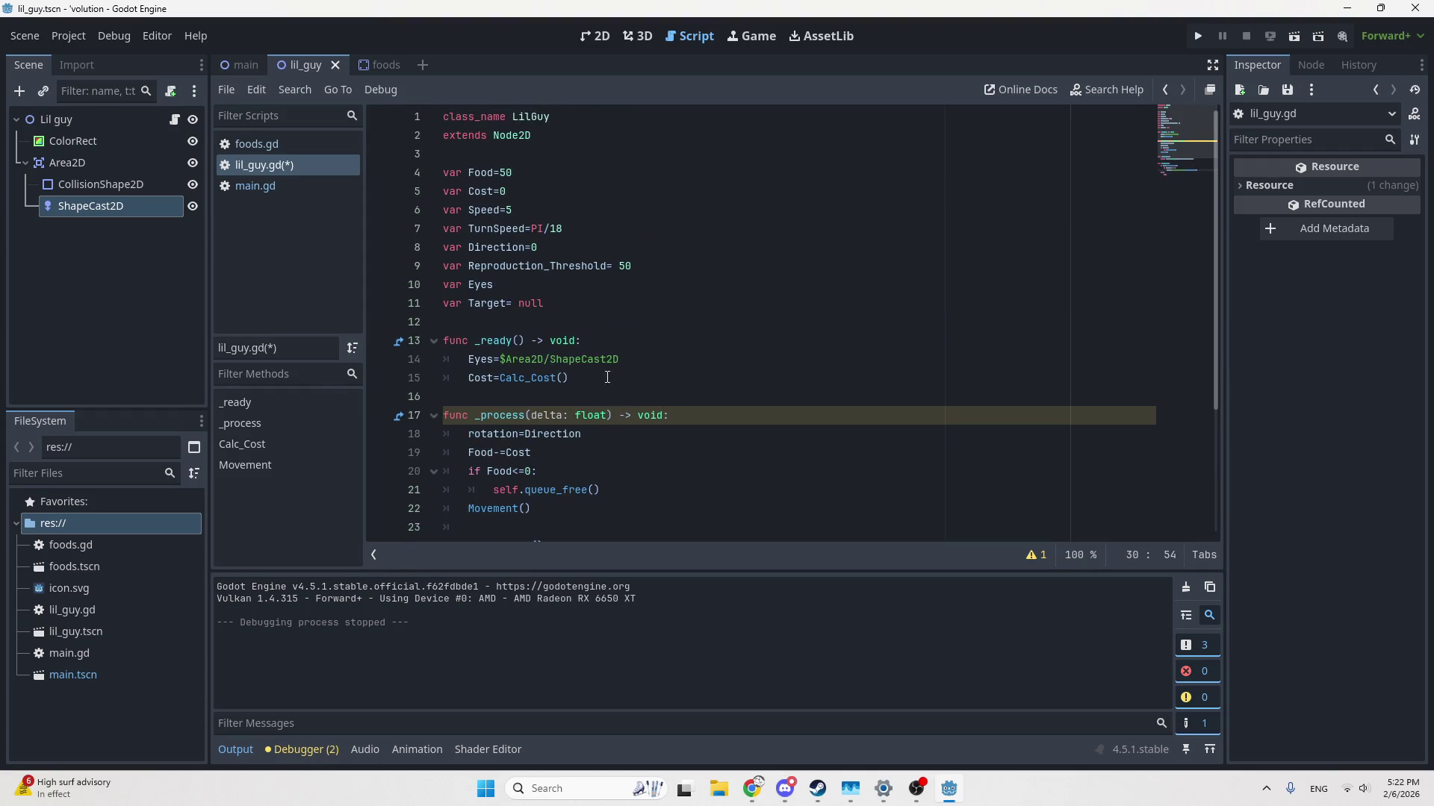
{"action": "left_click_drag", "start_coordinate": [647, 362], "coordinate": [649, 346]}
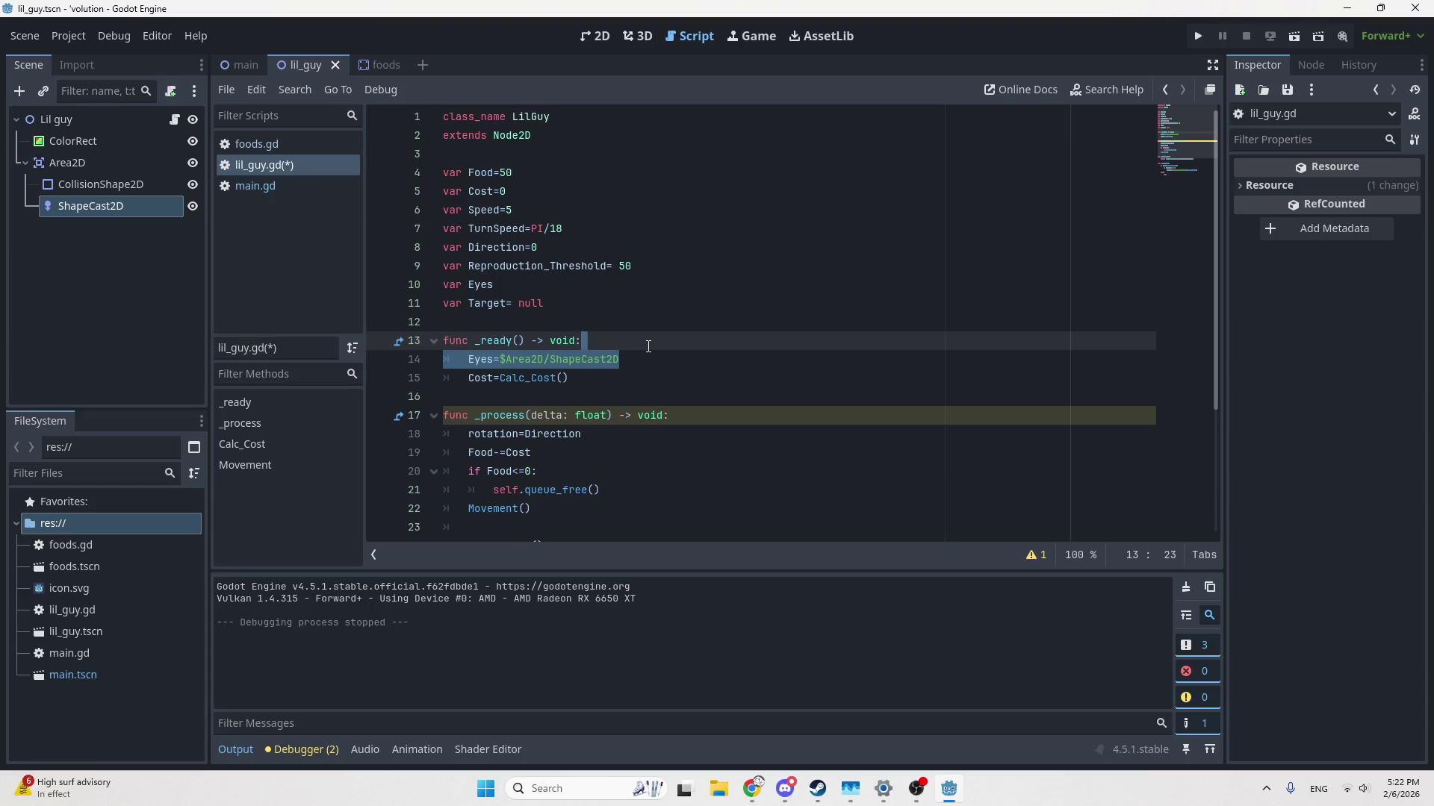
{"action": "key", "text": "ctrl+x"}
{"action": "mouse_move", "coordinate": [747, 288]}
{"action": "left_mouse_down"}
{"action": "mouse_move", "coordinate": [769, 279]}
{"action": "mouse_move", "coordinate": [634, 268]}
{"action": "left_mouse_up"}
{"action": "key", "text": "ctrl+v"}
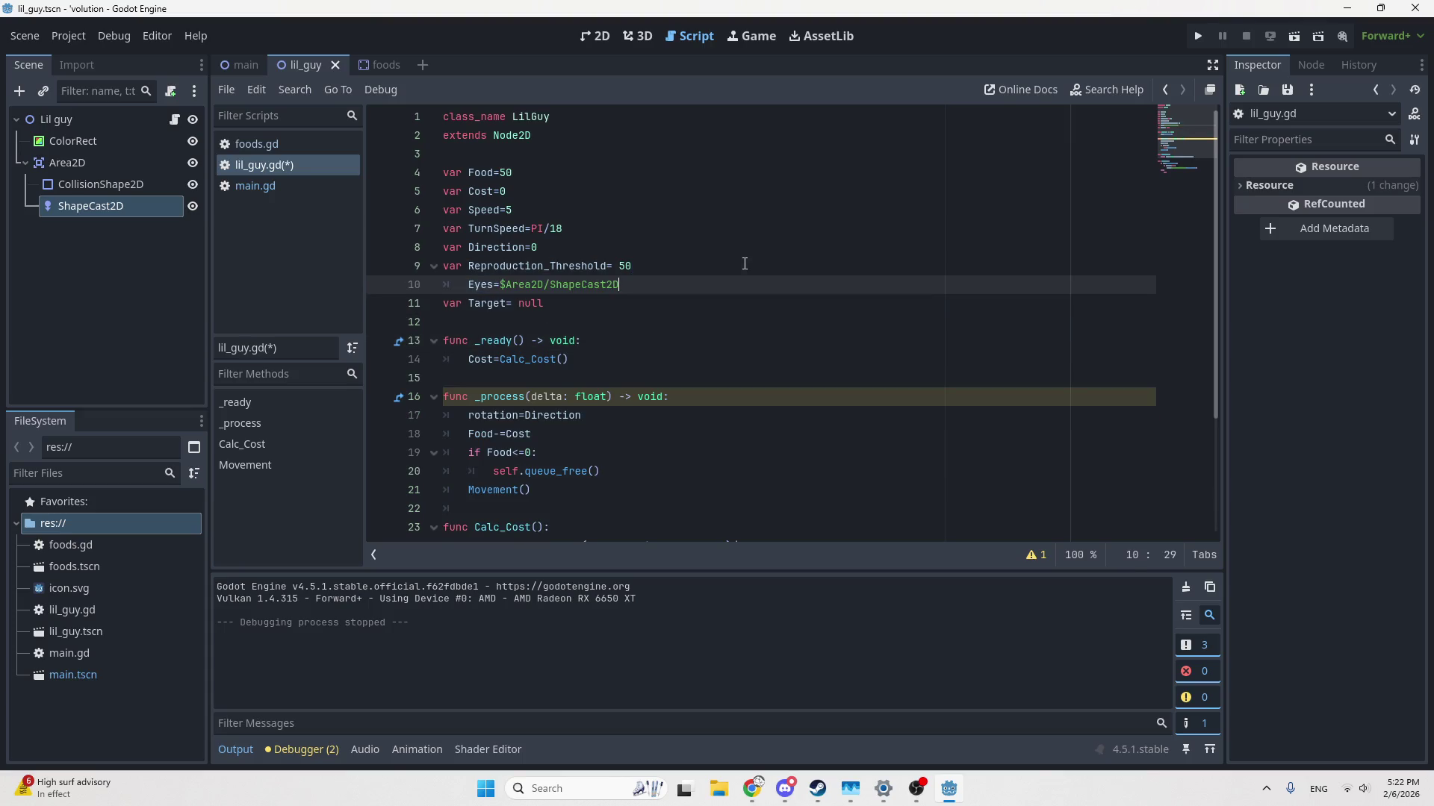
{"action": "left_click", "coordinate": [467, 288]}
{"action": "key", "text": "BackSpace"}
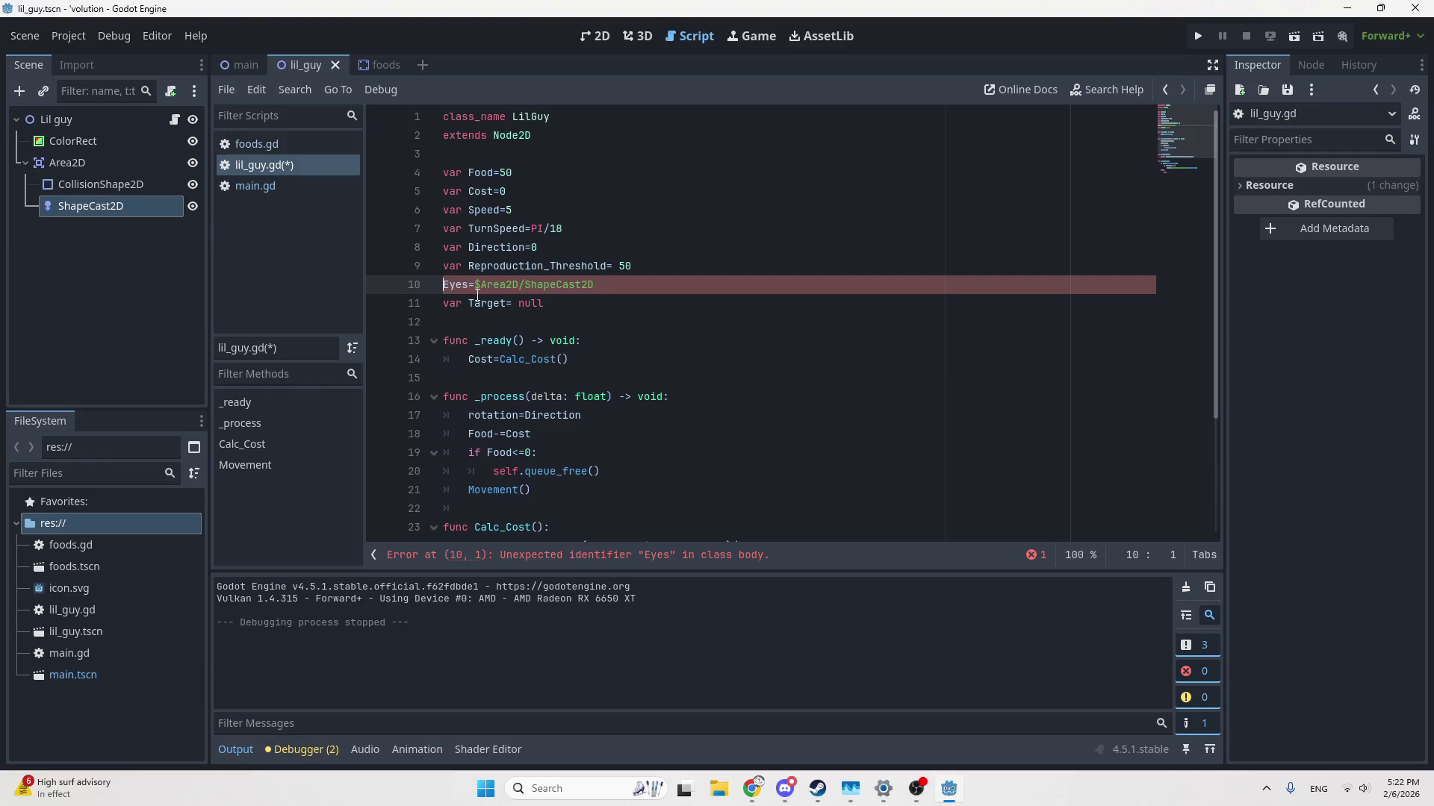
{"action": "type", "text": "@on"}
{"action": "key", "text": "Tab"}
{"action": "type", "text": "var Eyes"}
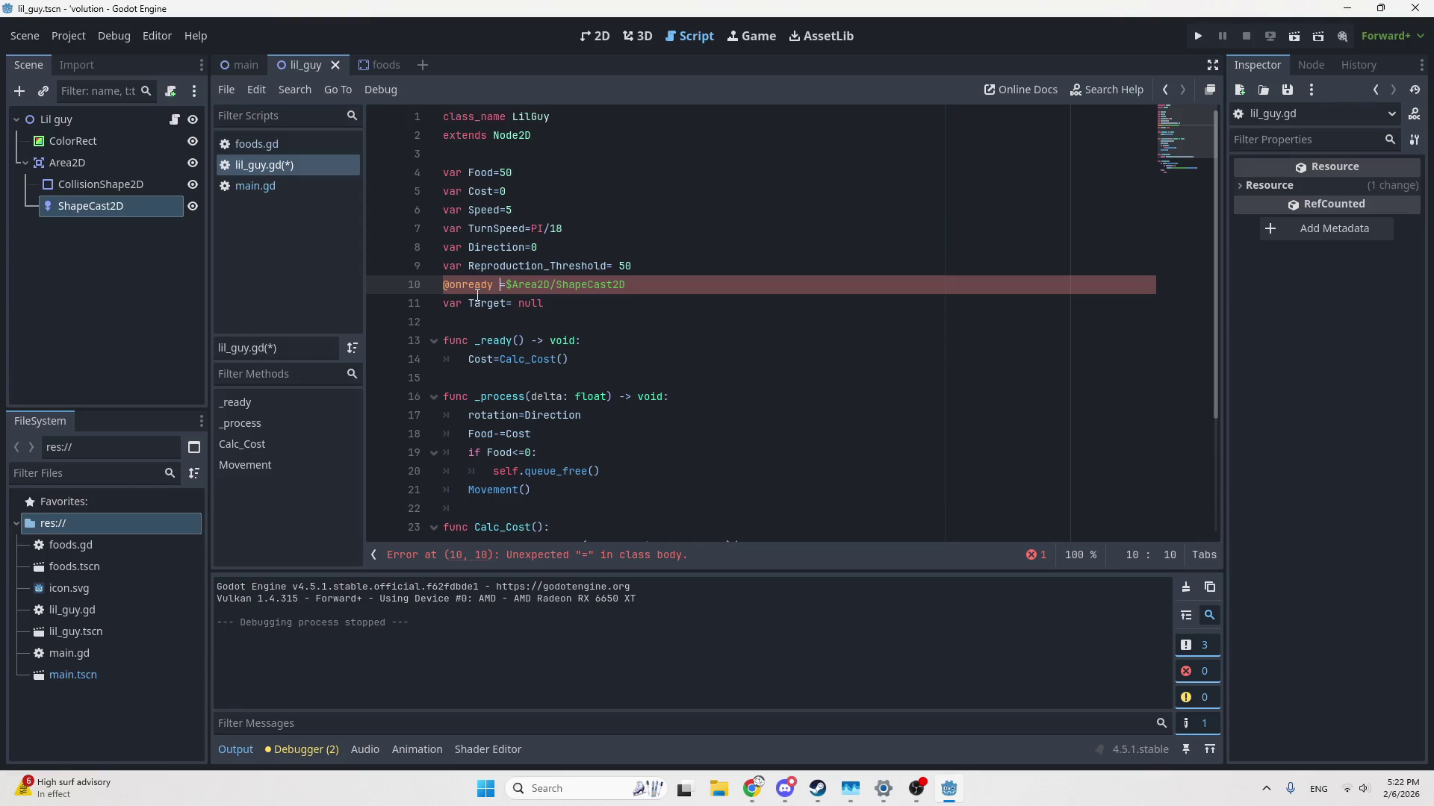
{"action": "key", "text": "ctrl+s"}
{"action": "scroll", "coordinate": [662, 331], "scroll_direction": "down", "scroll_amount": 3}
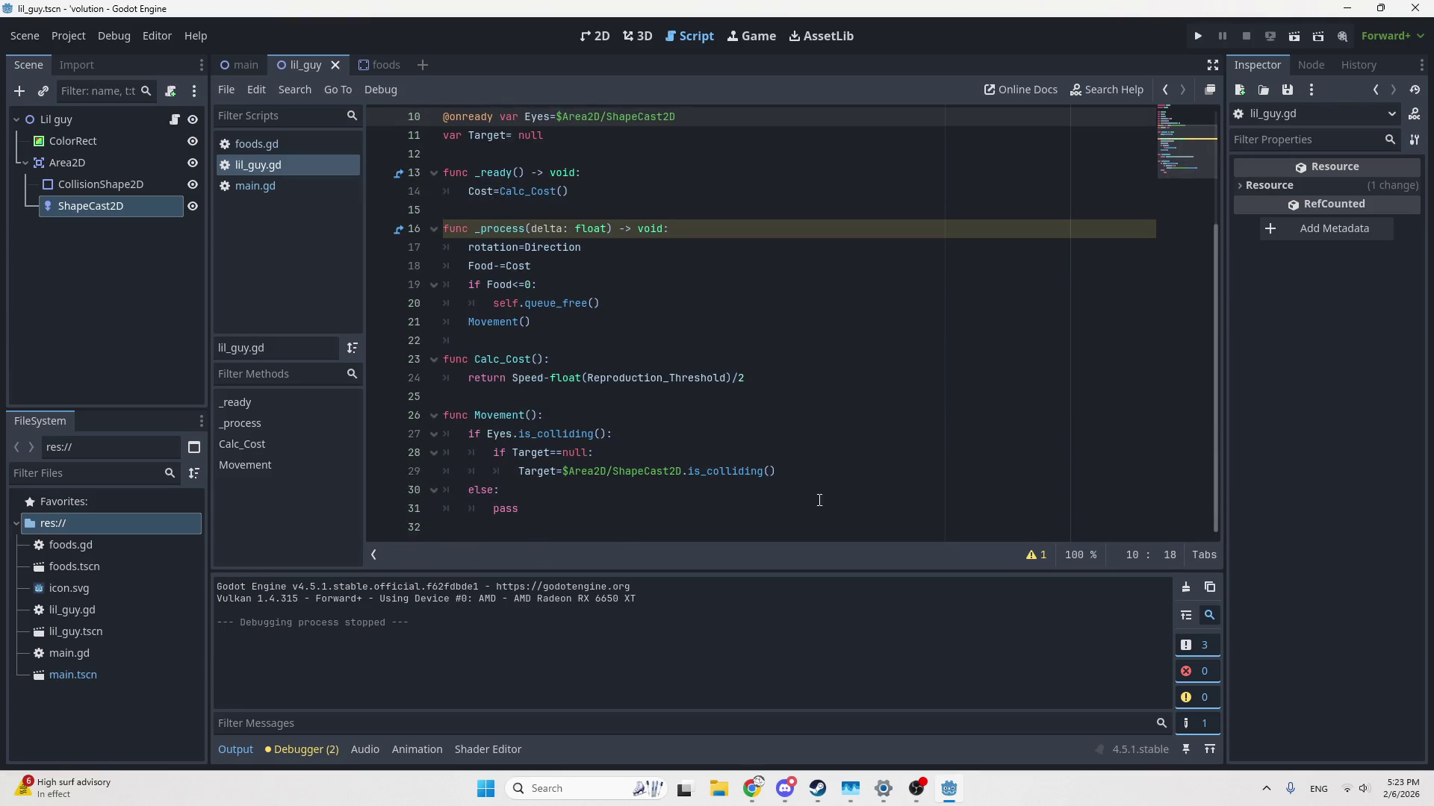
{"action": "left_click", "coordinate": [800, 471]}
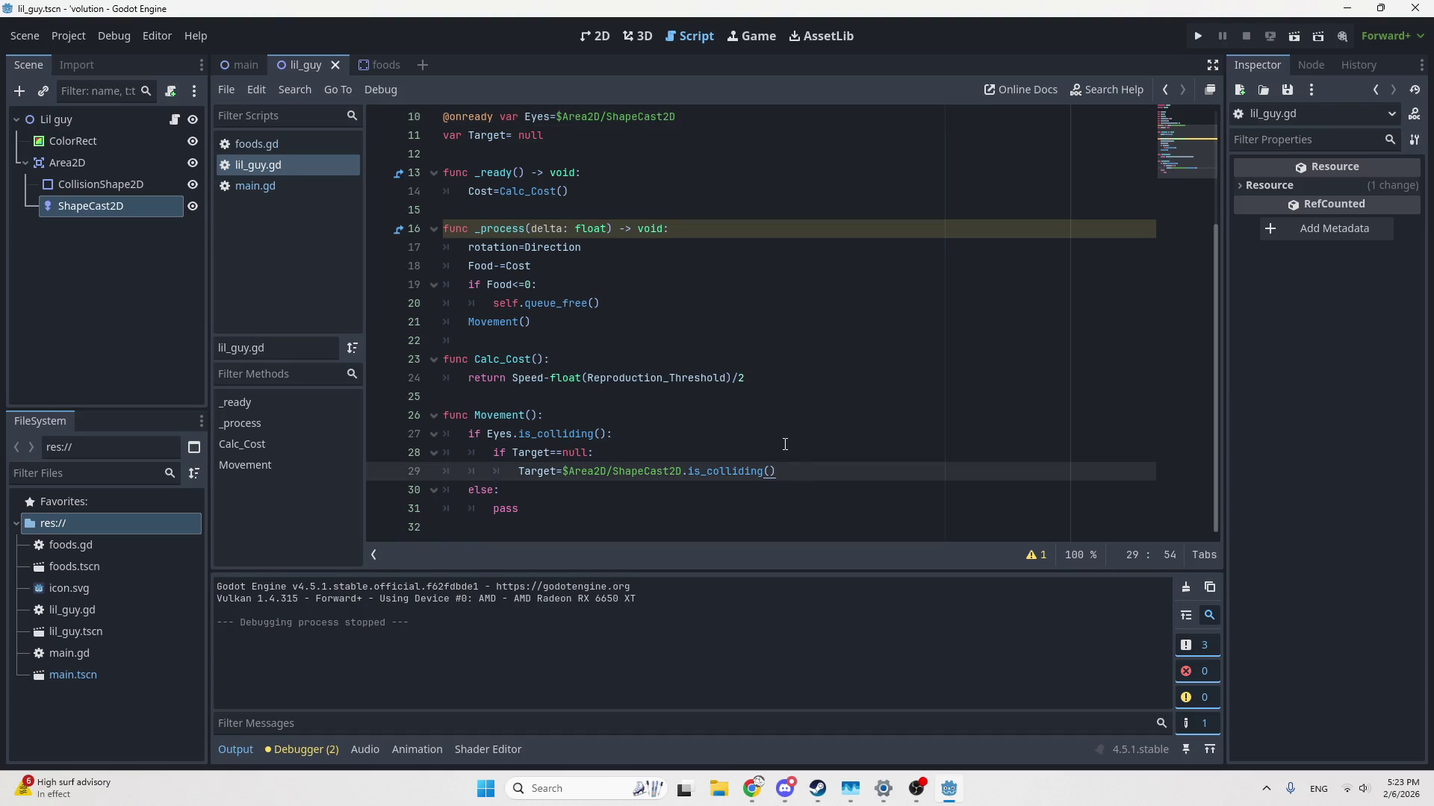
Change line 29 to 'Target=Eyes.get_collider(0)'
{"action": "key", "text": "BackSpace"}
{"action": "key", "text": "BackSpace"}
{"action": "key", "text": "BackSpace"}
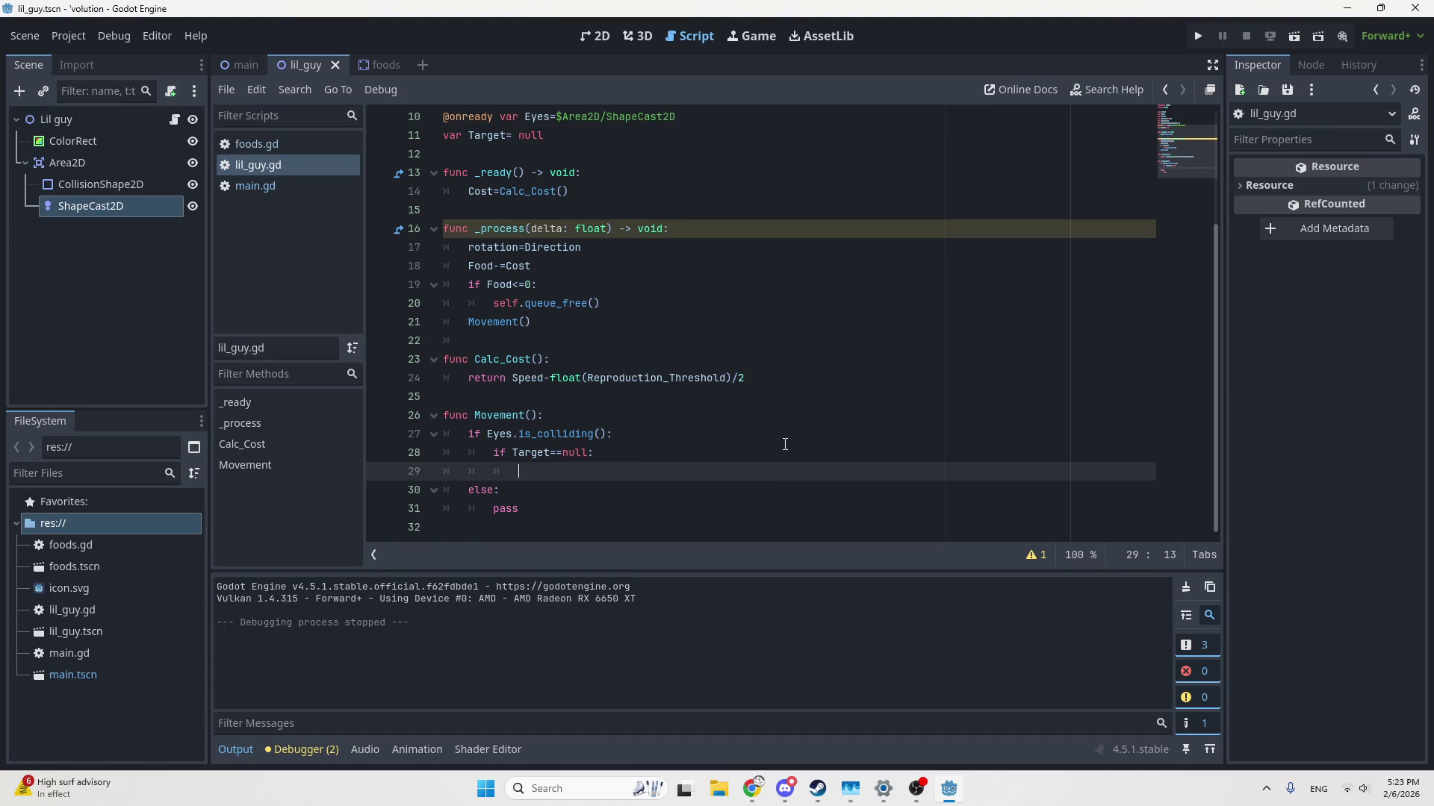
{"action": "type", "text": "arget"}
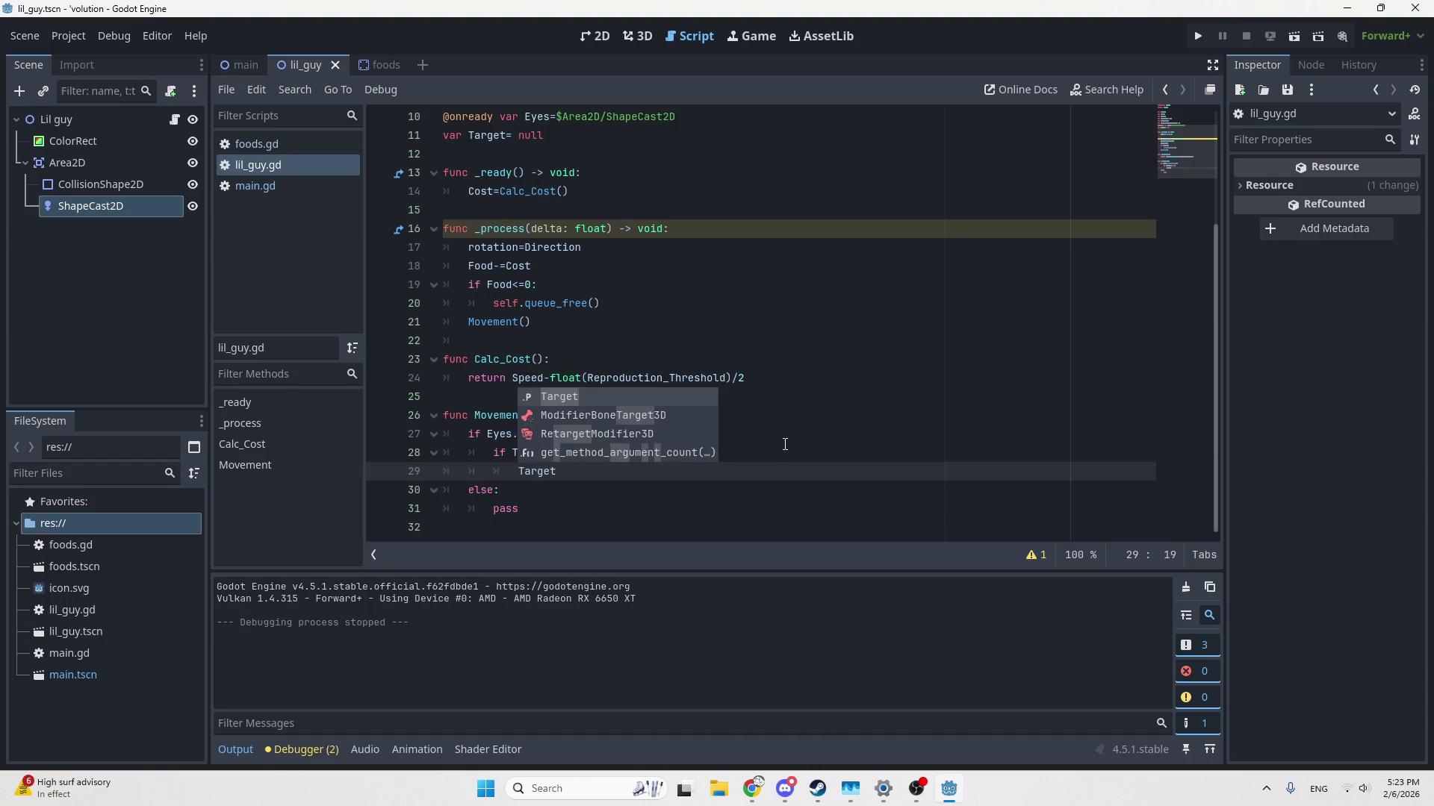
{"action": "type", "text": "=Eyes"}
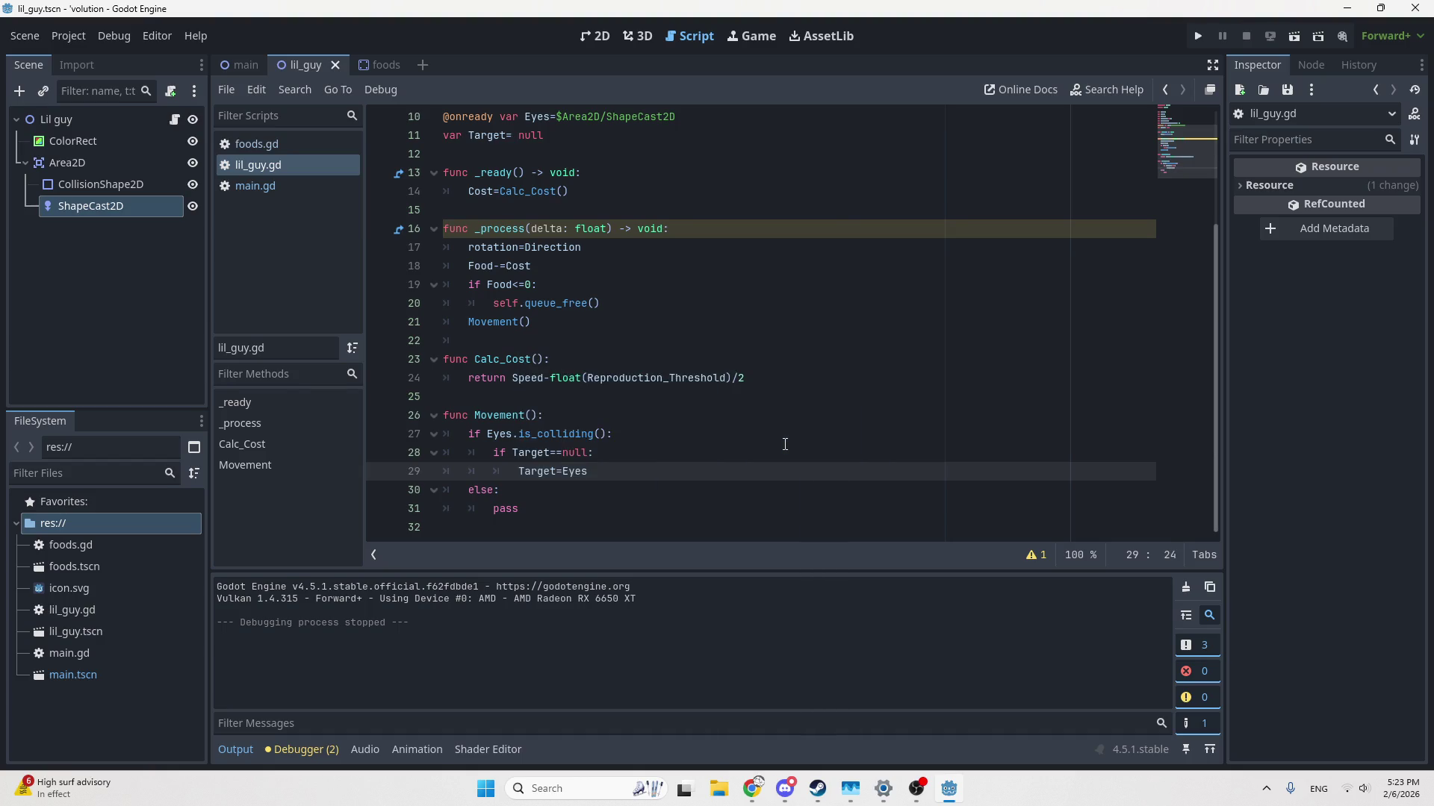
{"action": "type", "text": ".is_col"}
{"action": "key", "text": "Return"}
{"action": "key", "text": "ctrl+BackSpace"}
{"action": "key", "text": "ctrl+BackSpace"}
{"action": "type", "text": "get"}
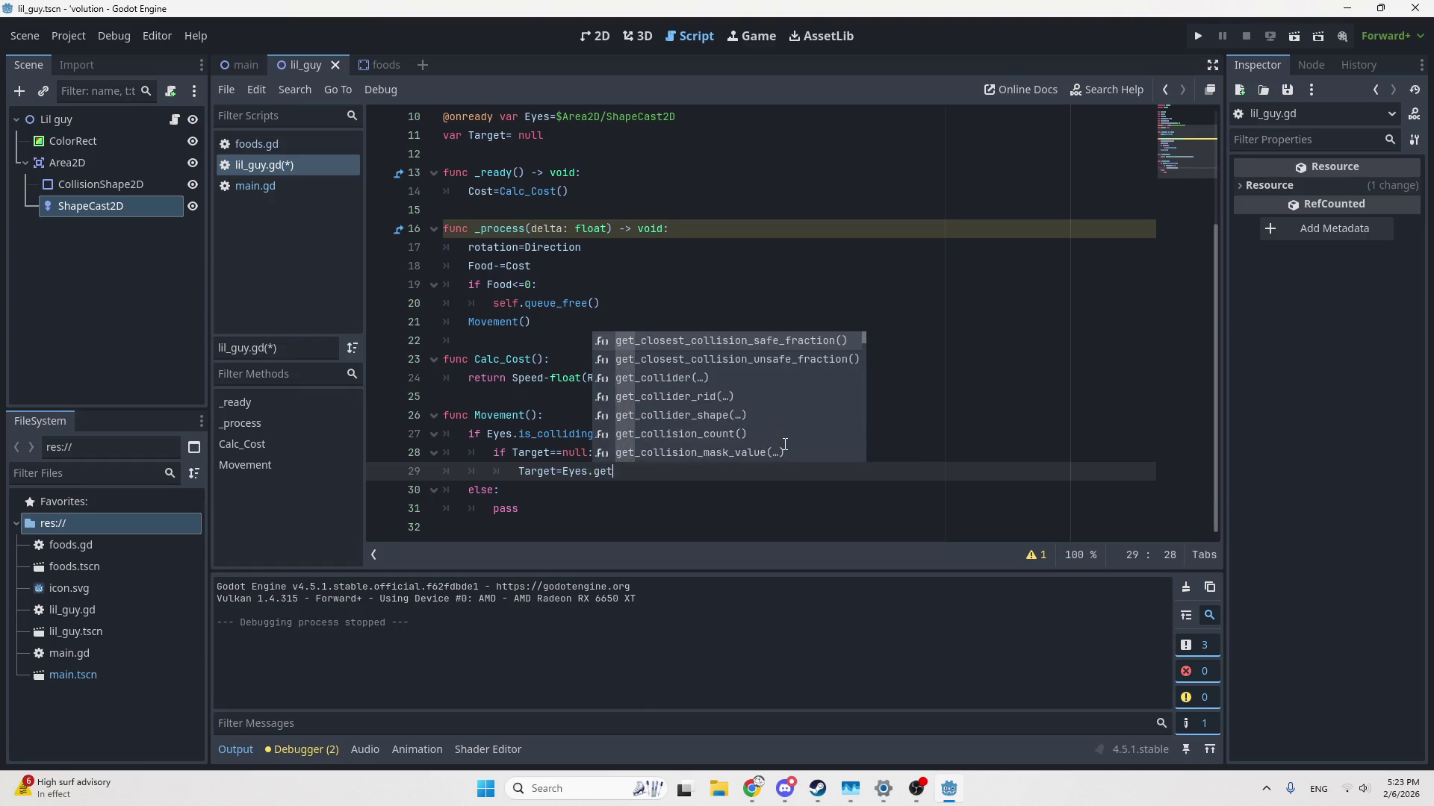
{"action": "type", "text": "_coll"}
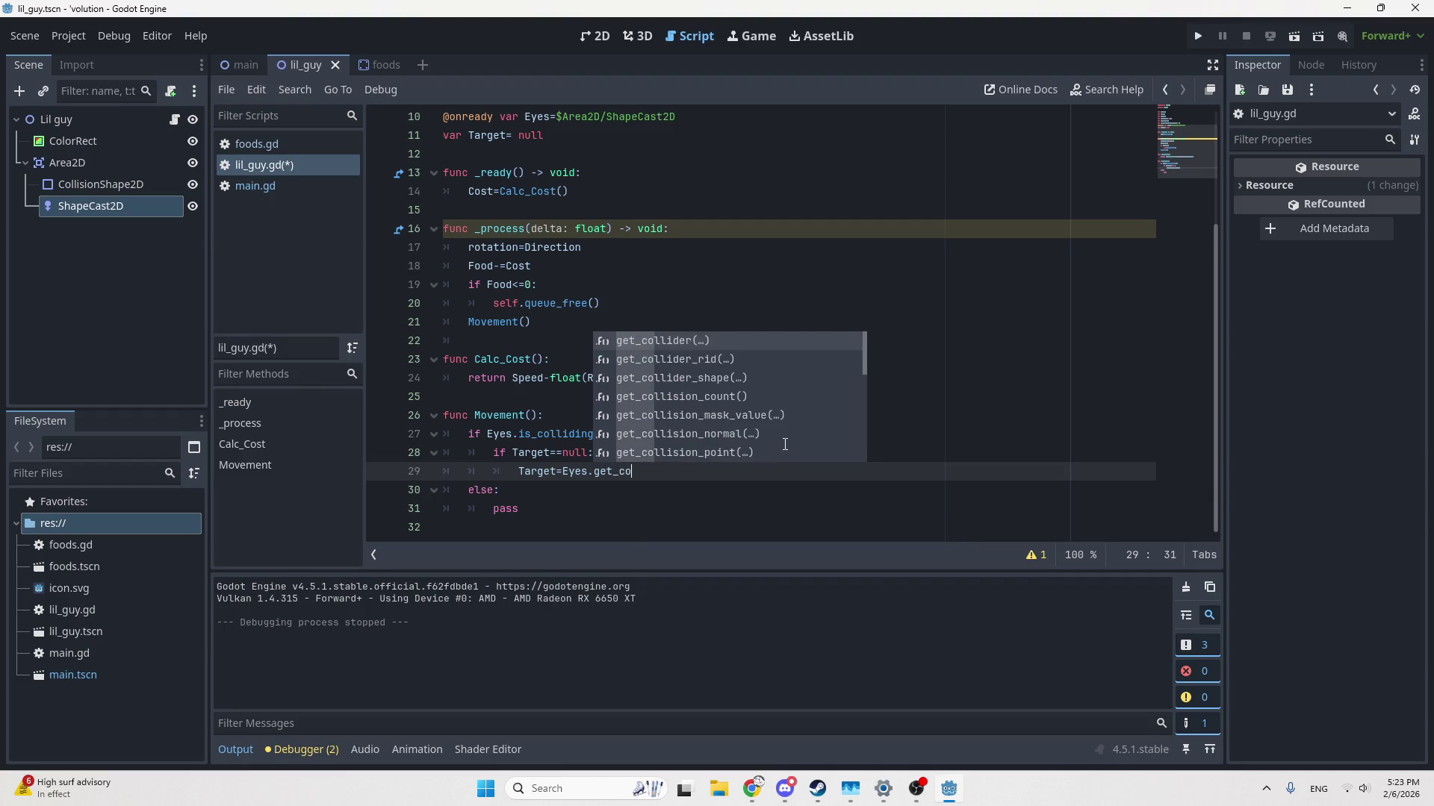
{"action": "key", "text": "Return"}
{"action": "type", "text": "0"}
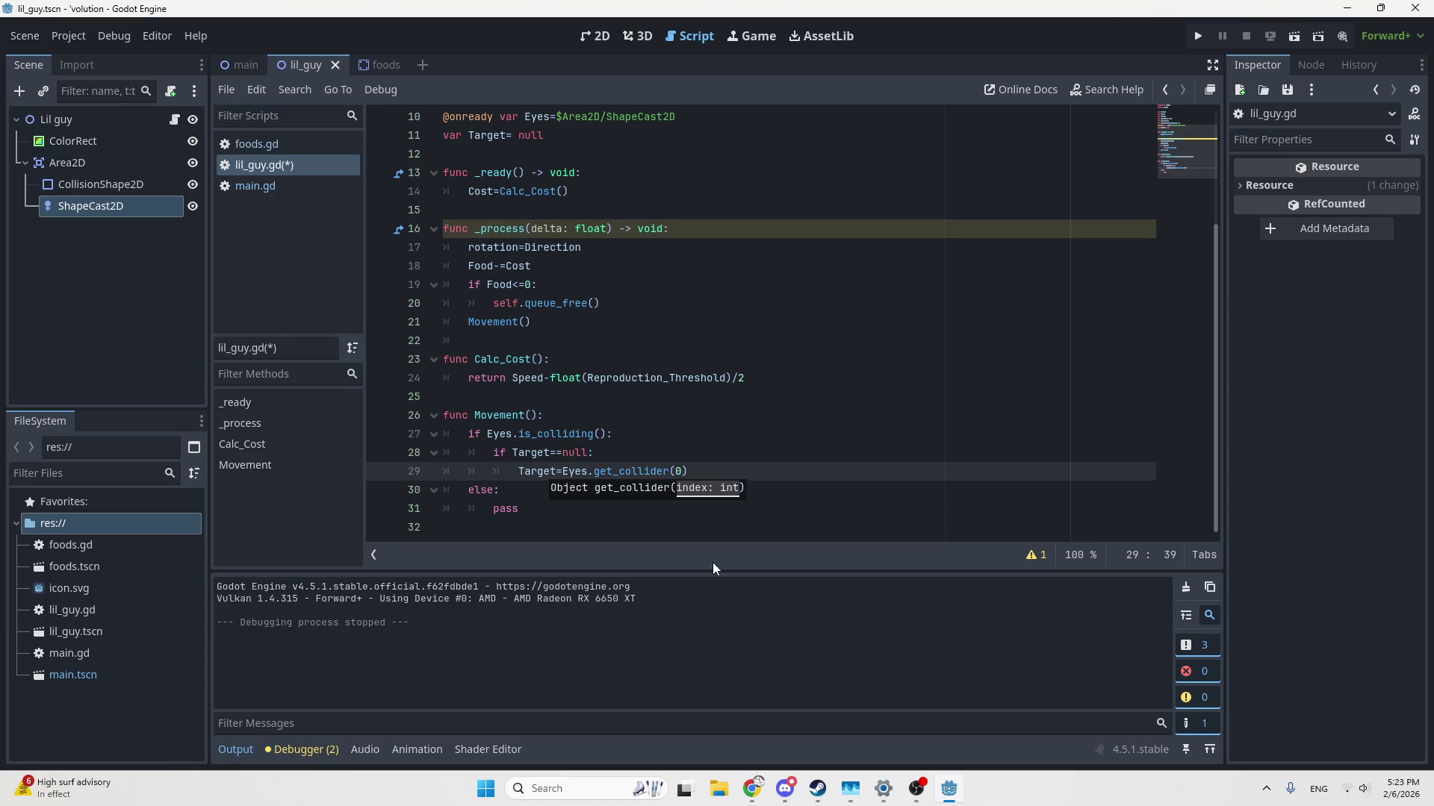
{"action": "type", "text": ")"}
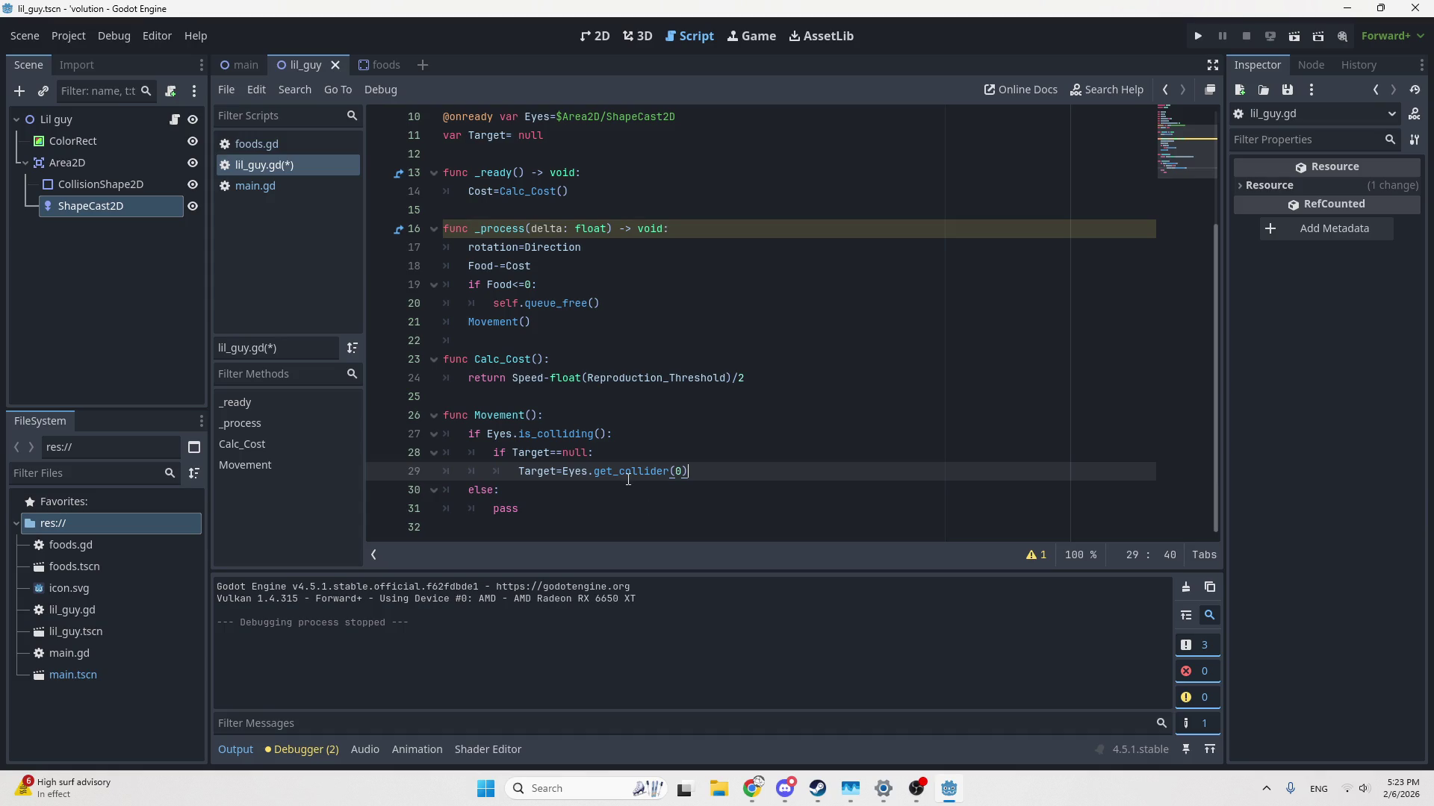
Add an 'else:' line at the if's indentation below the Target assignment
{"action": "key", "text": "Return"}
{"action": "key", "text": "BackSpace"}
{"action": "type", "text": "else"}
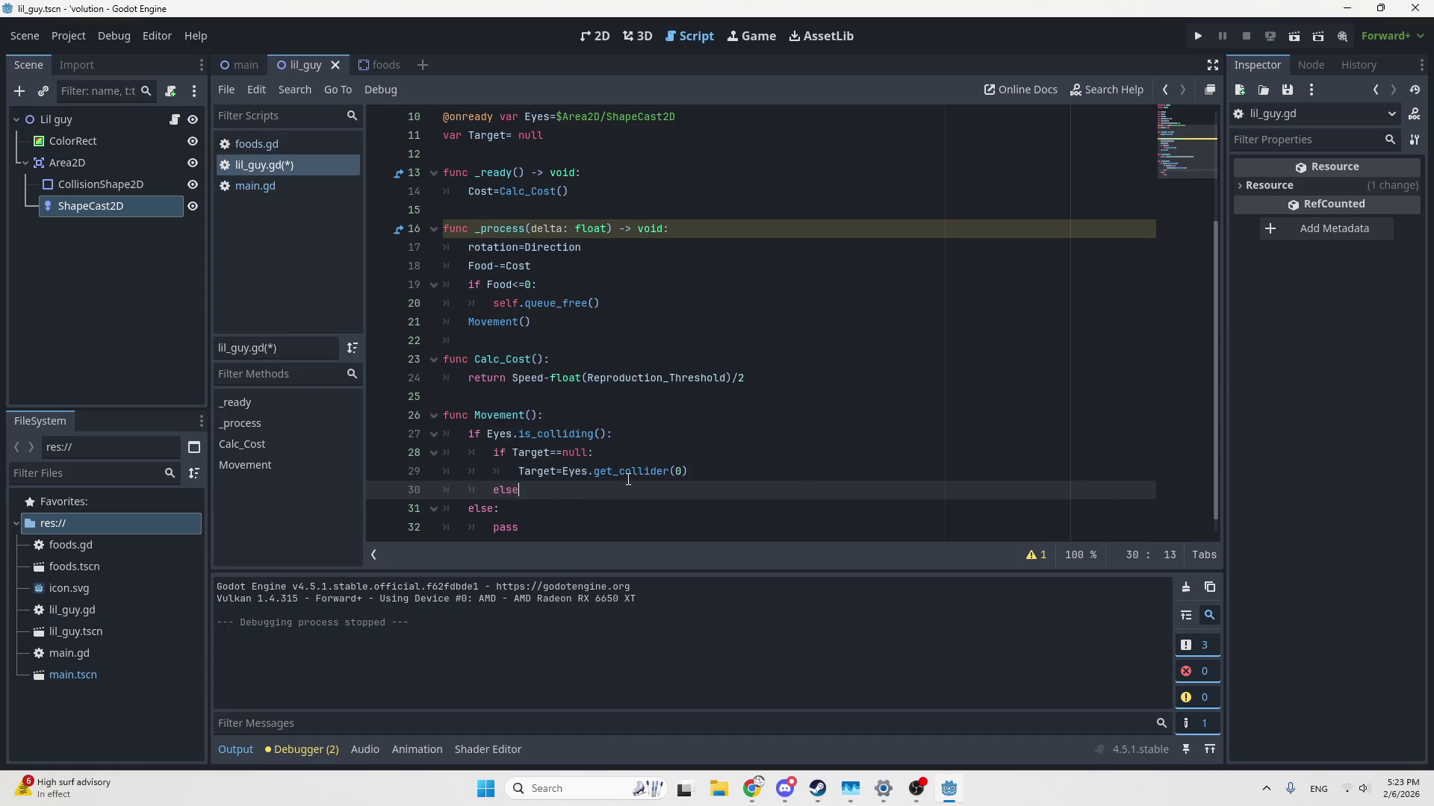
{"action": "type", "text": ":"}
{"action": "key", "text": "Return"}
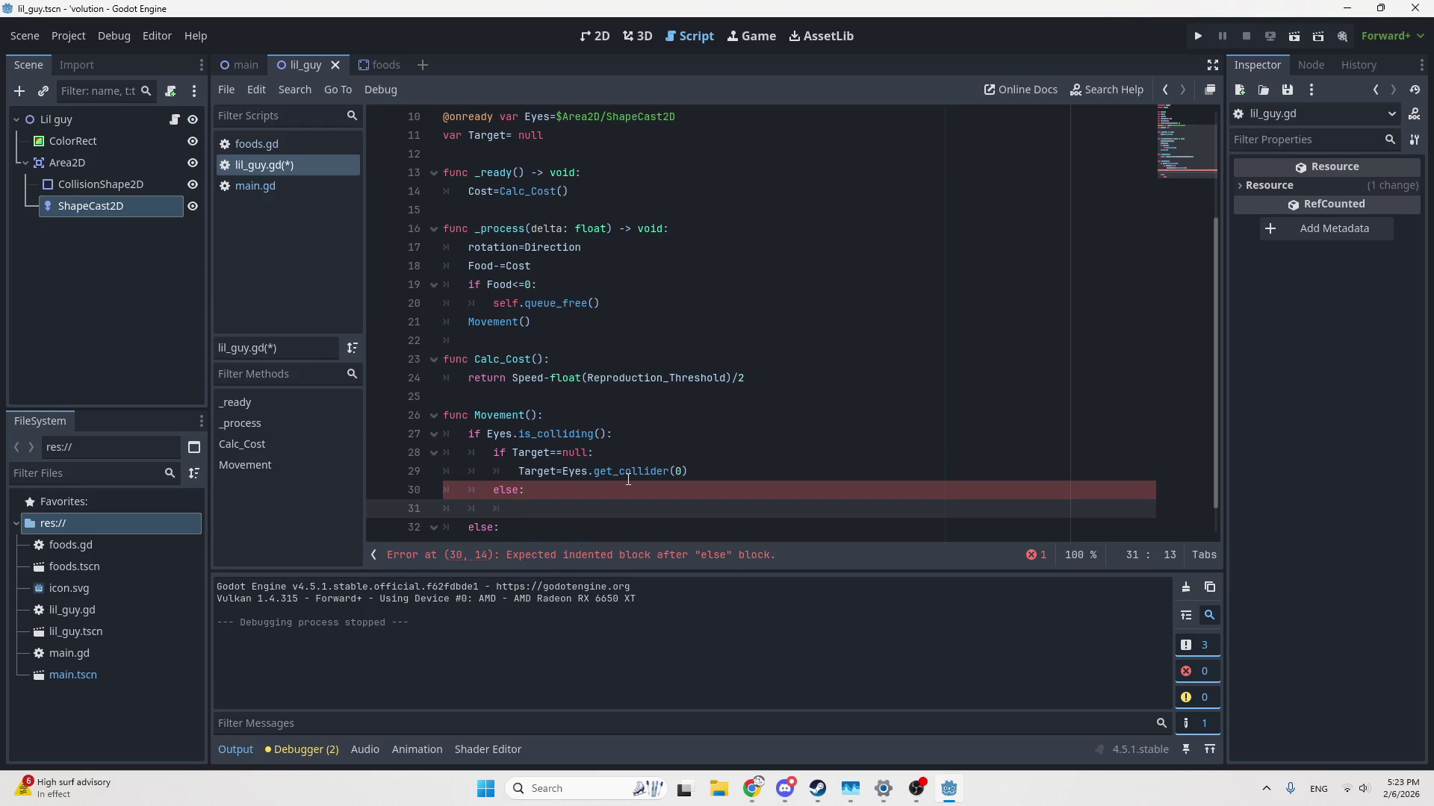
Write 'Direction=get_angle_to(Target)' in the else body
{"action": "type", "text": "Direction"}
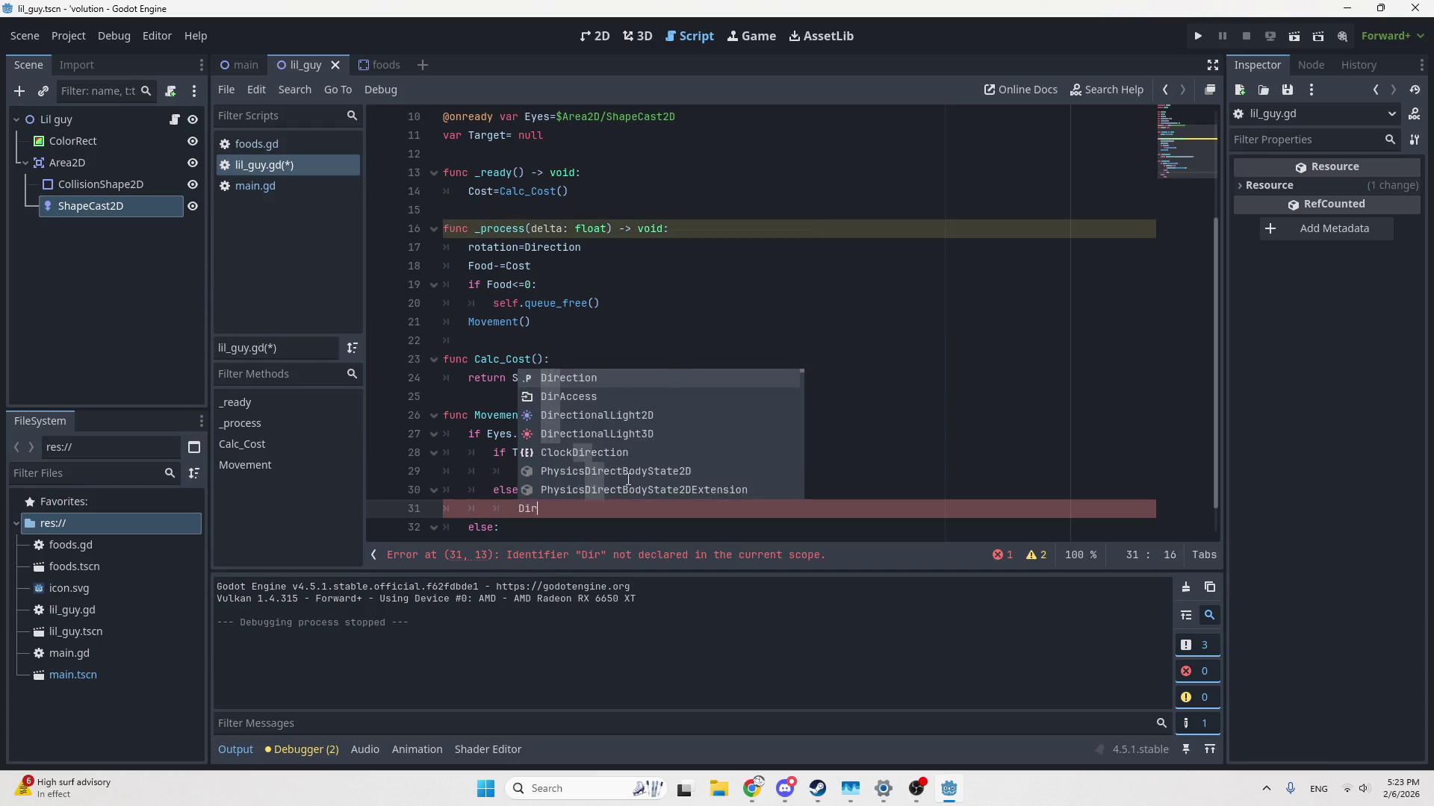
{"action": "type", "text": "="}
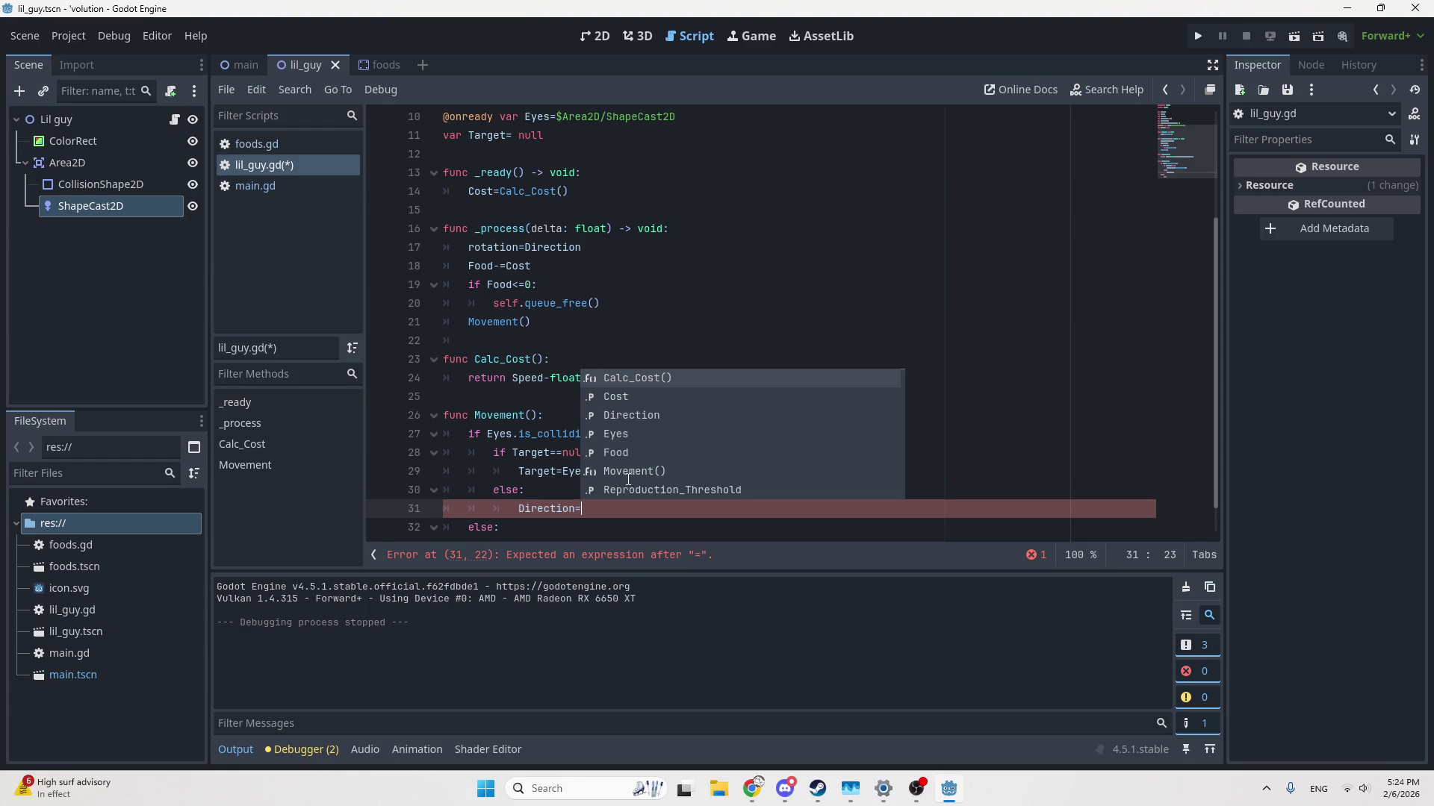
{"action": "type", "text": "get_angle_to("}
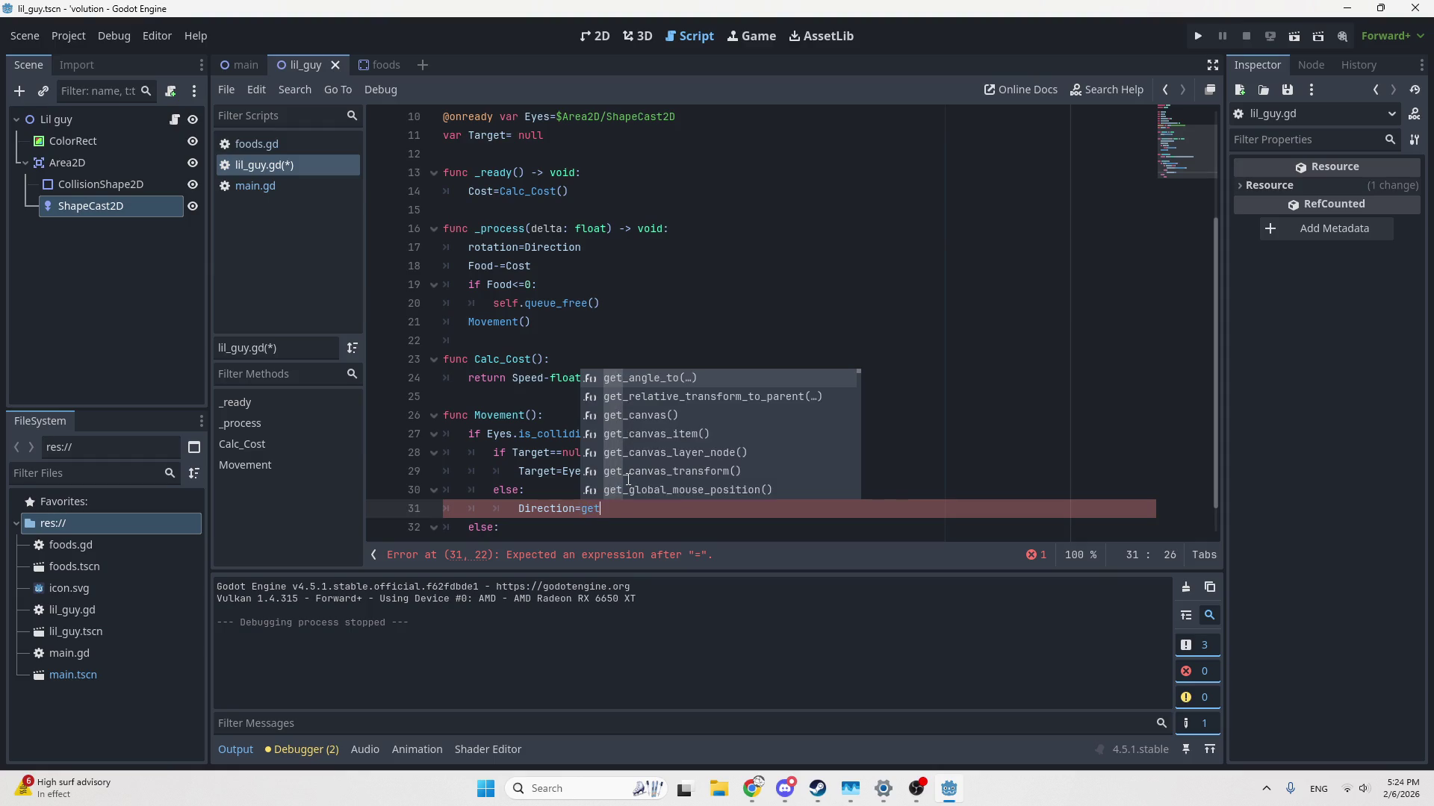
{"action": "key", "text": "Return"}
{"action": "type", "text": "Tar"}
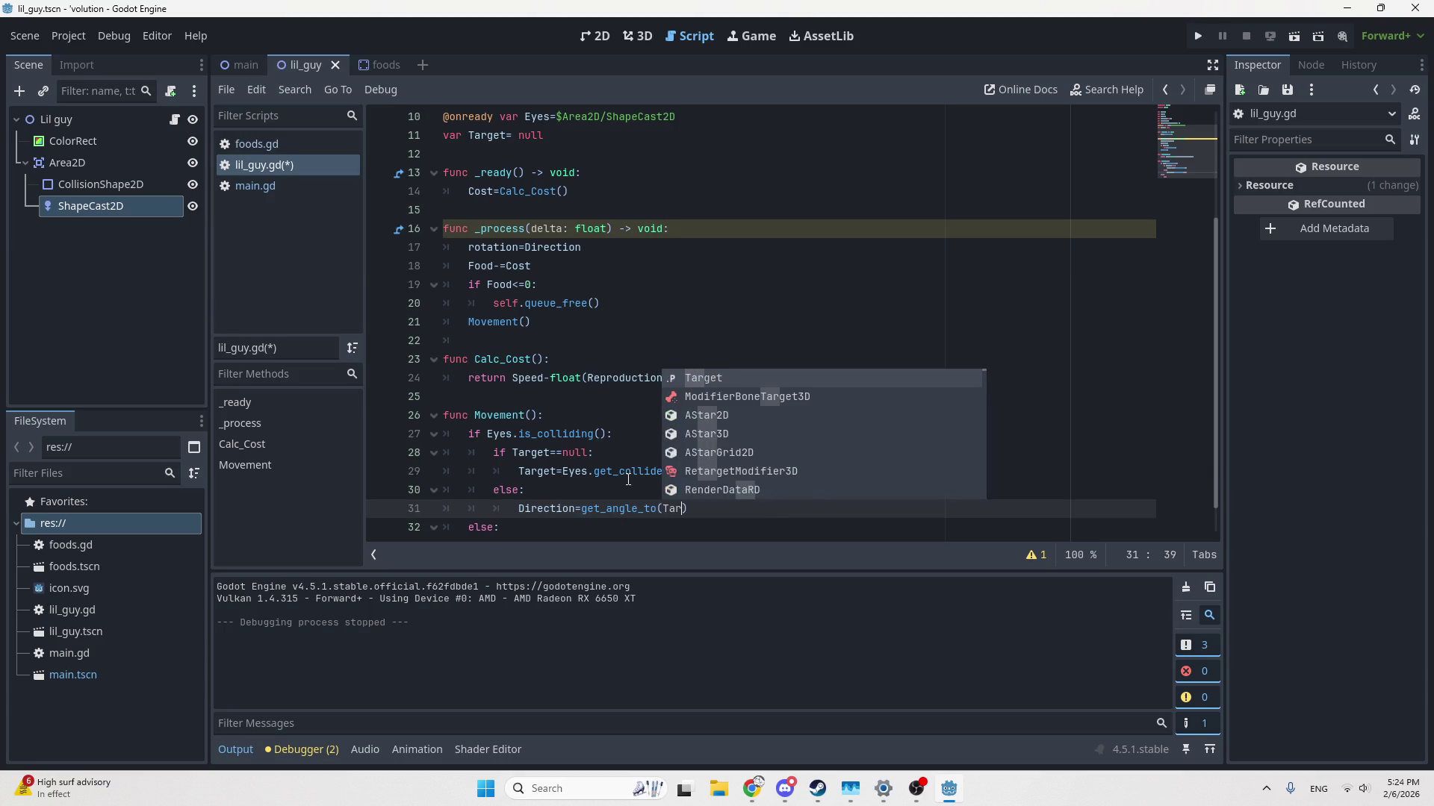
{"action": "key", "text": "Return"}
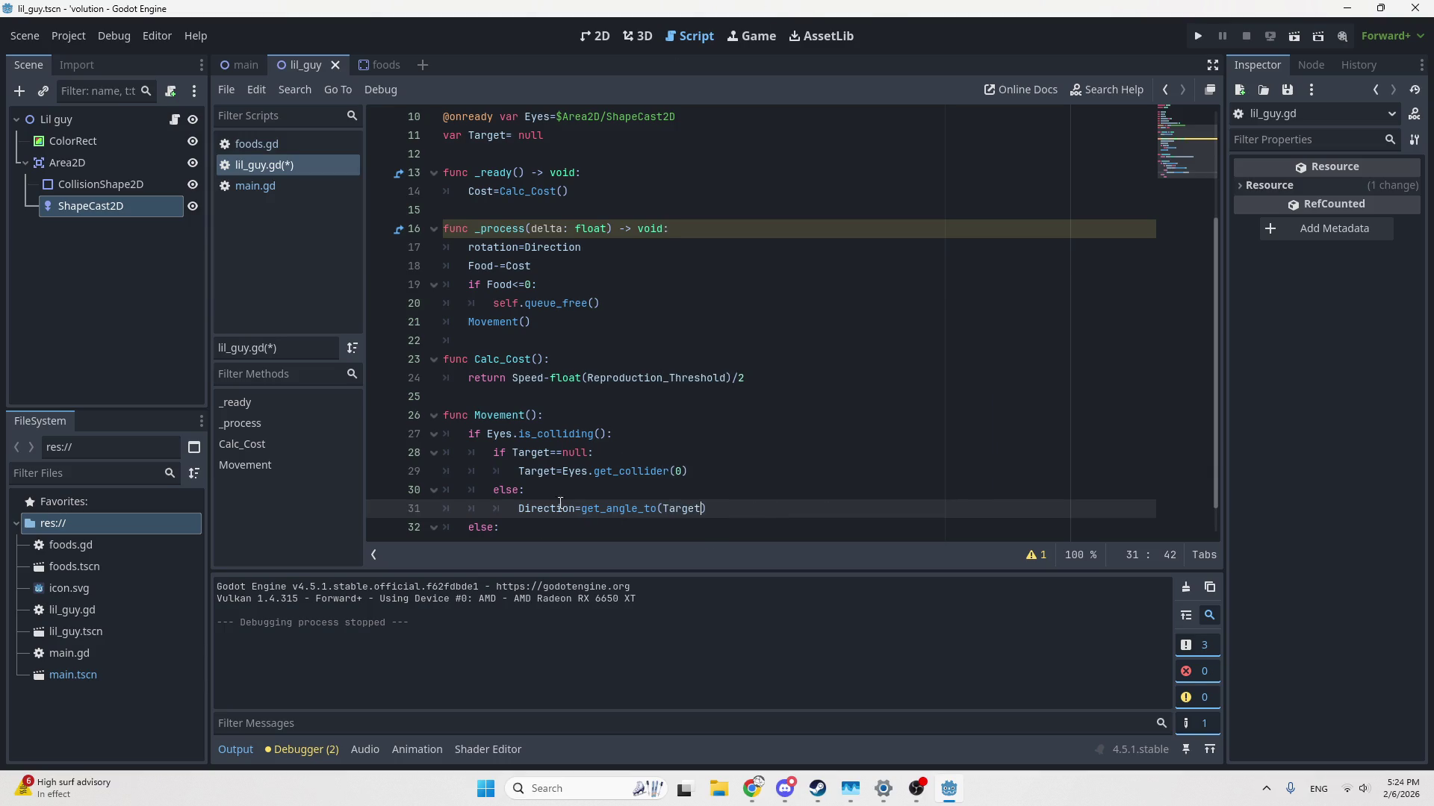
Delete the inner else: line and outdent the Direction line one level
{"action": "double_click", "coordinate": [502, 491]}
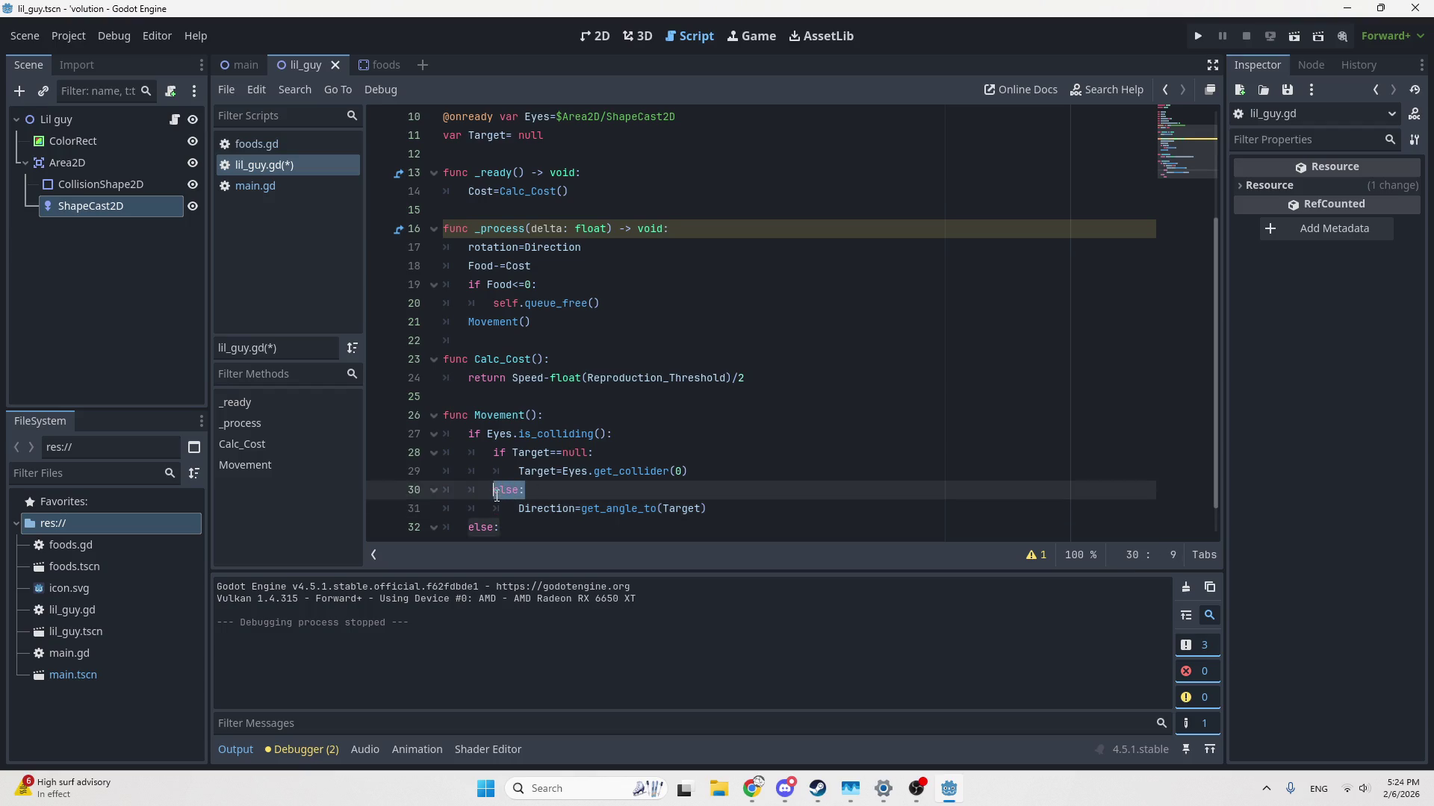
{"action": "key", "text": "BackSpace"}
{"action": "key", "text": "BackSpace"}
{"action": "key", "text": "BackSpace"}
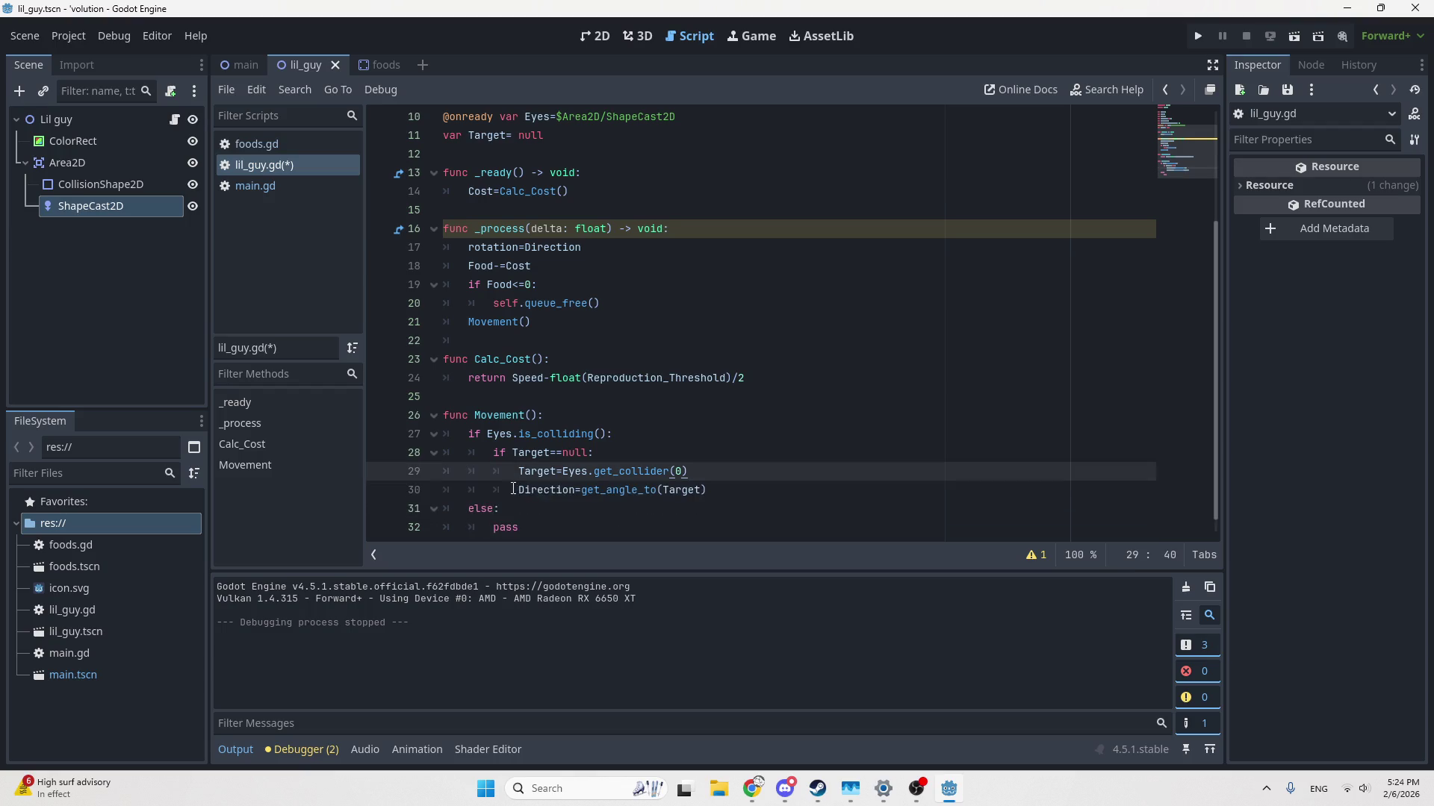
{"action": "left_click", "coordinate": [511, 490]}
{"action": "key", "text": "BackSpace"}
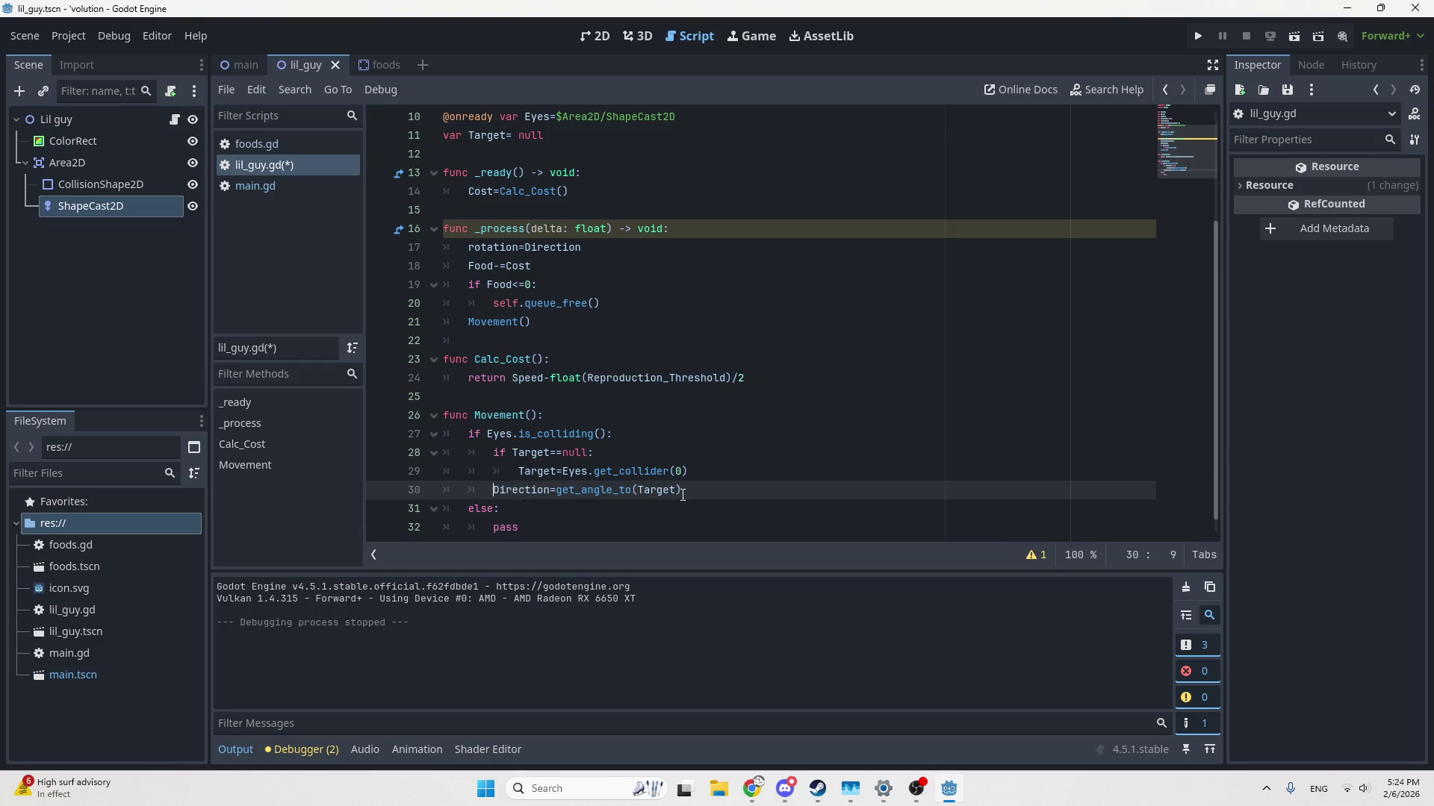
{"action": "left_click_drag", "start_coordinate": [686, 491], "coordinate": [698, 478]}
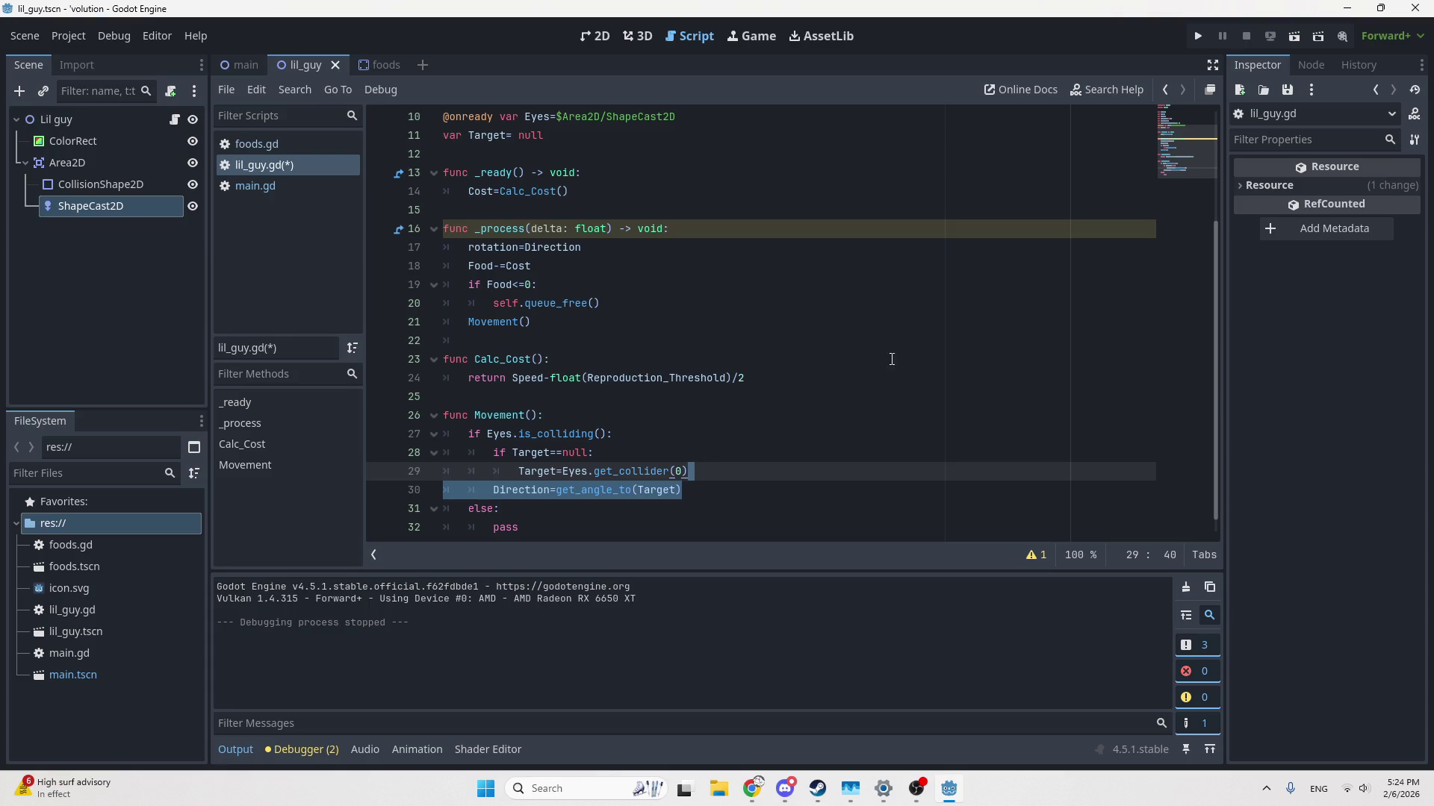
Change the angle call to get_angle_to(Target.position), then rerun the game and stop it
{"action": "left_click", "coordinate": [1197, 36]}
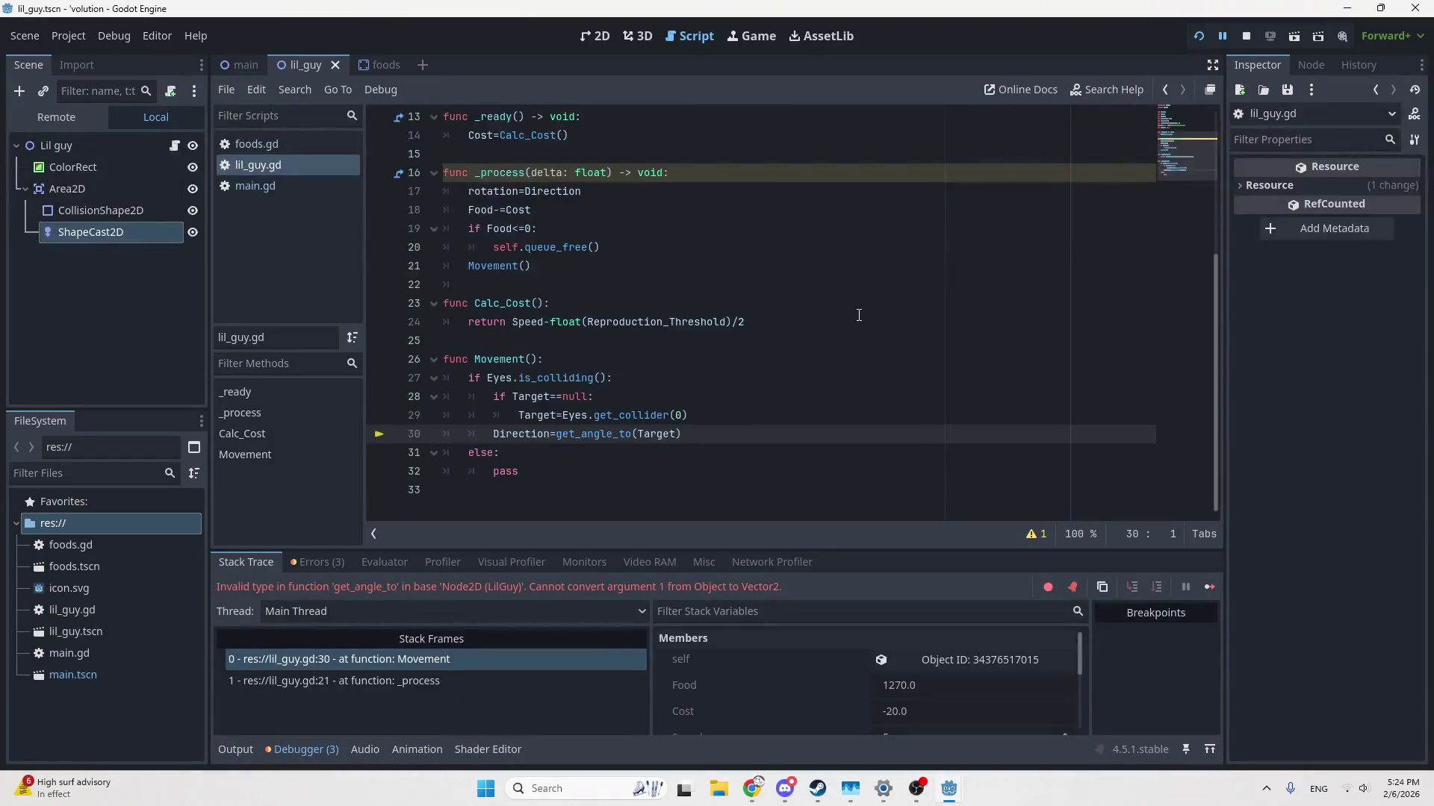
{"action": "left_click", "coordinate": [677, 434]}
{"action": "type", "text": ".position"}
{"action": "left_click", "coordinate": [1199, 37]}
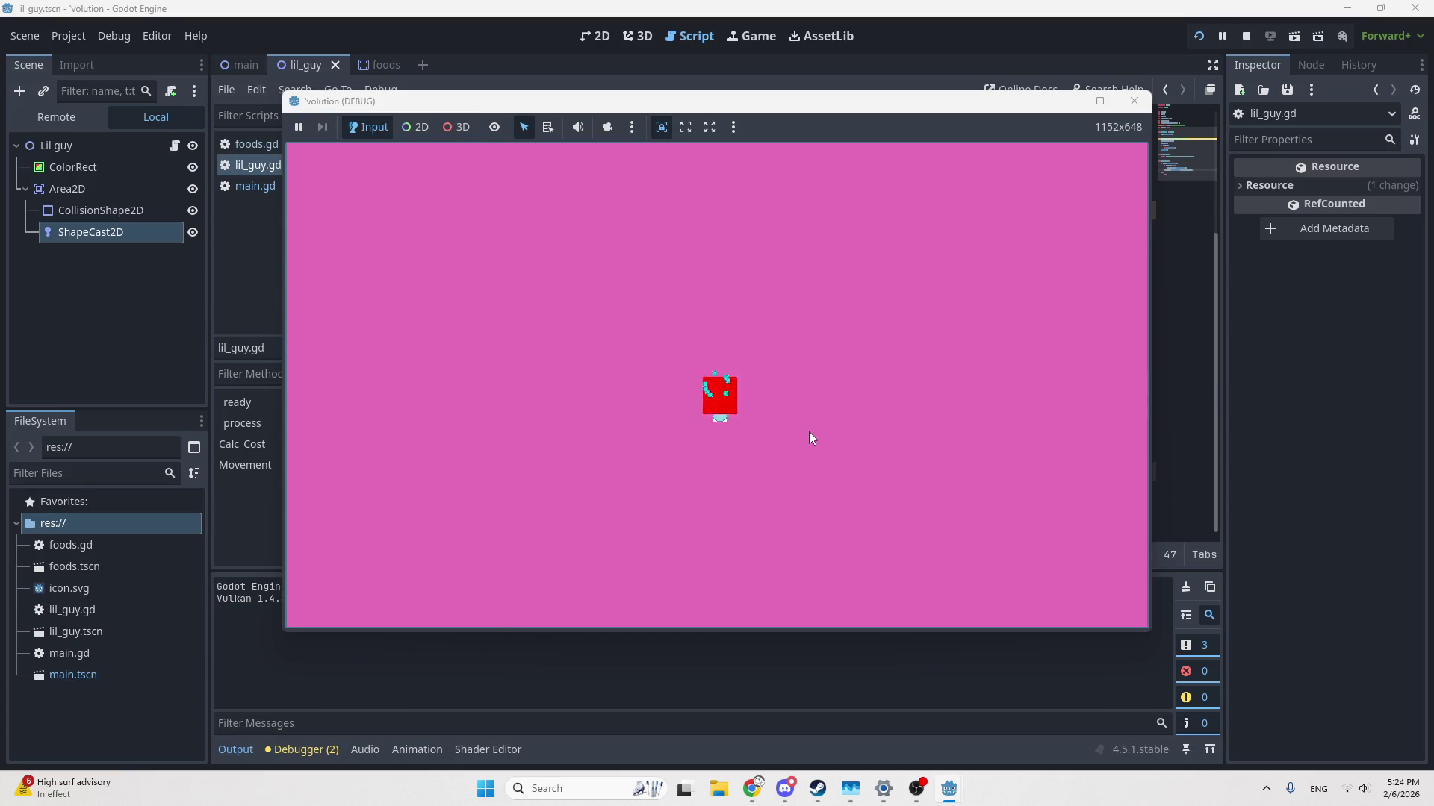
{"action": "left_click", "coordinate": [1134, 101]}
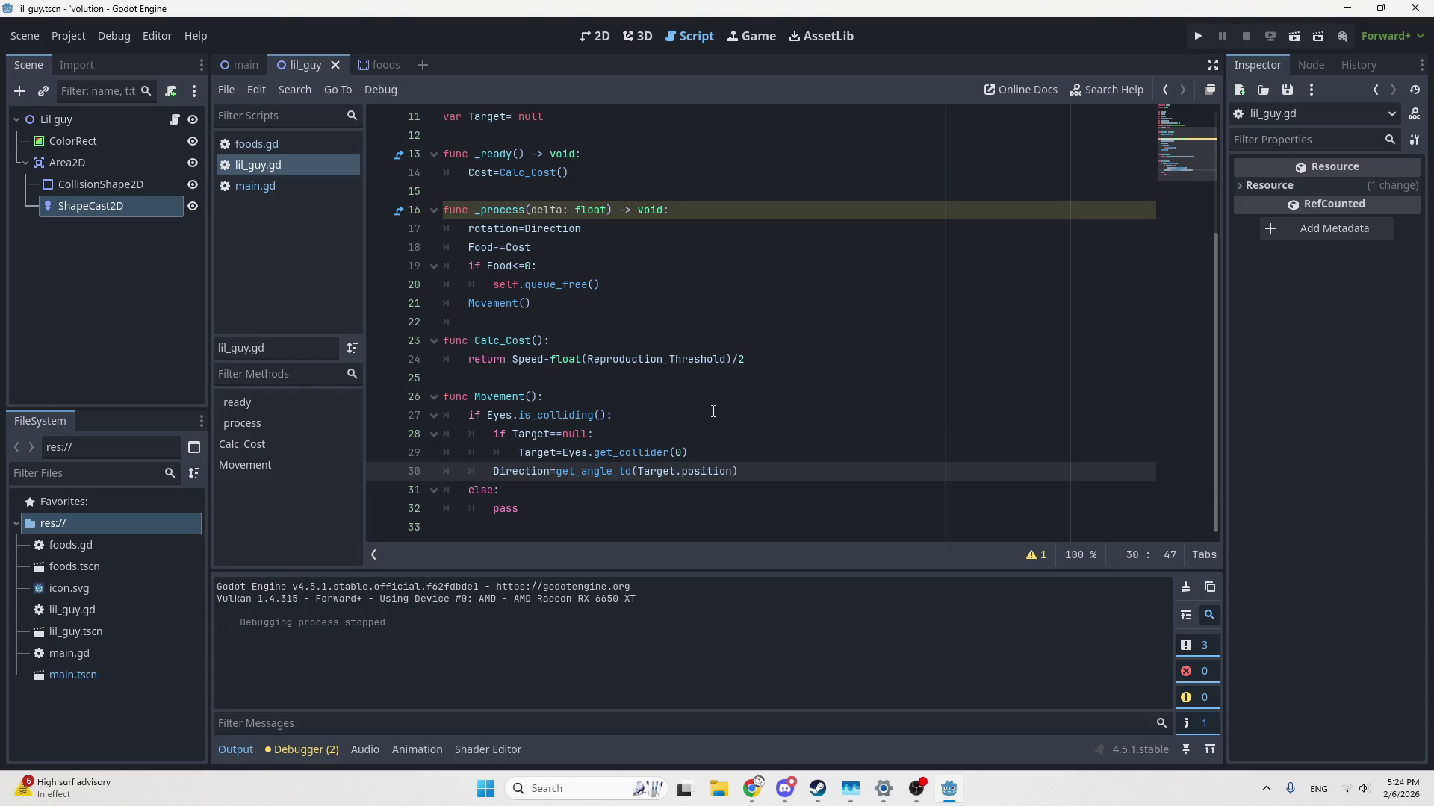
Insert 'print(get_angle_to(Target.position))' below the Target assignment on line 29
{"action": "scroll", "coordinate": [712, 416], "scroll_direction": "up", "scroll_amount": 3}
{"action": "scroll", "coordinate": [714, 411], "scroll_direction": "down", "scroll_amount": 3}
{"action": "left_click_drag", "start_coordinate": [701, 472], "coordinate": [601, 471]}
{"action": "left_click", "coordinate": [590, 490]}
{"action": "left_click_drag", "start_coordinate": [736, 472], "coordinate": [555, 472]}
{"action": "key", "text": "ctrl+c"}
{"action": "left_click", "coordinate": [728, 448]}
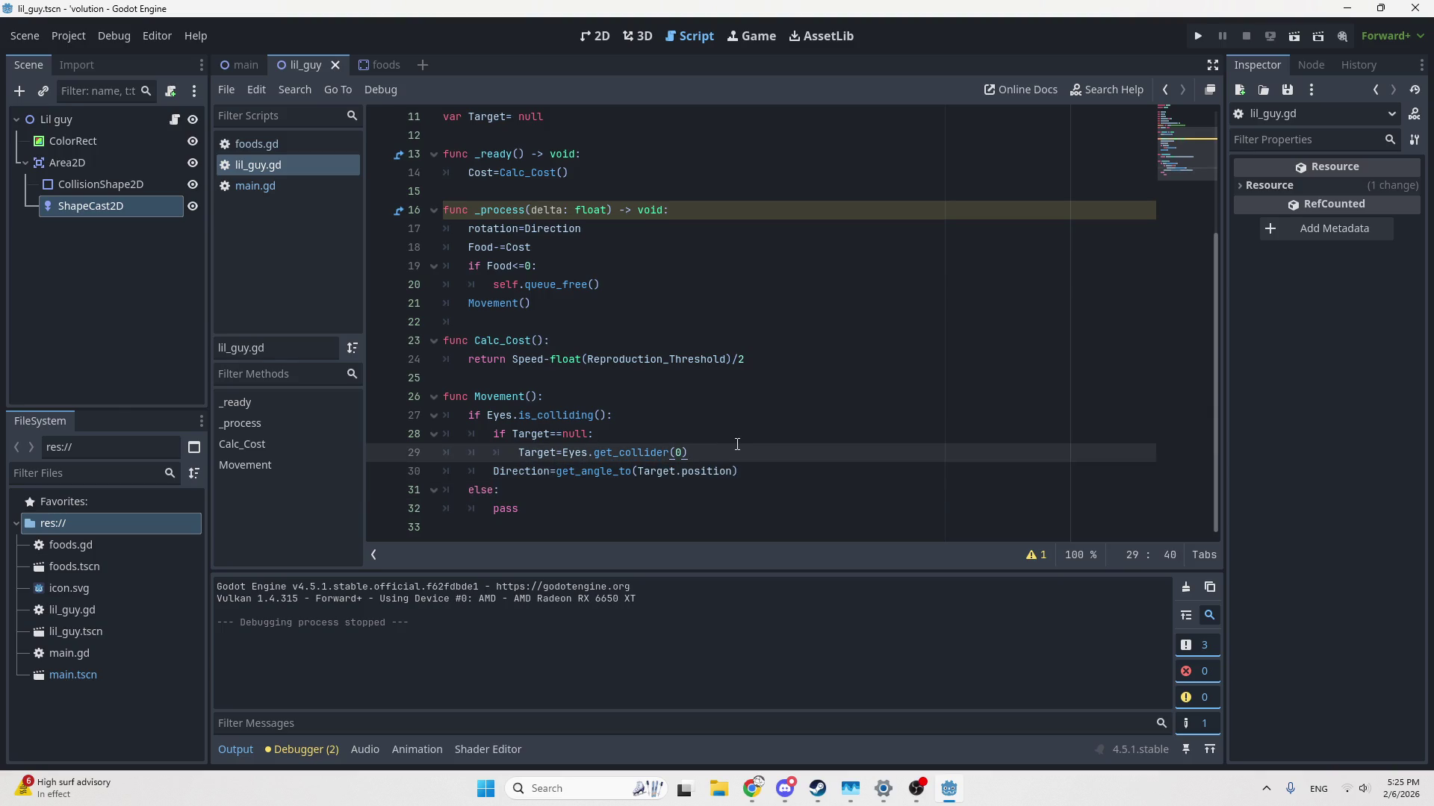
{"action": "key", "text": "Return"}
{"action": "type", "text": "rint("}
{"action": "key", "text": "ctrl+v"}
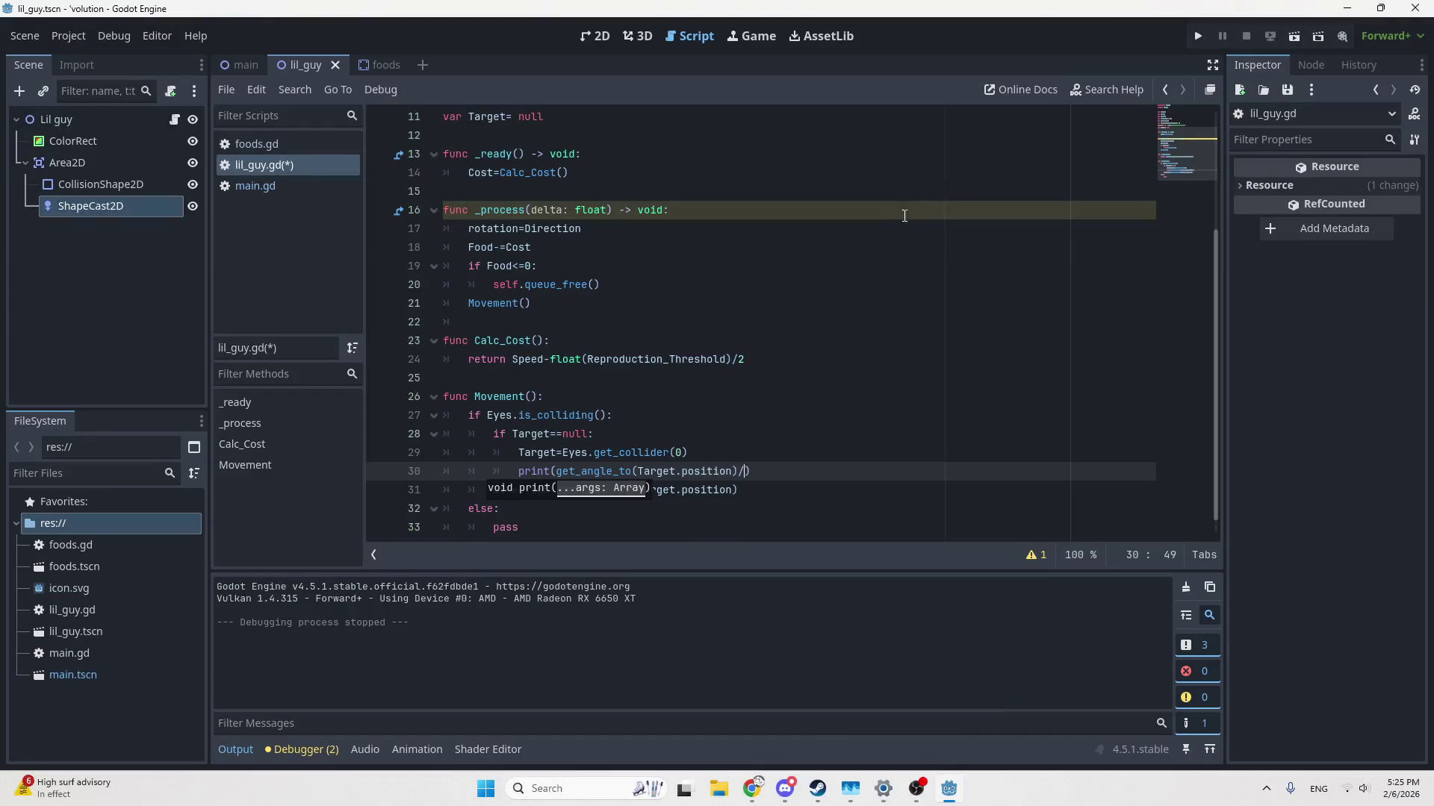
{"action": "key", "text": "BackSpace"}
{"action": "left_click", "coordinate": [908, 785]}
{"action": "left_click", "coordinate": [907, 786]}
In OBS, repeatedly toggle mute on Audio Output Capture and Desktop Audio to compare them
{"action": "left_click", "coordinate": [913, 789]}
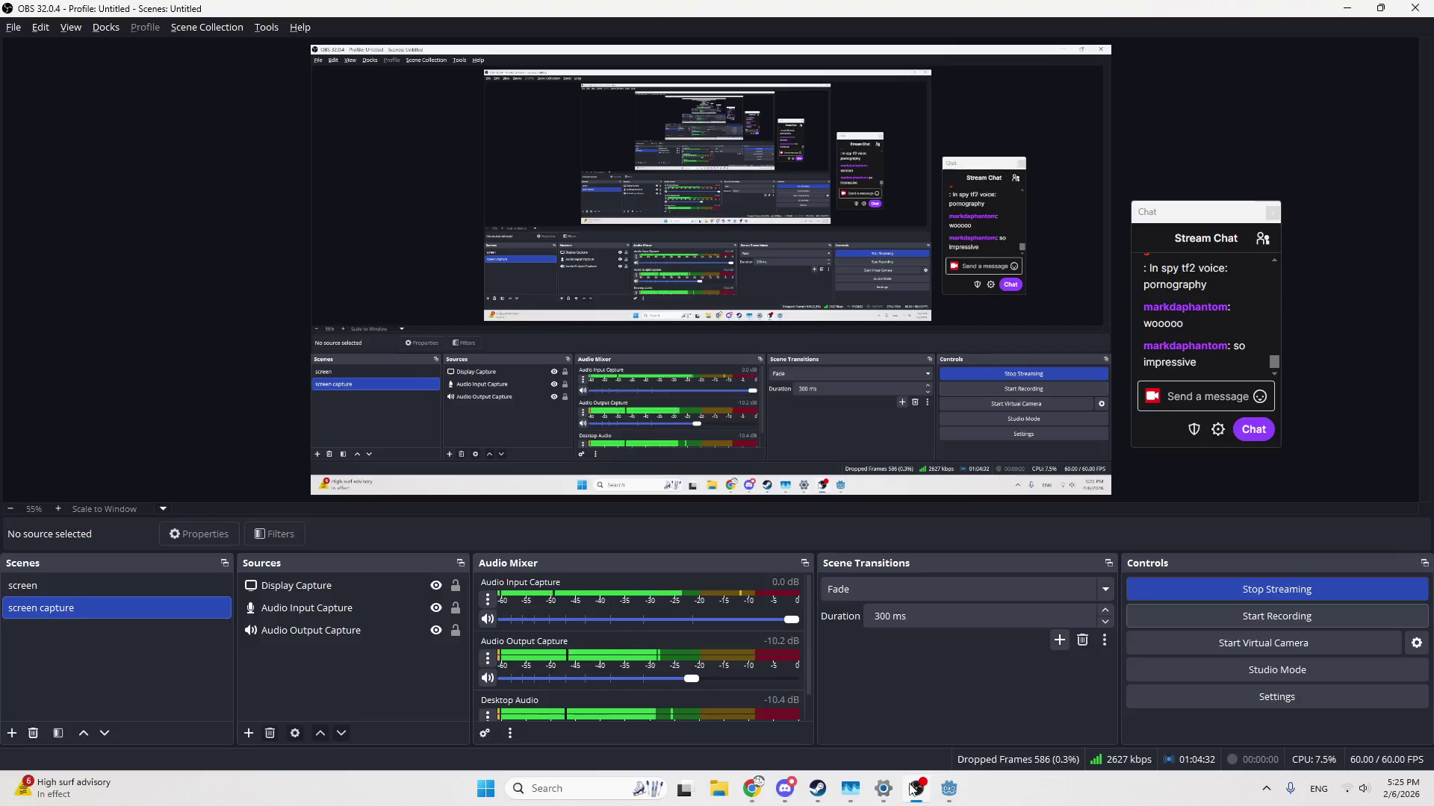
{"action": "left_click", "coordinate": [487, 678]}
{"action": "scroll", "coordinate": [524, 626], "scroll_direction": "down", "scroll_amount": 1}
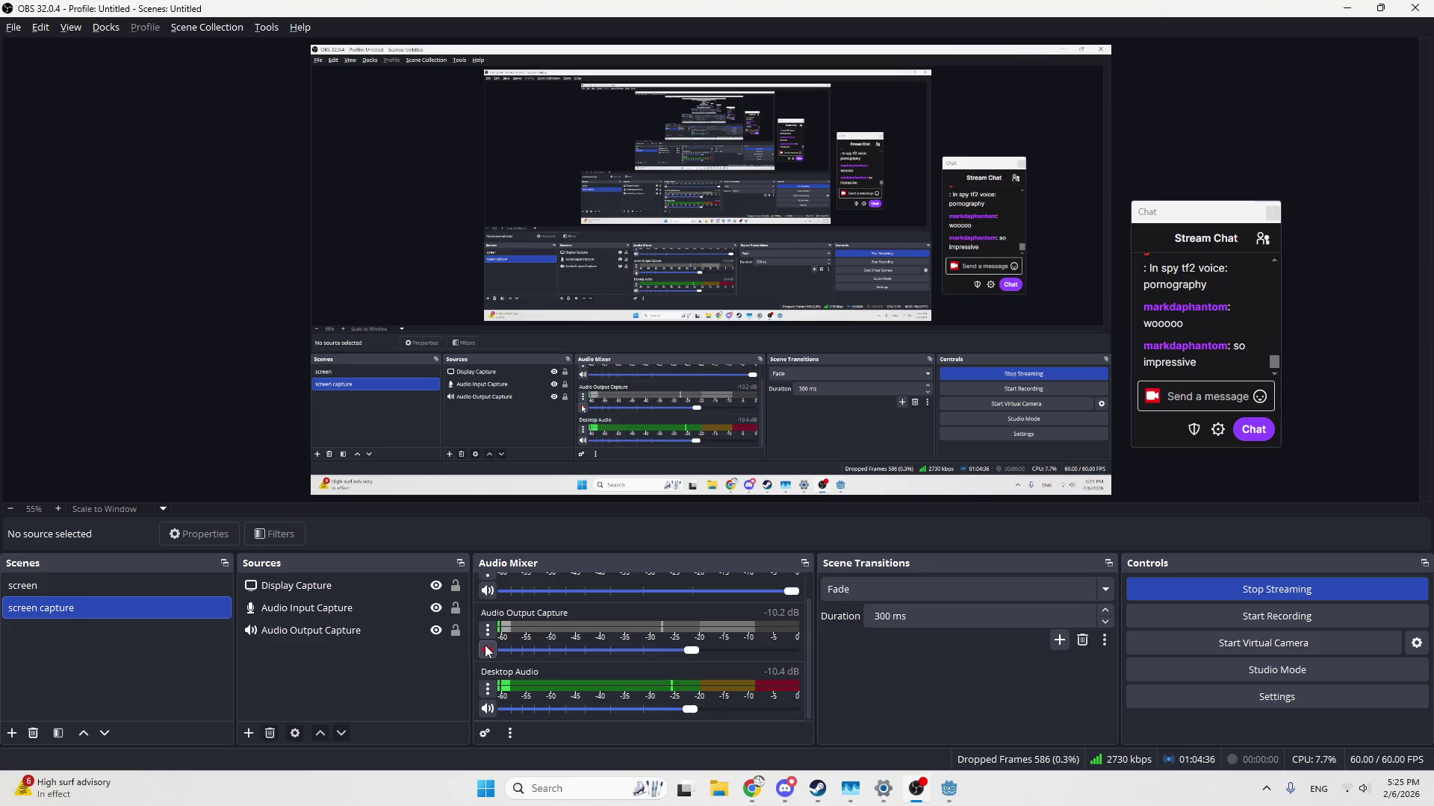
{"action": "left_click", "coordinate": [487, 649]}
{"action": "left_click", "coordinate": [487, 709]}
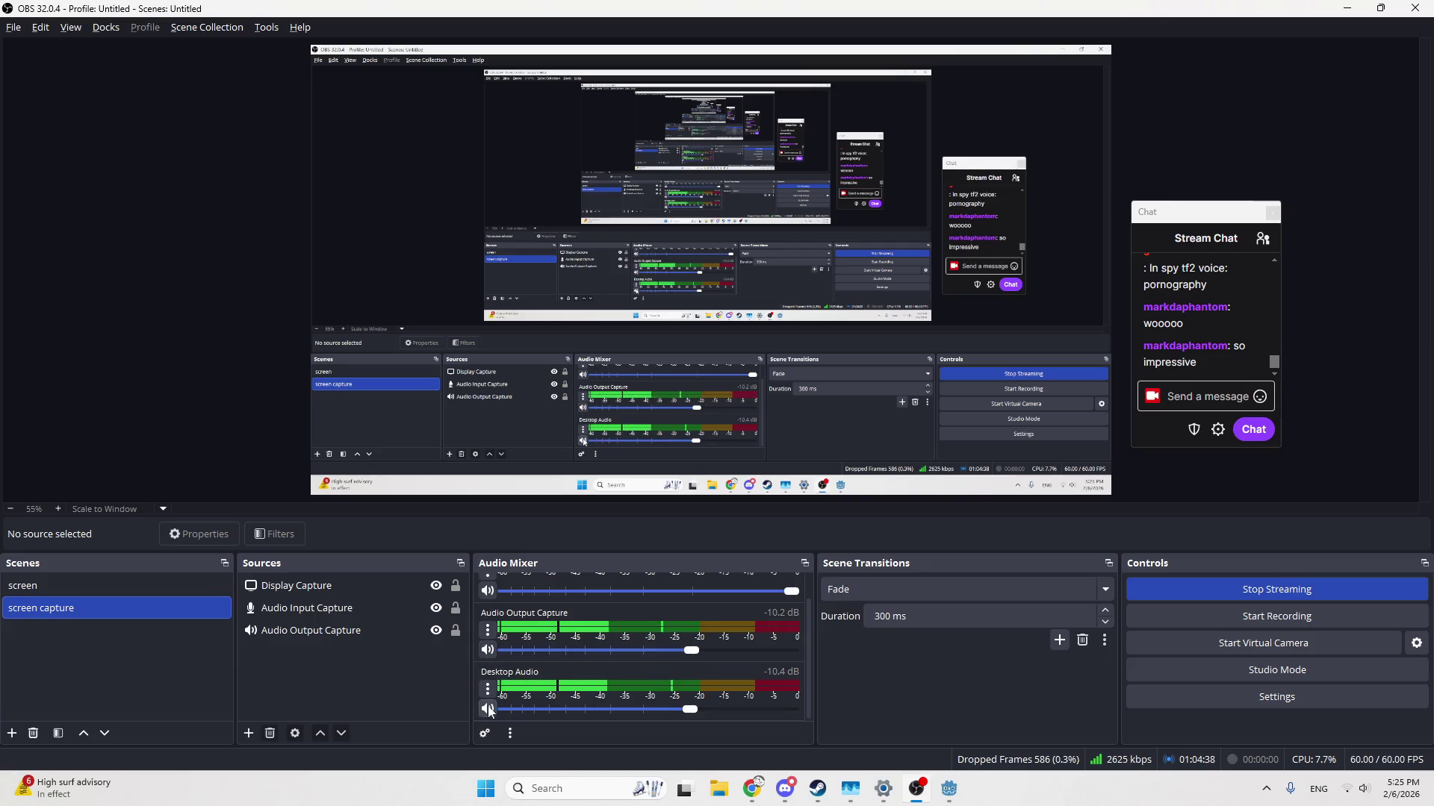
{"action": "left_click", "coordinate": [488, 709]}
{"action": "left_click", "coordinate": [484, 654]}
{"action": "left_click", "coordinate": [485, 651]}
{"action": "left_click", "coordinate": [493, 710]}
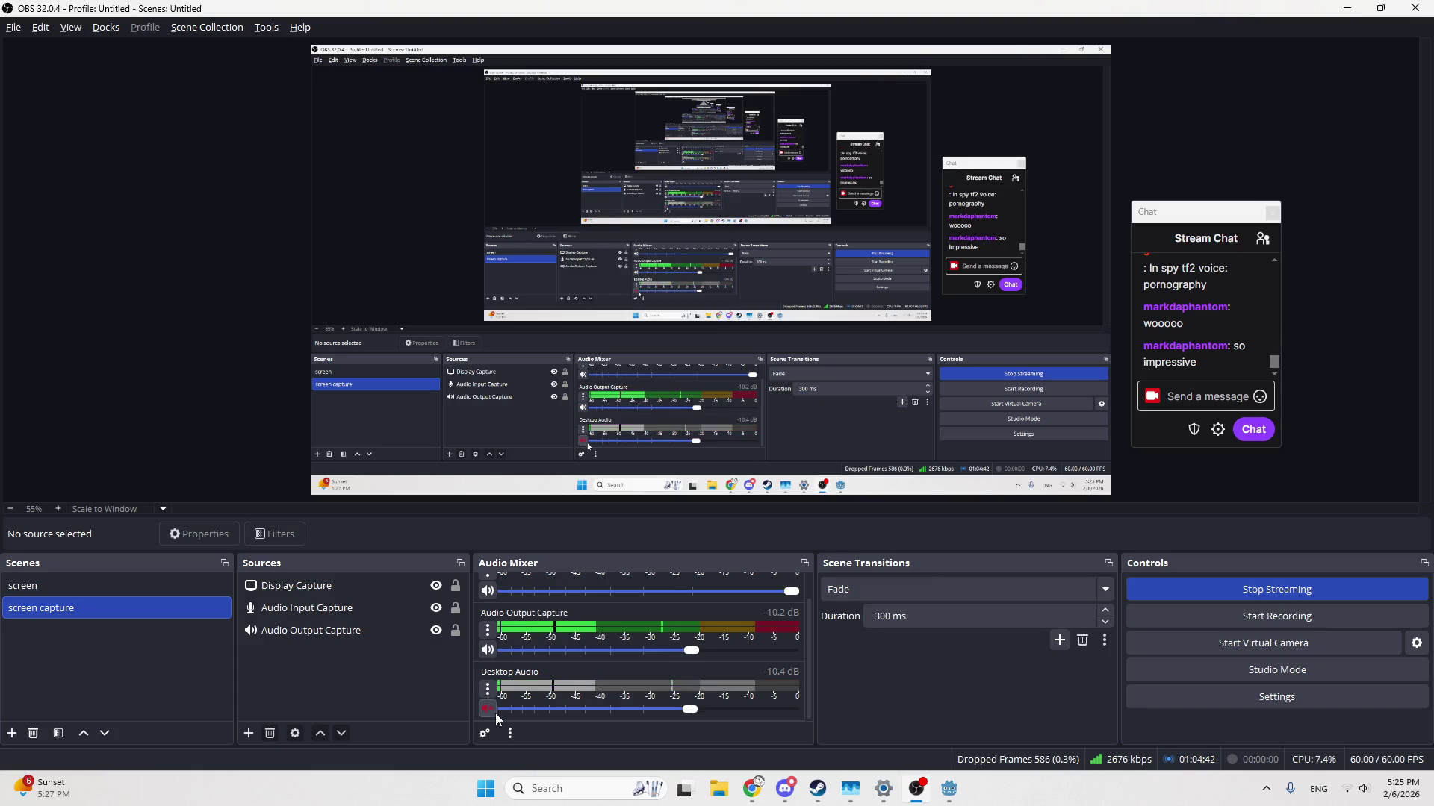
{"action": "left_click", "coordinate": [493, 711]}
{"action": "left_click", "coordinate": [490, 652]}
{"action": "left_click", "coordinate": [489, 651]}
{"action": "left_click", "coordinate": [483, 713]}
{"action": "left_click", "coordinate": [485, 711]}
{"action": "left_click", "coordinate": [485, 651]}
{"action": "left_click", "coordinate": [485, 651]}
{"action": "left_click", "coordinate": [482, 711]}
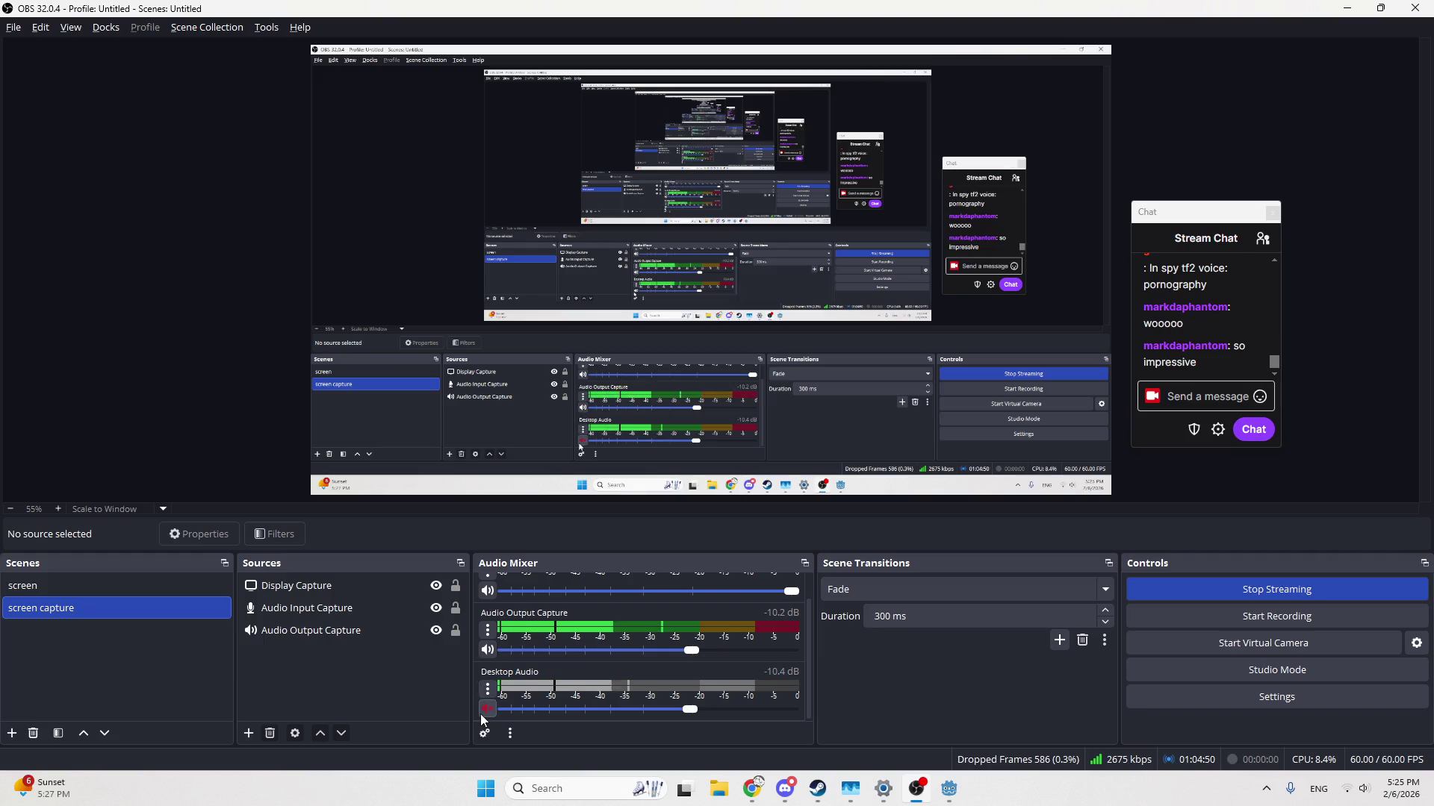
{"action": "left_click", "coordinate": [483, 711]}
{"action": "left_click", "coordinate": [489, 652]}
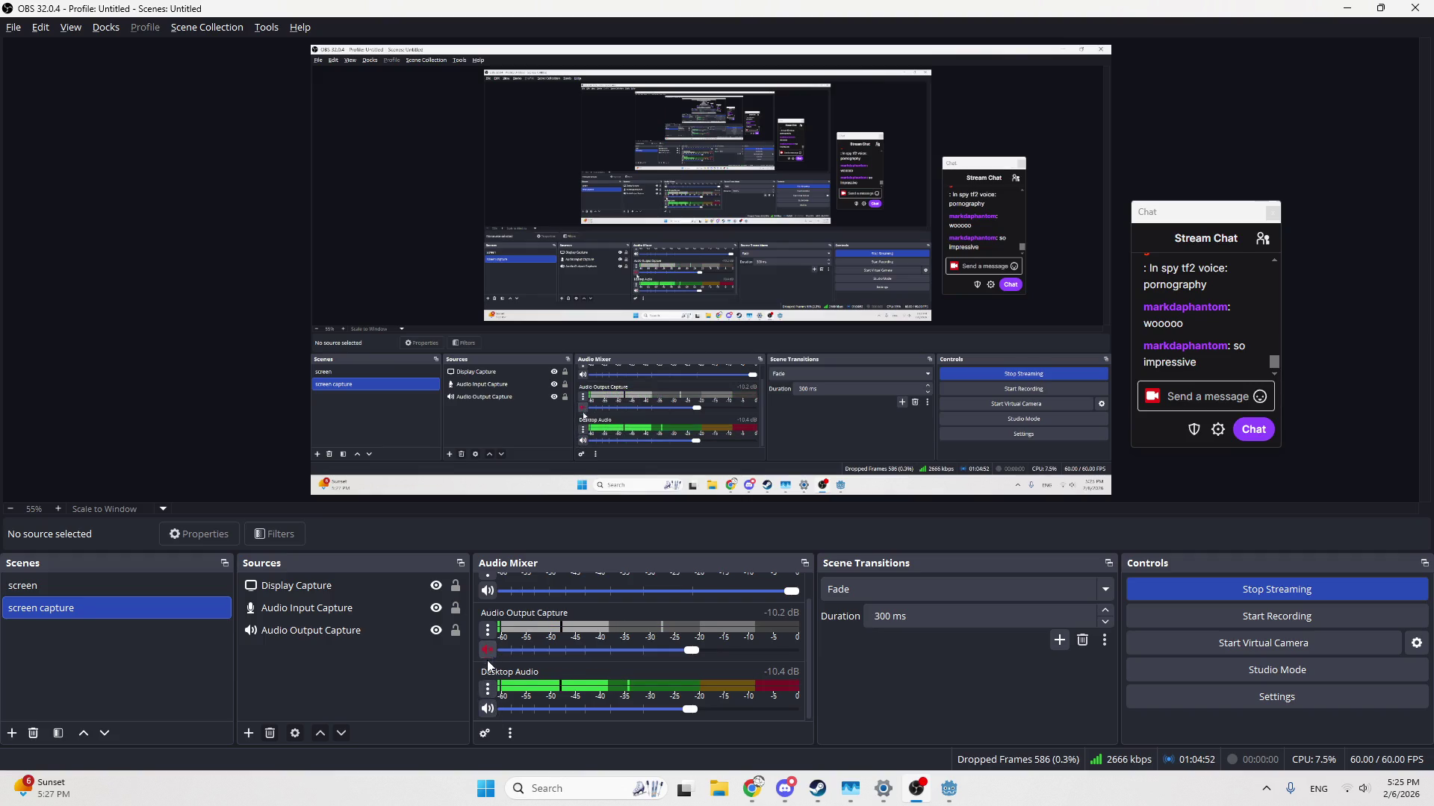
{"action": "left_click", "coordinate": [488, 711]}
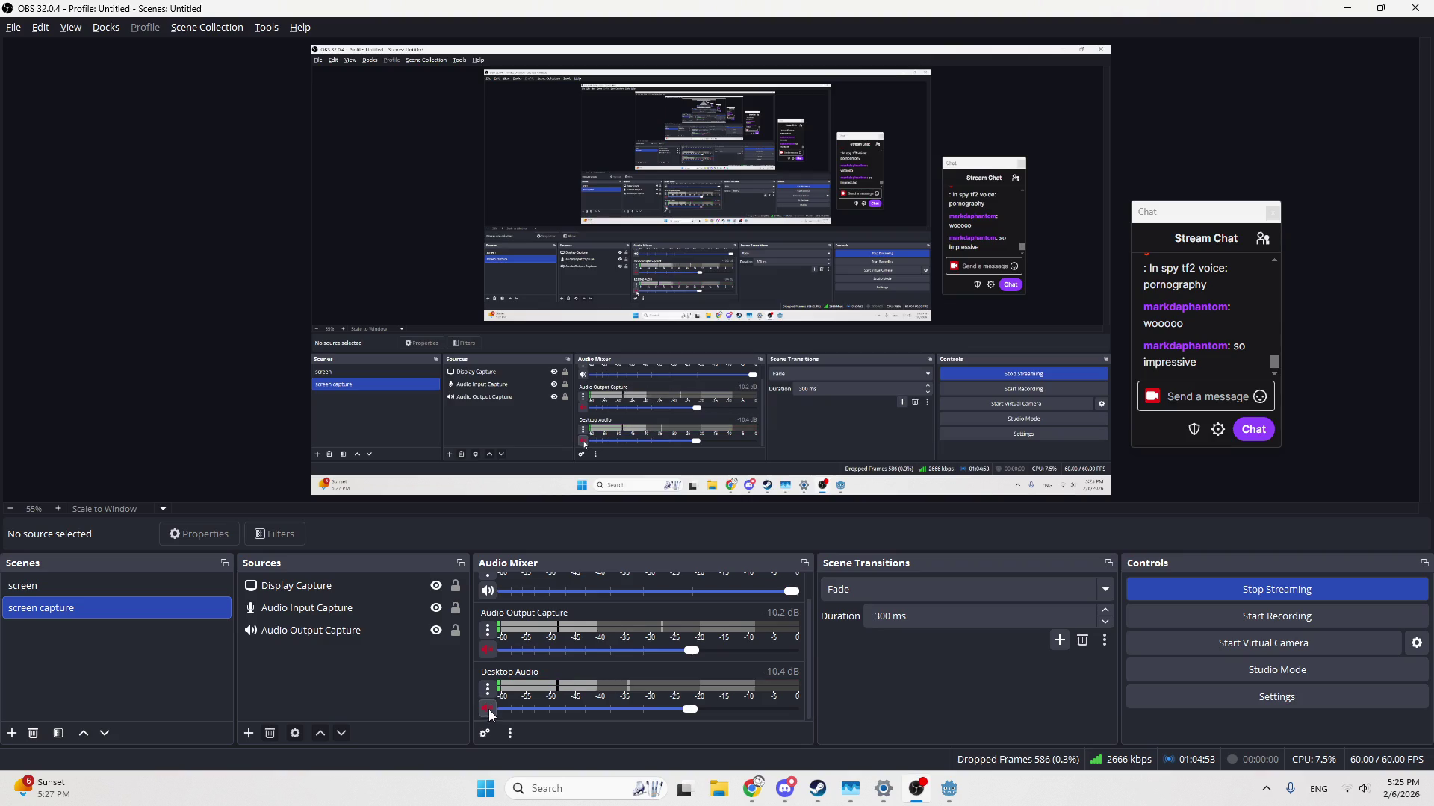
{"action": "left_click", "coordinate": [488, 651]}
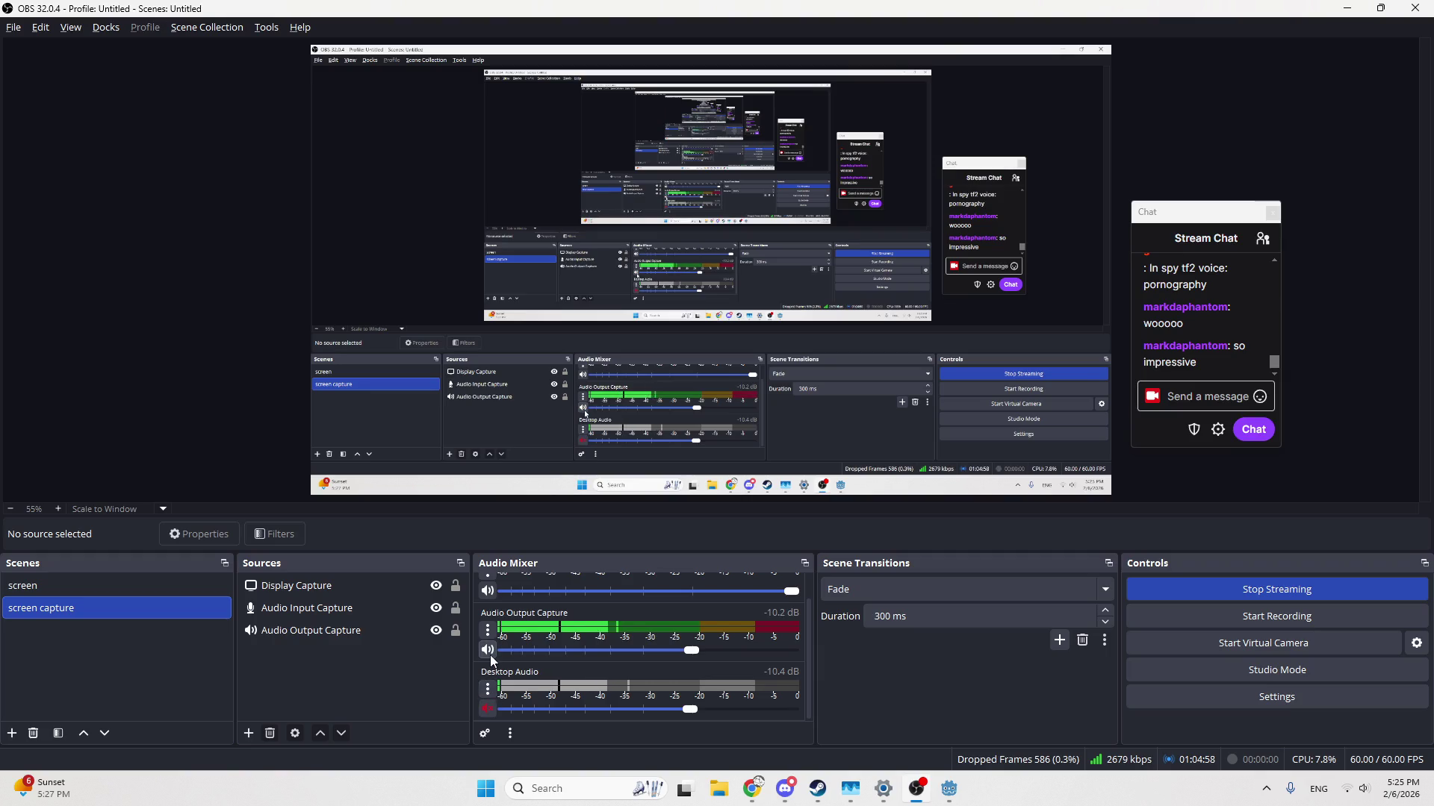
{"action": "left_click", "coordinate": [489, 709]}
{"action": "left_click", "coordinate": [488, 649]}
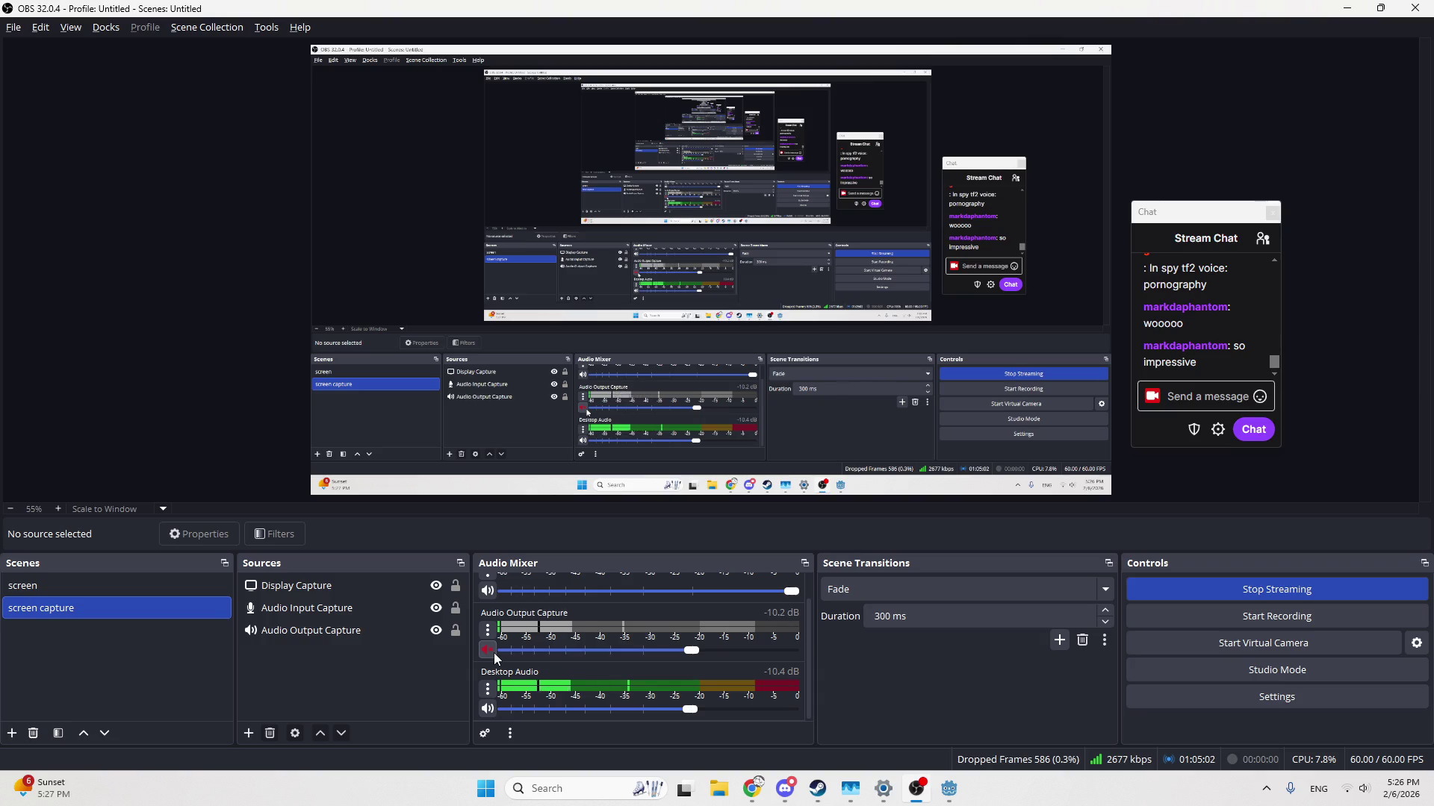
Leave Audio Output Capture muted and Desktop Audio unmuted in the OBS Audio Mixer
{"action": "scroll", "coordinate": [663, 681], "scroll_direction": "up", "scroll_amount": 1}
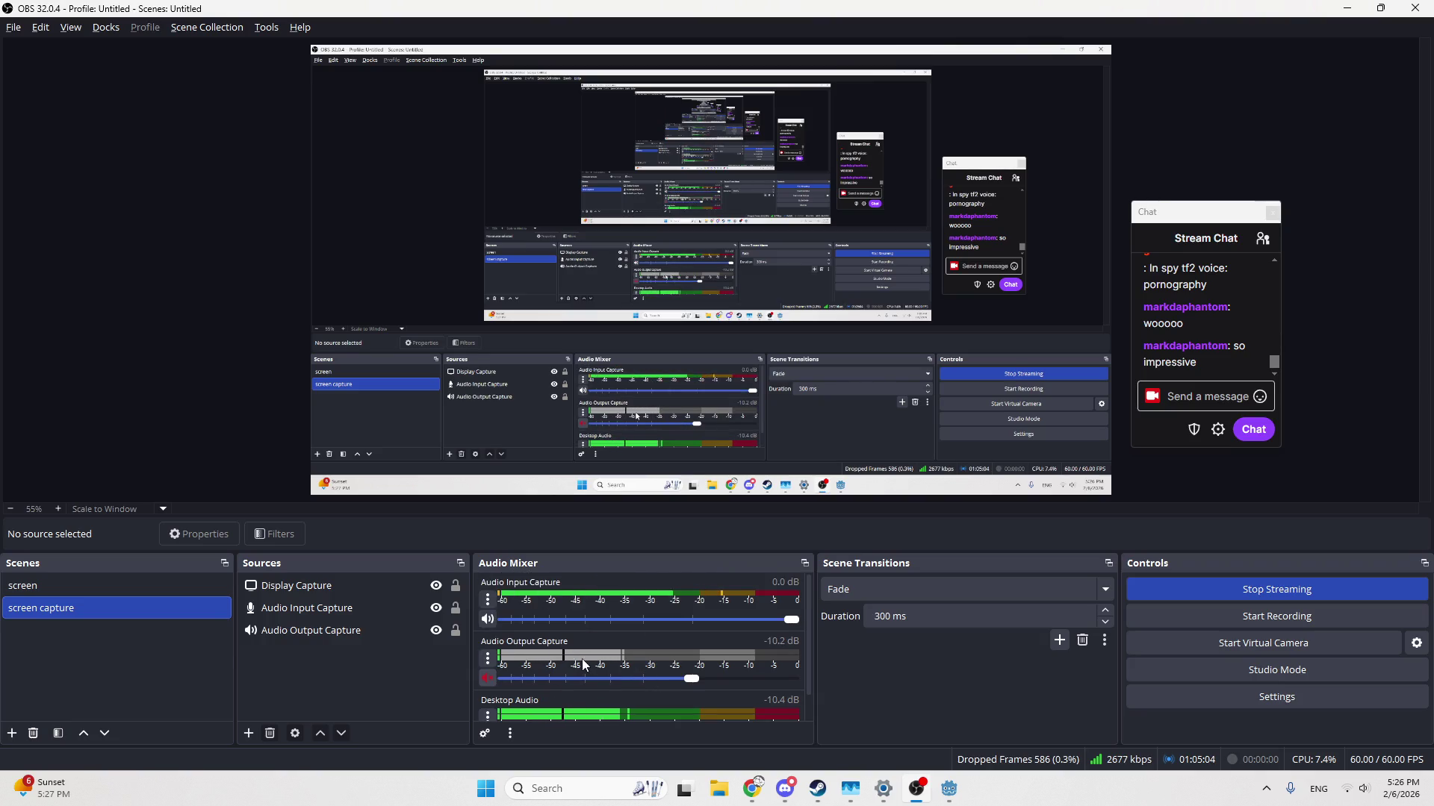
{"action": "scroll", "coordinate": [584, 665], "scroll_direction": "down", "scroll_amount": 1}
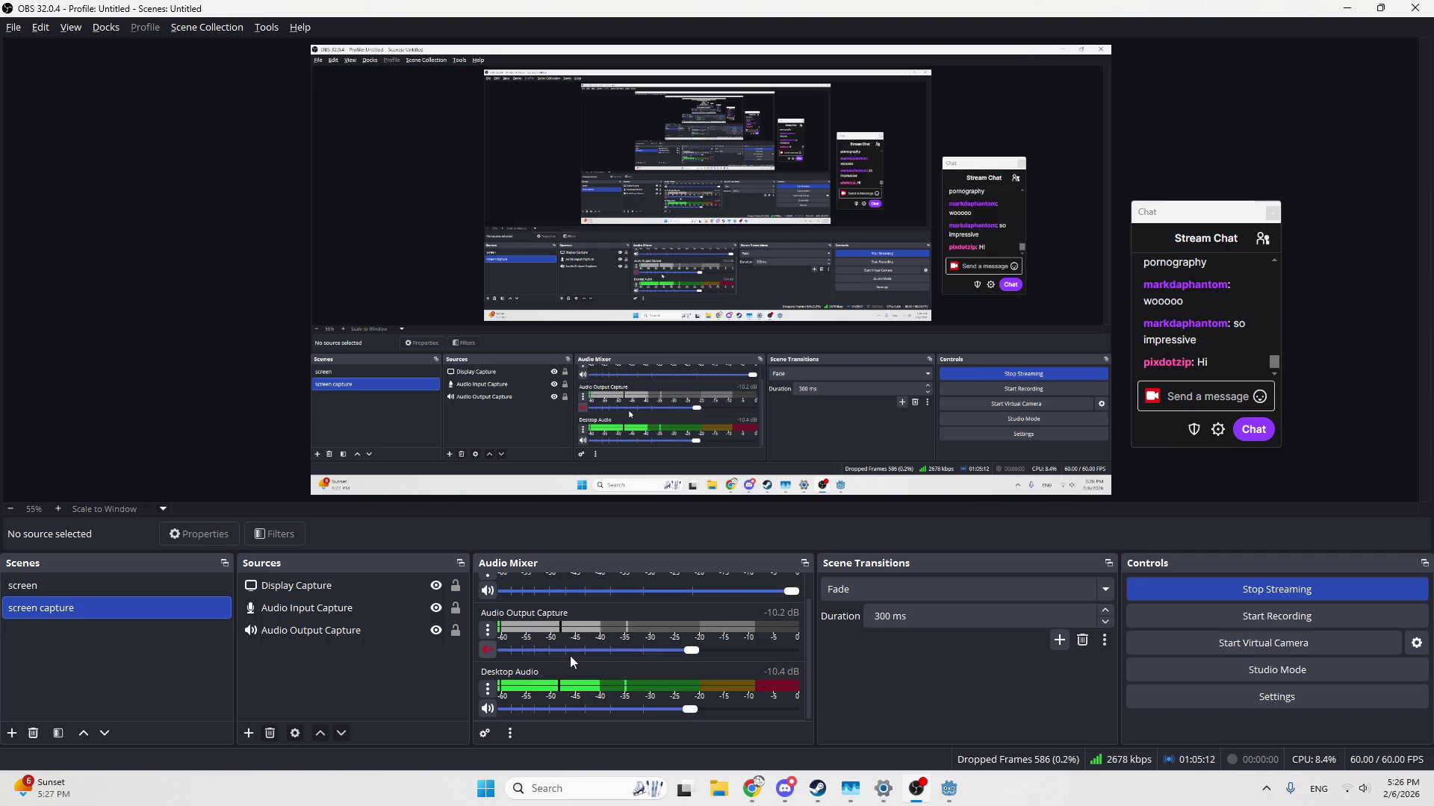
{"action": "left_click", "coordinate": [487, 650]}
{"action": "left_click", "coordinate": [487, 709]}
{"action": "left_click", "coordinate": [488, 709]}
{"action": "left_click", "coordinate": [486, 709]}
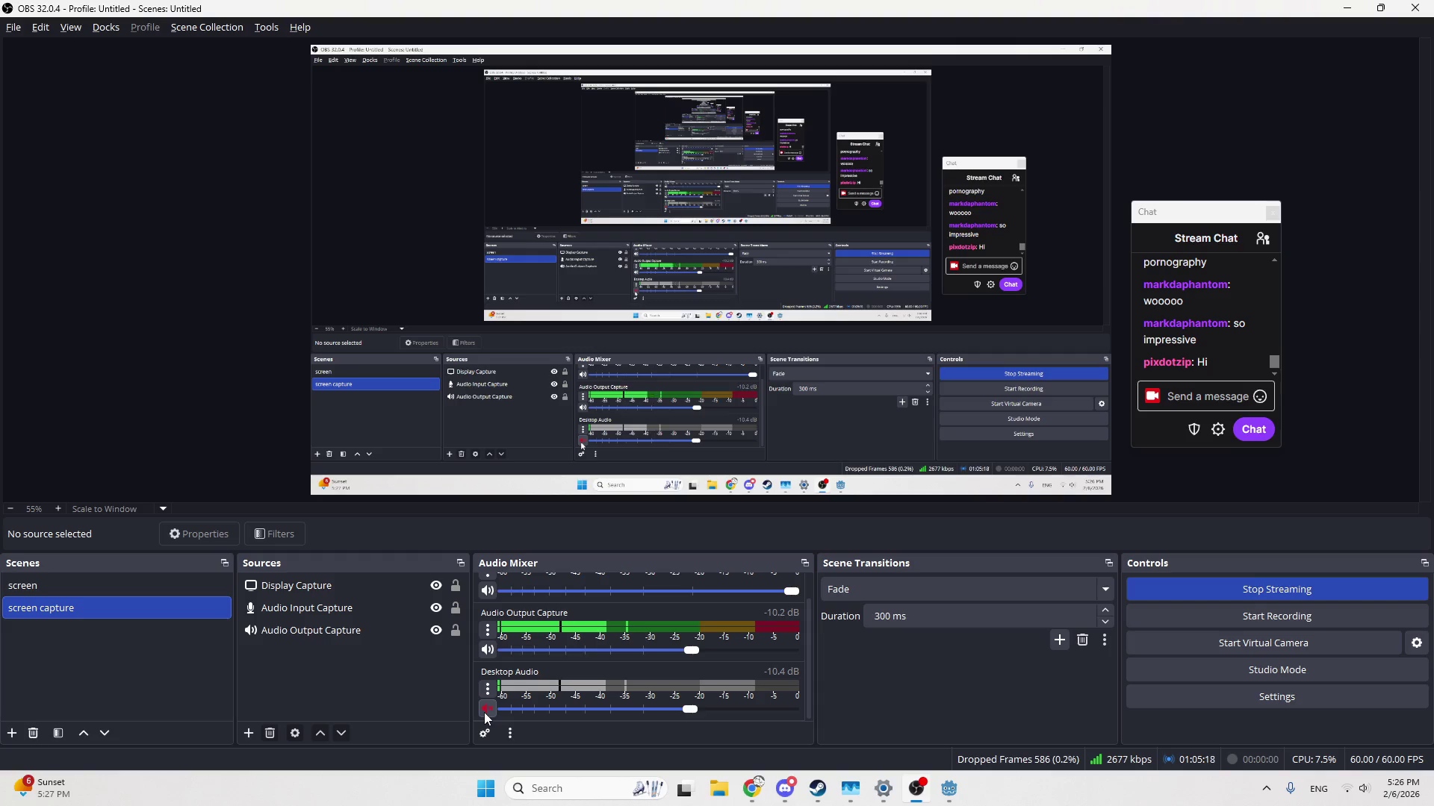
{"action": "left_click", "coordinate": [487, 709]}
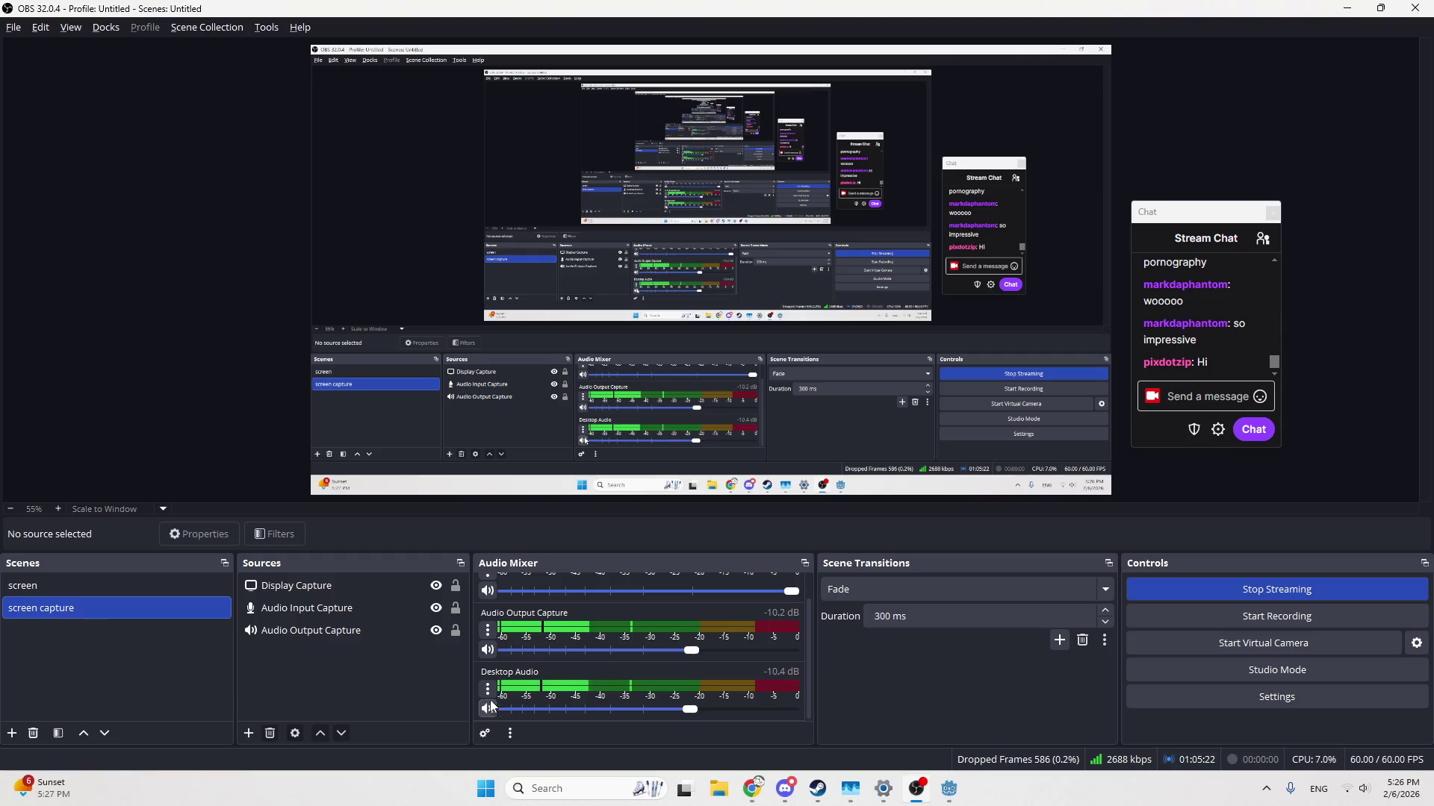
{"action": "left_click", "coordinate": [487, 649]}
{"action": "left_click", "coordinate": [489, 650]}
{"action": "left_click", "coordinate": [490, 714]}
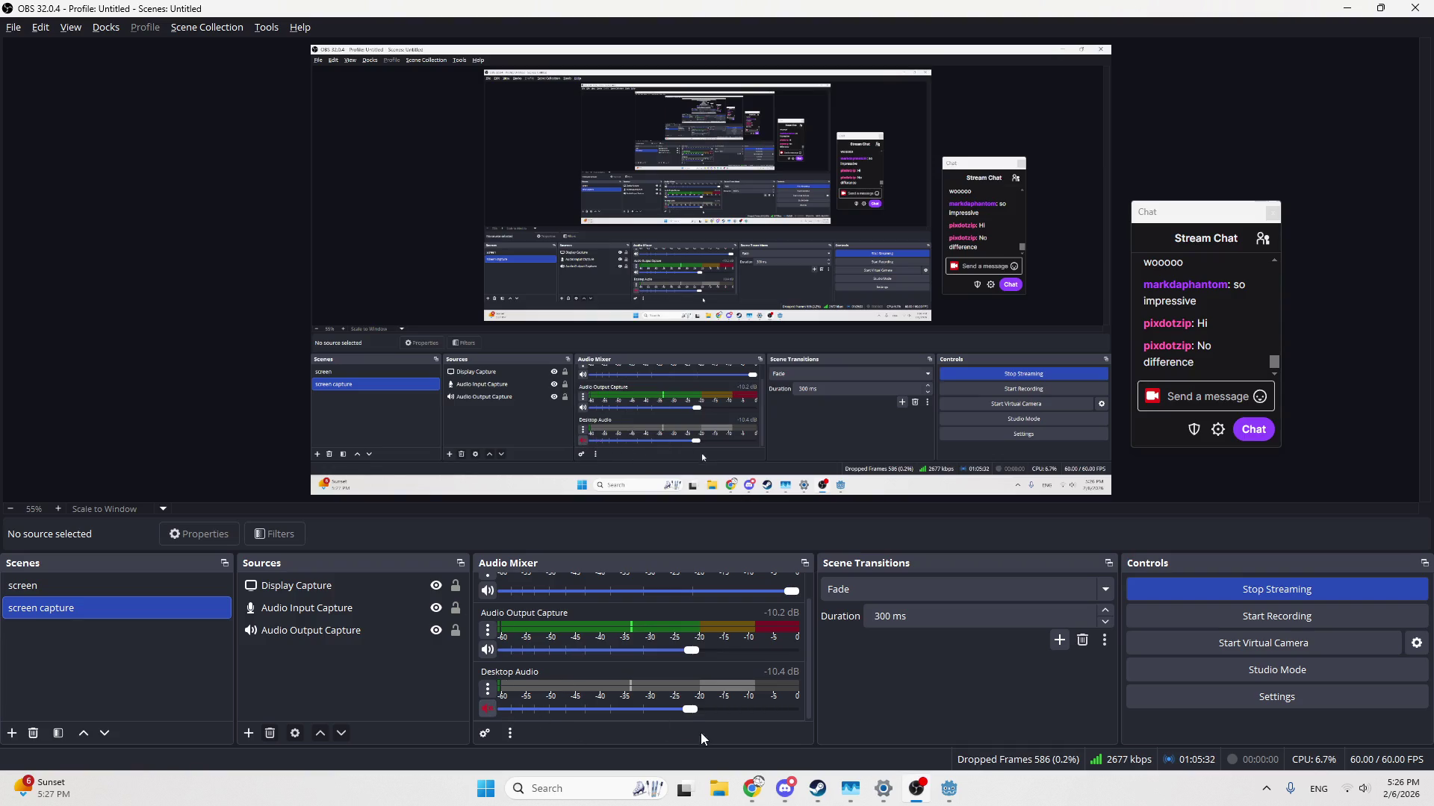
{"action": "scroll", "coordinate": [750, 675], "scroll_direction": "up", "scroll_amount": 2}
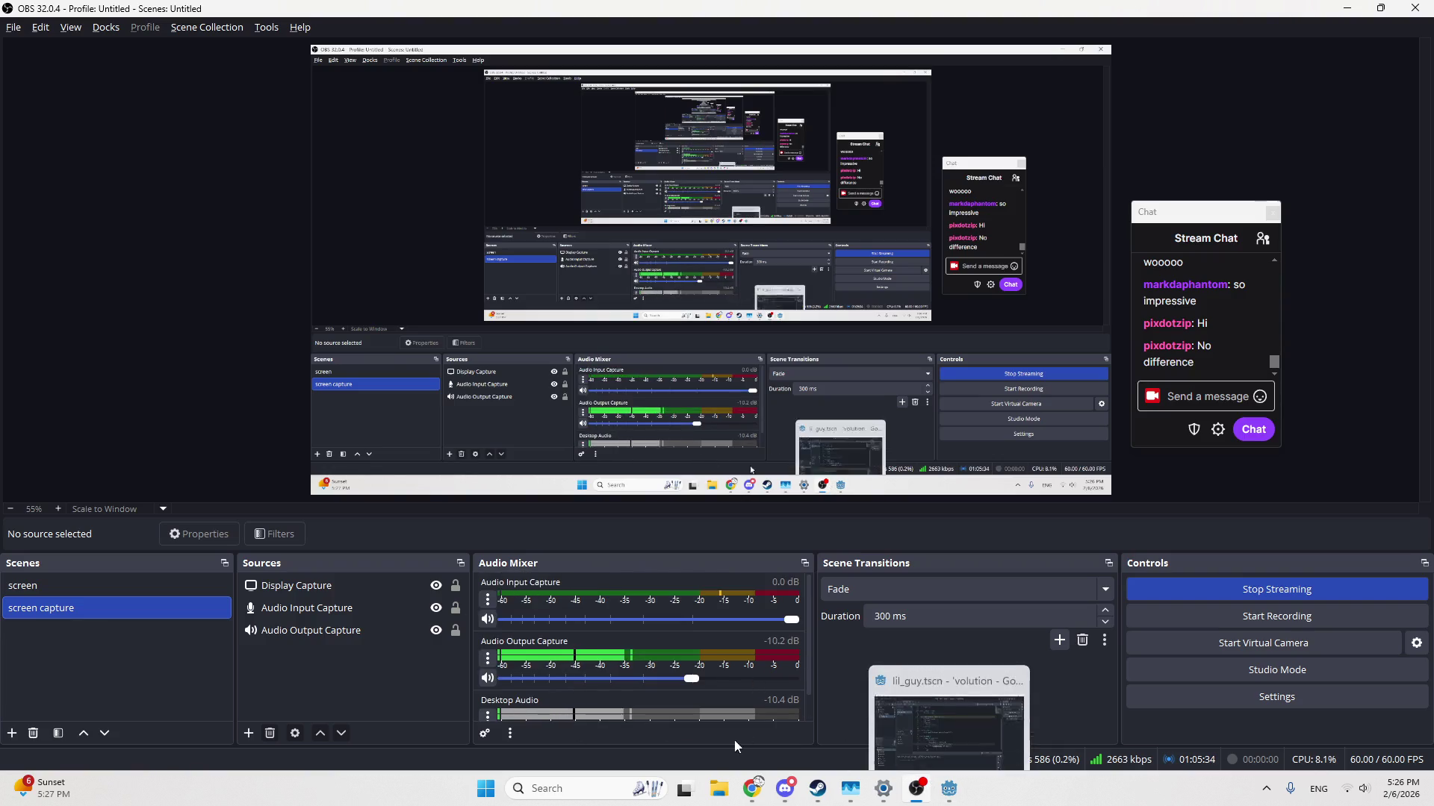
{"action": "scroll", "coordinate": [489, 657], "scroll_direction": "down", "scroll_amount": 2}
{"action": "left_click", "coordinate": [487, 650]}
{"action": "left_click", "coordinate": [487, 708]}
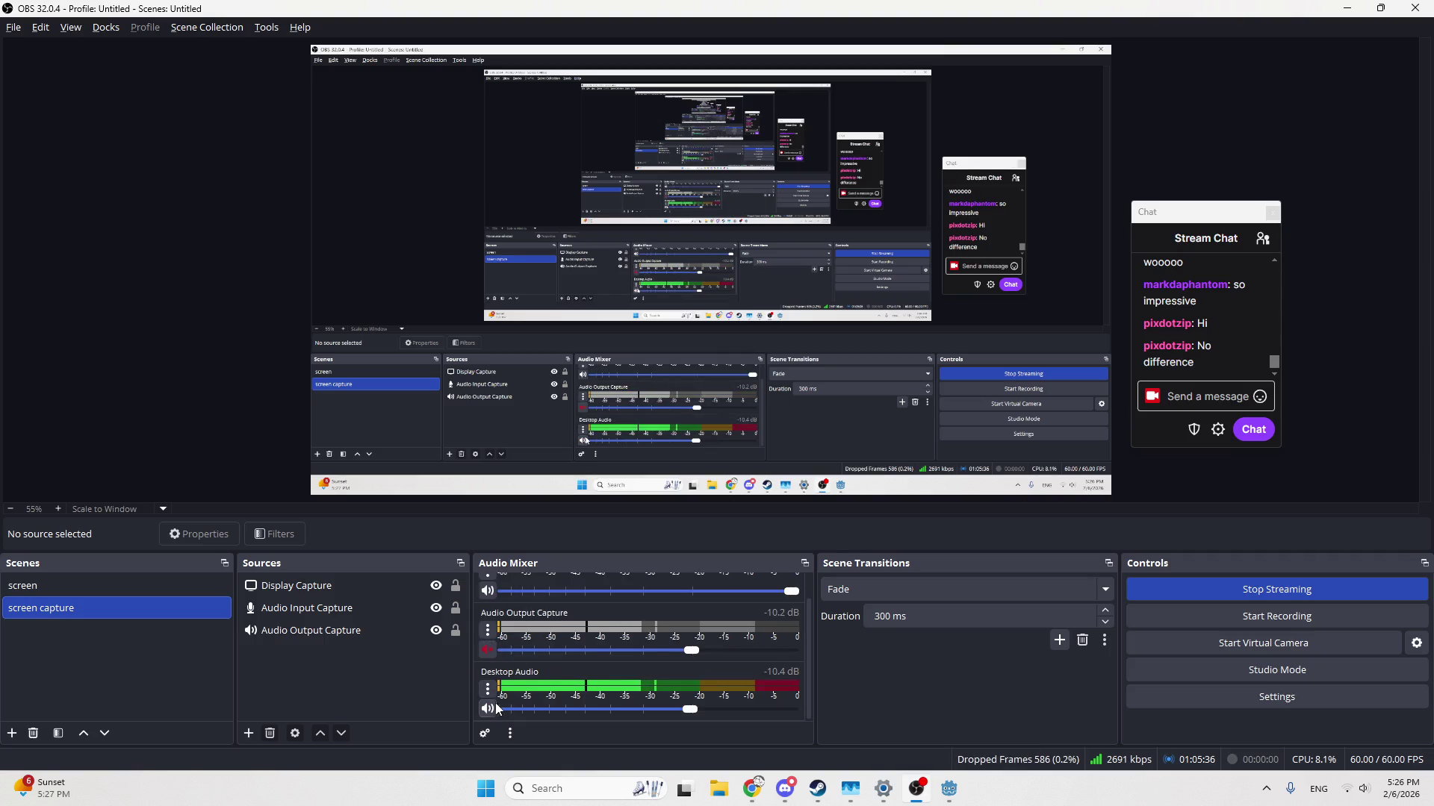
{"action": "left_click", "coordinate": [948, 790]}
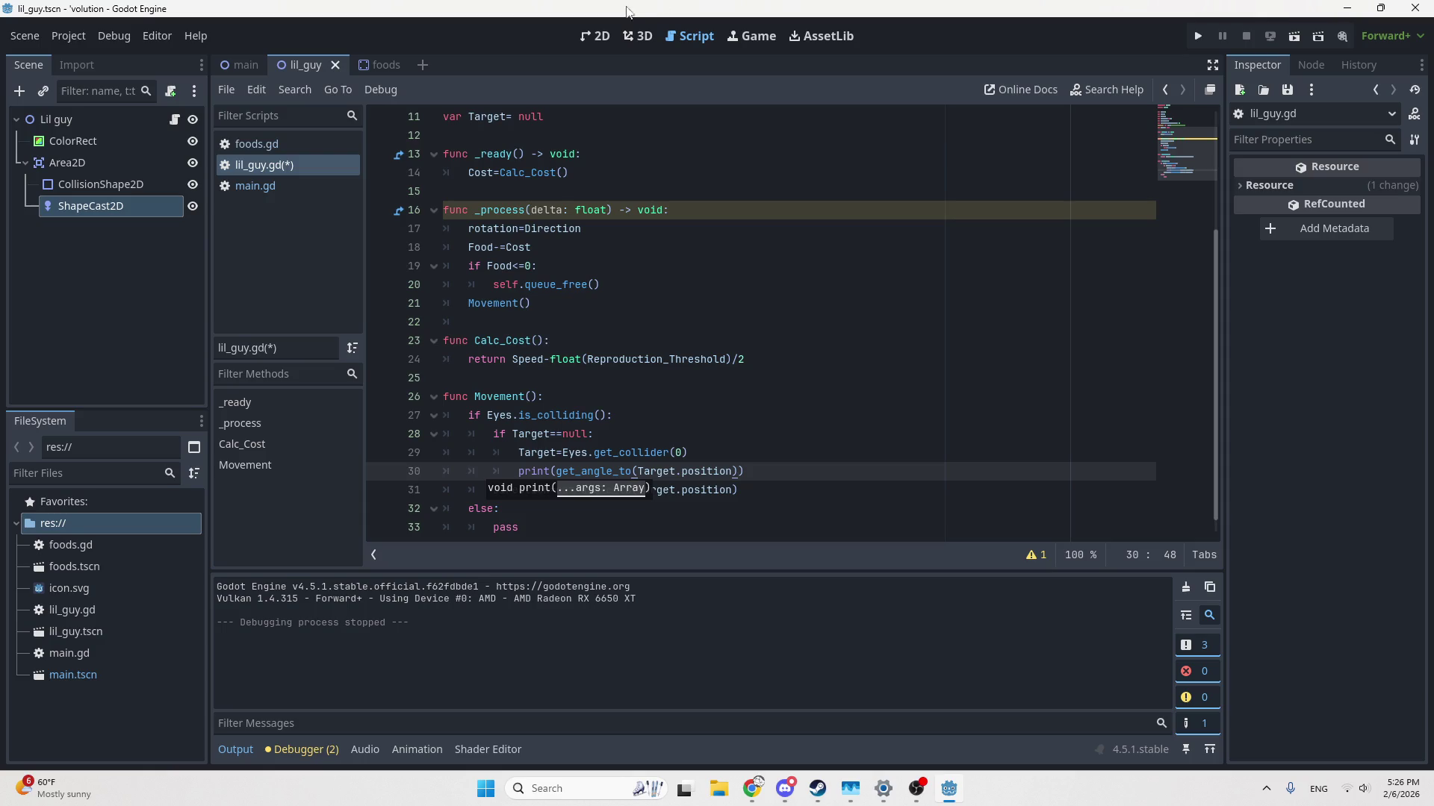
Remove the stray bracket typed after the print line in lil_guy.gd
{"action": "left_click", "coordinate": [811, 486]}
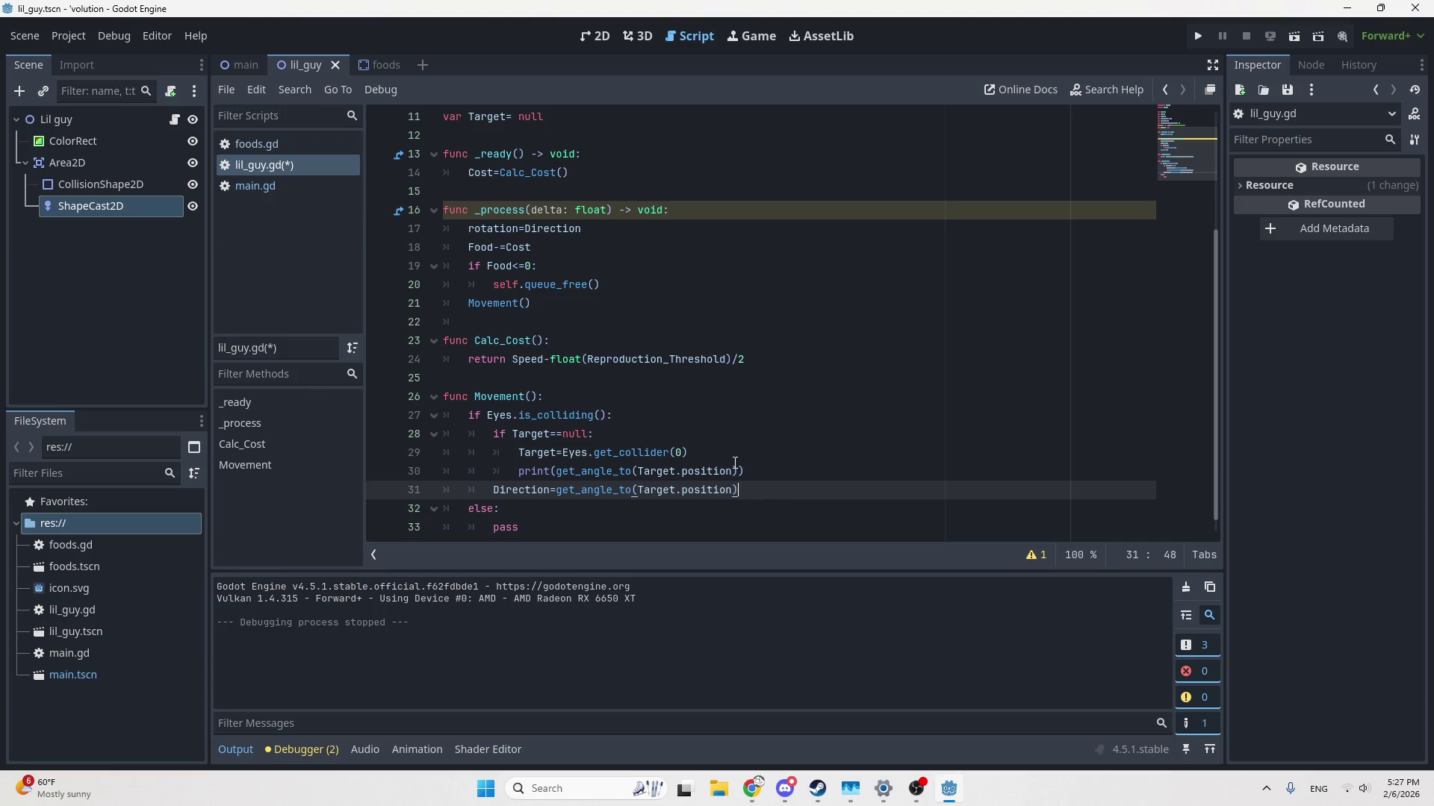
{"action": "left_click", "coordinate": [744, 462]}
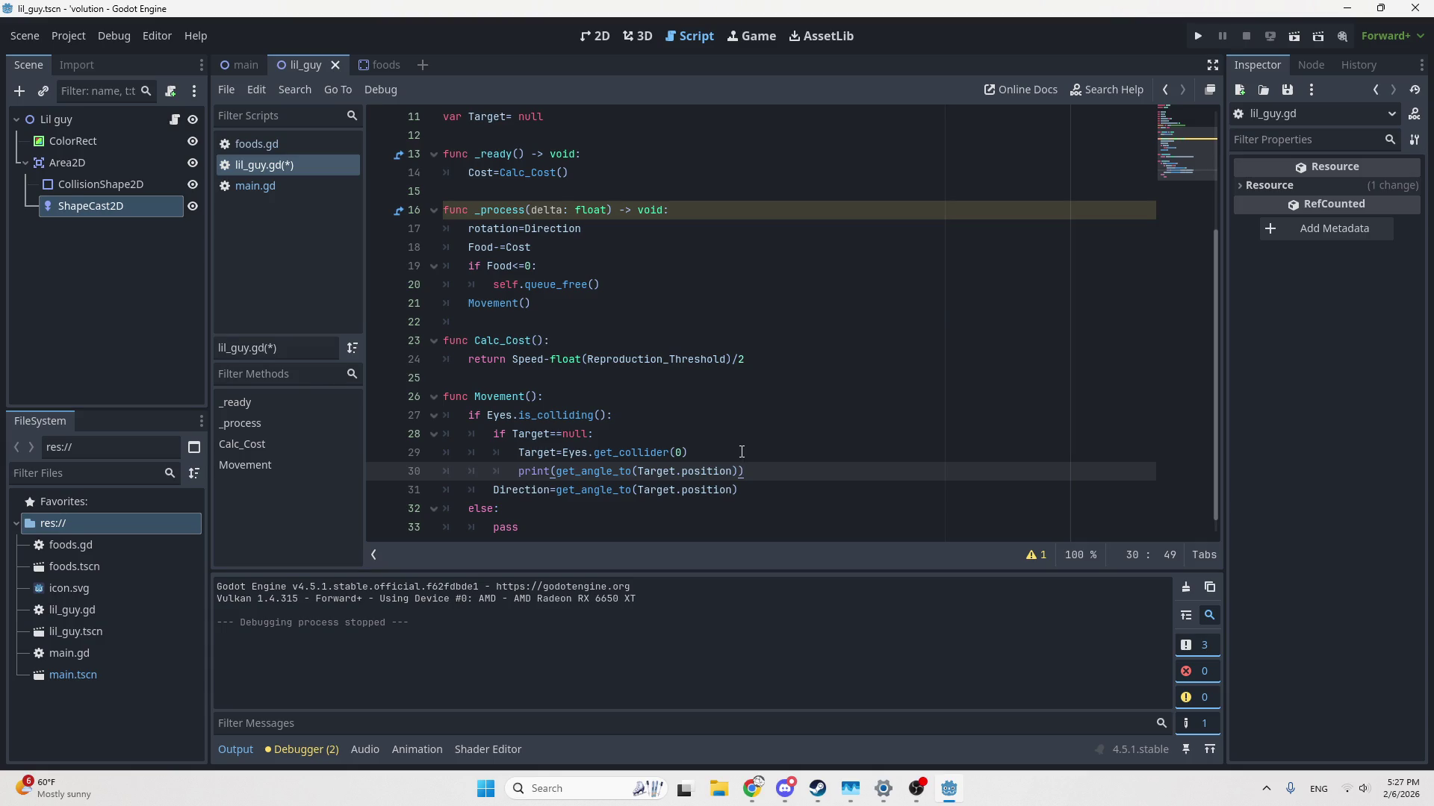
{"action": "type", "text": "["}
{"action": "key", "text": "BackSpace"}
{"action": "key", "text": "ctrl+shift+Tab"}
{"action": "key", "text": "ctrl+Tab"}
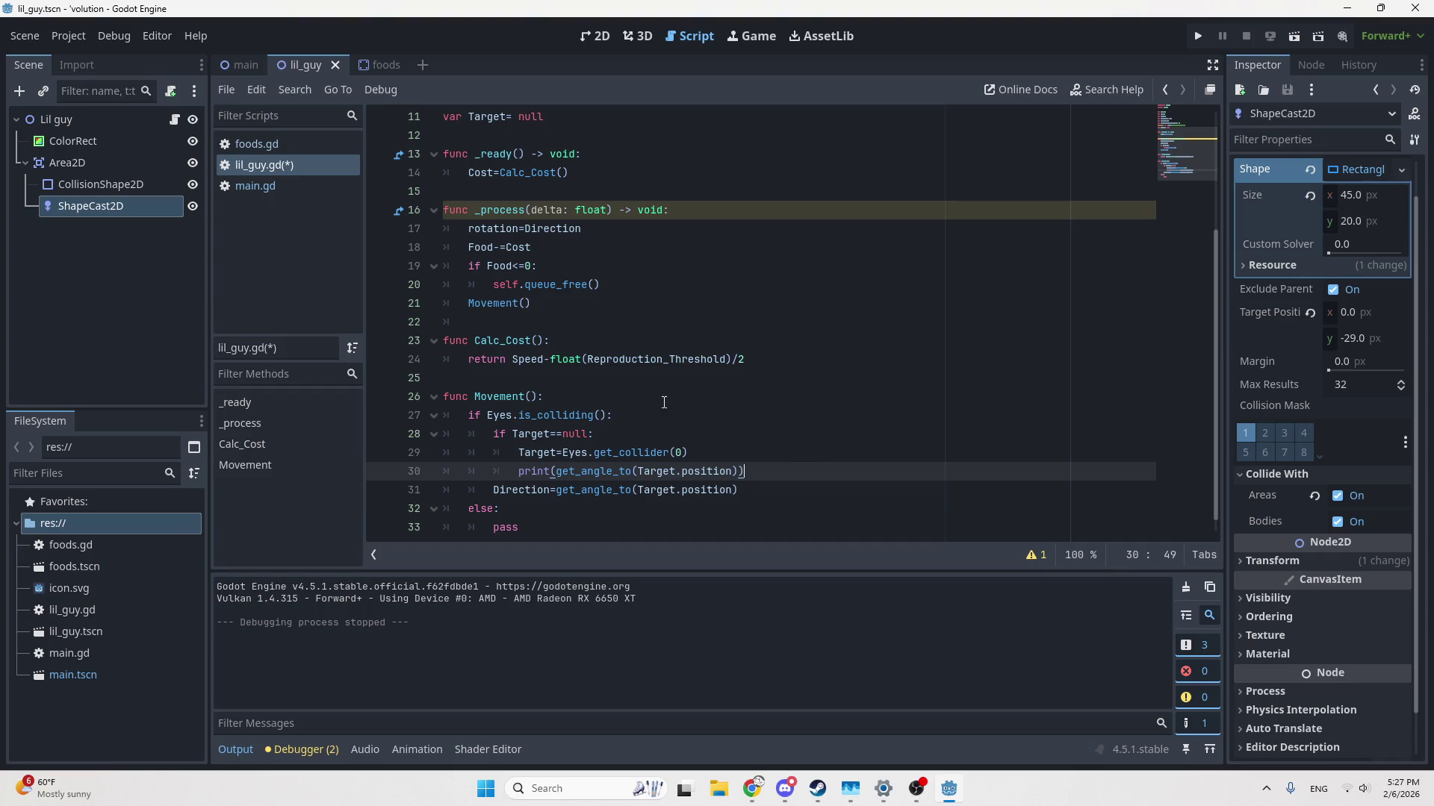
Outdent the print(get_angle_to(Target.position)) line to align with the Direction line
{"action": "scroll", "coordinate": [664, 403], "scroll_direction": "up", "scroll_amount": 1}
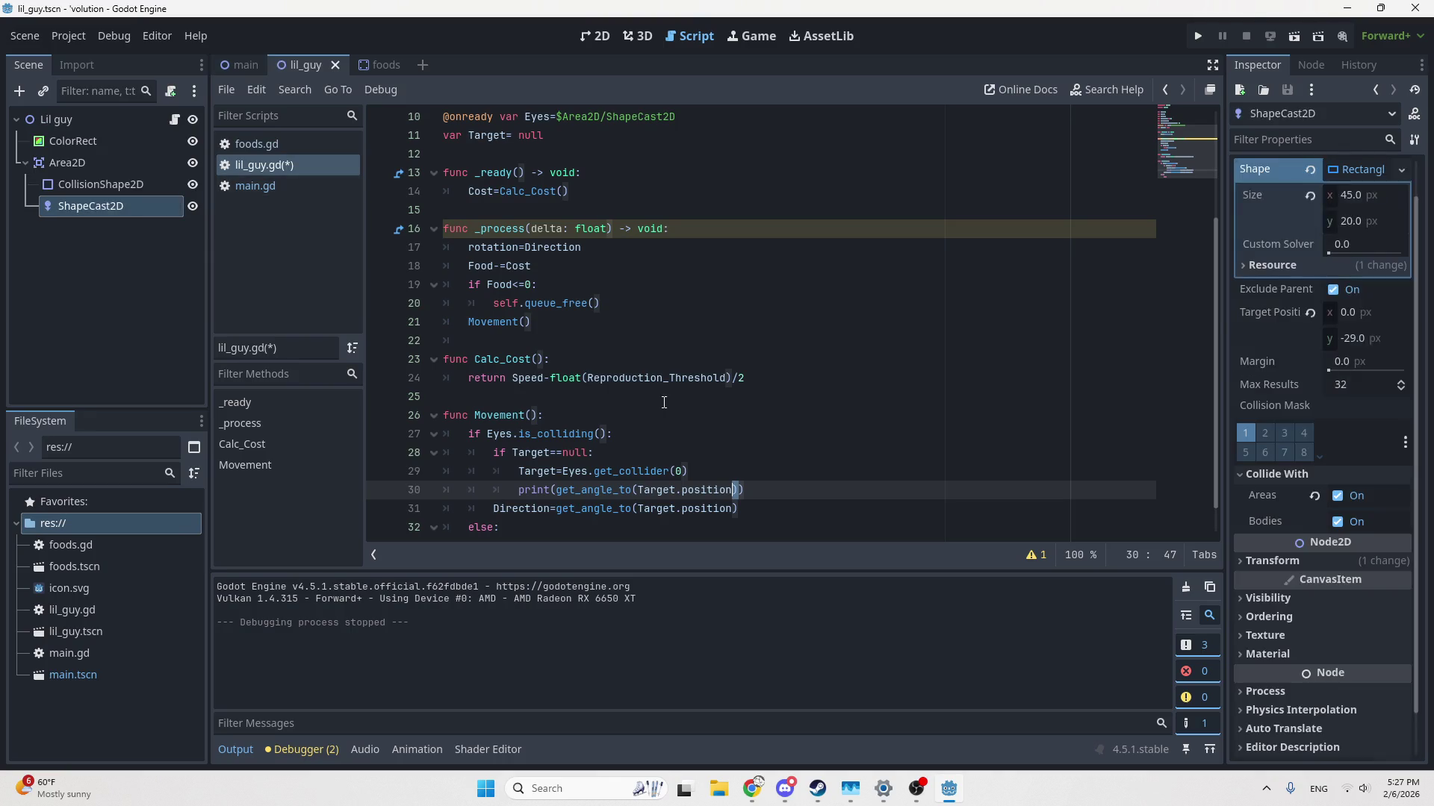
{"action": "key", "text": "Up"}
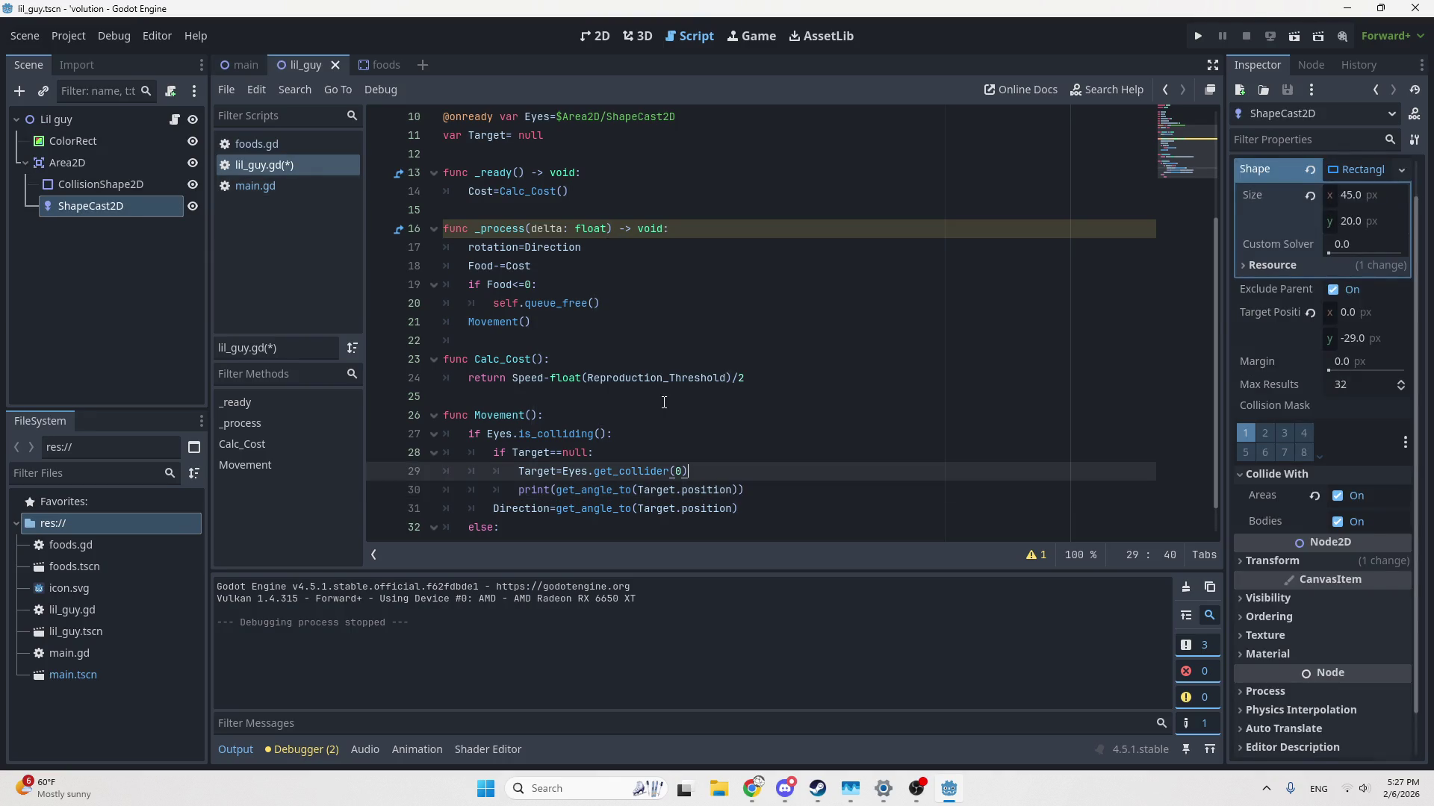
{"action": "key", "text": "Right"}
{"action": "key", "text": "BackSpace"}
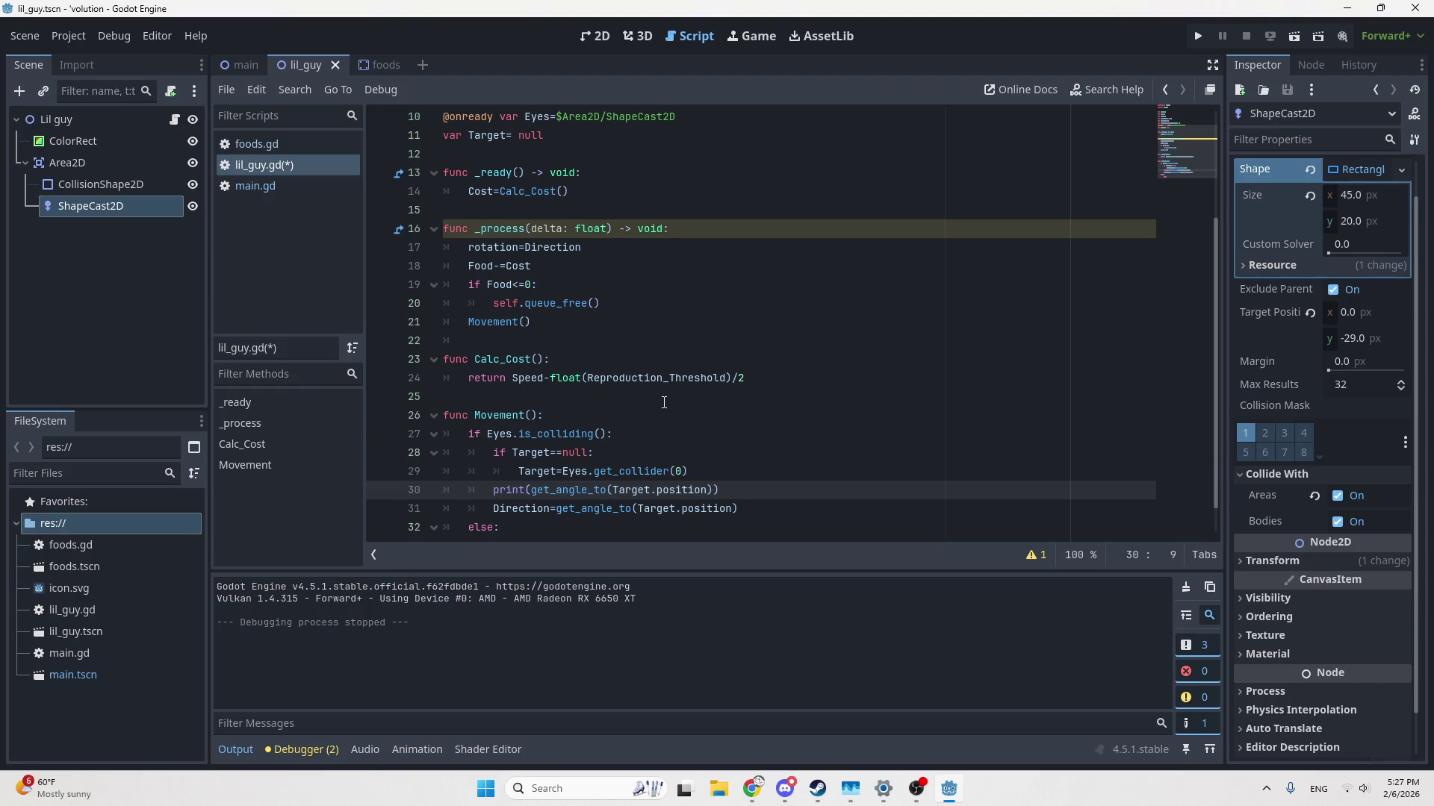
Run the game, read the printed angle values in Output, then open a blank Chrome tab
{"action": "left_click", "coordinate": [1198, 35]}
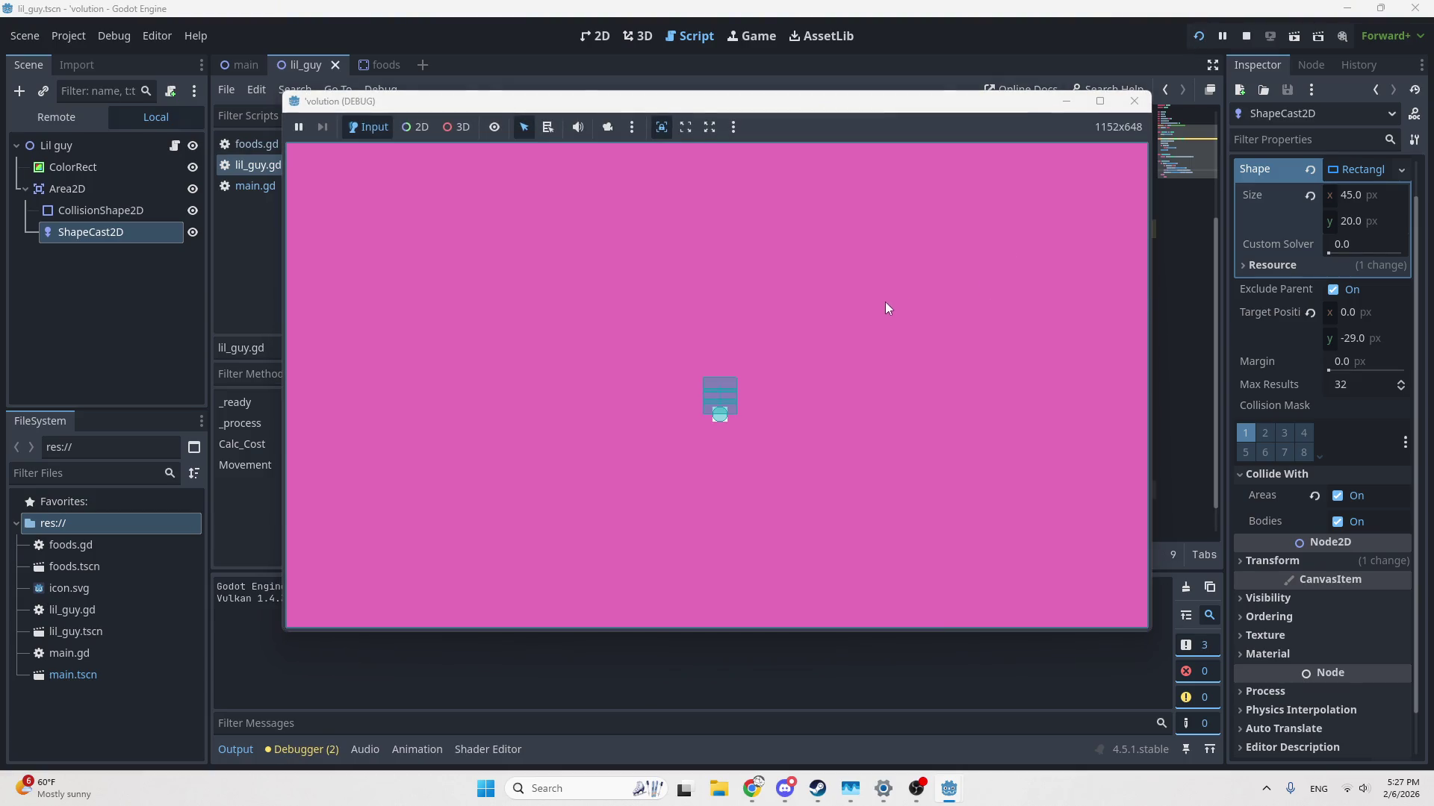
{"action": "left_click", "coordinate": [776, 642]}
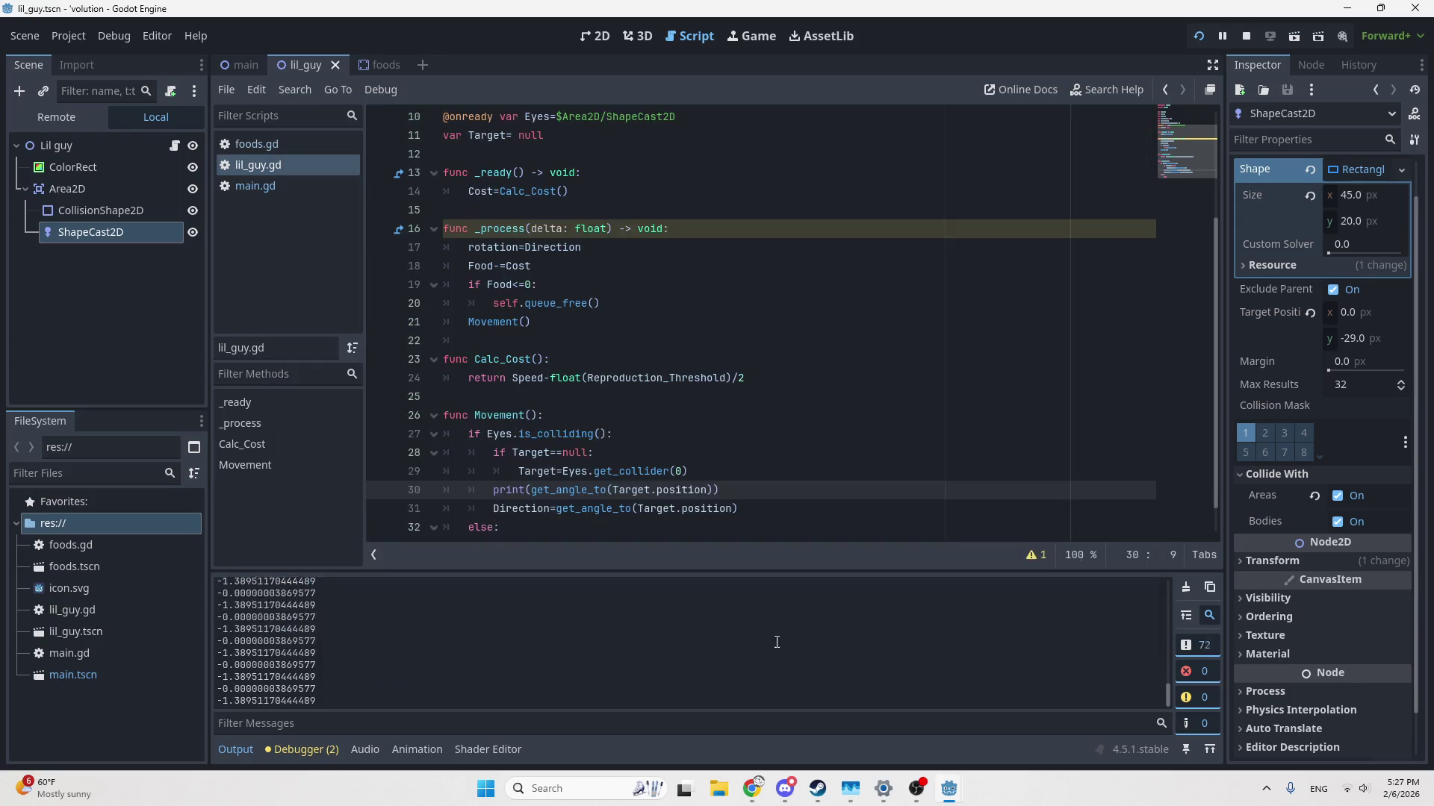
{"action": "scroll", "coordinate": [814, 523], "scroll_direction": "down", "scroll_amount": 1}
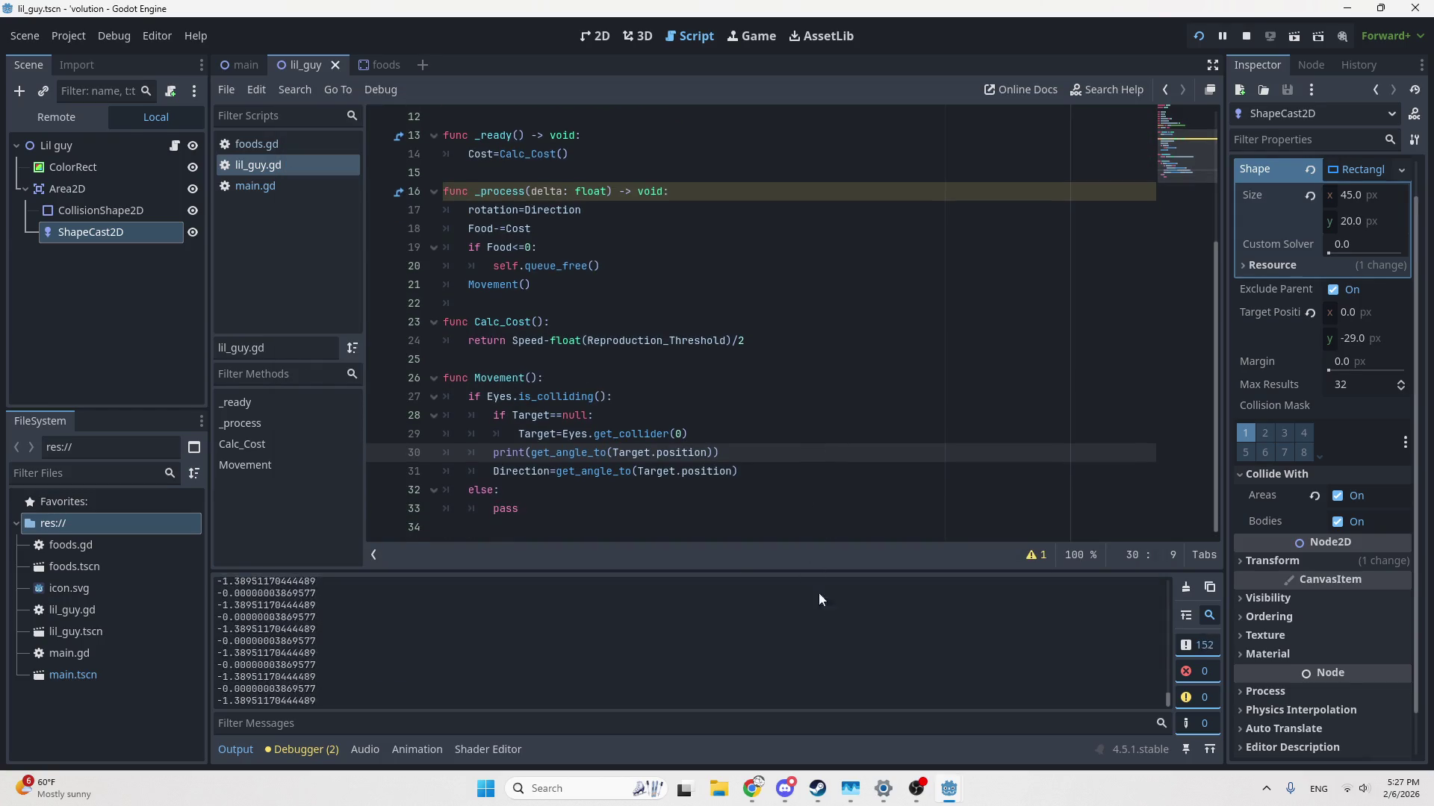
{"action": "left_click", "coordinate": [753, 788]}
{"action": "key", "text": "ctrl+t"}
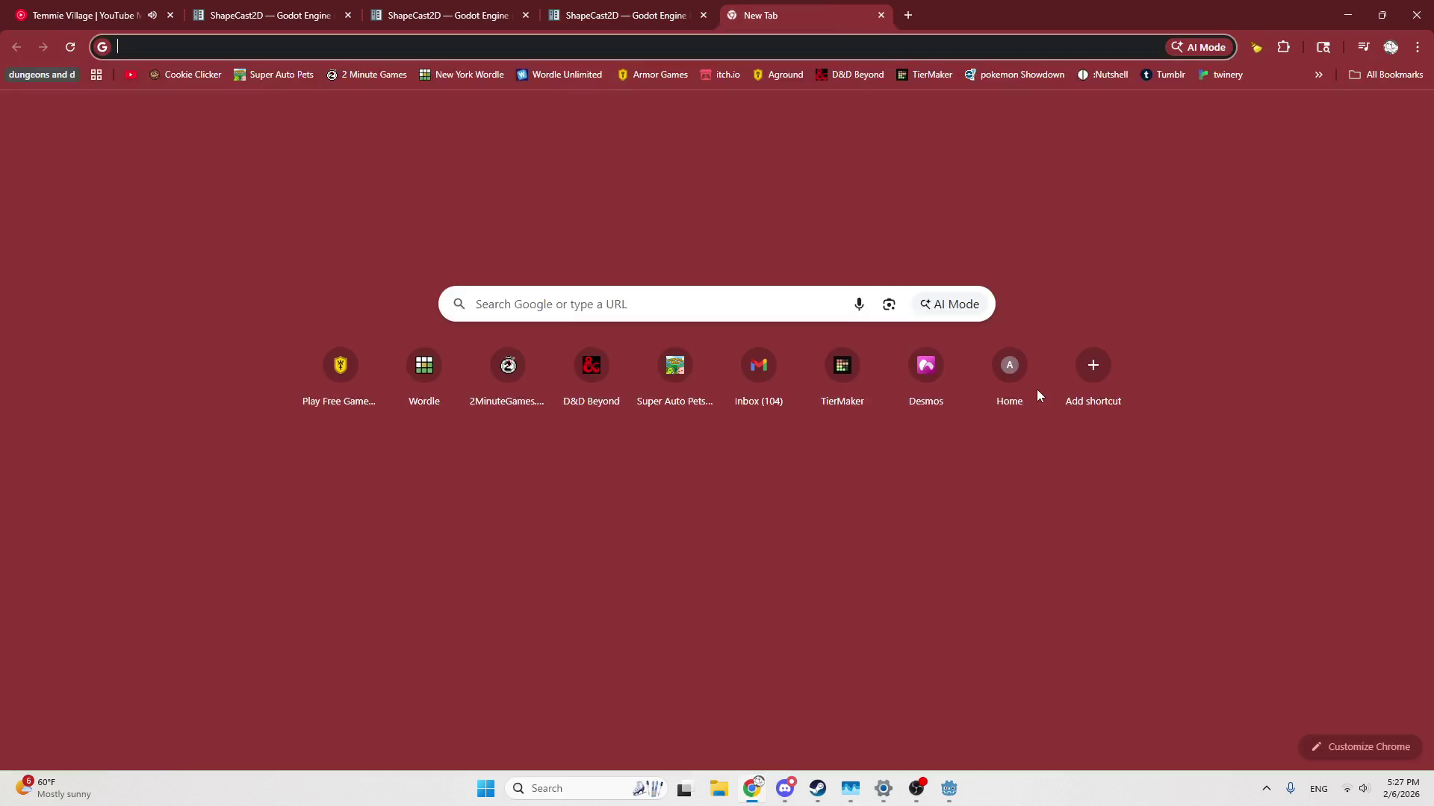
Google 'godot get angle to', then close the results and a duplicate ShapeCast2D docs tab
{"action": "type", "text": "godot get angle to"}
{"action": "key", "text": "Return"}
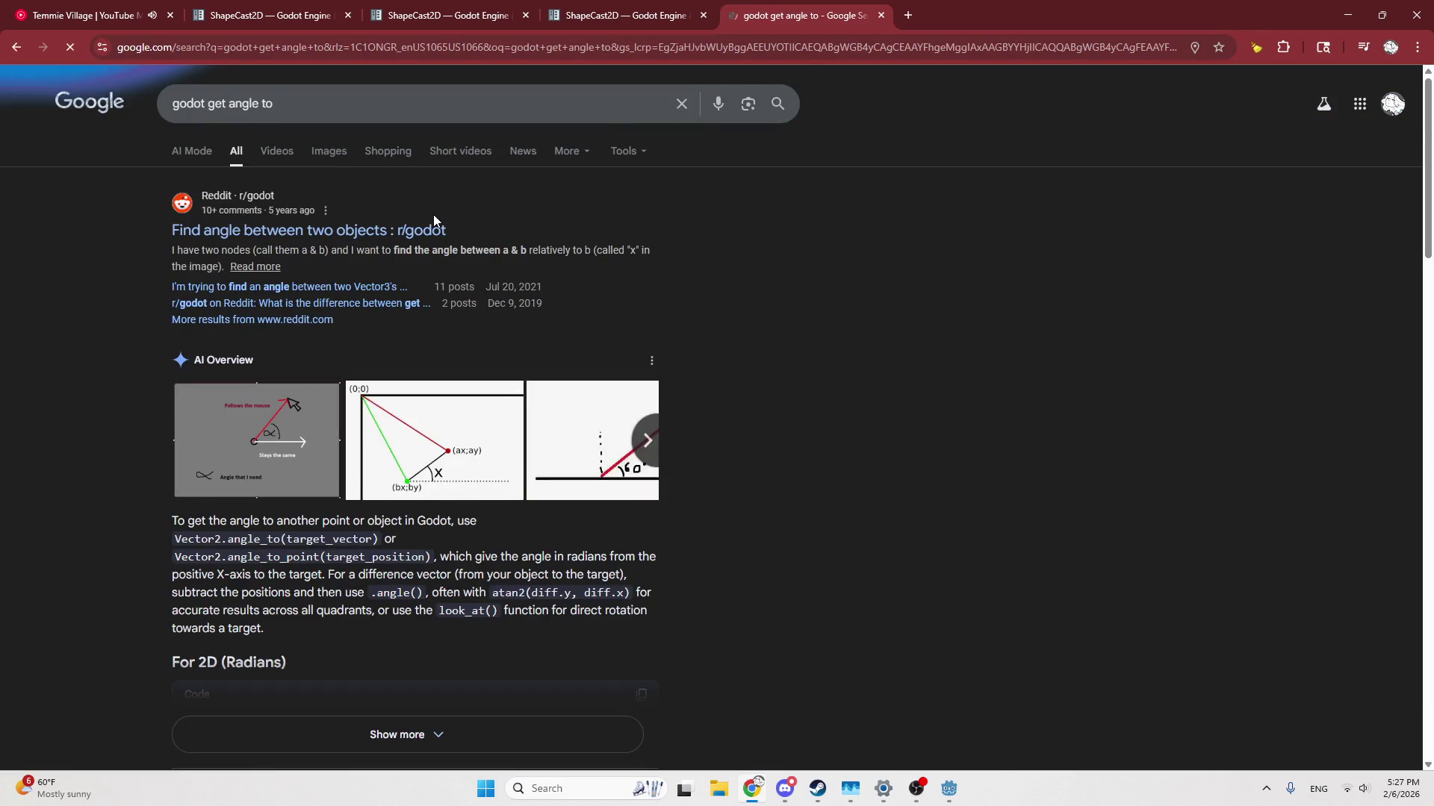
{"action": "scroll", "coordinate": [430, 237], "scroll_direction": "down", "scroll_amount": 7}
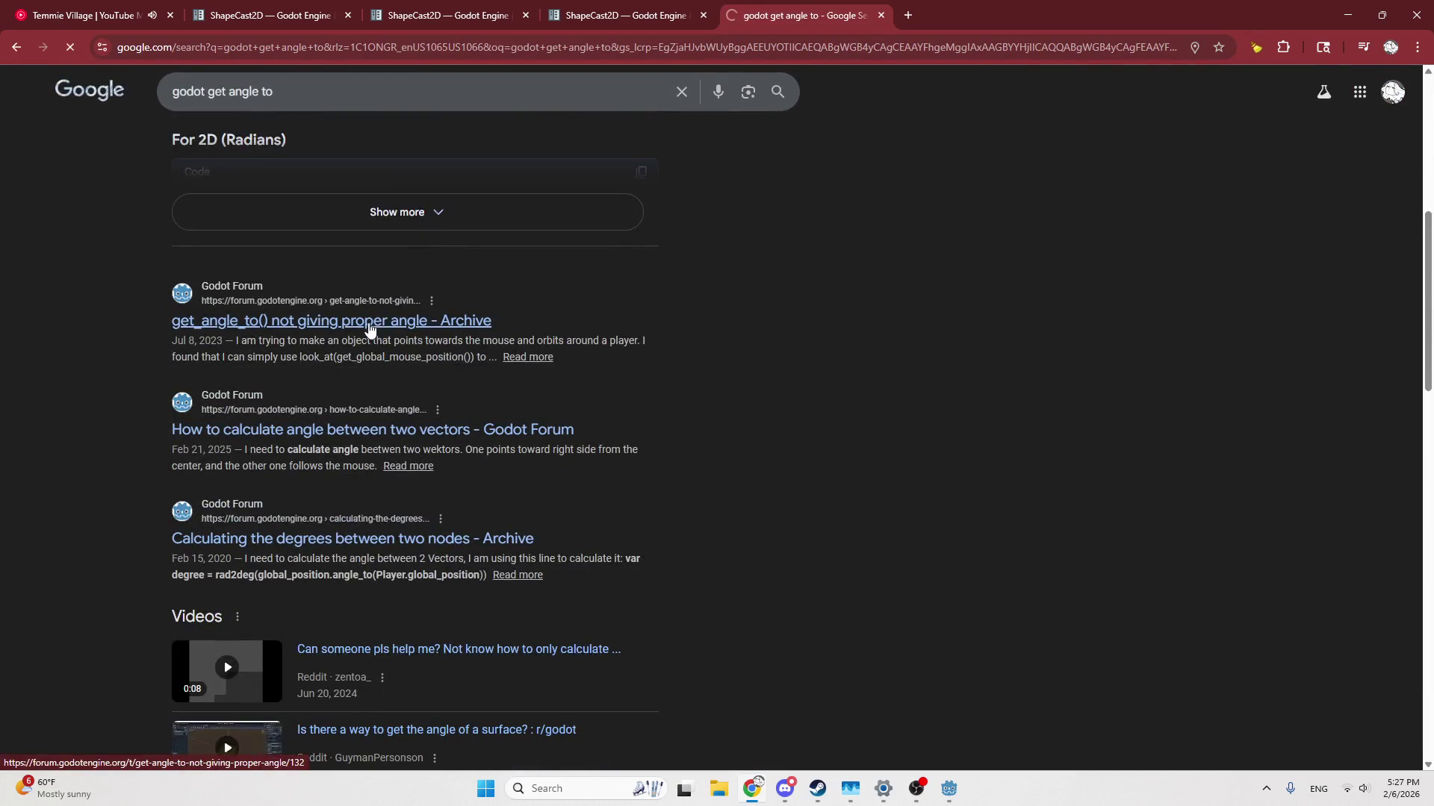
{"action": "left_click", "coordinate": [369, 329]}
{"action": "middle_click", "coordinate": [761, 10]}
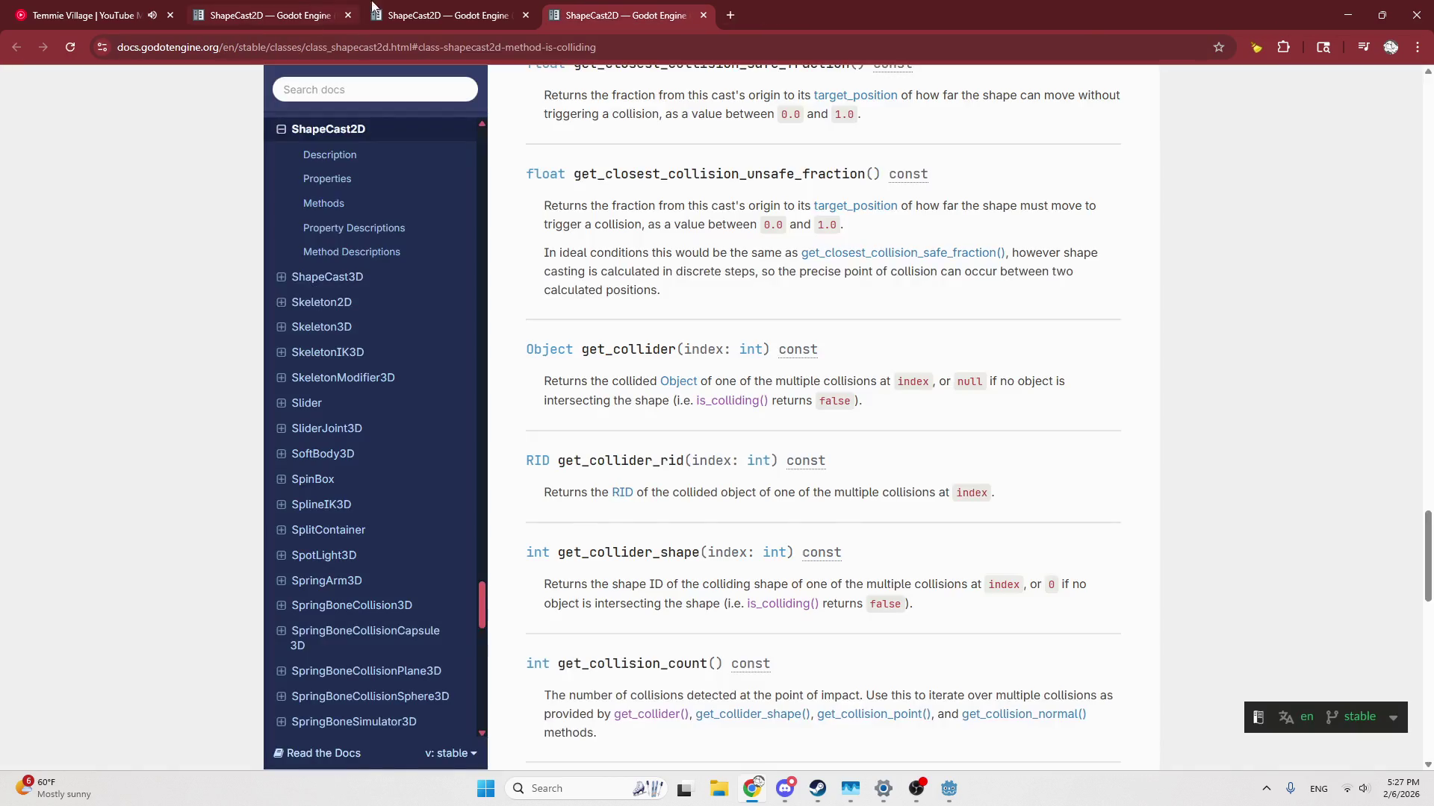
{"action": "left_click", "coordinate": [373, 8]}
{"action": "middle_click", "coordinate": [239, 17]}
Search the Godot docs for get_angle_ and open the Node2D class reference
{"action": "left_click", "coordinate": [336, 88]}
{"action": "type", "text": "get_angle_to"}
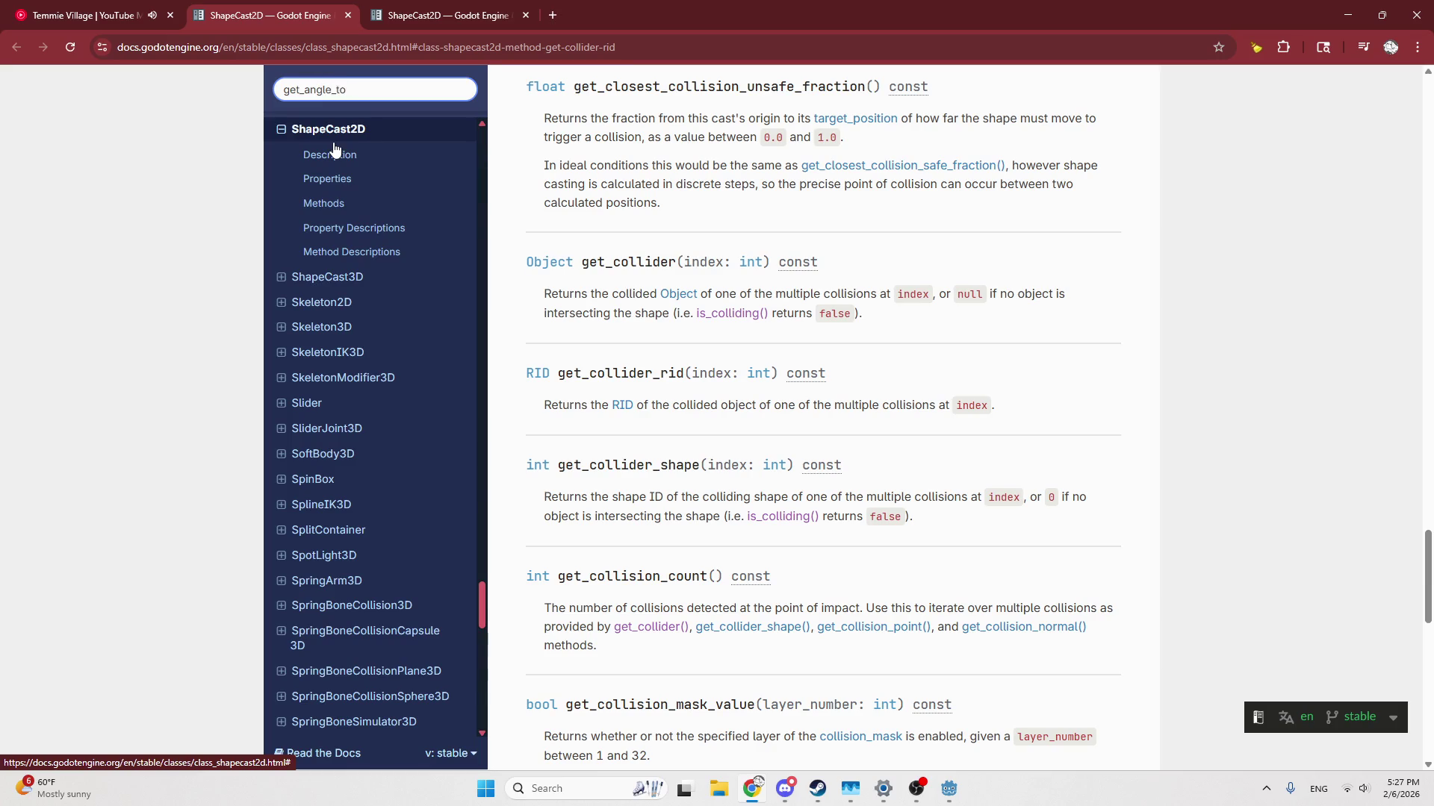
{"action": "key", "text": "Return"}
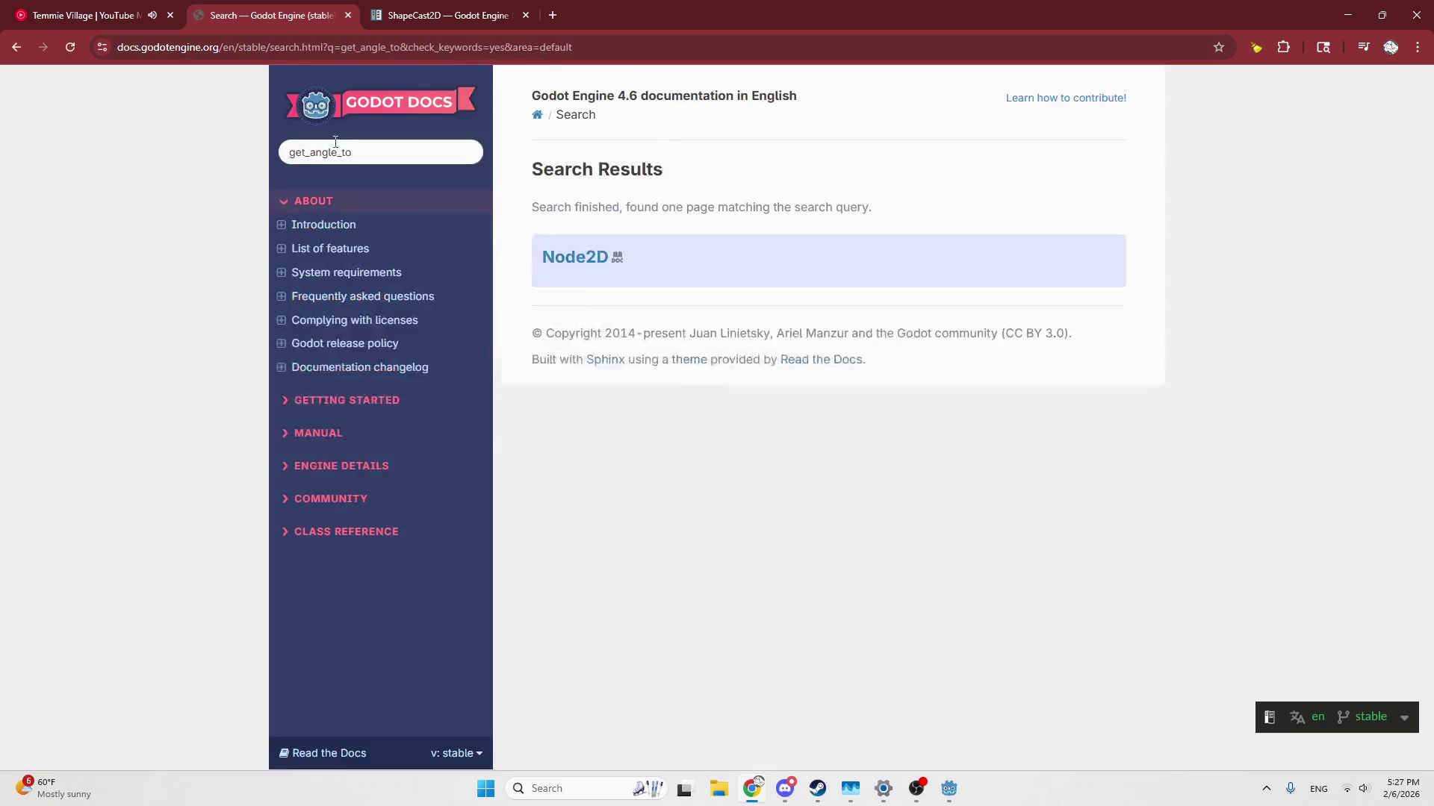
{"action": "left_click", "coordinate": [587, 259]}
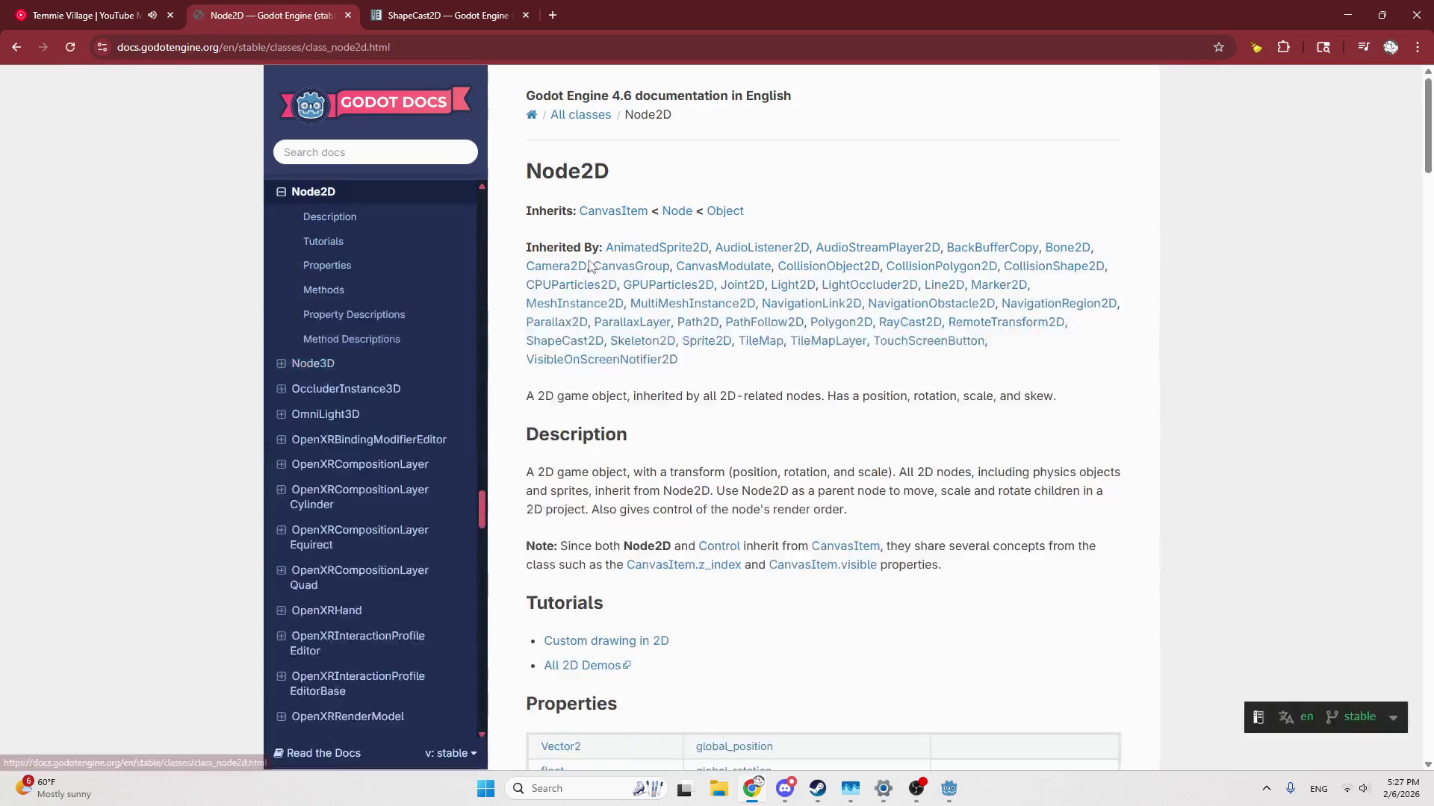
Open and read the Node2D get_angle_to, look_at and rotate method descriptions
{"action": "scroll", "coordinate": [724, 211], "scroll_direction": "down", "scroll_amount": 5}
{"action": "scroll", "coordinate": [732, 215], "scroll_direction": "down", "scroll_amount": 1}
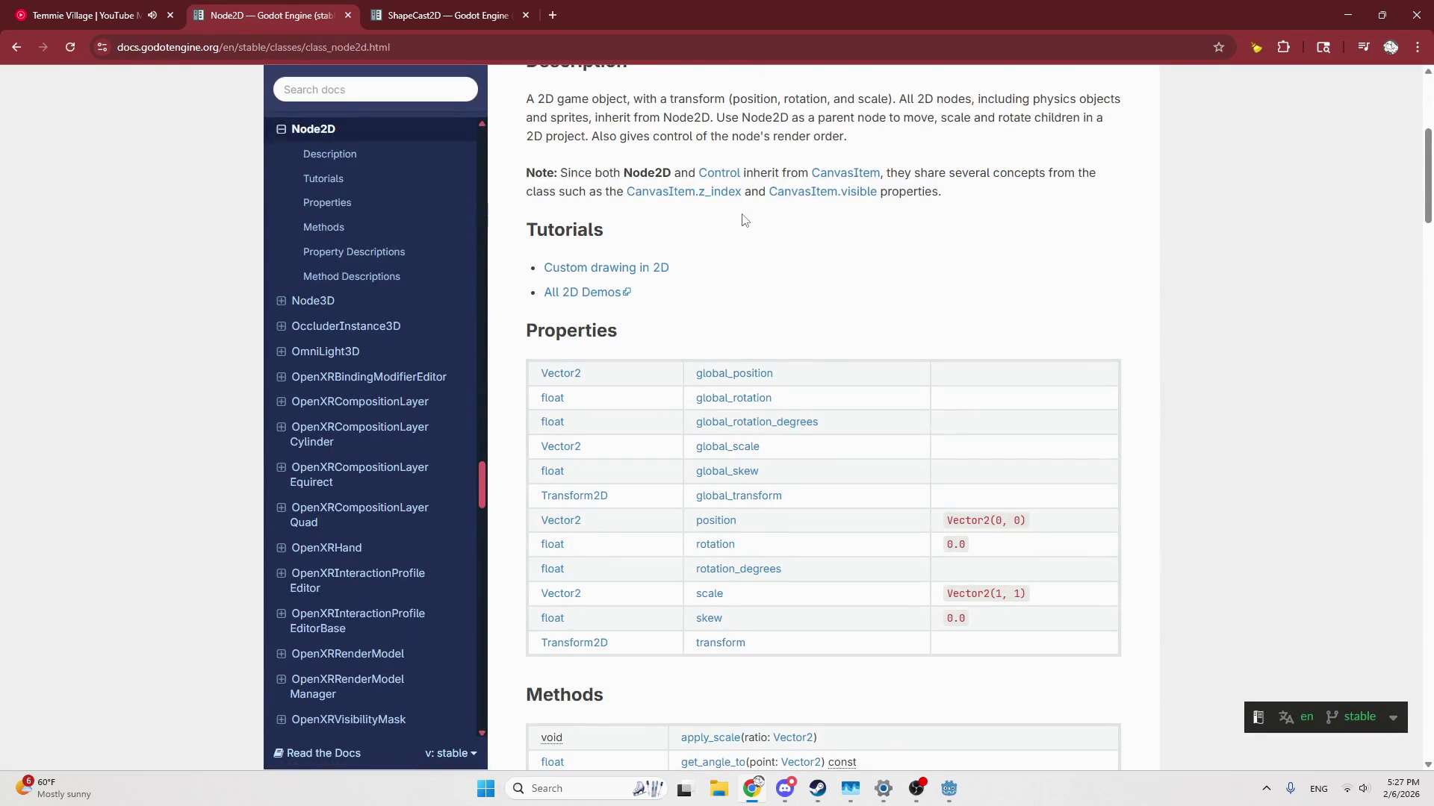
{"action": "scroll", "coordinate": [739, 217], "scroll_direction": "down", "scroll_amount": 8}
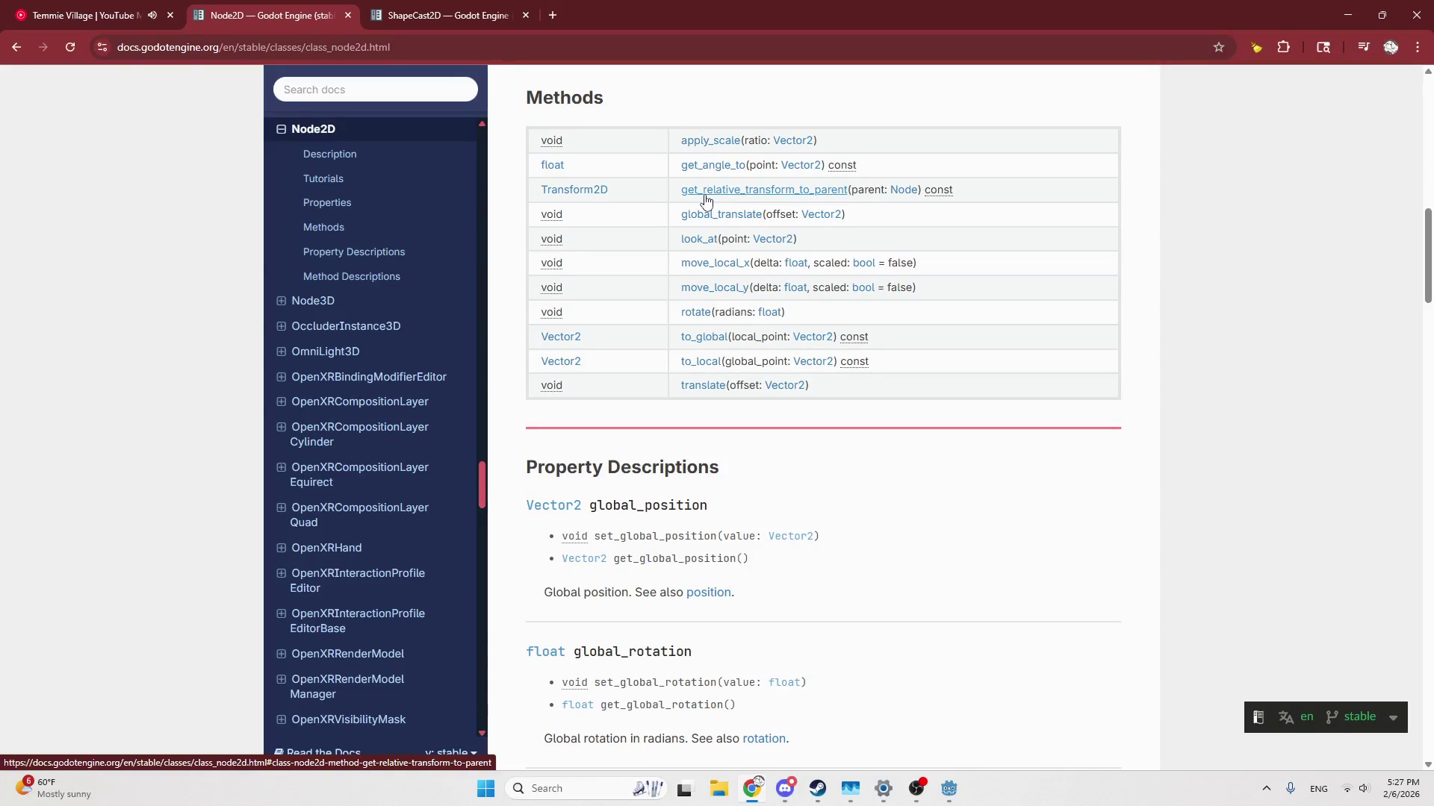
{"action": "middle_click", "coordinate": [710, 166]}
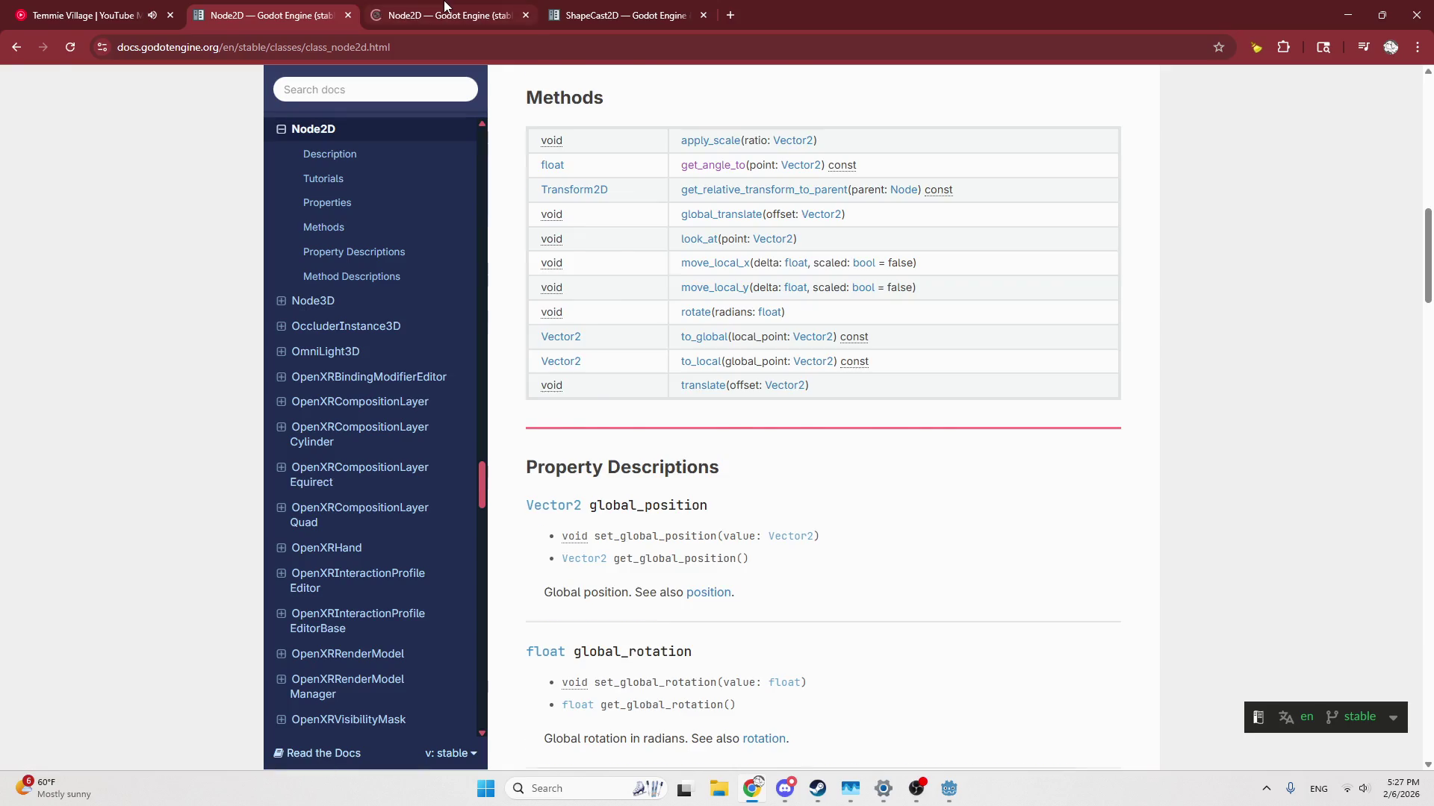
{"action": "left_click", "coordinate": [445, 8]}
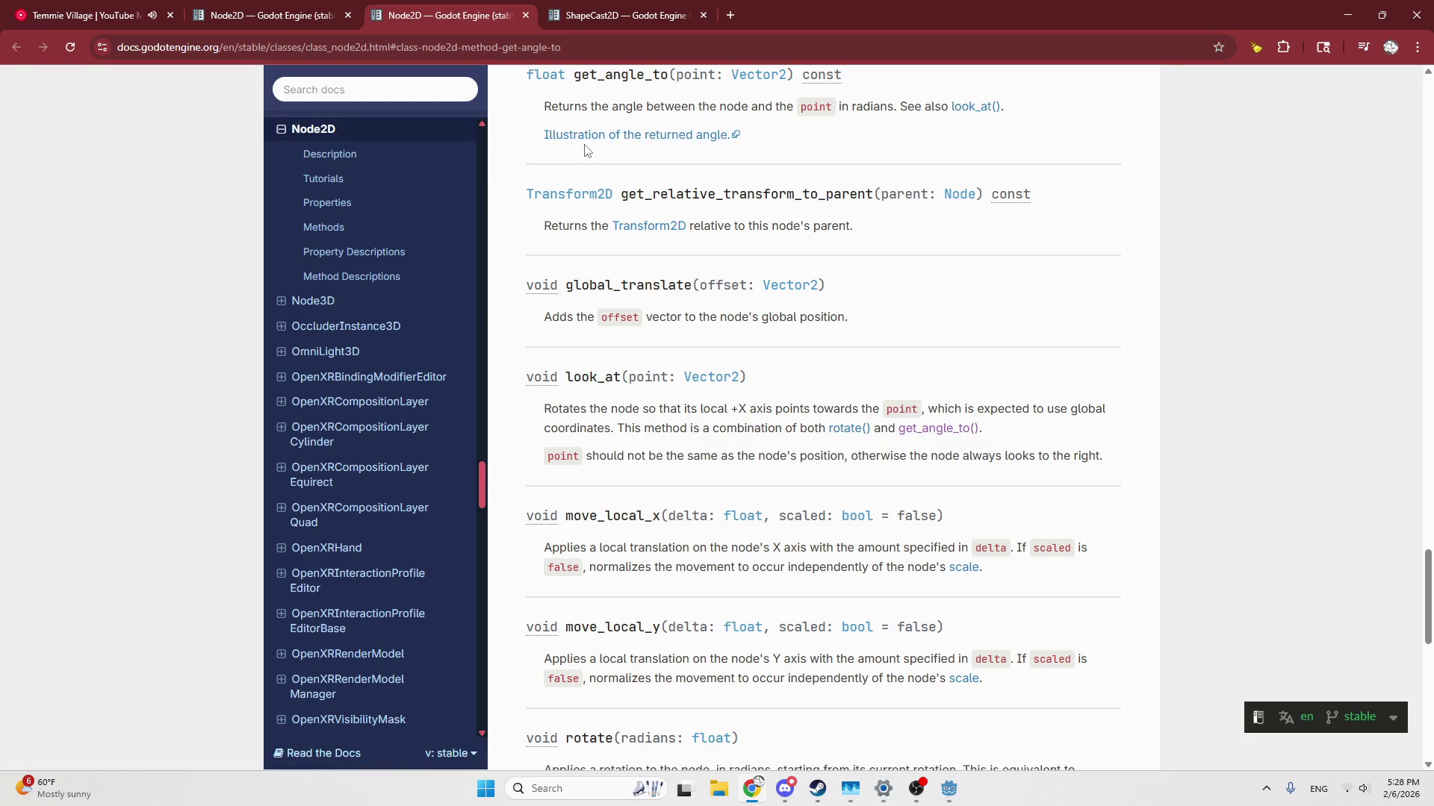
{"action": "scroll", "coordinate": [621, 171], "scroll_direction": "up", "scroll_amount": 1}
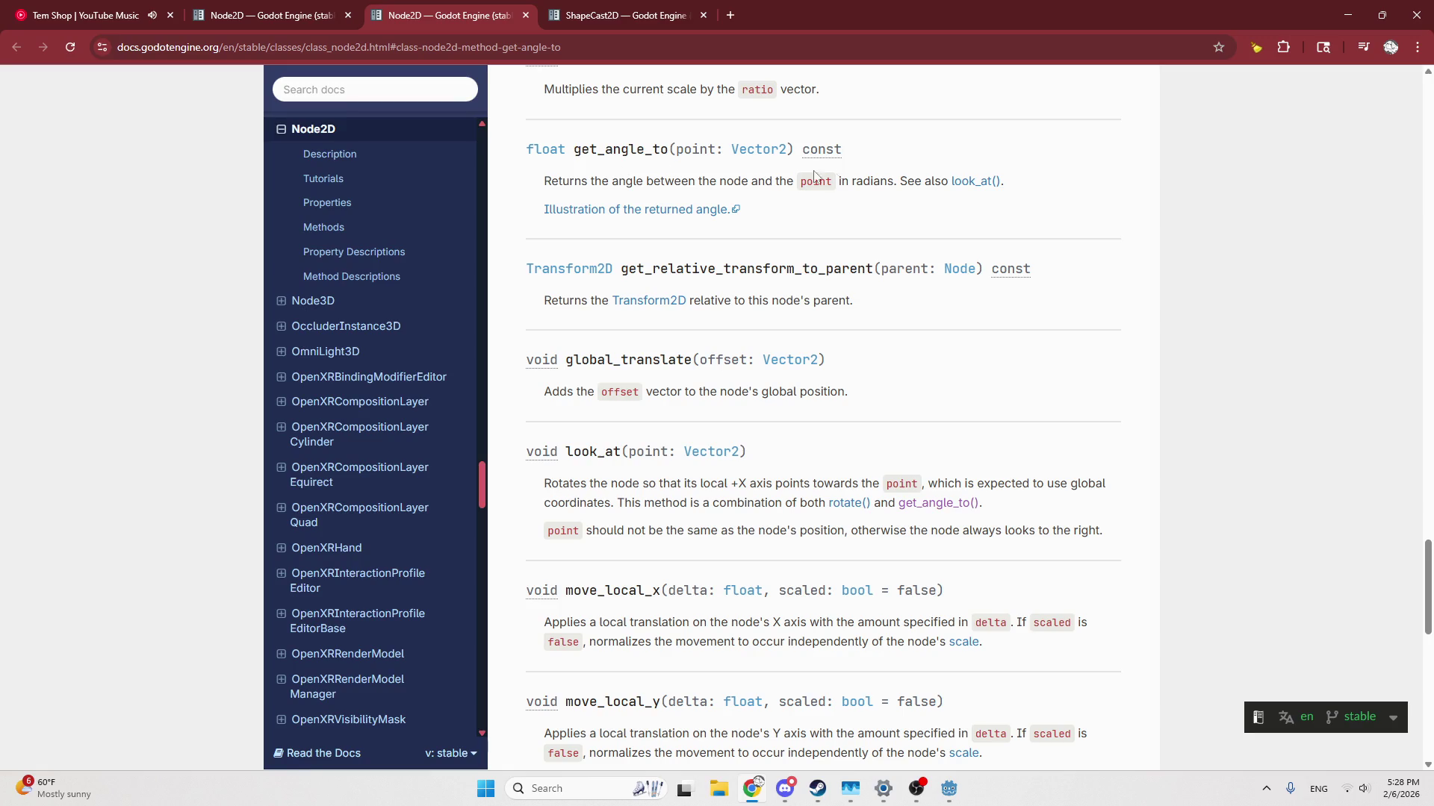
{"action": "left_click", "coordinate": [631, 15]}
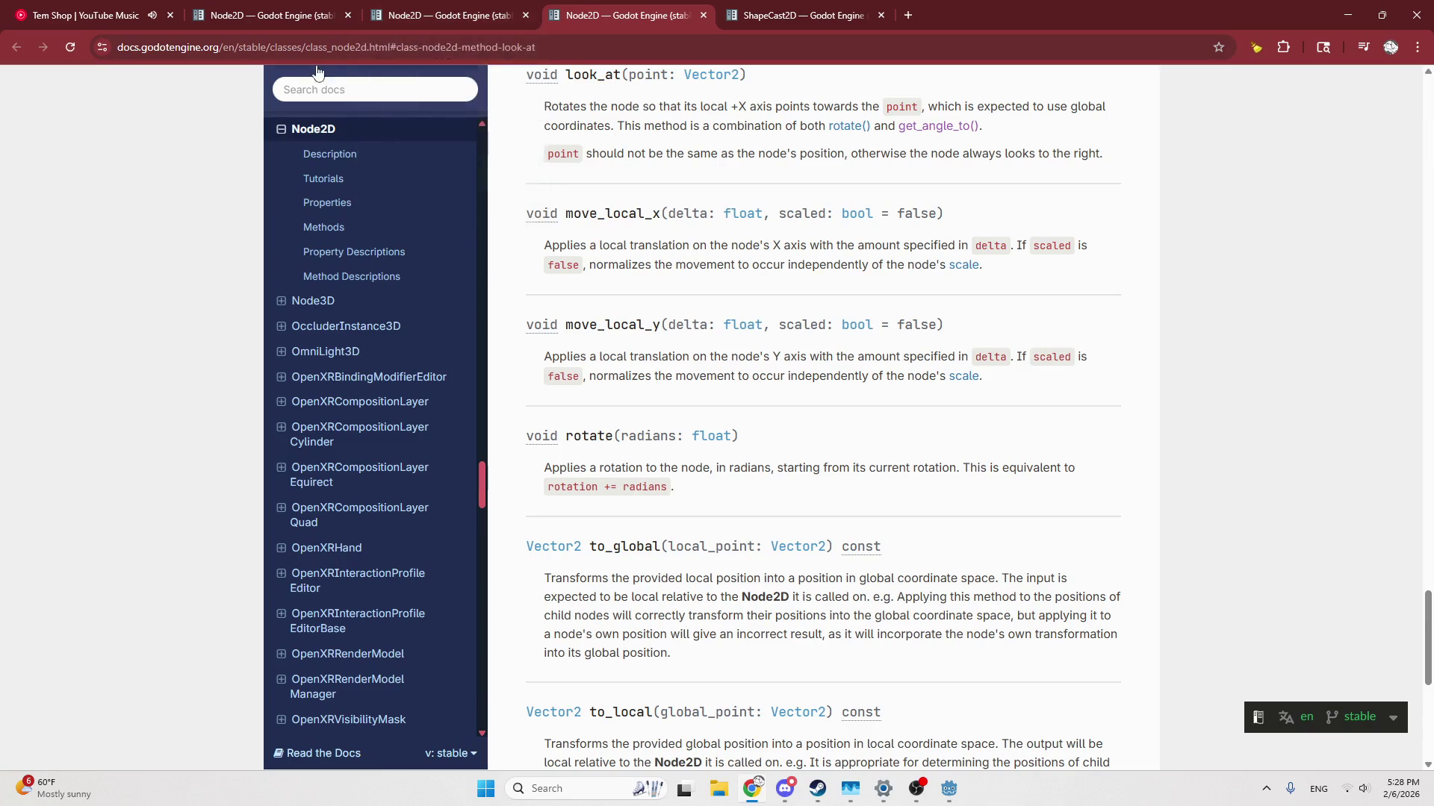
{"action": "middle_click", "coordinate": [840, 127]}
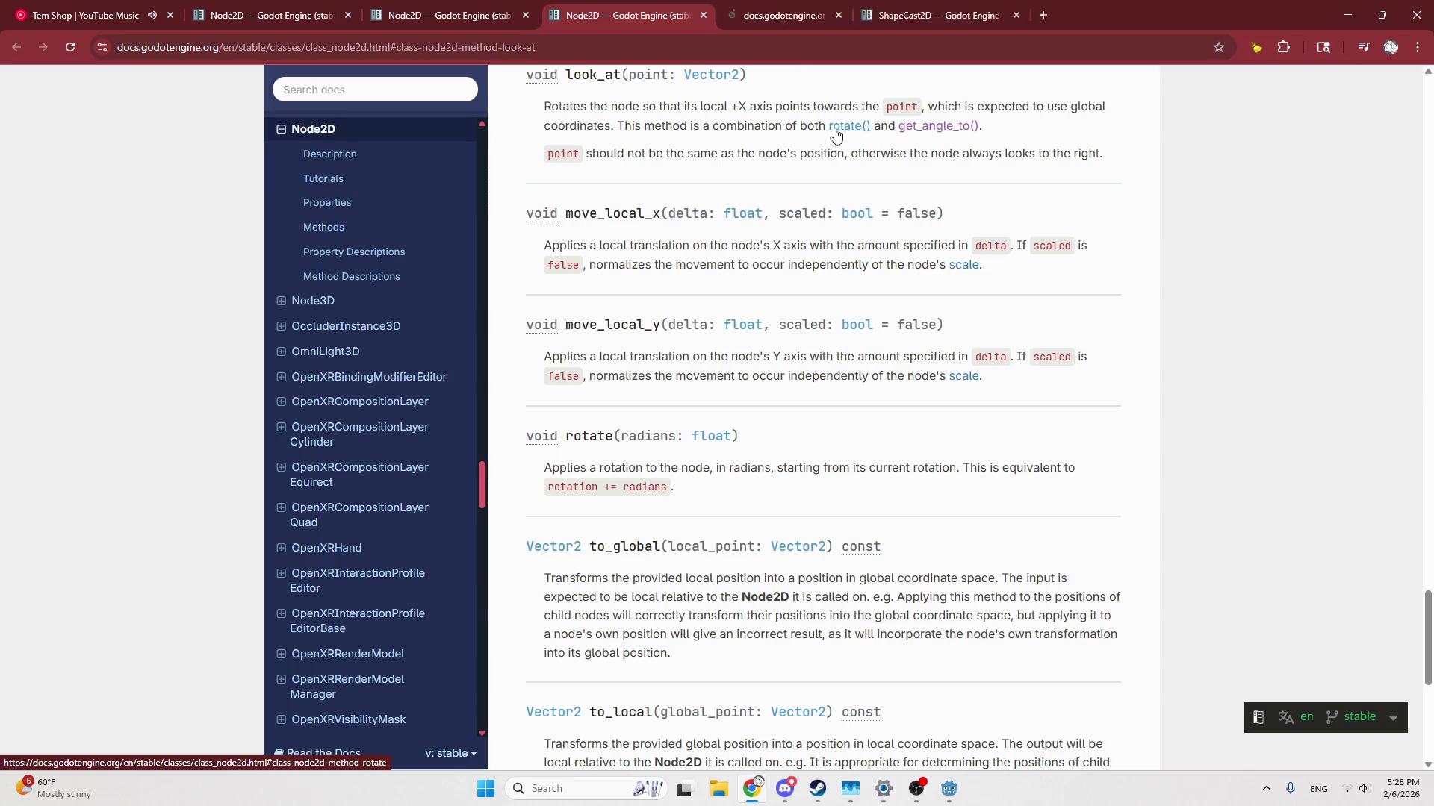
{"action": "left_click", "coordinate": [748, 14]}
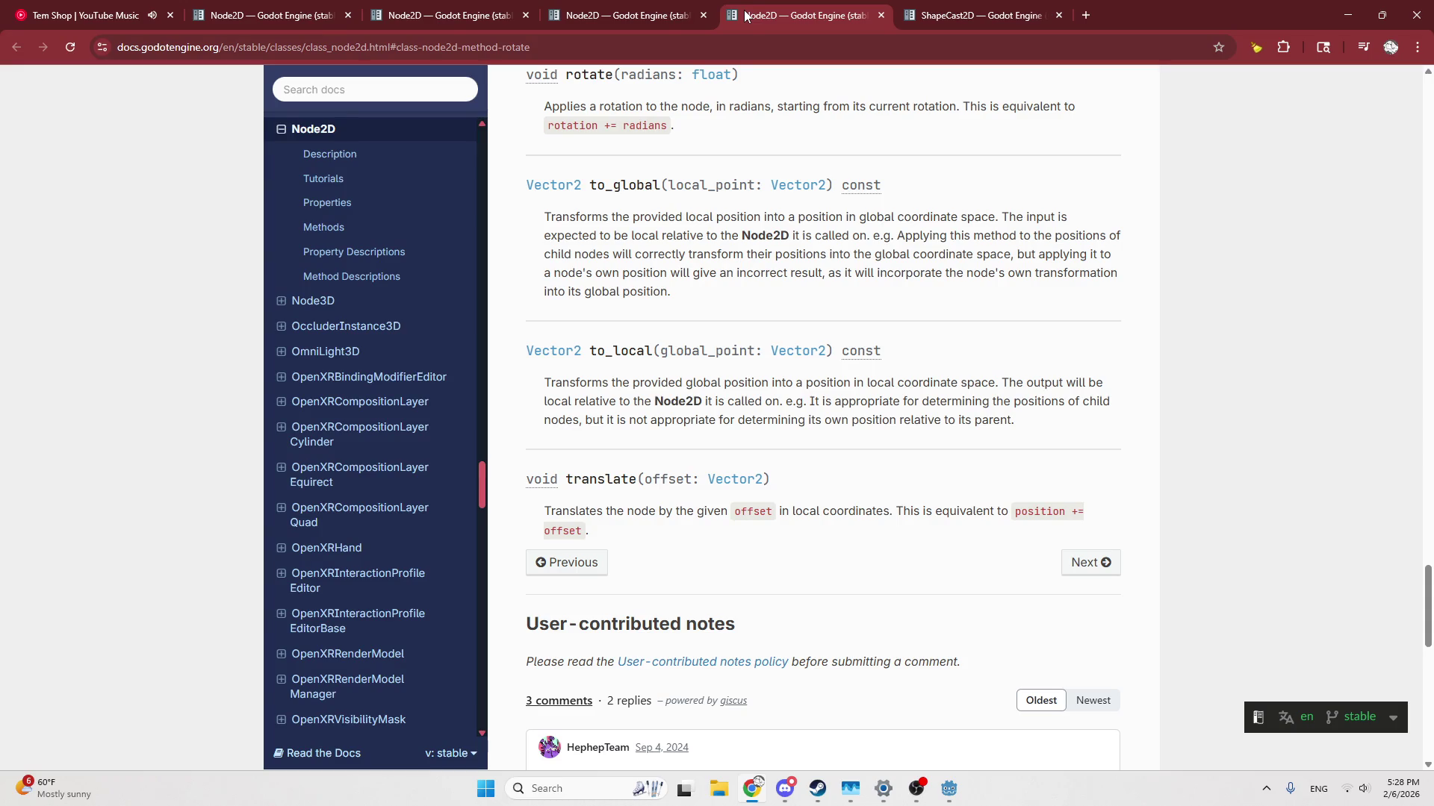
{"action": "left_click", "coordinate": [496, 7]}
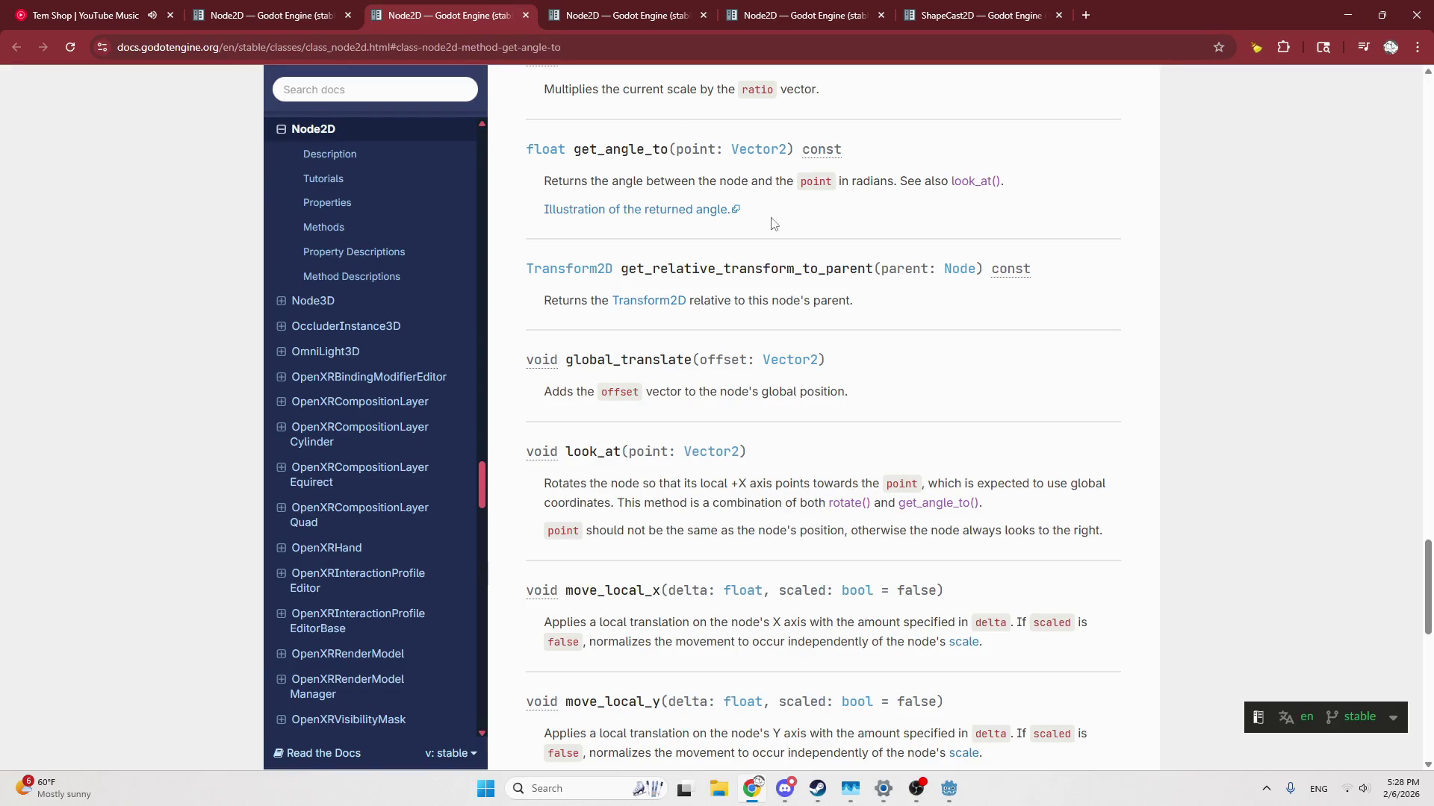
View the get_angle_to returned-angle illustration, then return to lil_guy.gd in Godot
{"action": "mouse_move", "coordinate": [949, 788]}
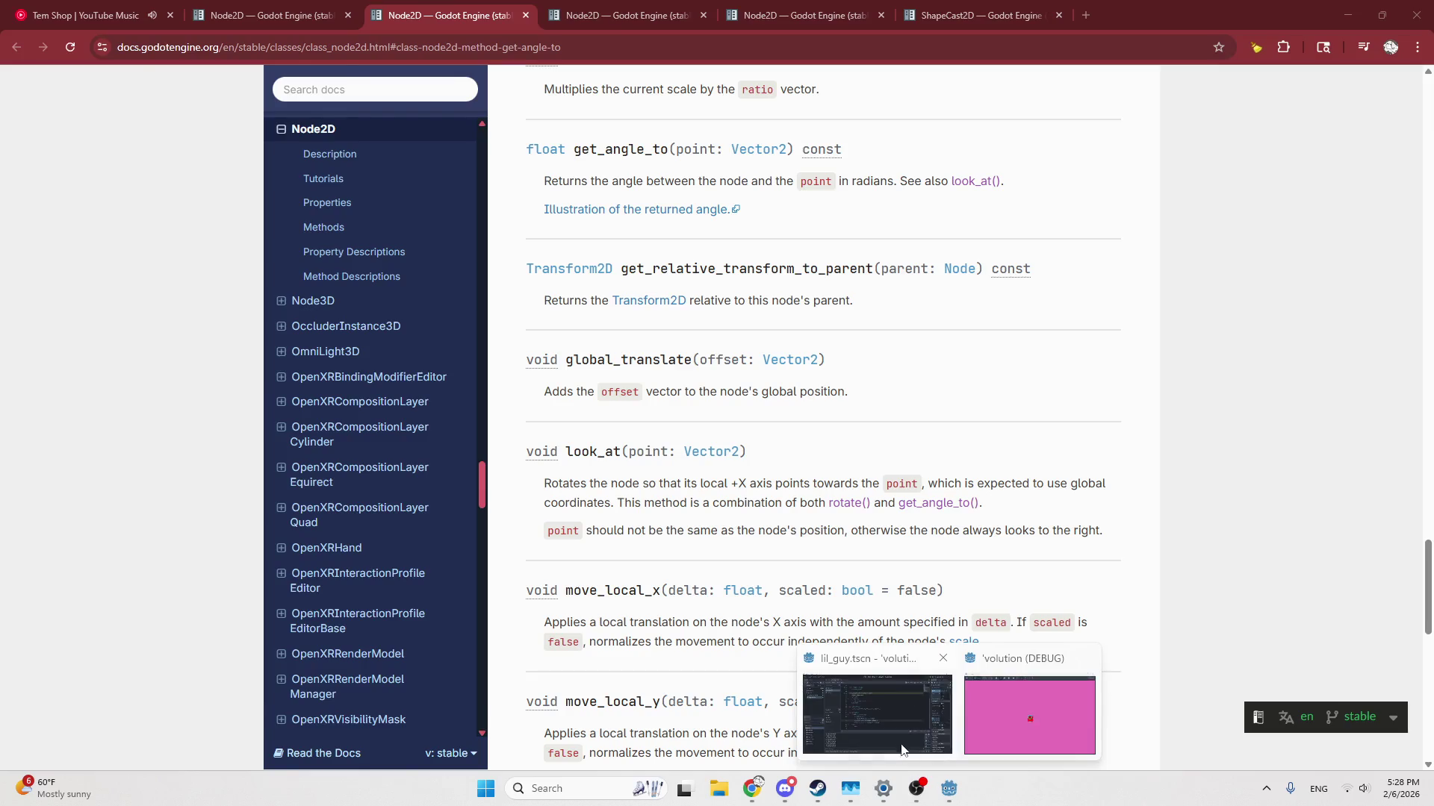
{"action": "left_click", "coordinate": [898, 737]}
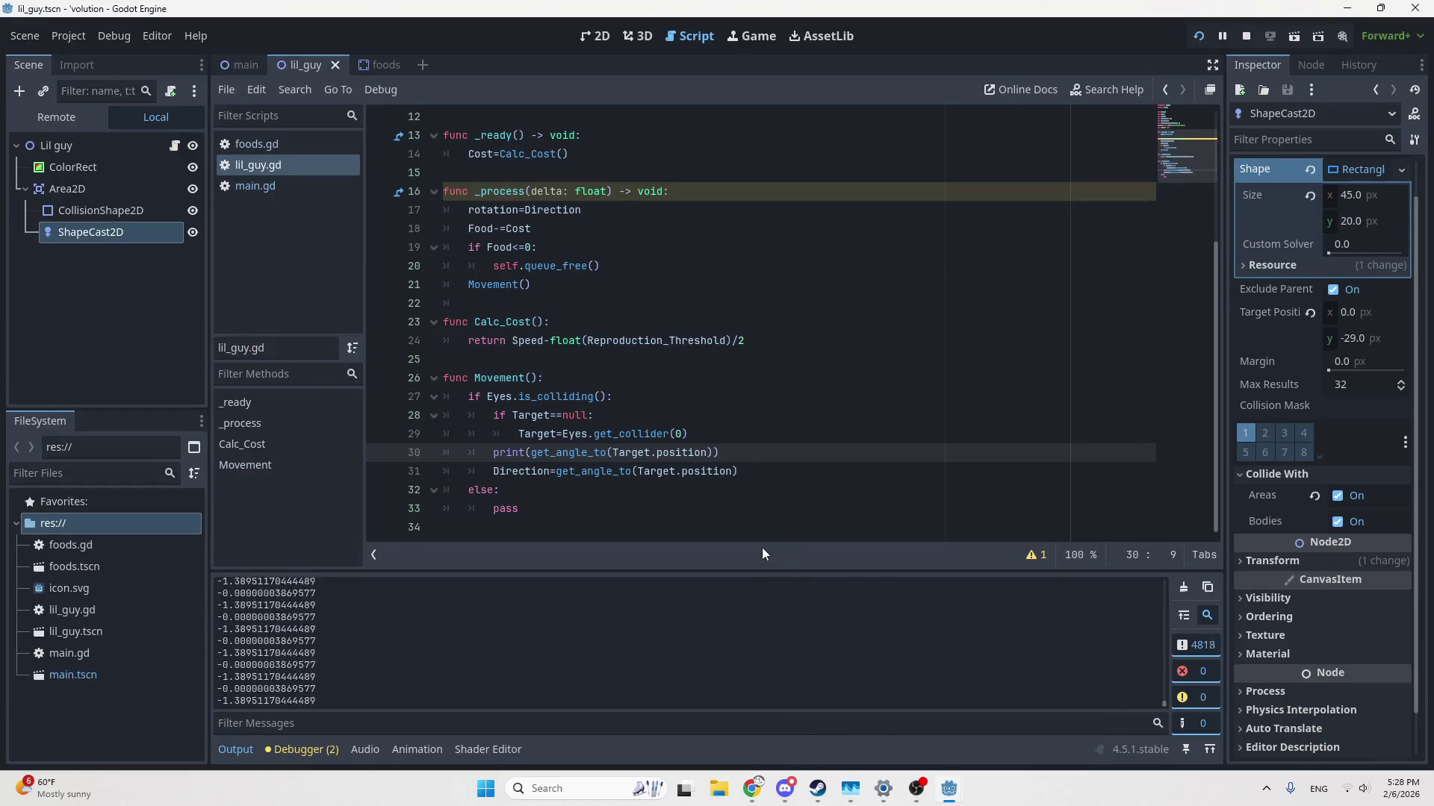
{"action": "key", "text": "alt+Tab"}
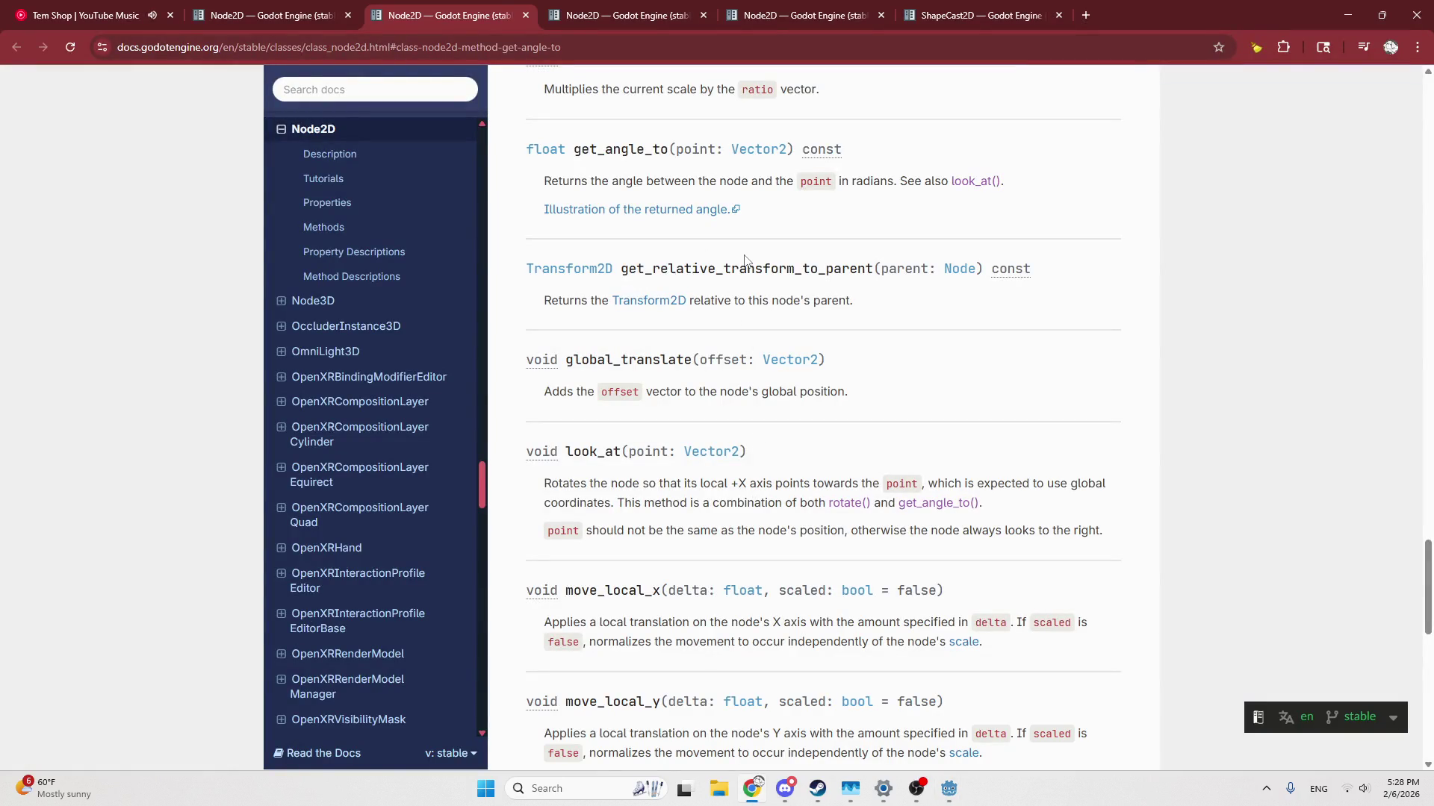
{"action": "middle_click", "coordinate": [683, 213]}
{"action": "left_click", "coordinate": [615, 29]}
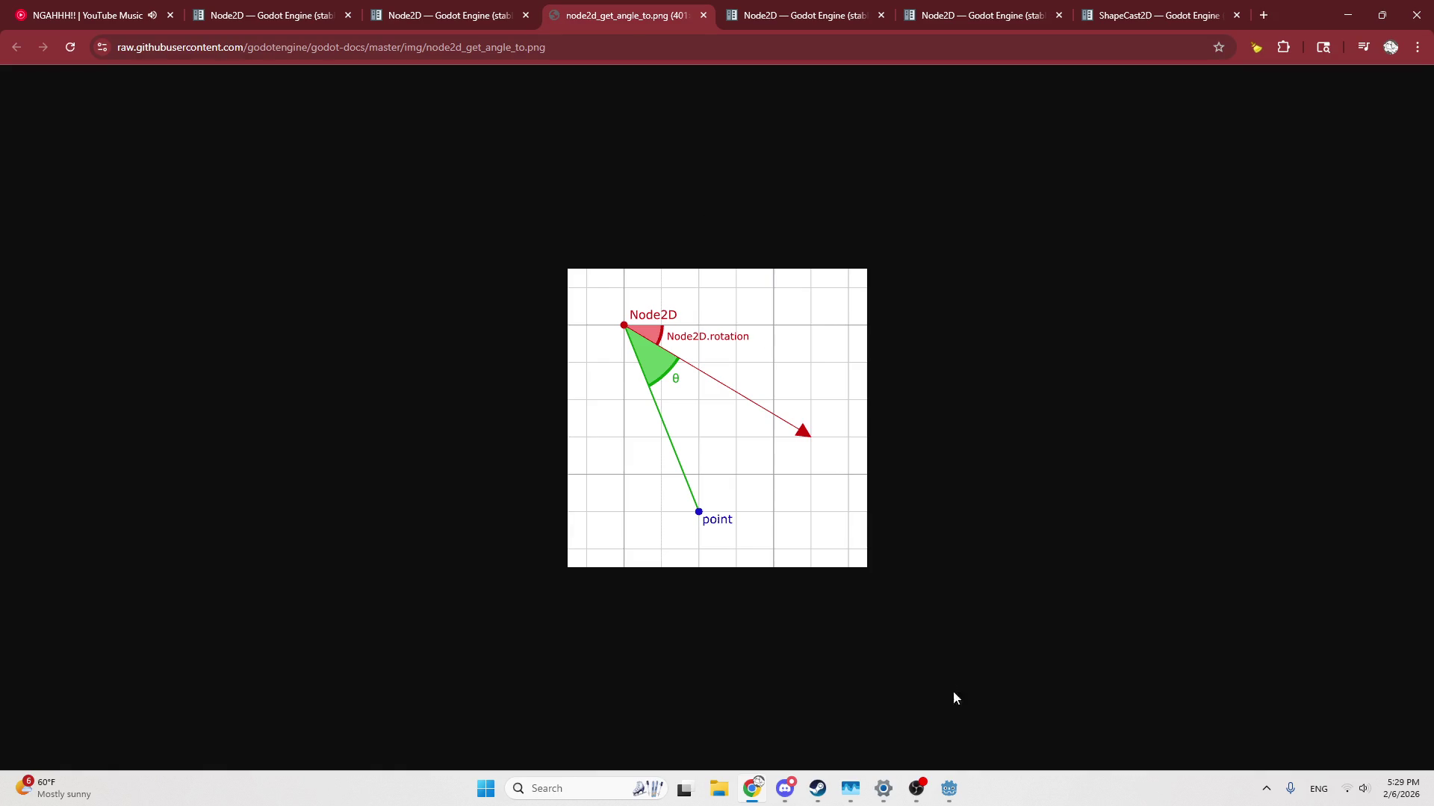
{"action": "mouse_move", "coordinate": [950, 790]}
{"action": "left_click", "coordinate": [868, 689]}
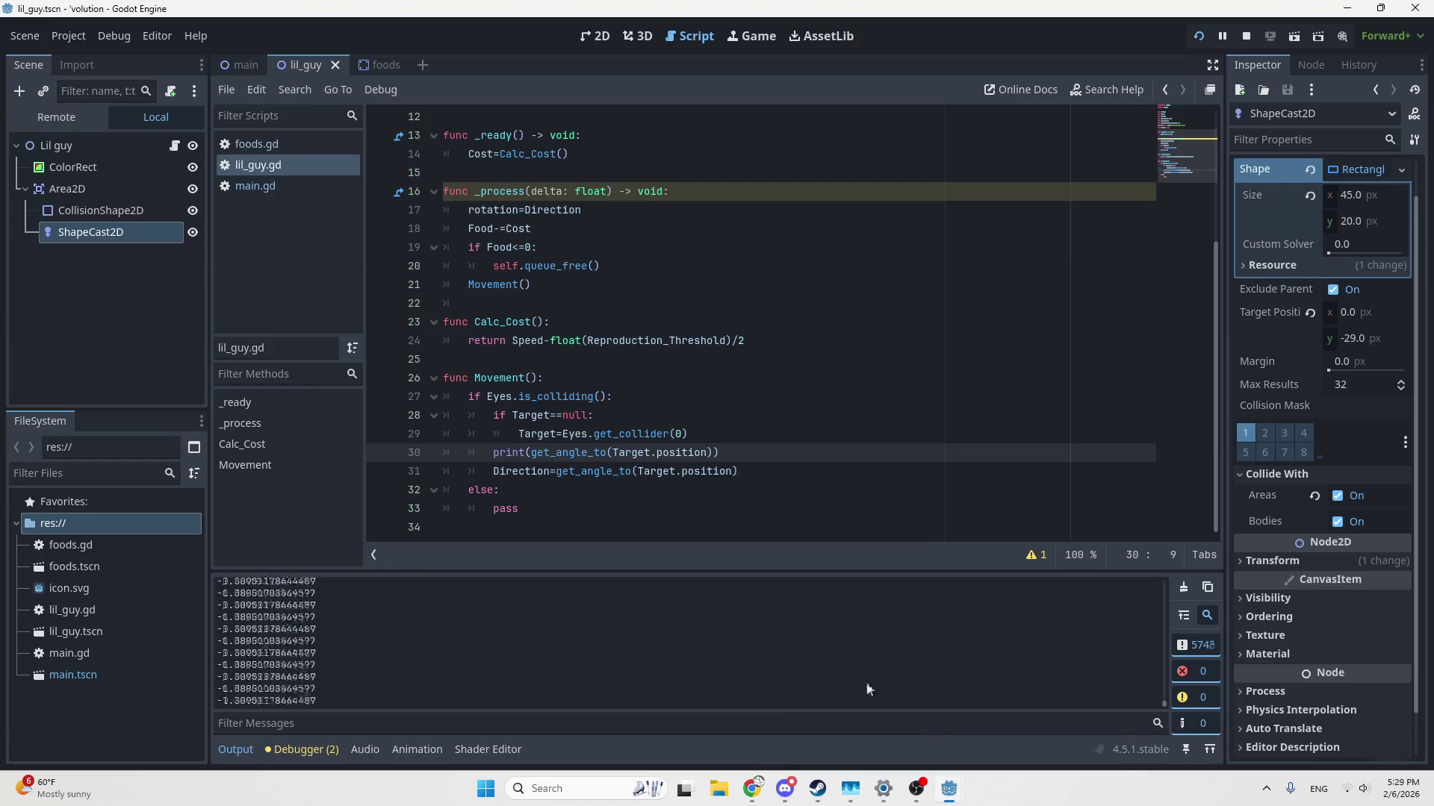
Change line 31 to Direction+= and test-run the game twice
{"action": "left_click", "coordinate": [649, 484]}
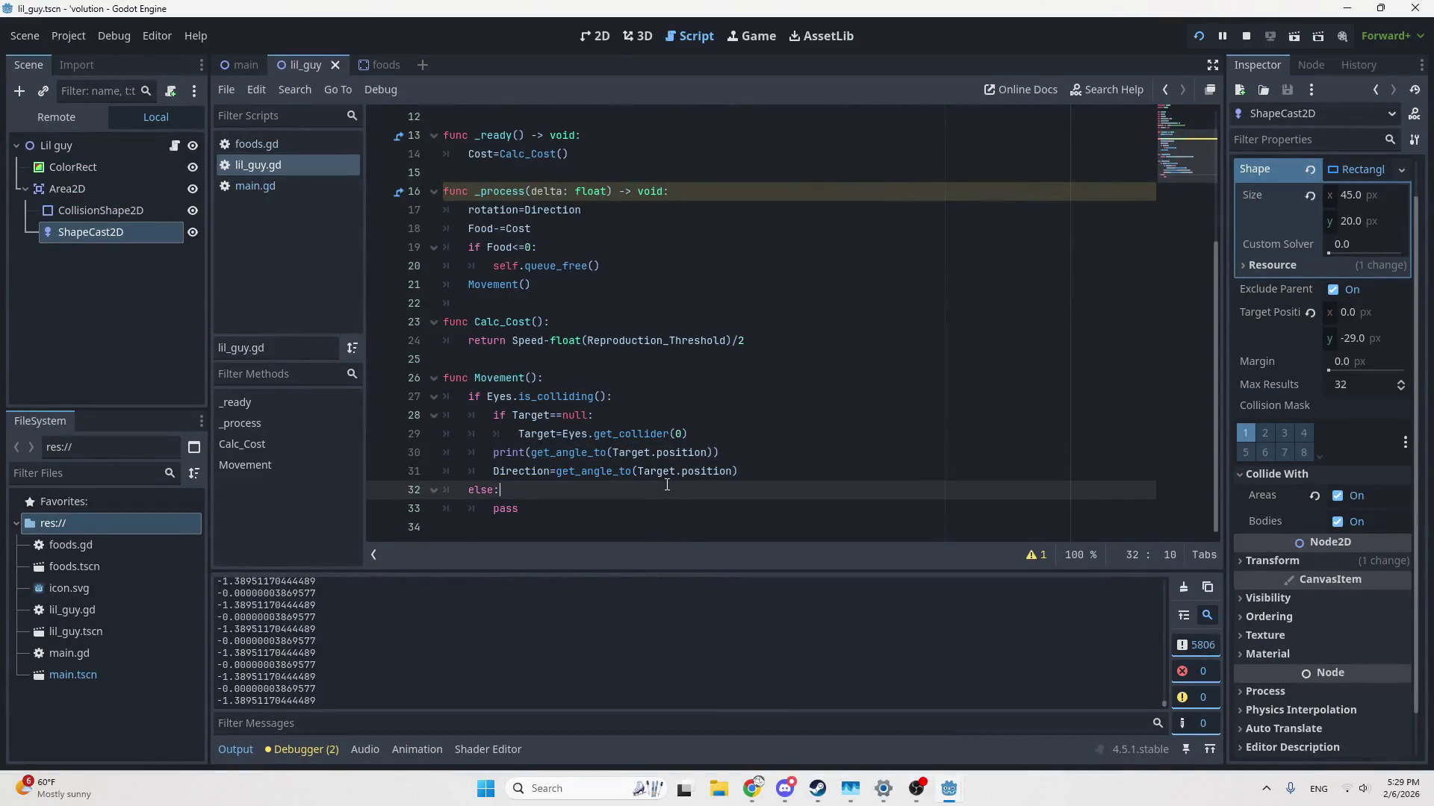
{"action": "left_click", "coordinate": [556, 471]}
{"action": "type", "text": "+"}
{"action": "left_click", "coordinate": [1199, 36]}
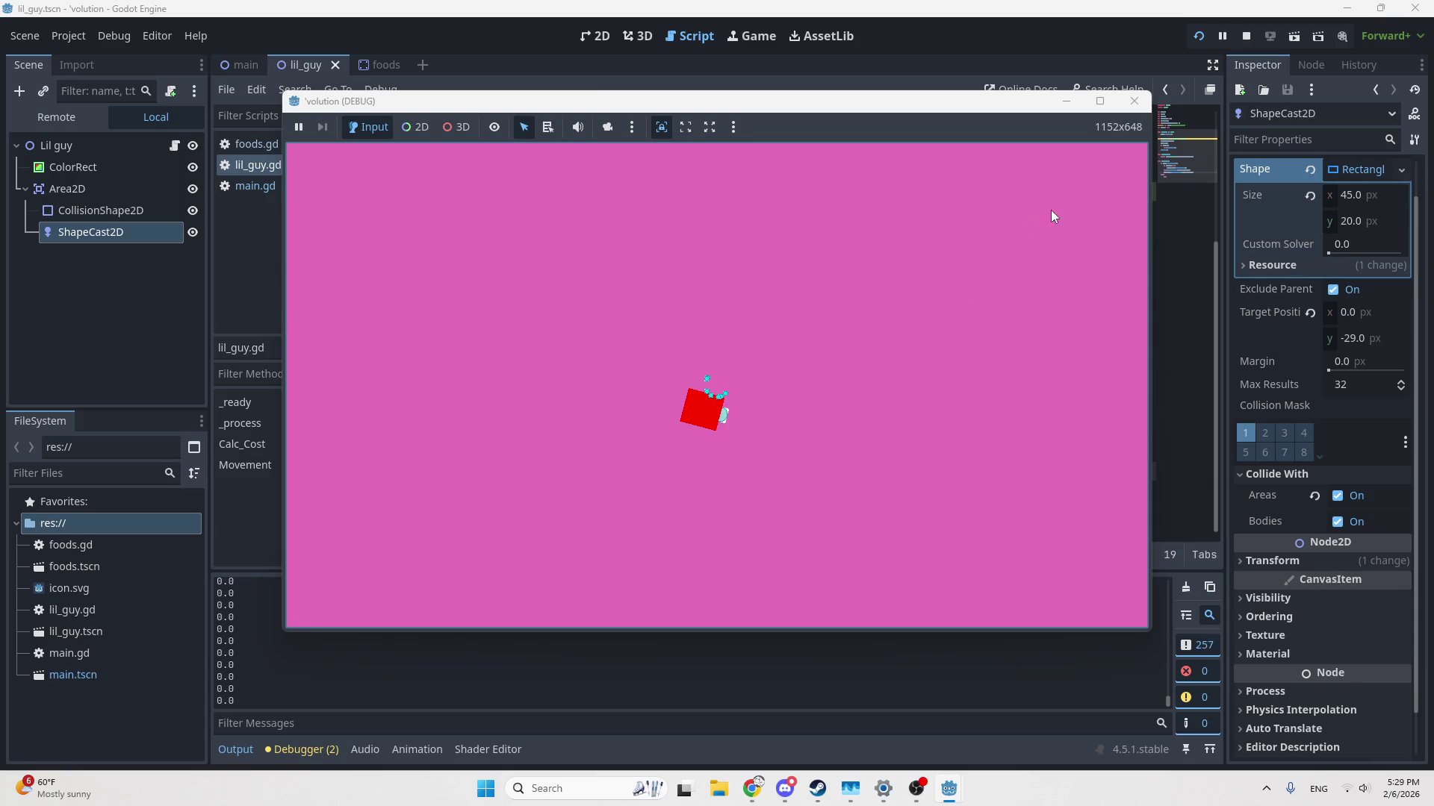
{"action": "left_click", "coordinate": [1135, 101]}
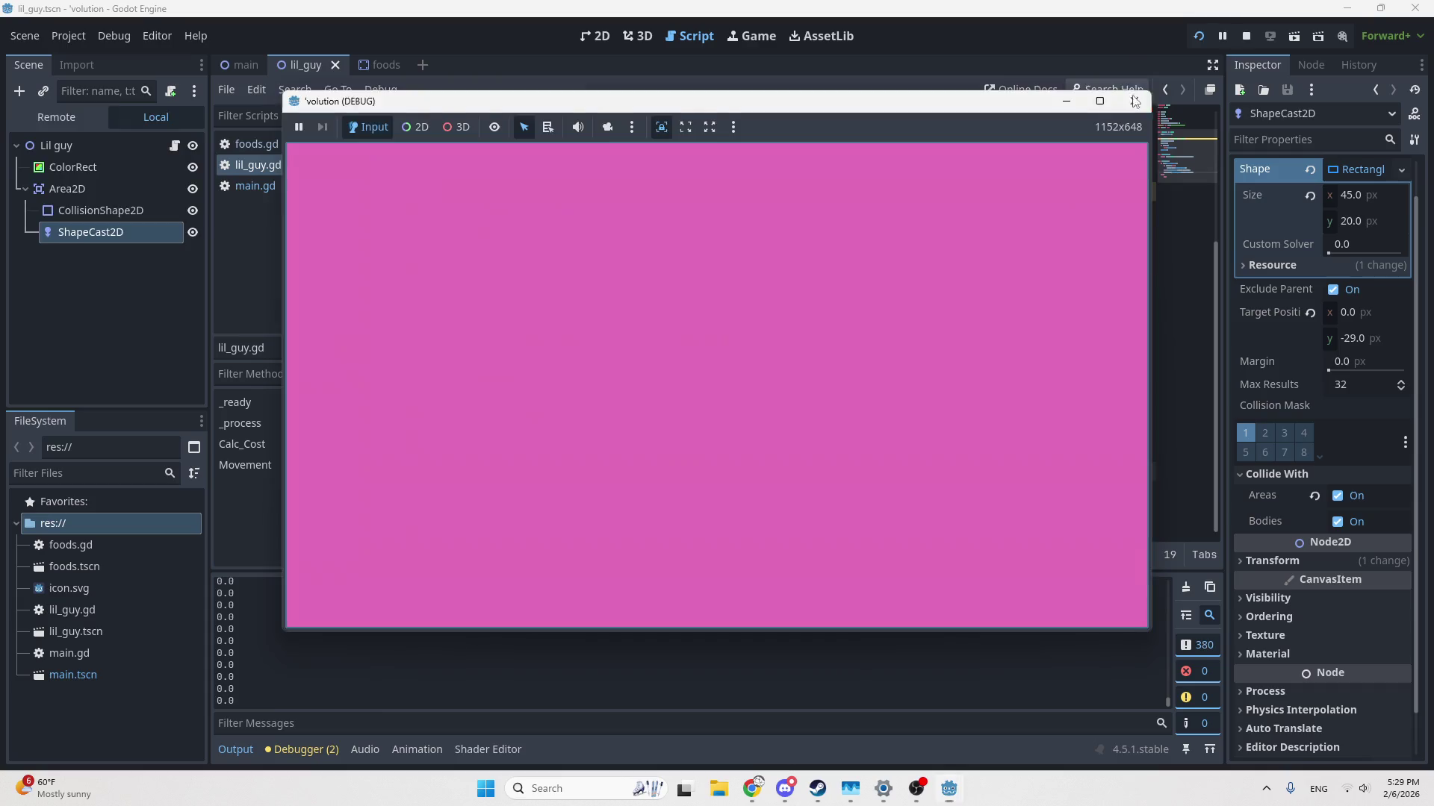
{"action": "left_click", "coordinate": [1198, 36]}
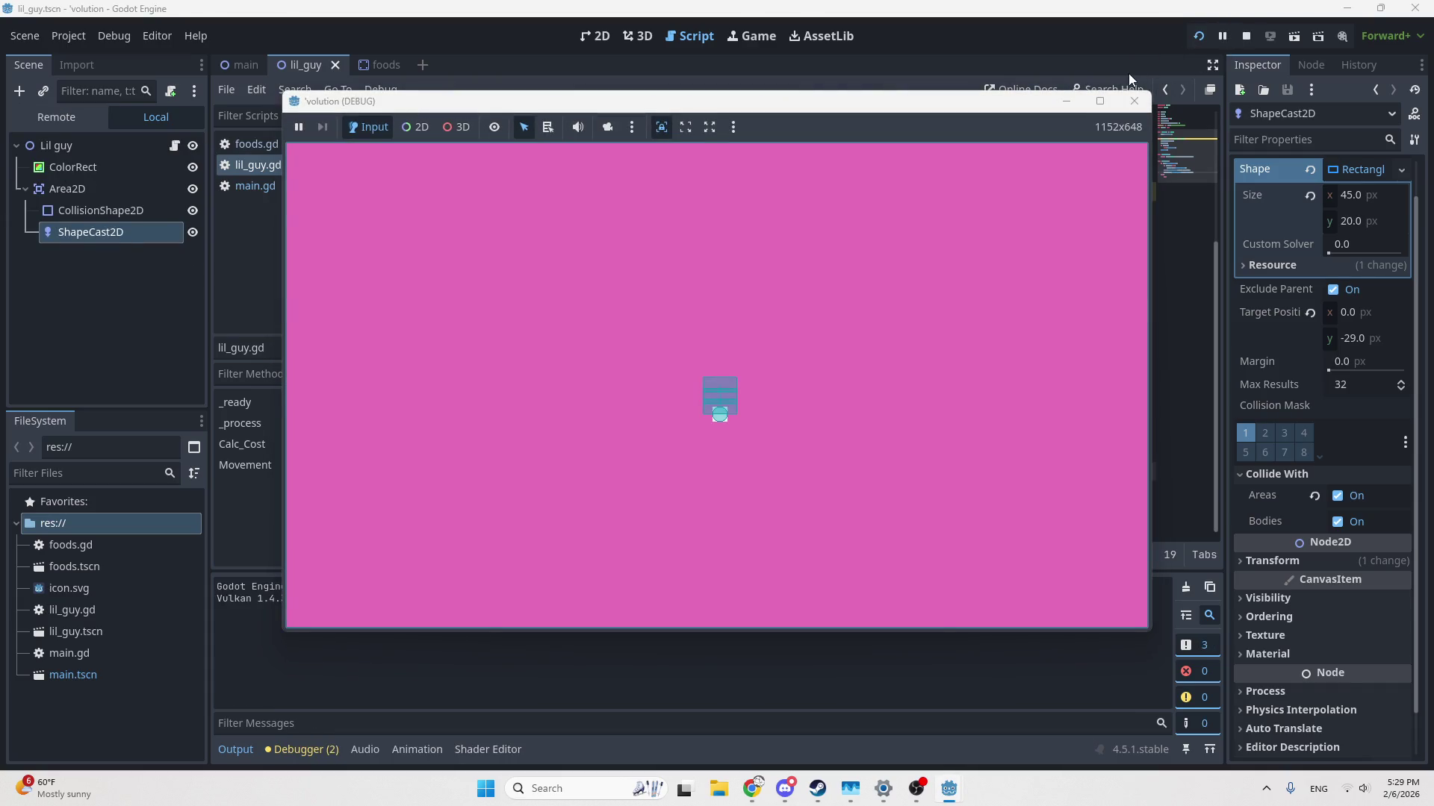
{"action": "mouse_move", "coordinate": [1092, 97]}
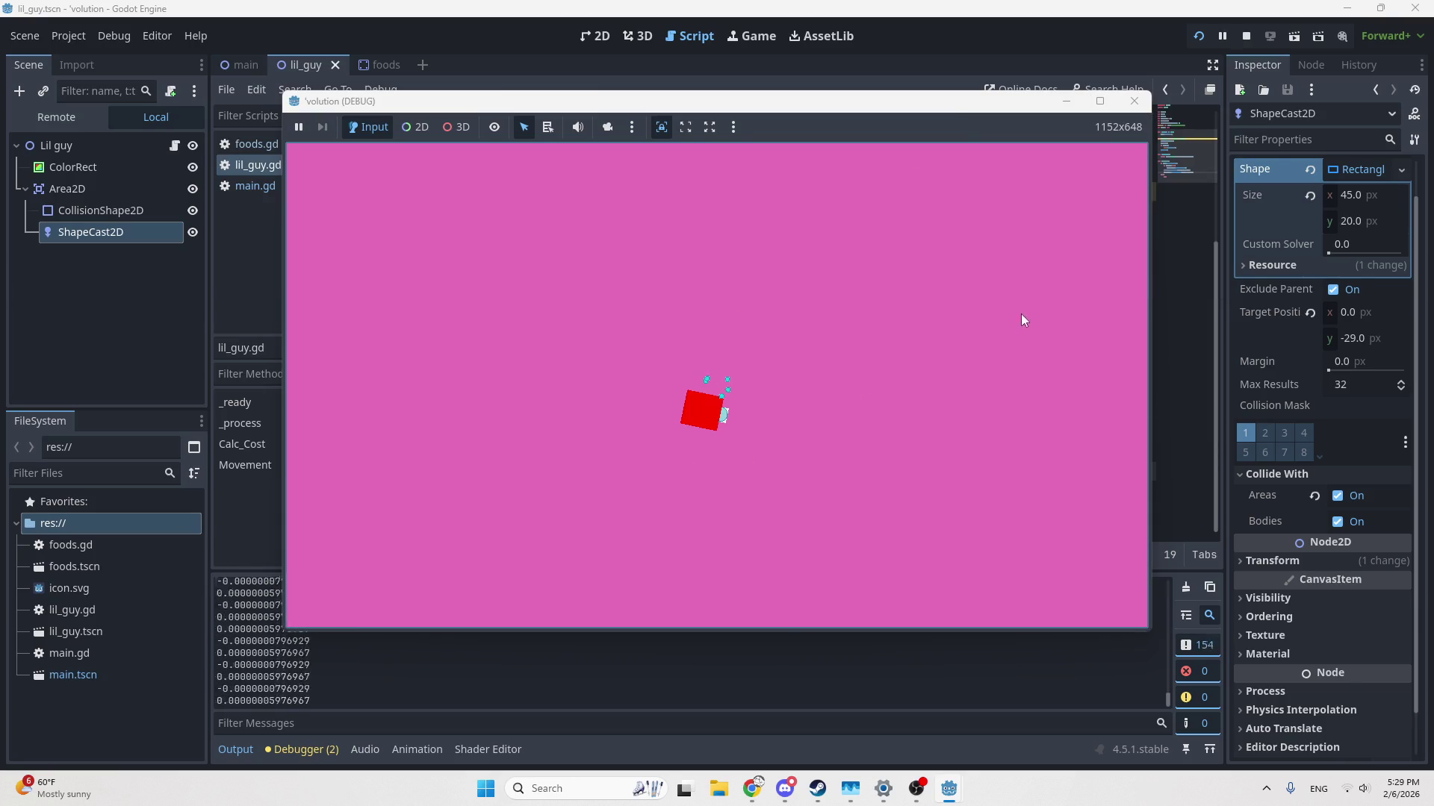
{"action": "left_click", "coordinate": [1185, 310]}
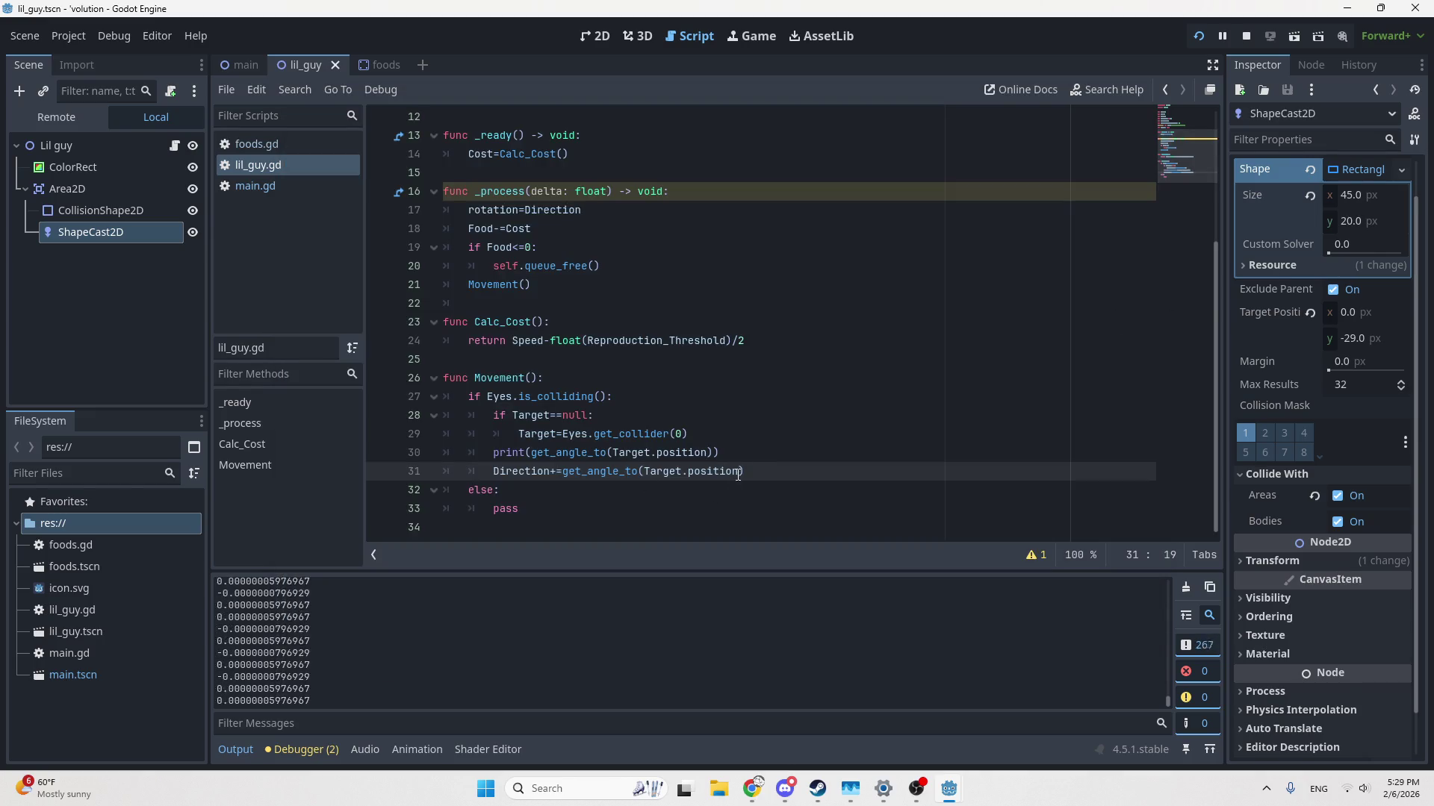
Delete the print(get_angle_to(Target.position)) line, rerun the game, then close it
{"action": "left_click", "coordinate": [758, 457]}
{"action": "key", "text": "shift+Up"}
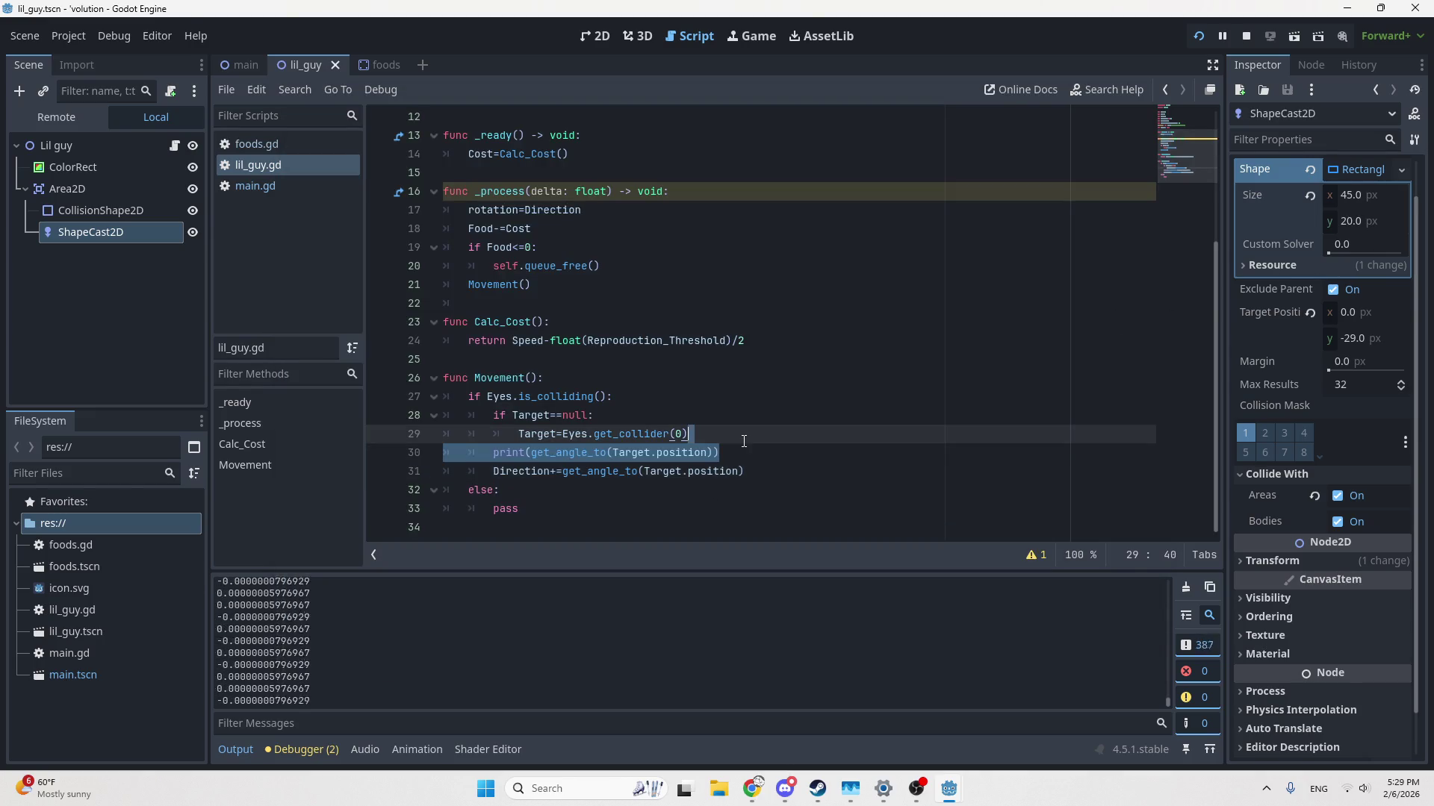
{"action": "key", "text": "BackSpace"}
{"action": "key", "text": "F5"}
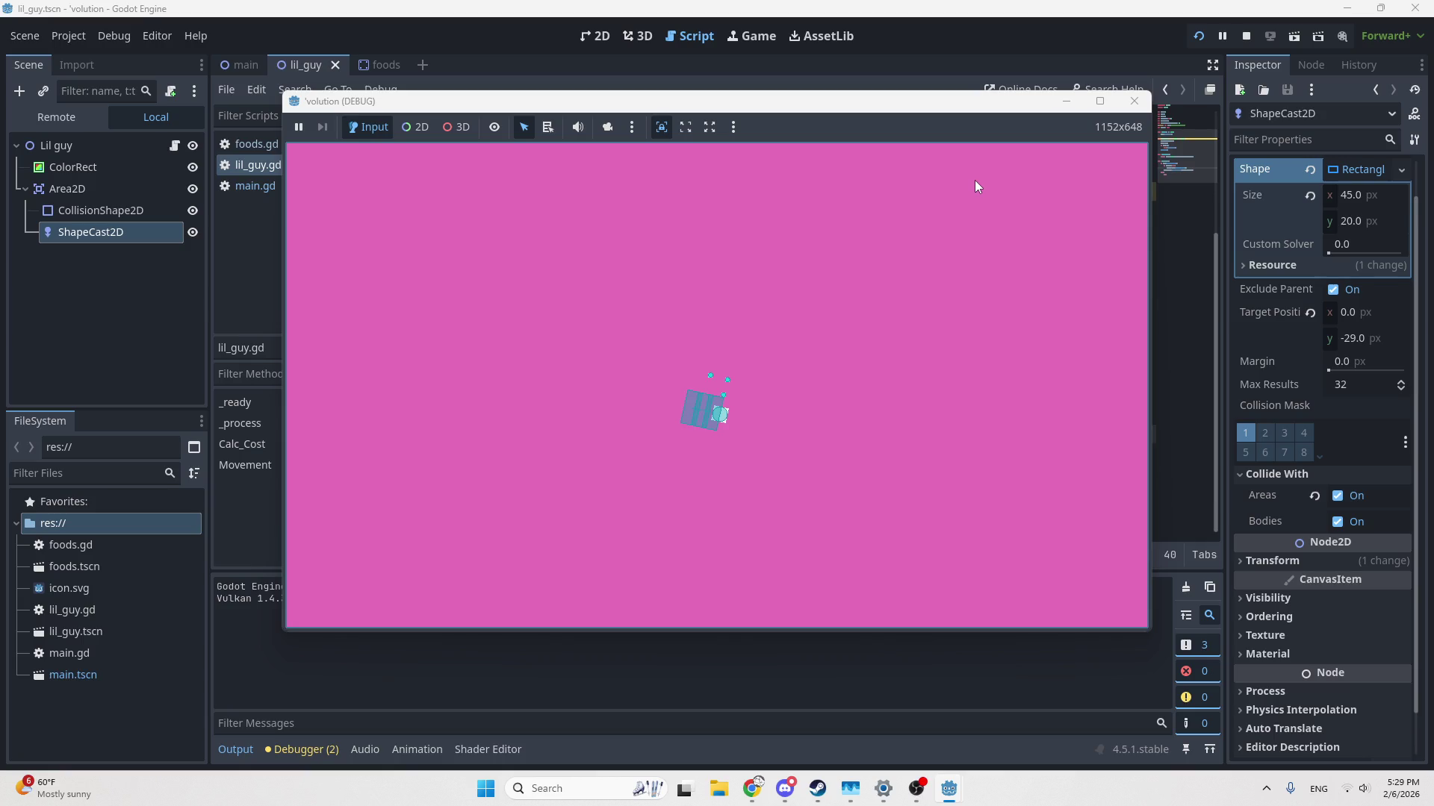
{"action": "left_click", "coordinate": [1133, 103]}
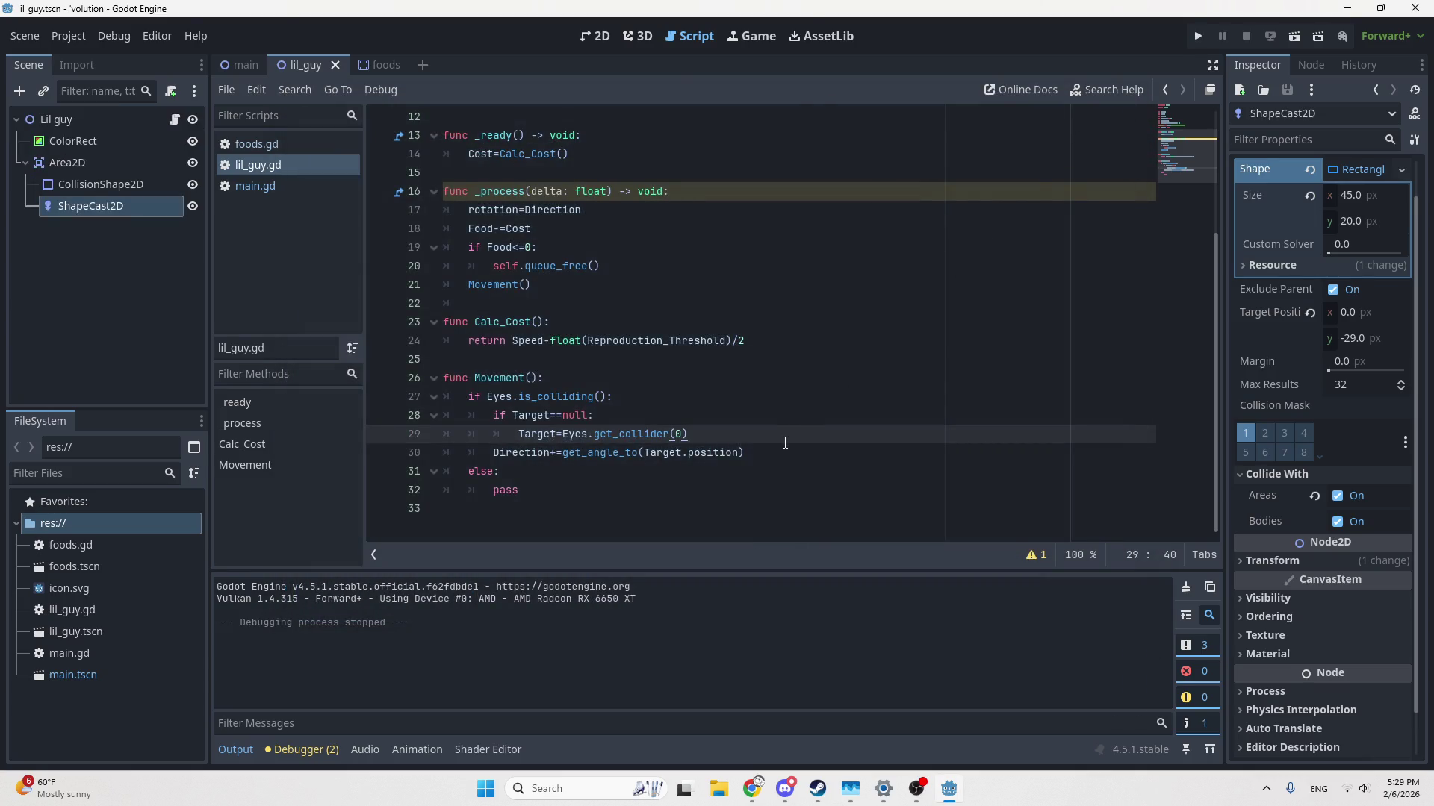
Close the get_angle_to angle illustration tab in Chrome and go back to Godot
{"action": "key", "text": "alt+Tab"}
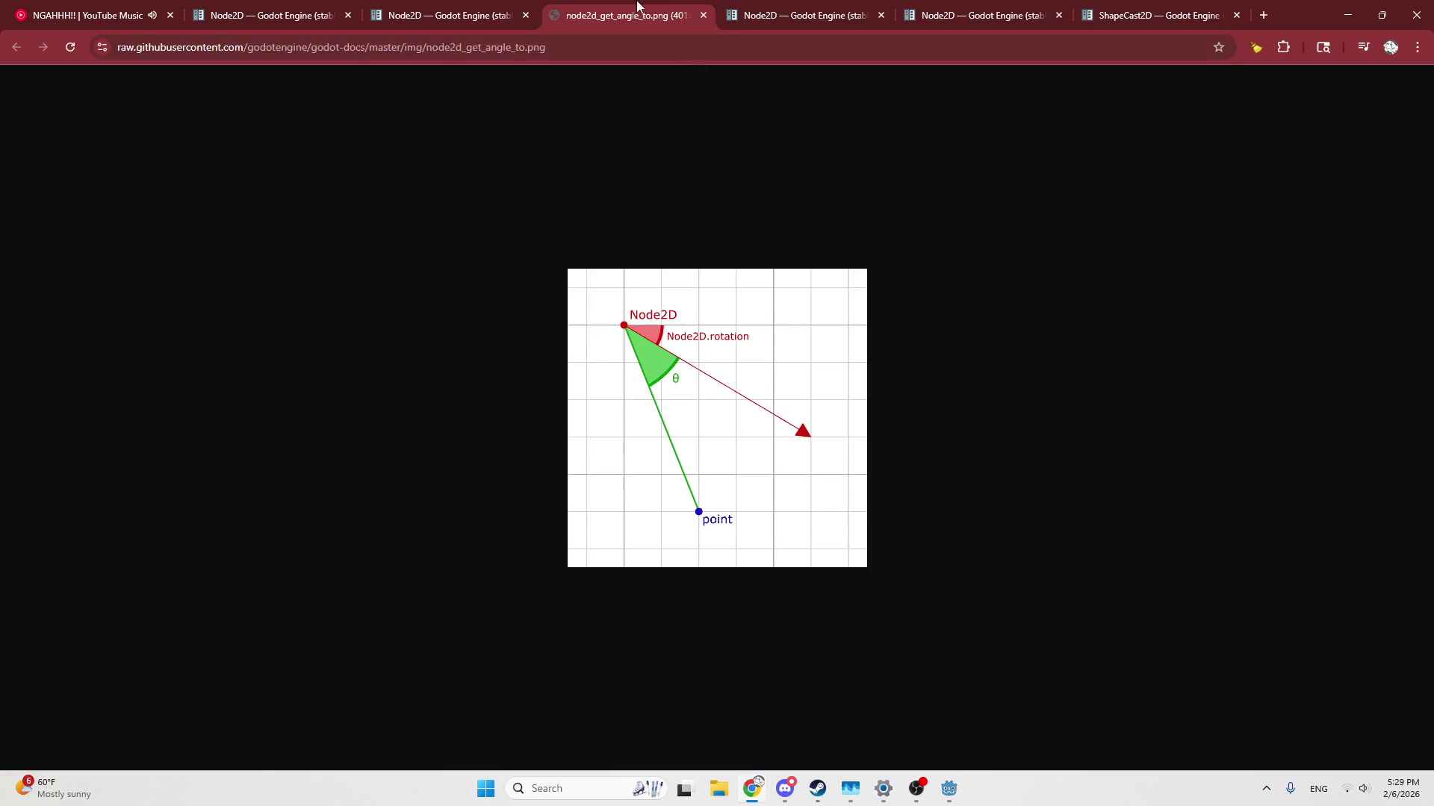
{"action": "middle_click", "coordinate": [650, 13]}
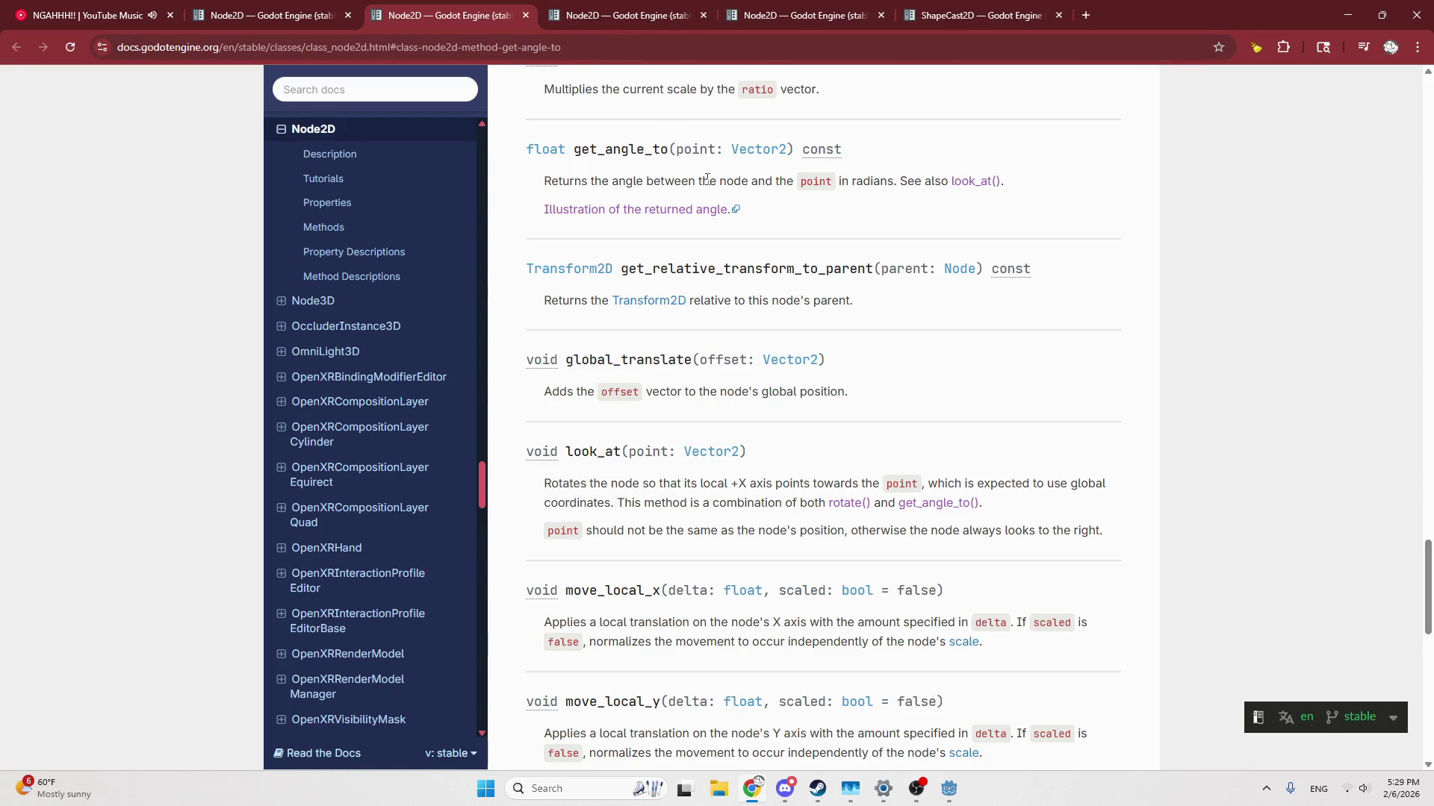
{"action": "left_click", "coordinate": [949, 788]}
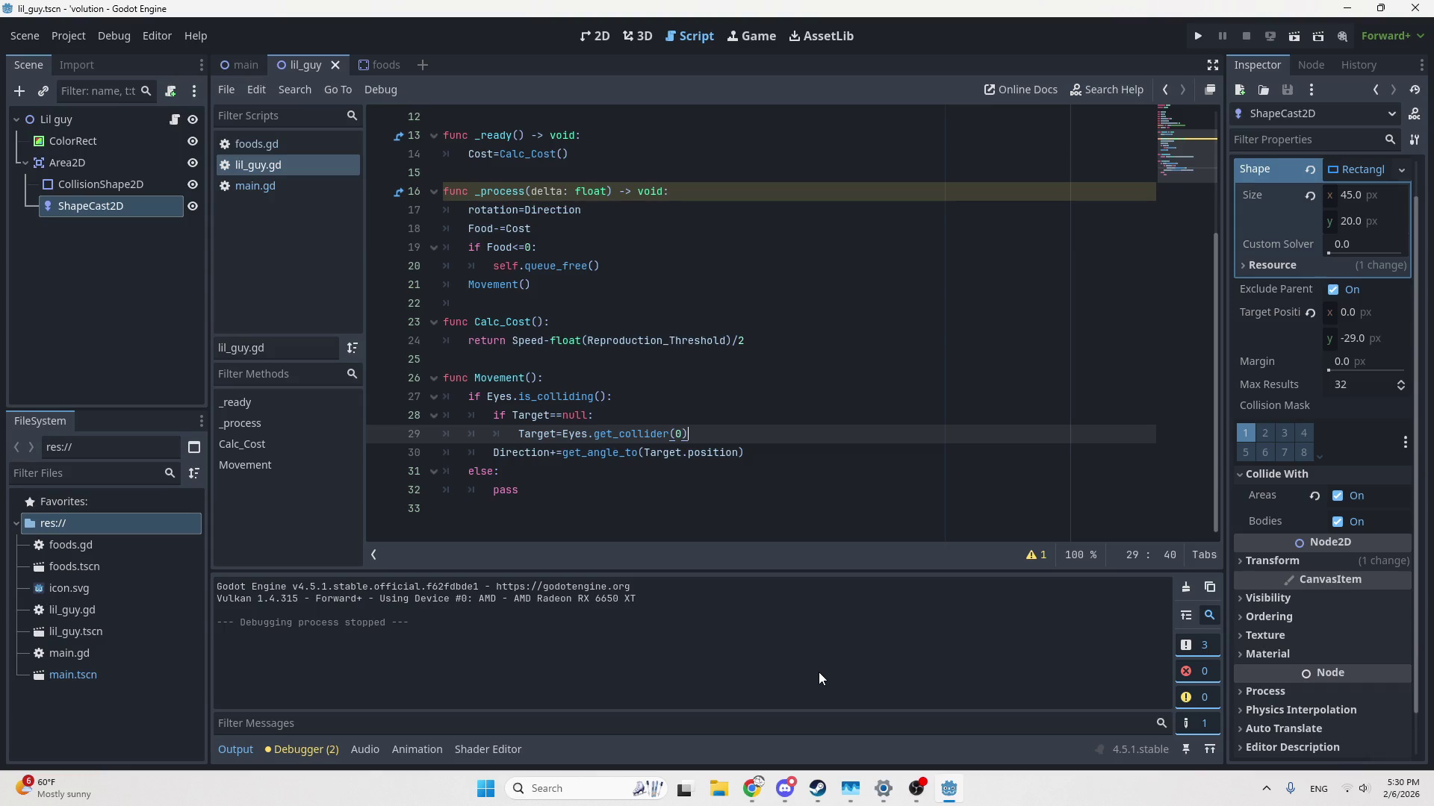
Replace Direction with rotation on line 30 and test-run the game
{"action": "double_click", "coordinate": [523, 452]}
{"action": "type", "text": "rotation"}
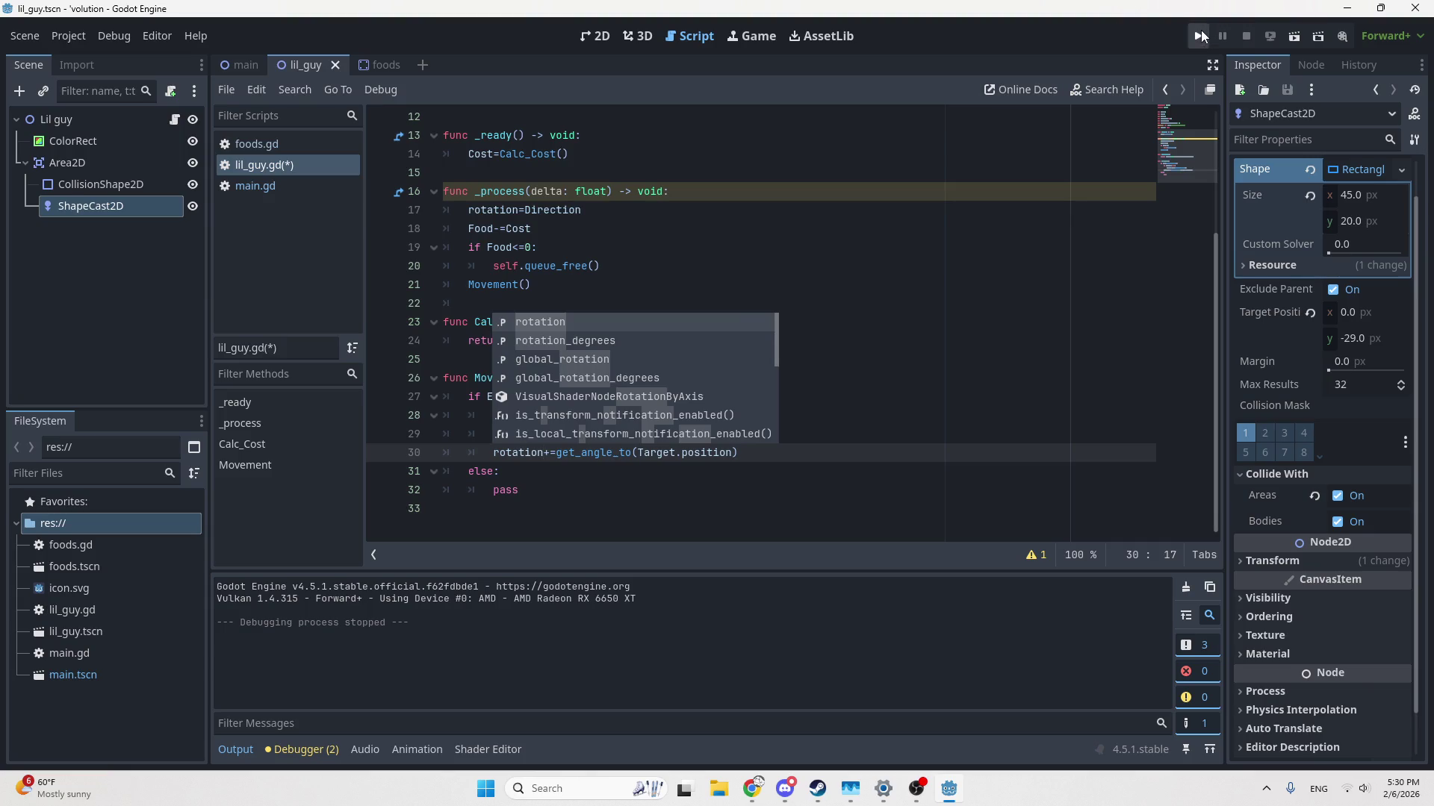
{"action": "left_click", "coordinate": [1200, 33]}
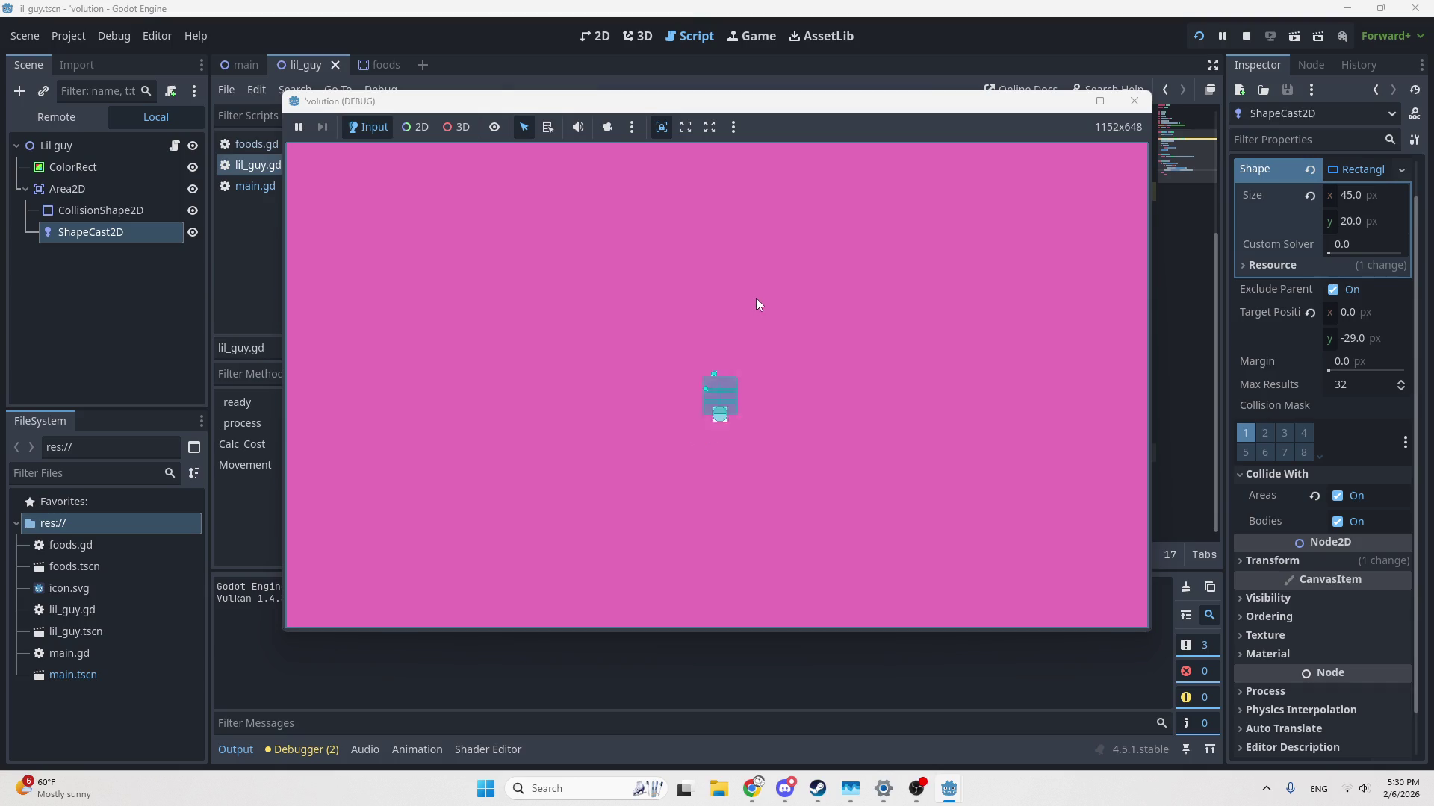
{"action": "left_click", "coordinate": [1134, 101]}
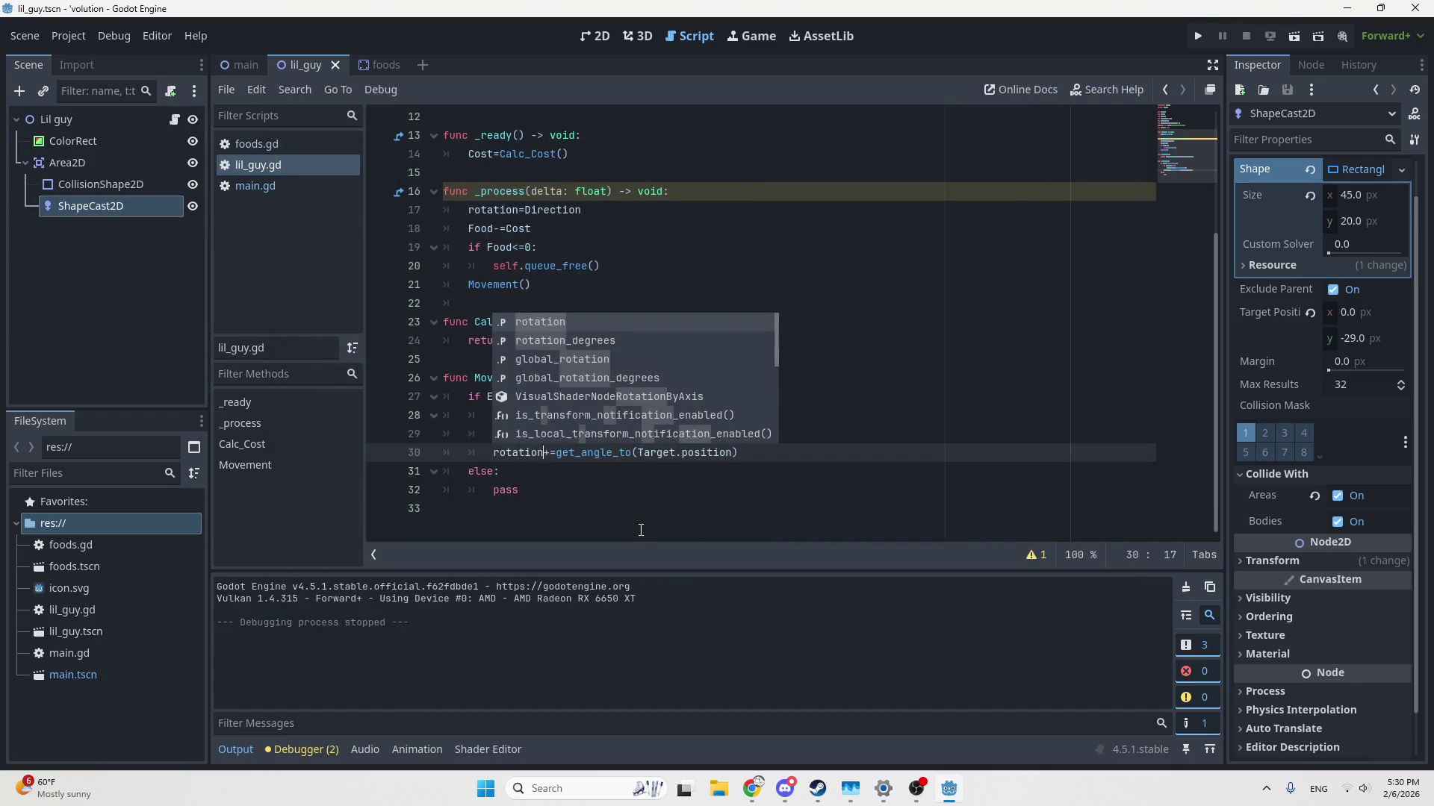
Make line 30 rotation+=get_angle_to(Target.position), remove rotation=Direction from _process, and test
{"action": "left_click", "coordinate": [546, 451]}
{"action": "type", "text": "+"}
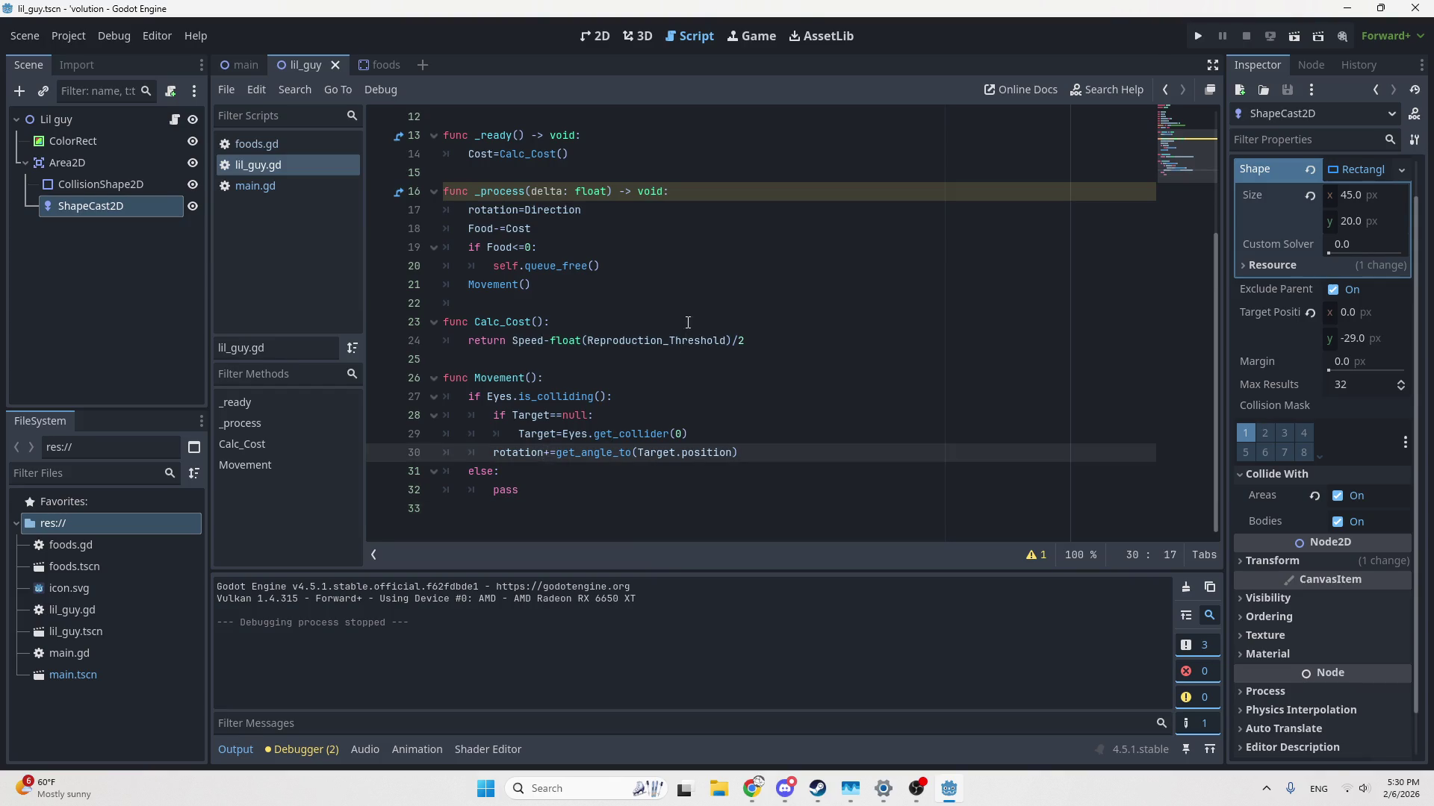
{"action": "left_click_drag", "start_coordinate": [655, 215], "coordinate": [718, 192]}
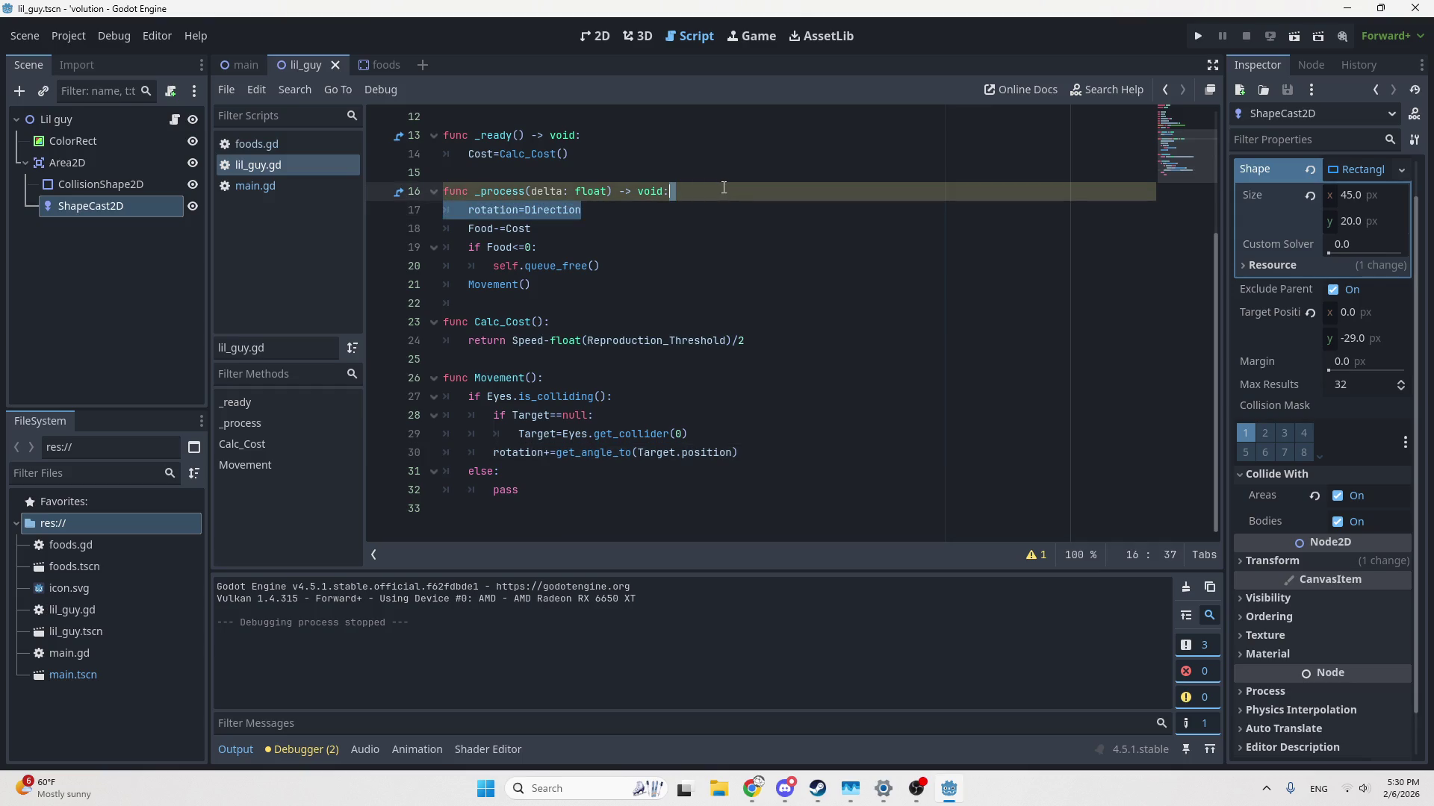
{"action": "left_click", "coordinate": [1194, 34]}
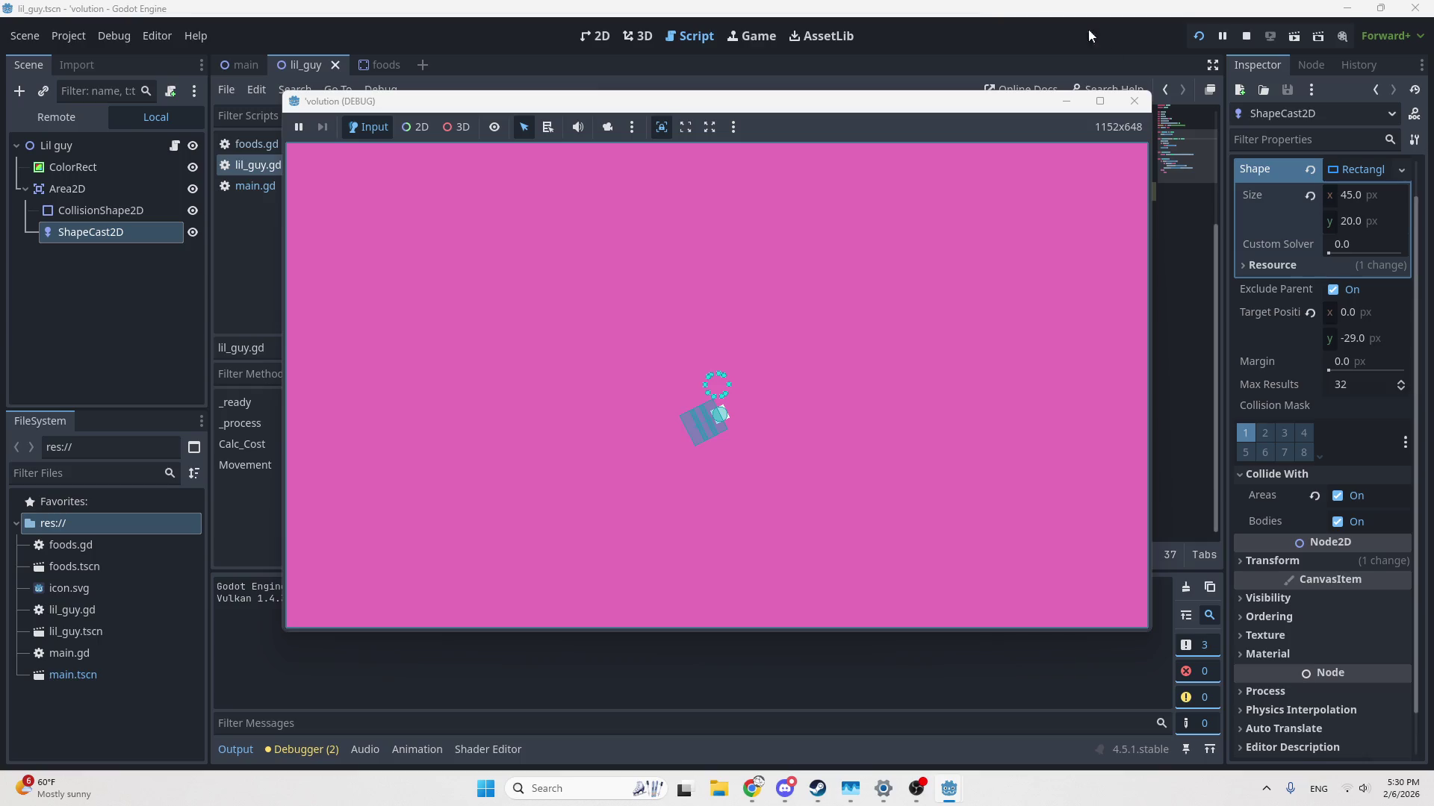
{"action": "left_click", "coordinate": [1132, 103]}
Replace pass in the else branch with rotation=0
{"action": "left_click", "coordinate": [592, 458]}
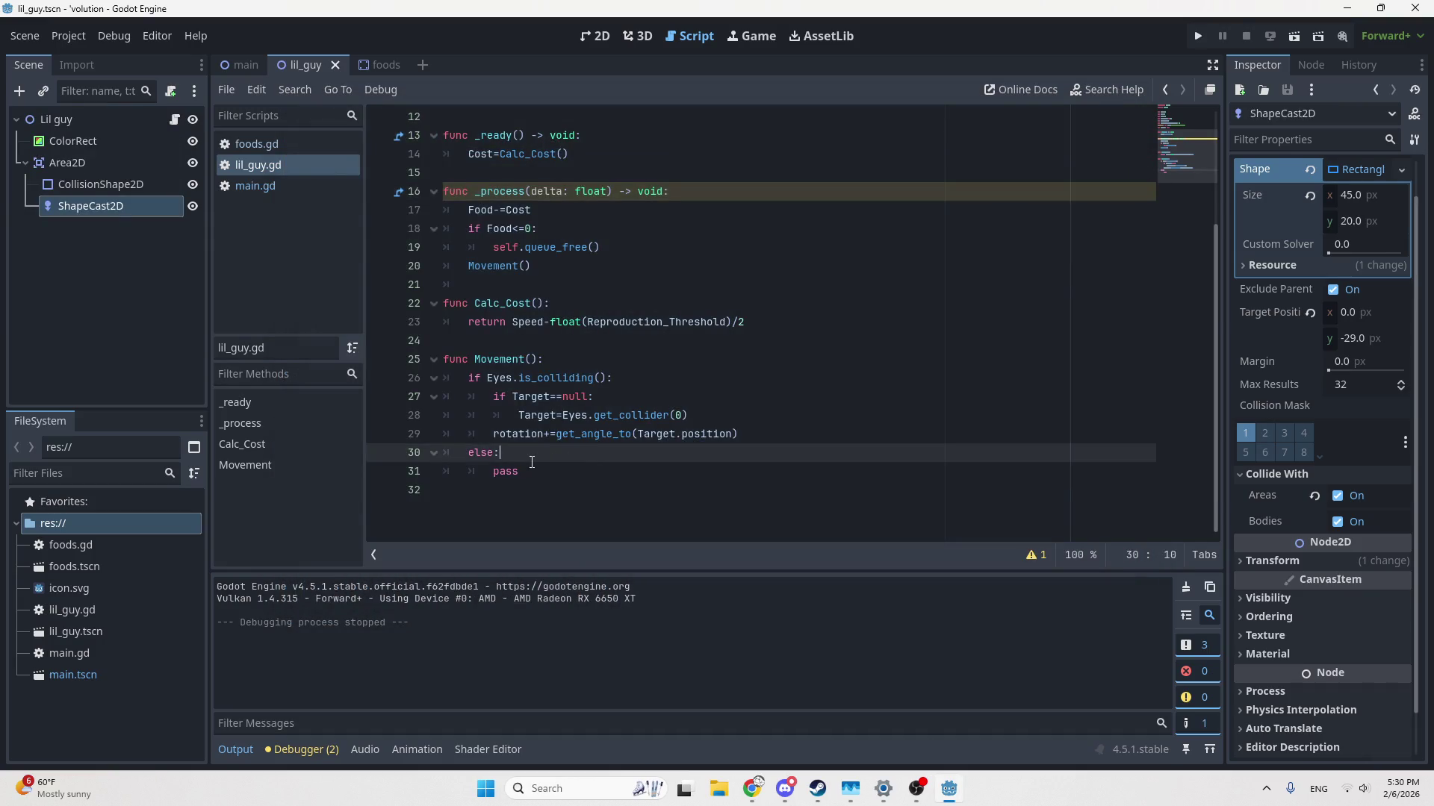
{"action": "mouse_move", "coordinate": [523, 471]}
{"action": "left_mouse_down"}
{"action": "mouse_move", "coordinate": [471, 471]}
{"action": "mouse_move", "coordinate": [493, 471]}
{"action": "left_mouse_up"}
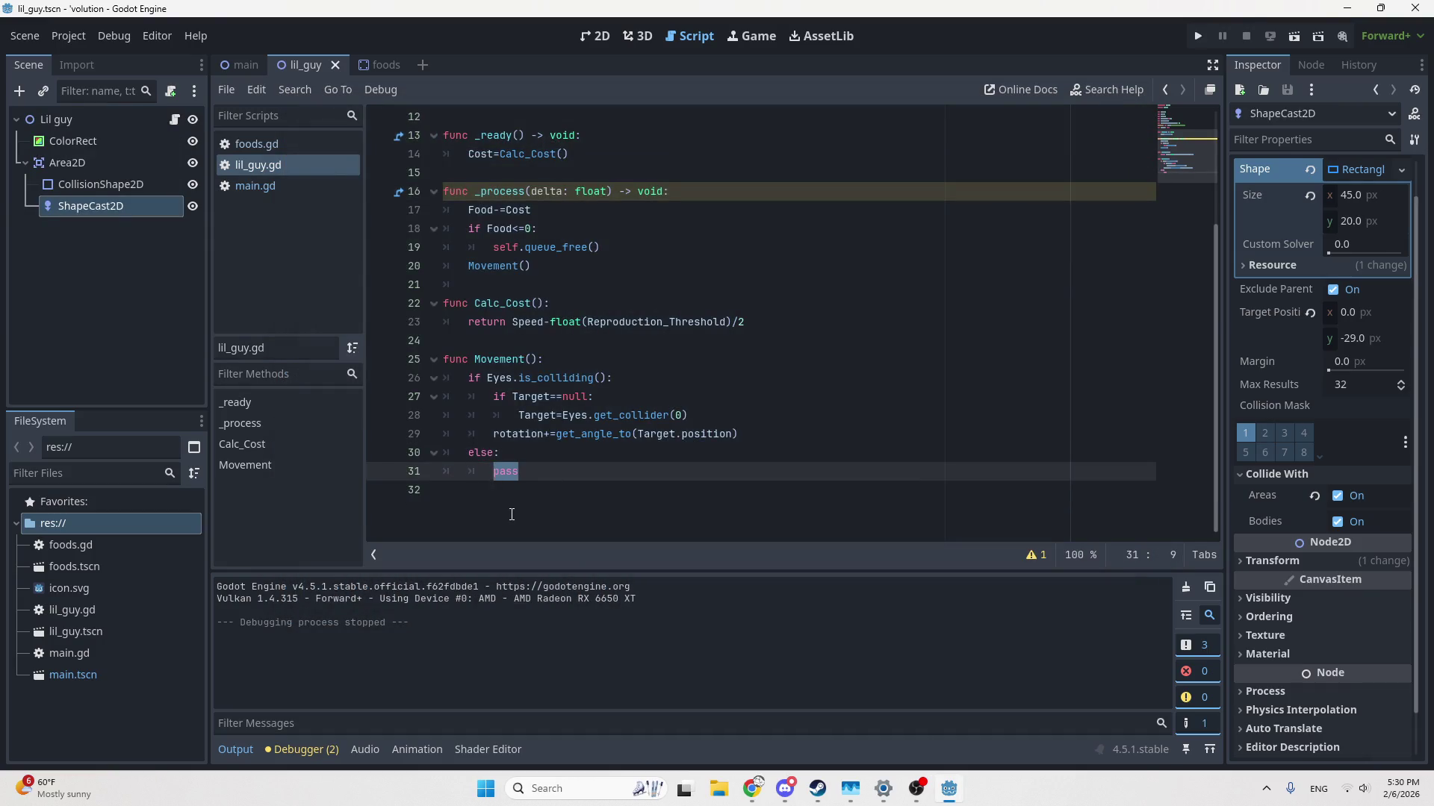
{"action": "type", "text": "f"}
{"action": "key", "text": "BackSpace"}
{"action": "type", "text": "rot"}
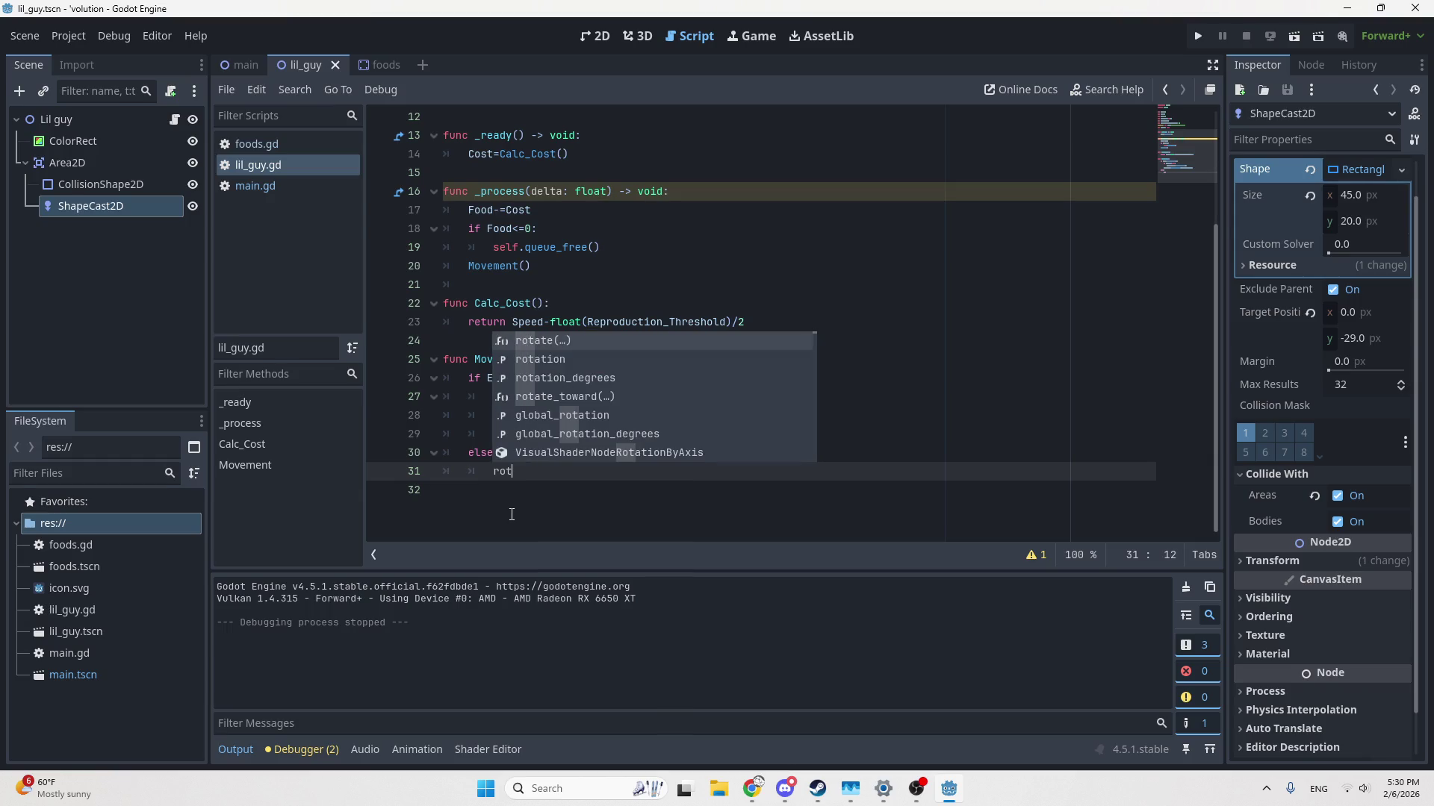
{"action": "key", "text": "Down"}
{"action": "key", "text": "Return"}
{"action": "type", "text": "=0"}
Save and run the game, restart it once, then close it
{"action": "left_click", "coordinate": [1190, 42]}
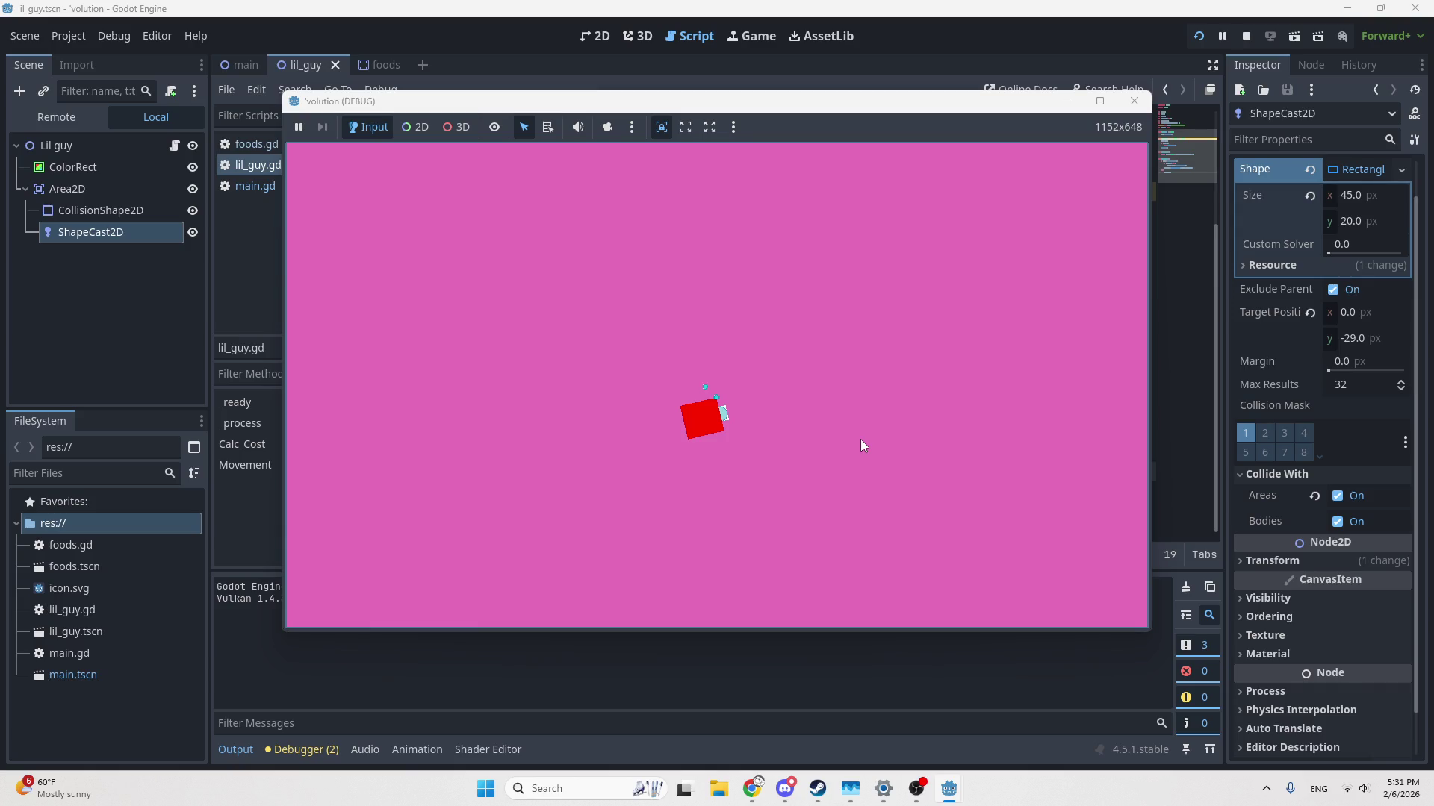
{"action": "left_click", "coordinate": [1143, 109]}
{"action": "left_click", "coordinate": [1198, 35]}
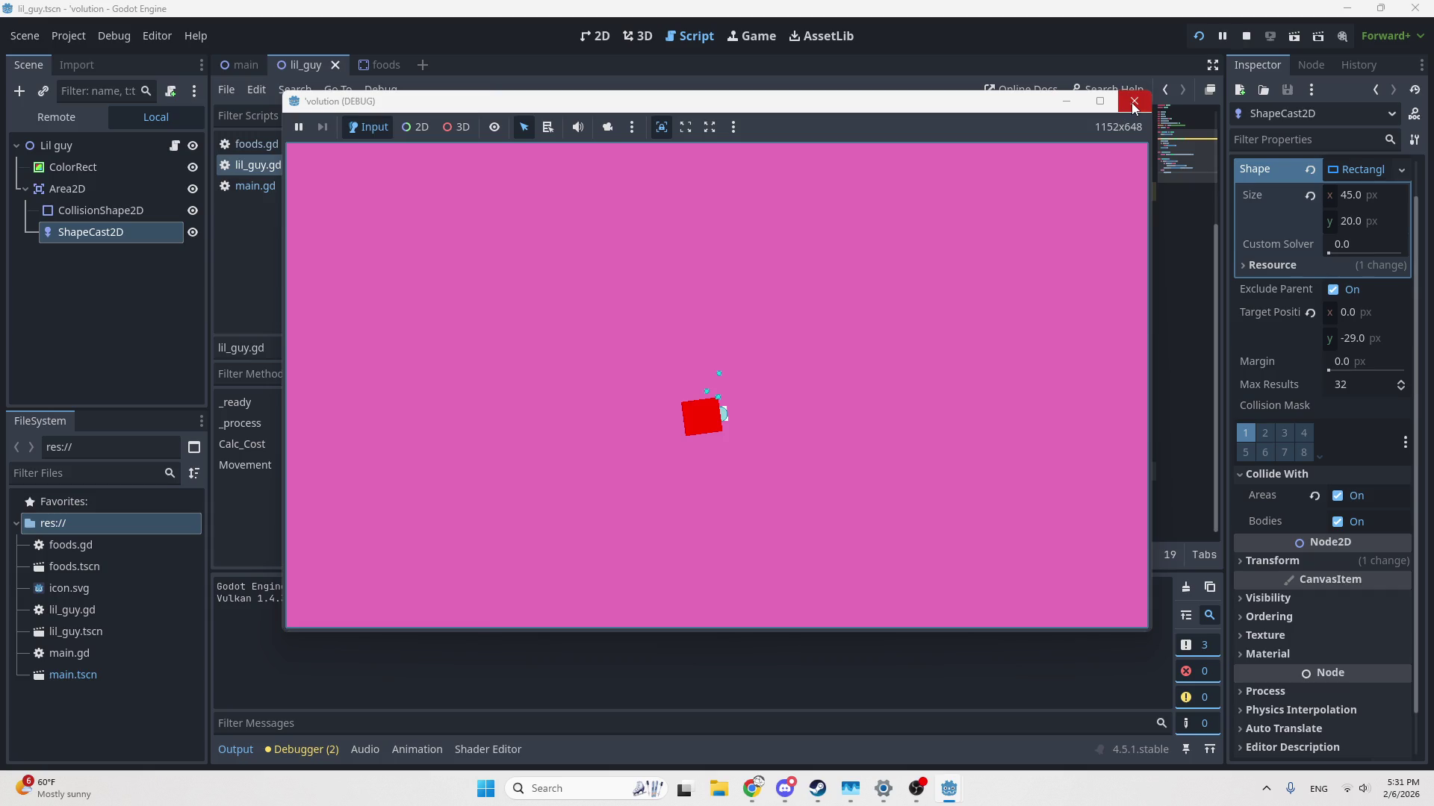
{"action": "left_click", "coordinate": [1133, 108]}
{"action": "left_click", "coordinate": [596, 35]}
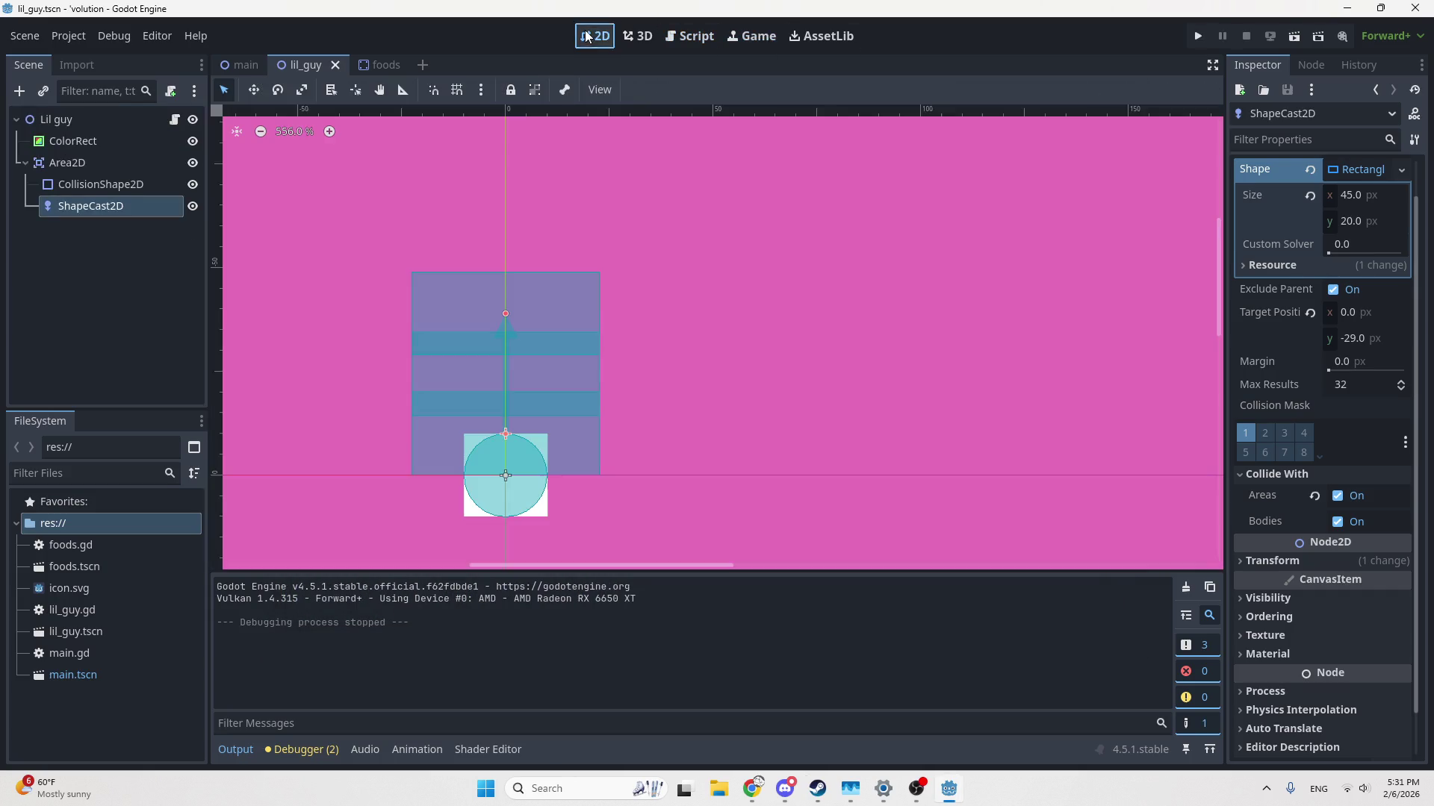
Undo an accidental CollisionShape2D move, open the main scene, and run the game to watch the turning
{"action": "scroll", "coordinate": [627, 306], "scroll_direction": "down", "scroll_amount": 6}
{"action": "left_click_drag", "start_coordinate": [591, 380], "coordinate": [584, 401]}
{"action": "key", "text": "ctrl+z"}
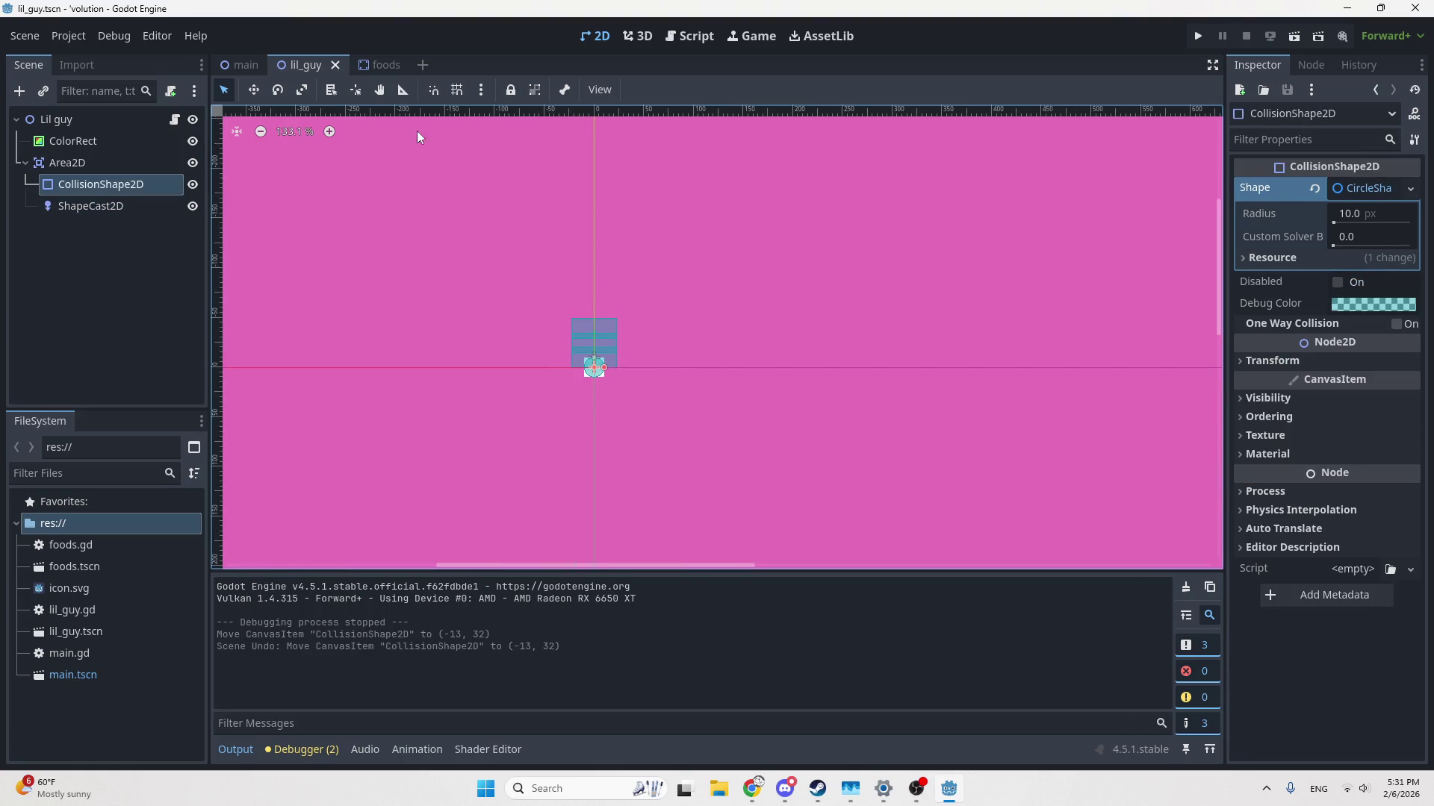
{"action": "left_click", "coordinate": [244, 67]}
{"action": "left_click_drag", "start_coordinate": [563, 270], "coordinate": [527, 267]}
{"action": "left_click", "coordinate": [1197, 36]}
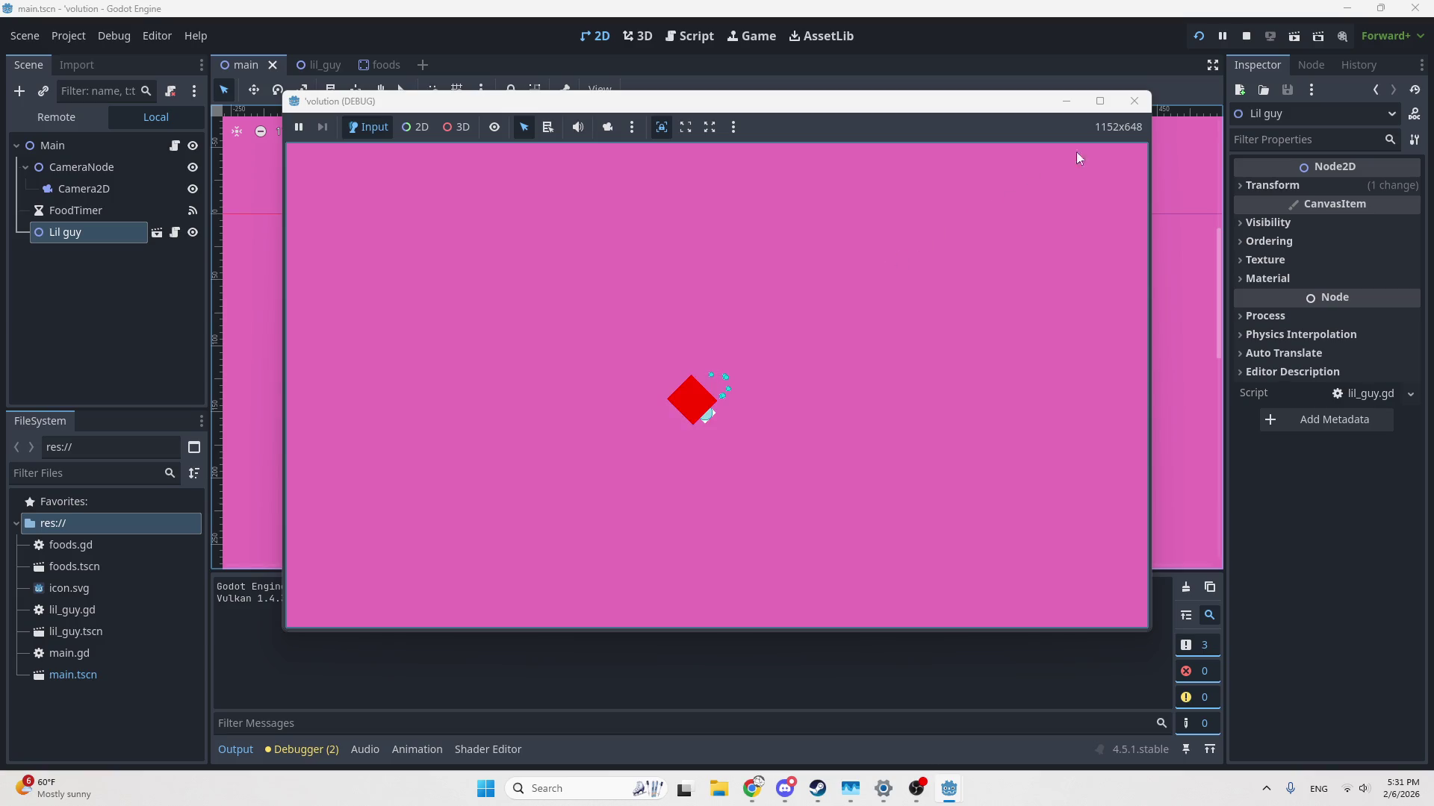
{"action": "left_click", "coordinate": [1144, 106]}
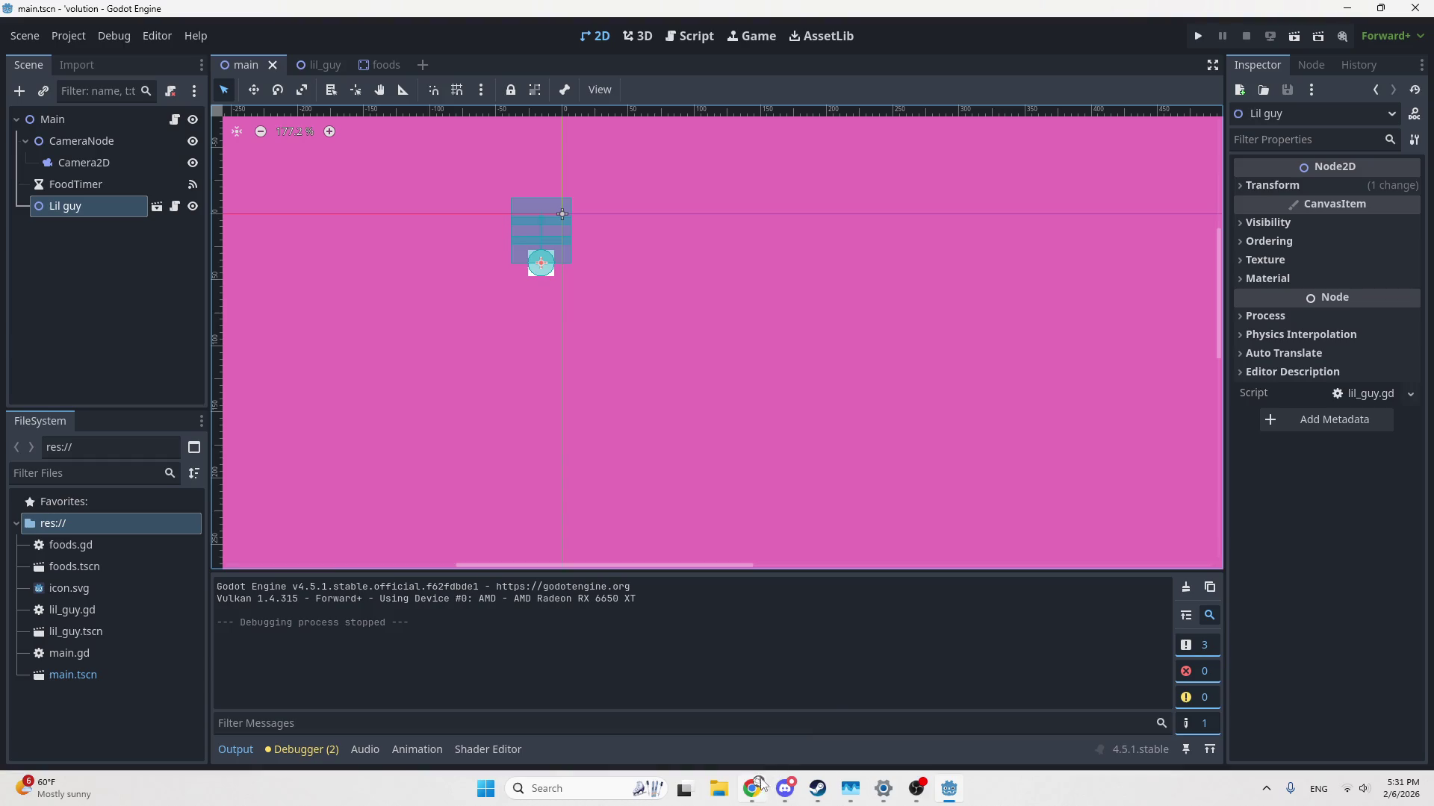
Replace rotation=0 on line 31 with look_at(Vector2(0,0)) and run the game
{"action": "left_click", "coordinate": [688, 39]}
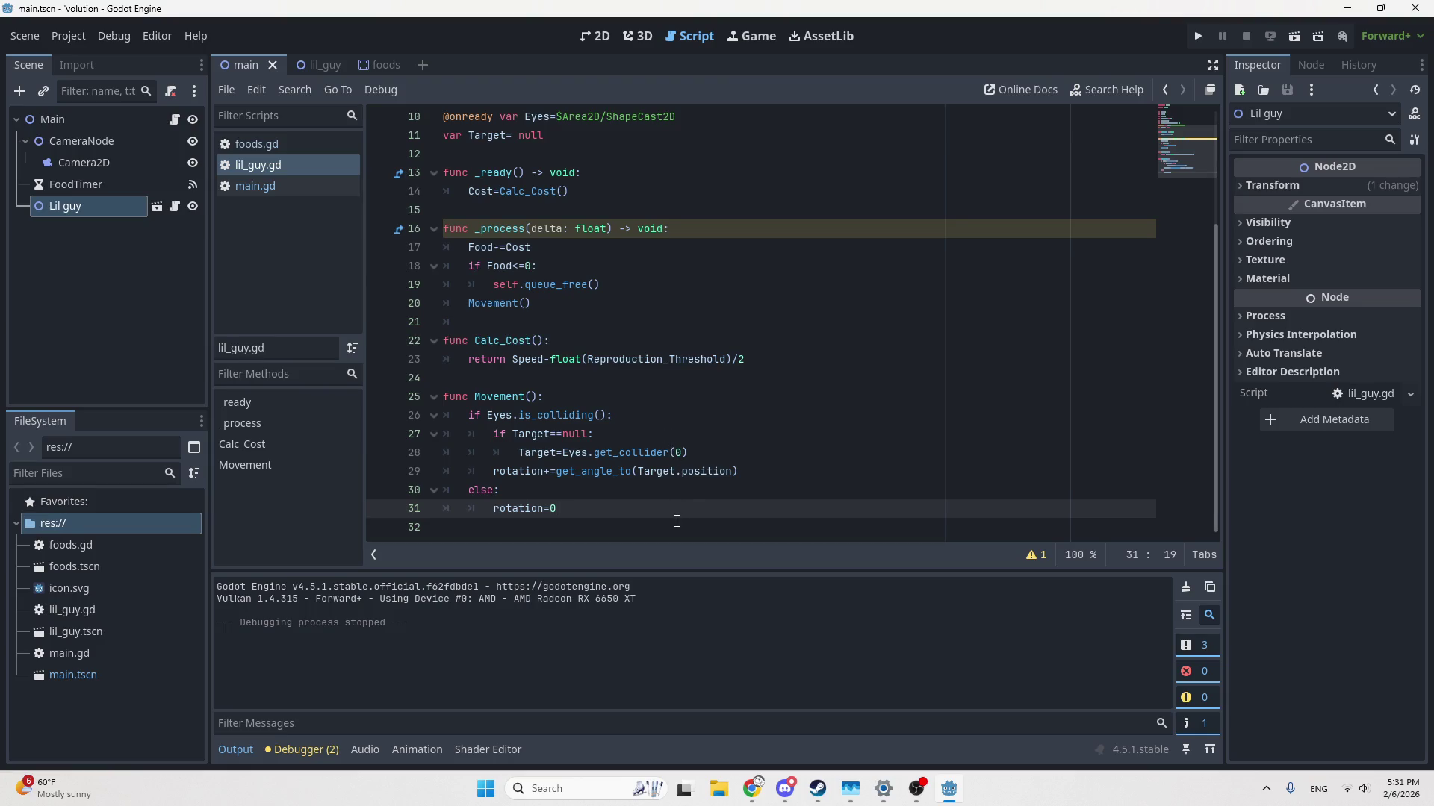
{"action": "key", "text": "BackSpace"}
{"action": "type", "text": "-"}
{"action": "key", "text": "BackSpace"}
{"action": "key", "text": "ctrl+BackSpace"}
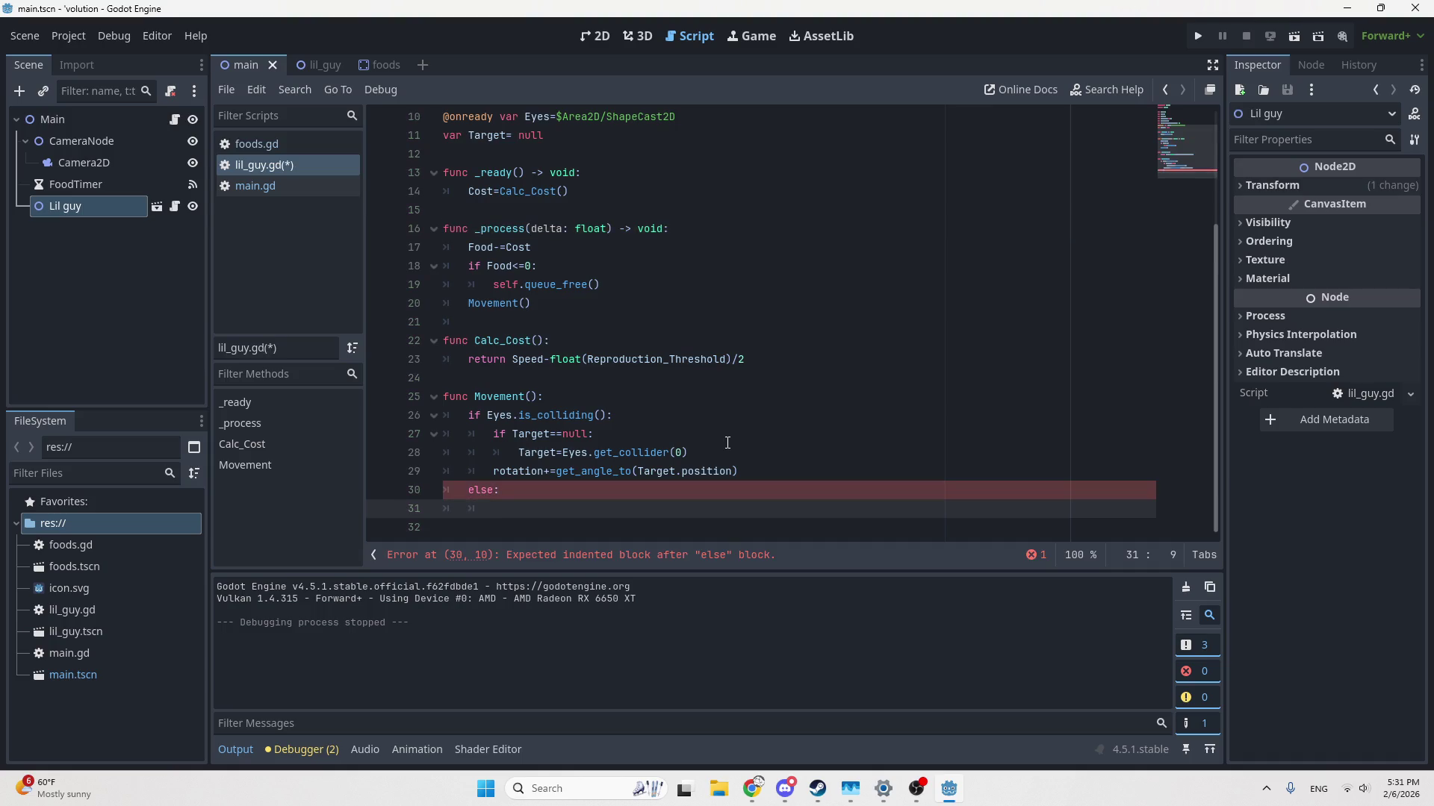
{"action": "type", "text": "look"}
{"action": "key", "text": "Return"}
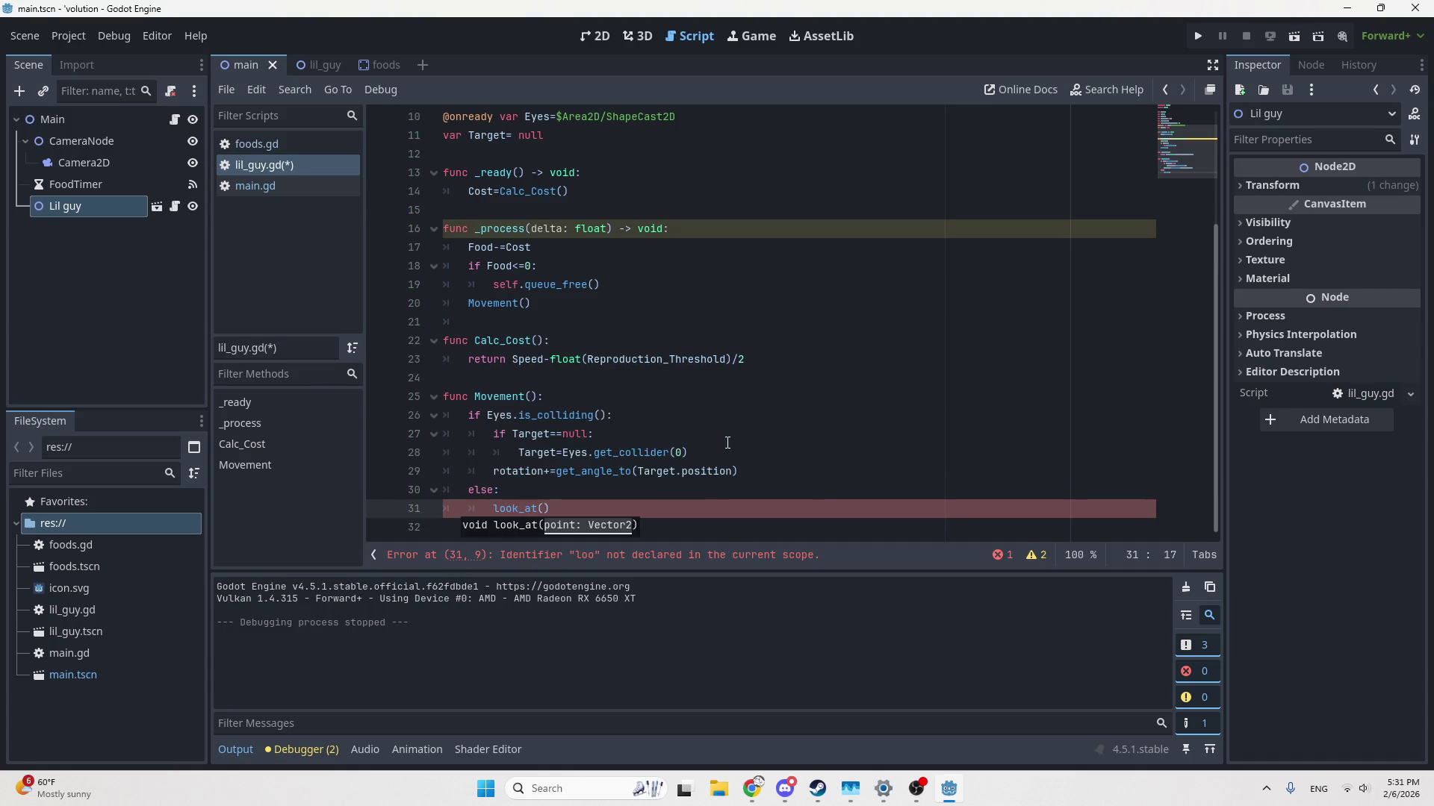
{"action": "type", "text": "Vector2(0"}
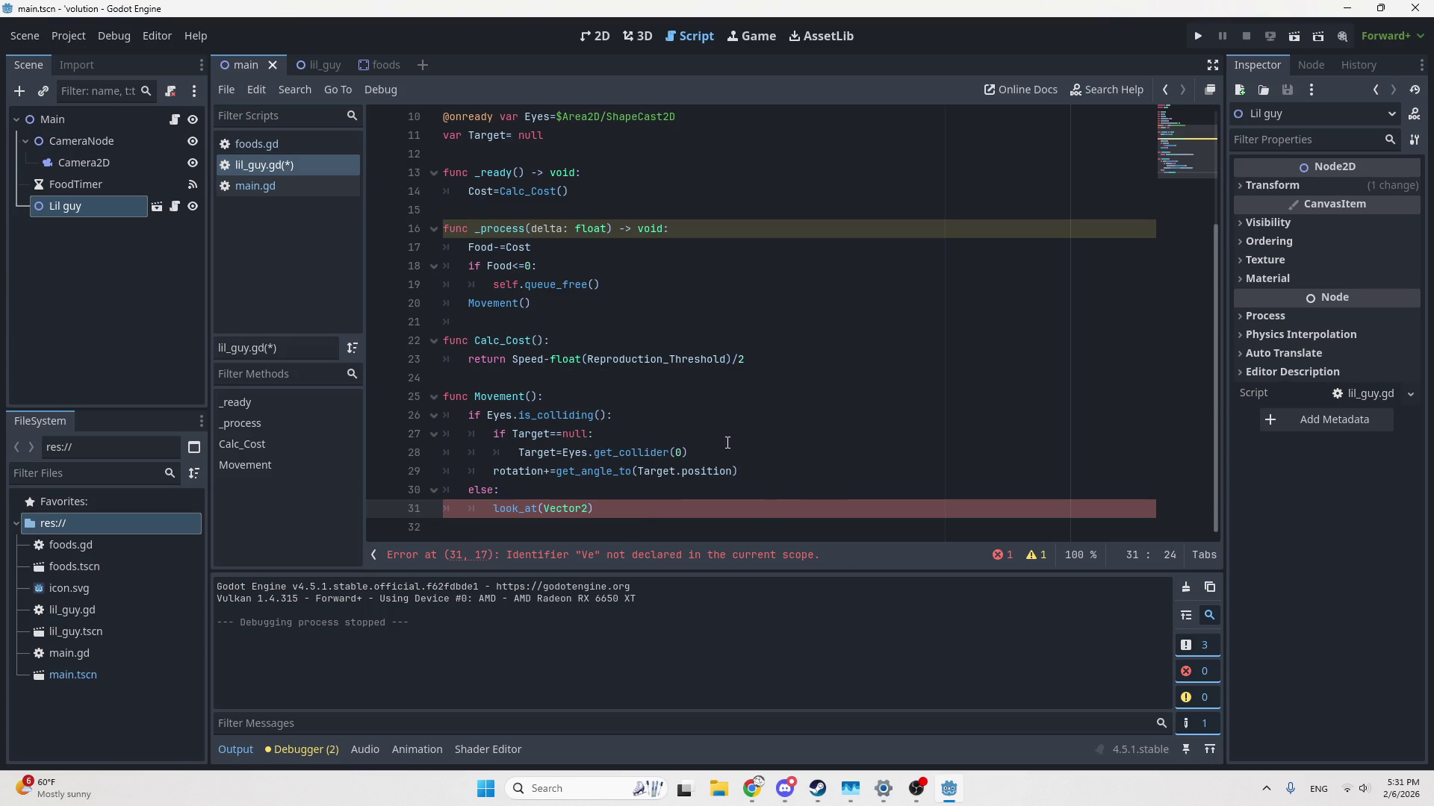
{"action": "type", "text": ",0"}
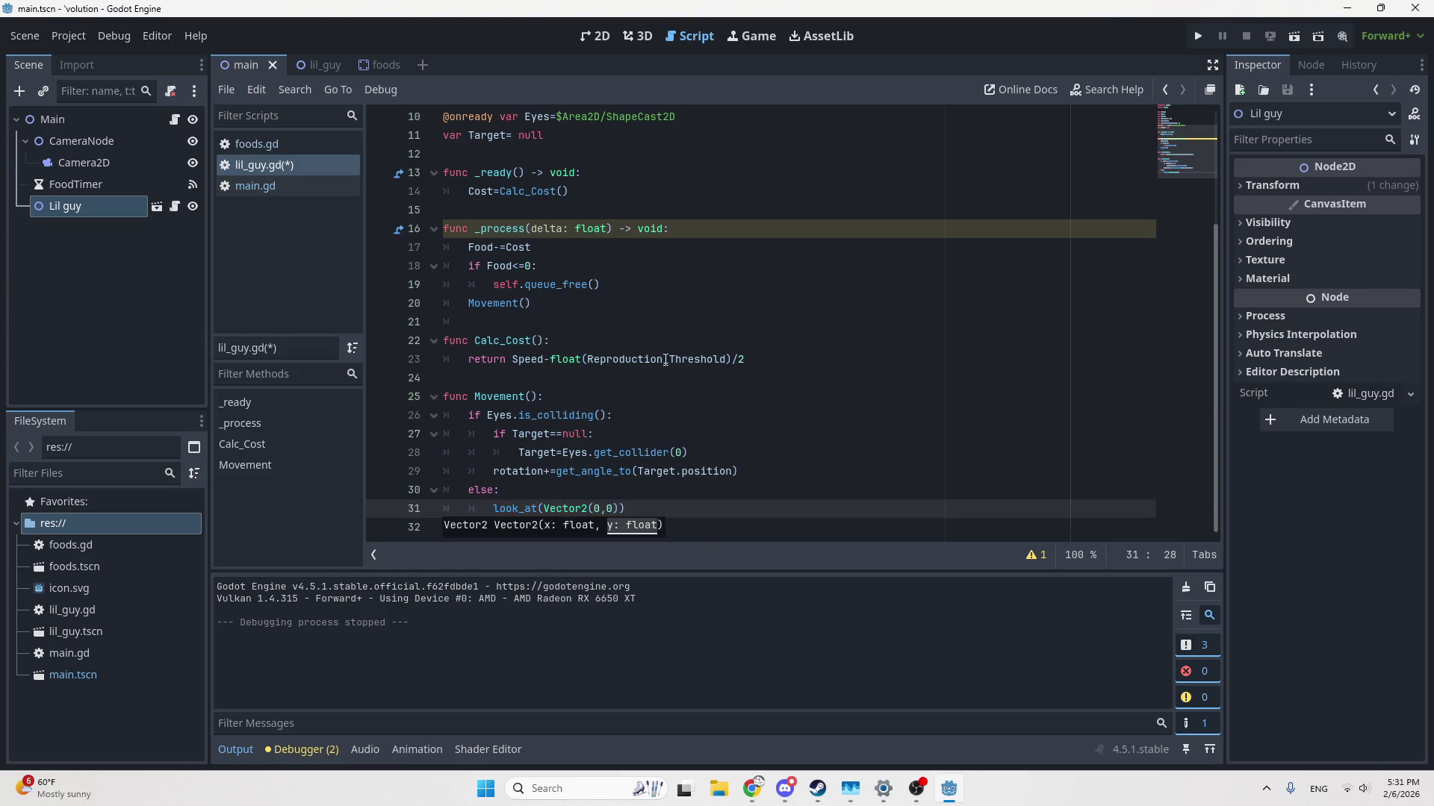
{"action": "left_click", "coordinate": [1199, 36]}
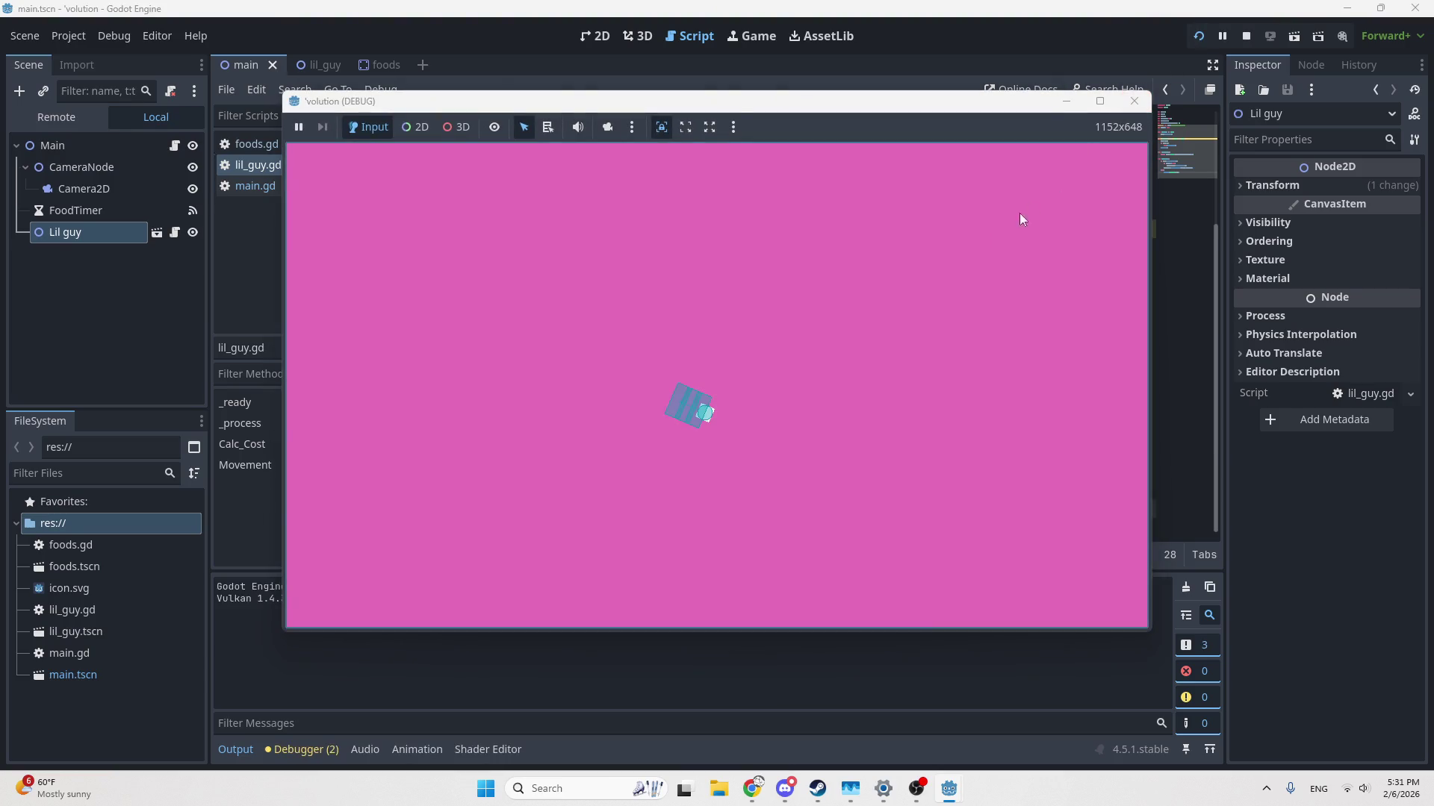